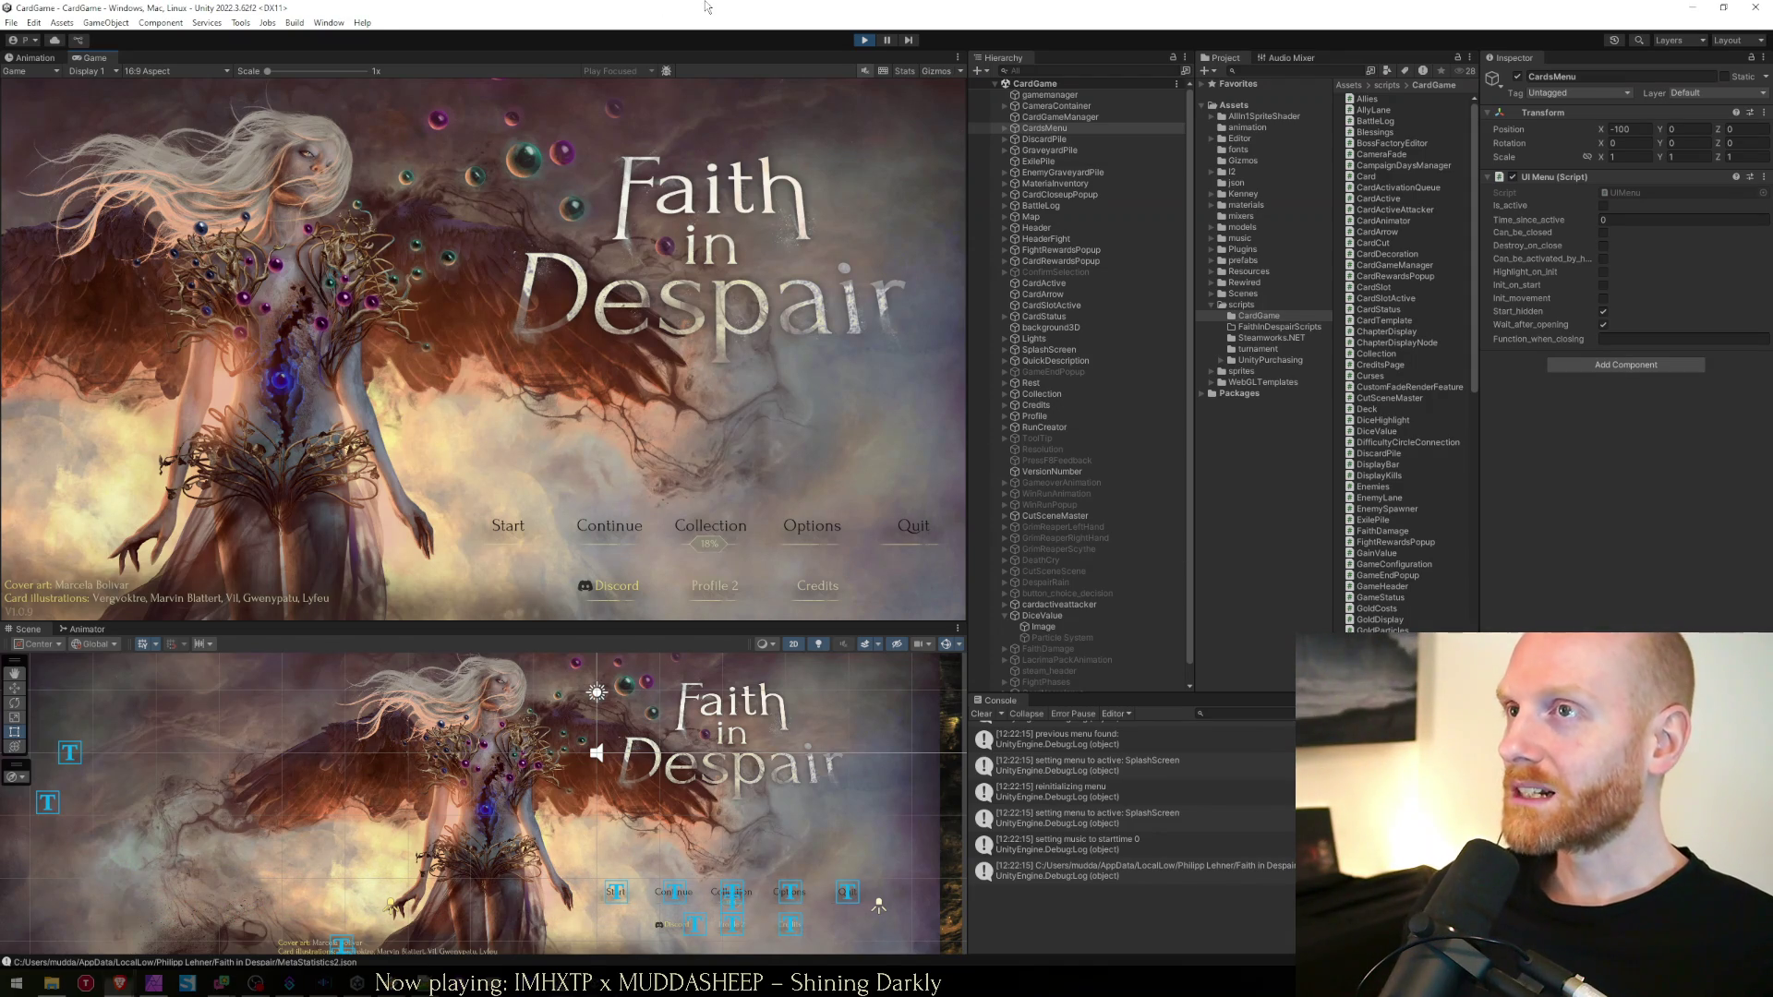
# Continue the saved run, end the turn to reach boss round 2, then stop the playtest
pyautogui.click(605, 528)
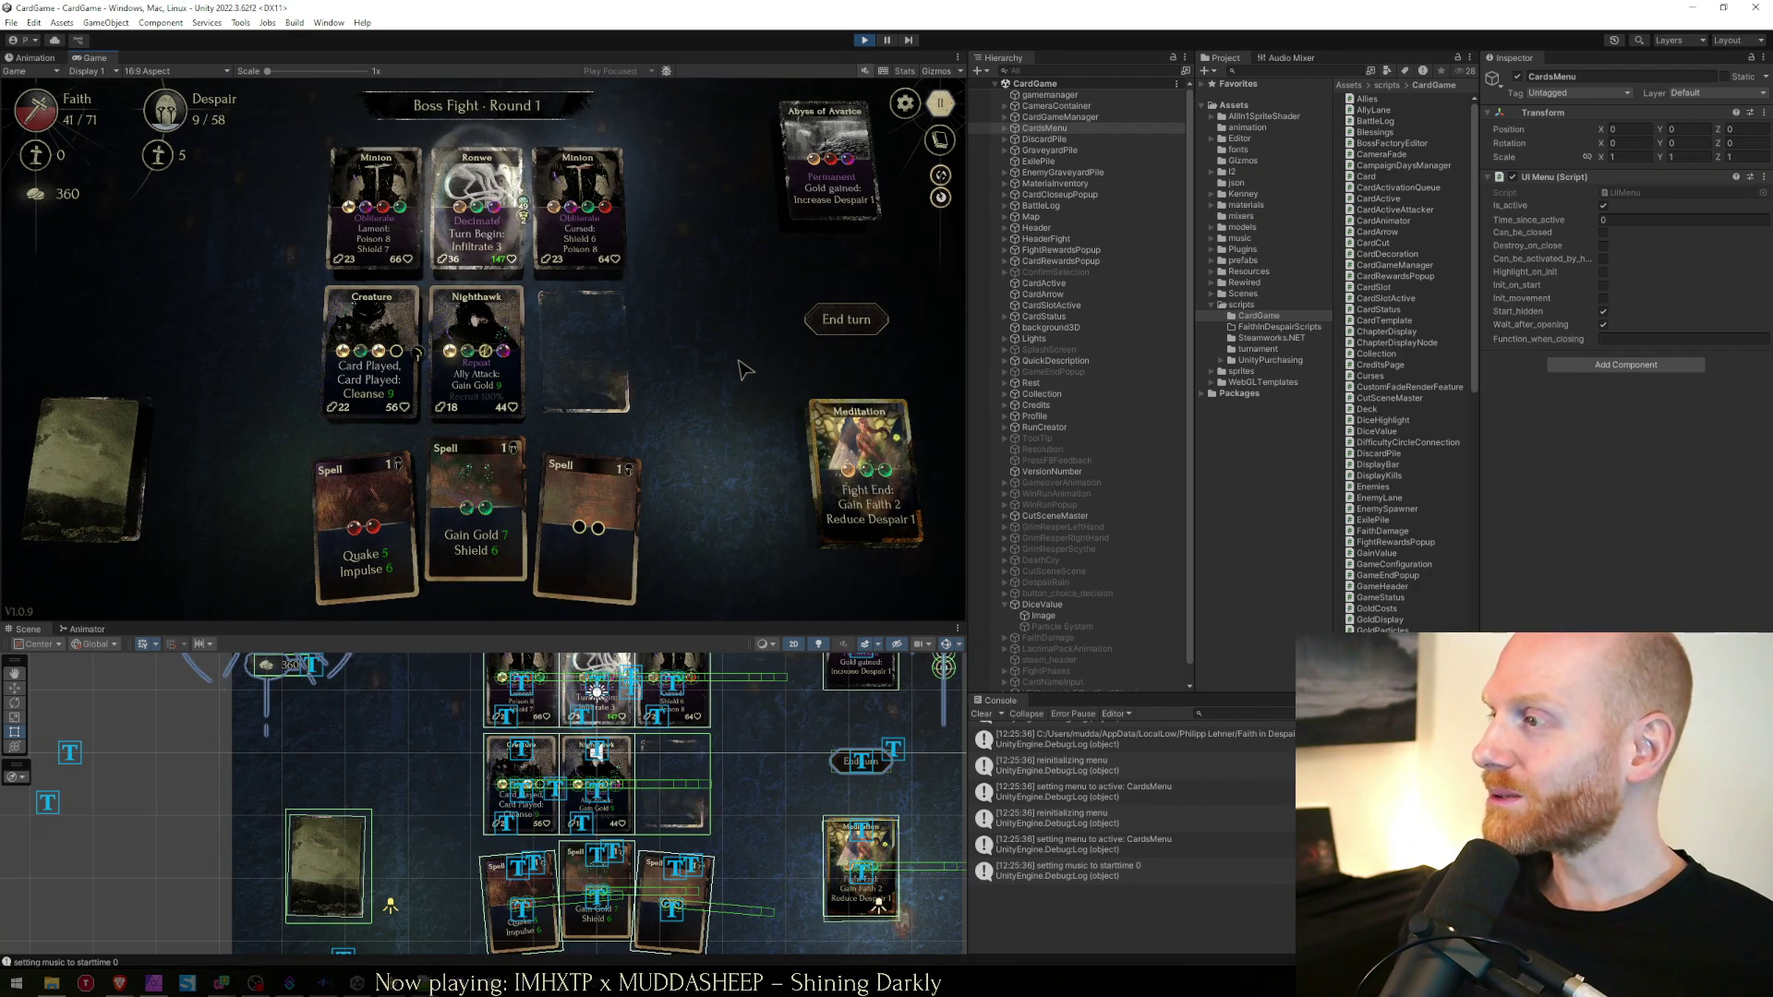
pyautogui.press('space')
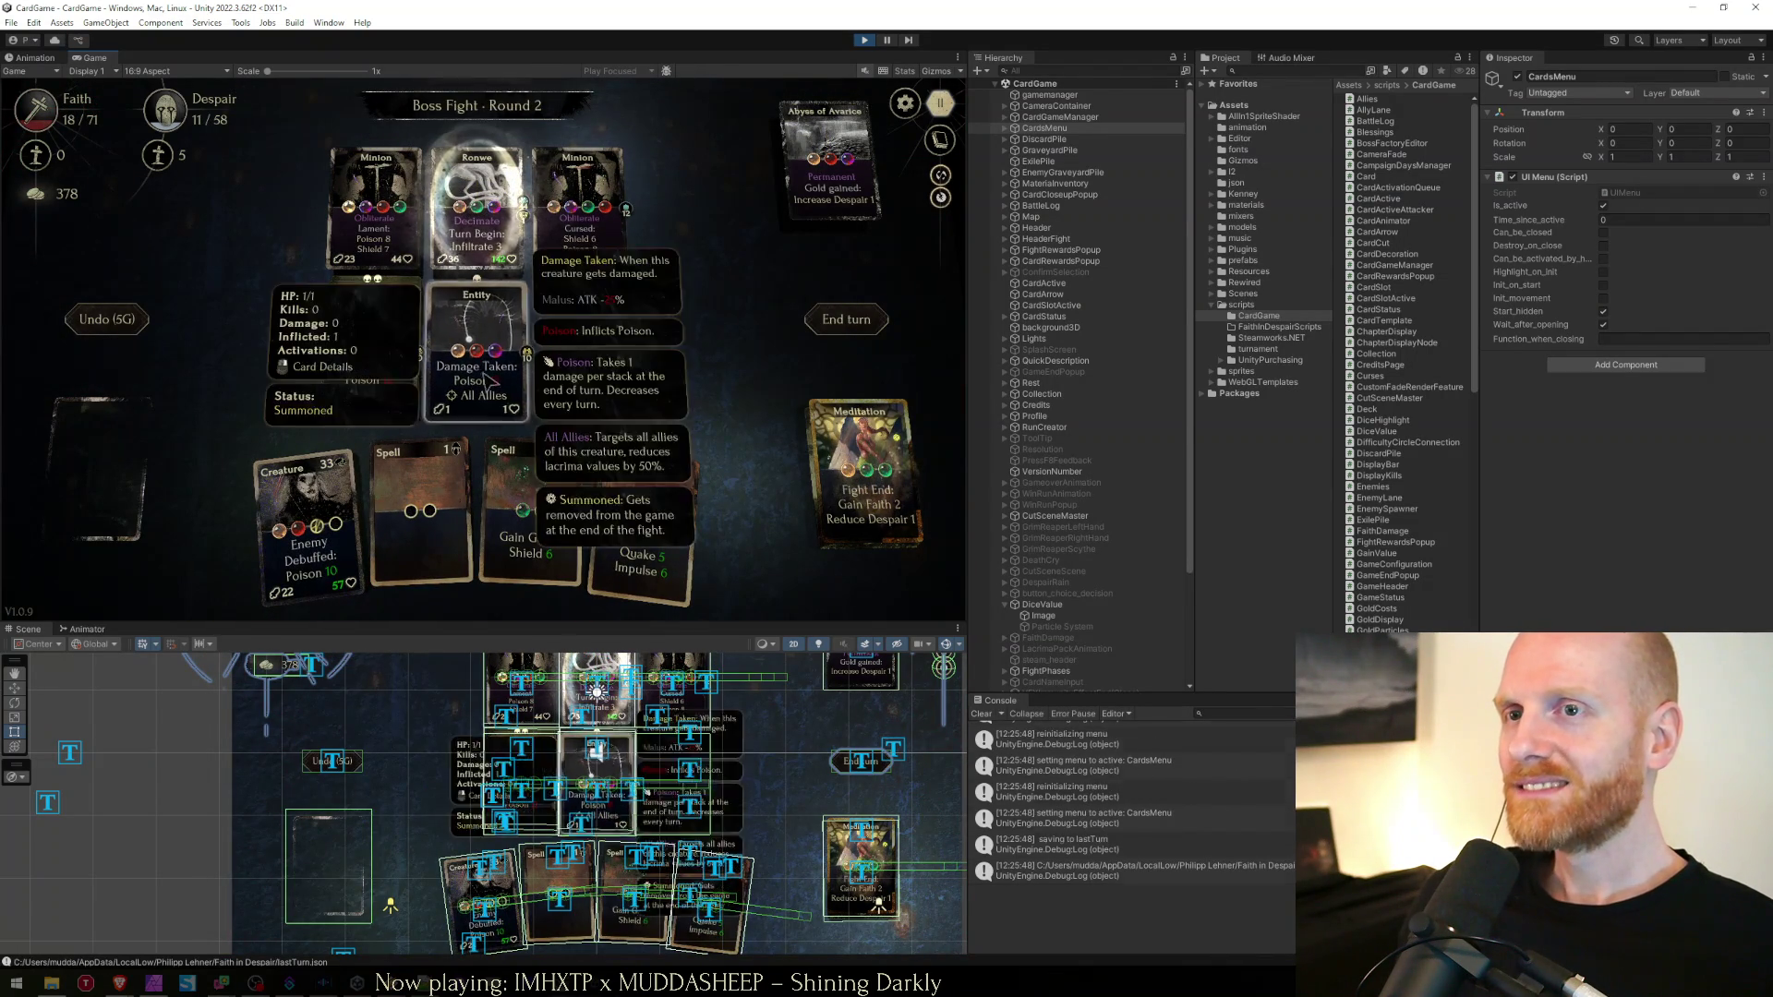
pyautogui.click(866, 40)
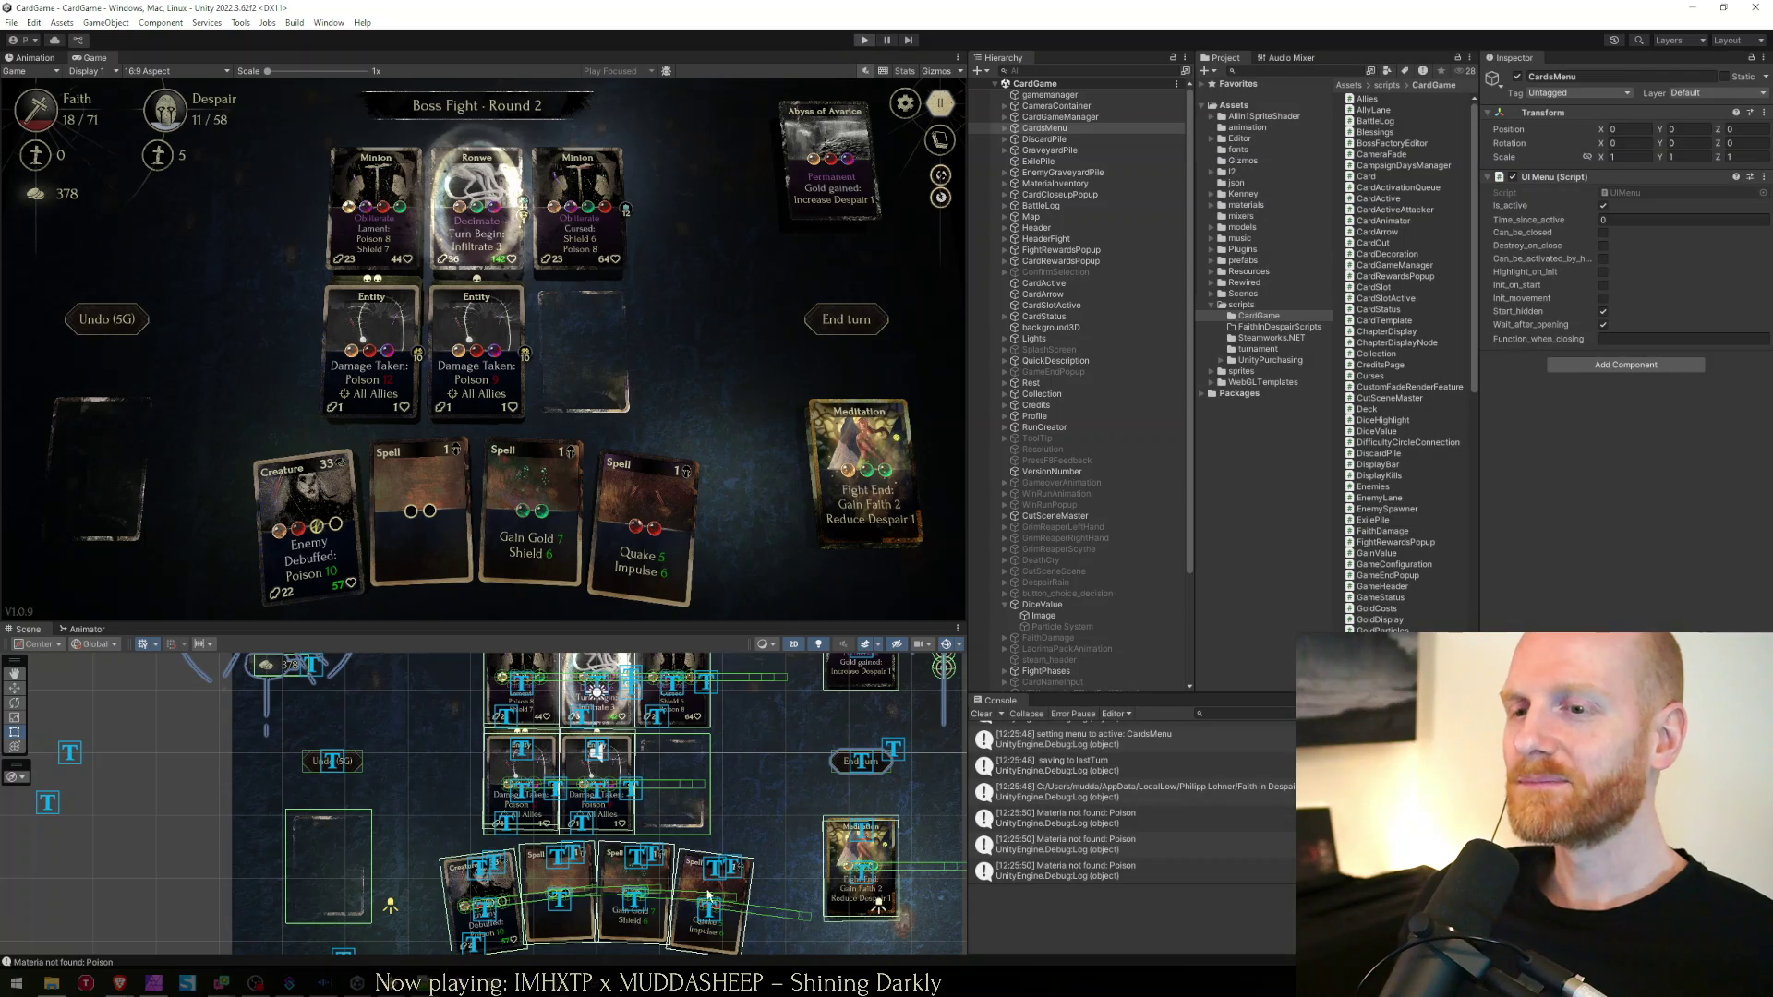
pyautogui.hotkey('alt', 'Tab')
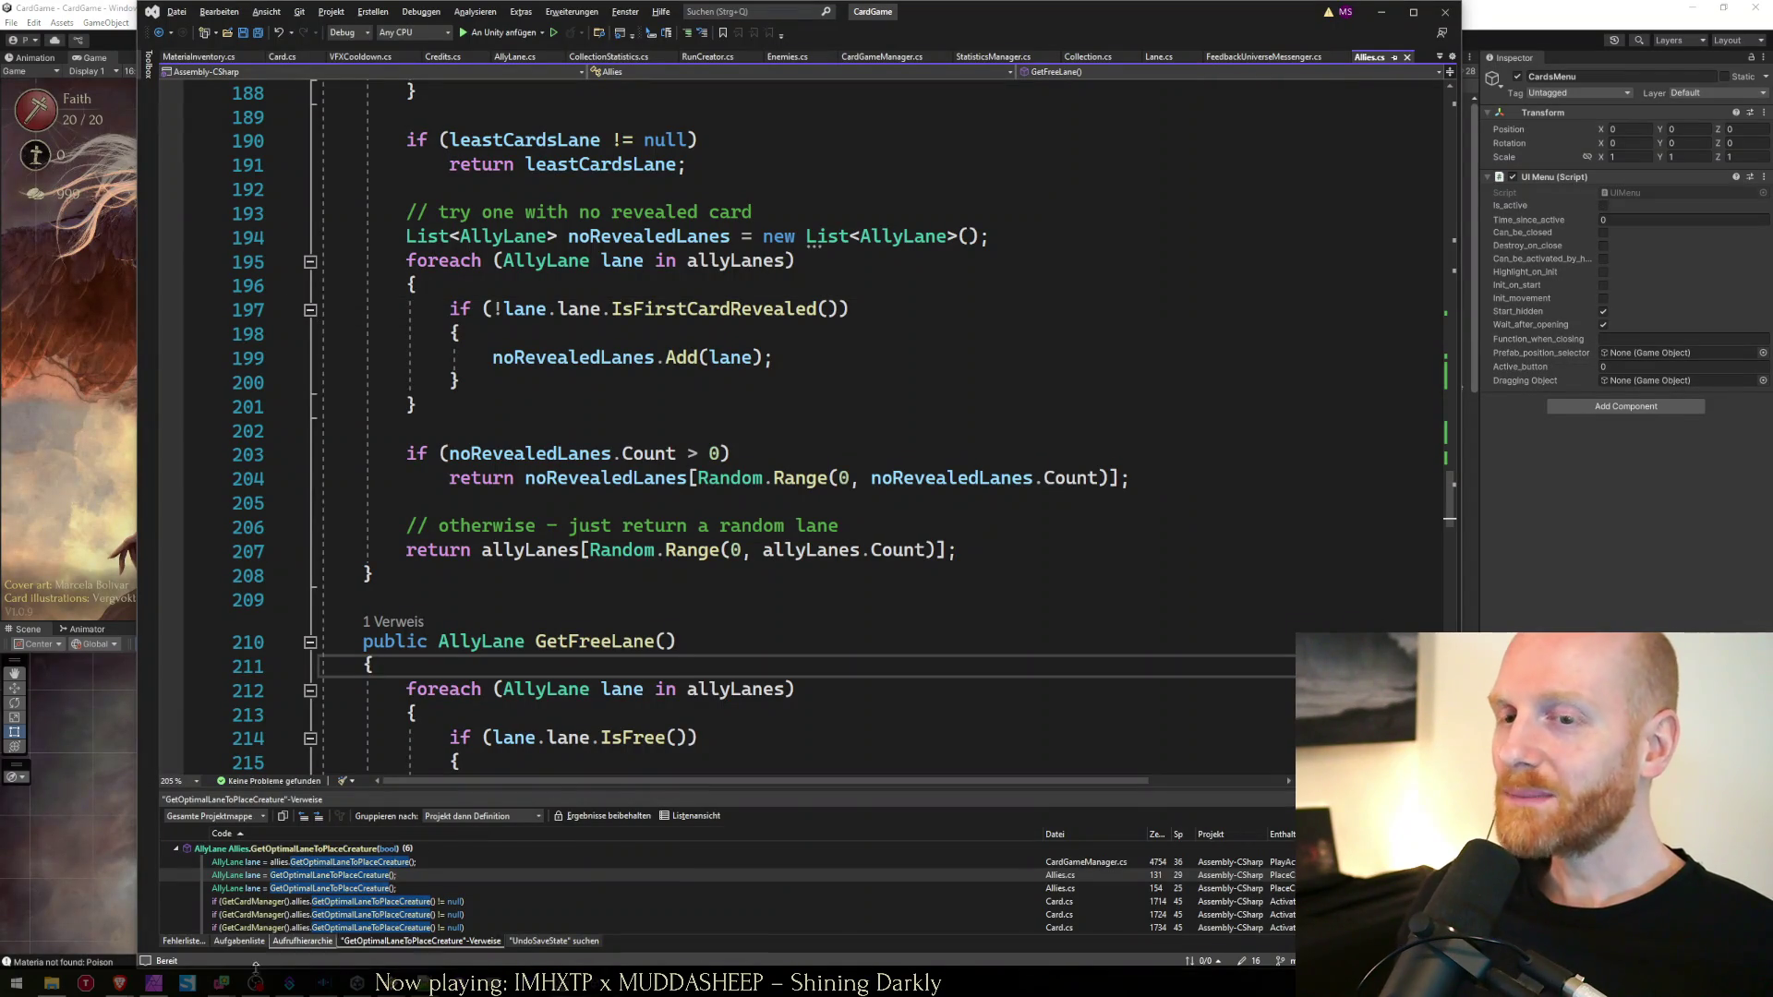
# Bring the Faith in Despair Google Sheets task list in front of Visual Studio
pyautogui.click(234, 942)
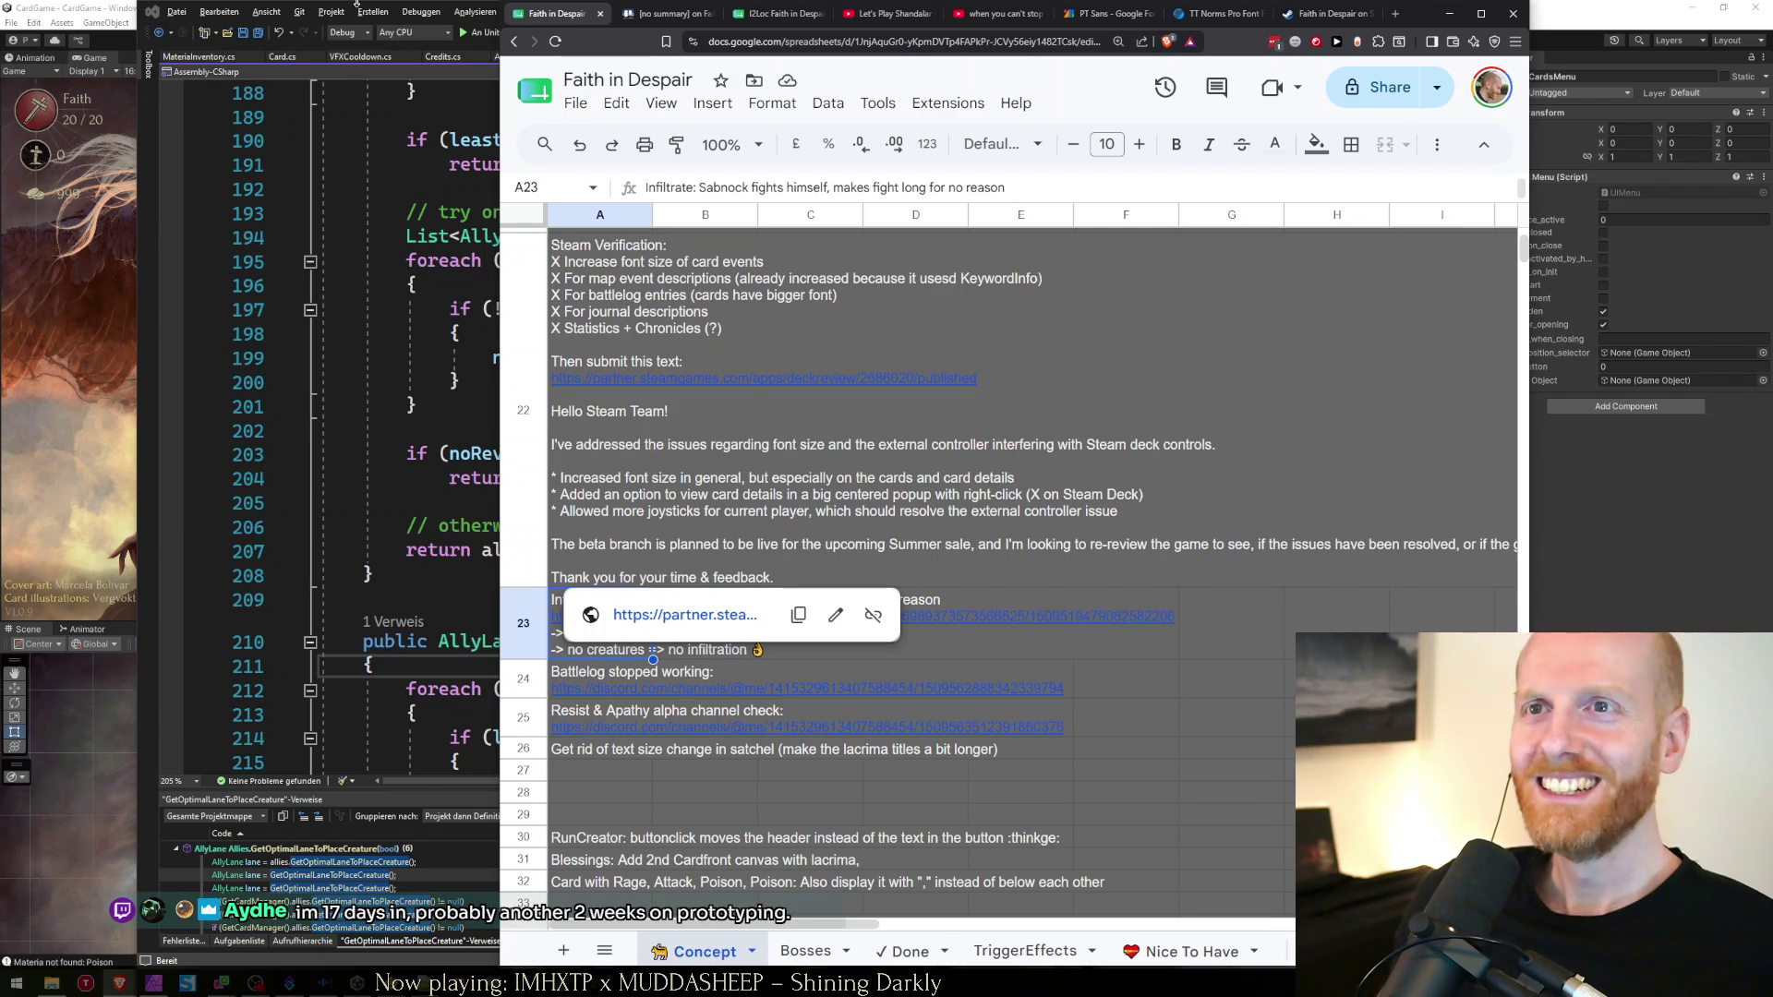
# Return to Unity and enter play mode to reach the game's main menu
pyautogui.hotkey('alt', 'Tab')
pyautogui.click(865, 40)
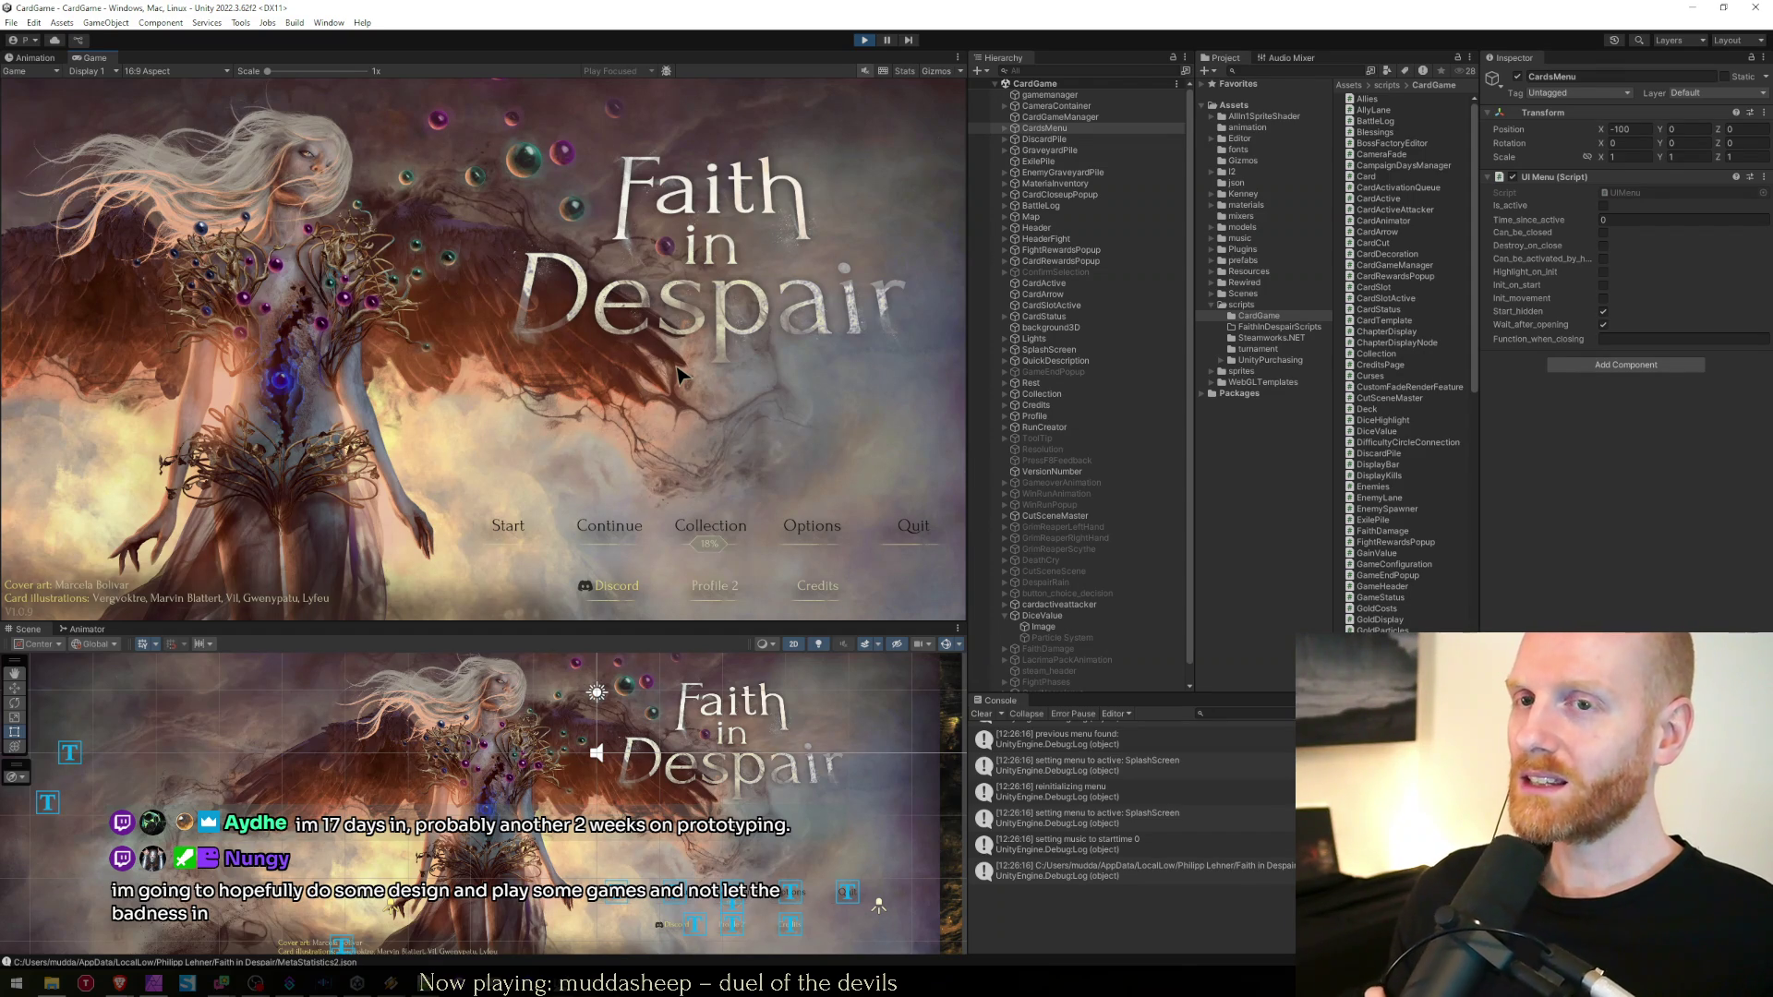
# Continue the saved run and play the boss fight back to round 2
pyautogui.click(635, 517)
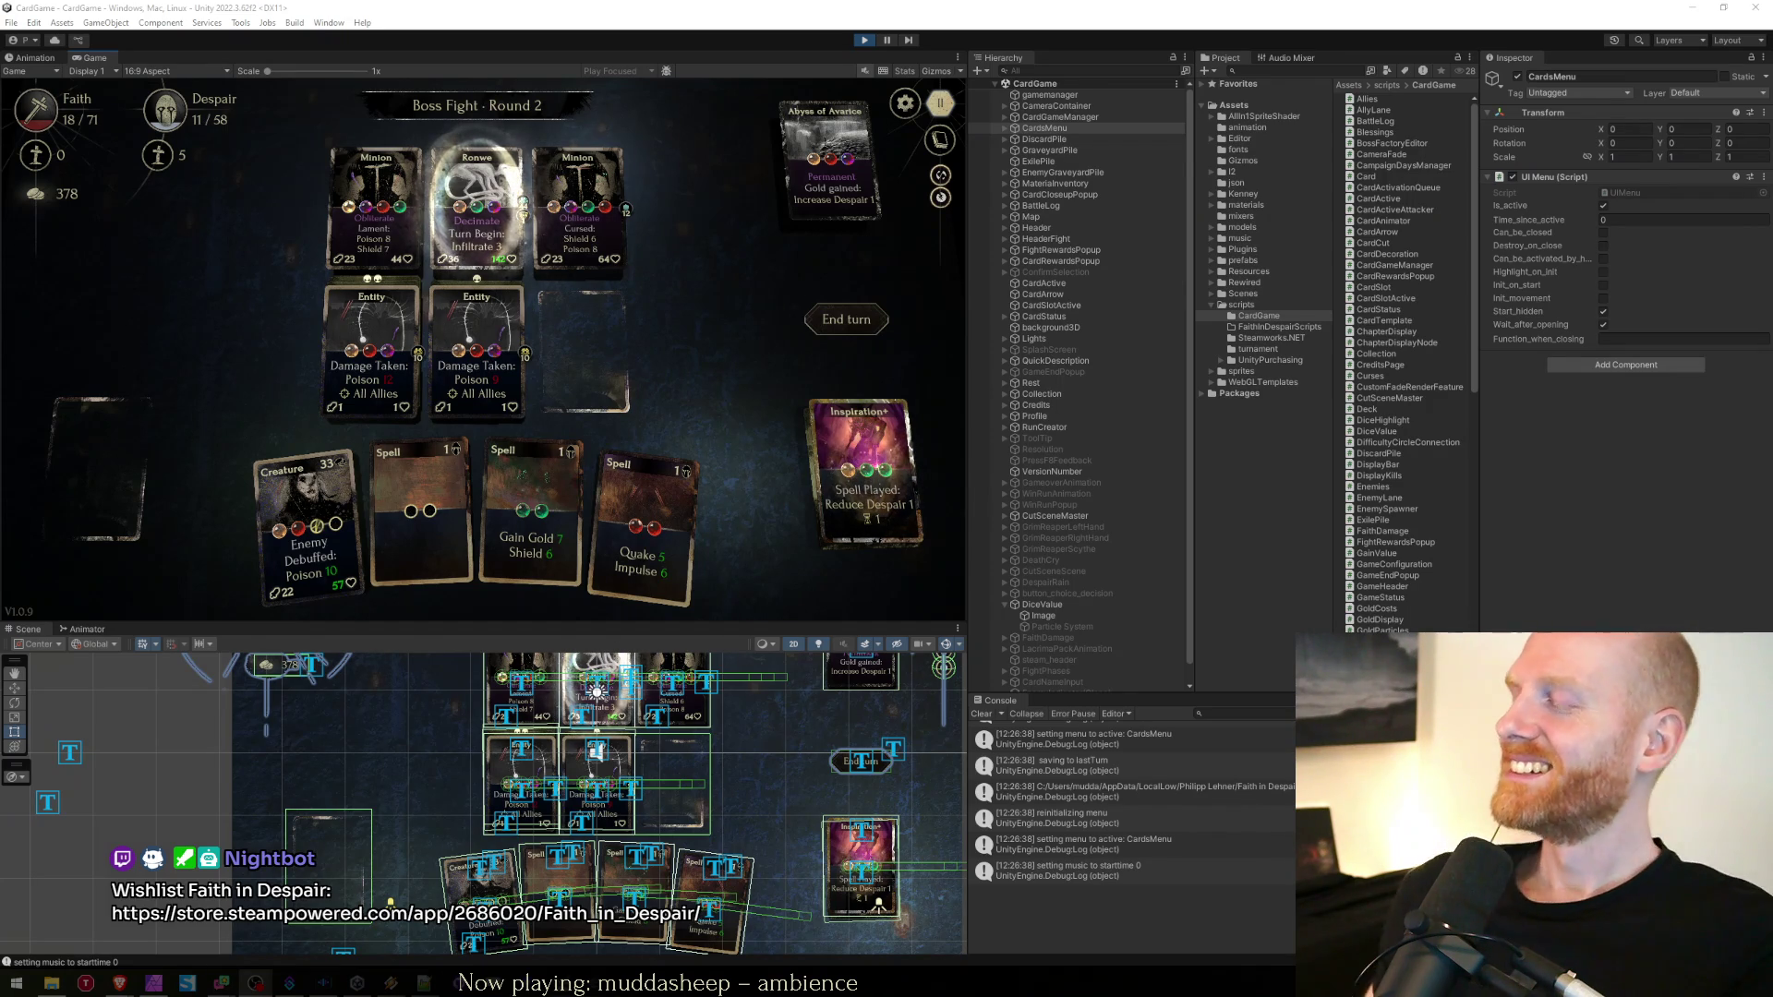
# Focus the project folder tree, then bring up the TIDAL Mechanicus II soundtrack page
pyautogui.click(1290, 601)
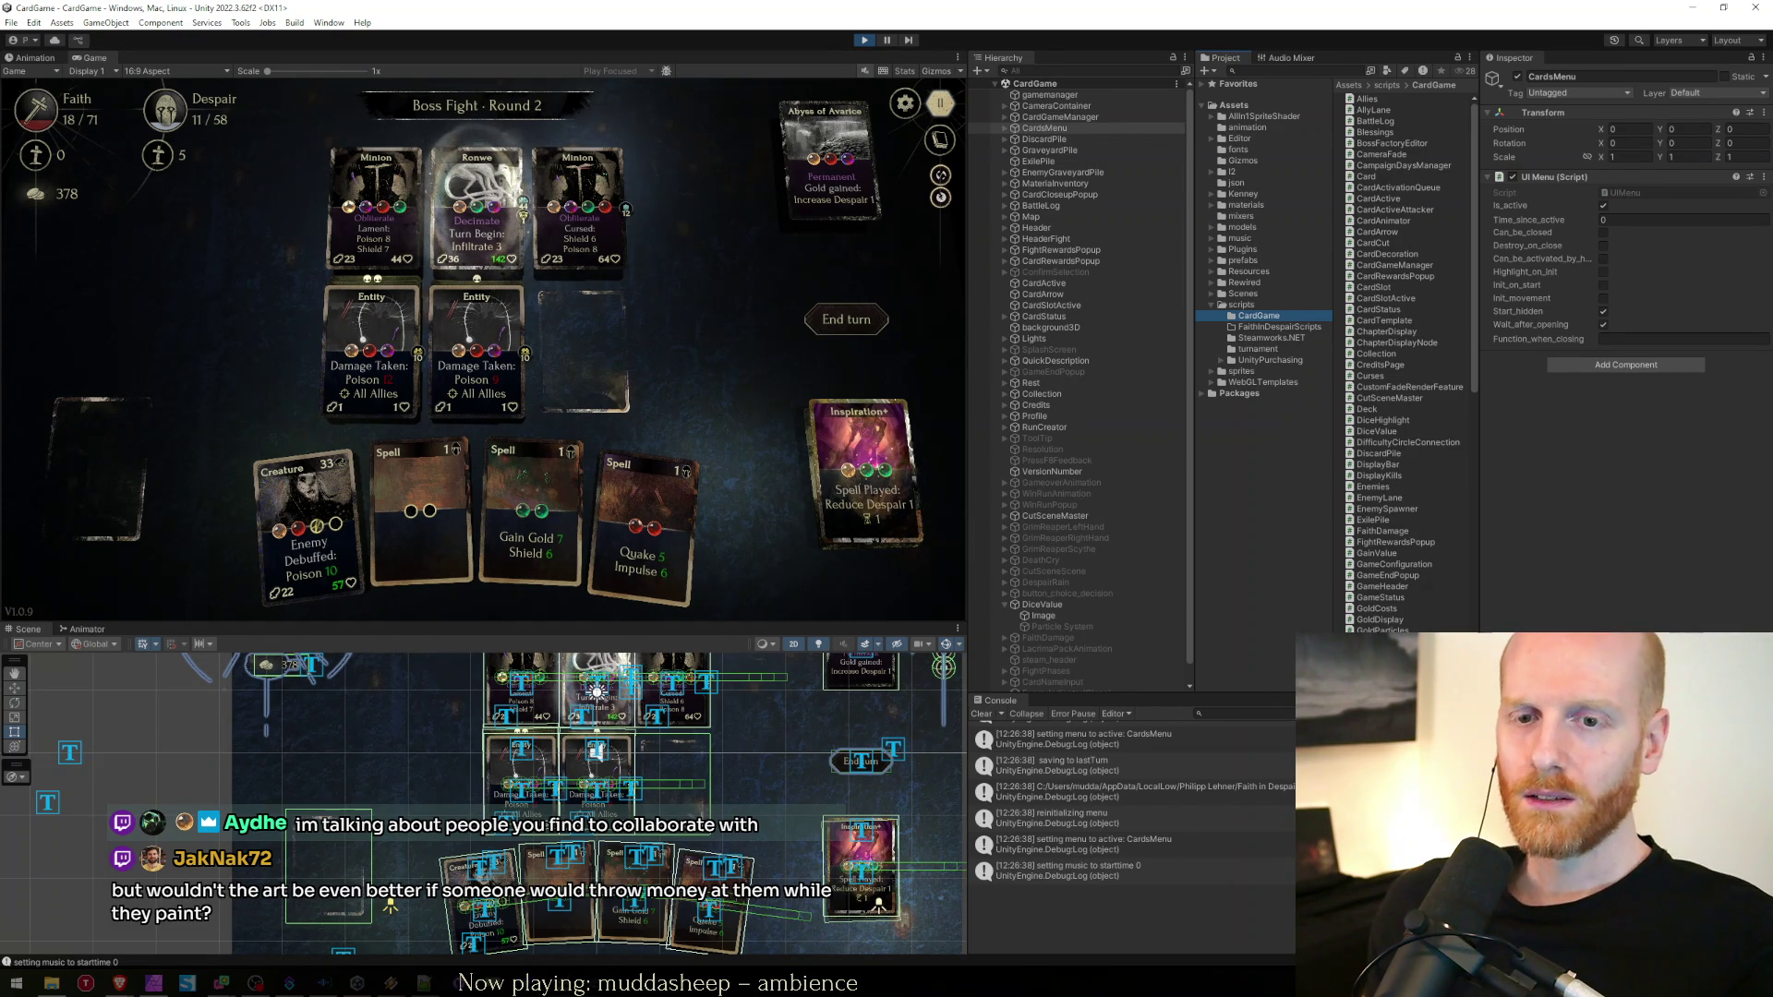
pyautogui.moveTo(124, 991)
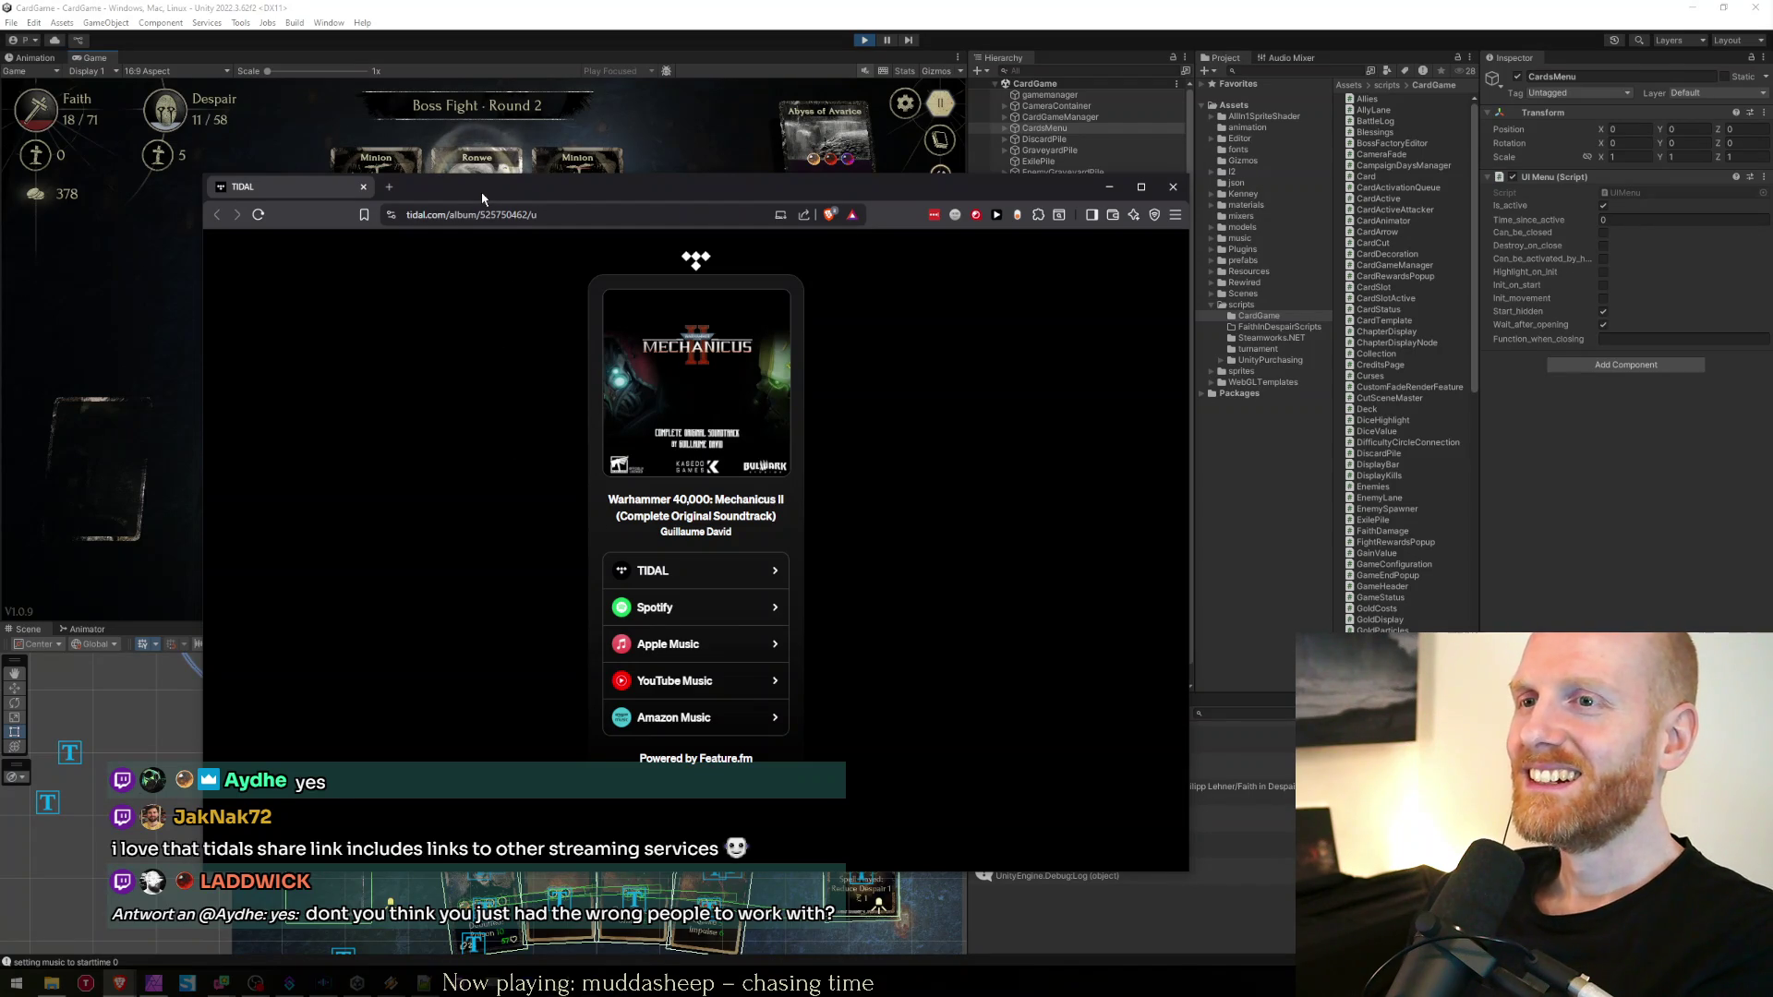
# Close the TIDAL Mechanicus II soundtrack page to get back to Unity
pyautogui.click(485, 164)
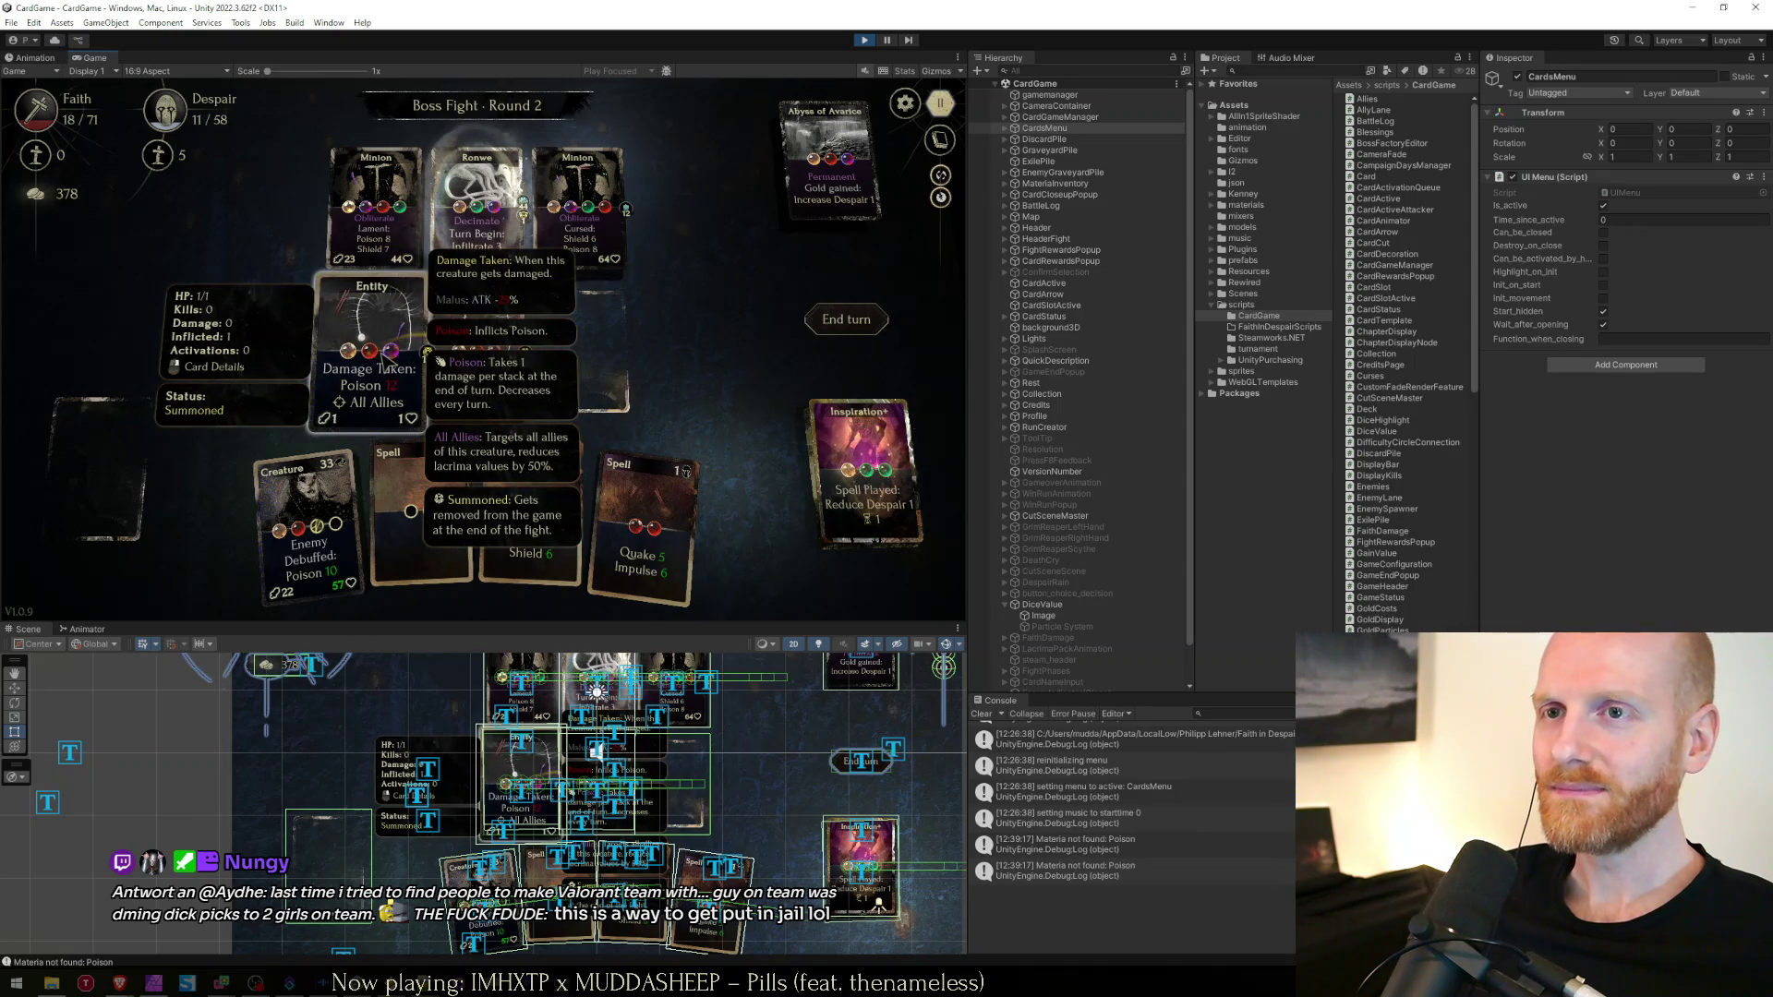
# Close the Entity card, end the turn, then play Creature, Quake and Gain Gold until defeat
pyautogui.click(420, 353)
pyautogui.click(865, 323)
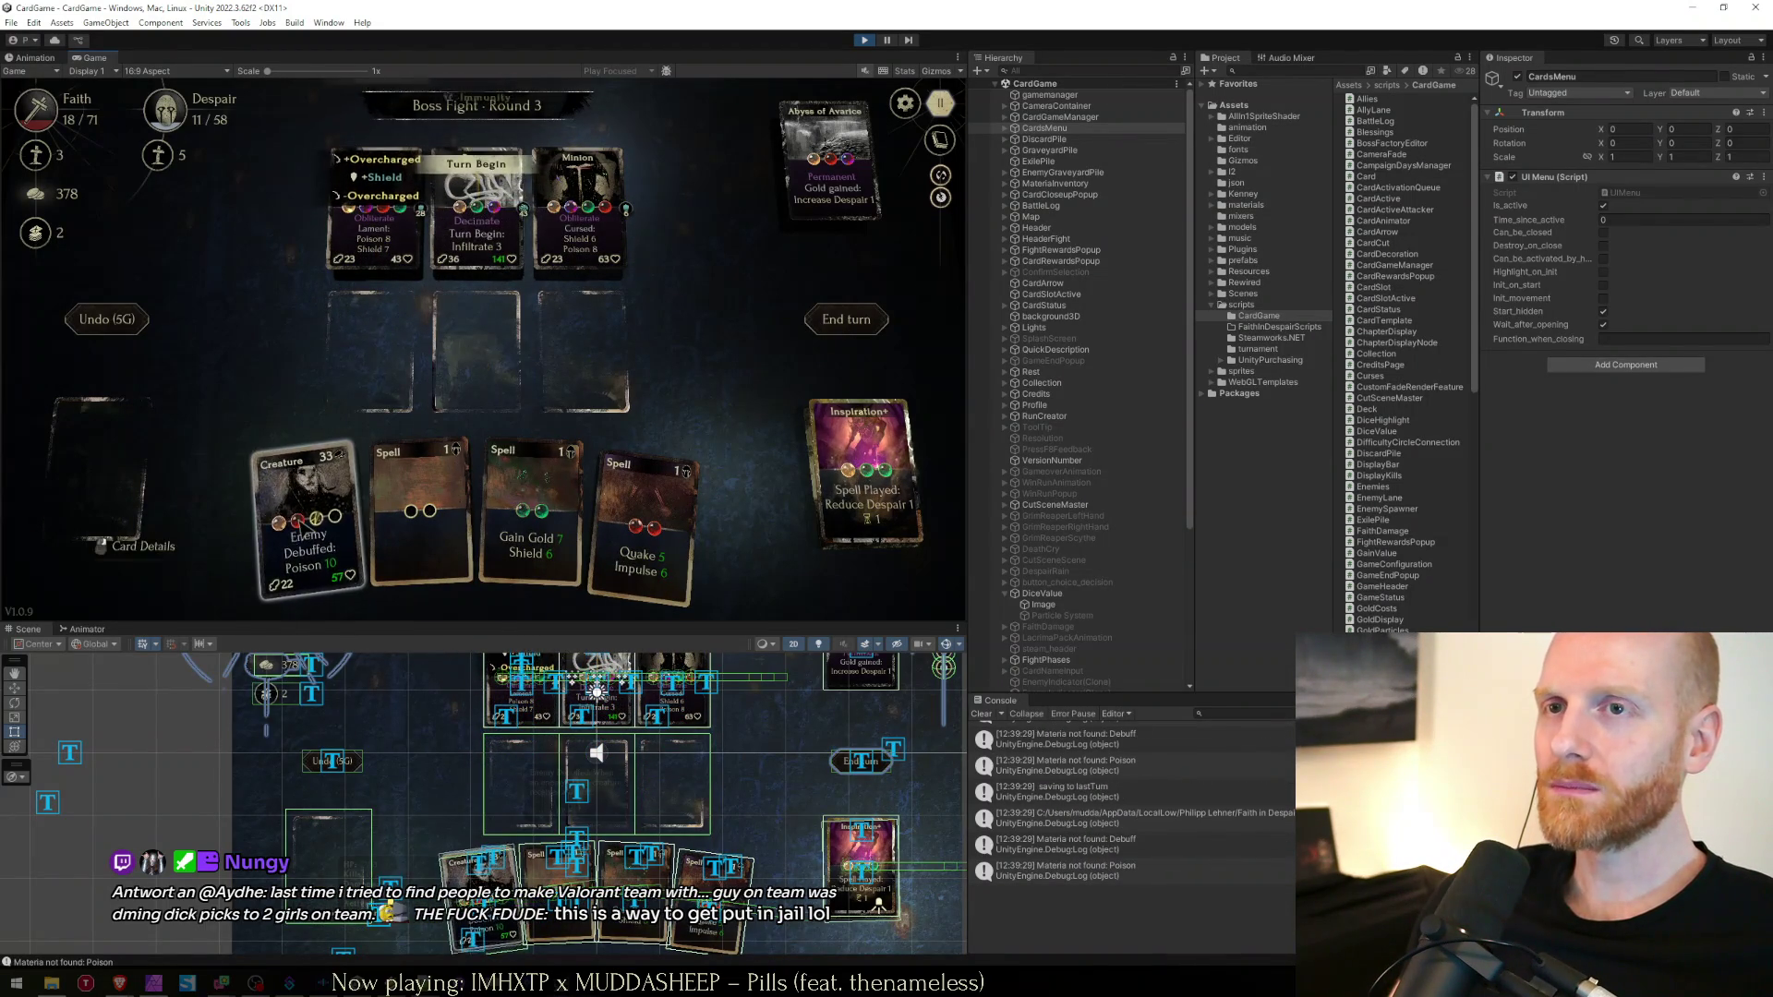
pyautogui.click(273, 527)
pyautogui.click(584, 508)
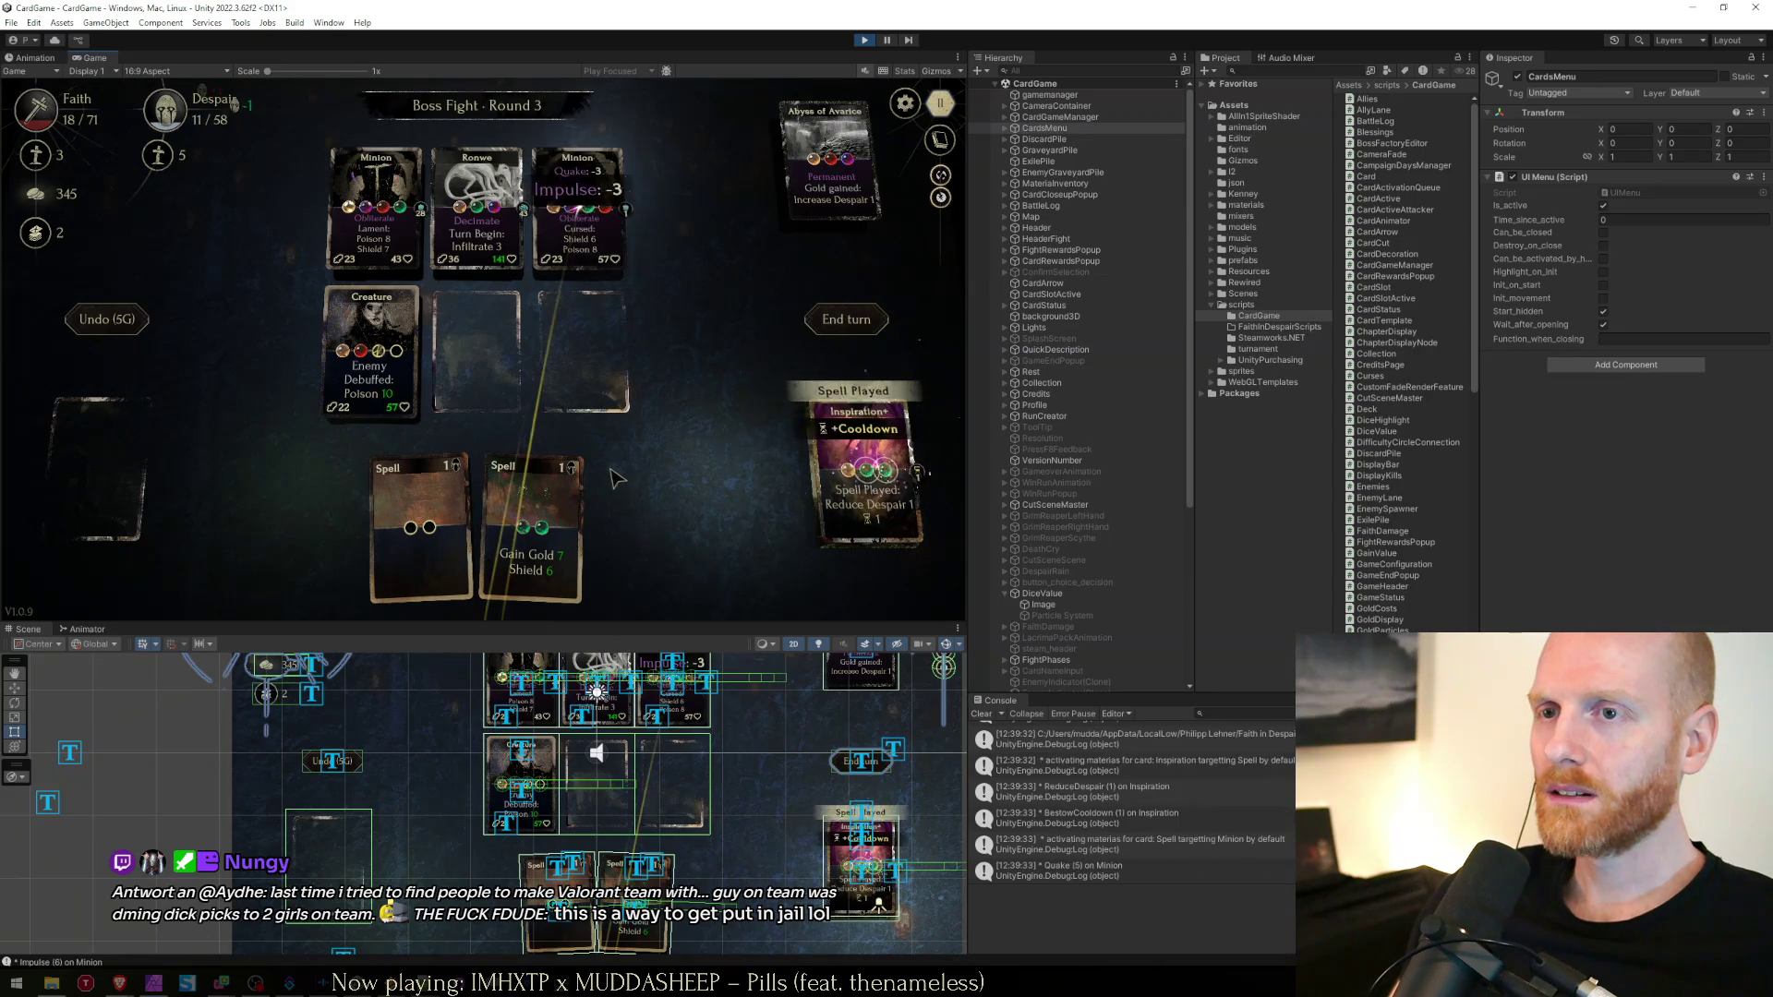
pyautogui.moveTo(531, 522); pyautogui.dragTo(628, 220)
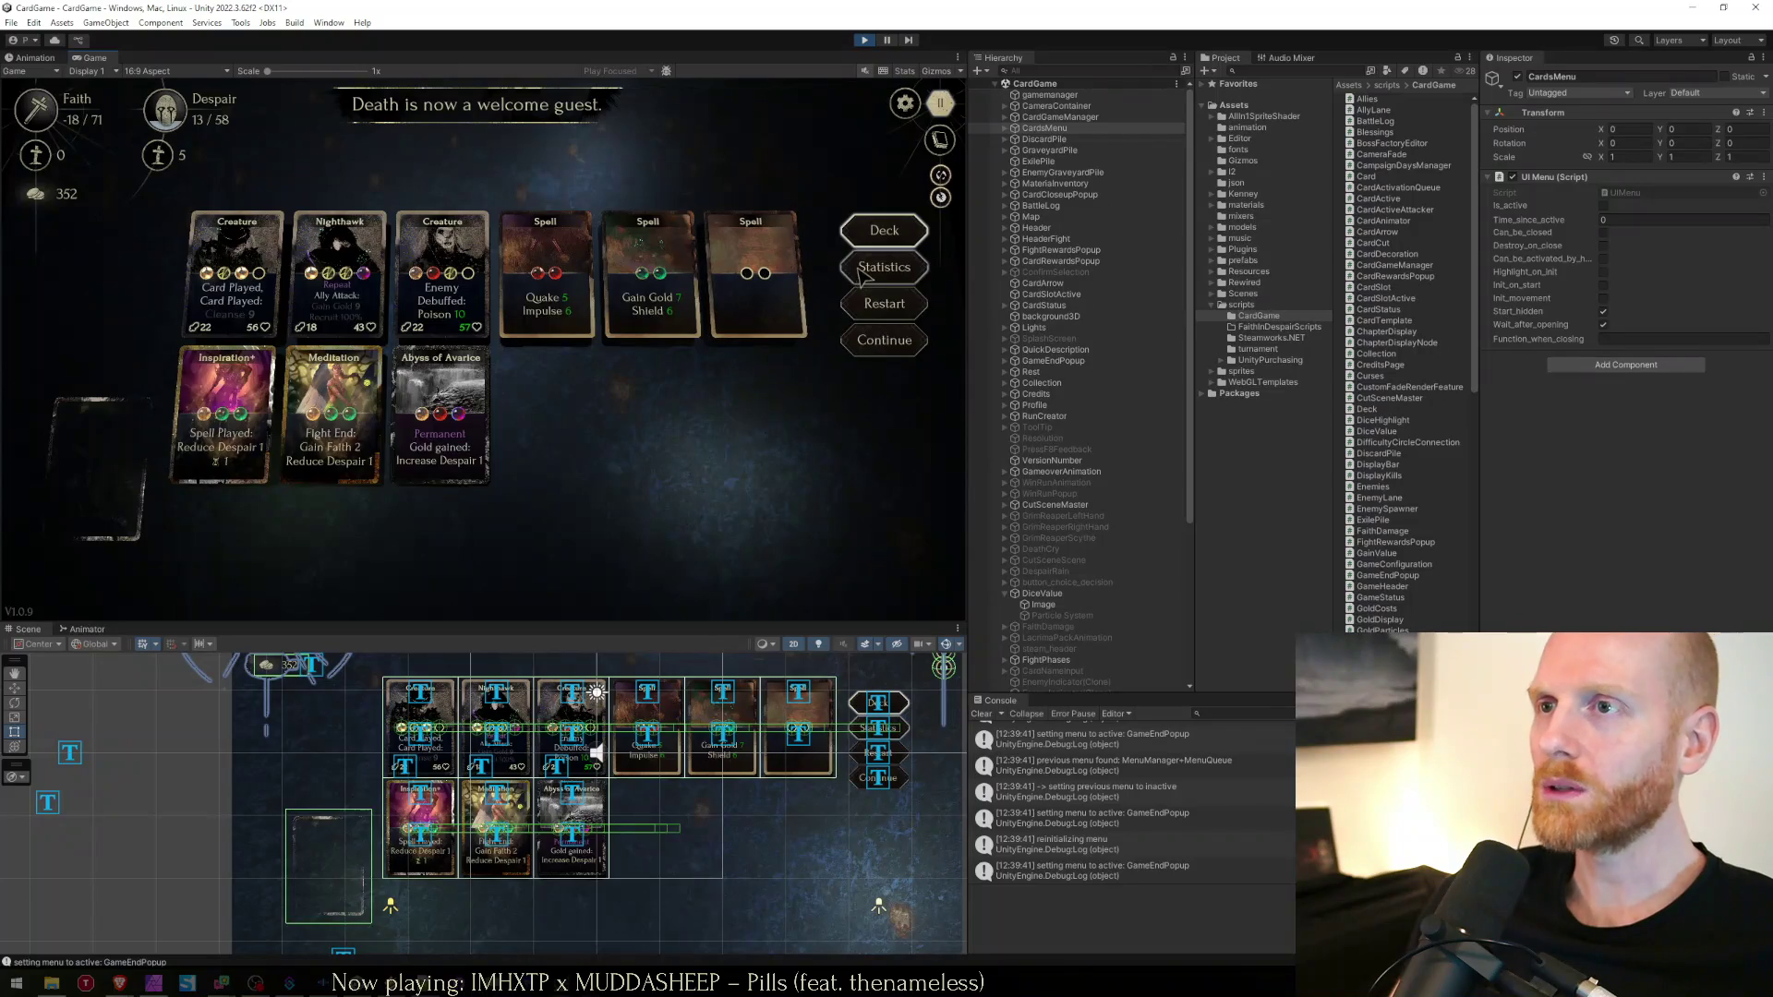
pyautogui.click(864, 273)
pyautogui.click(884, 303)
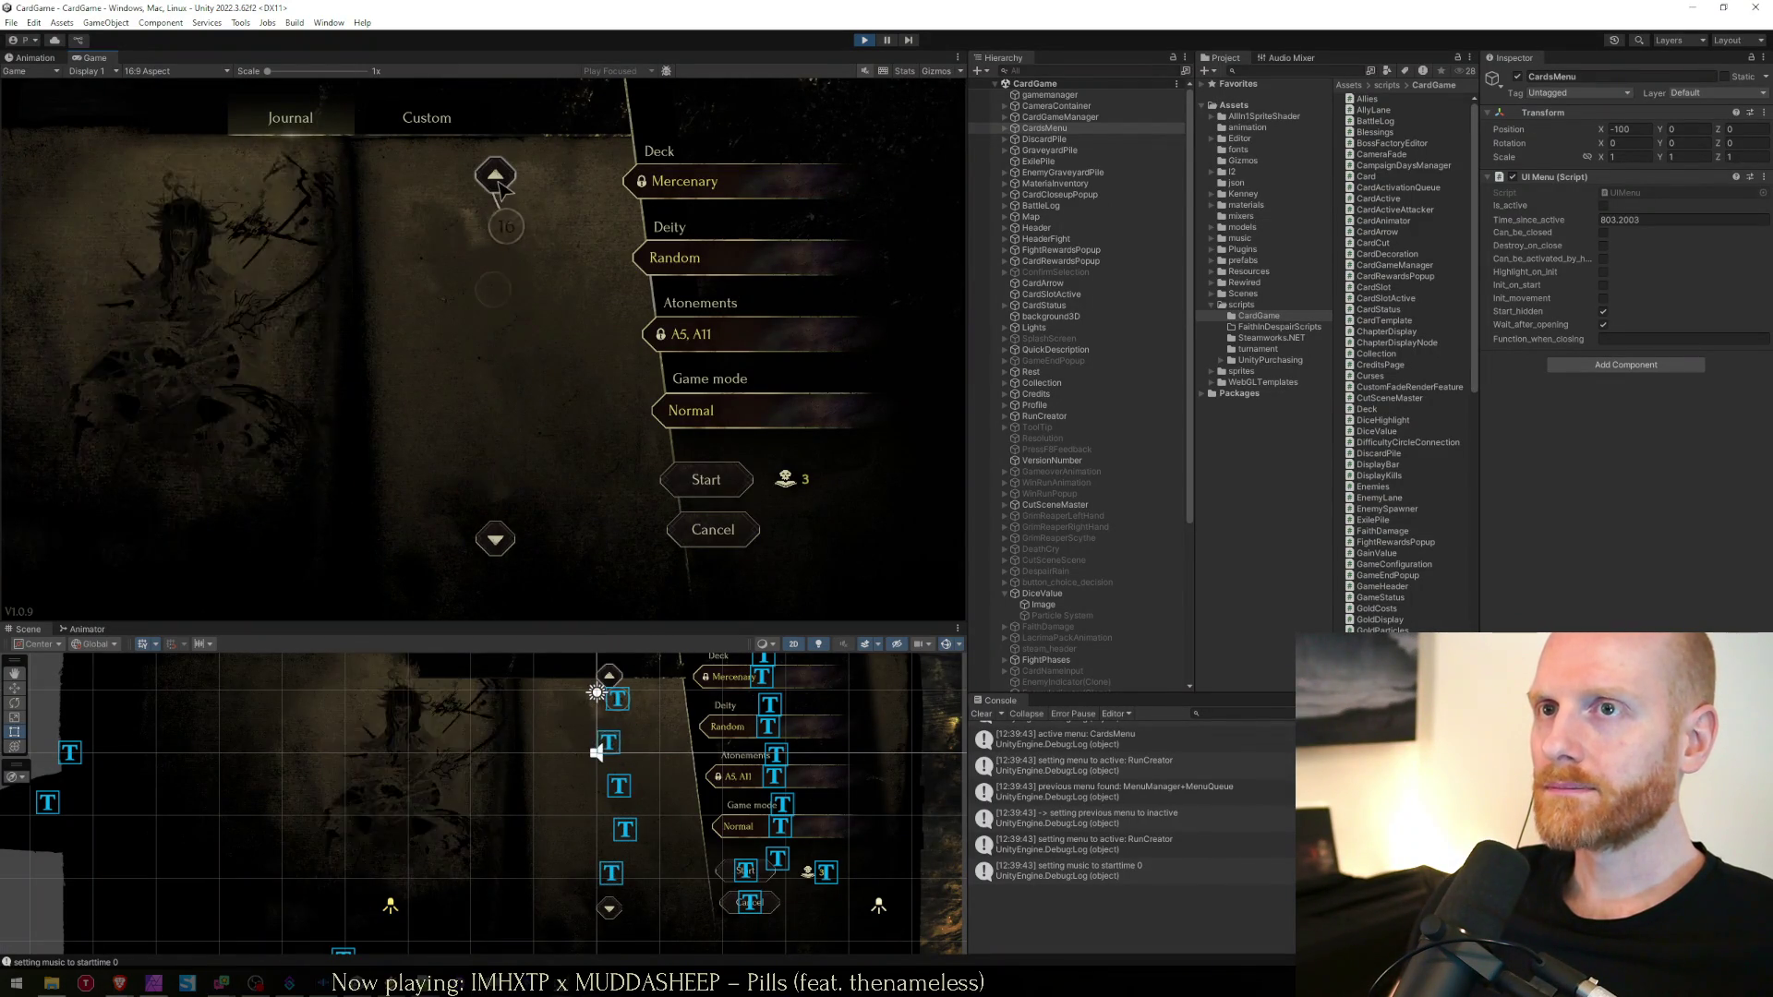
# Choose difficulty level 2 for the new run, then cancel the run setup
pyautogui.scroll(5, 506, 221)
pyautogui.click(496, 288)
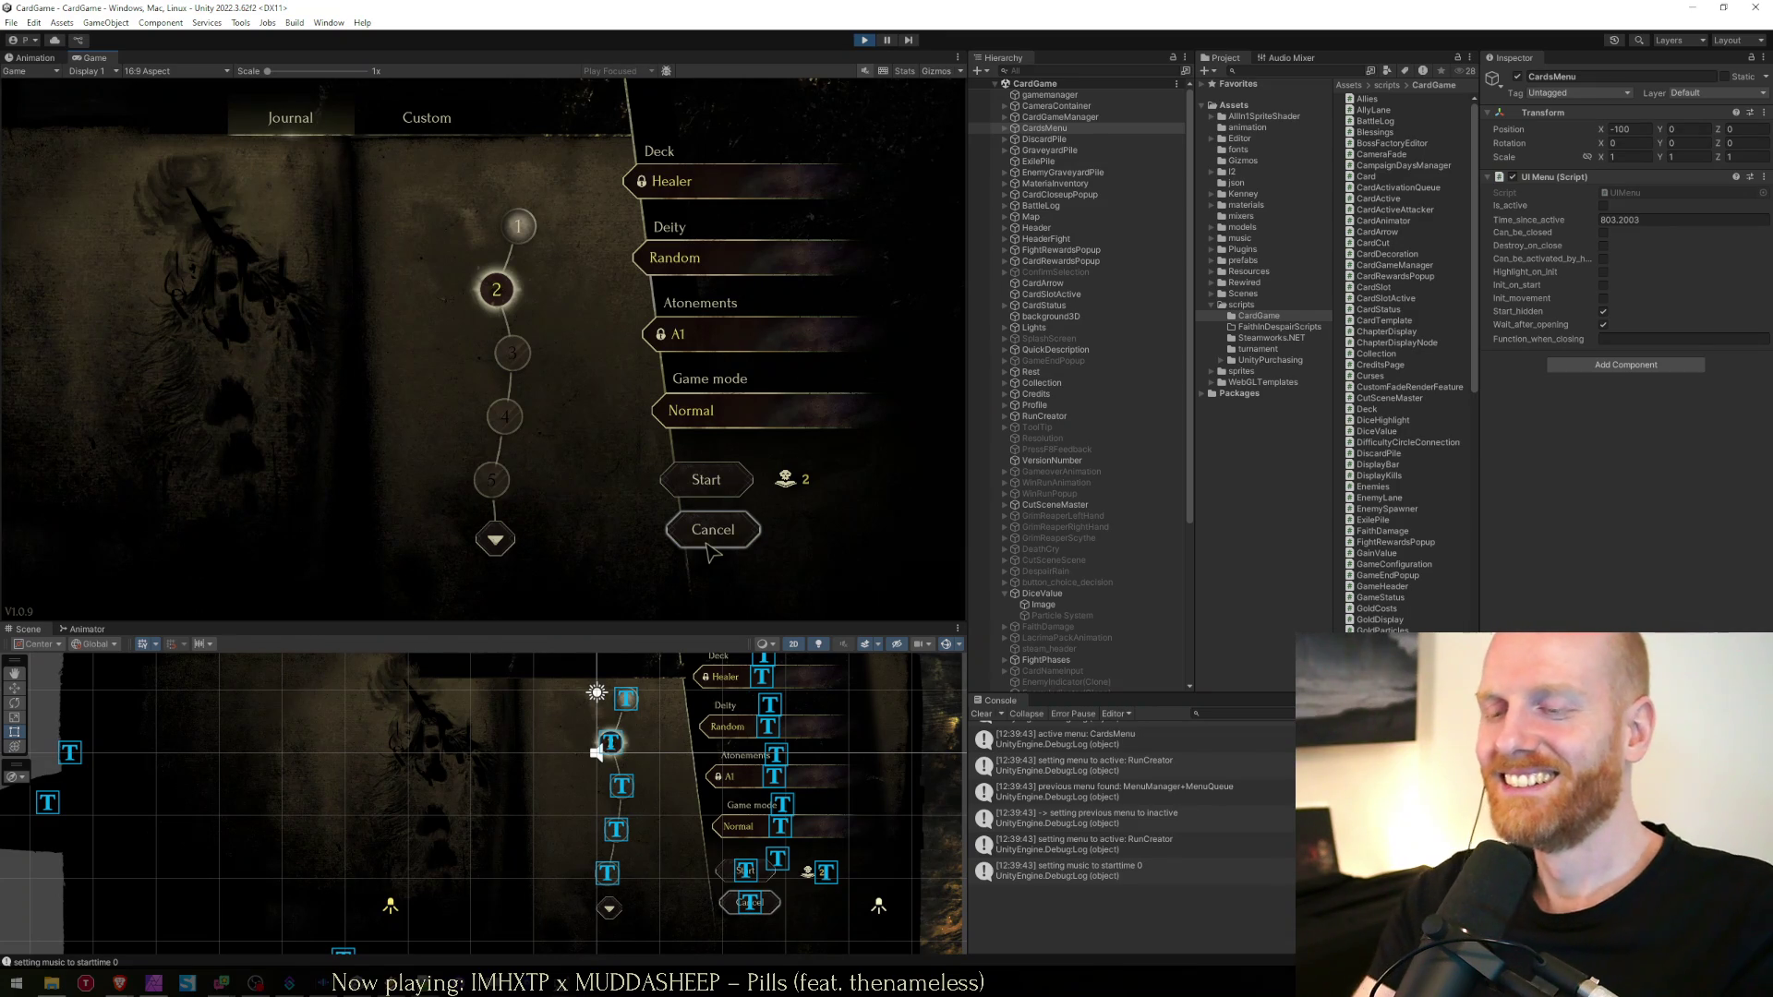
pyautogui.click(709, 547)
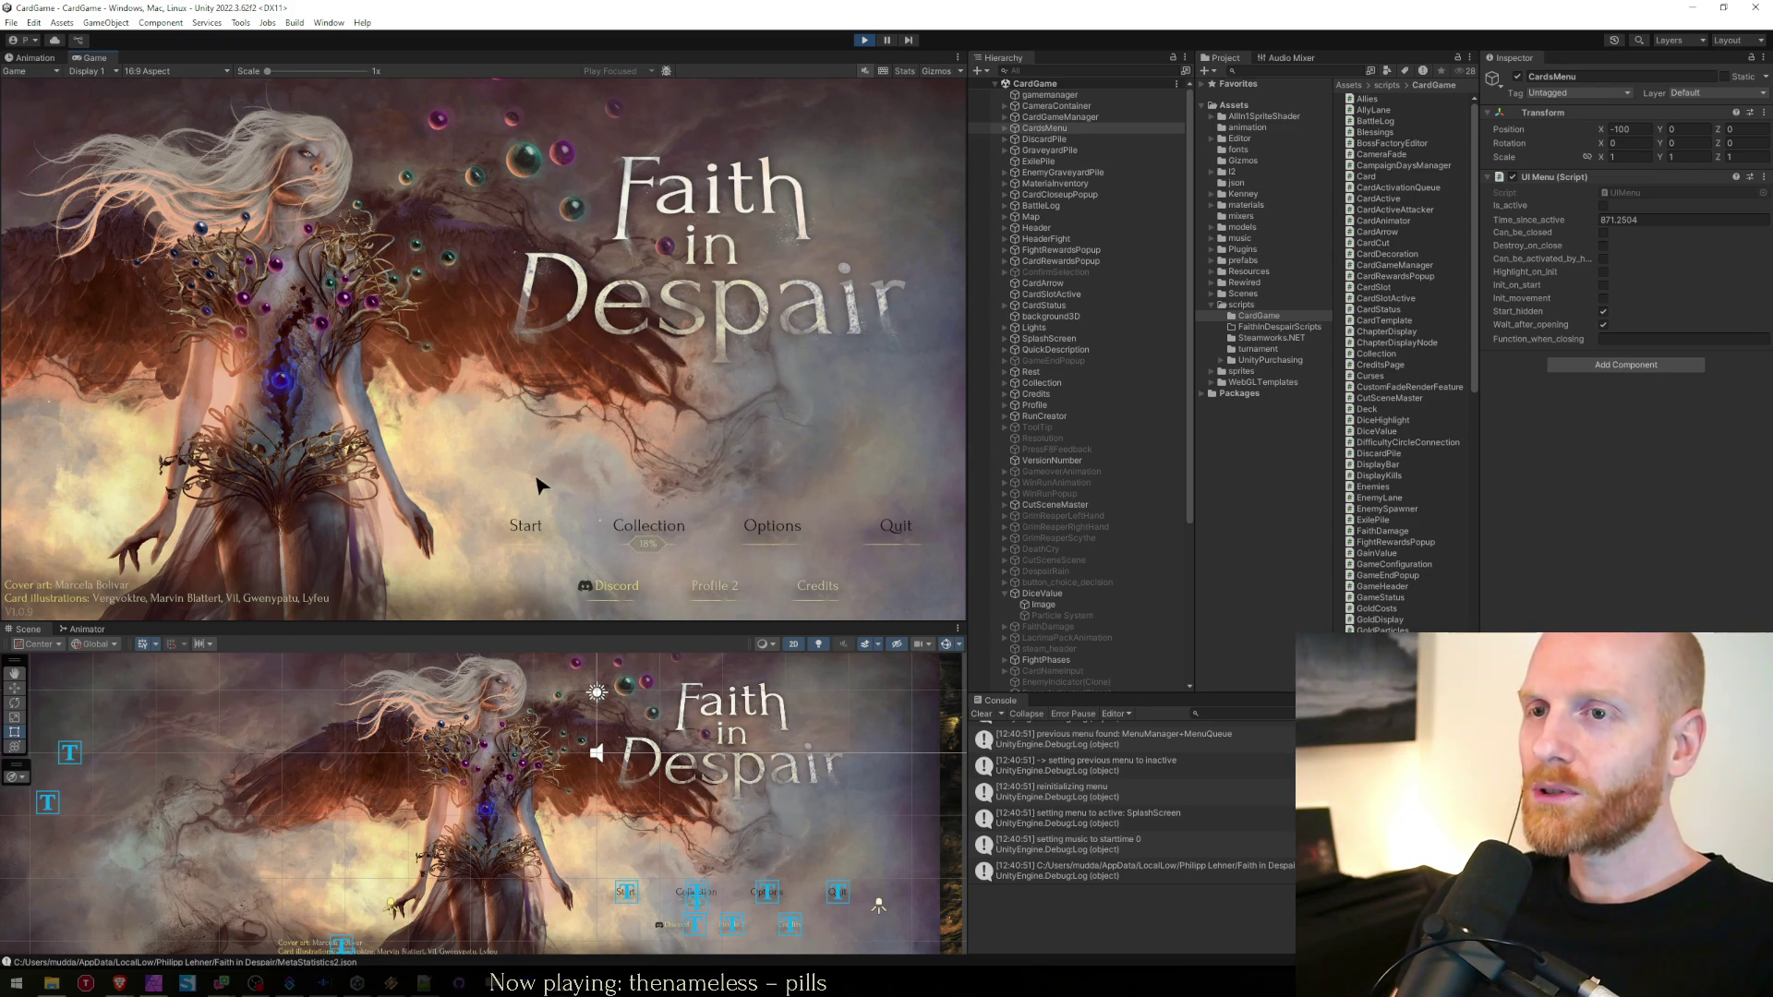
# Start setting up a new run from the title screen
pyautogui.click(526, 524)
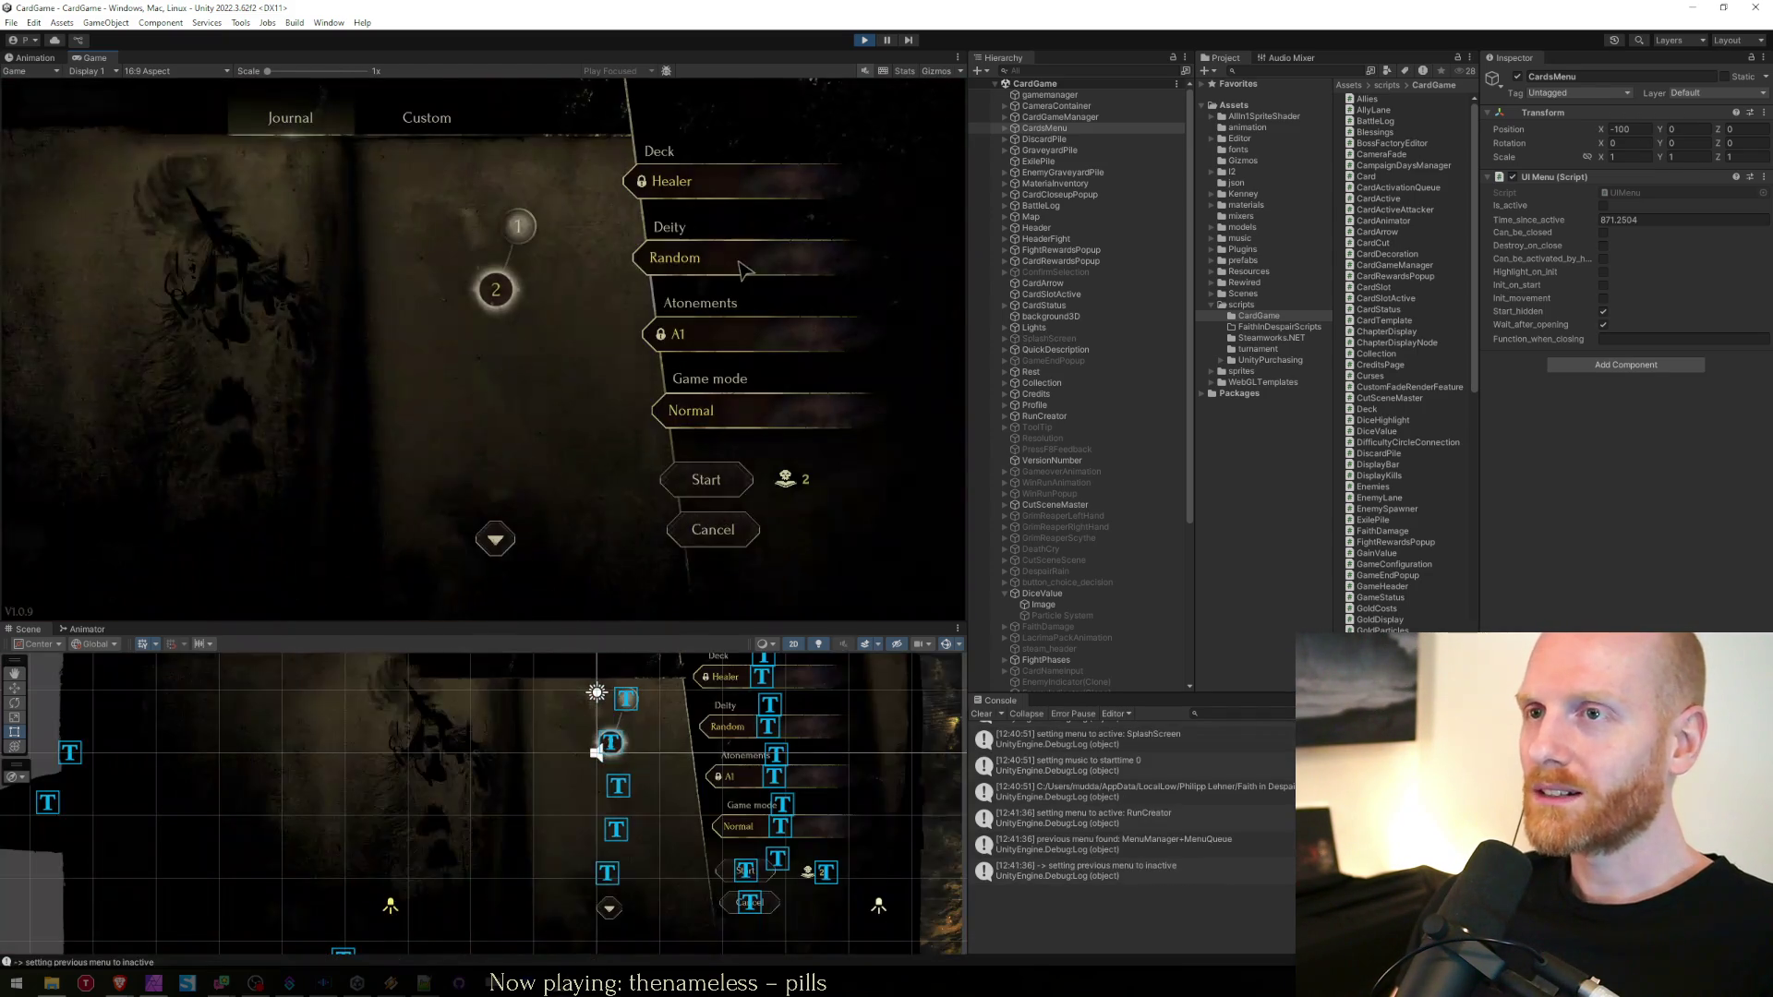
# Select journal level 1 for the new run, then bring up the web browser
pyautogui.click(518, 227)
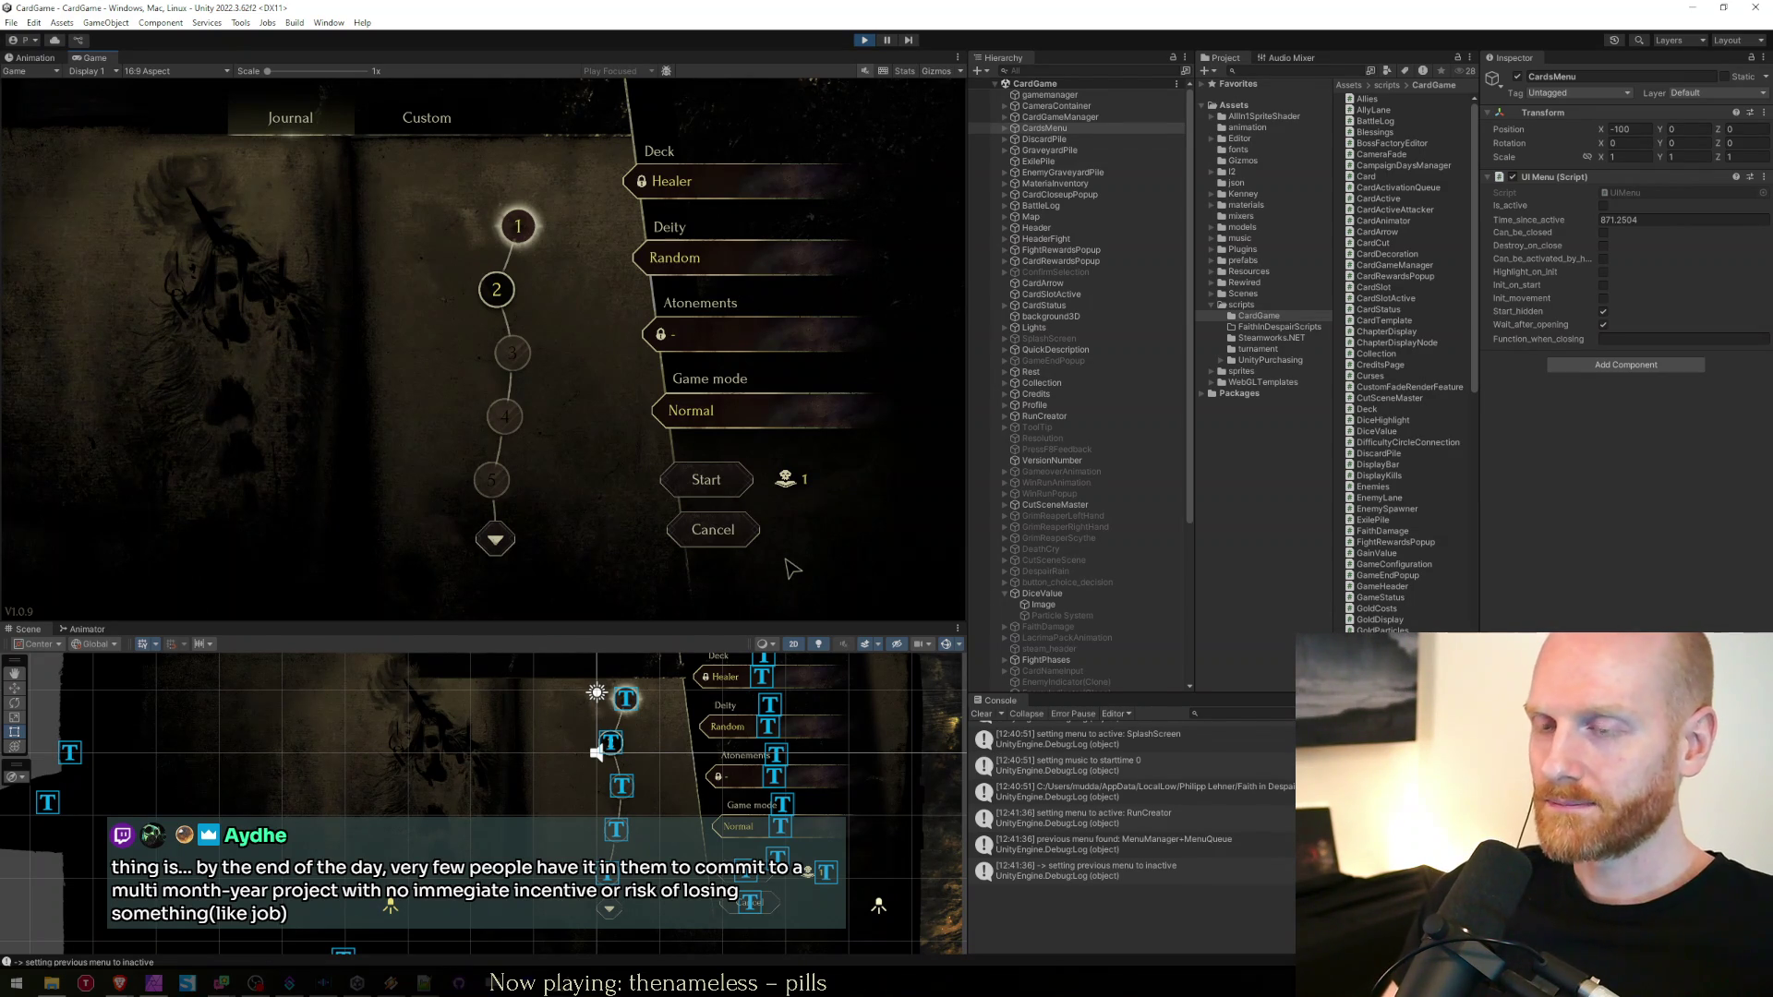
pyautogui.moveTo(107, 989)
pyautogui.click(234, 938)
# Open the Halfquake Trilogy Steam store page and its community discussions, closing the store tab
pyautogui.hotkey('ctrl', 't')
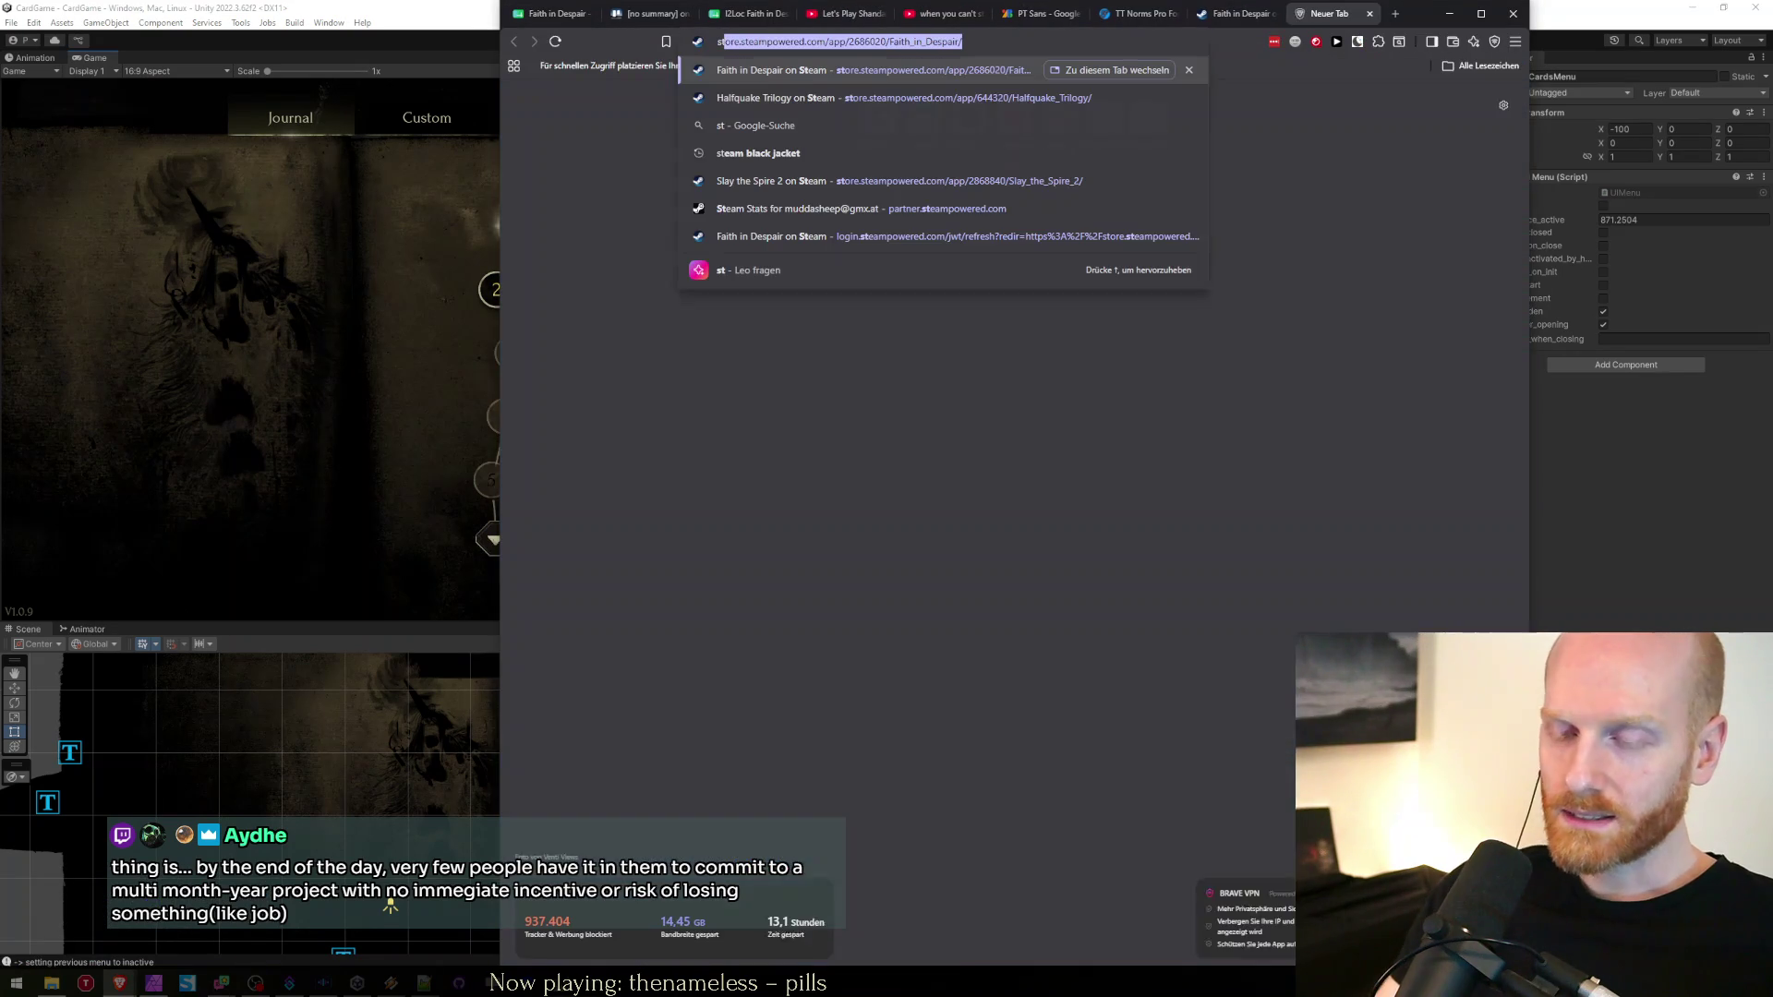
pyautogui.write('st')
pyautogui.press('Down')
pyautogui.press('Return')
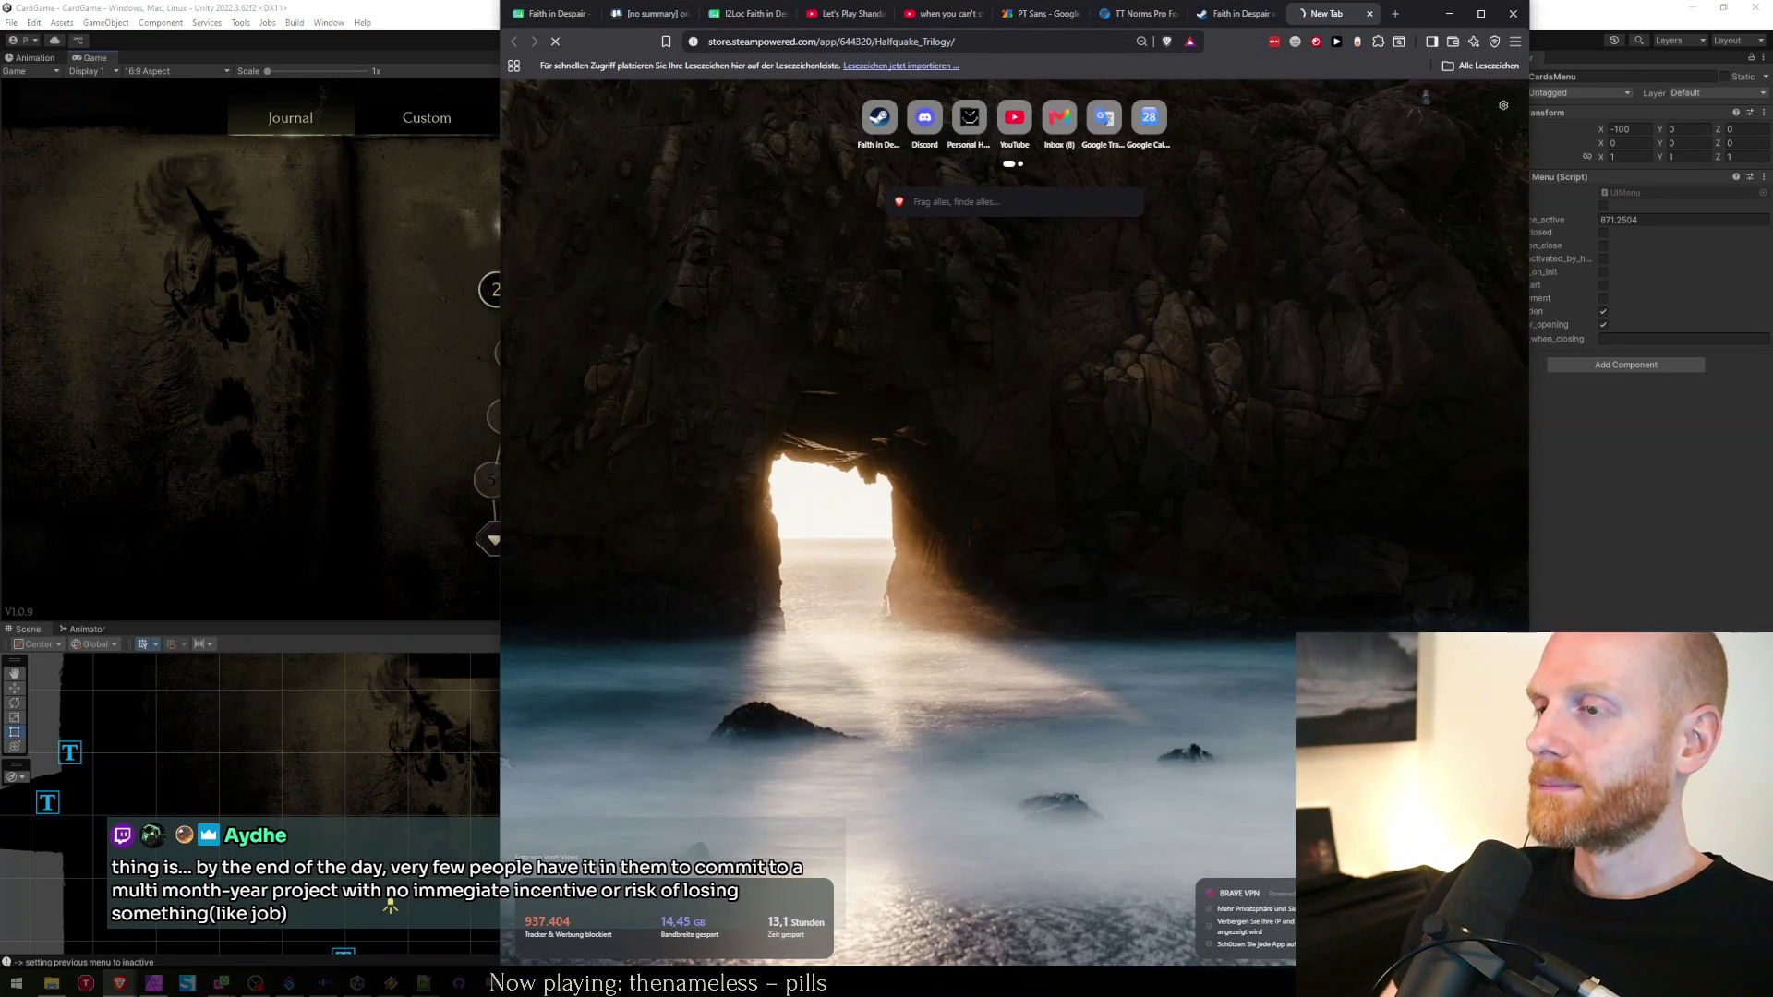
pyautogui.scroll(-6, 1163, 430)
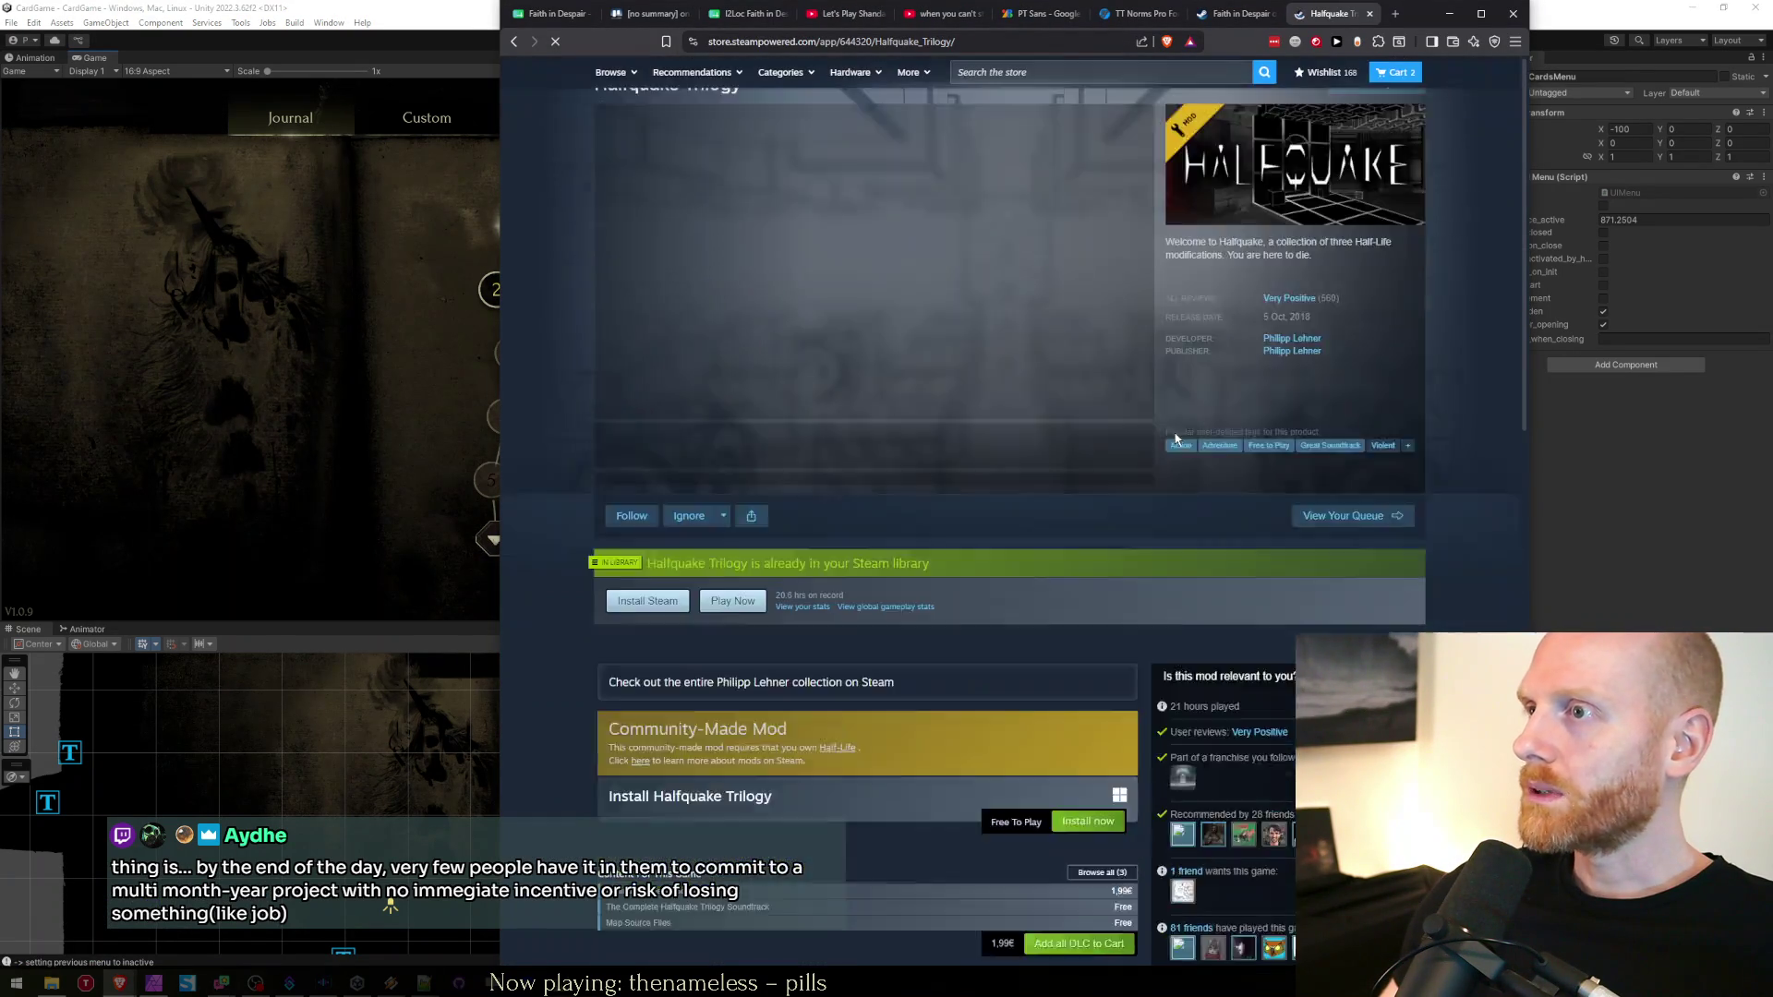
pyautogui.scroll(-7, 1163, 429)
pyautogui.middleClick(1239, 397)
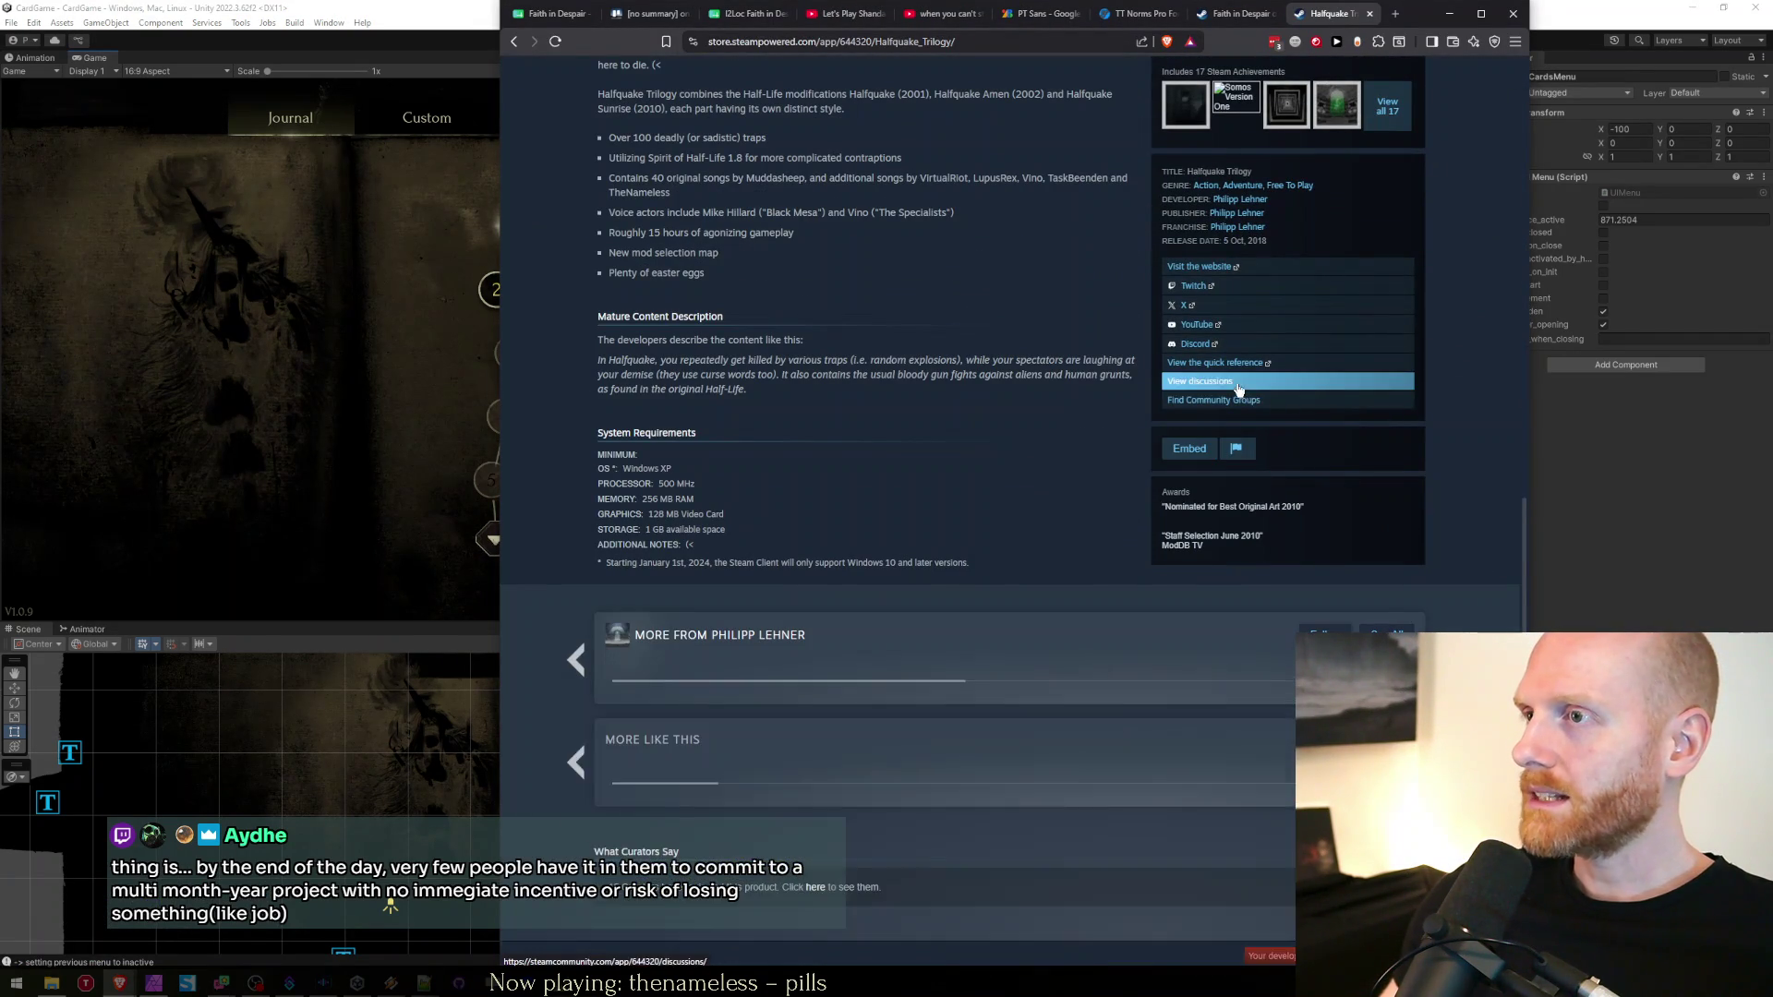
pyautogui.hotkey('ctrl', 'w')
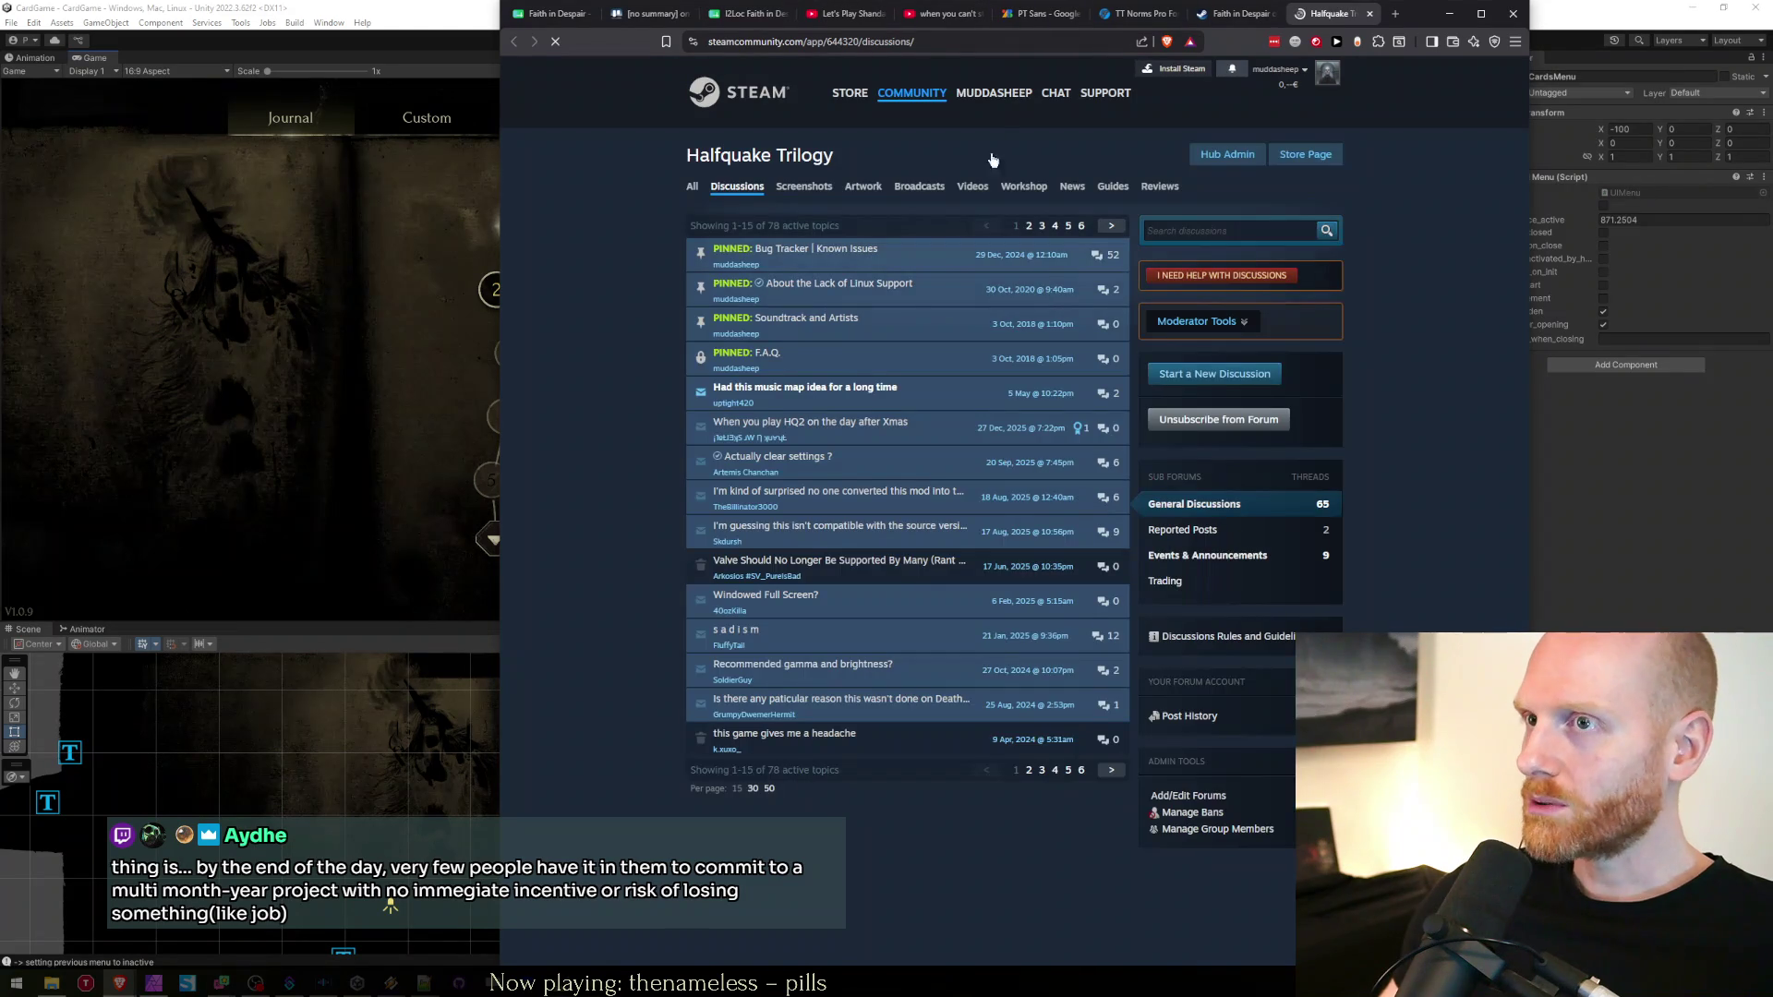
# Open the pinned Soundtrack and Artists topic and read through its artists list
pyautogui.click(855, 328)
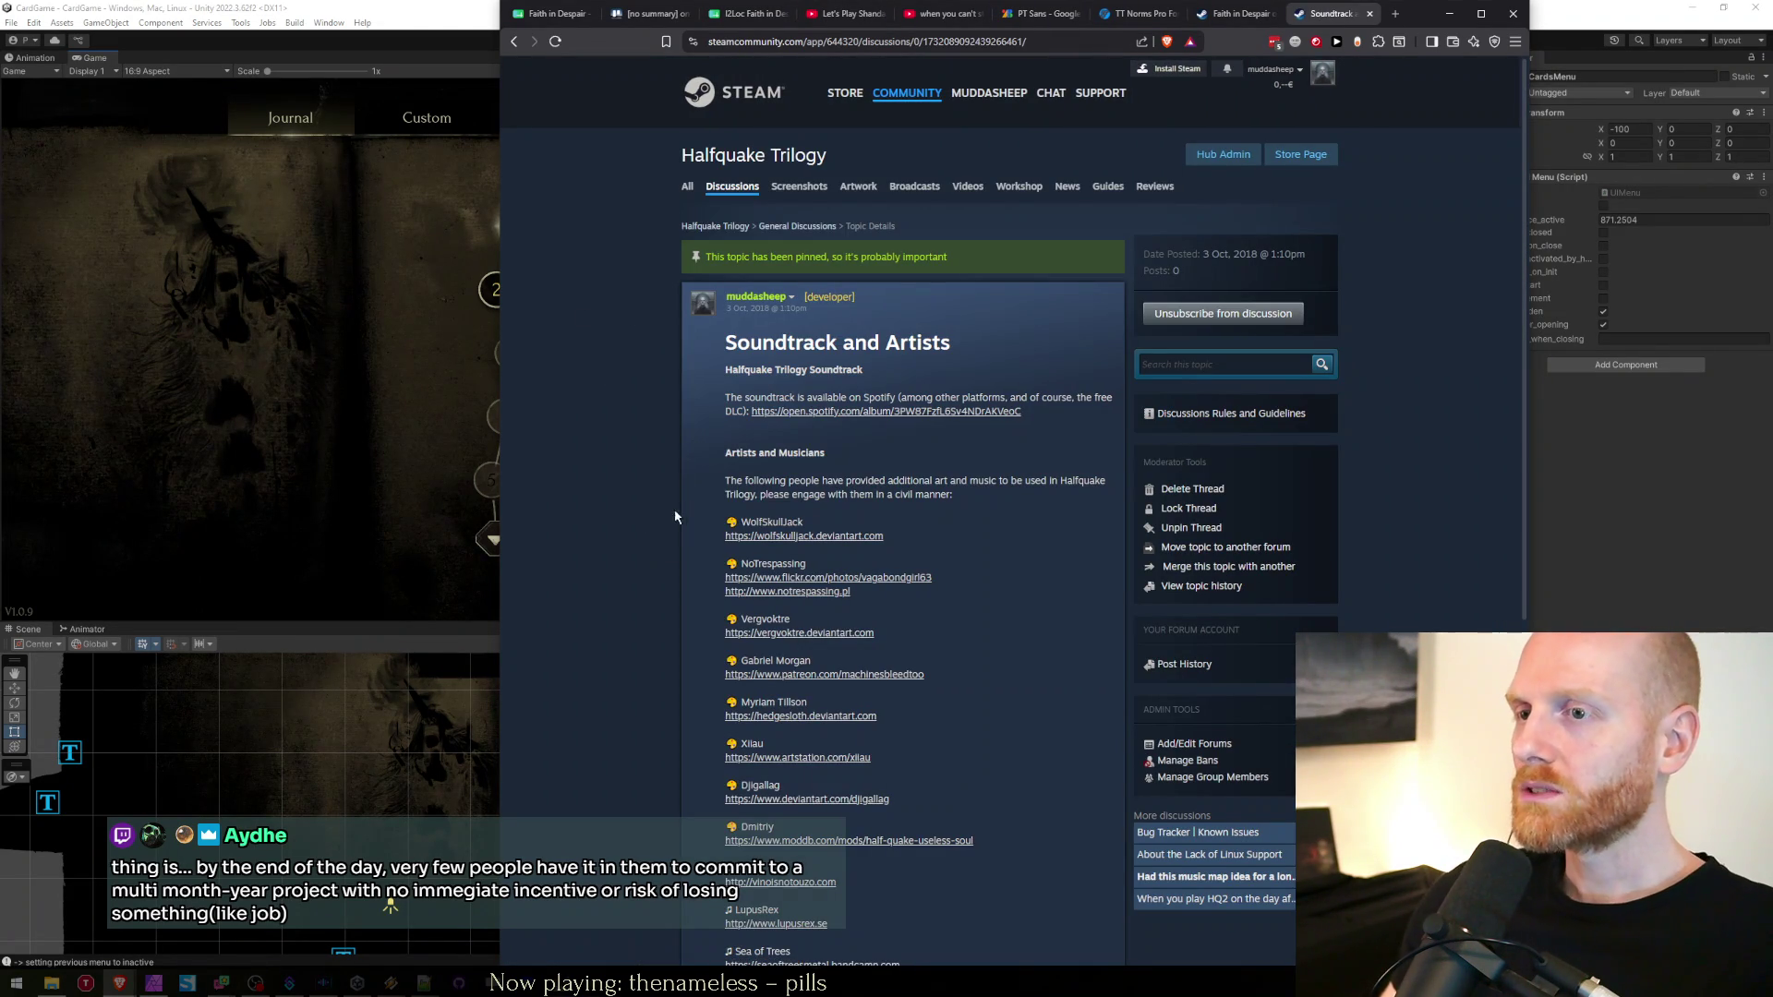
pyautogui.moveTo(712, 495); pyautogui.dragTo(1005, 834)
pyautogui.moveTo(755, 868); pyautogui.dragTo(758, 482)
pyautogui.click(759, 482)
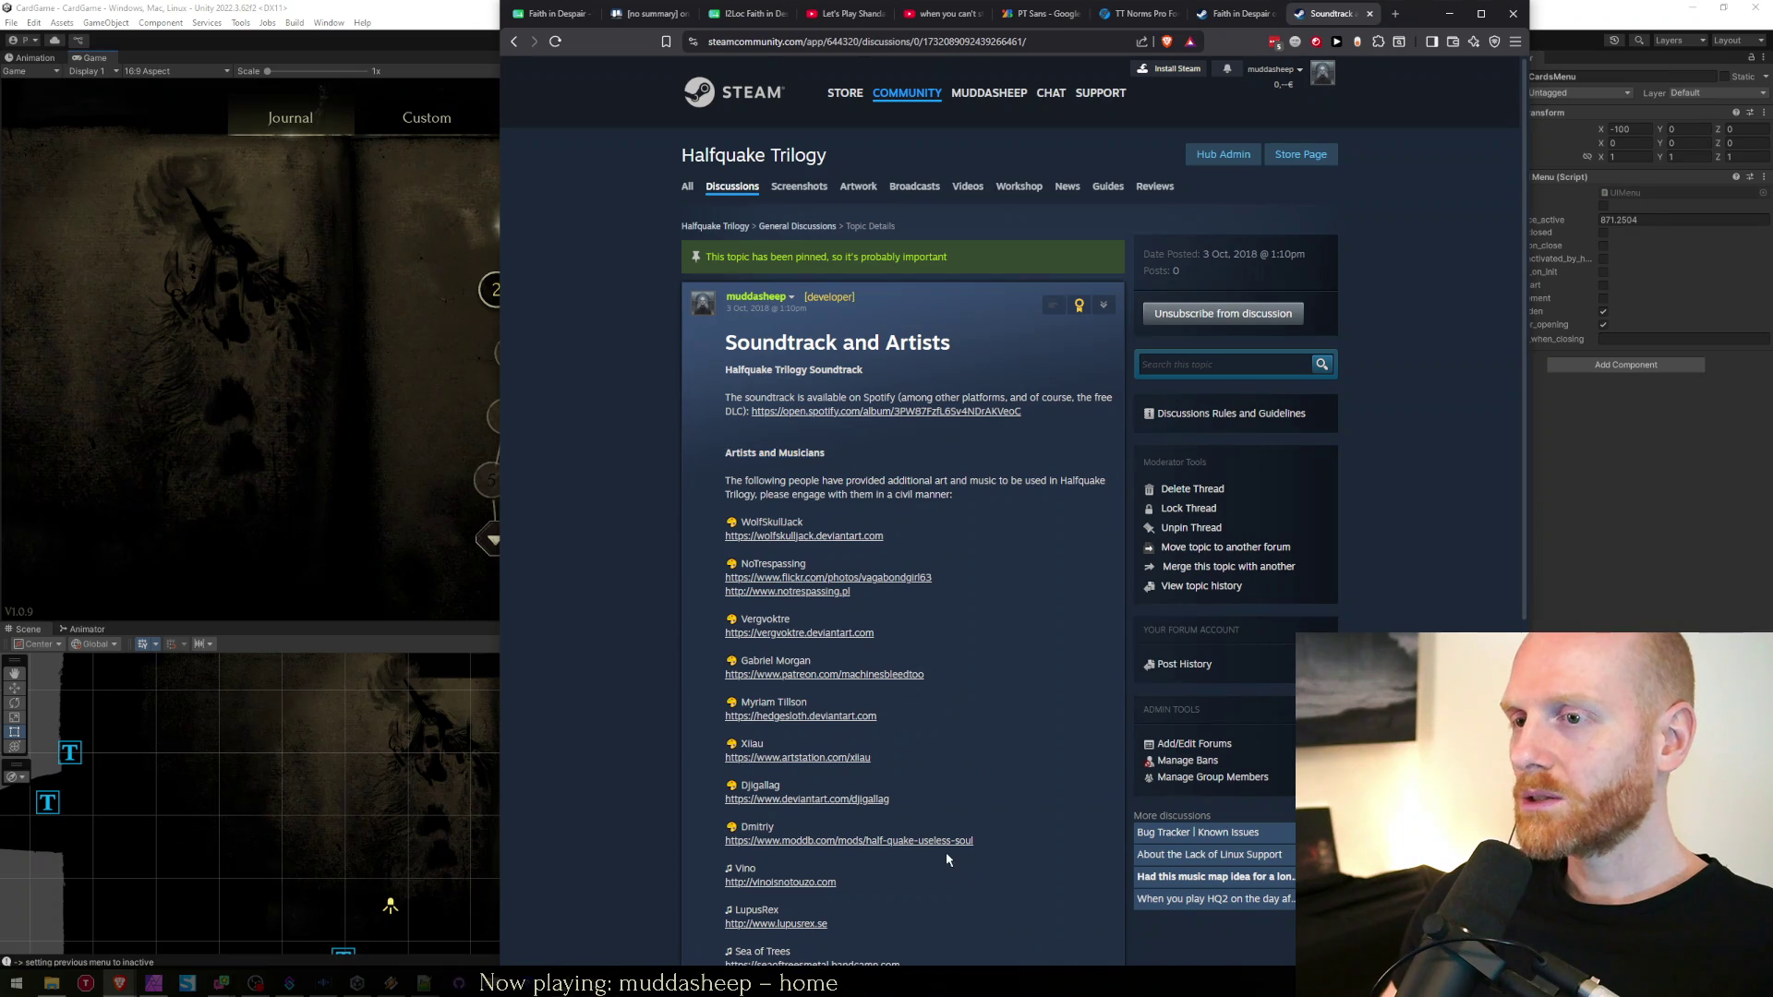
pyautogui.scroll(-1, 944, 839)
pyautogui.scroll(-2, 944, 839)
pyautogui.moveTo(890, 768)
pyautogui.mouseDown()
pyautogui.moveTo(799, 620)
pyautogui.moveTo(729, 204)
pyautogui.mouseUp()
pyautogui.click(728, 204)
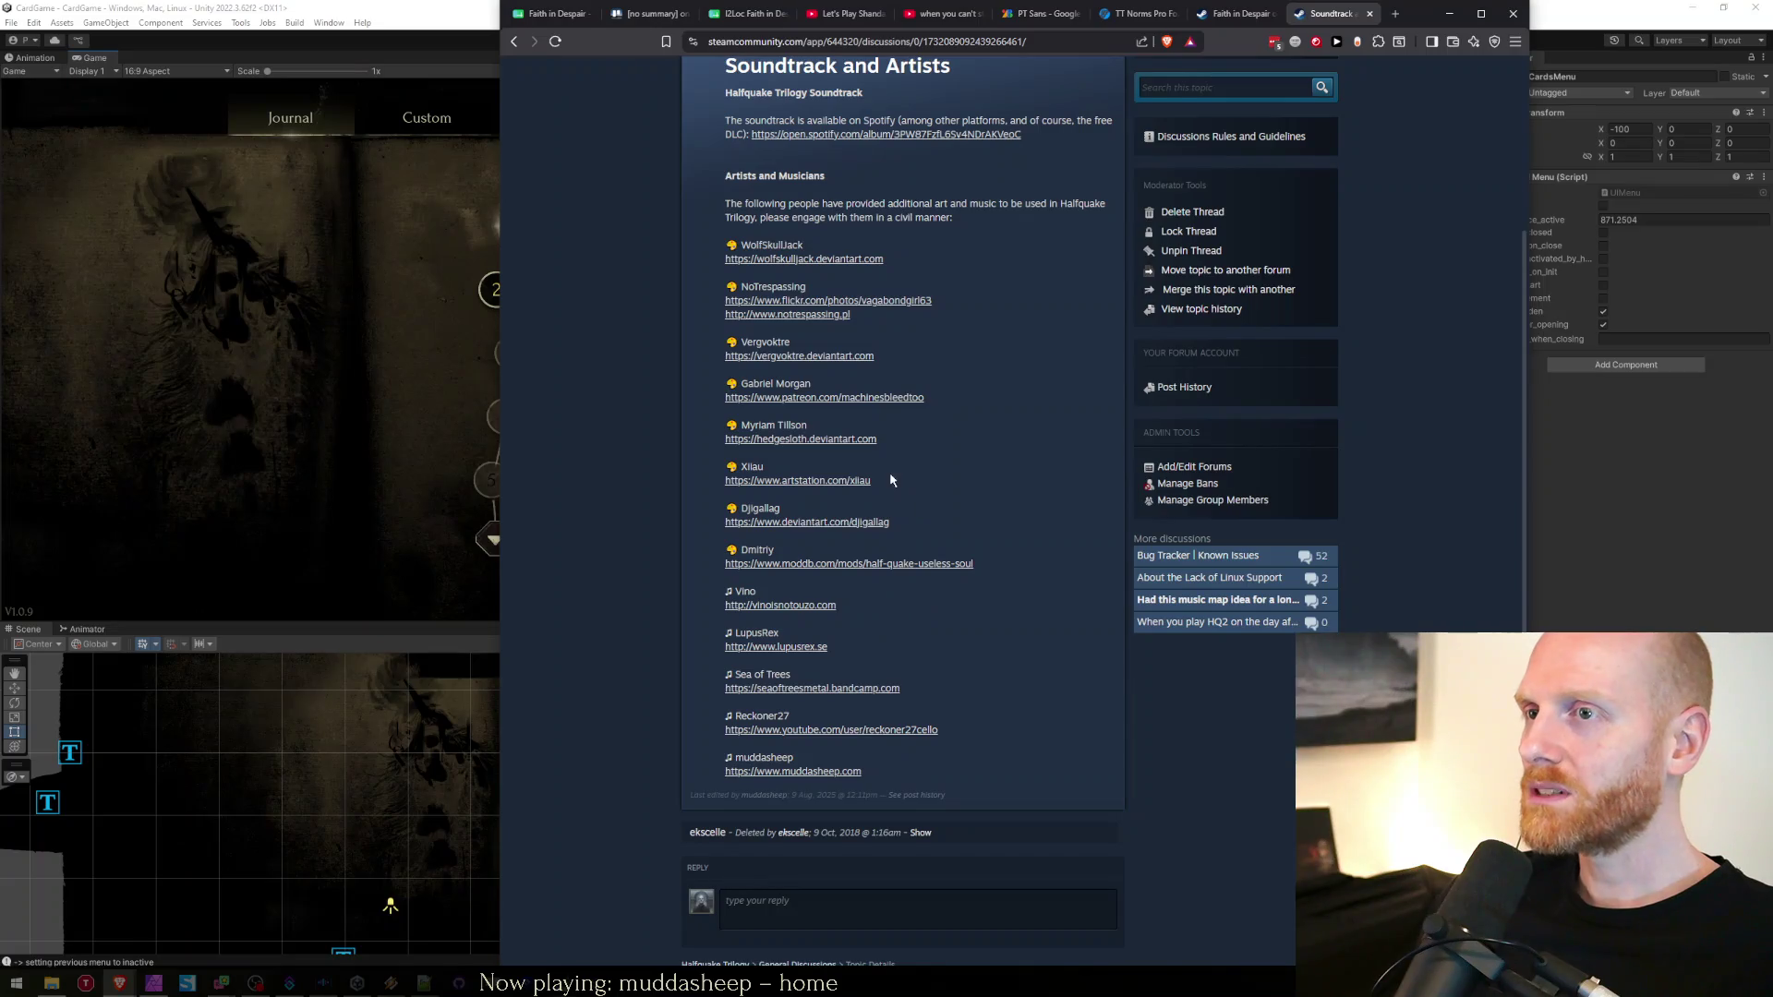
# Highlight individual artist entries such as Sea of Trees, then return to the Faith in Despair spreadsheet
pyautogui.moveTo(909, 453)
pyautogui.mouseDown()
pyautogui.moveTo(948, 371)
pyautogui.moveTo(937, 451)
pyautogui.moveTo(961, 277)
pyautogui.moveTo(949, 455)
pyautogui.moveTo(942, 164)
pyautogui.moveTo(955, 456)
pyautogui.mouseUp()
pyautogui.click(943, 167)
pyautogui.click(955, 465)
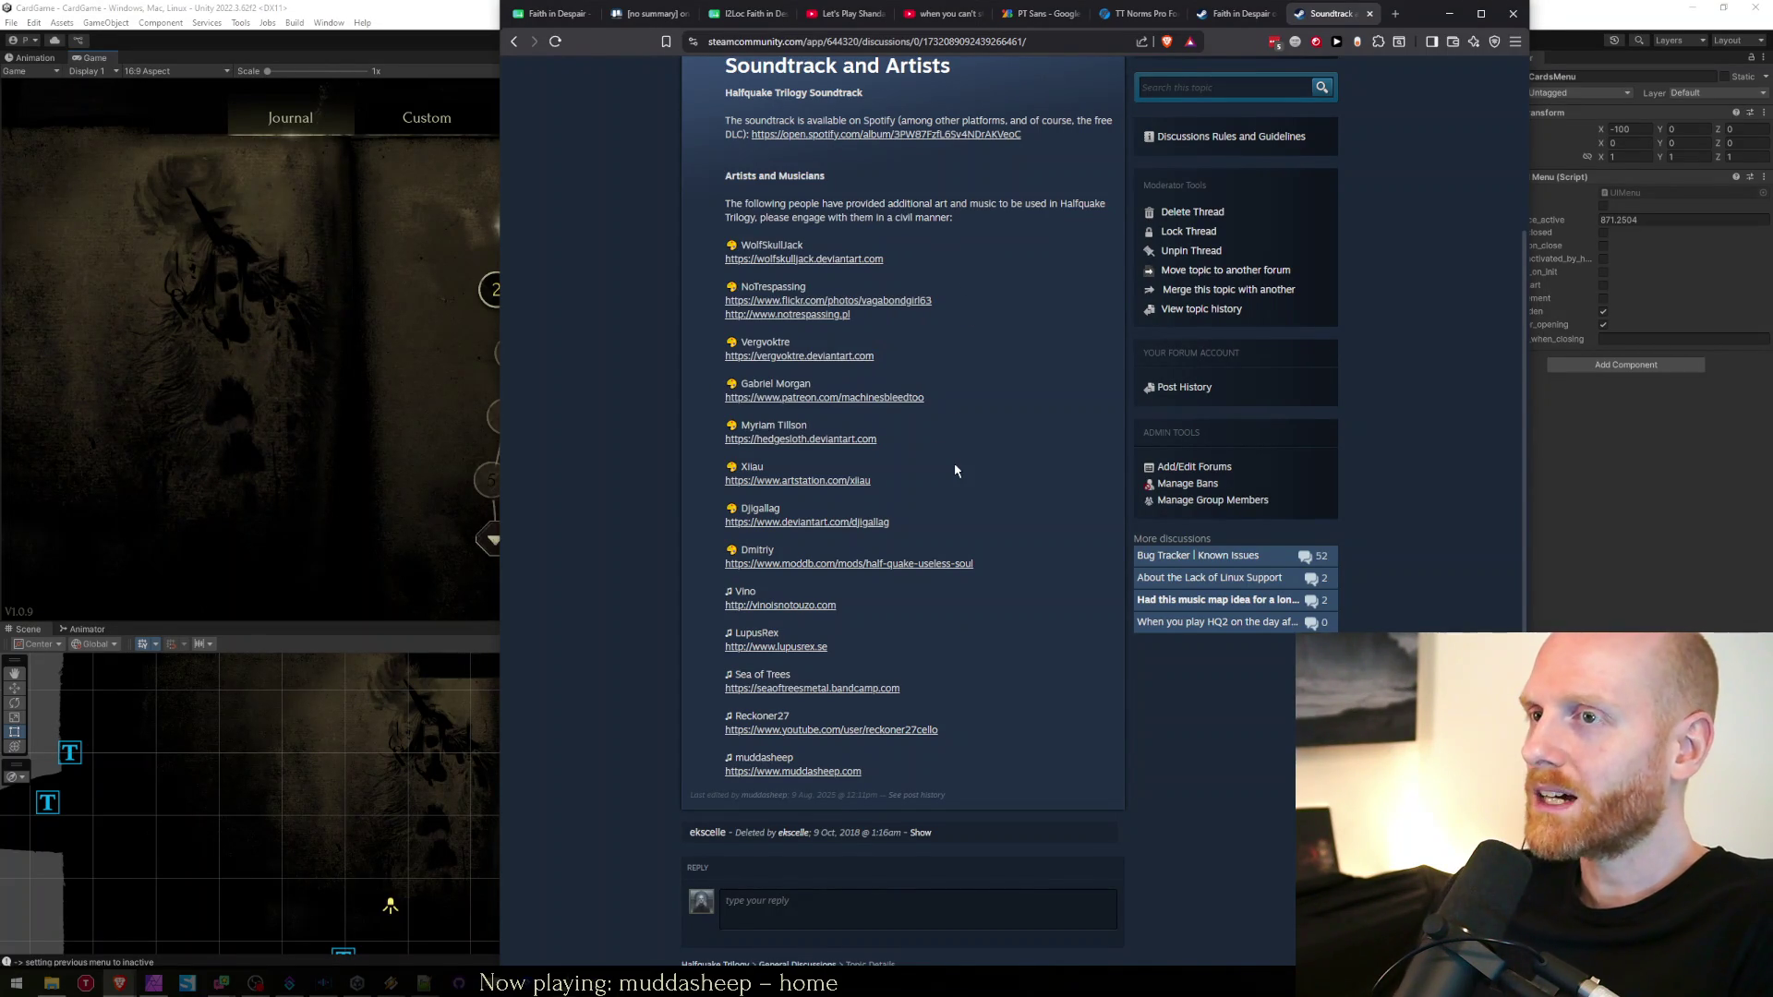
pyautogui.moveTo(956, 737); pyautogui.dragTo(920, 692)
pyautogui.click(951, 695)
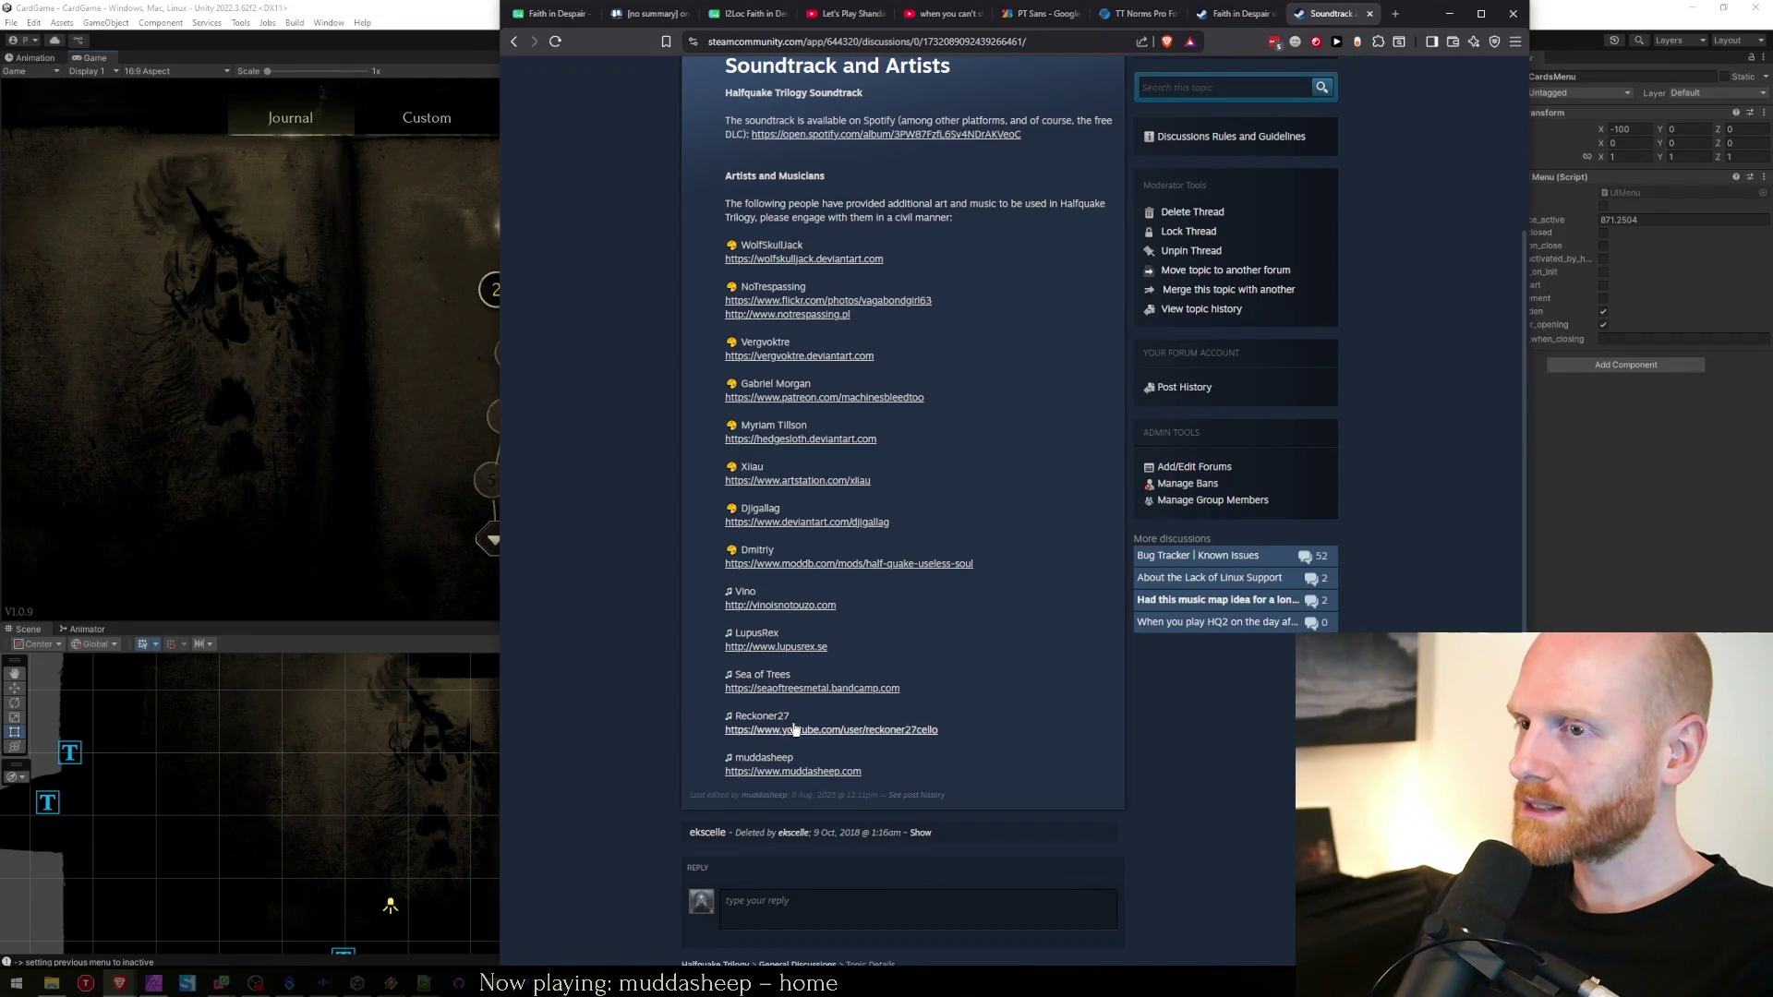
pyautogui.moveTo(750, 675)
pyautogui.mouseDown()
pyautogui.moveTo(859, 688)
pyautogui.moveTo(726, 675)
pyautogui.moveTo(922, 708)
pyautogui.moveTo(910, 621)
pyautogui.mouseUp()
pyautogui.click(931, 688)
pyautogui.click(909, 623)
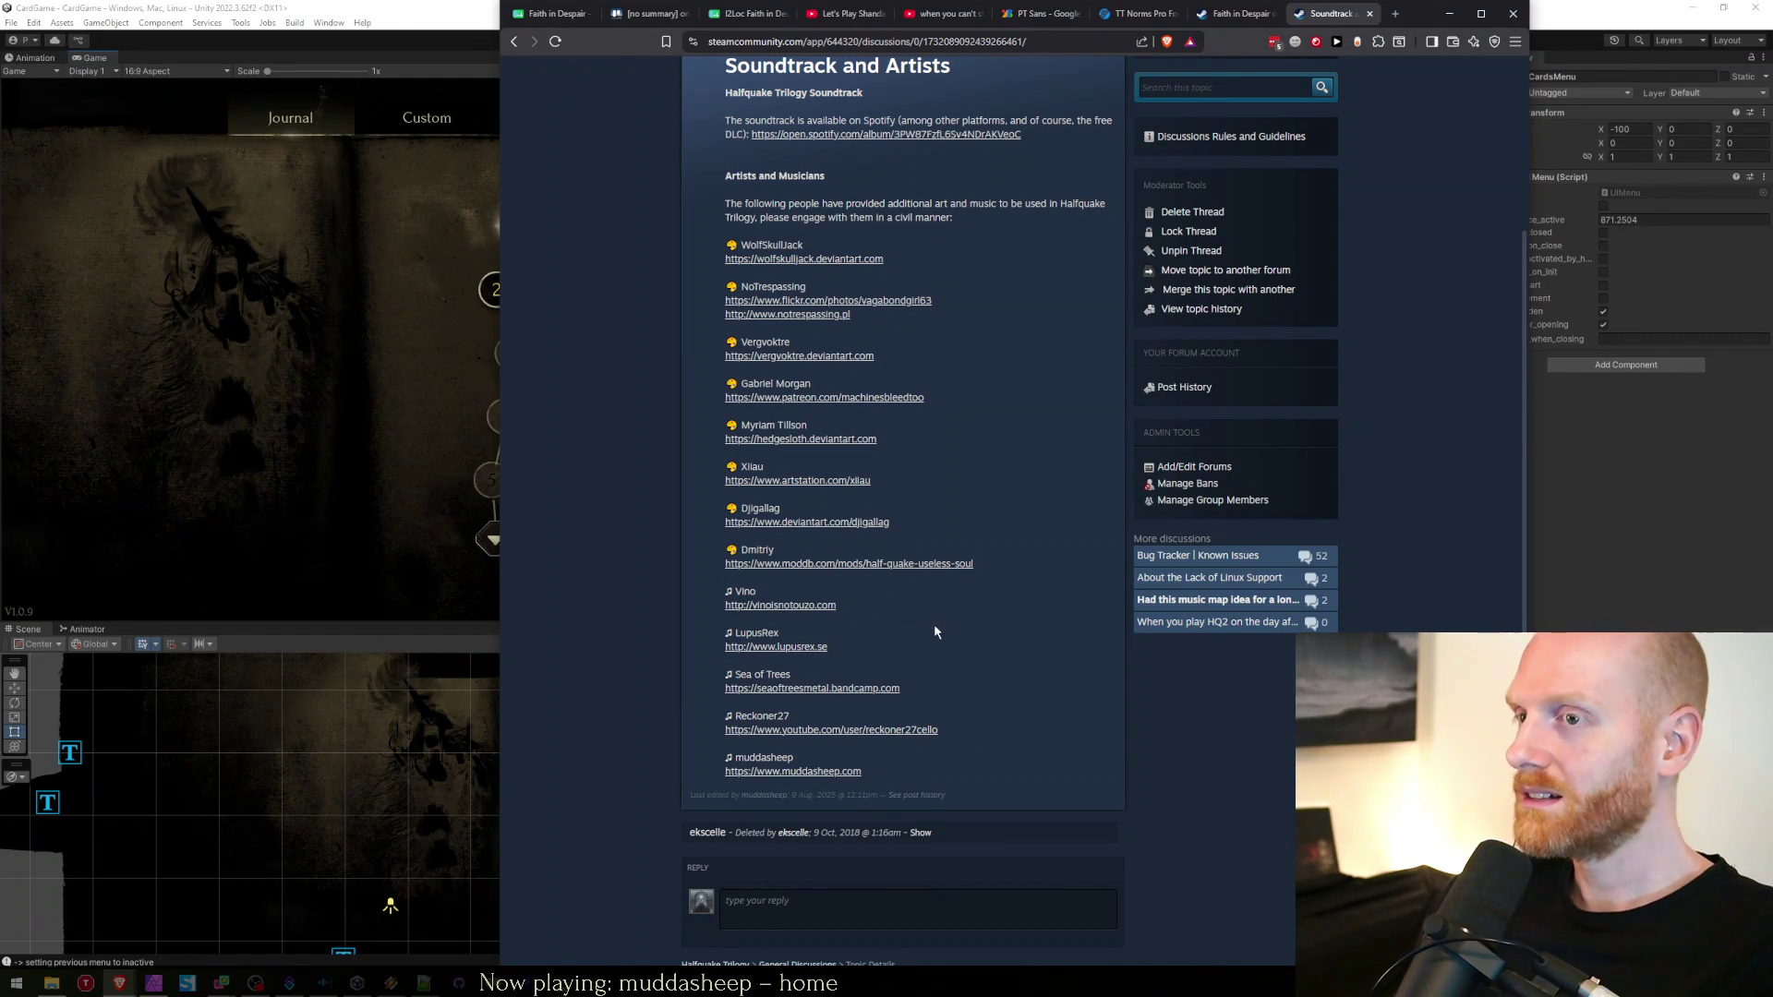
pyautogui.scroll(3, 977, 768)
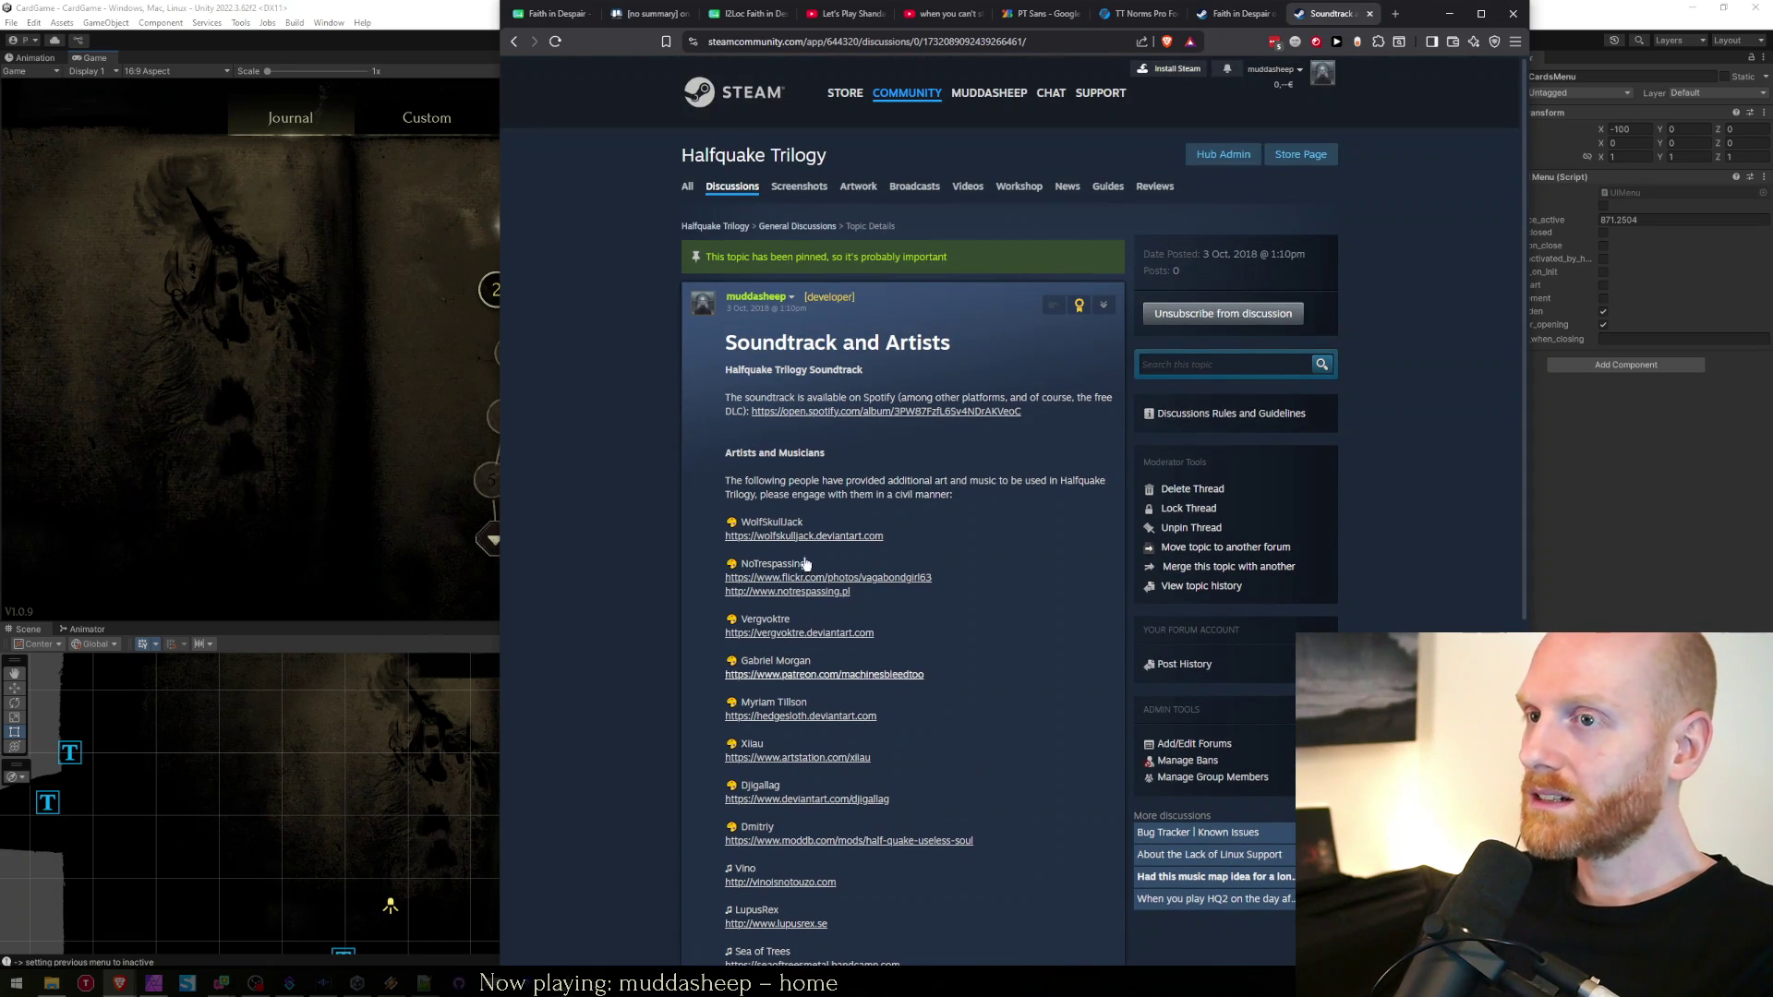
pyautogui.click(552, 14)
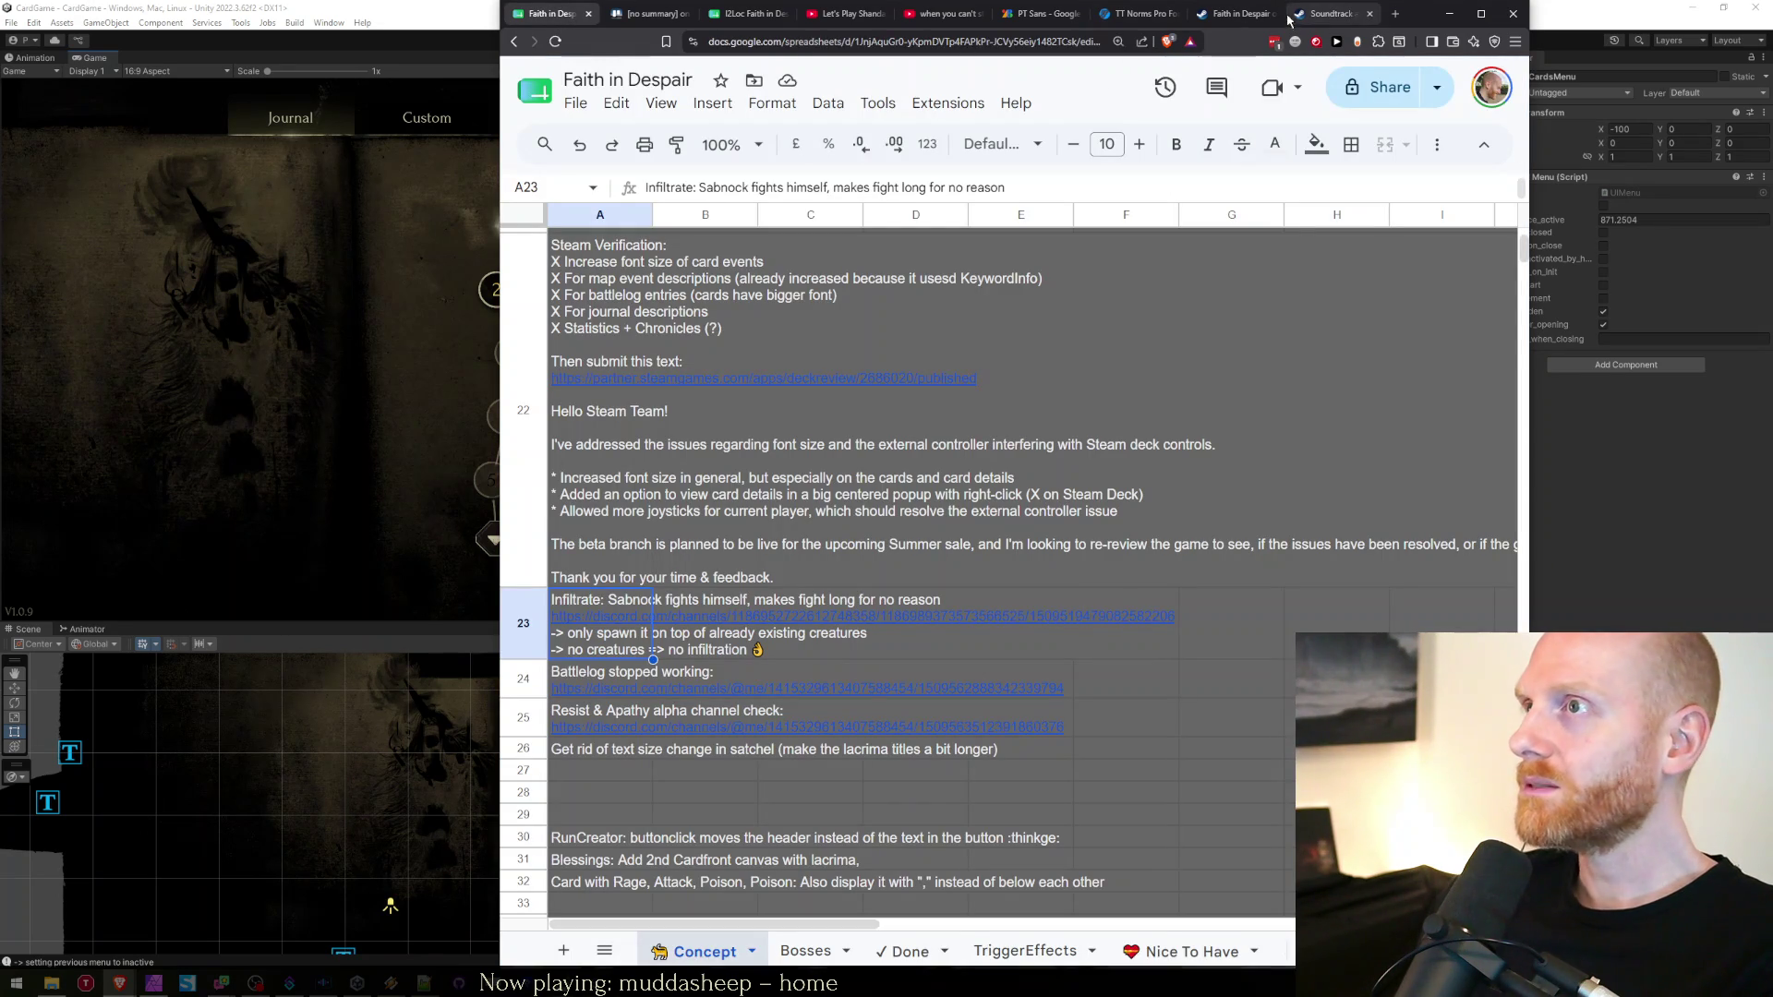
# Minimize the browser so the Unity Editor is in front again
pyautogui.click(1445, 15)
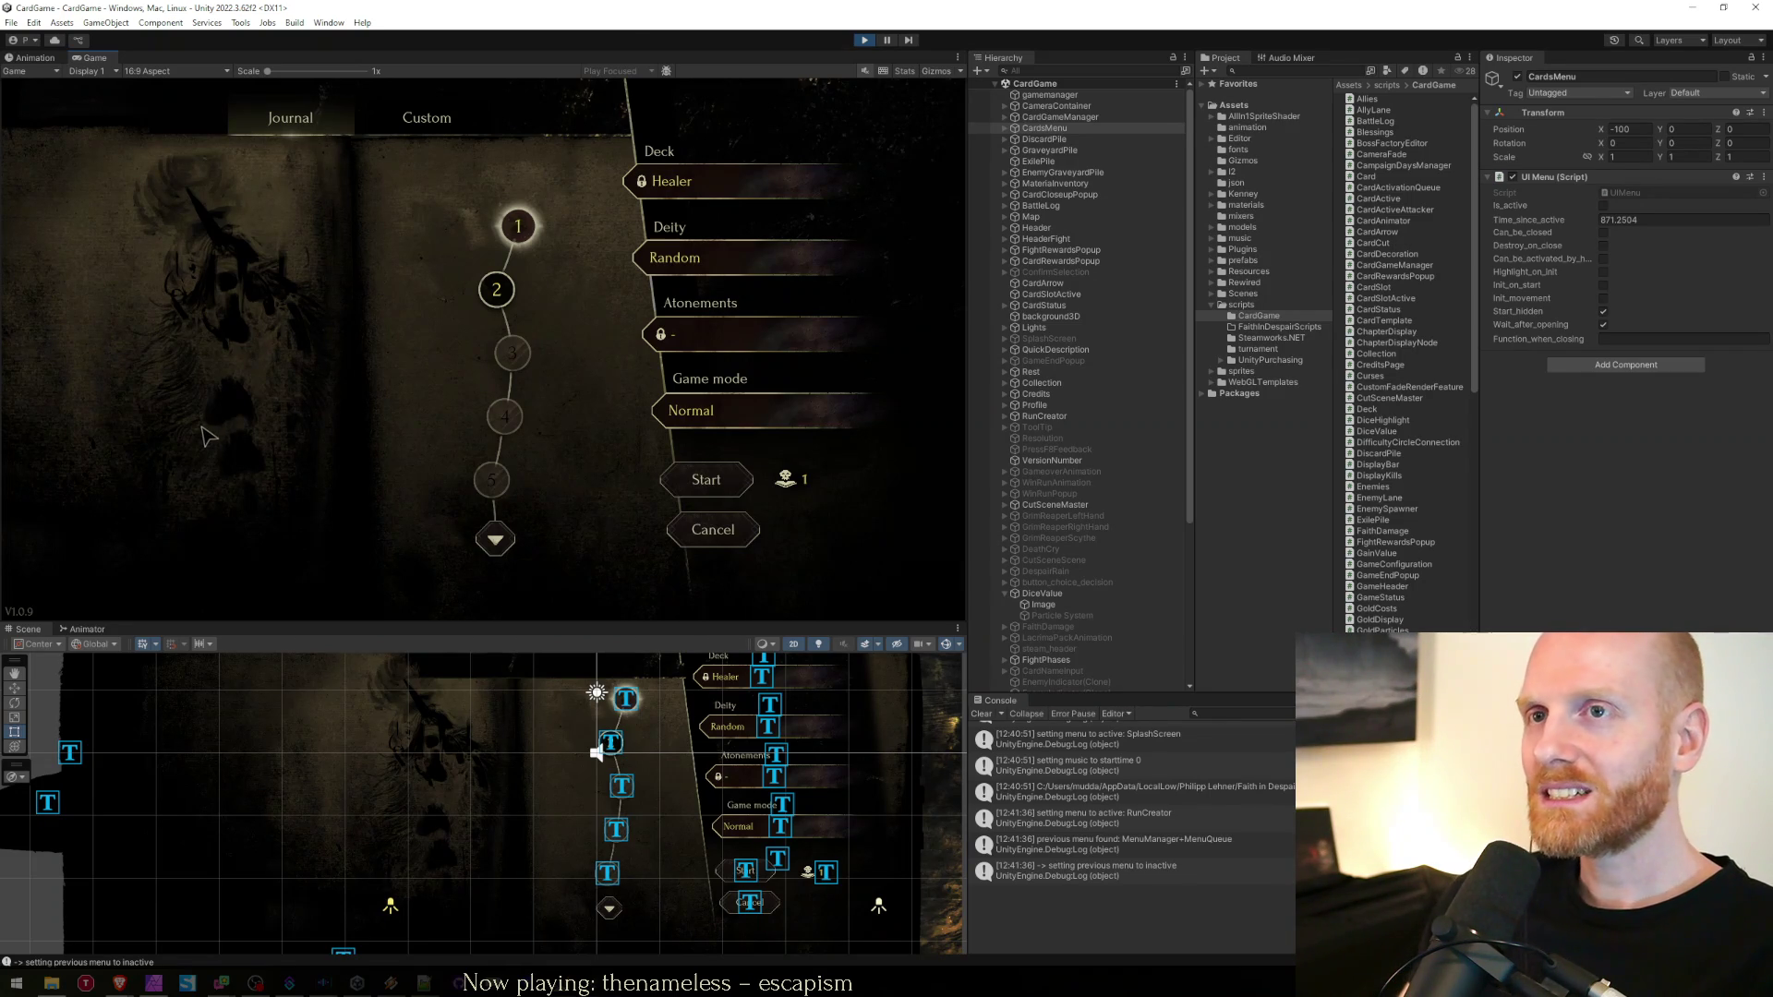
# View the Healer deck's card details and stats on the run setup screen
pyautogui.click(423, 125)
# Toggle the run setup between the difficulty path and Healer card views, ending at level 2
pyautogui.click(291, 118)
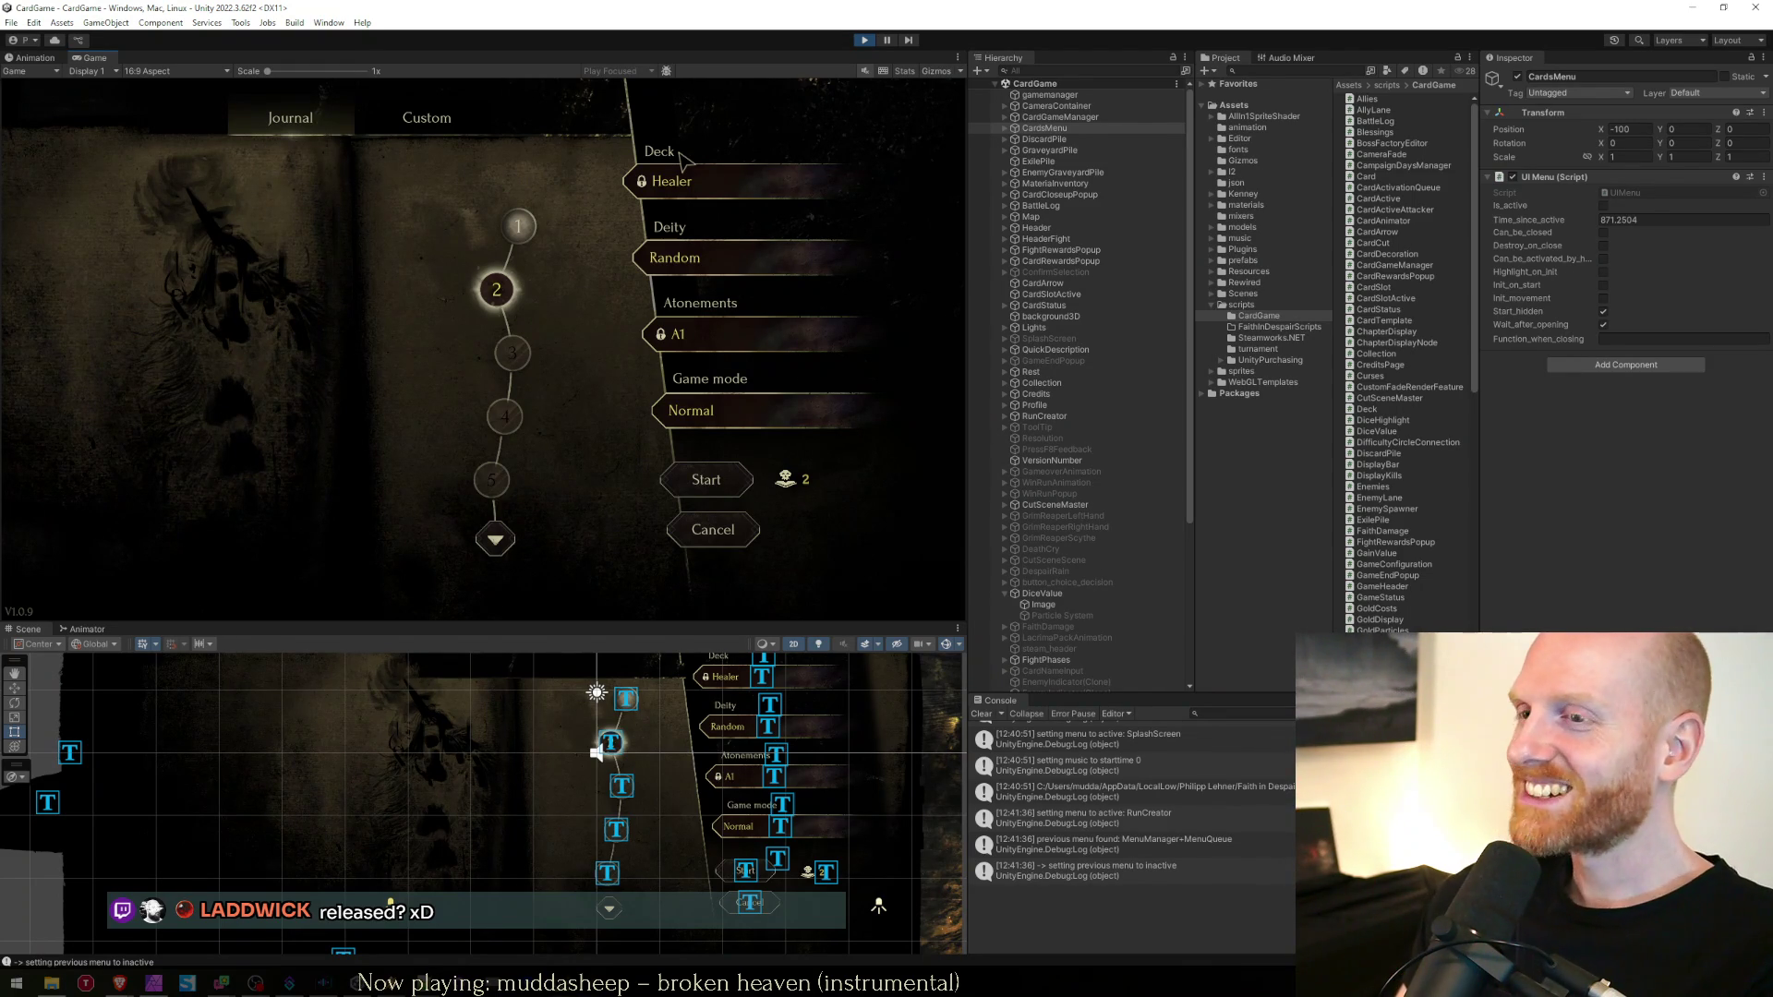
pyautogui.moveTo(793, 504)
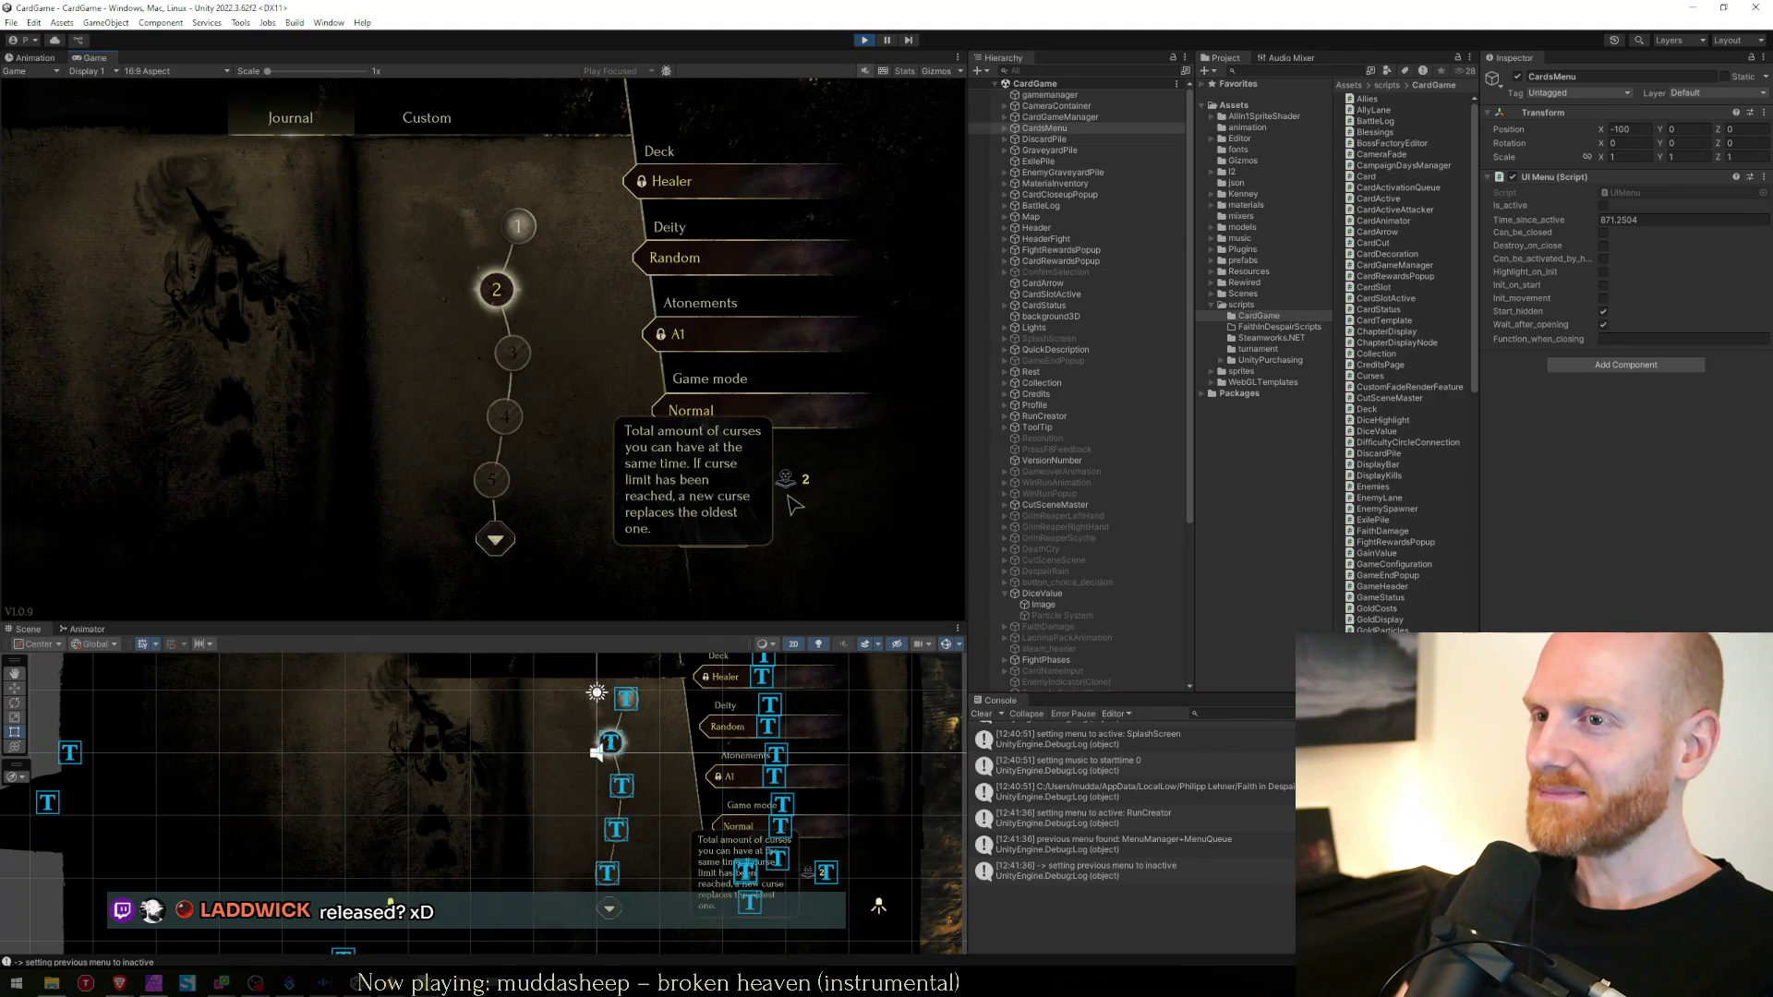
pyautogui.click(518, 226)
pyautogui.click(495, 286)
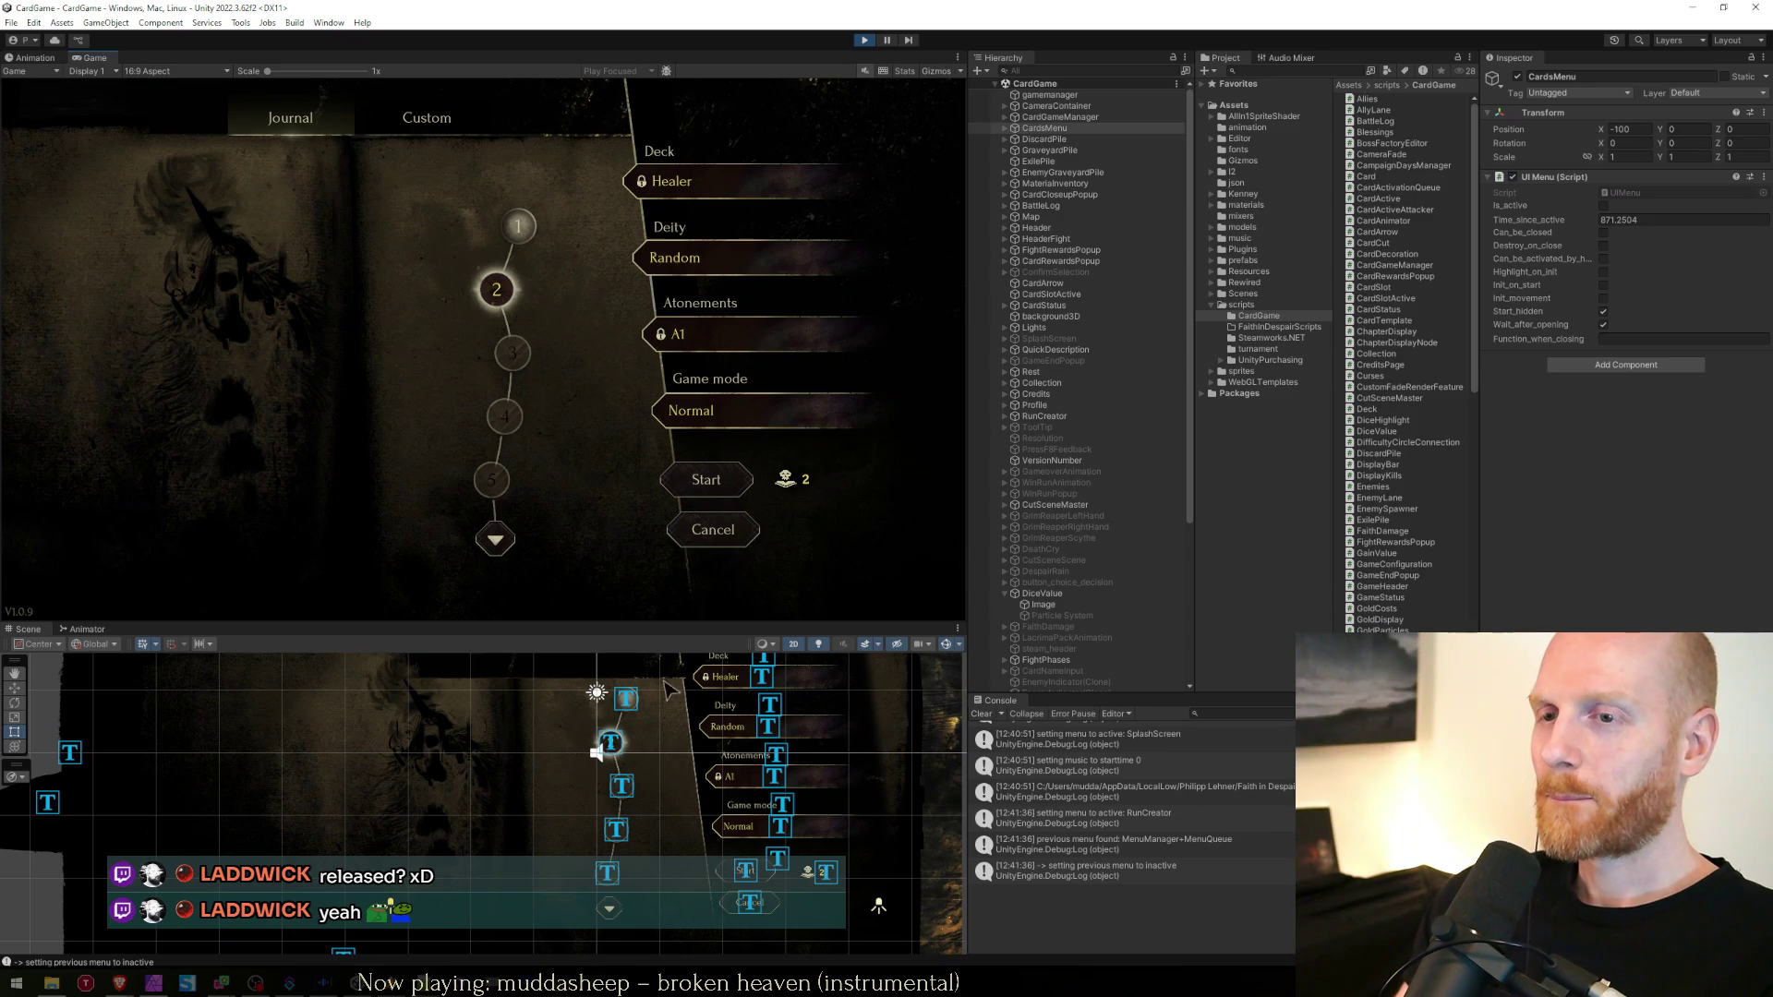
# Browse the Project window to Assets/scripts/CardGame to list its scripts
pyautogui.scroll(-2, 610, 830)
pyautogui.click(1232, 340)
pyautogui.click(1242, 305)
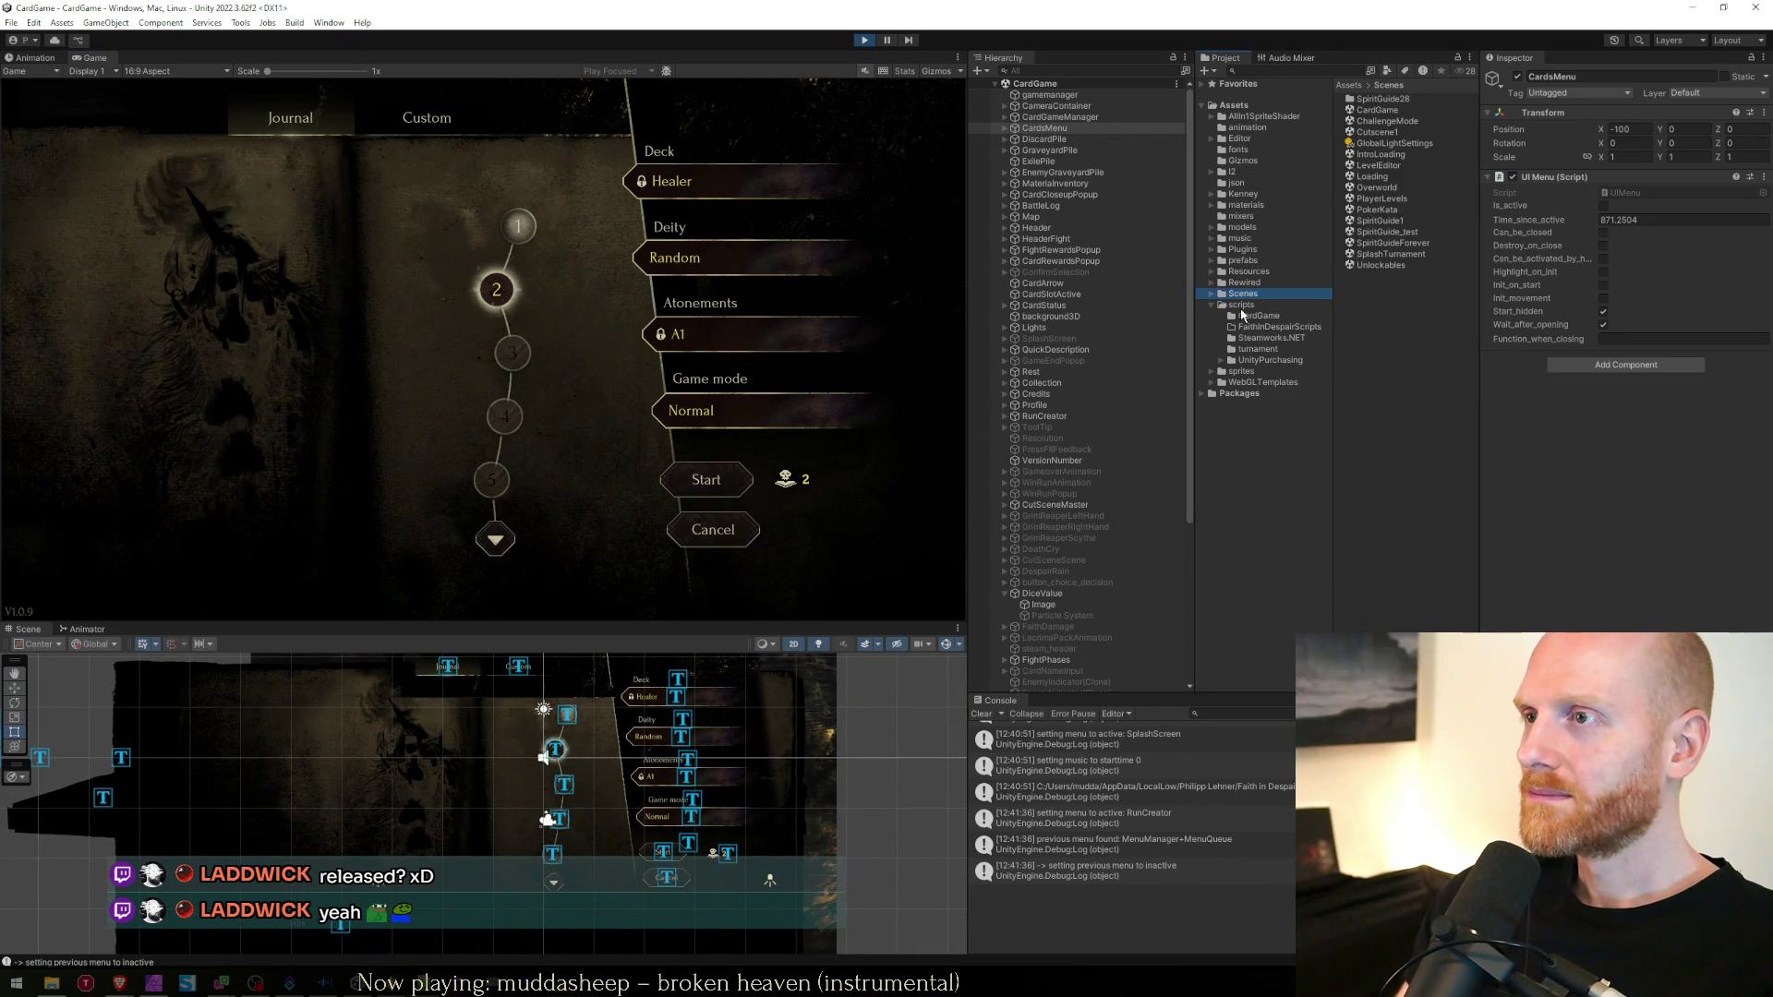
pyautogui.click(1256, 316)
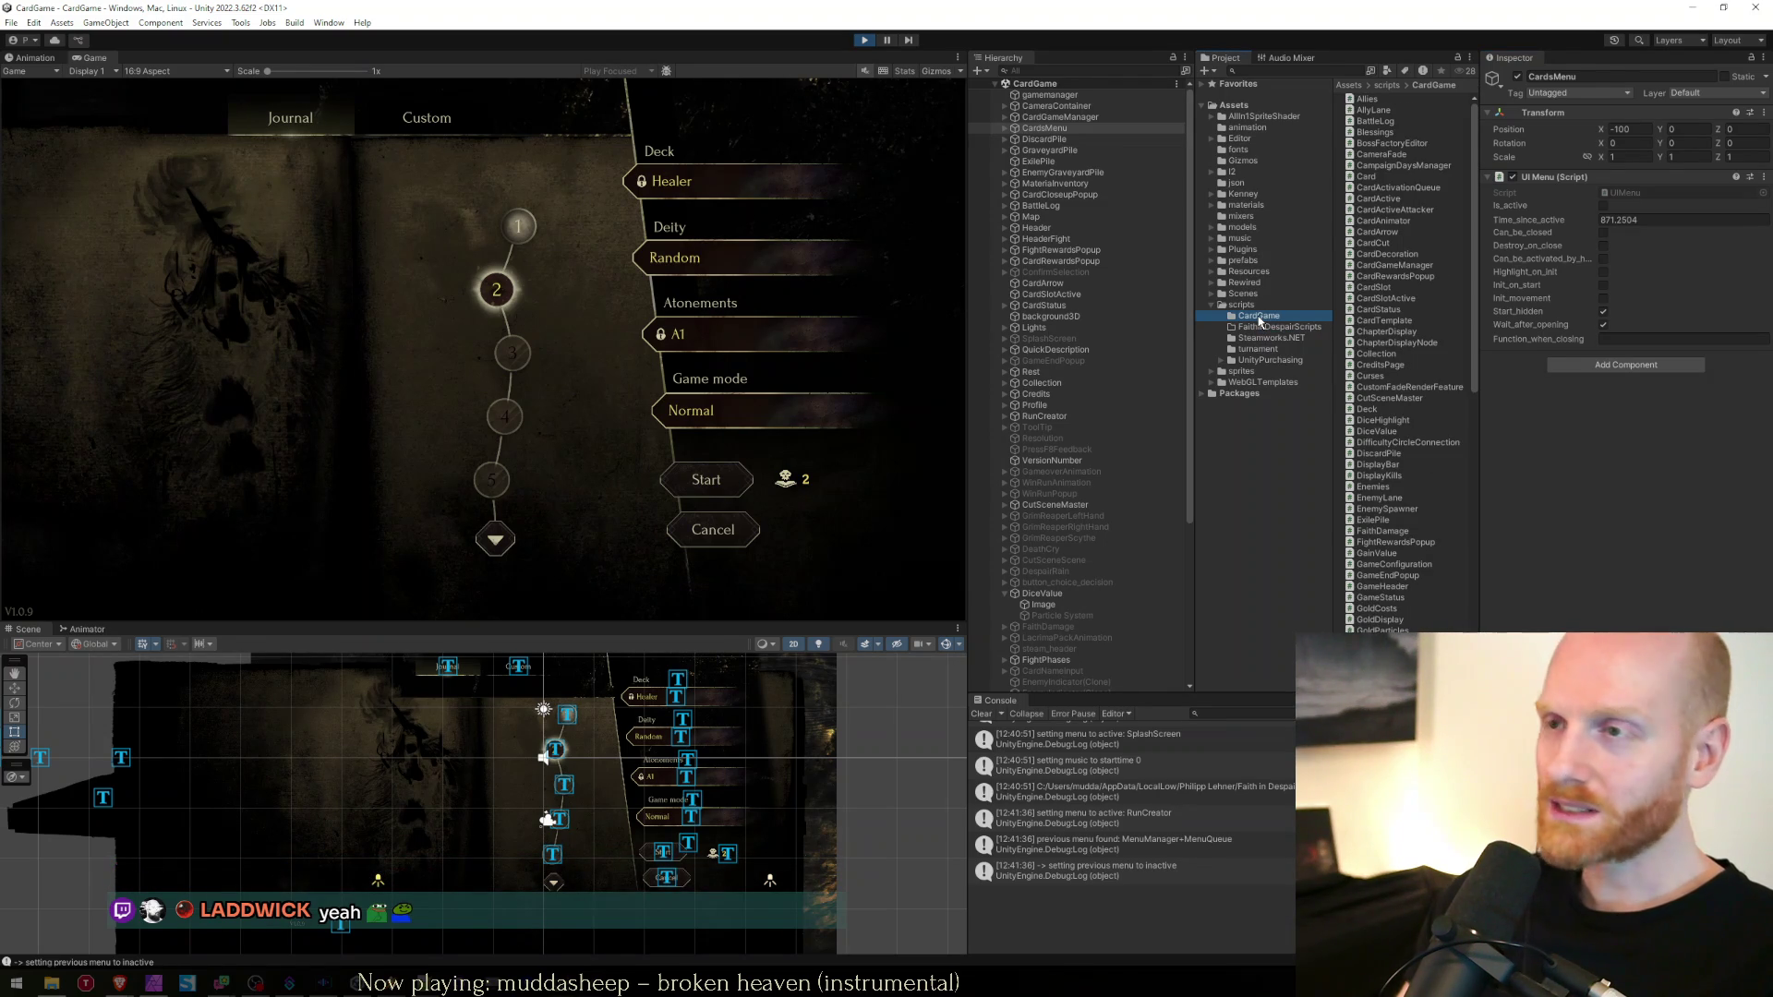
pyautogui.click(1258, 318)
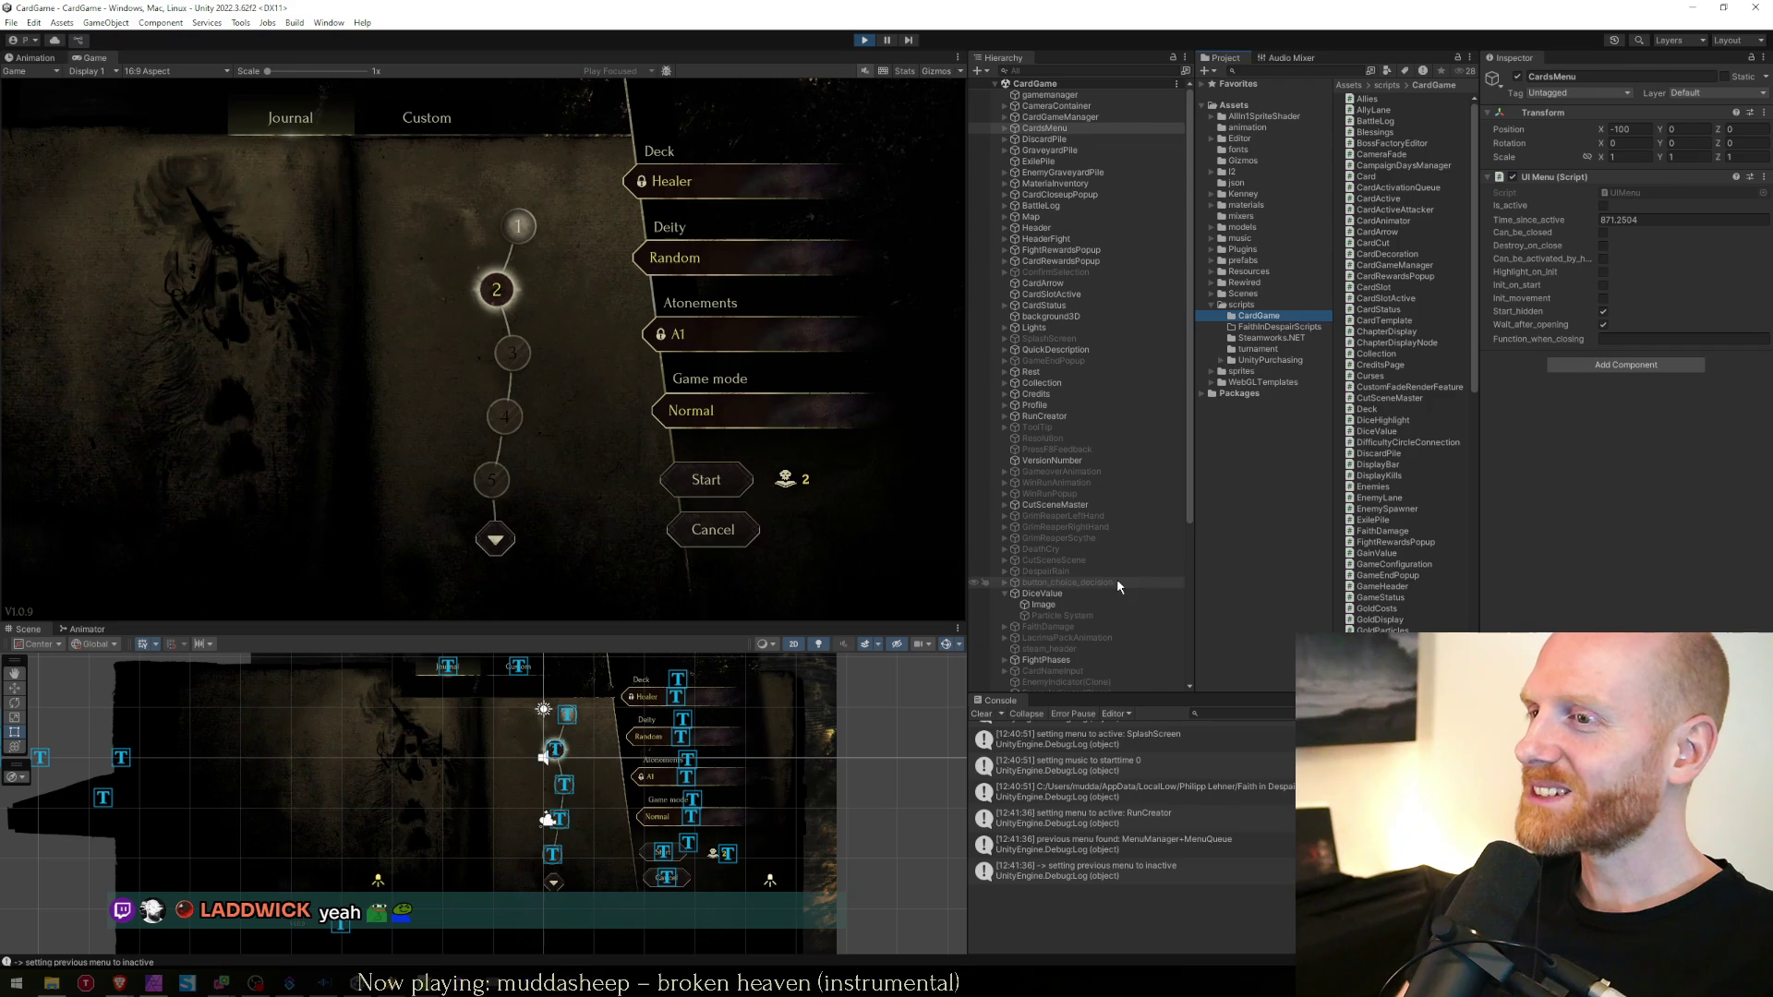
# Collapse DiceValue in the Hierarchy and cancel the run setup back to the title screen
pyautogui.click(1005, 594)
pyautogui.scroll(-5, 1008, 628)
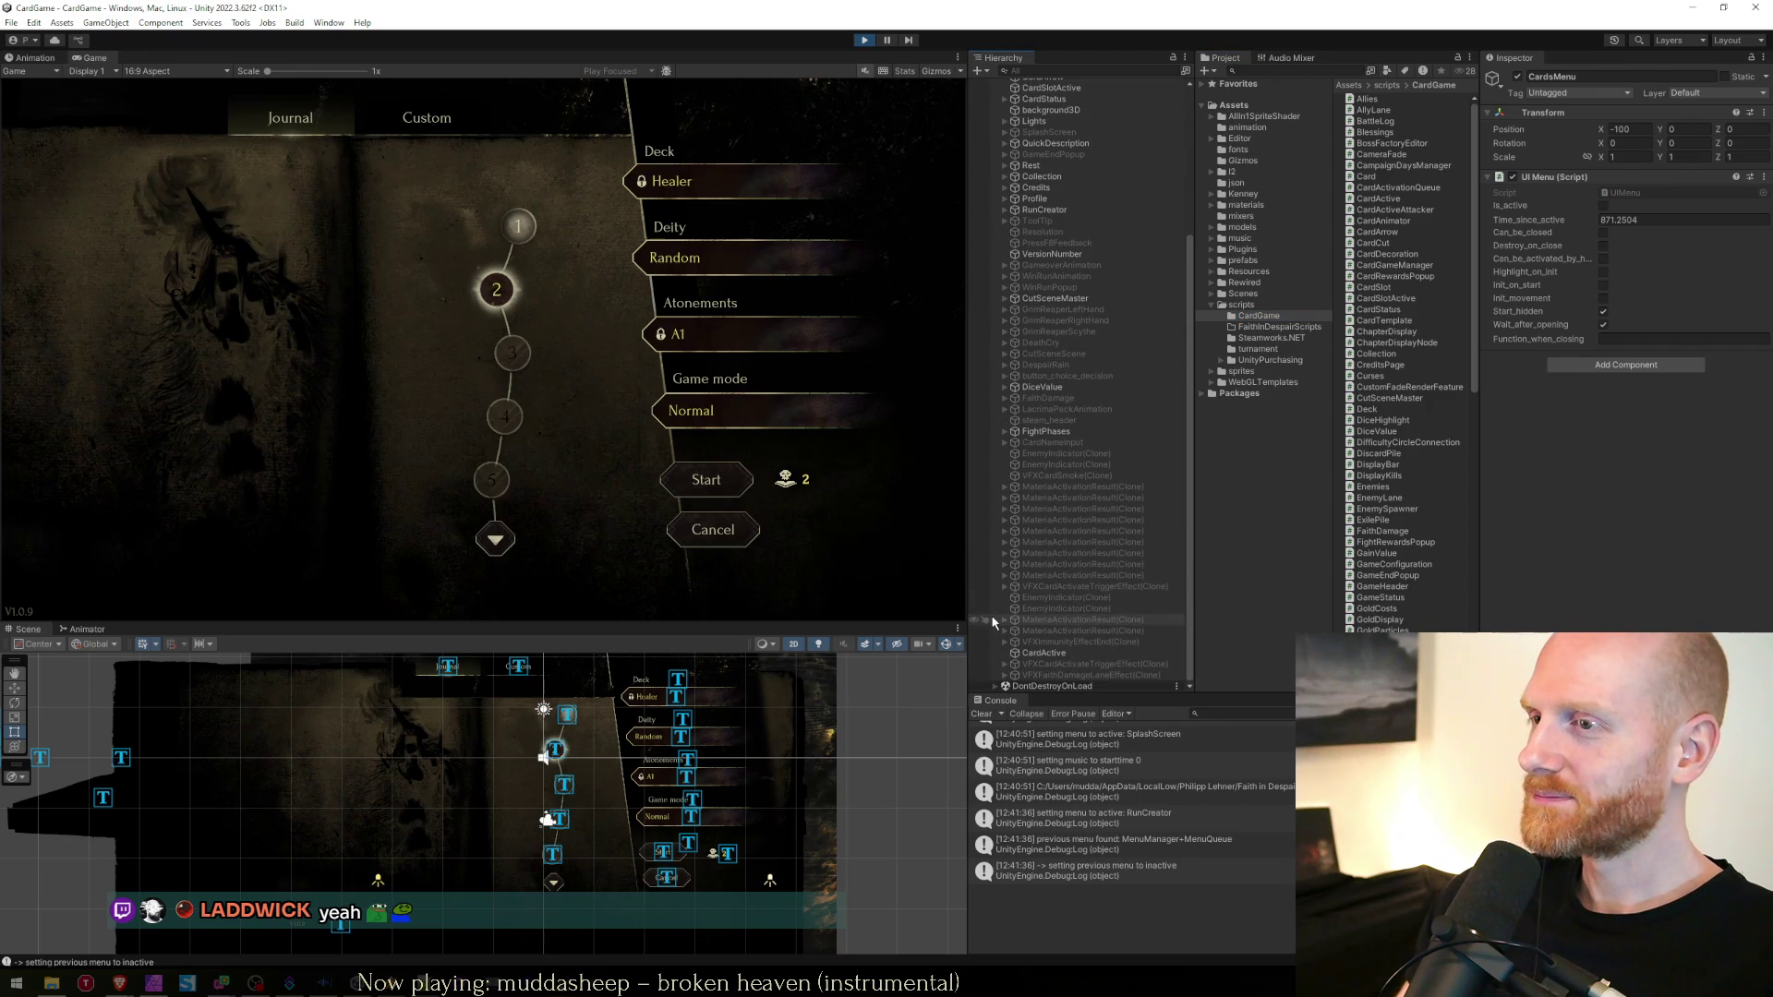
pyautogui.scroll(5, 1081, 582)
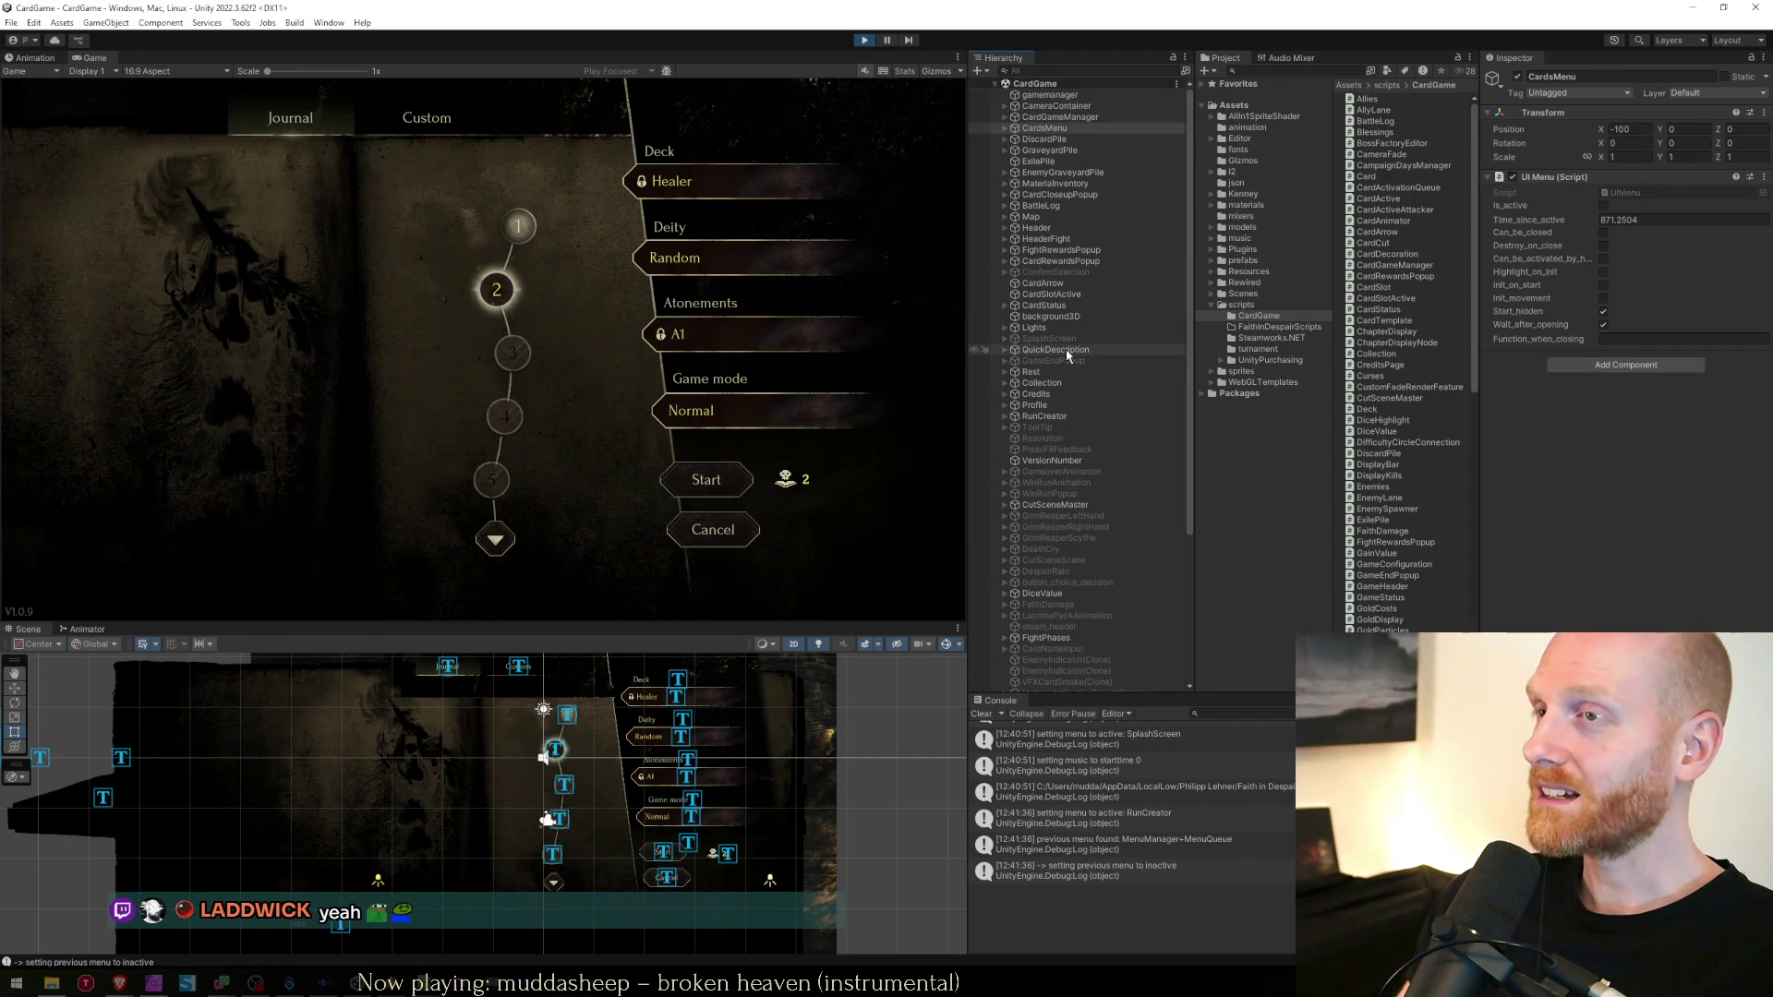
pyautogui.click(733, 528)
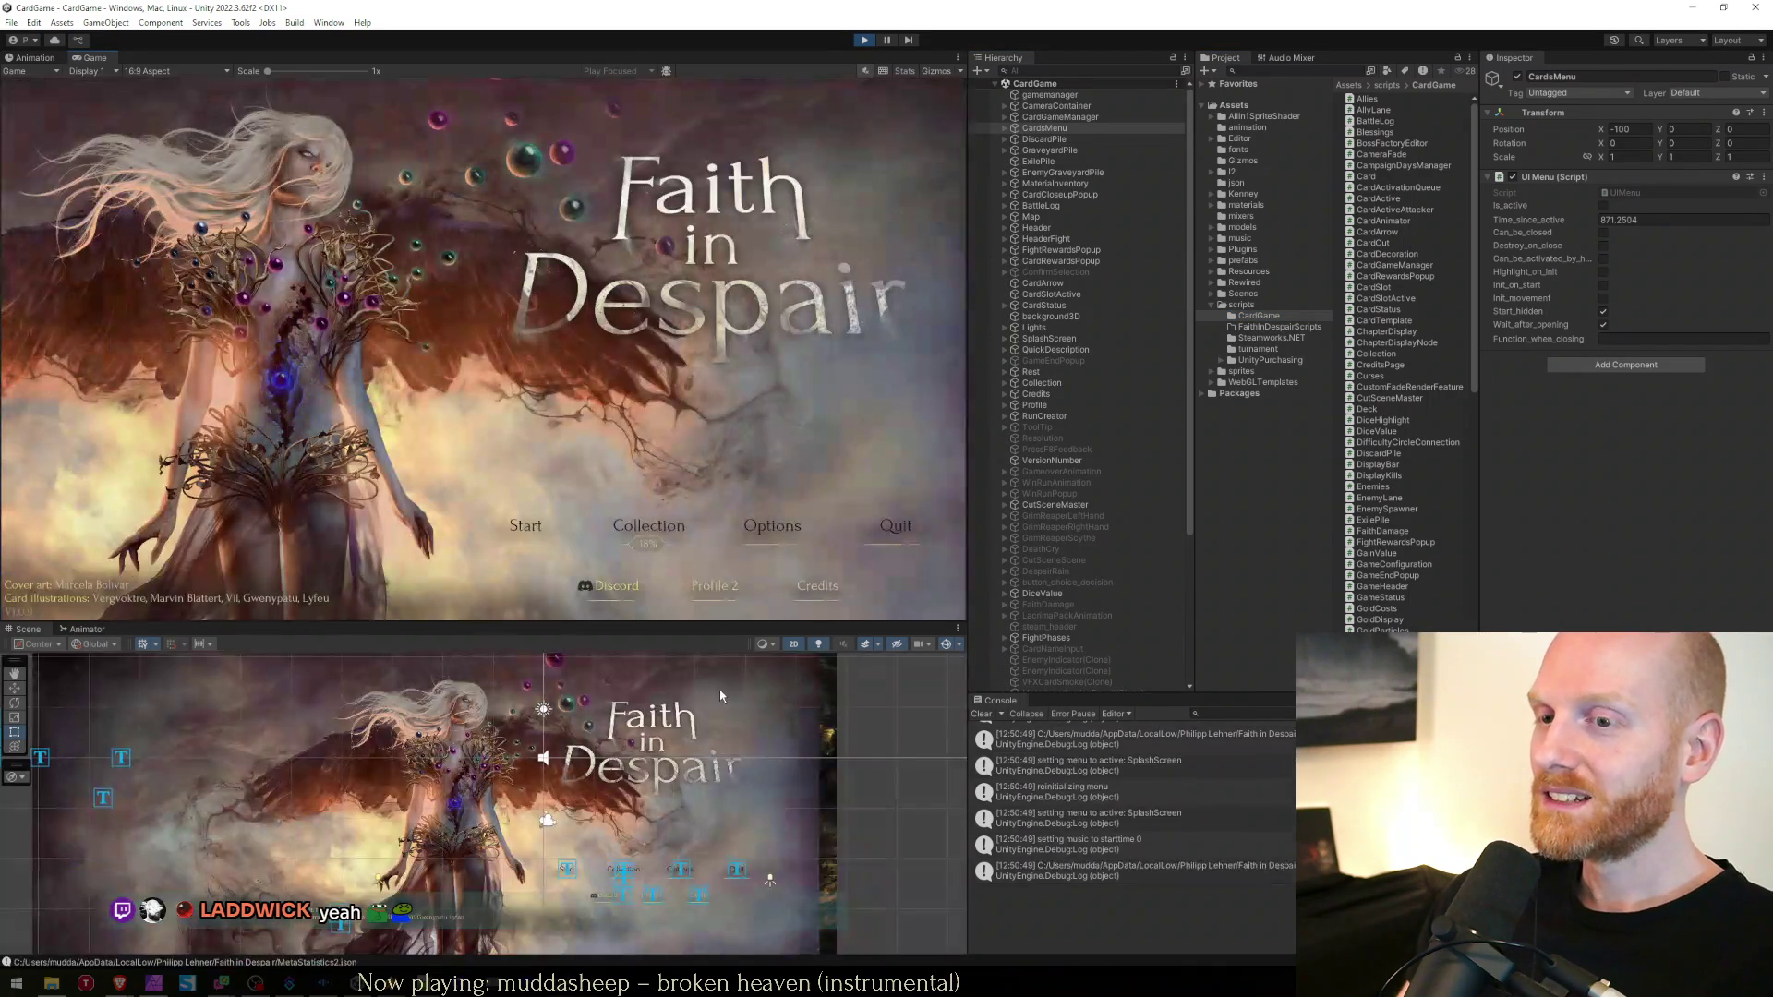
# Back in Unity, start a Custom Healer run from the title screen
pyautogui.hotkey('alt', 'Tab')
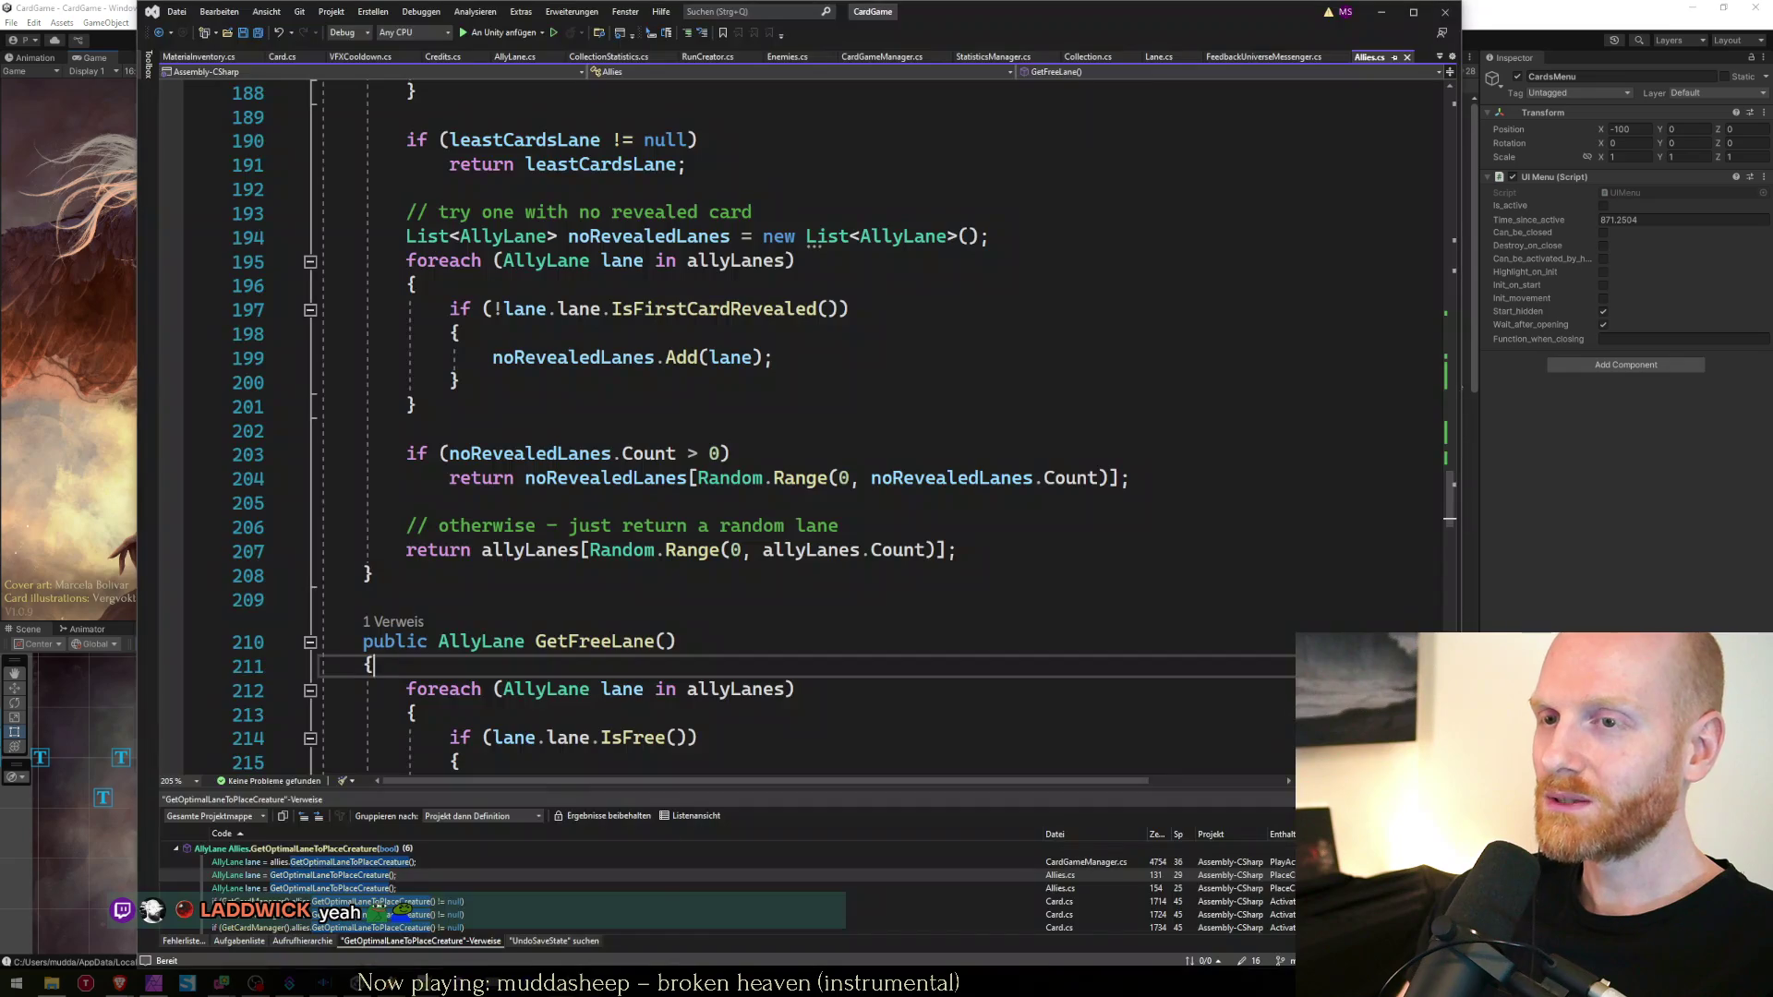
pyautogui.click(127, 547)
pyautogui.click(526, 514)
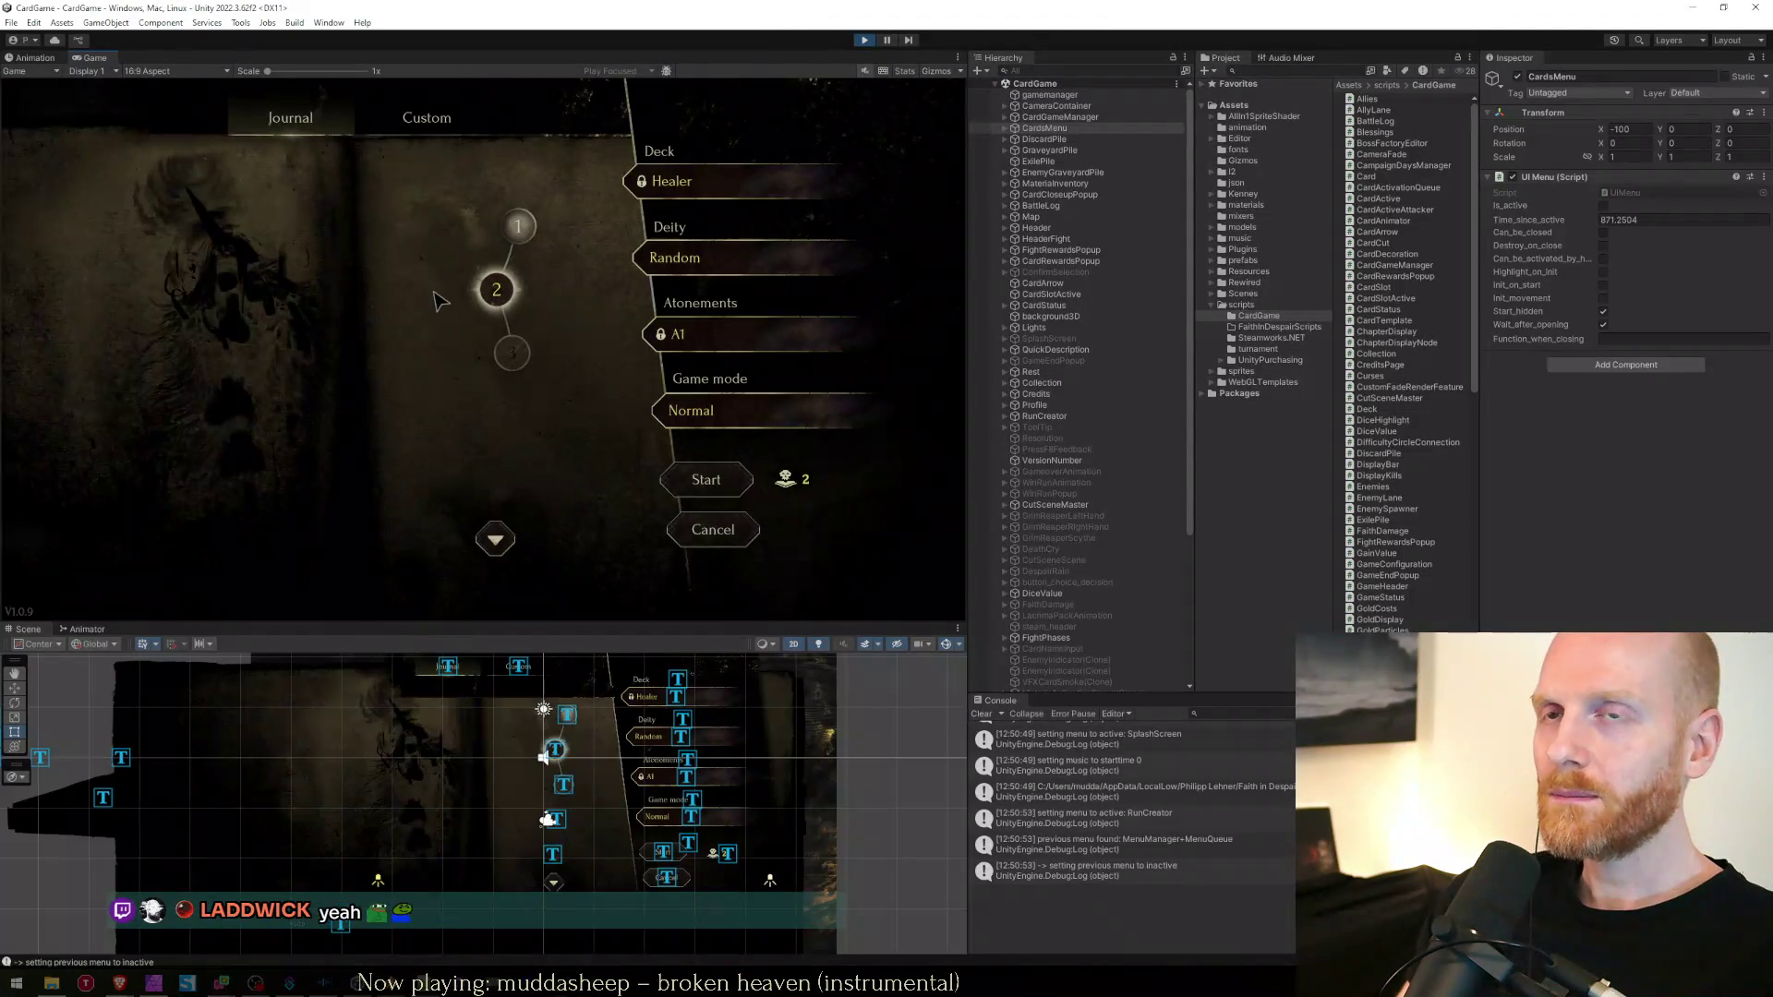
pyautogui.click(430, 134)
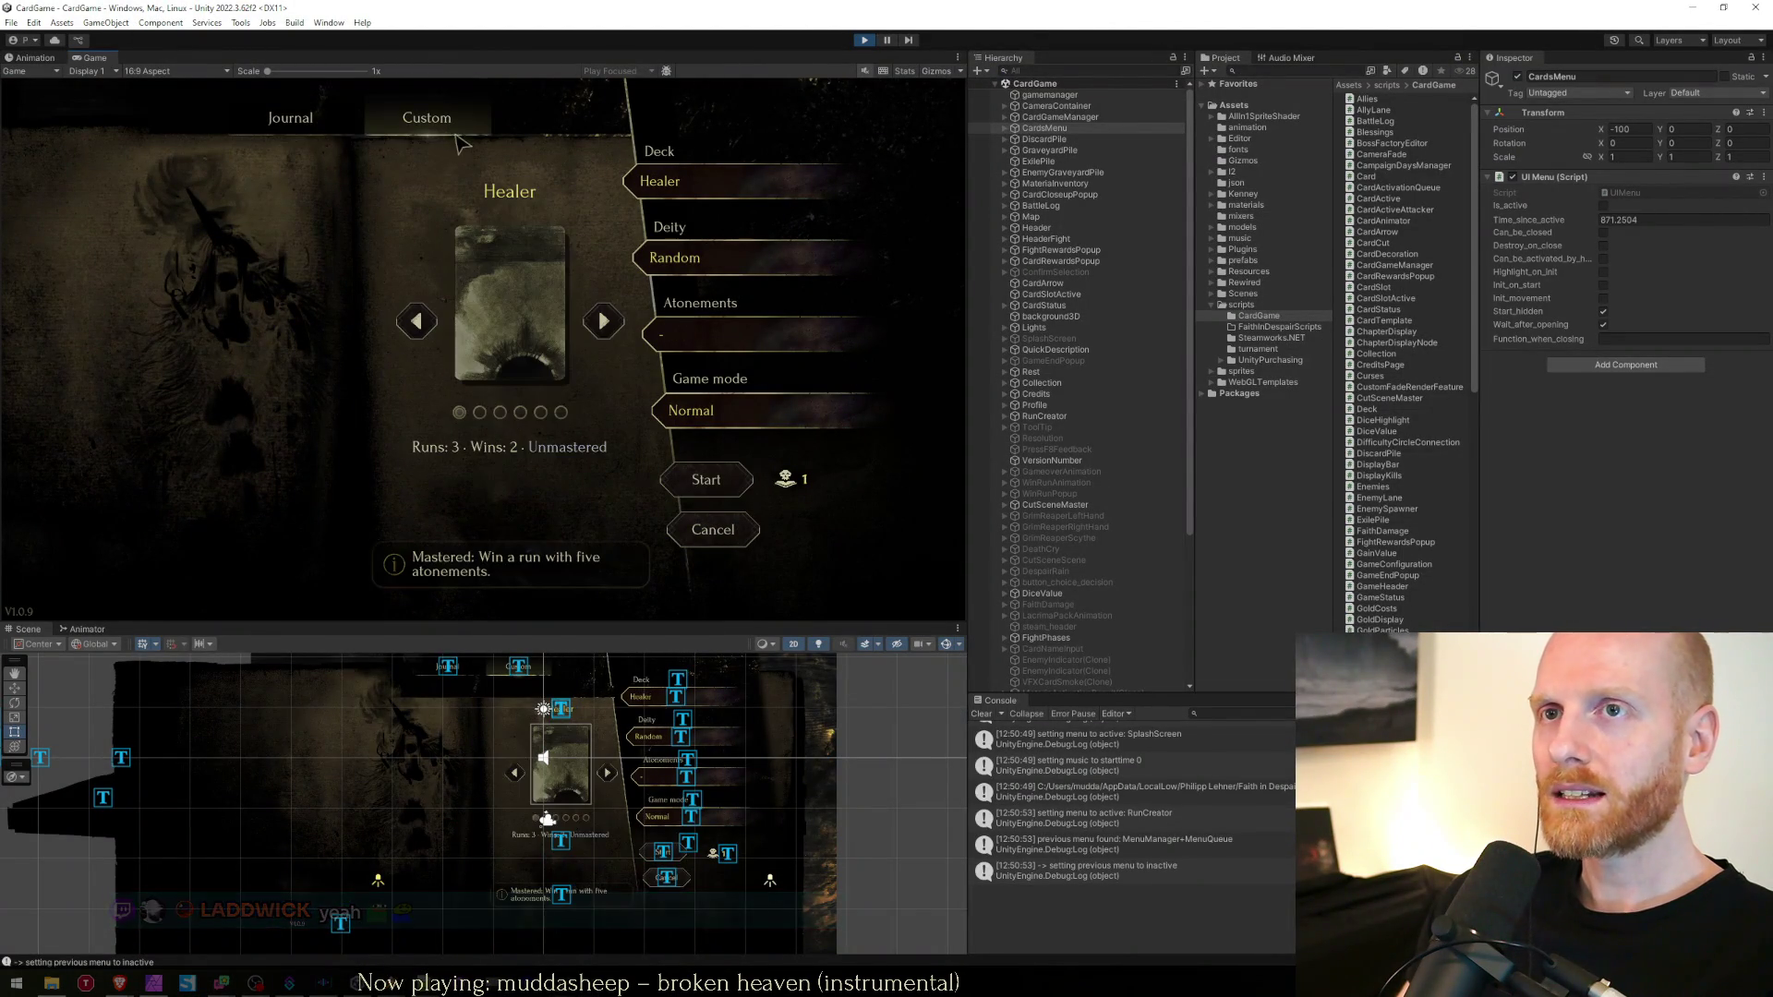
pyautogui.click(685, 479)
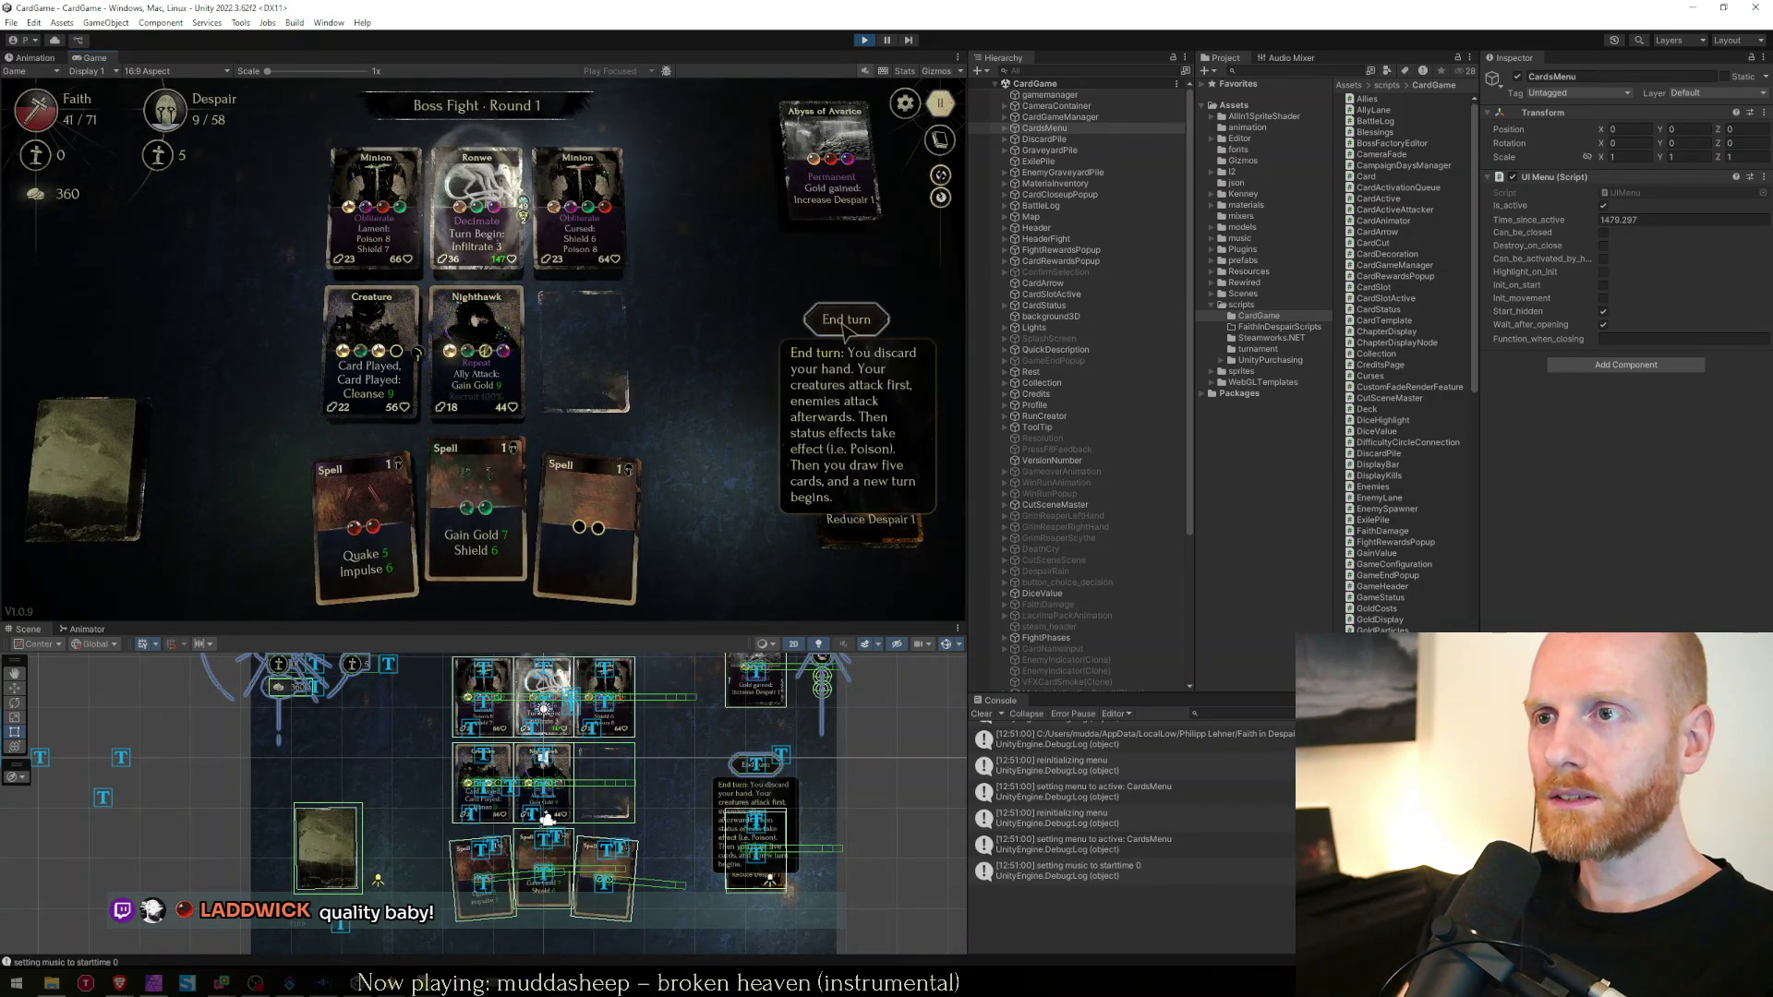
# Place the Creature in the middle slot and cast Quake and Gain Gold, with the Game view maximized
pyautogui.click(845, 320)
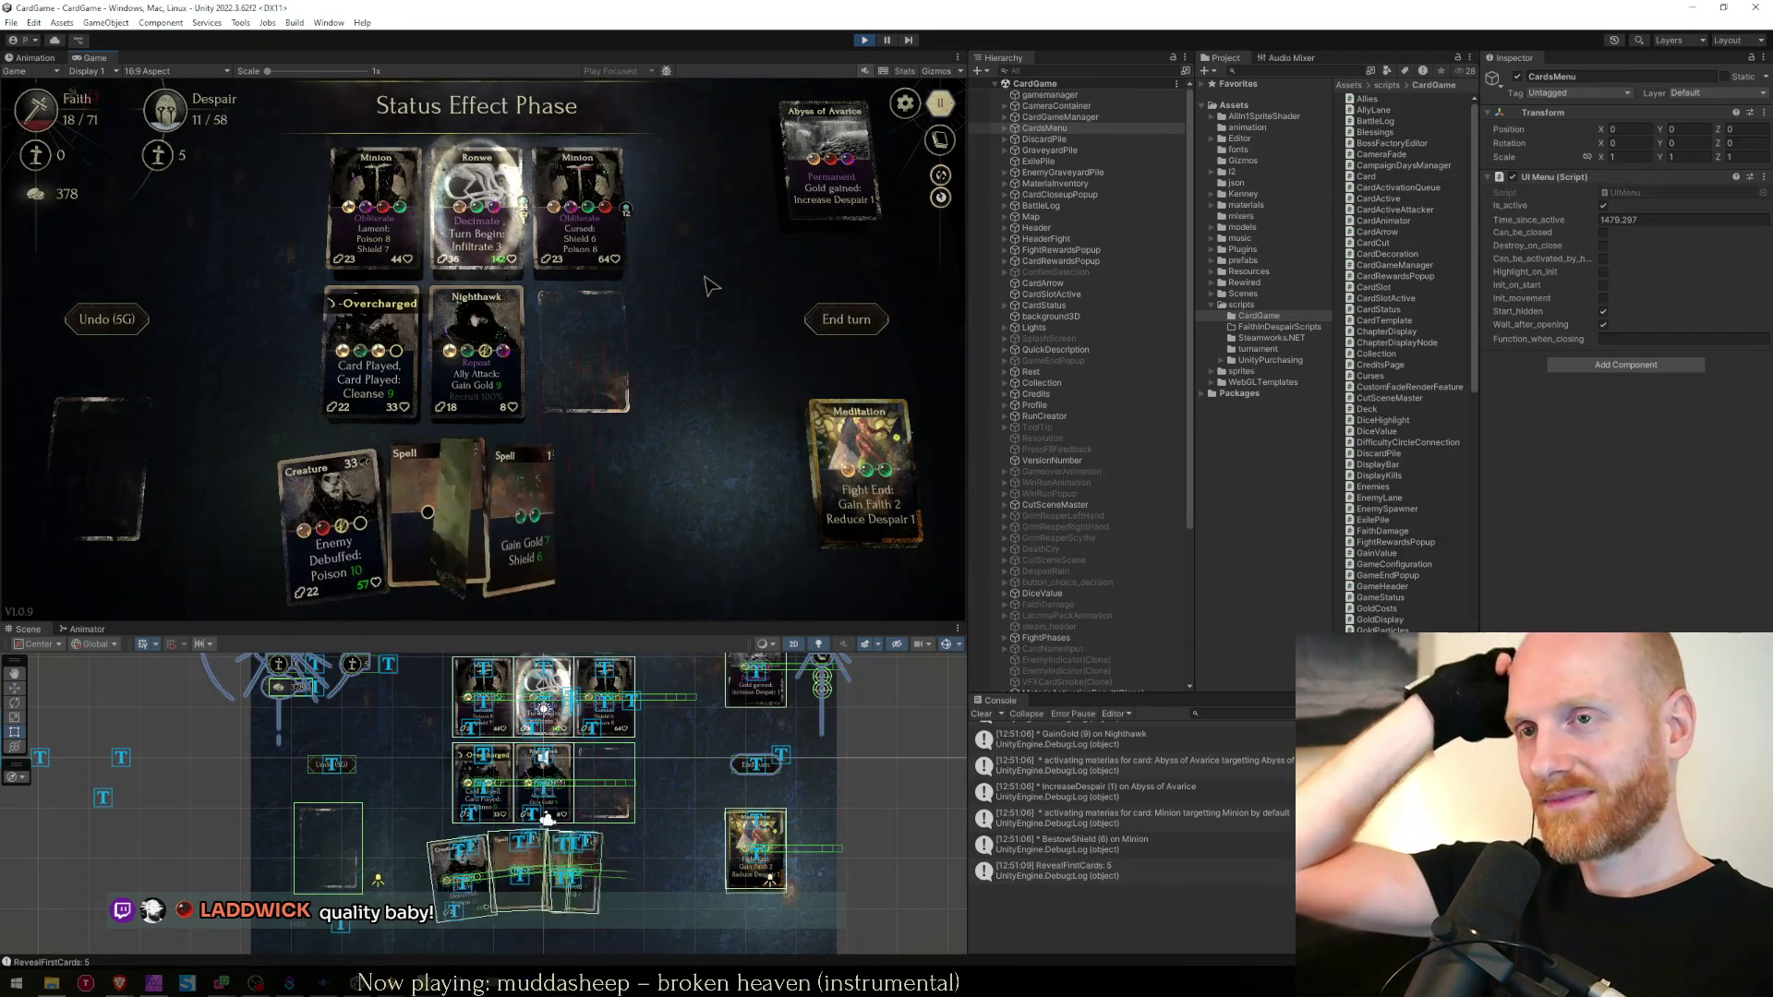
pyautogui.moveTo(304, 527); pyautogui.dragTo(577, 365)
pyautogui.click(641, 531)
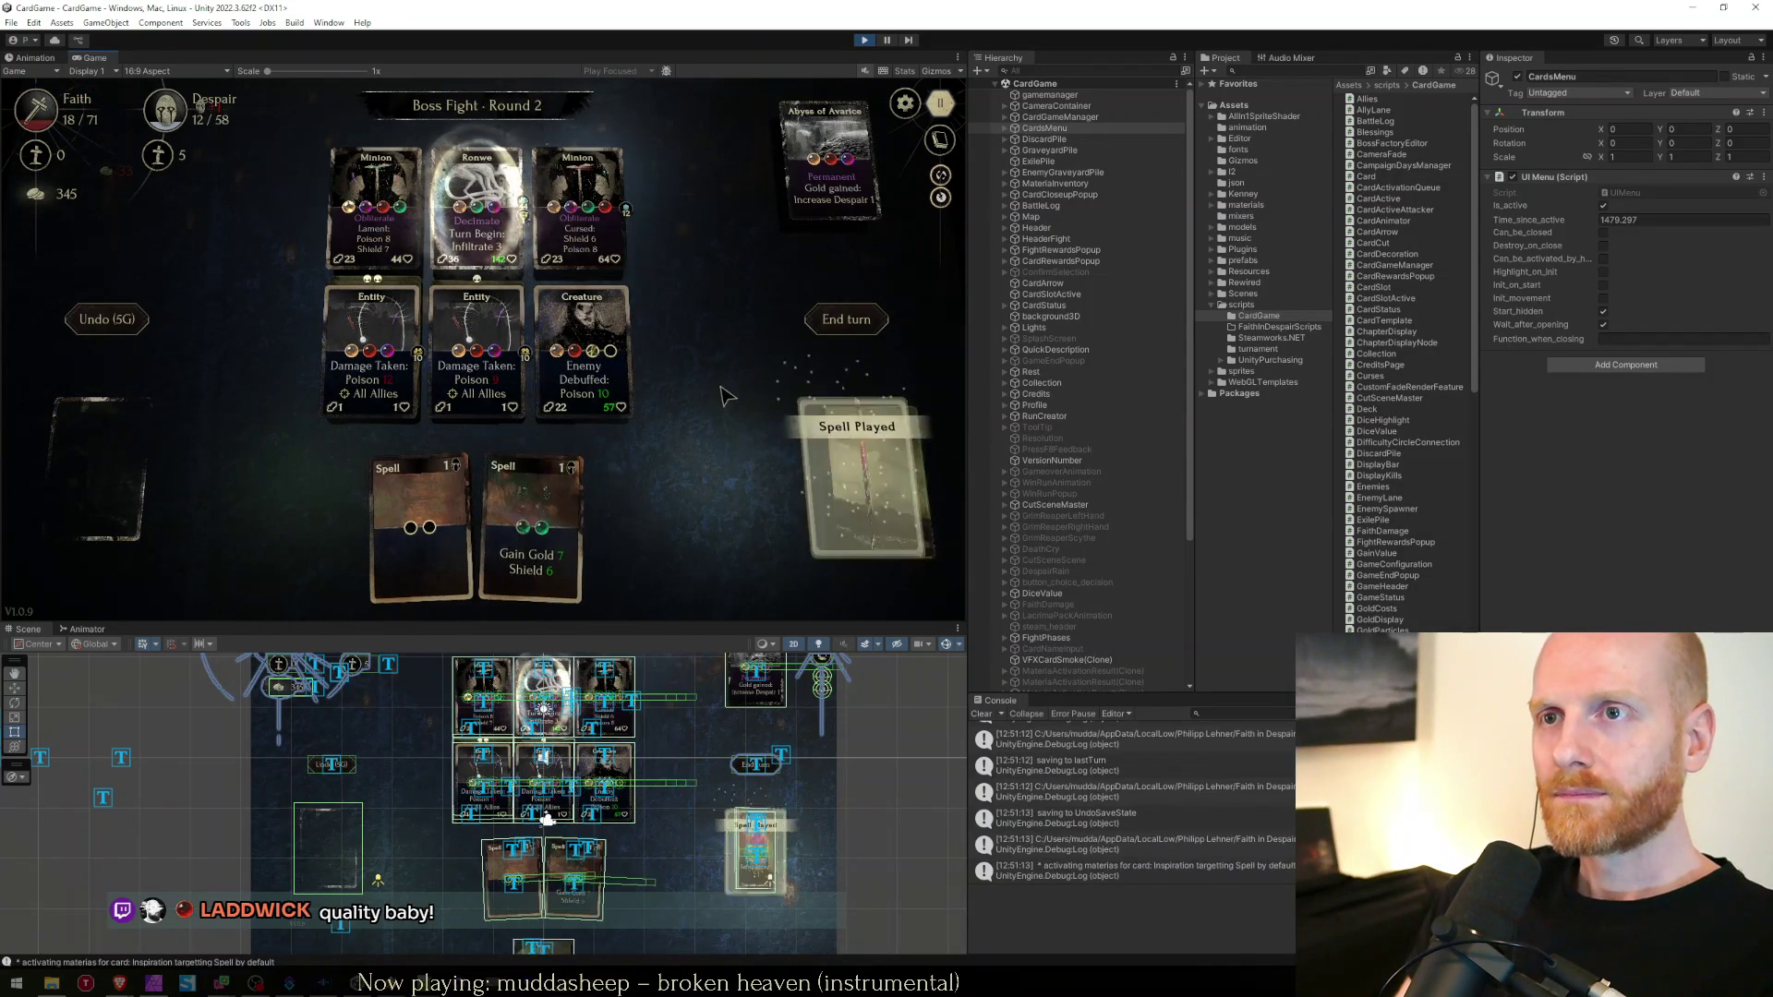
pyautogui.click(524, 551)
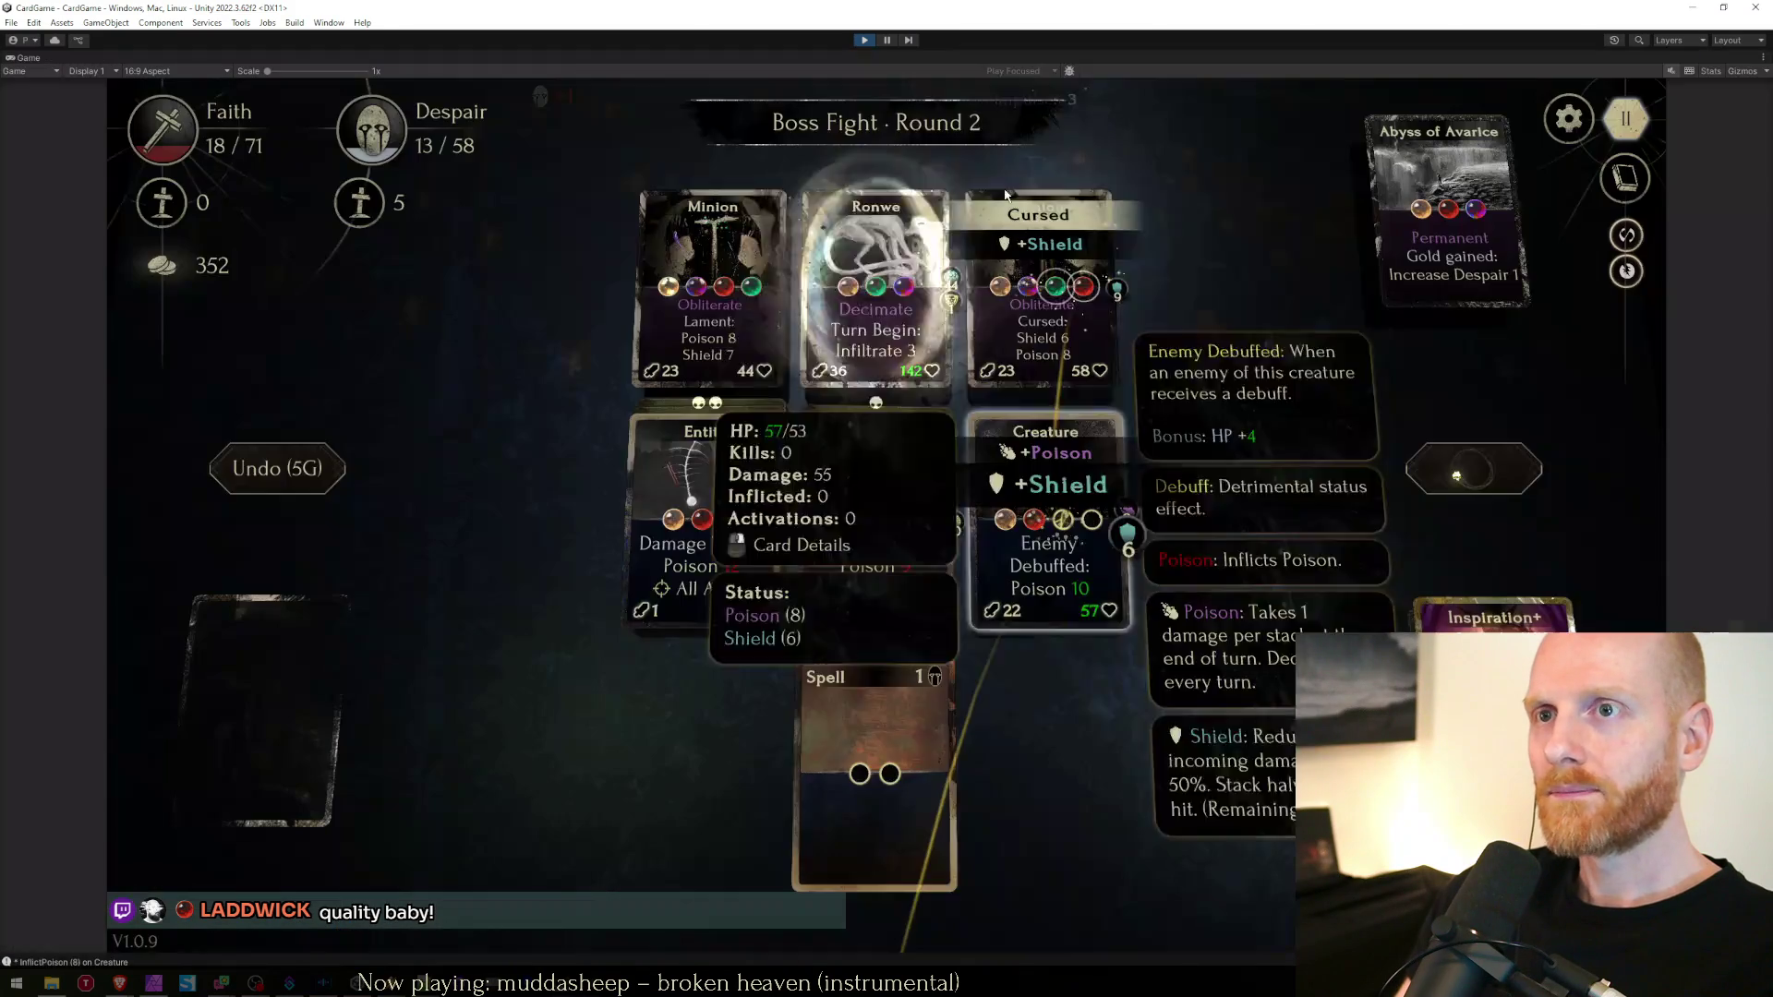
pyautogui.hotkey('shift', 'space')
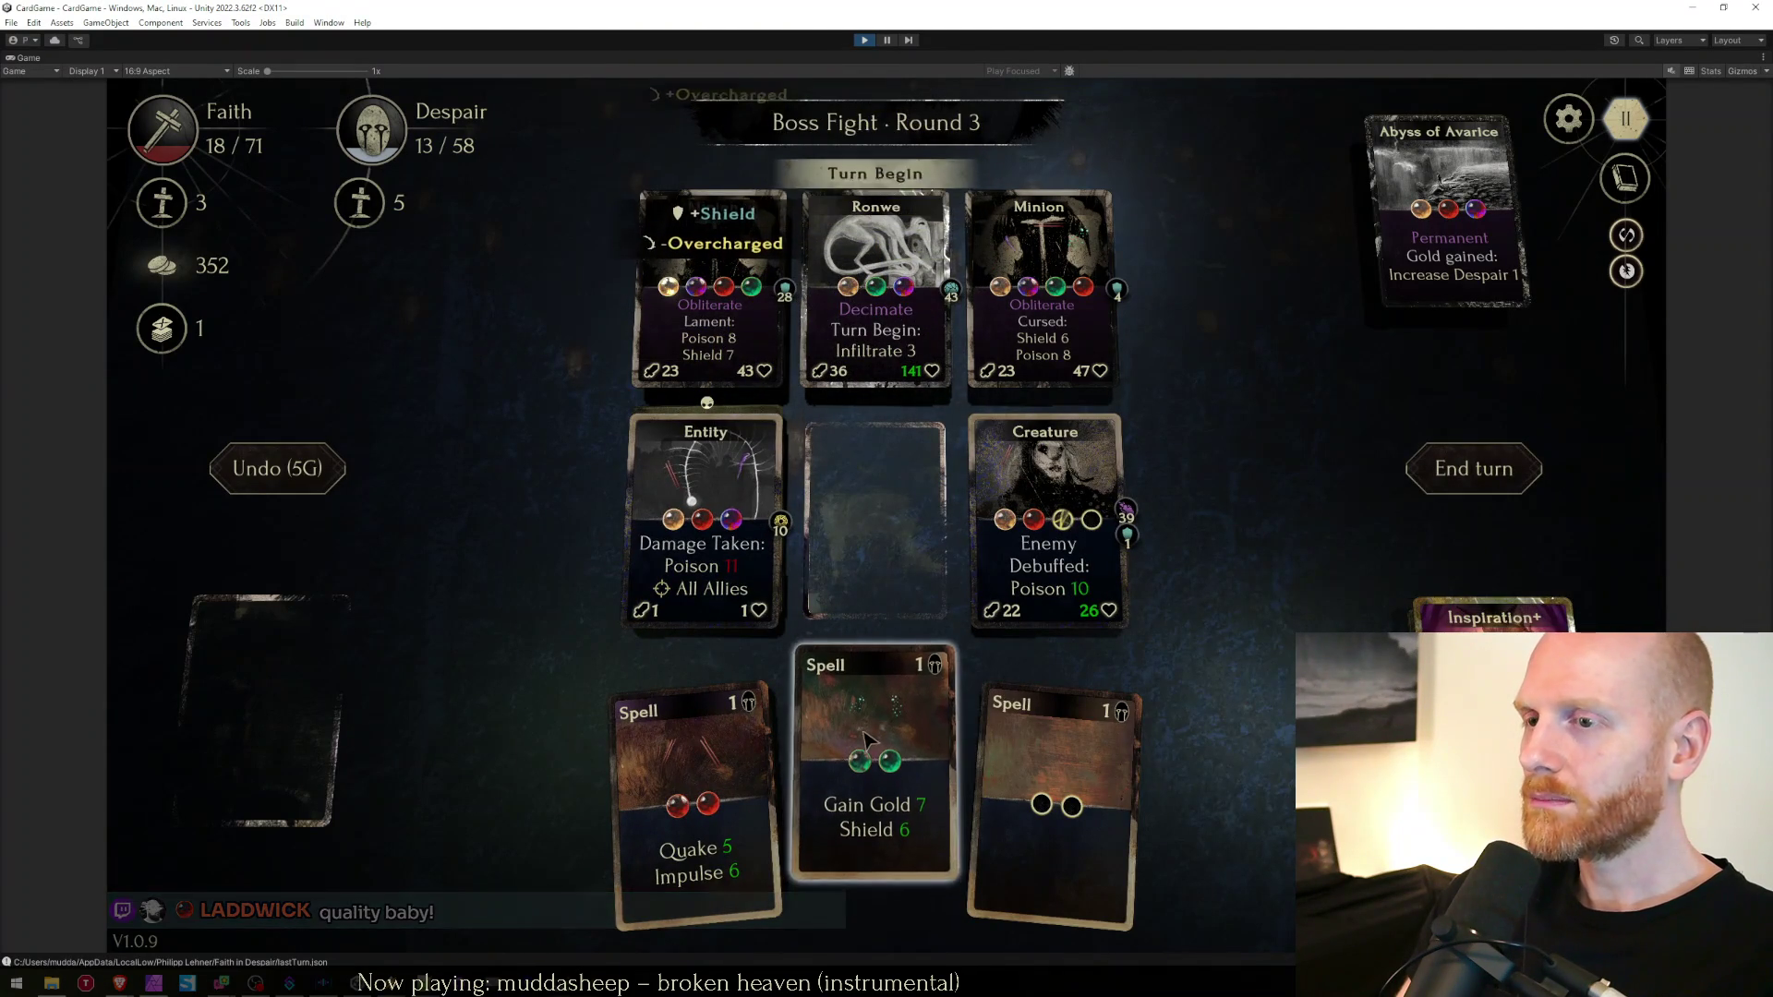
pyautogui.moveTo(1044, 517)
pyautogui.mouseDown()
pyautogui.moveTo(831, 514)
pyautogui.moveTo(873, 517)
pyautogui.mouseUp()
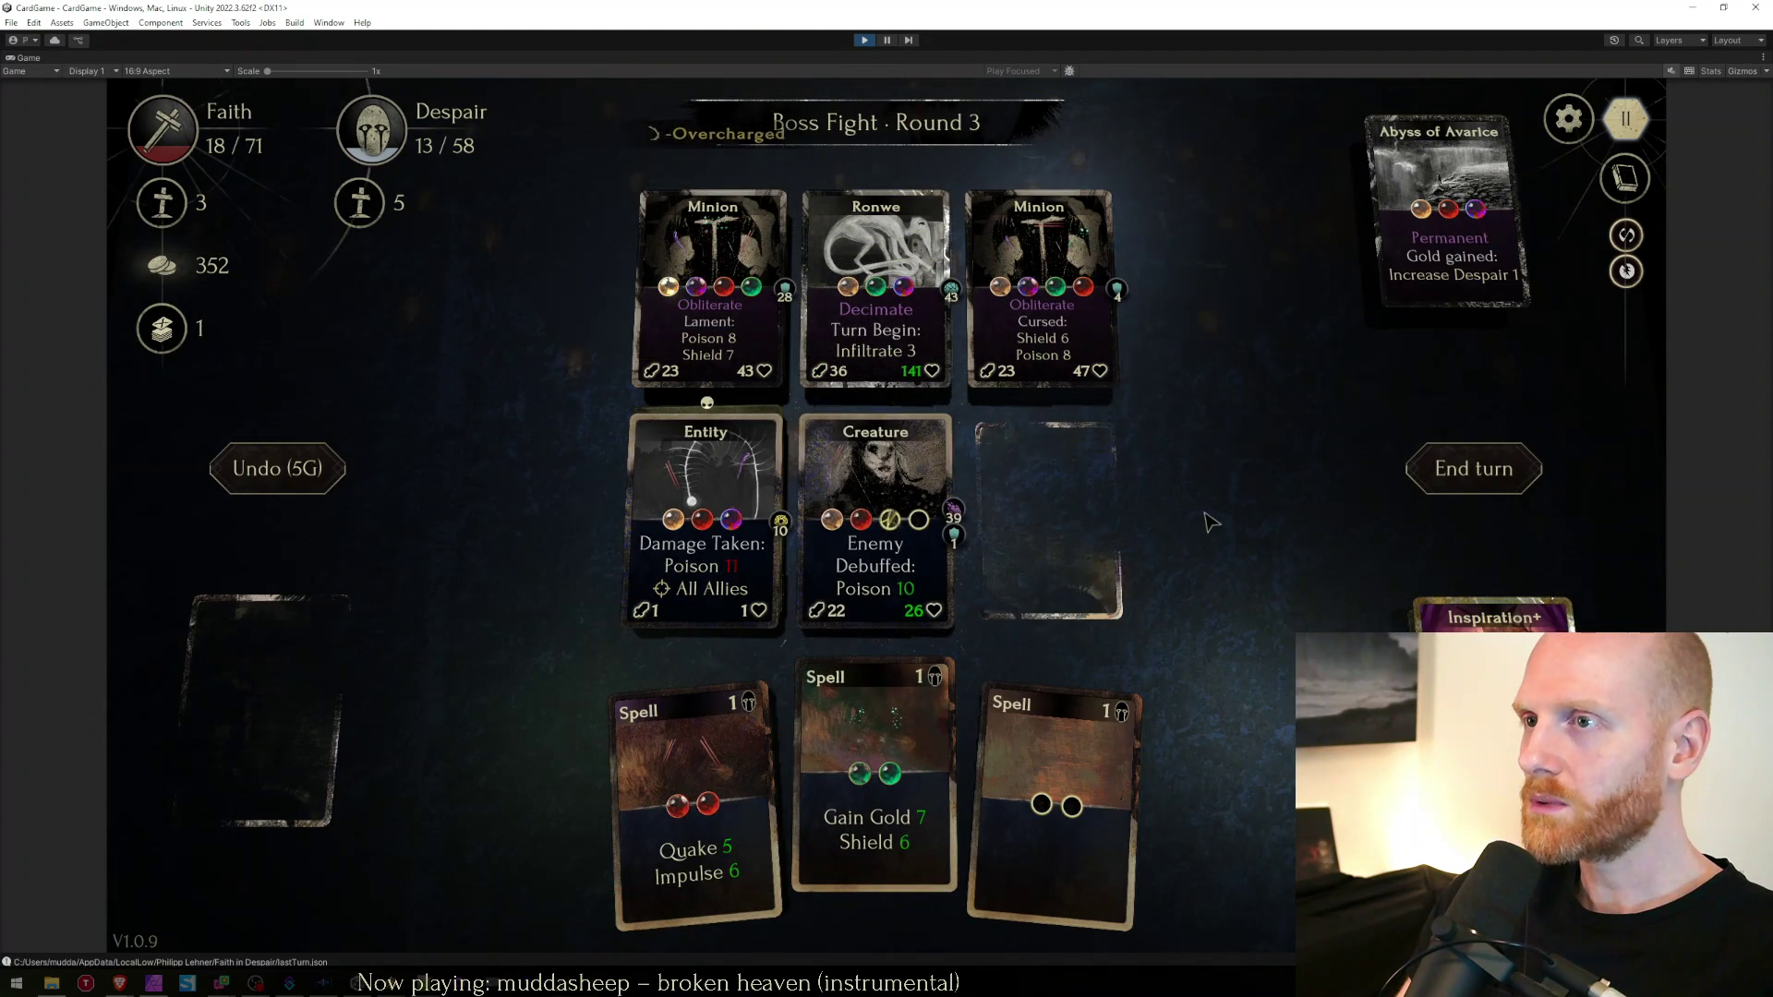
pyautogui.moveTo(755, 816)
pyautogui.mouseDown()
pyautogui.moveTo(1173, 406)
pyautogui.moveTo(1071, 304)
pyautogui.mouseUp()
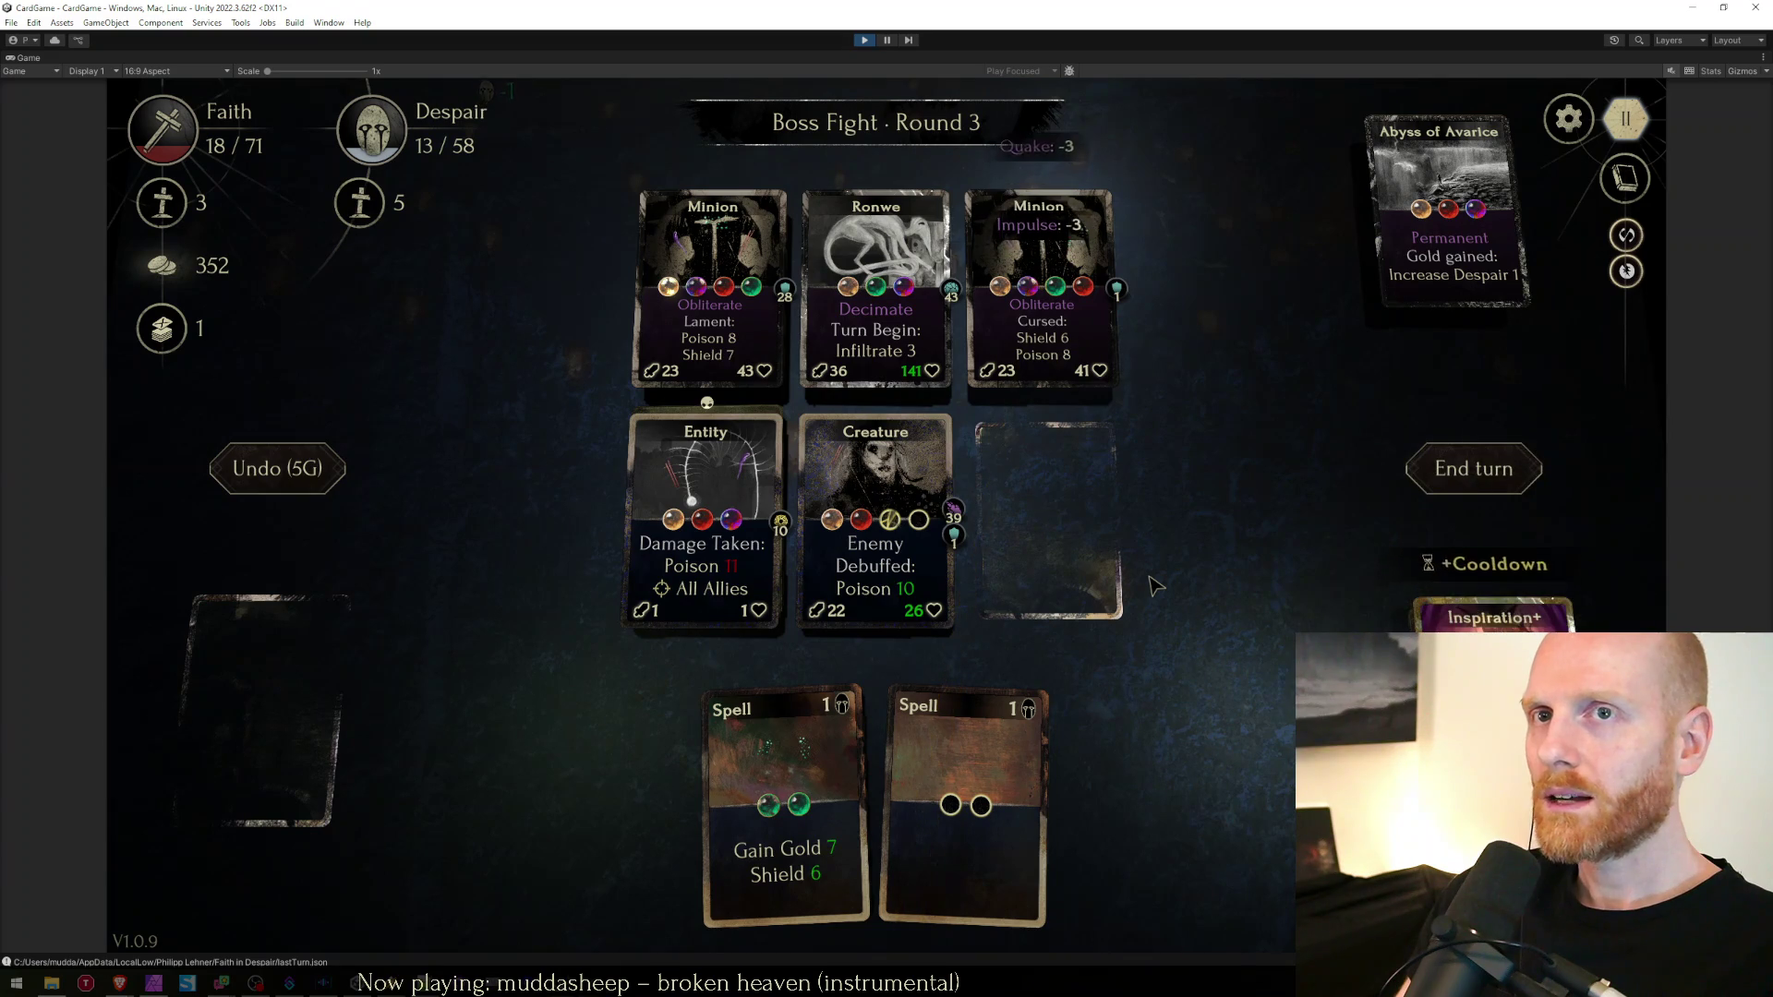
# Move the Entity into the empty right slot and end the turn, advancing to Round 4
pyautogui.click(647, 536)
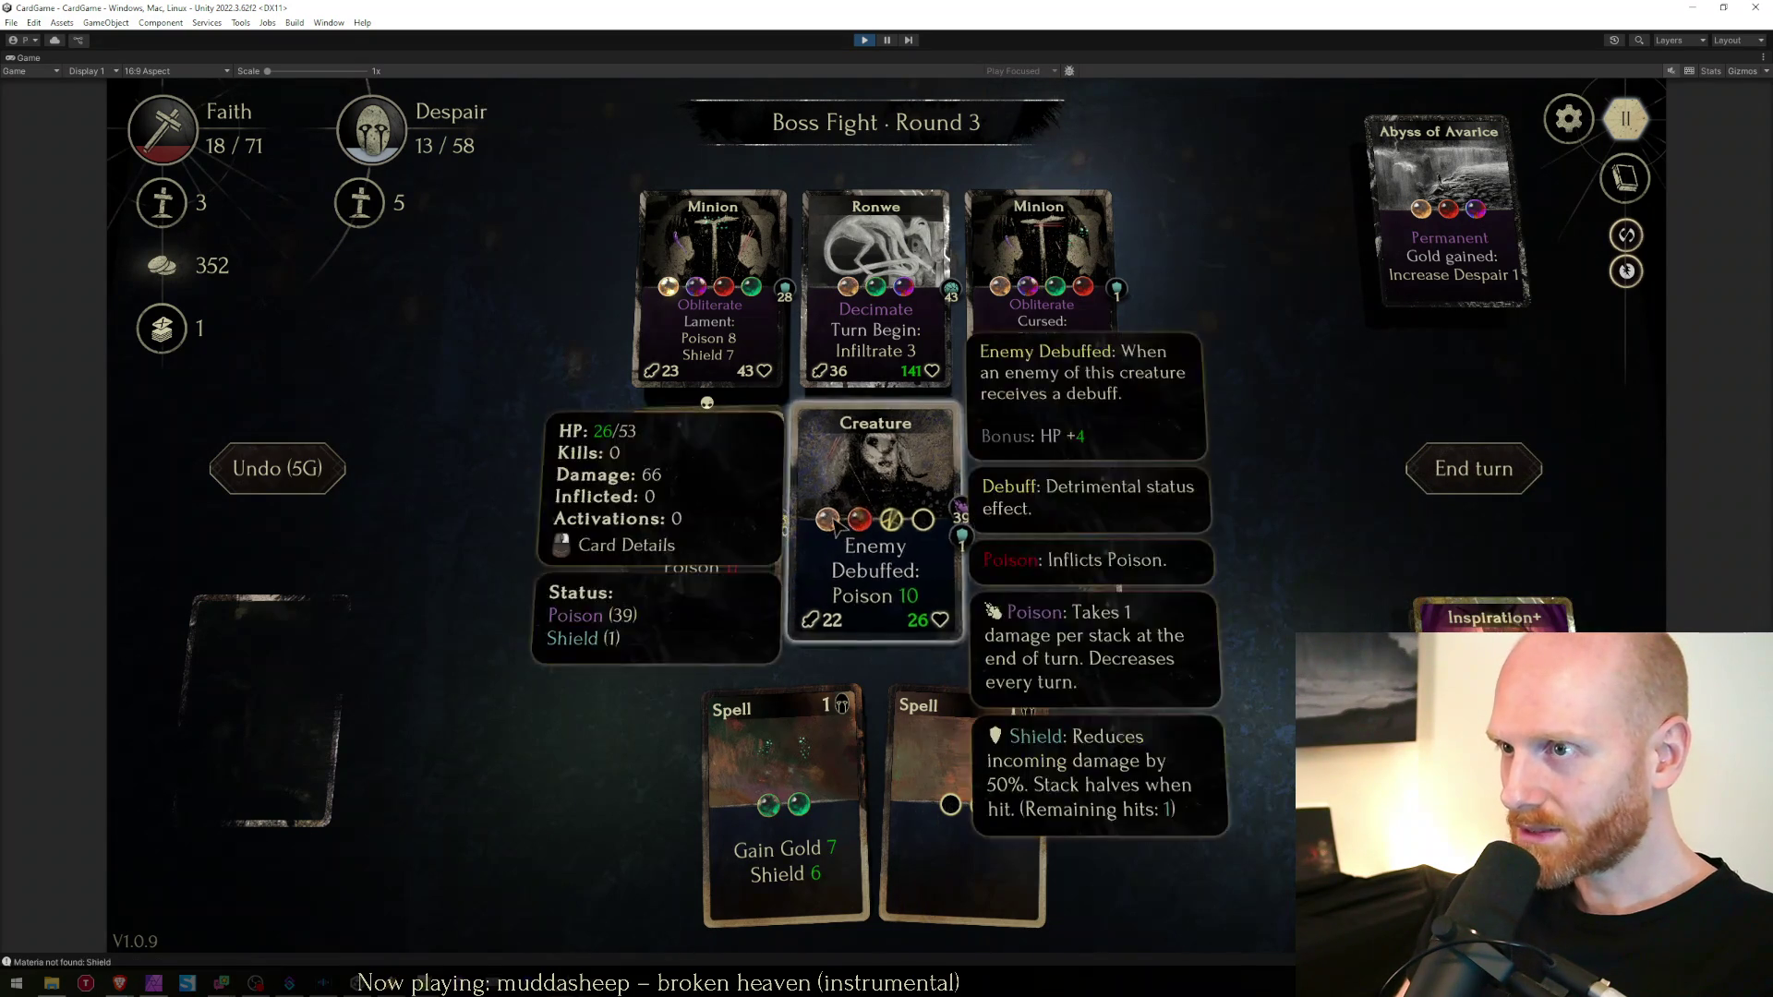
pyautogui.click(1048, 522)
pyautogui.click(1474, 468)
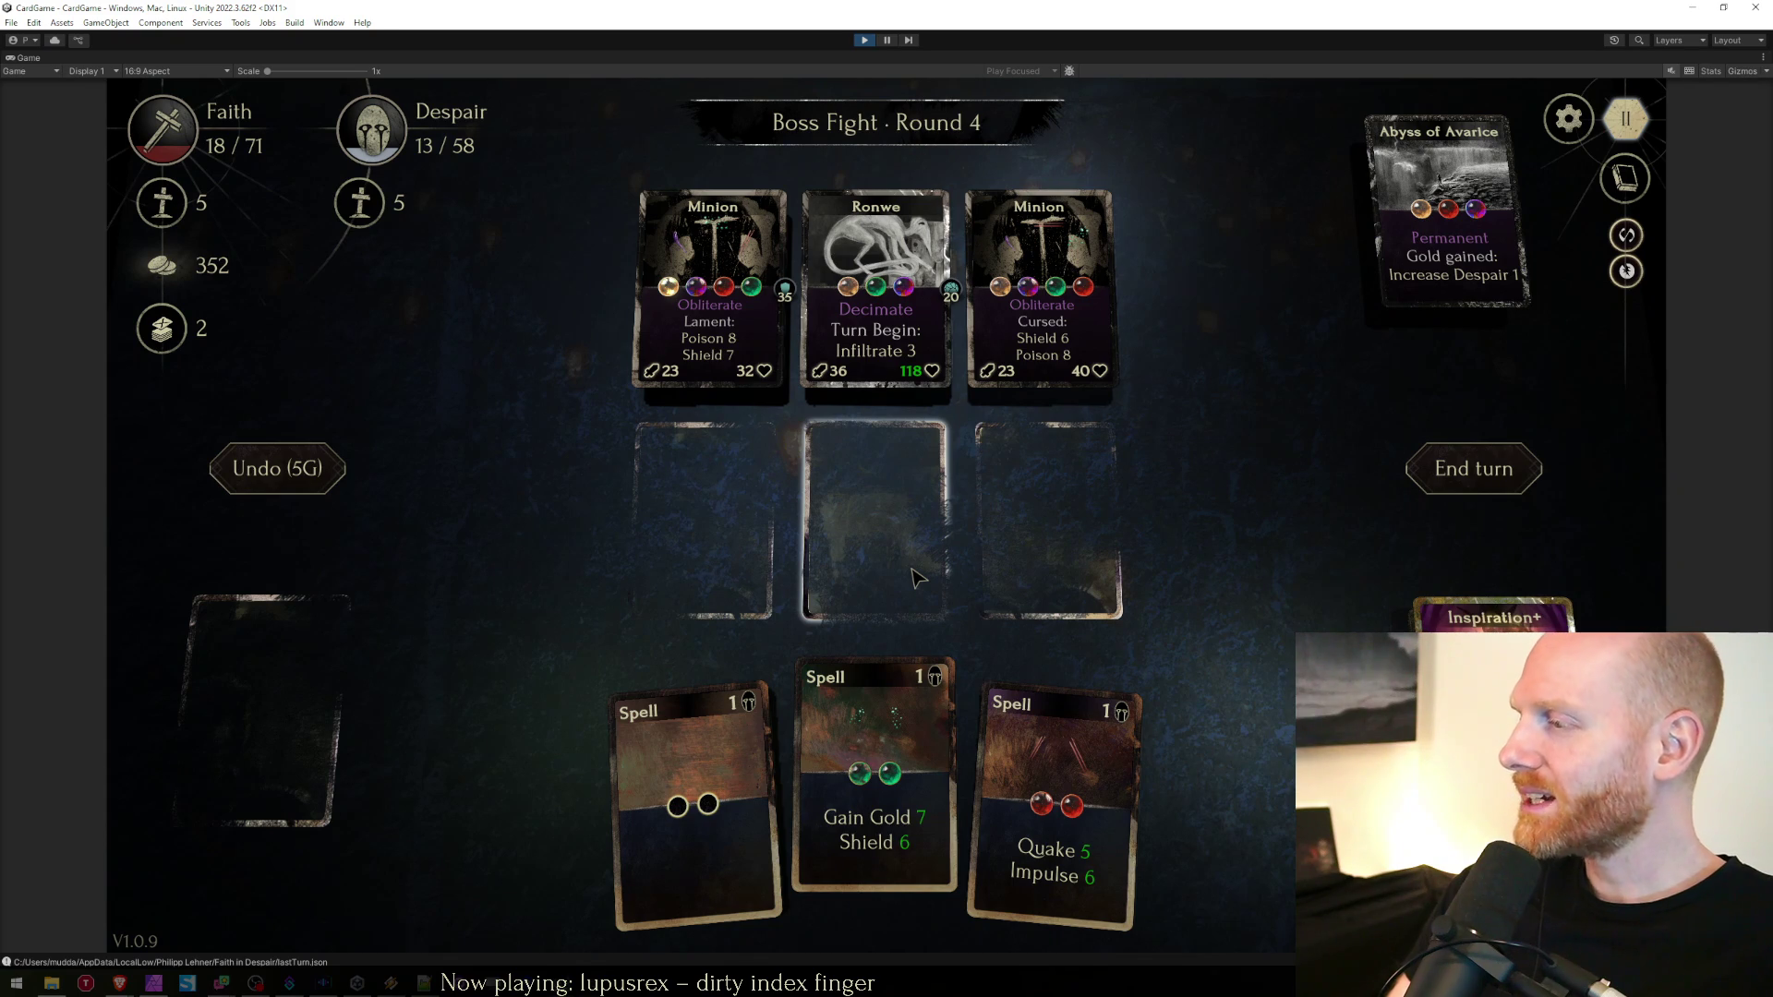
pyautogui.moveTo(1086, 298)
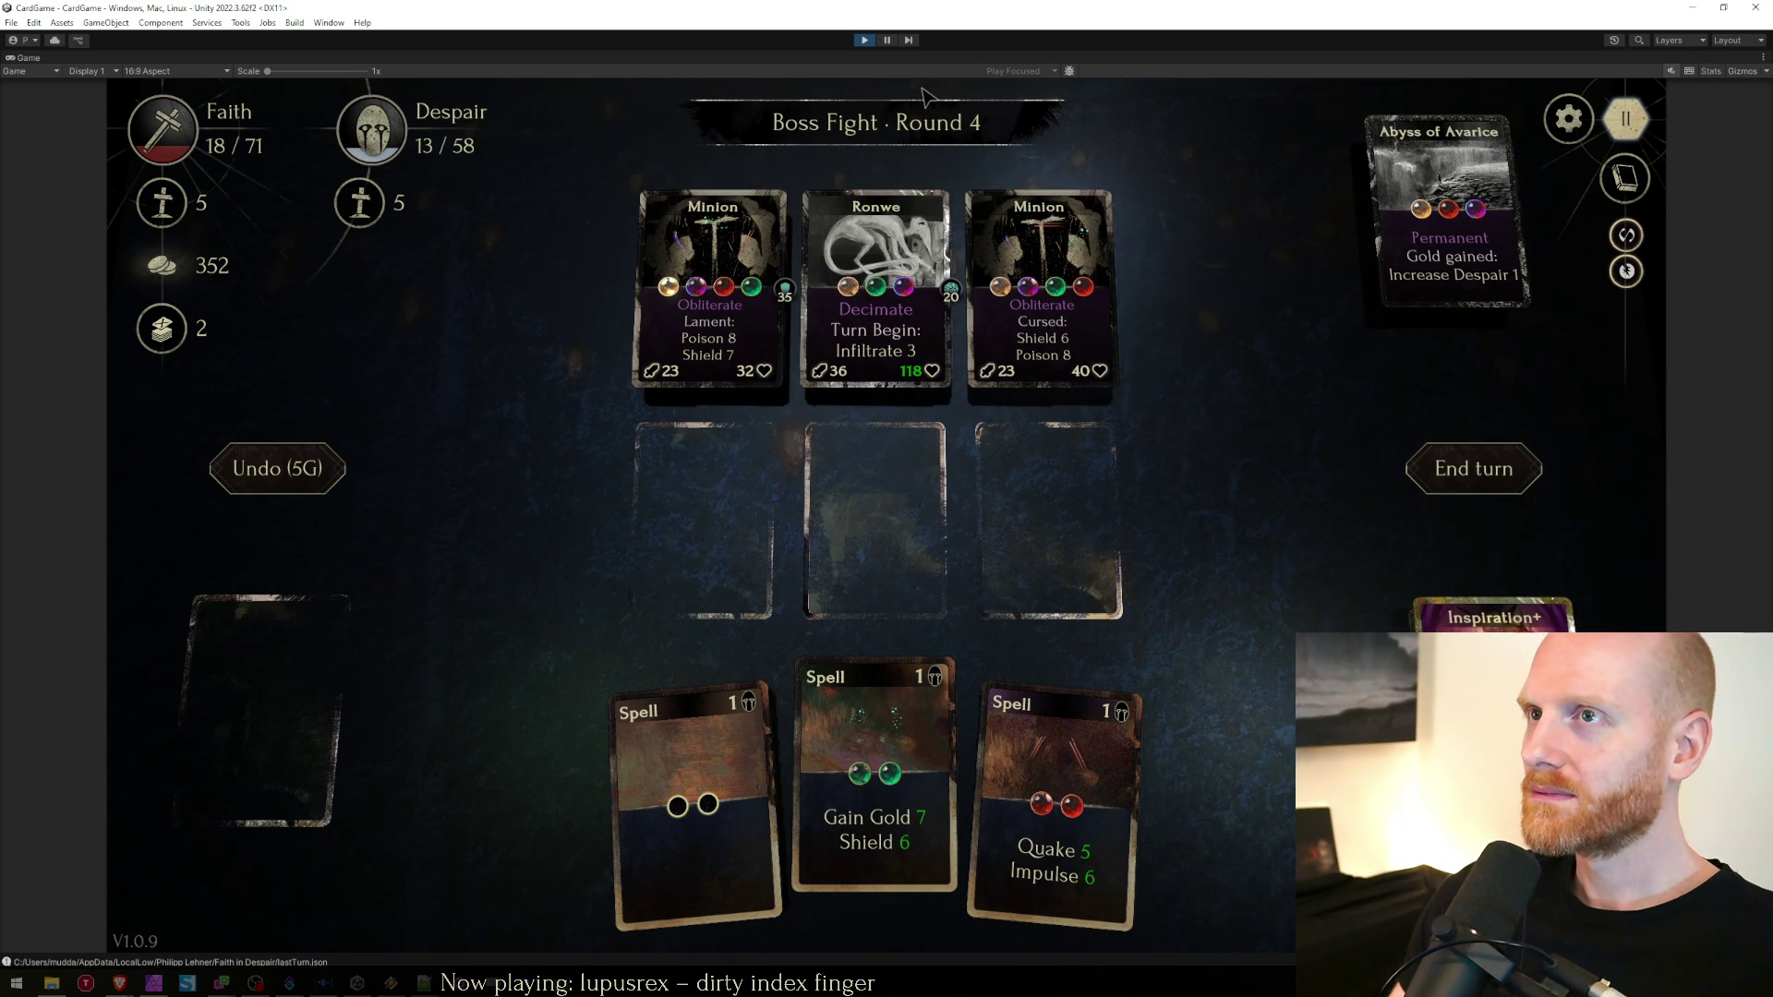
pyautogui.hotkey('alt', 'Tab')
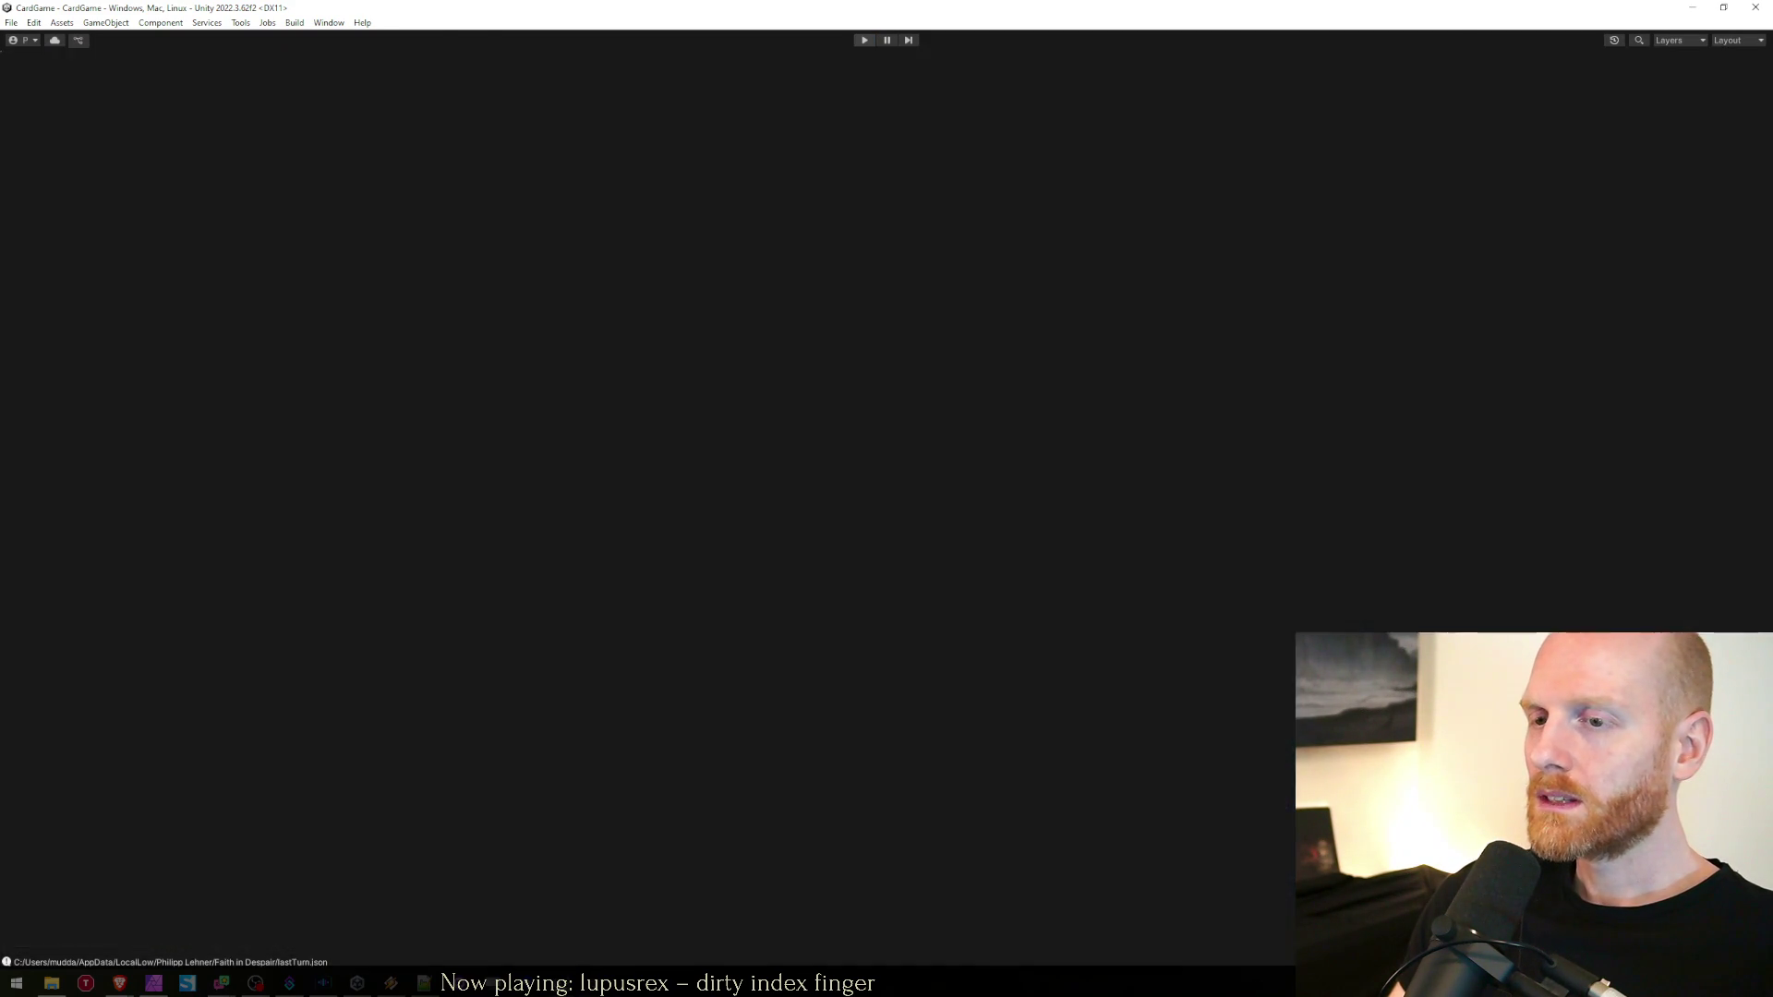
# Check the worksheet.txt notes in Notepad++ from the top, then minimize them
pyautogui.click(587, 590)
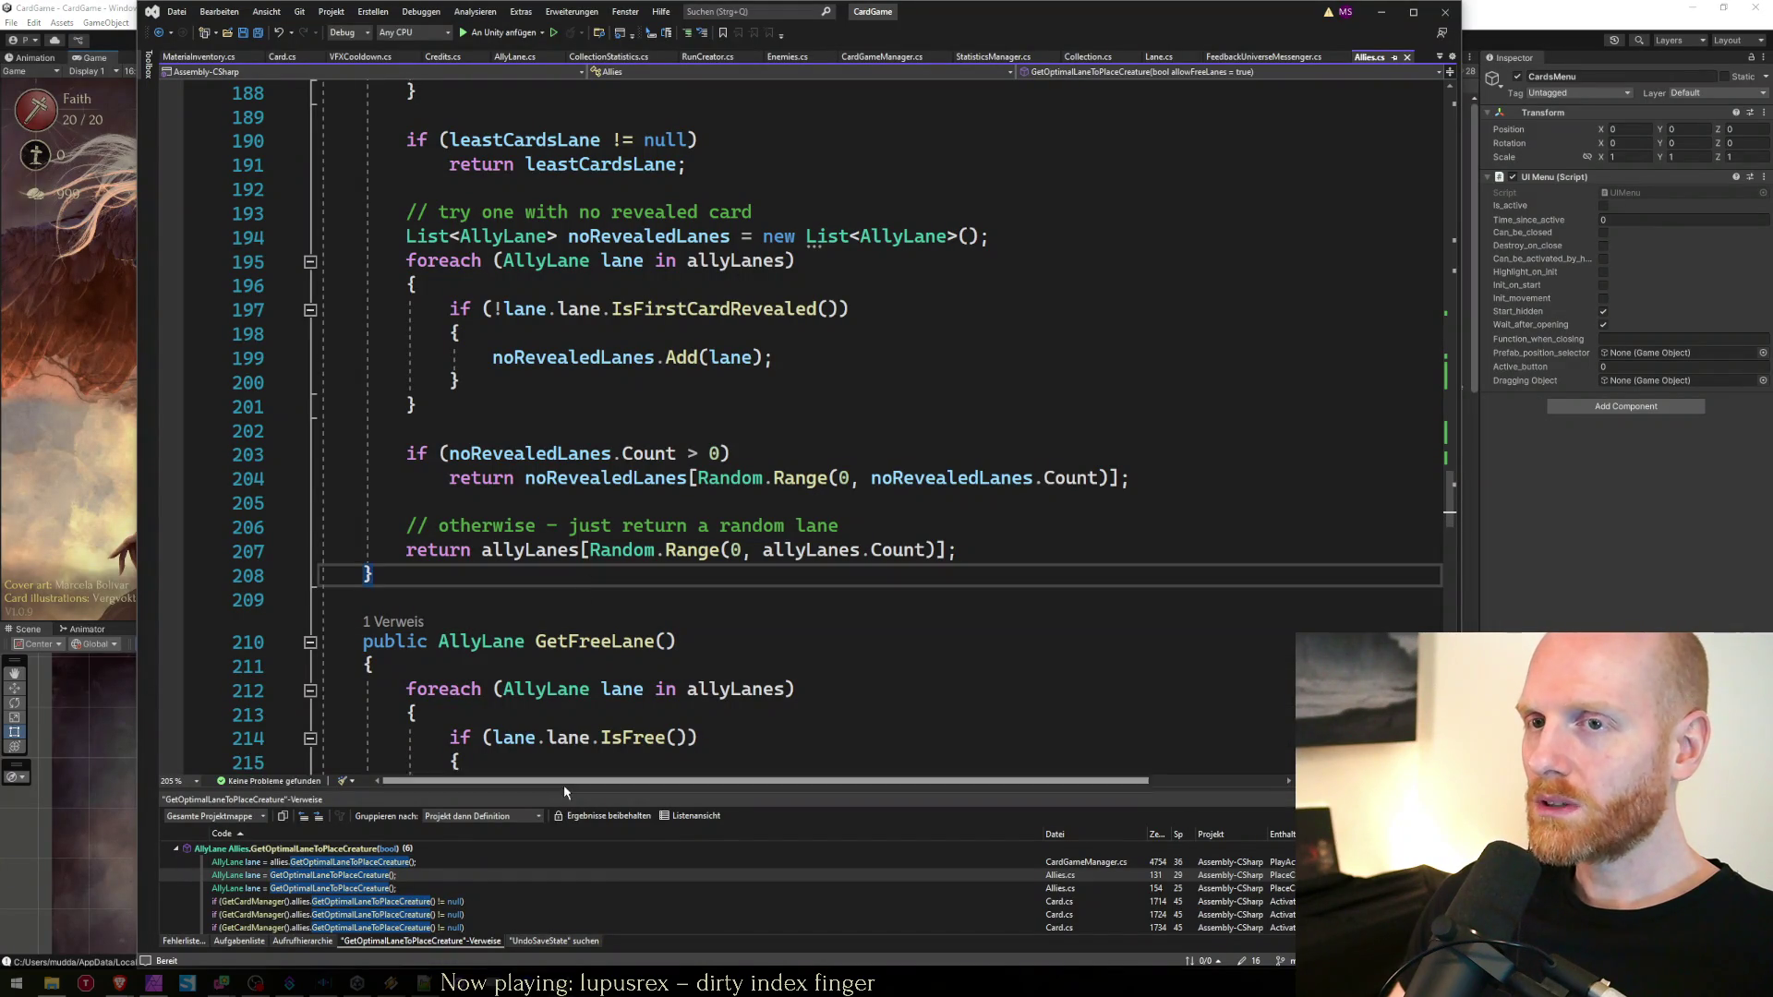
pyautogui.hotkey('alt', 'Tab')
pyautogui.click(652, 622)
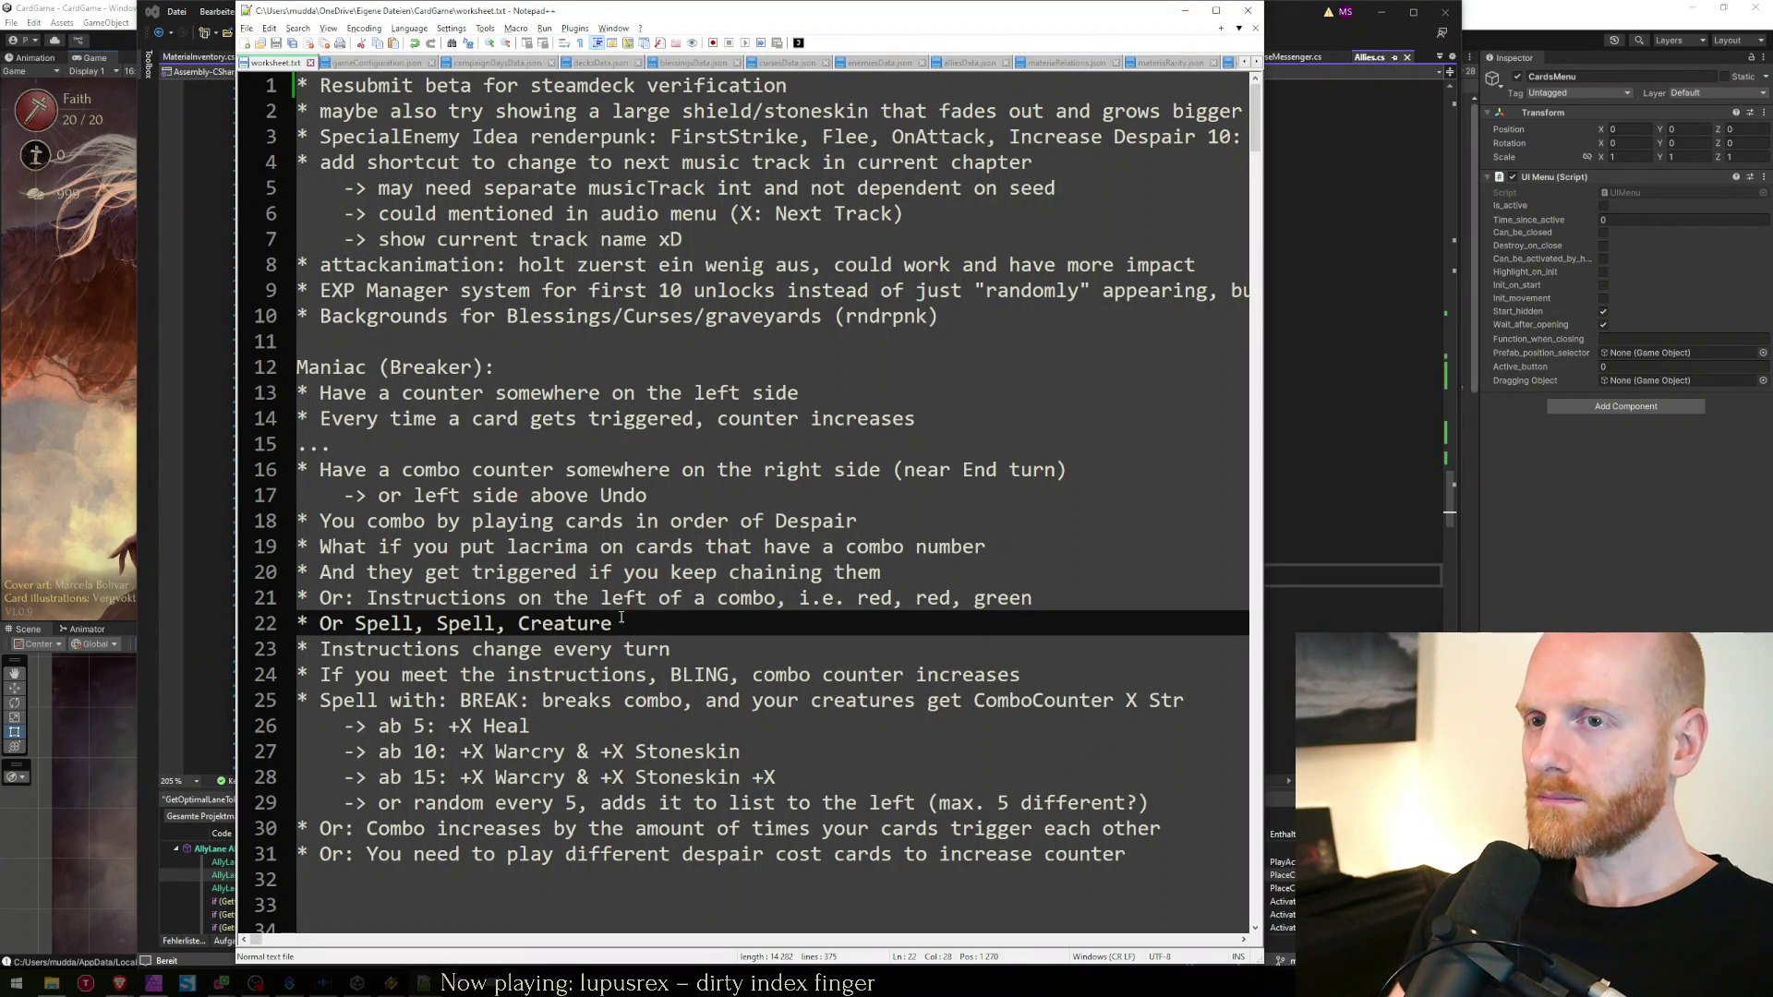
pyautogui.click(470, 448)
pyautogui.hotkey('ctrl', 'Home')
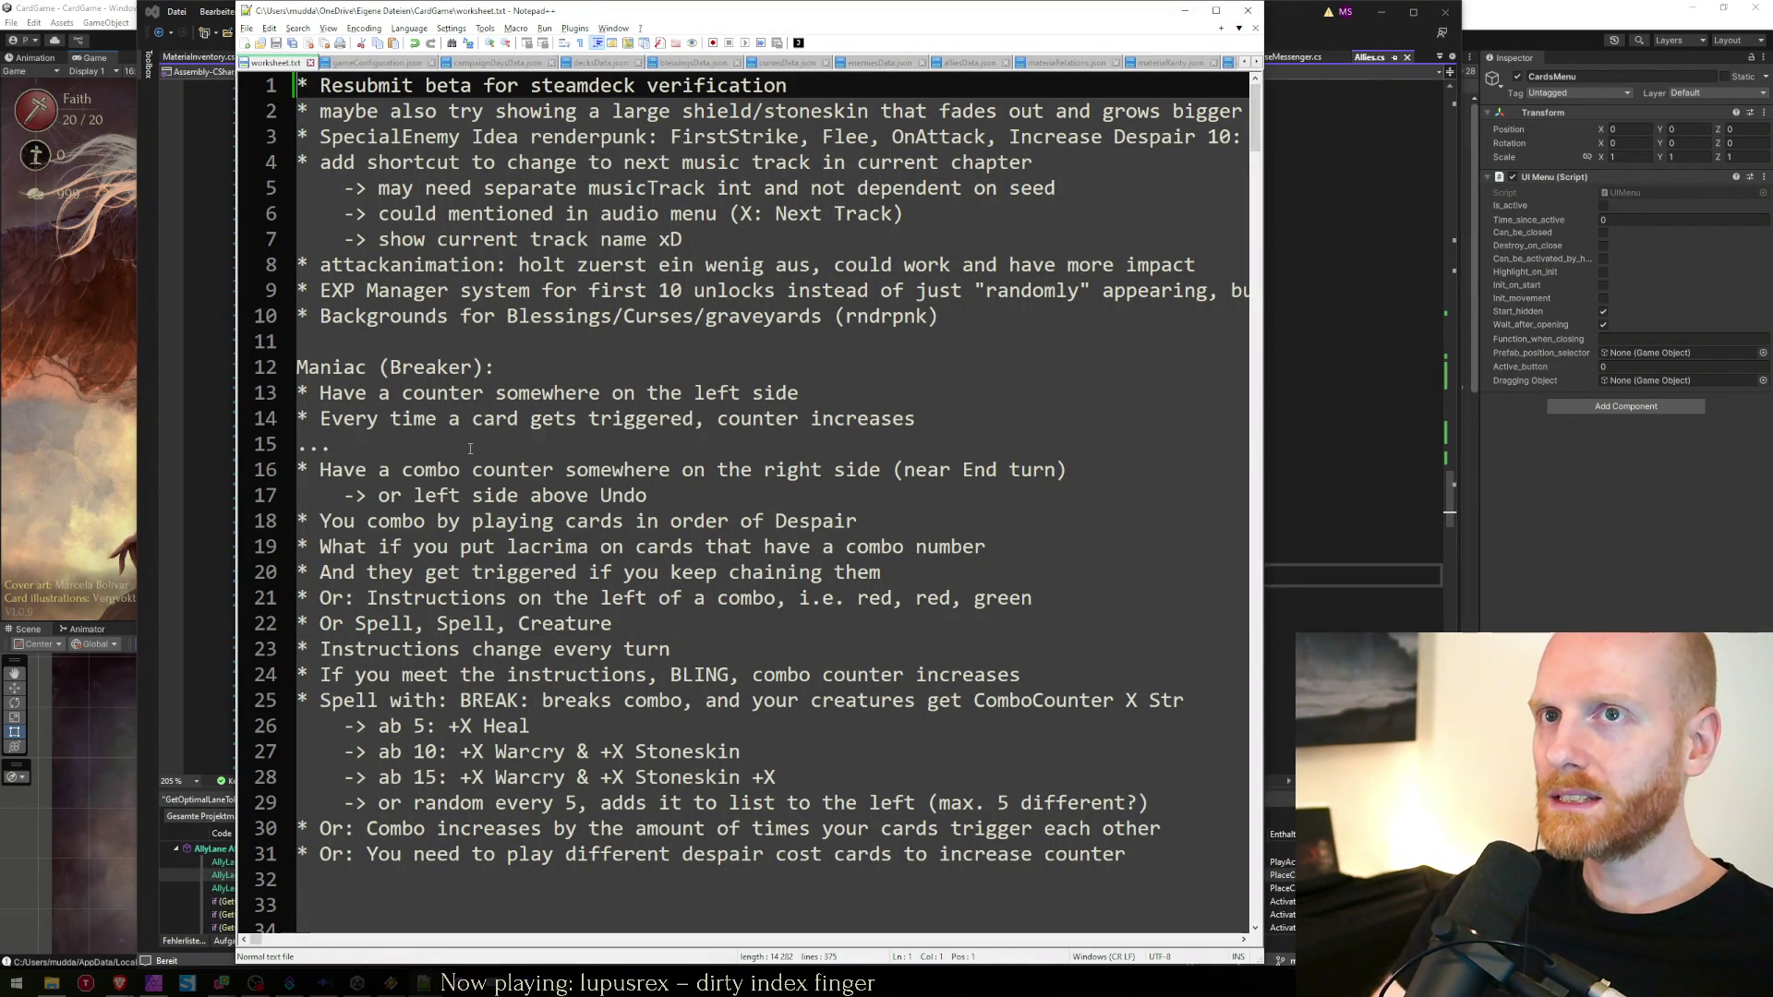
pyautogui.click(1185, 10)
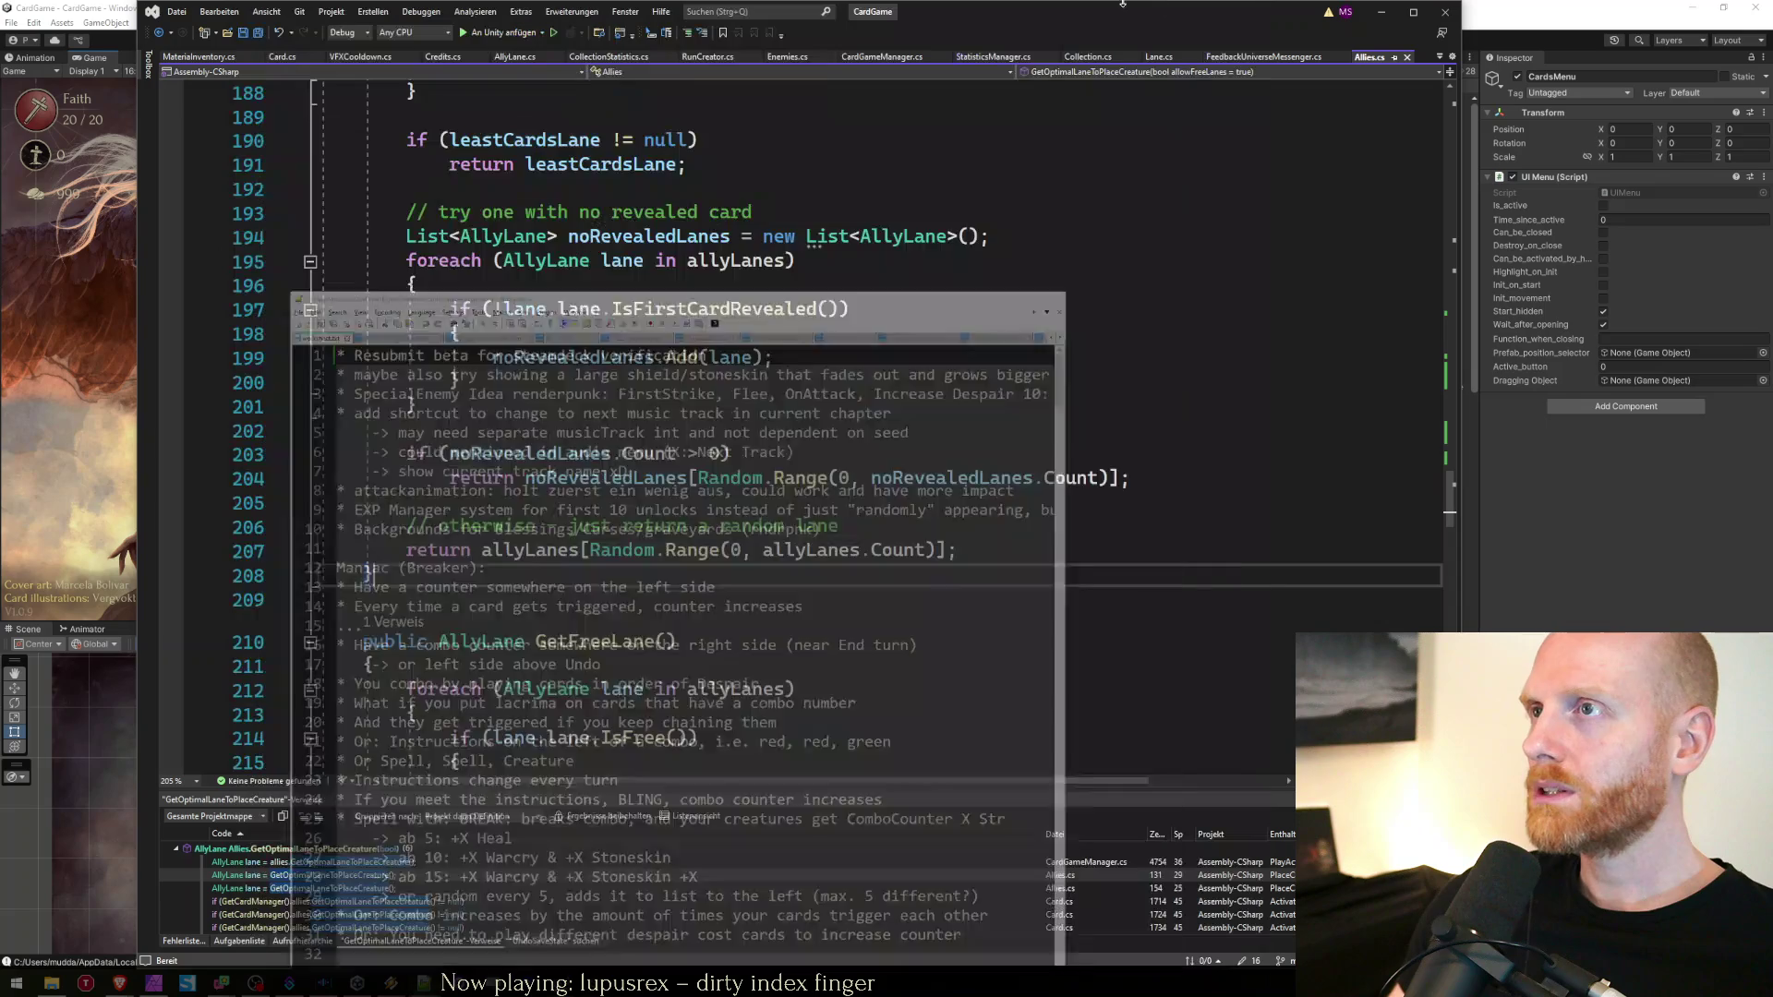
# Step through the Allies.cs lane-choosing loop down to GetFirstFreeLane, then return to Unity
pyautogui.click(924, 335)
pyautogui.press('Down')
pyautogui.press('Down')
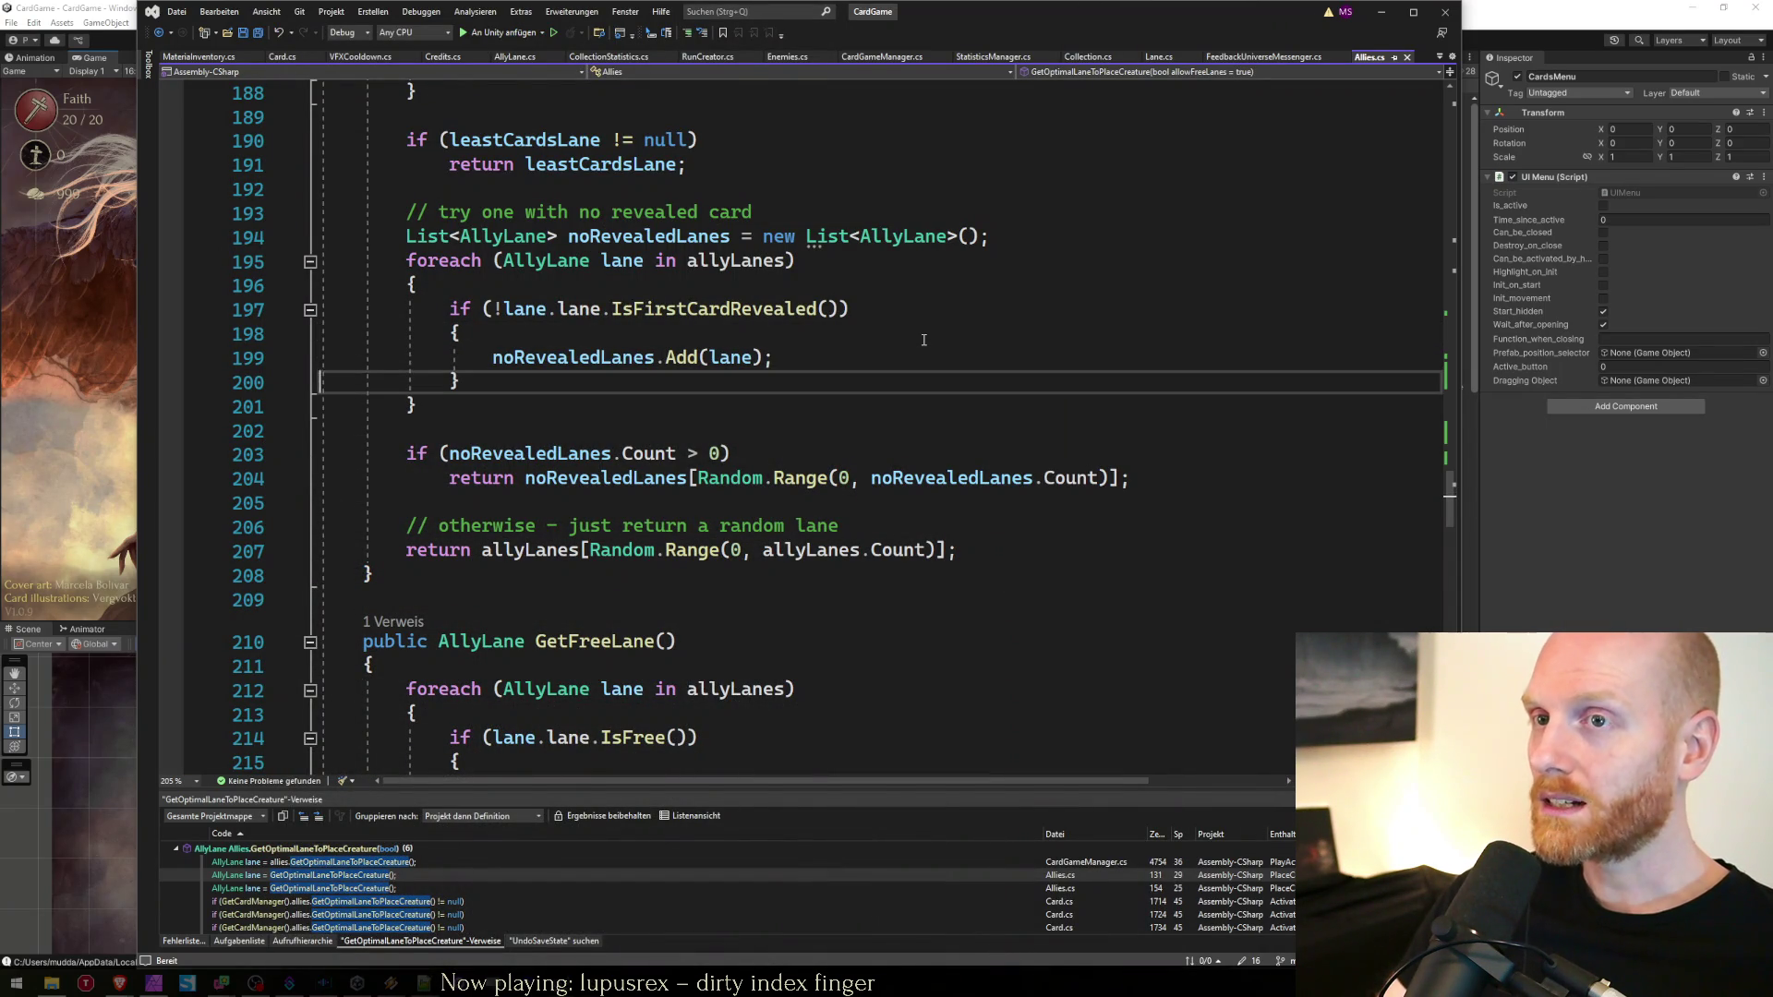
pyautogui.press('Down')
pyautogui.press('Down')
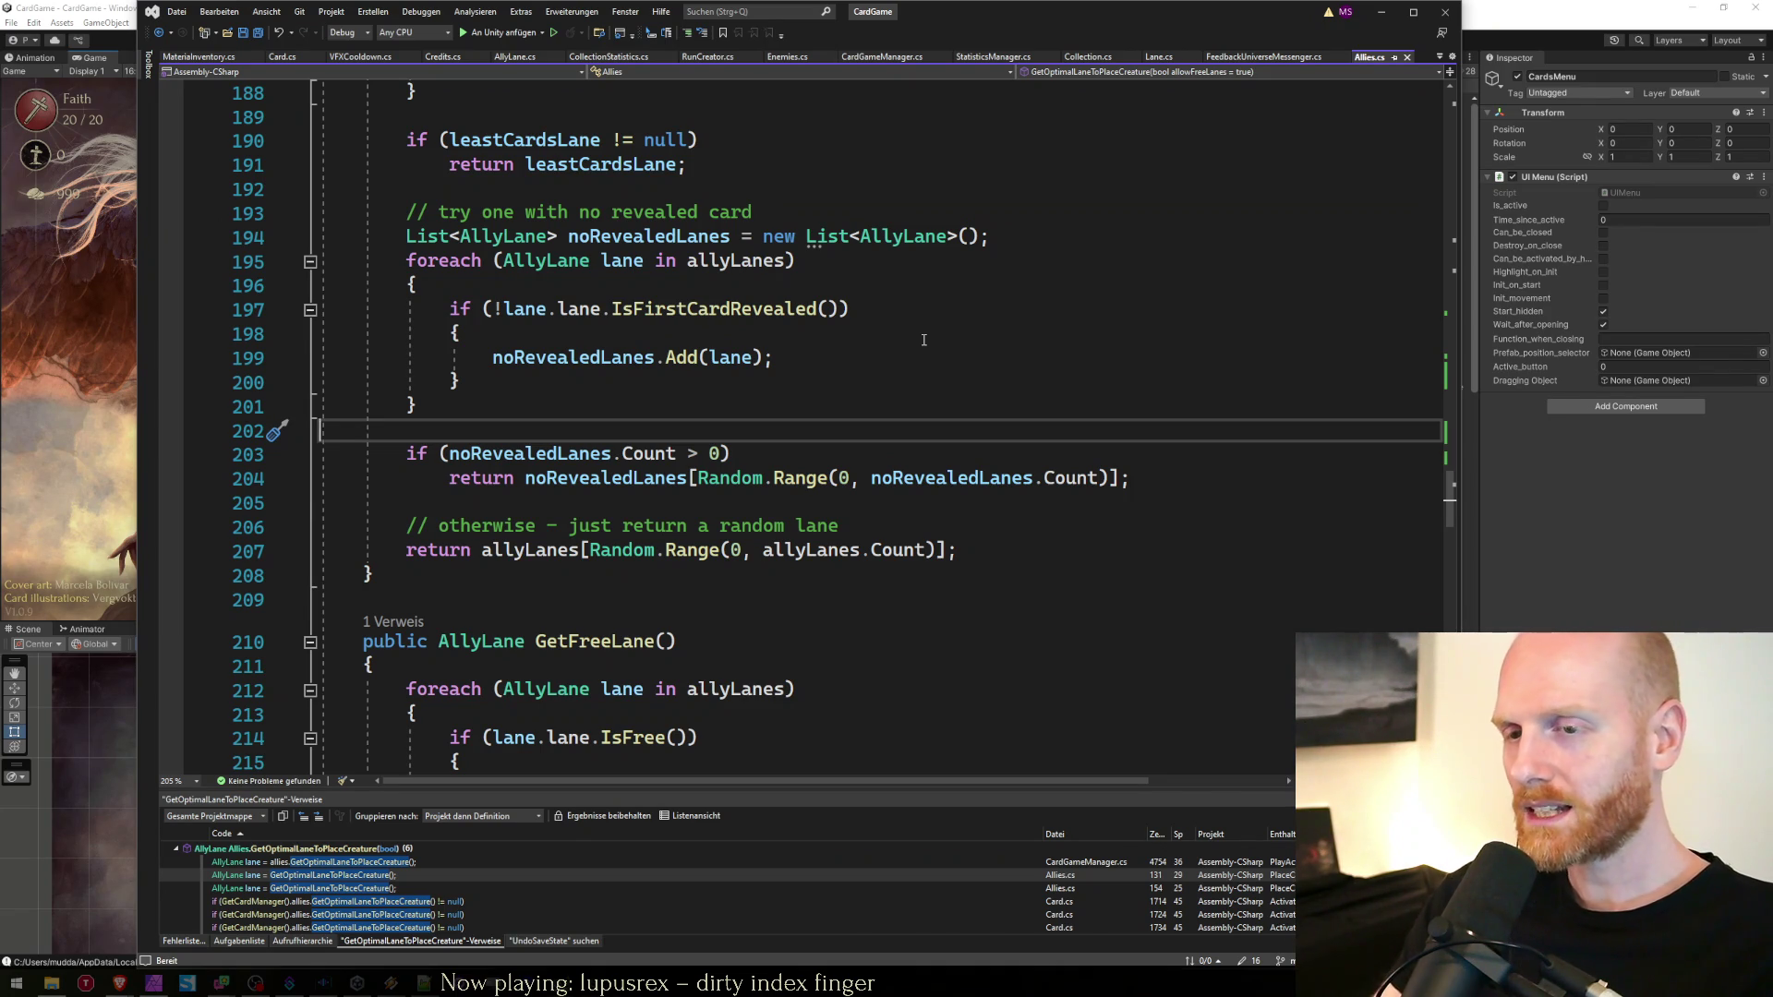
pyautogui.press('Down')
pyautogui.press('Down')
pyautogui.press('Down')
pyautogui.press('Down')
pyautogui.press('Down')
pyautogui.press('Down')
pyautogui.press('Down')
pyautogui.scroll(-1, 884, 596)
pyautogui.scroll(-3, 884, 595)
pyautogui.press('Down')
pyautogui.press('Down')
pyautogui.press('Down')
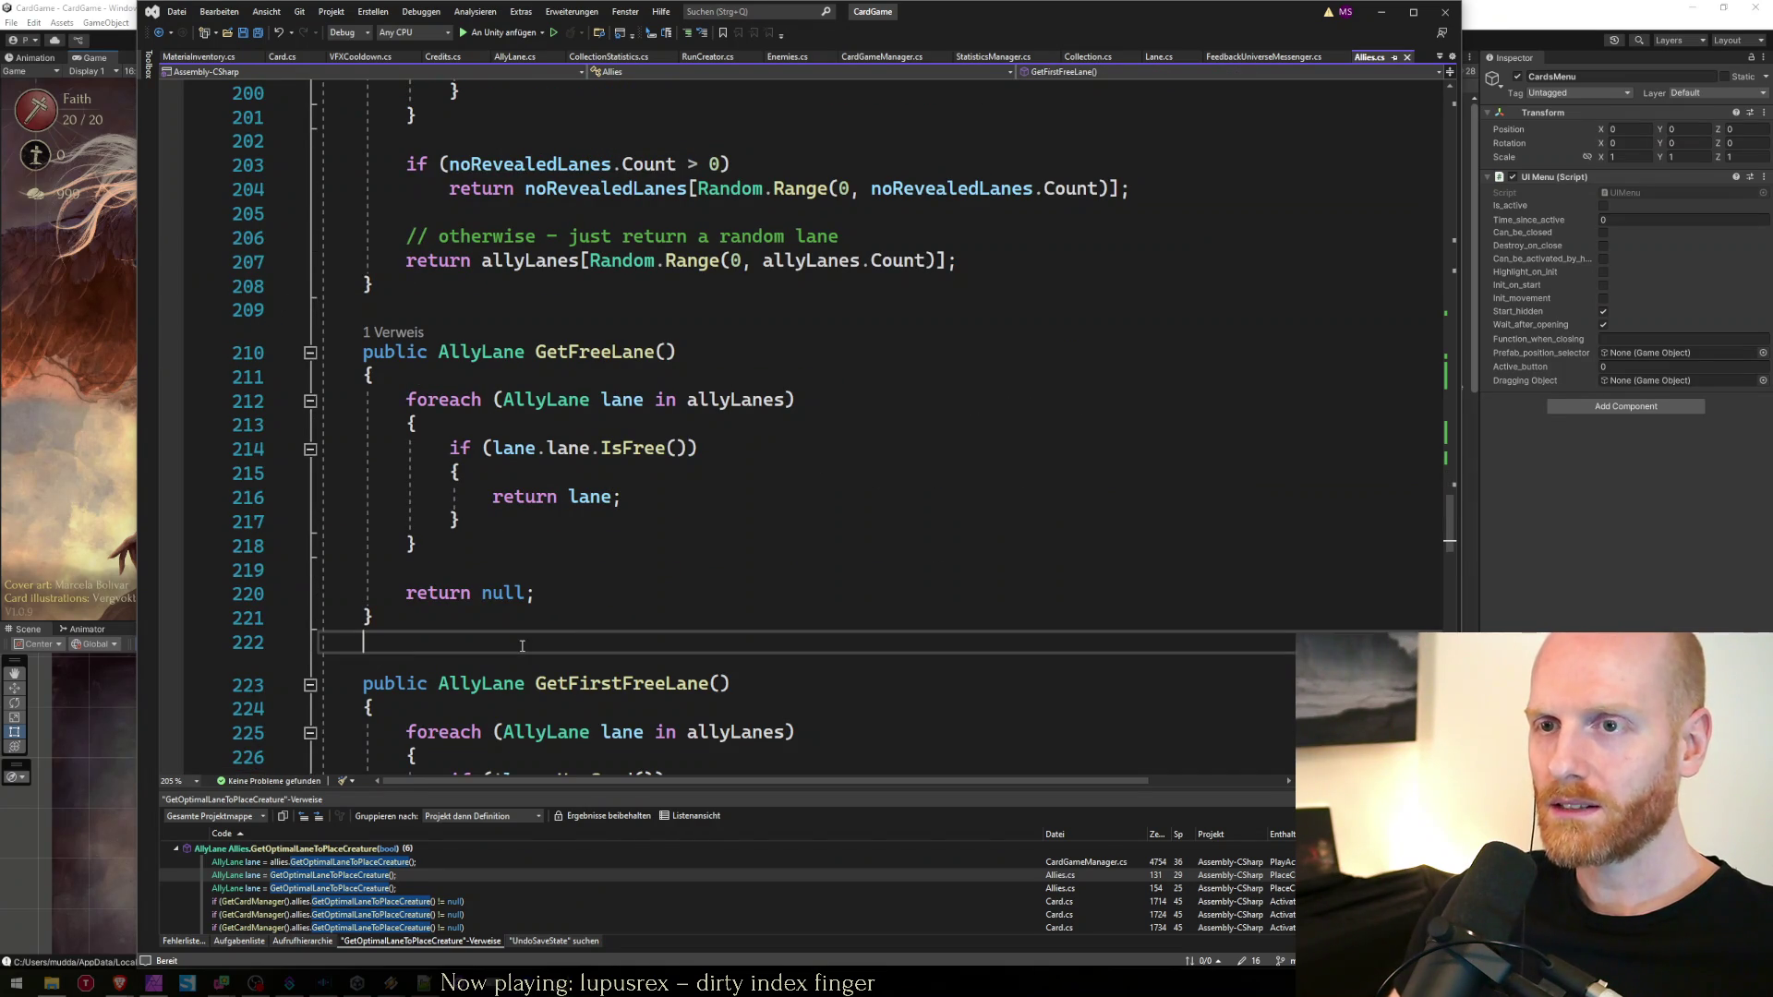
pyautogui.press('Up')
pyautogui.scroll(-2, 637, 704)
pyautogui.click(334, 603)
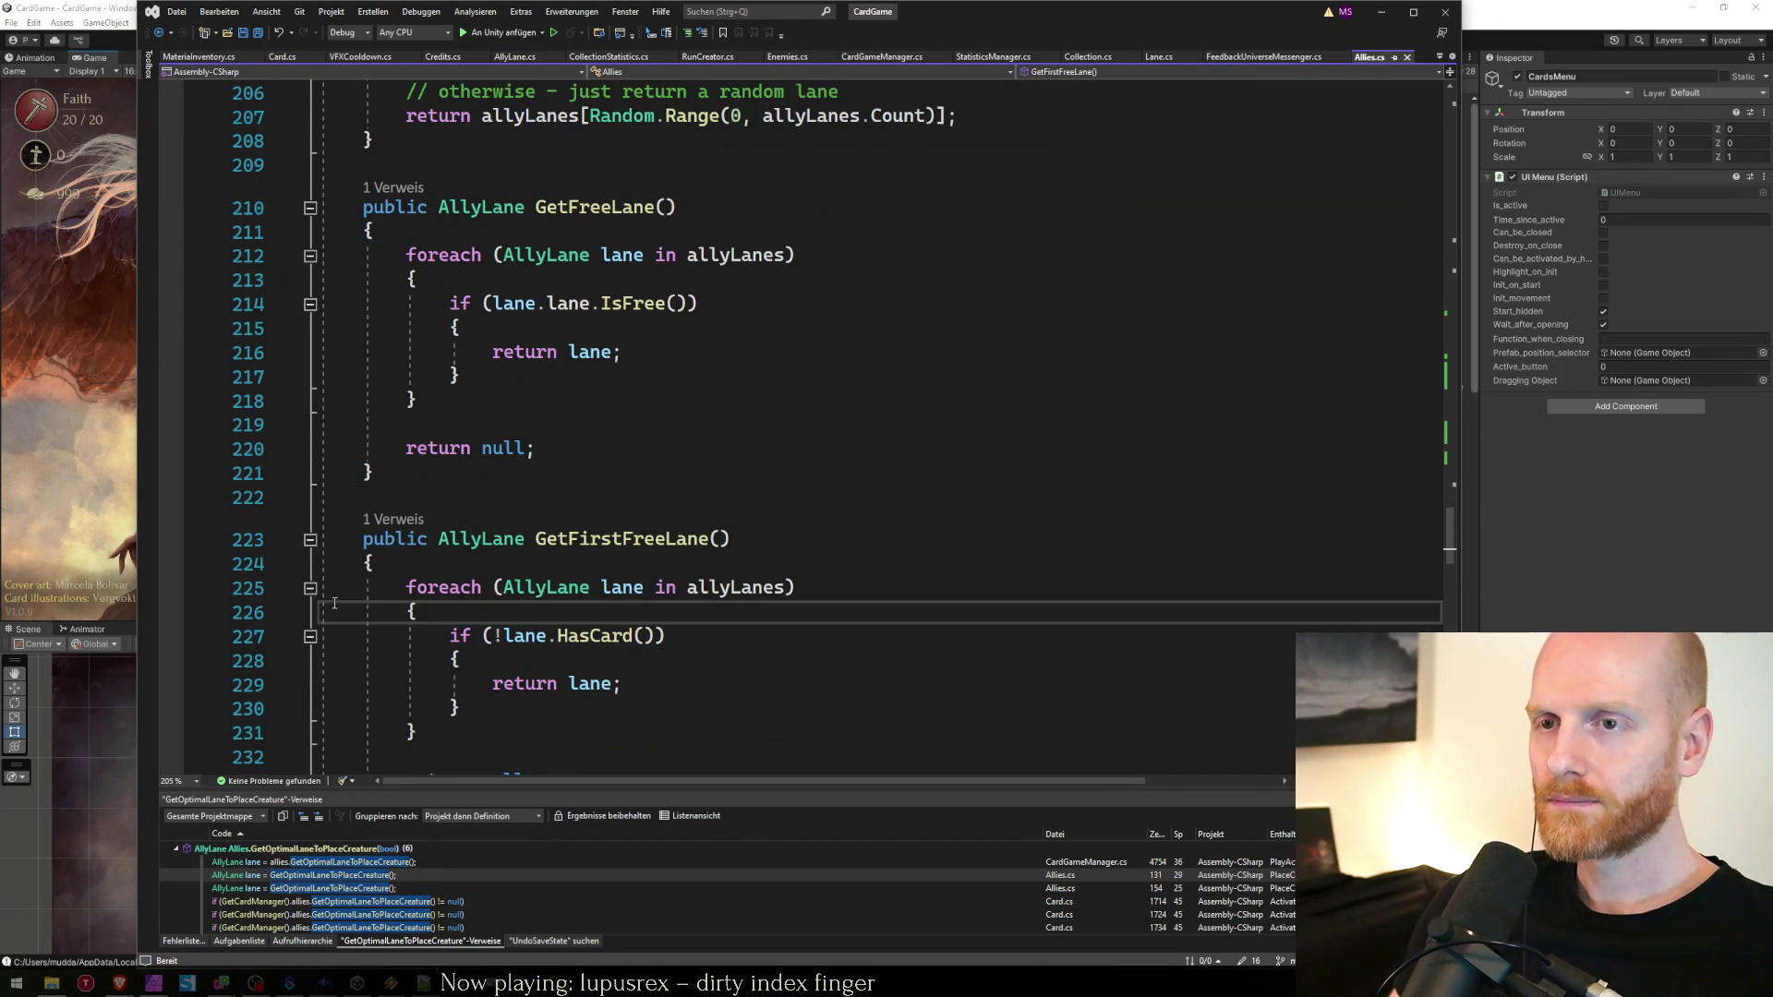
pyautogui.moveTo(1088, 27); pyautogui.dragTo(1233, 28)
pyautogui.click(216, 8)
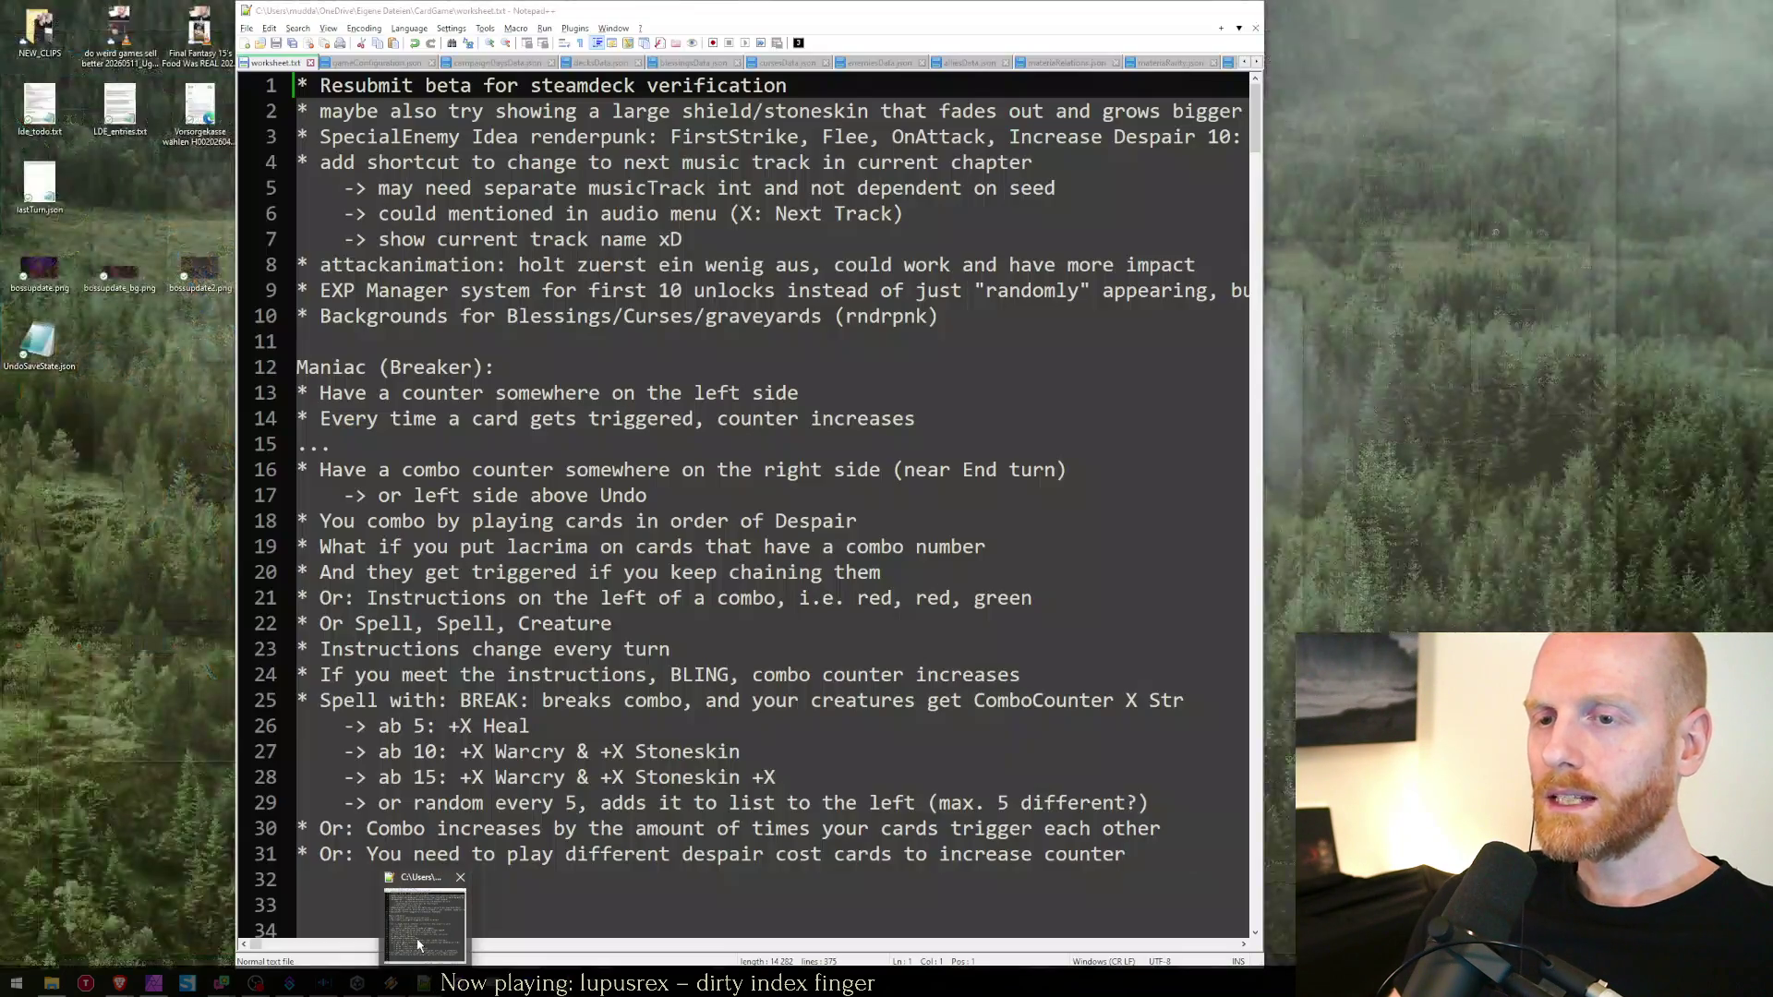
# Bring up the Faith in Despair notes sheet and start editing the Sabnock note in A23
pyautogui.click(425, 982)
pyautogui.moveTo(119, 982)
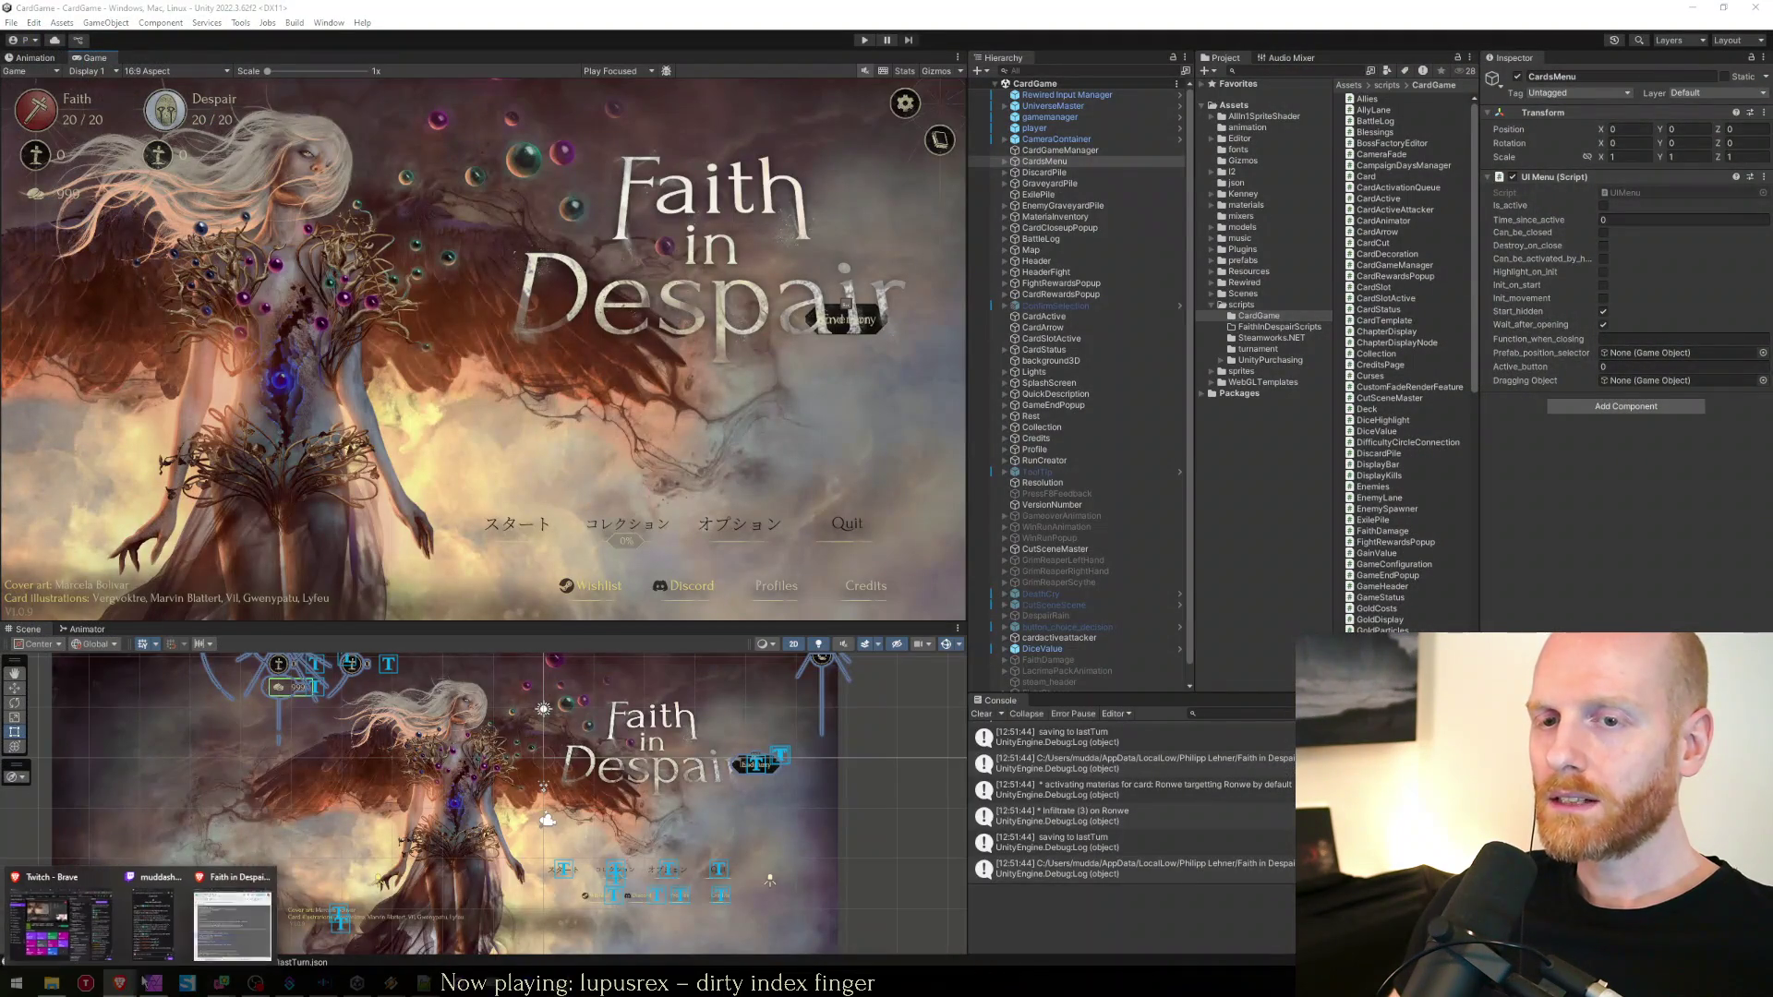
pyautogui.click(223, 928)
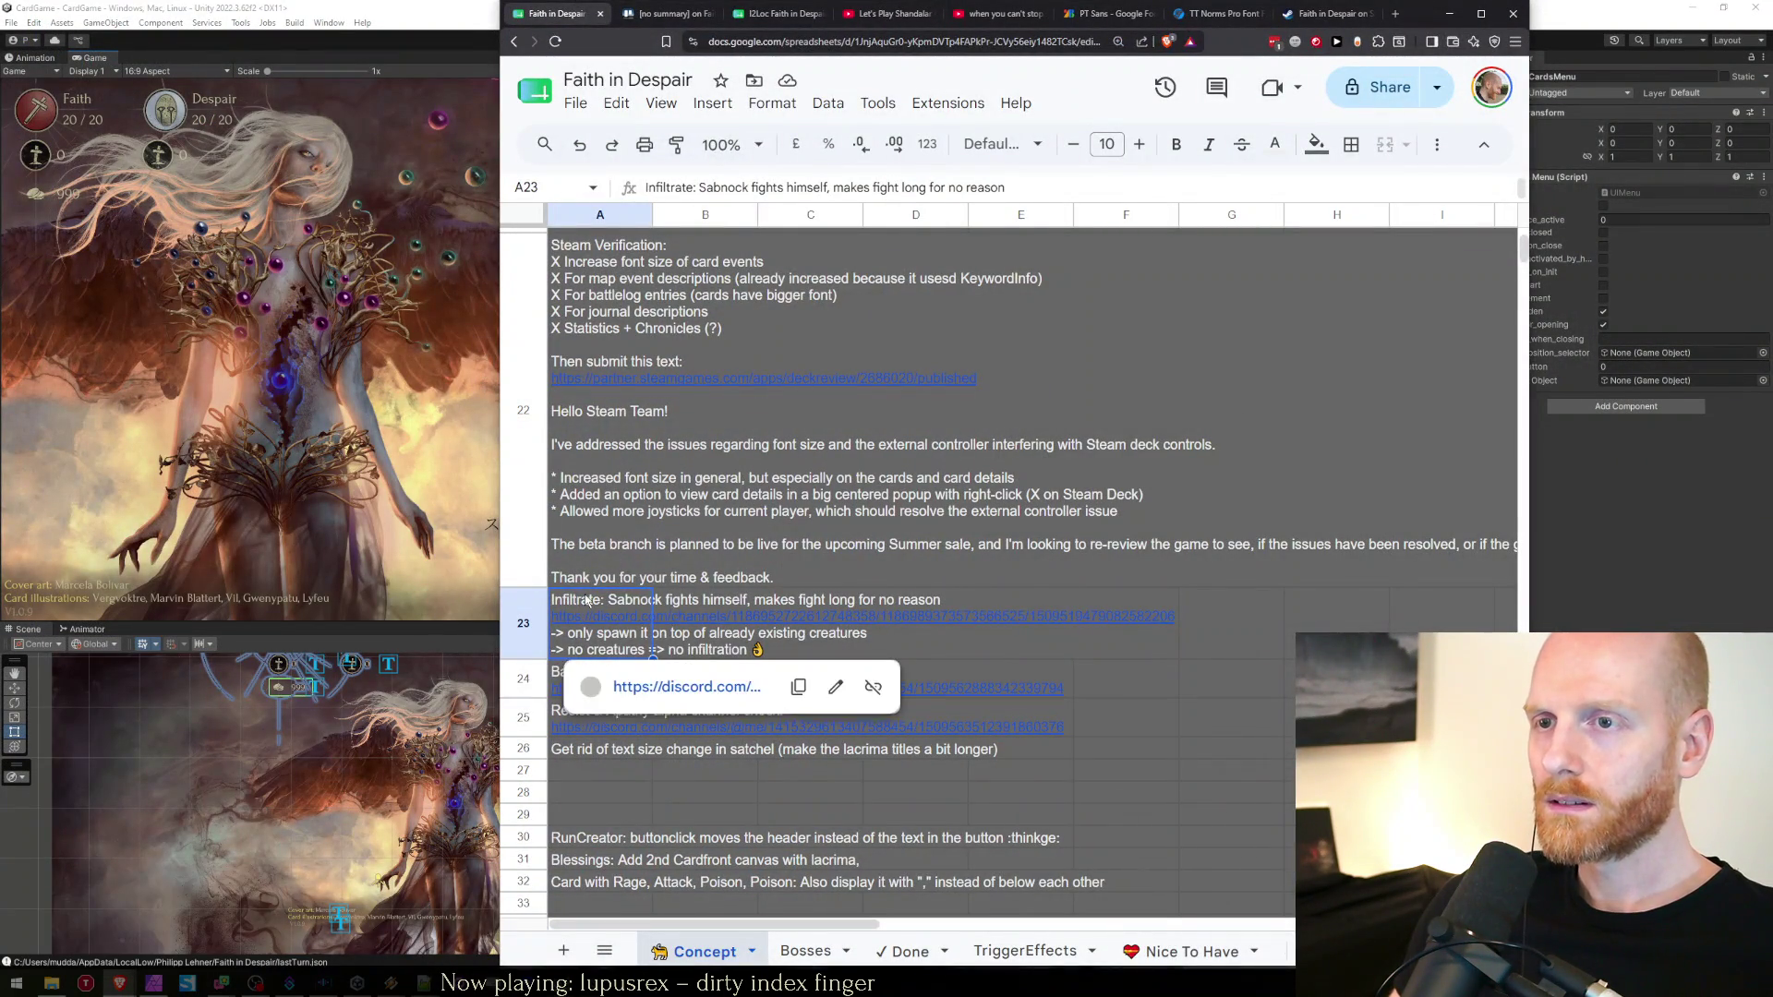
pyautogui.doubleClick(679, 616)
# Add the line '-> Fixed Sabnock infiltrating empty lanes and prolonging the fight unnecessarily.' crediting a viewer
pyautogui.hotkey('alt', 'Return')
pyautogui.write('-> ')
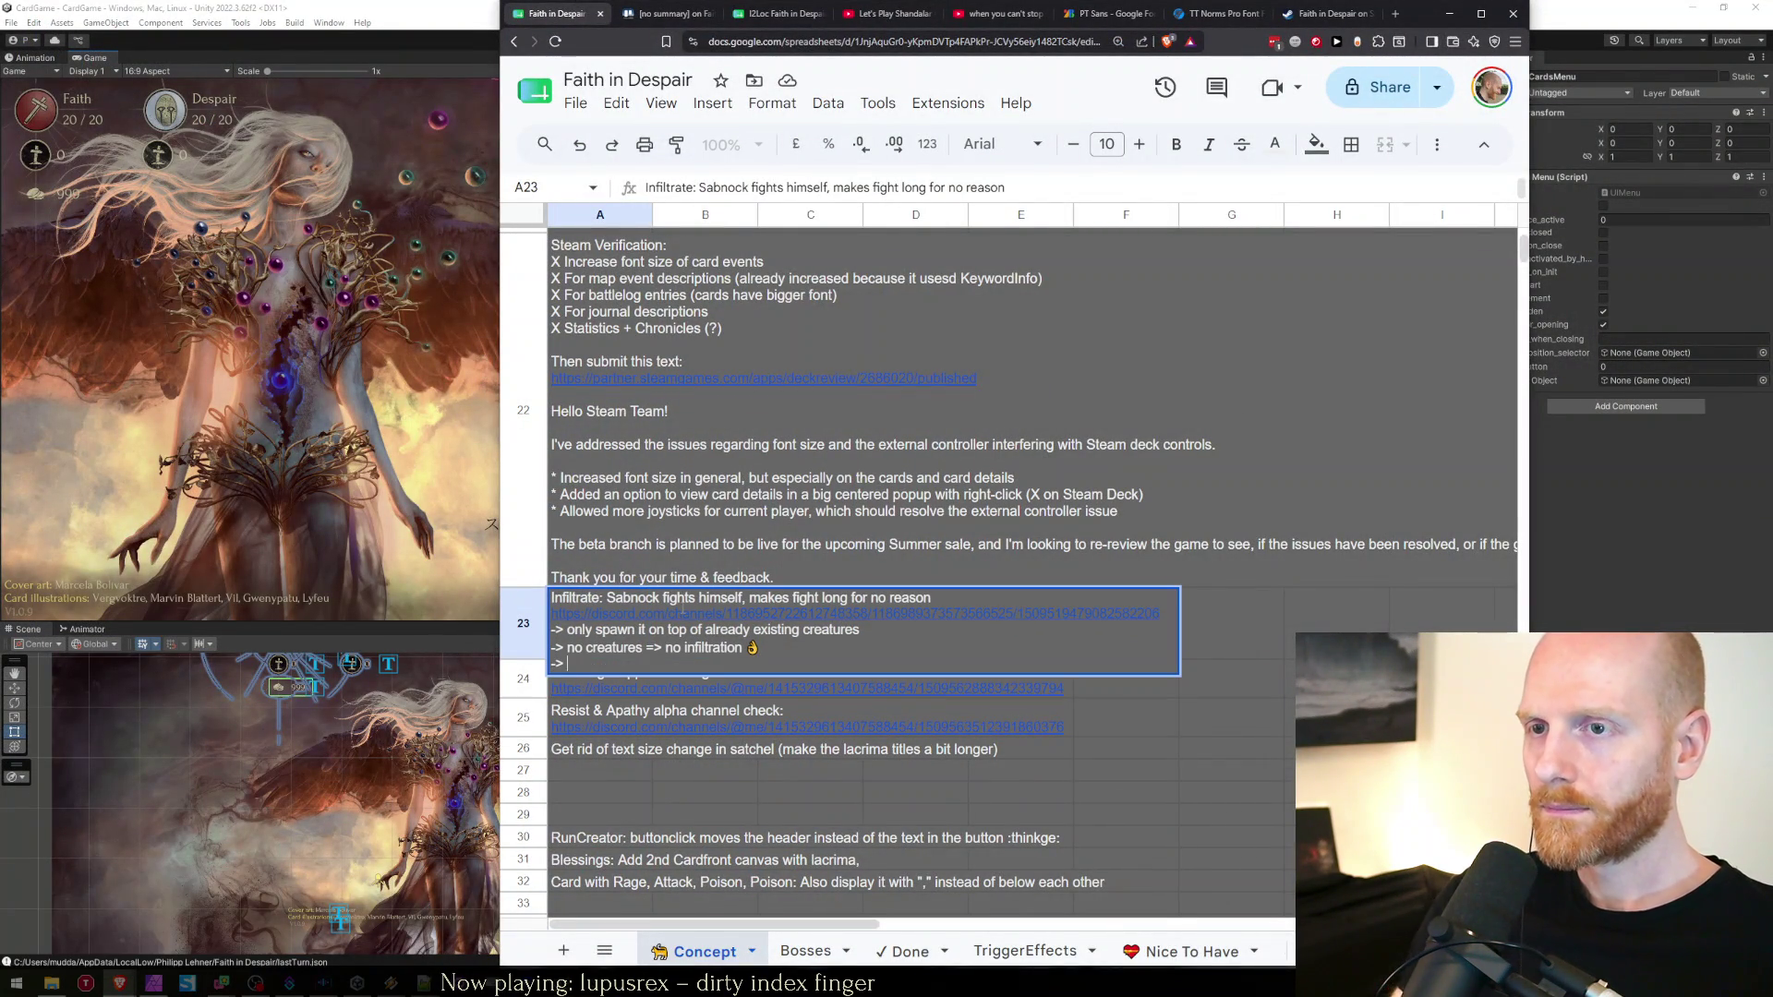
pyautogui.write('Fixed by b')
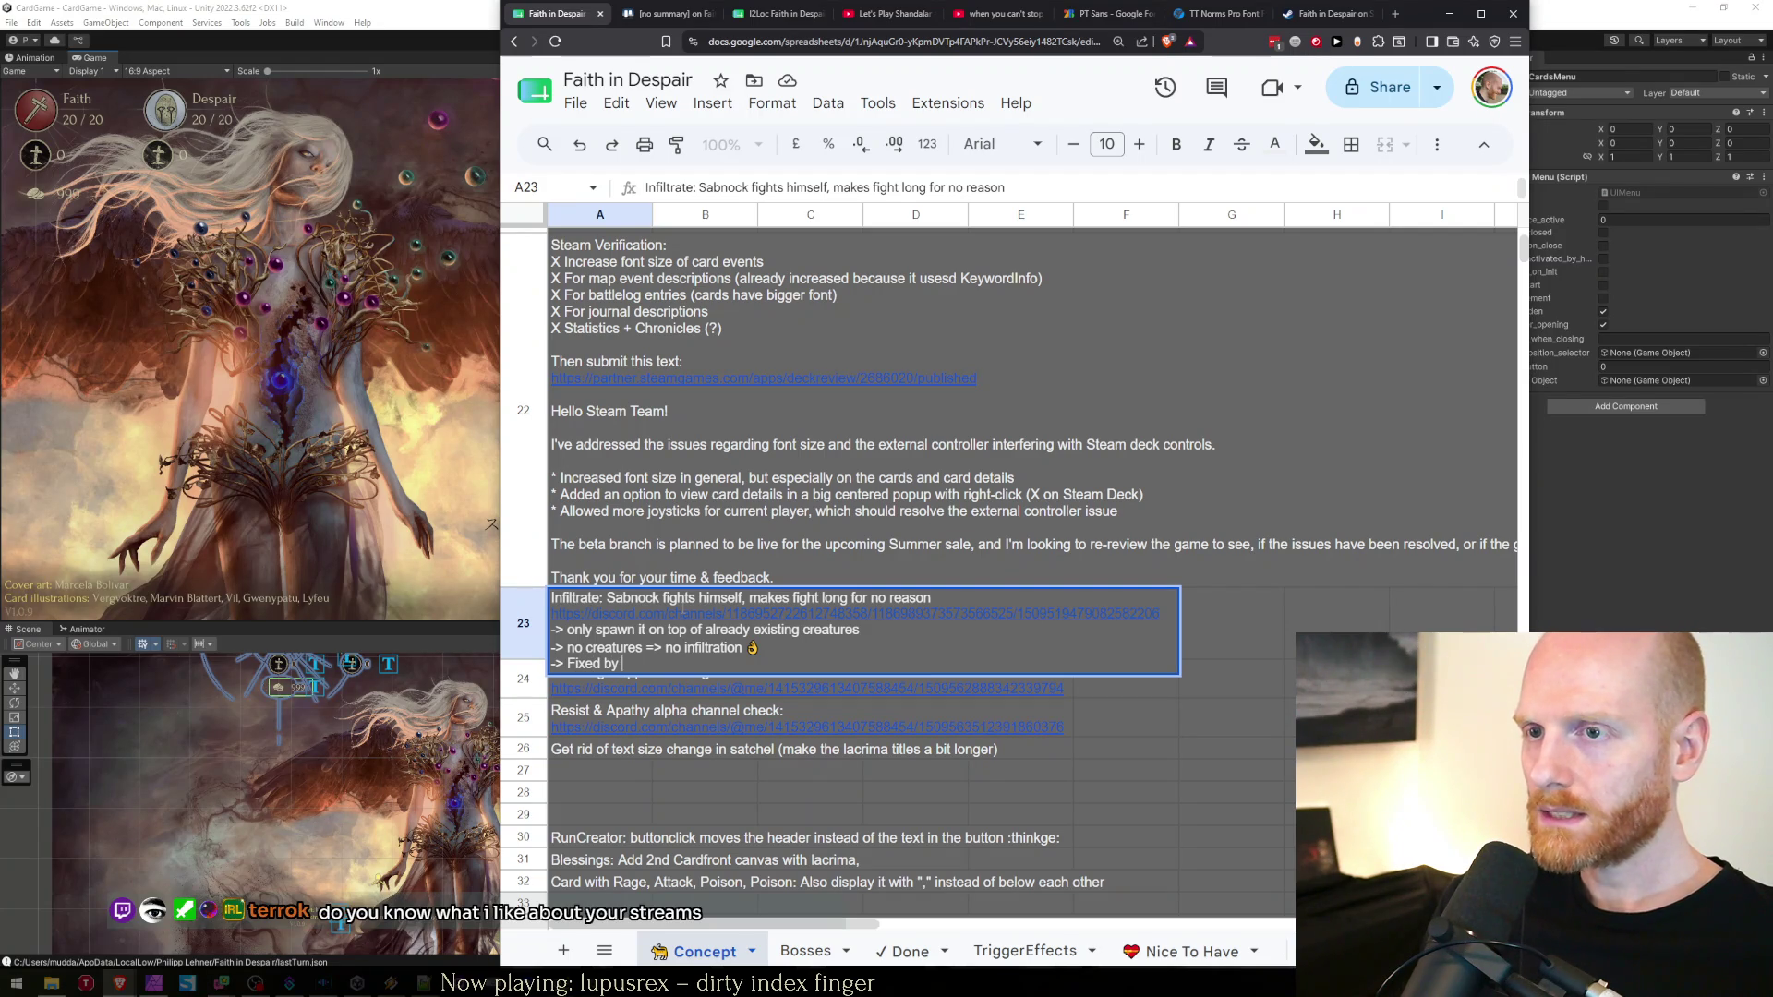
pyautogui.press('BackSpace')
pyautogui.press('BackSpace')
pyautogui.press('BackSpace')
pyautogui.write('F')
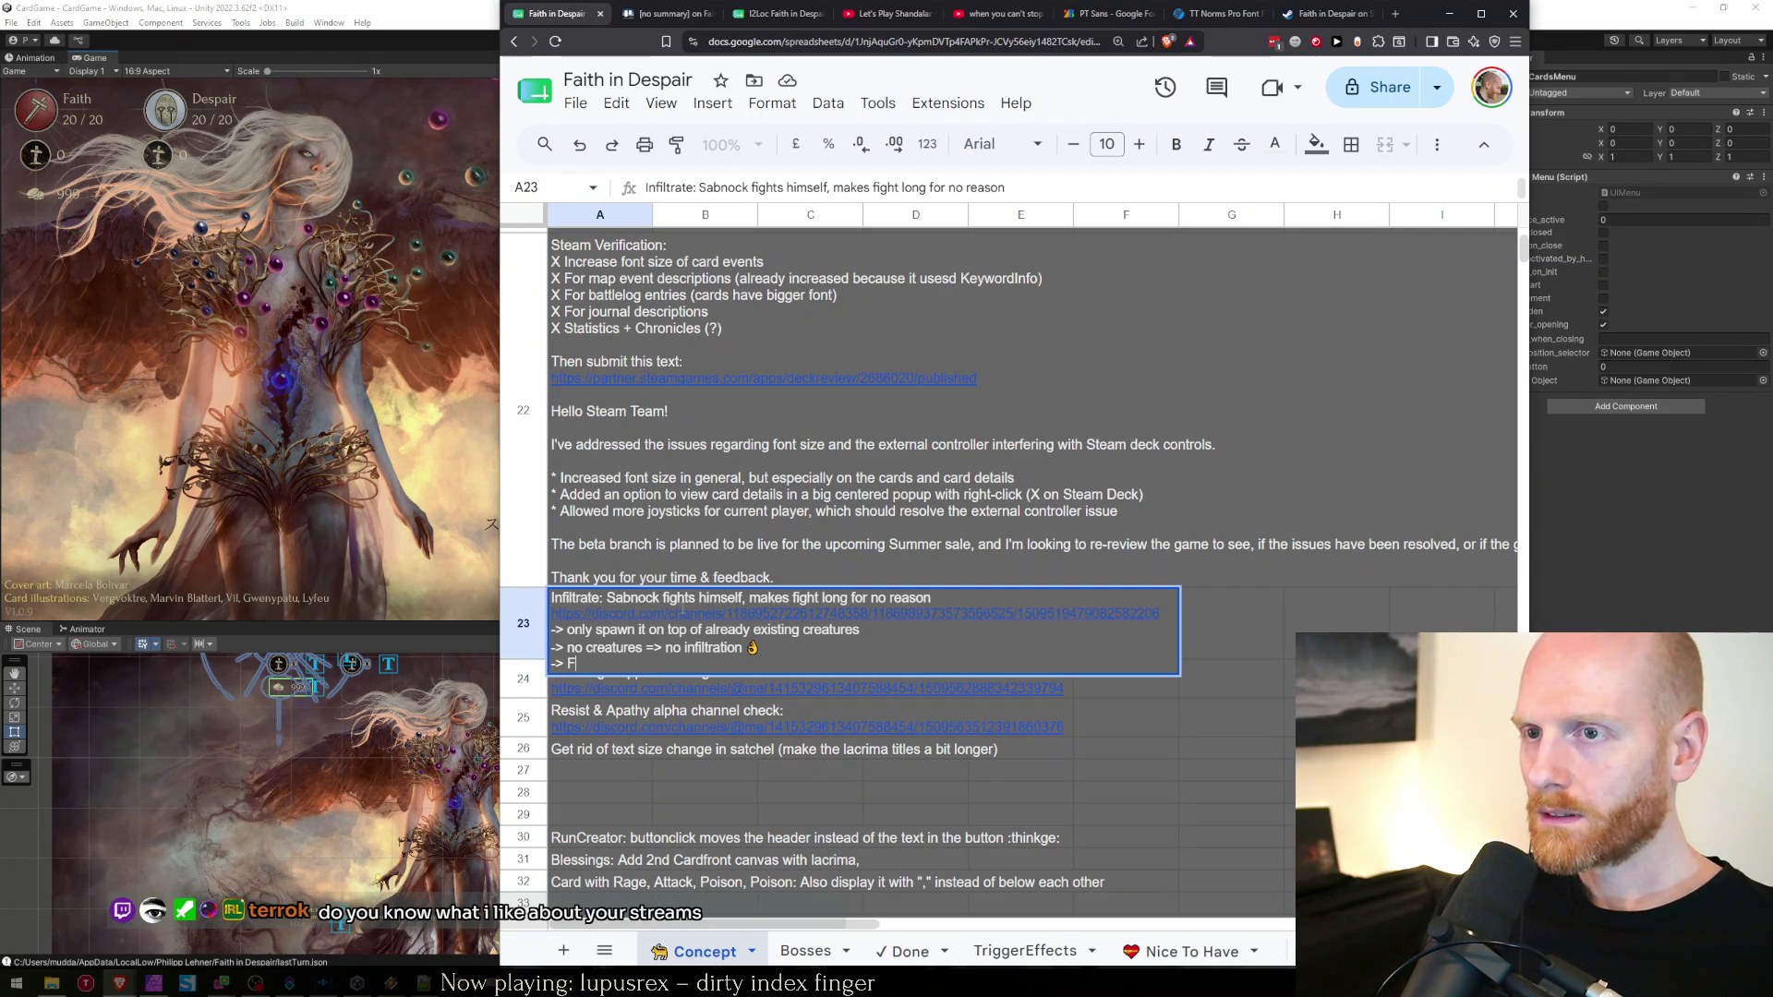
pyautogui.write('ixed Sabnock ')
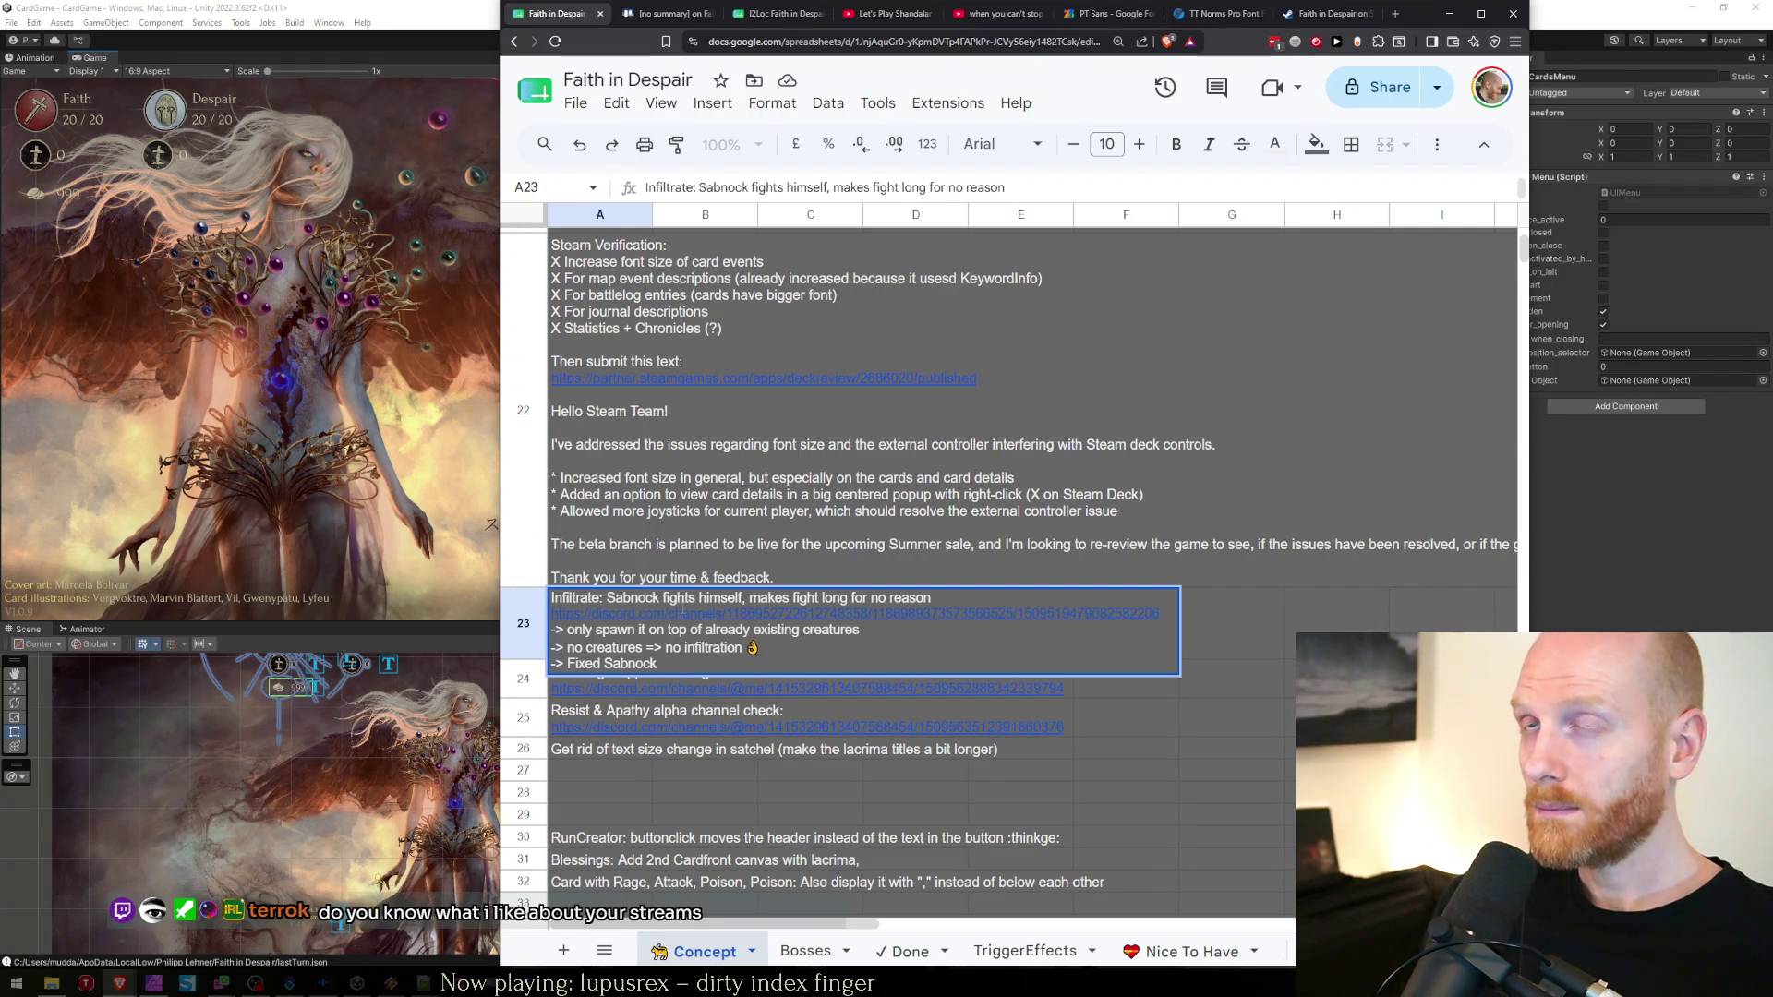
pyautogui.write('infiltra')
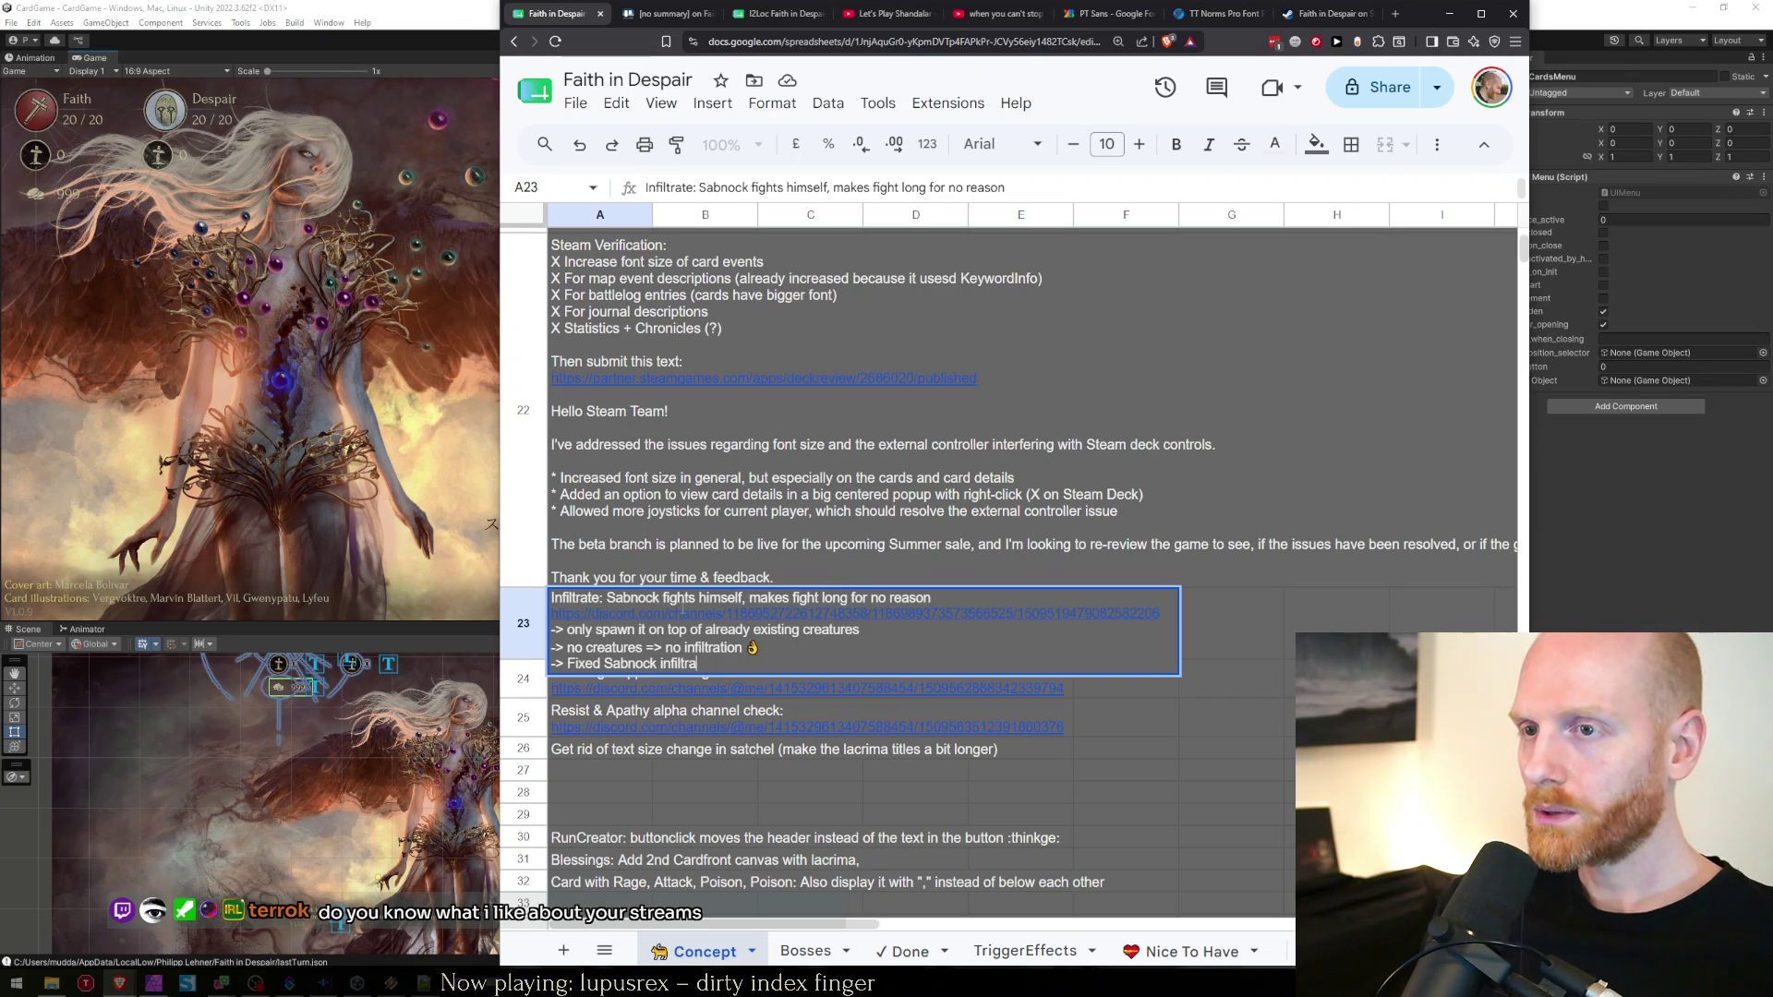
pyautogui.write('ting empty lanes.')
pyautogui.press('BackSpace')
pyautogui.write('and prolonging the fight unnecs')
pyautogui.press('BackSpace')
pyautogui.write('essarily. (')
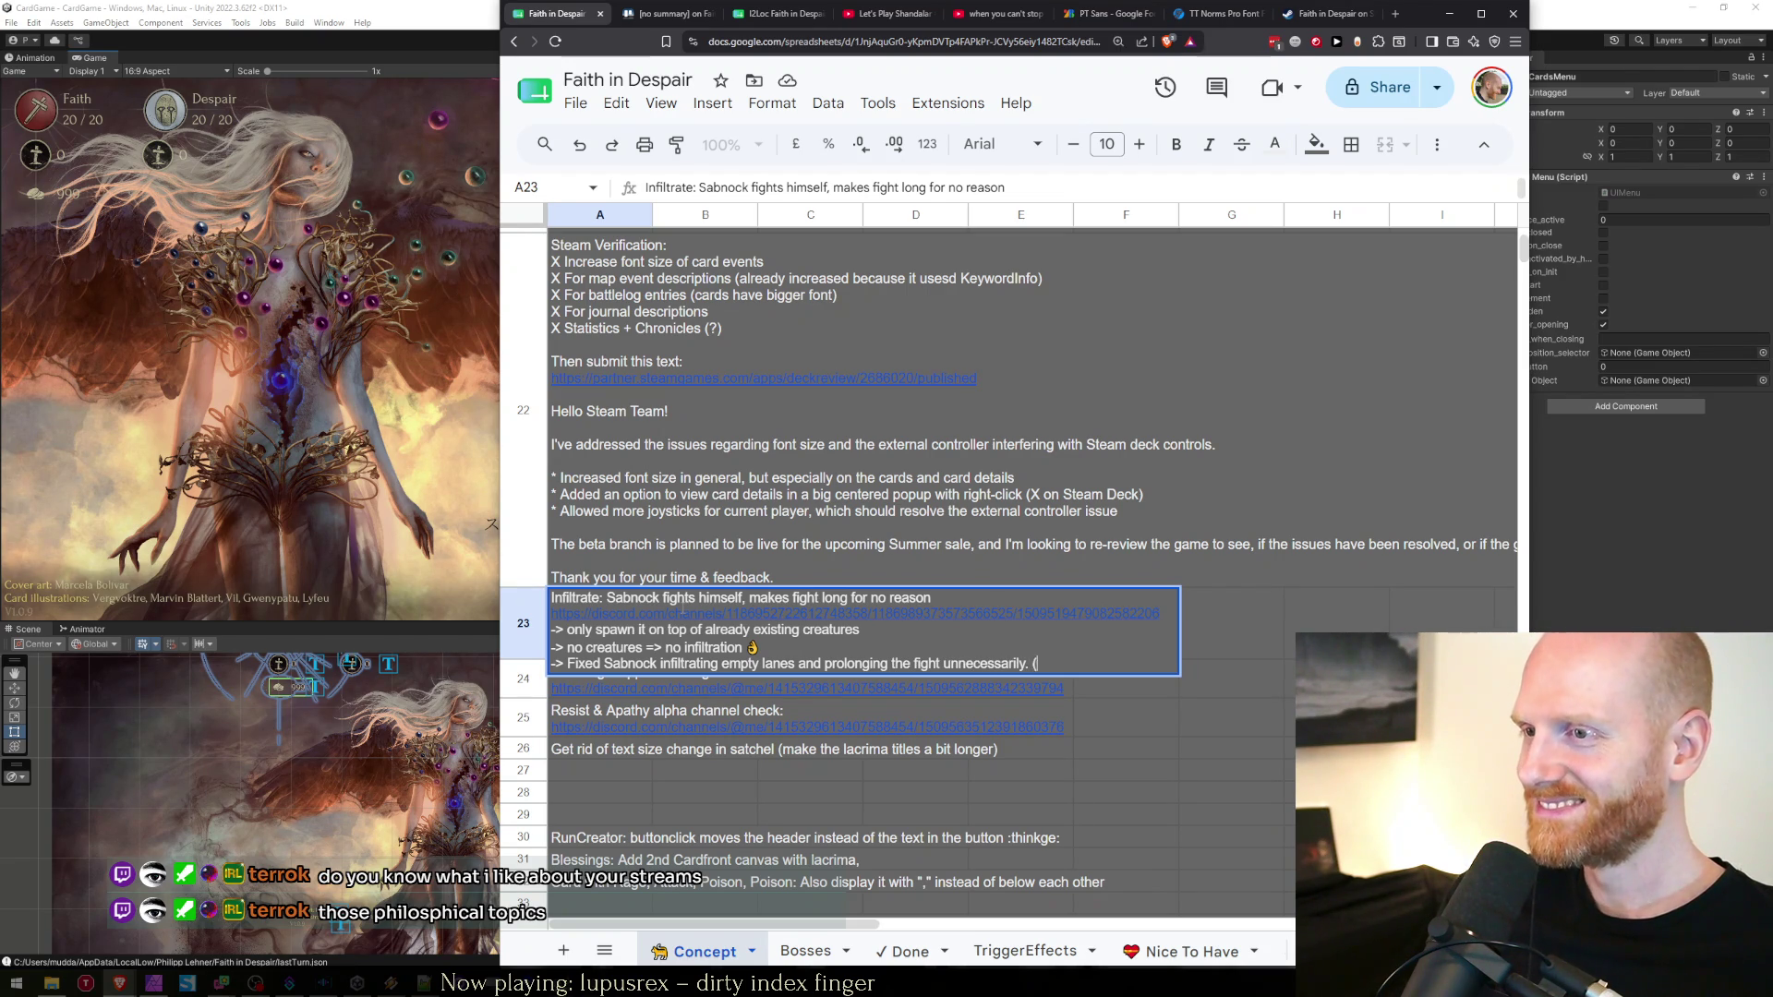
pyautogui.press('BackSpace')
pyautogui.press('BackSpace')
pyautogui.press('BackSpace')
pyautogui.write(' (thanks')
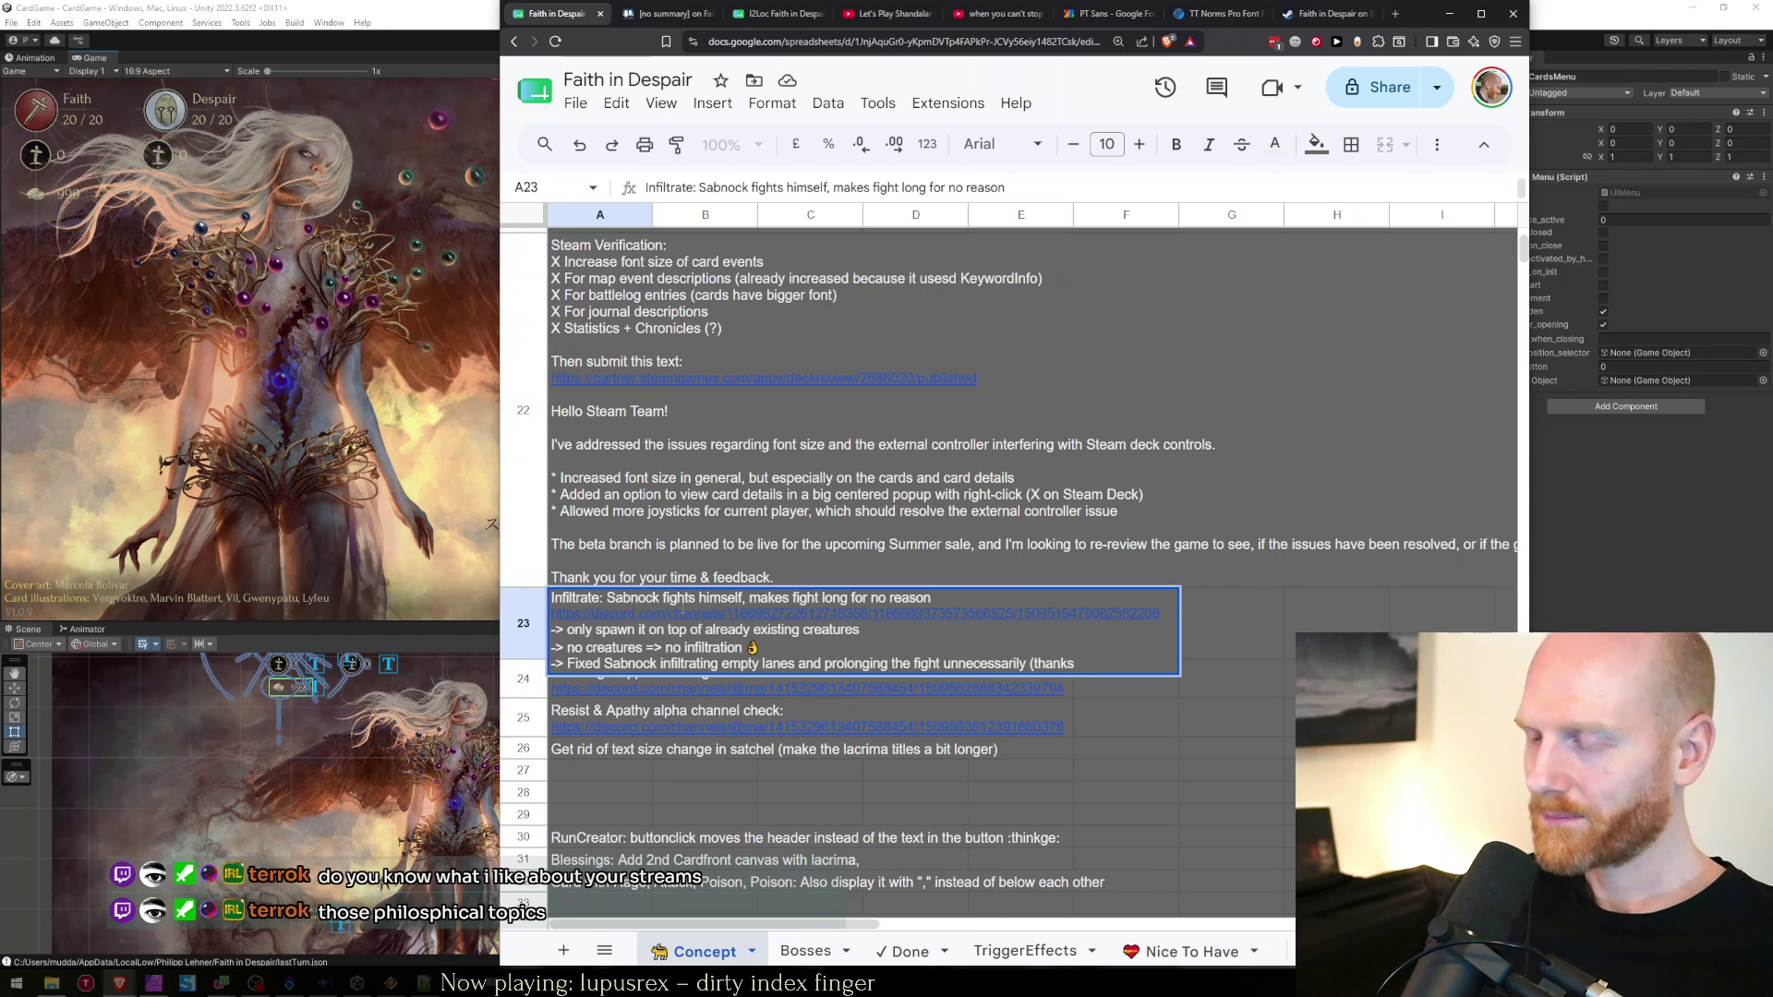
pyautogui.write(' ronderponk)')
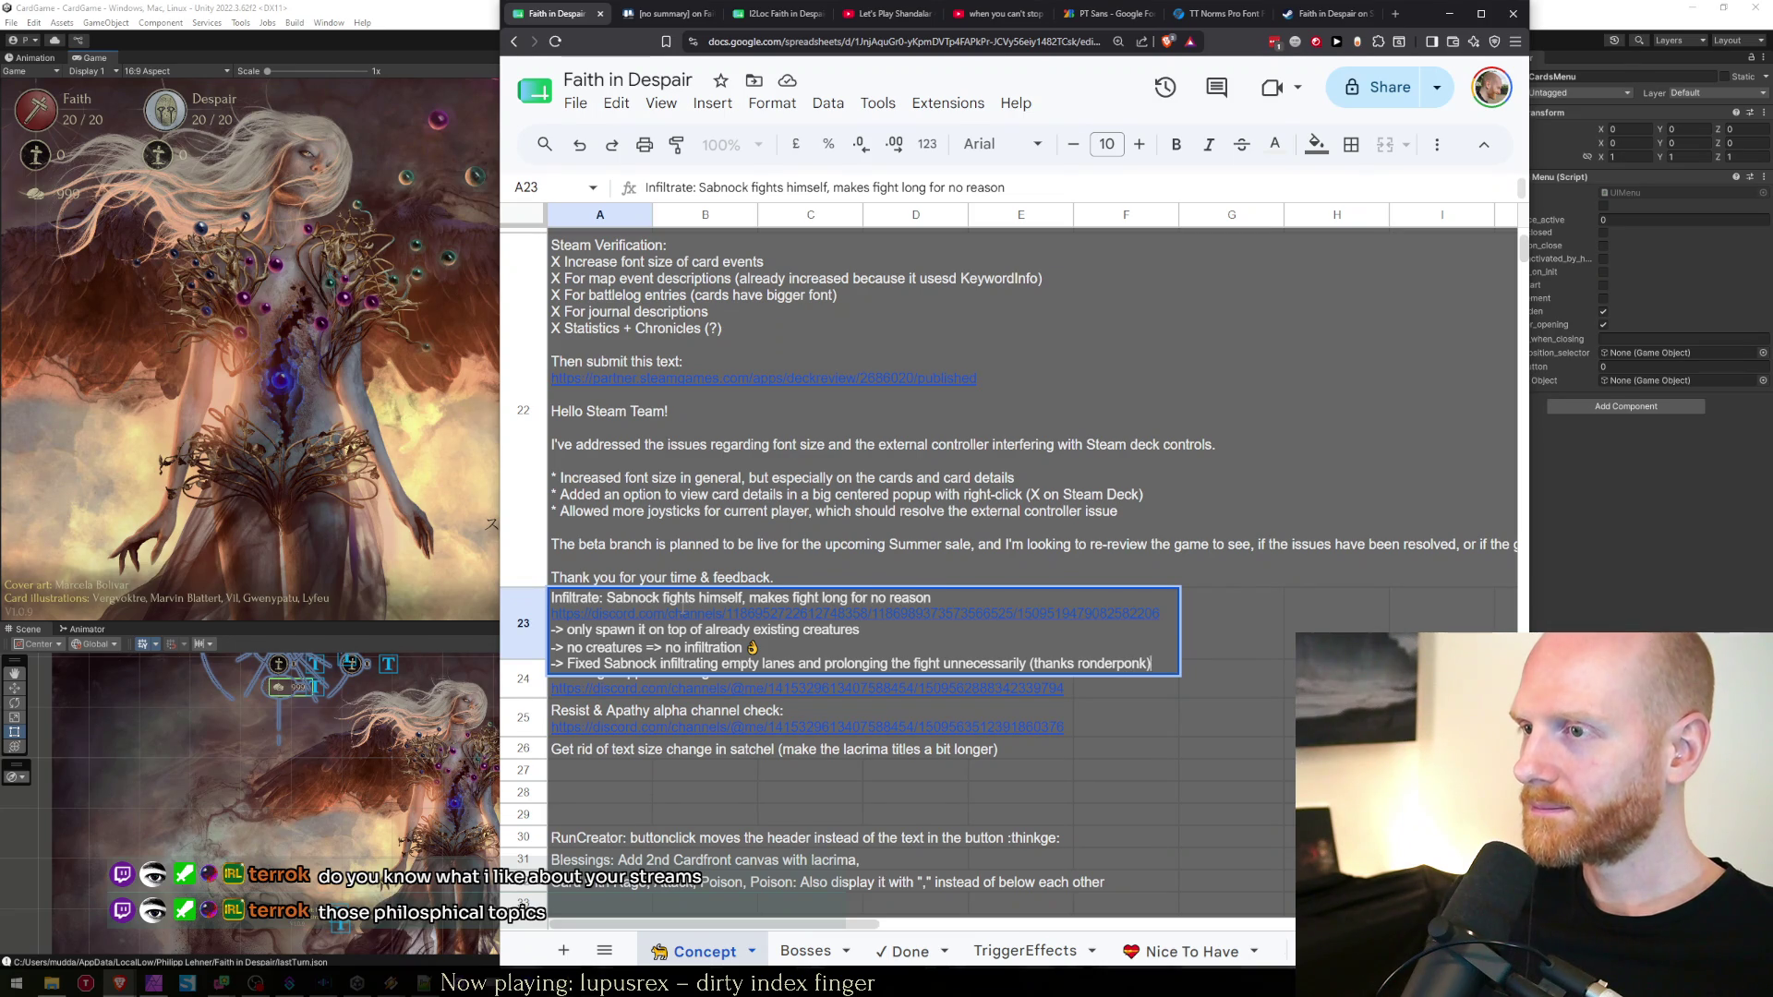
pyautogui.hotkey('ctrl', 'Return')
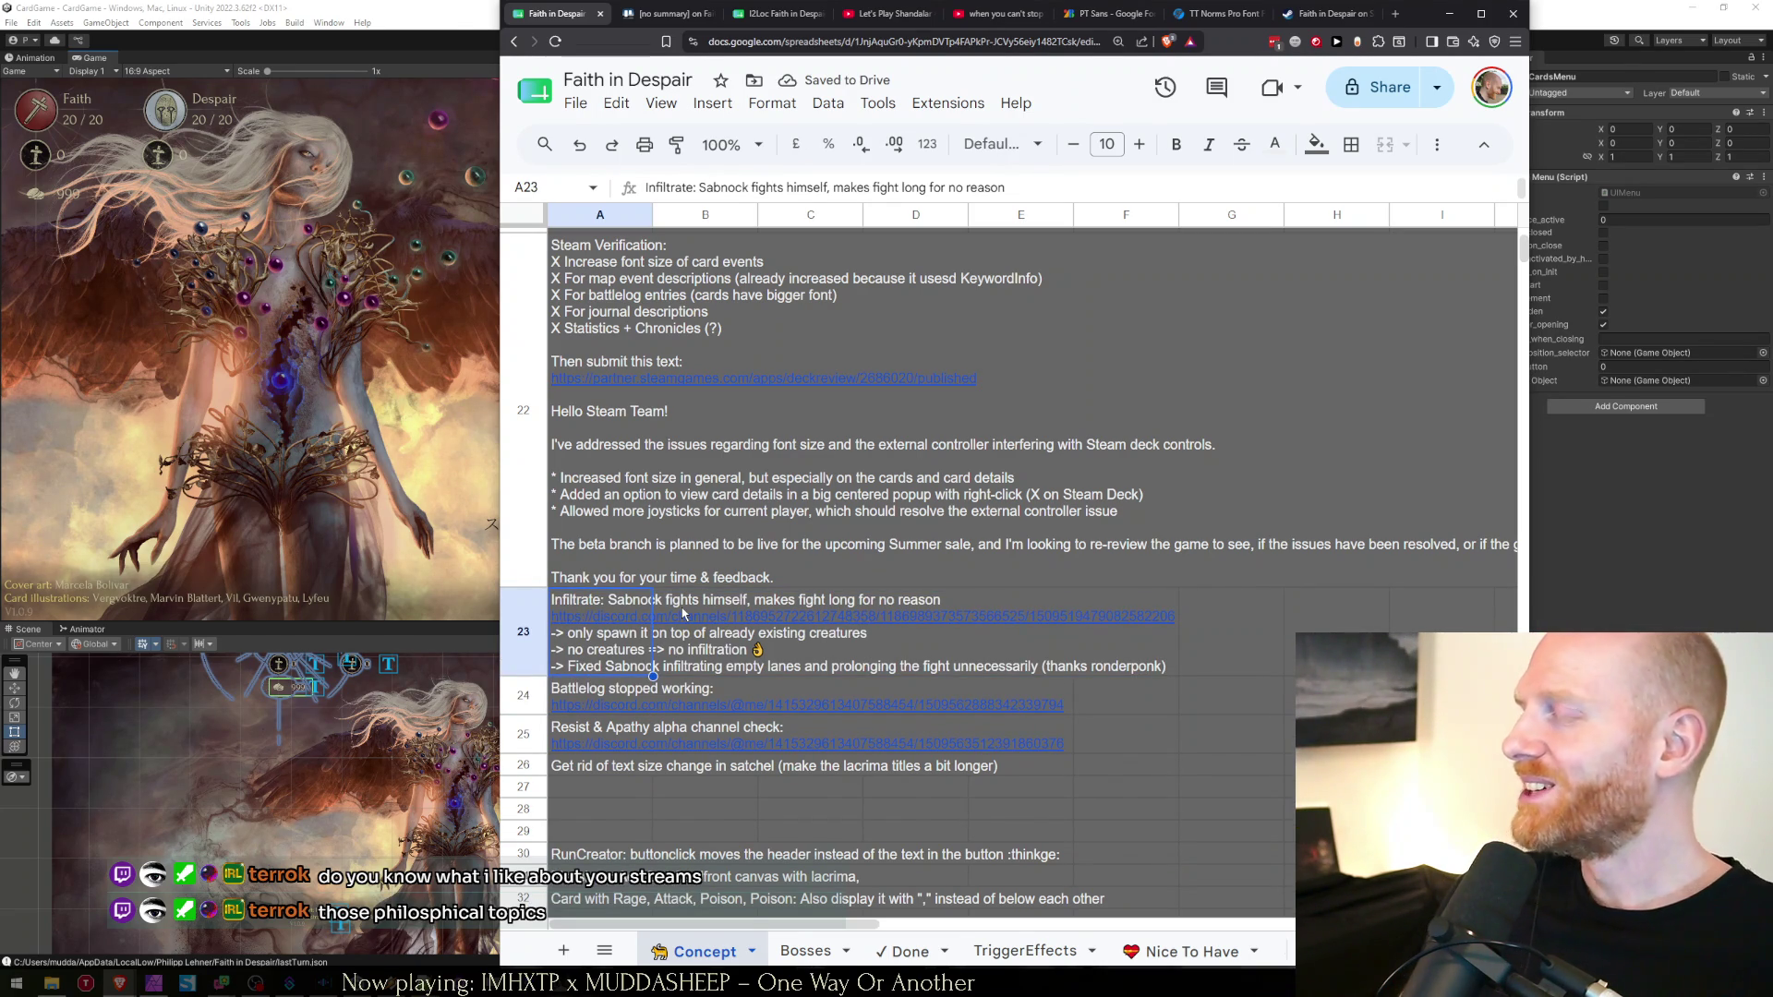
pyautogui.press('Right')
pyautogui.press('Right')
pyautogui.press('Left')
pyautogui.press('Left')
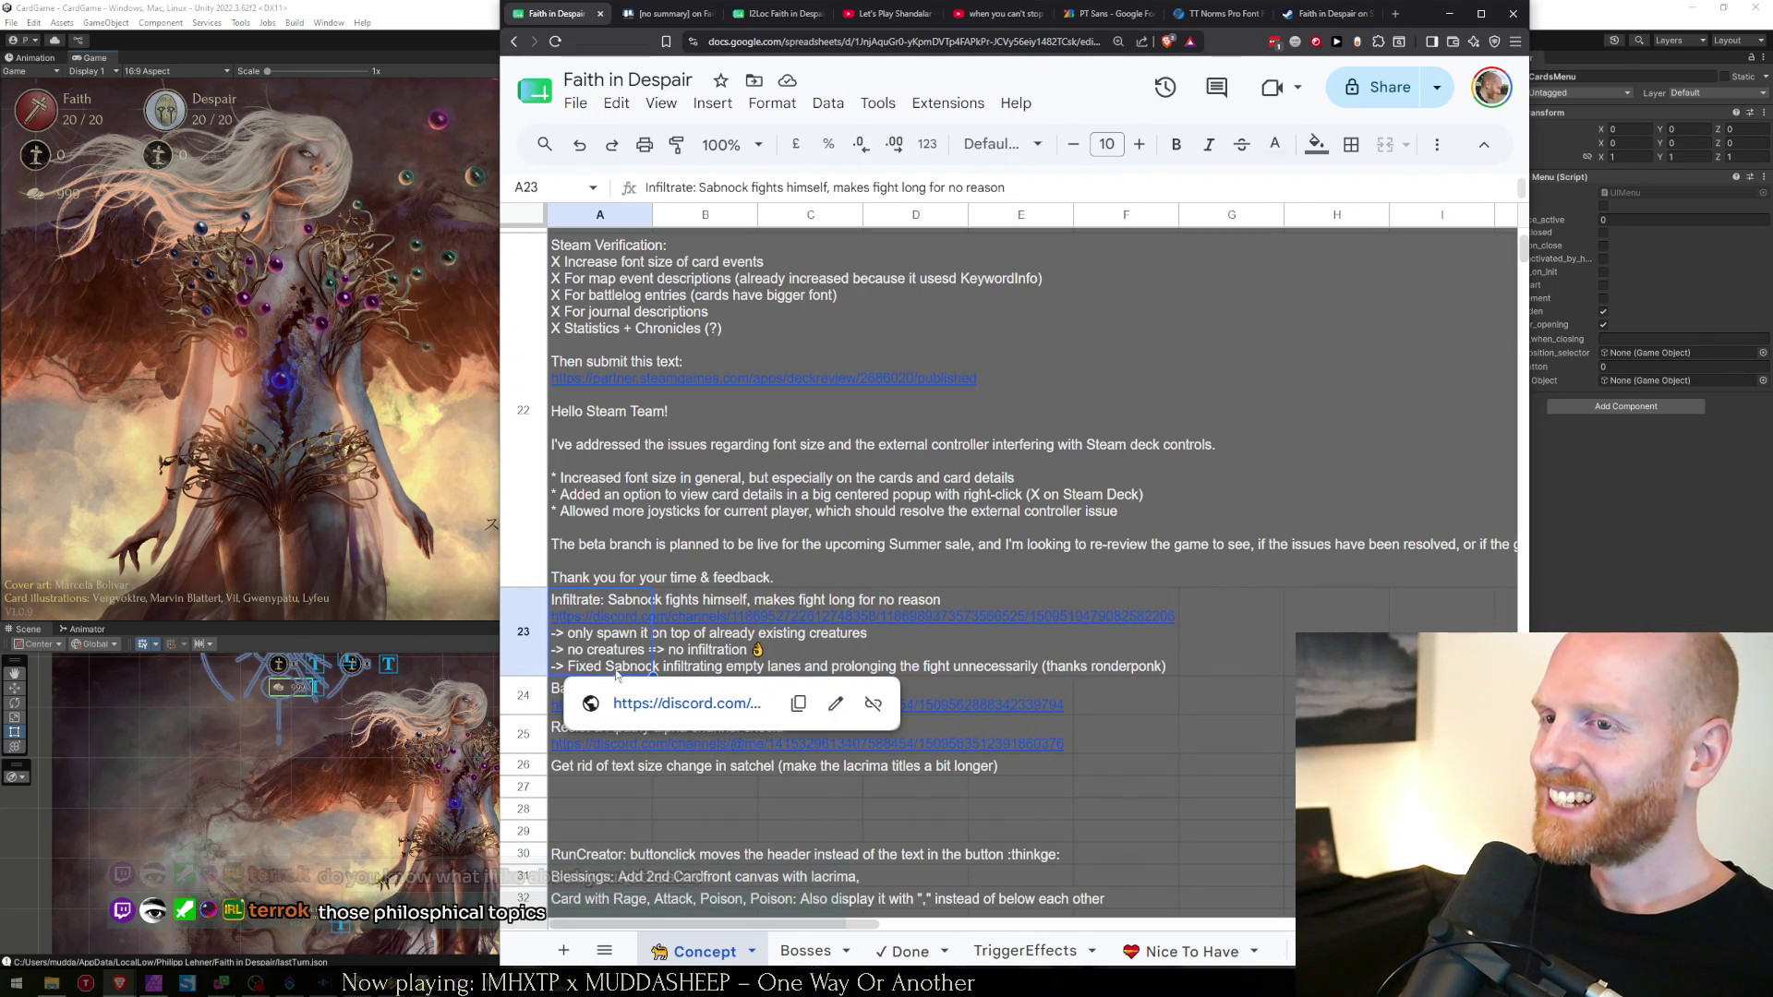
pyautogui.click(635, 577)
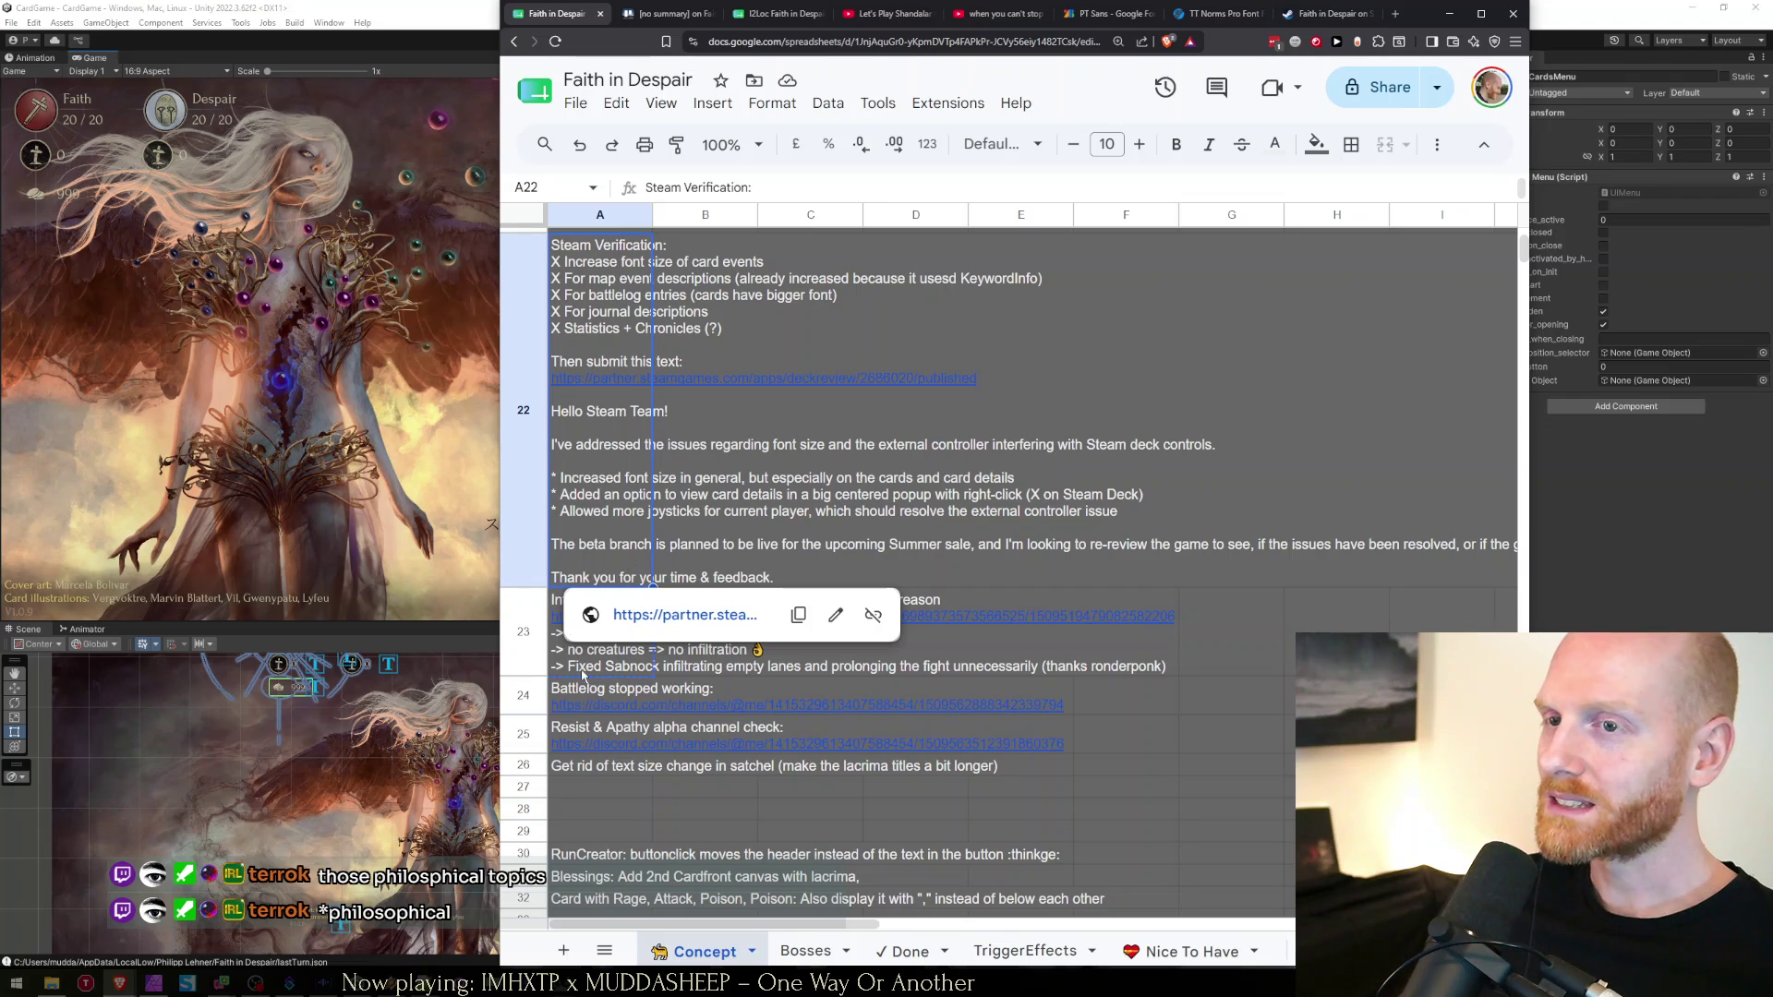
pyautogui.click(591, 671)
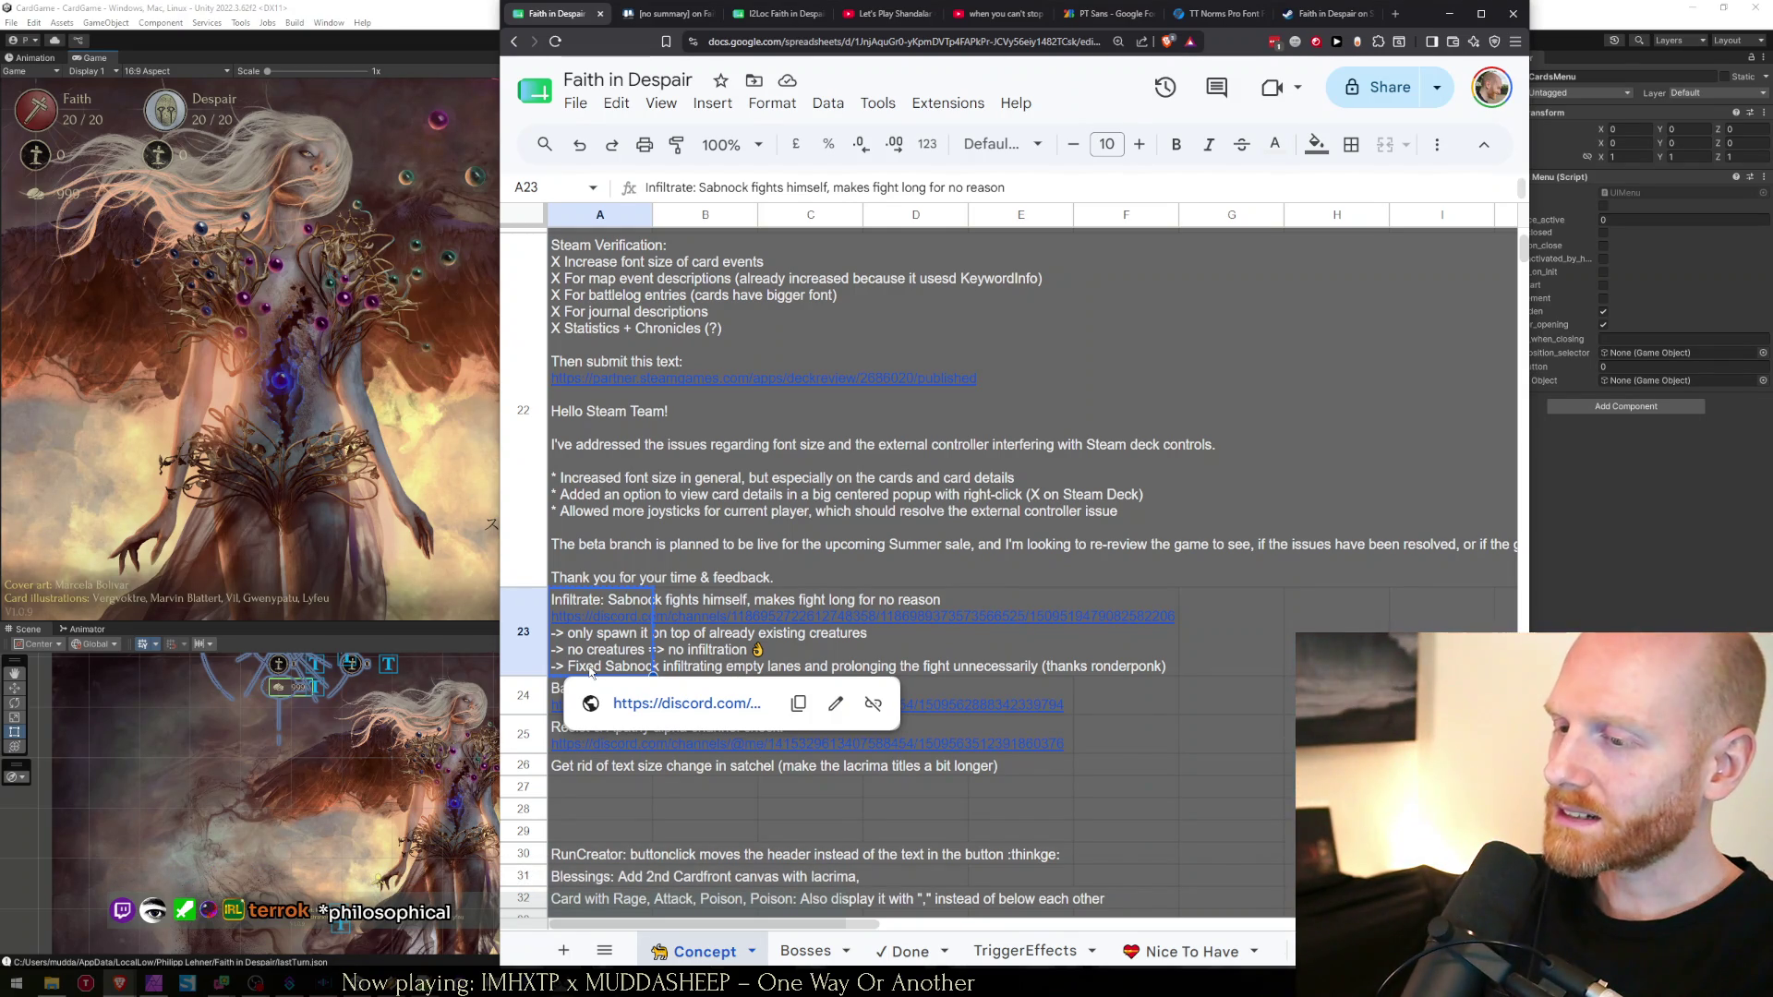
pyautogui.hotkey('ctrl', 't')
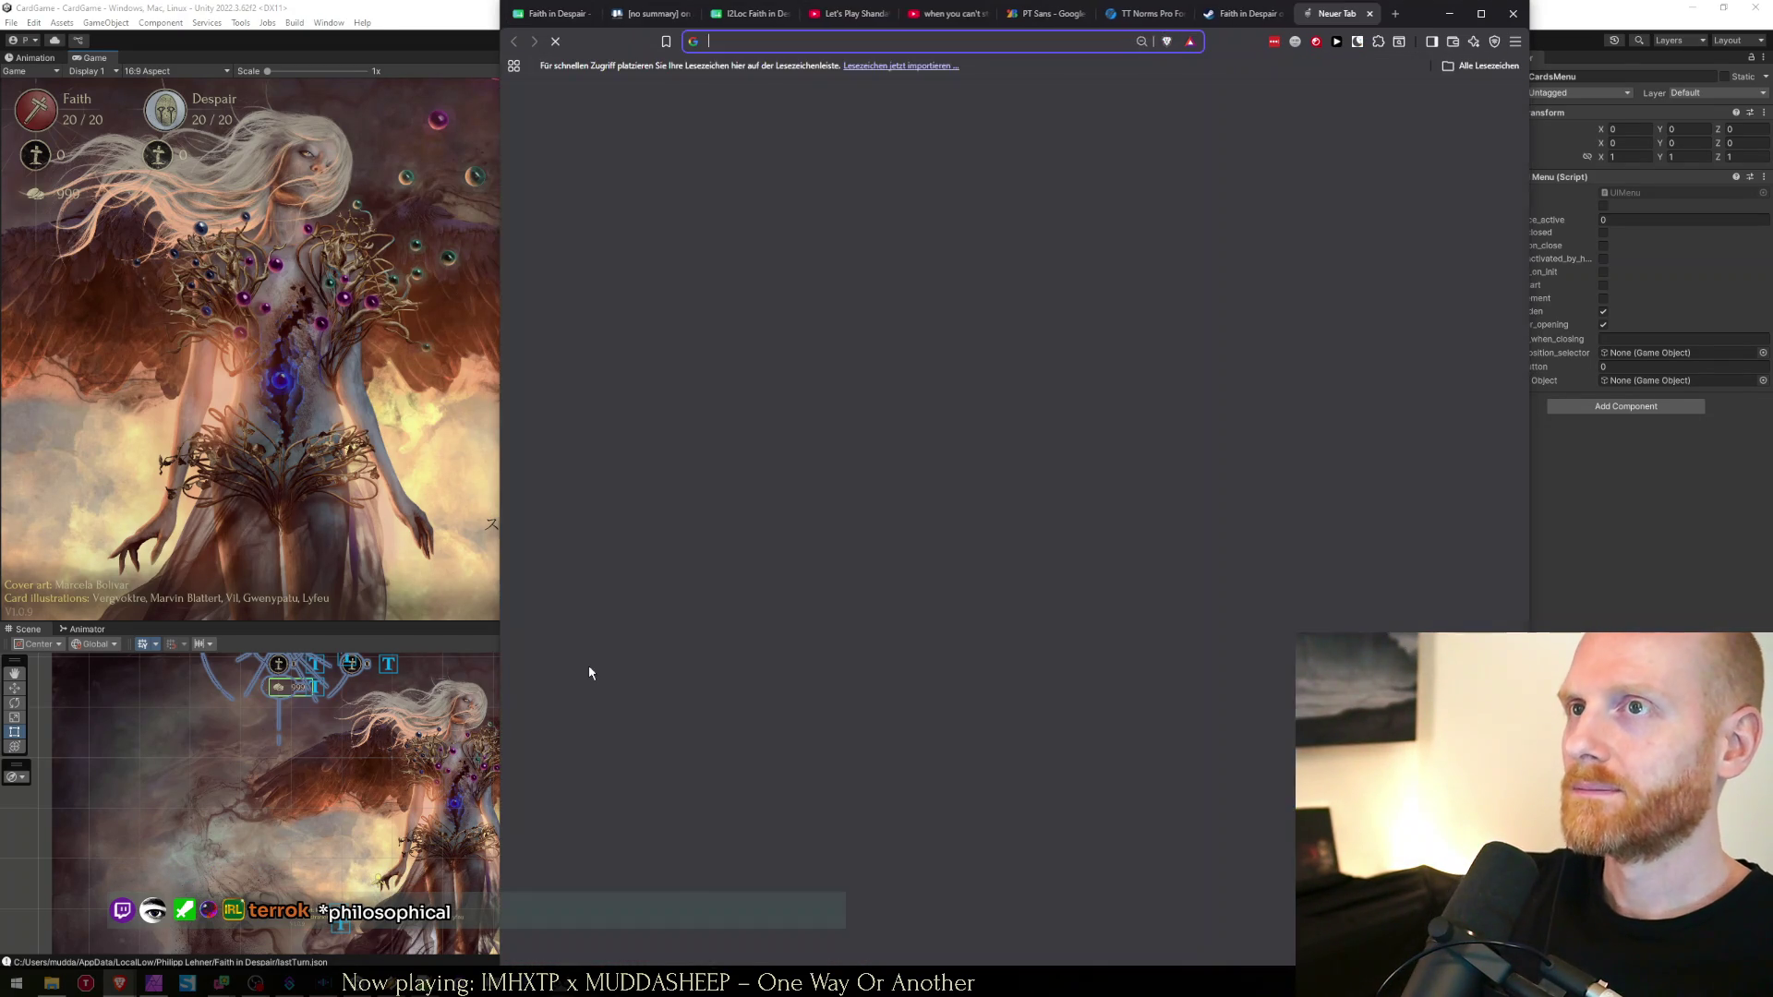
pyautogui.write('the creative act a way o')
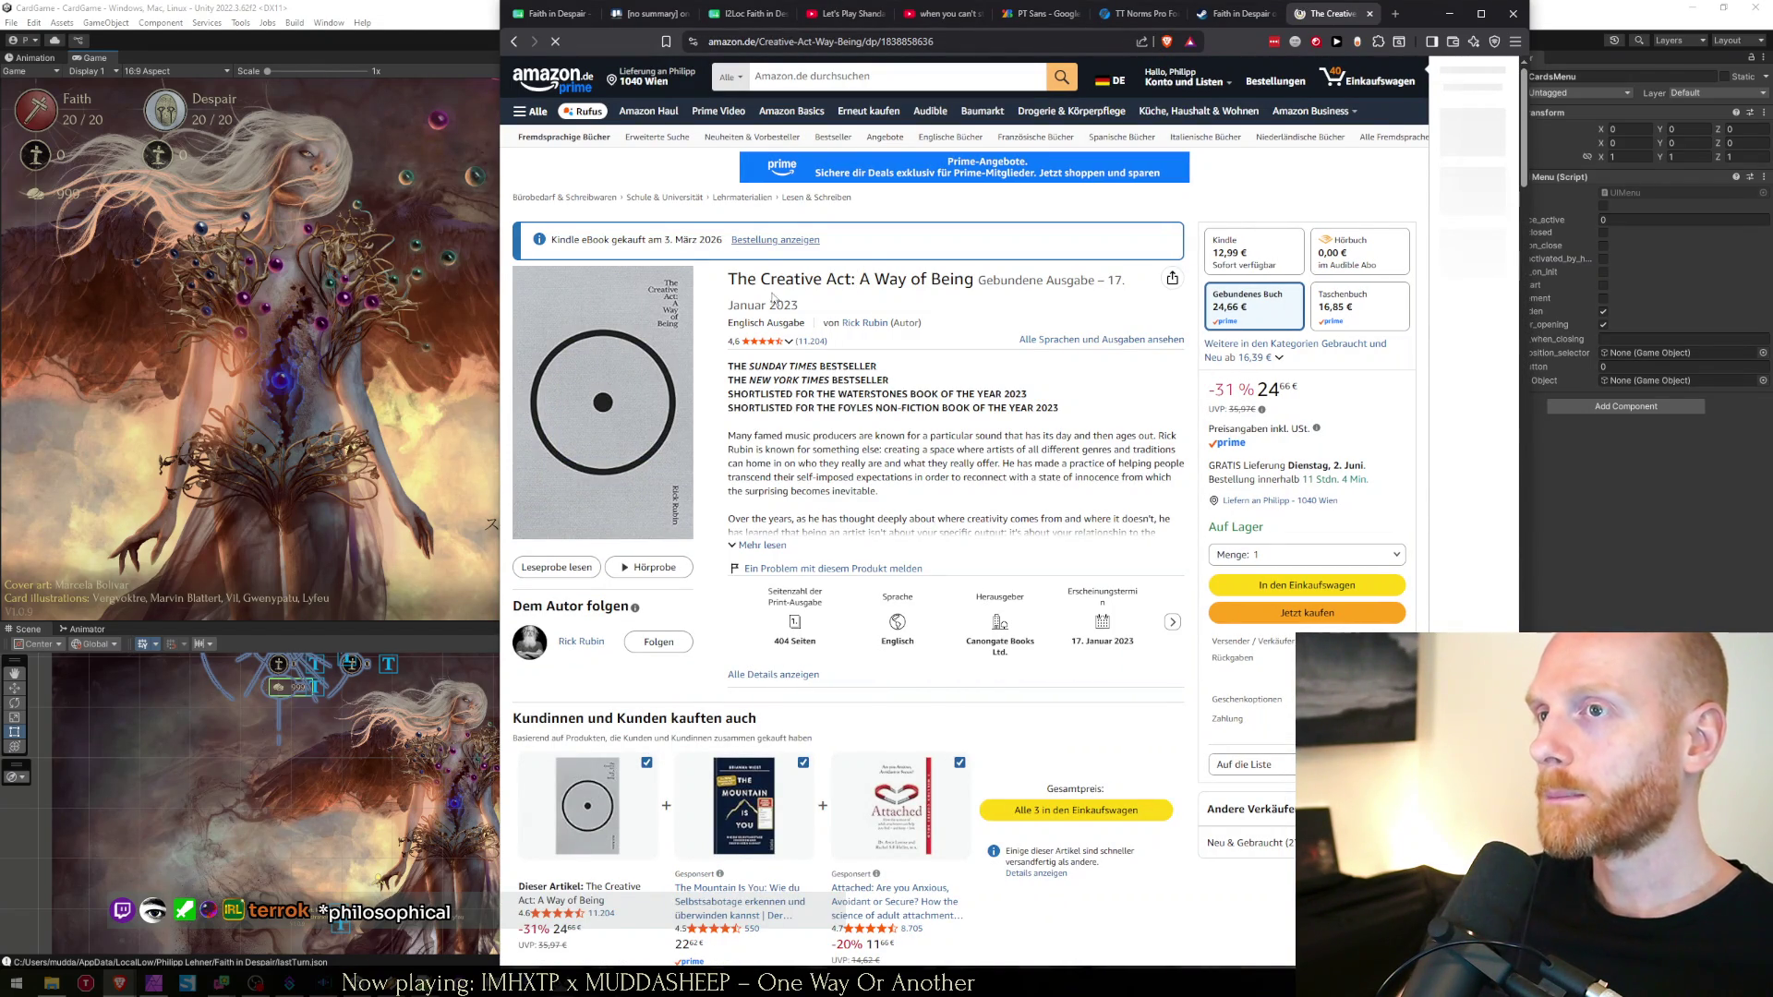
pyautogui.moveTo(735, 285); pyautogui.dragTo(977, 279)
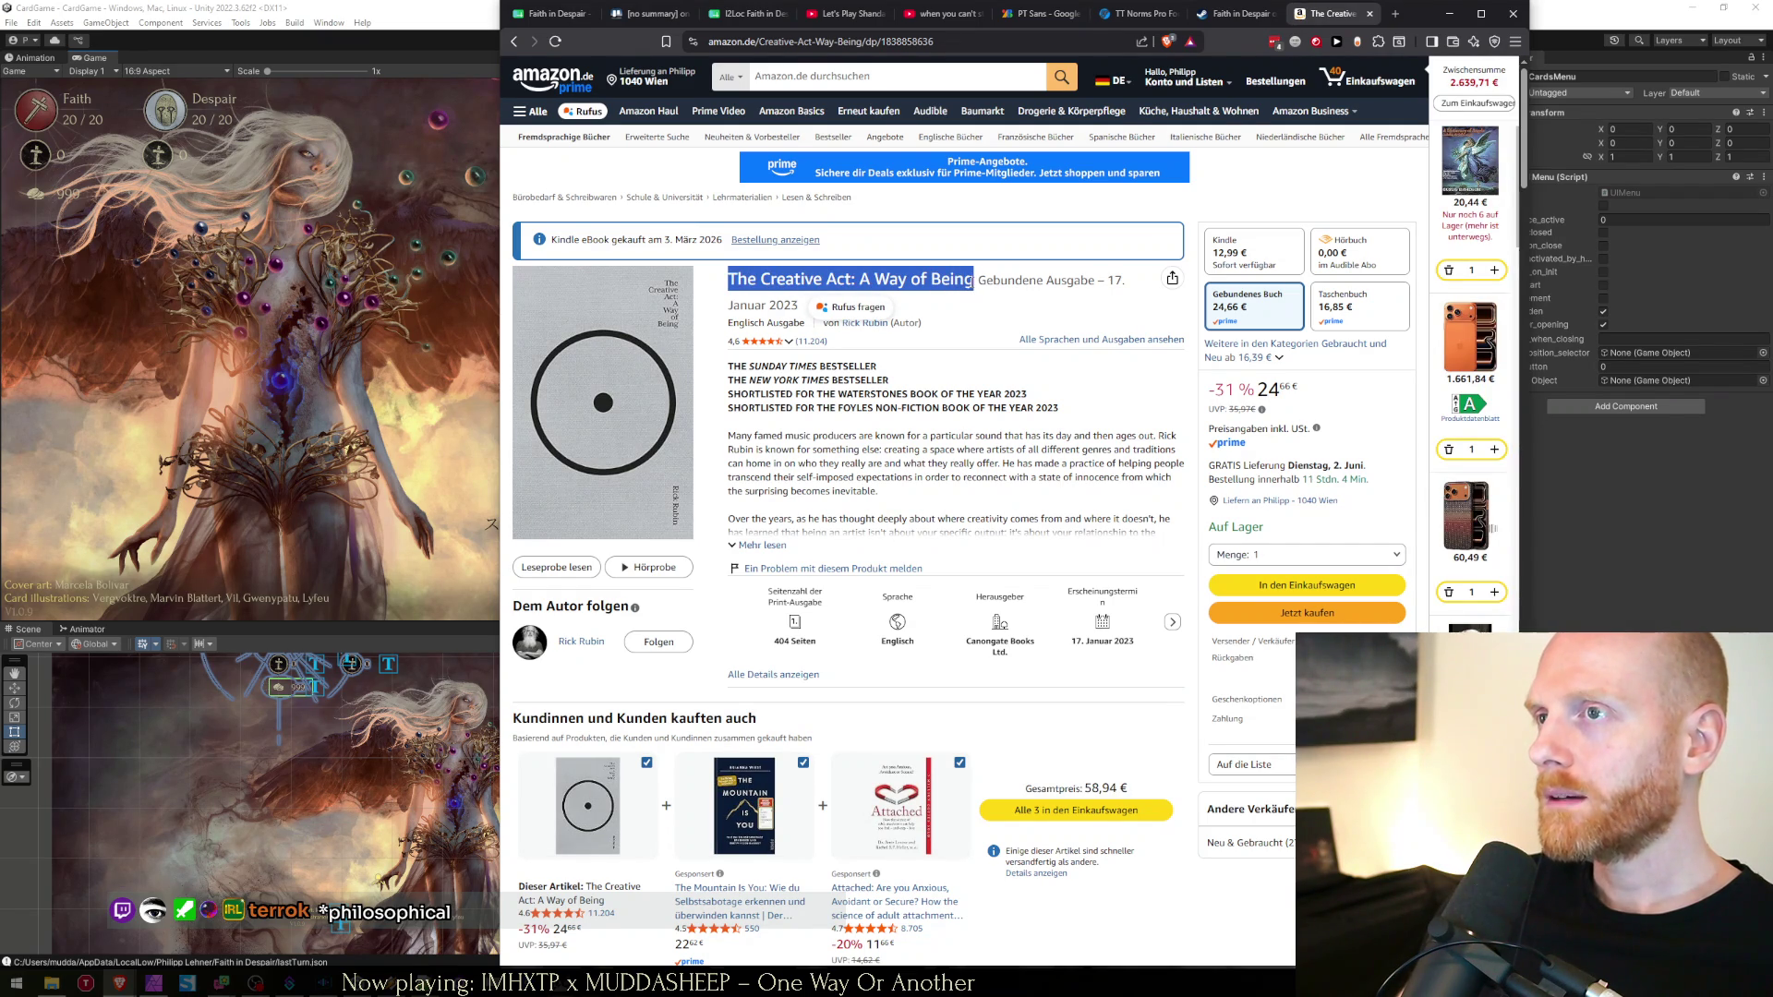
pyautogui.hotkey('ctrl', 'w')
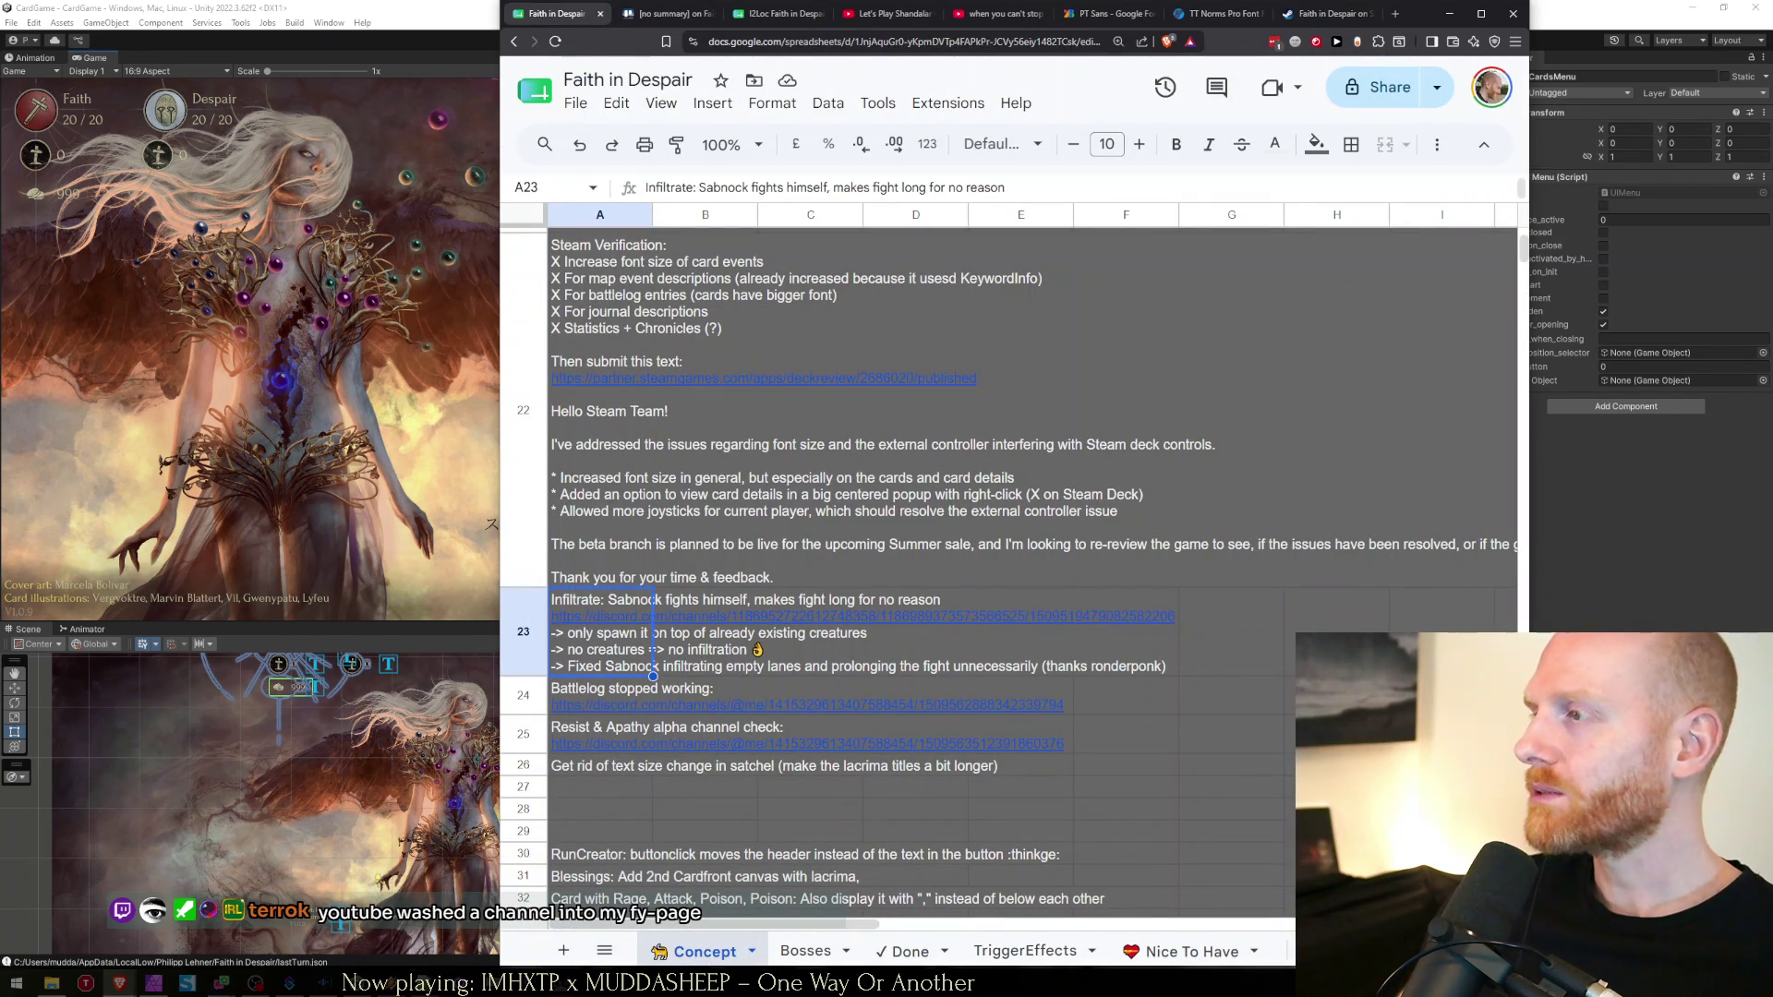
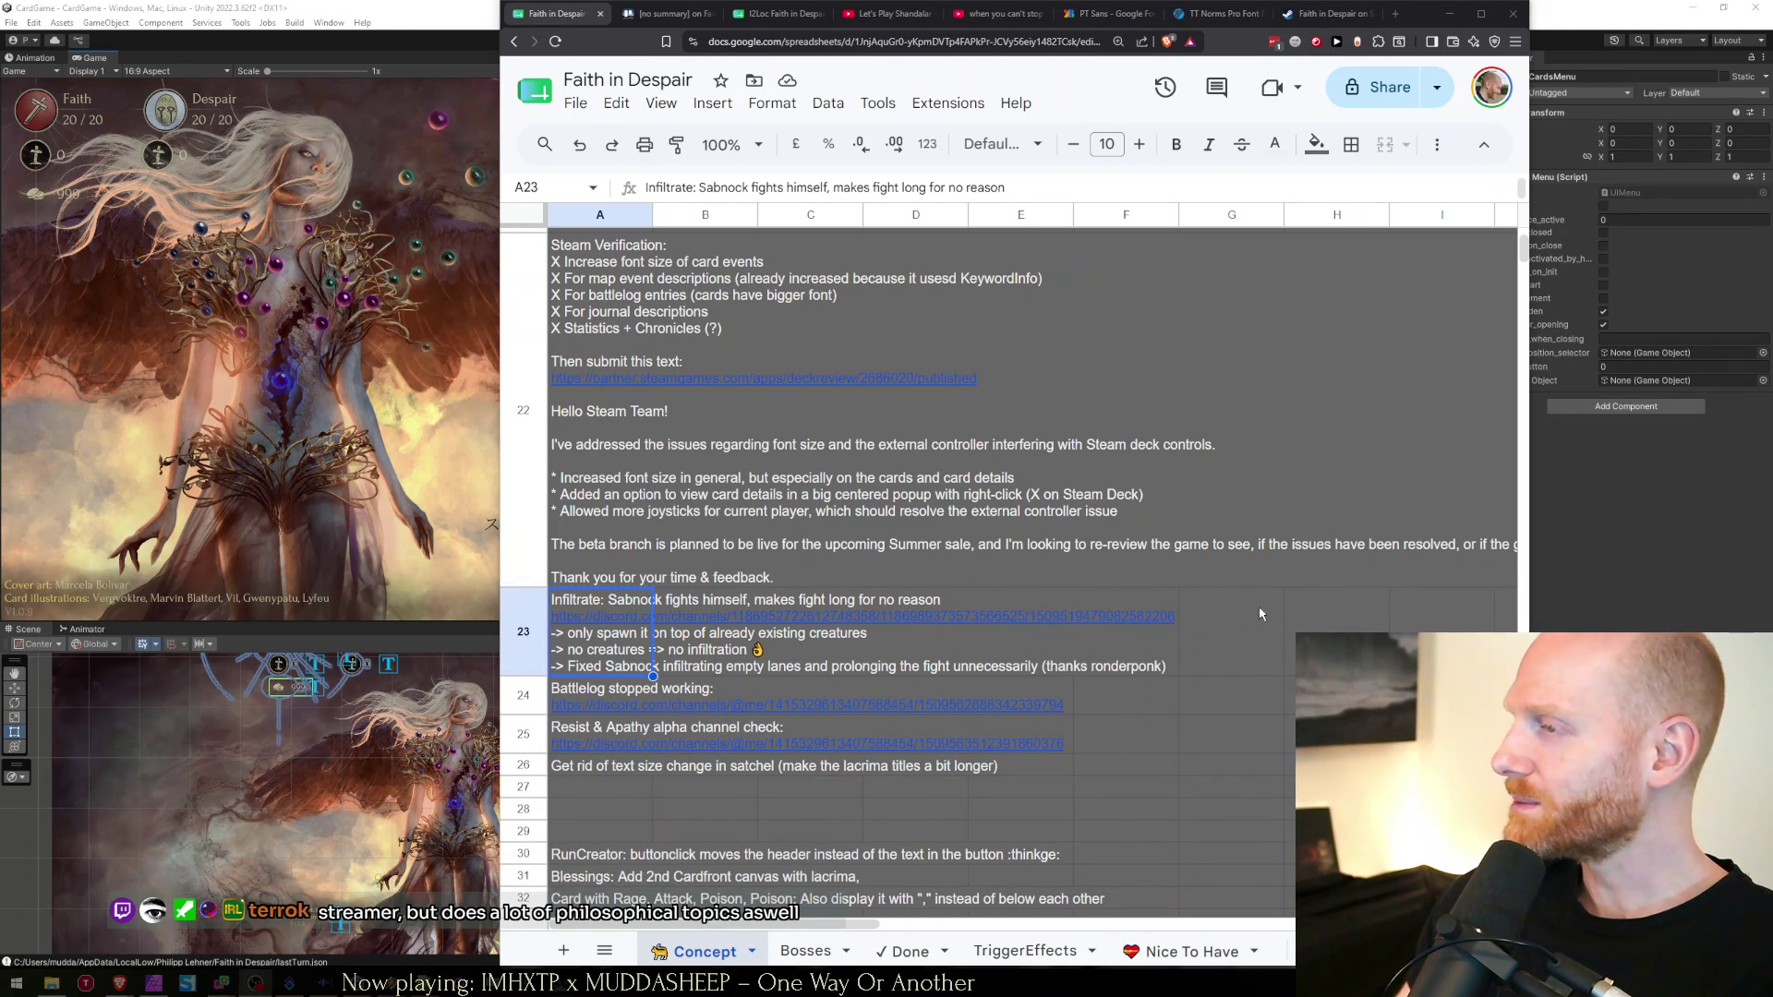
# Browse the CardGame scripts folder in Unity and start the game in play mode
pyautogui.click(265, 5)
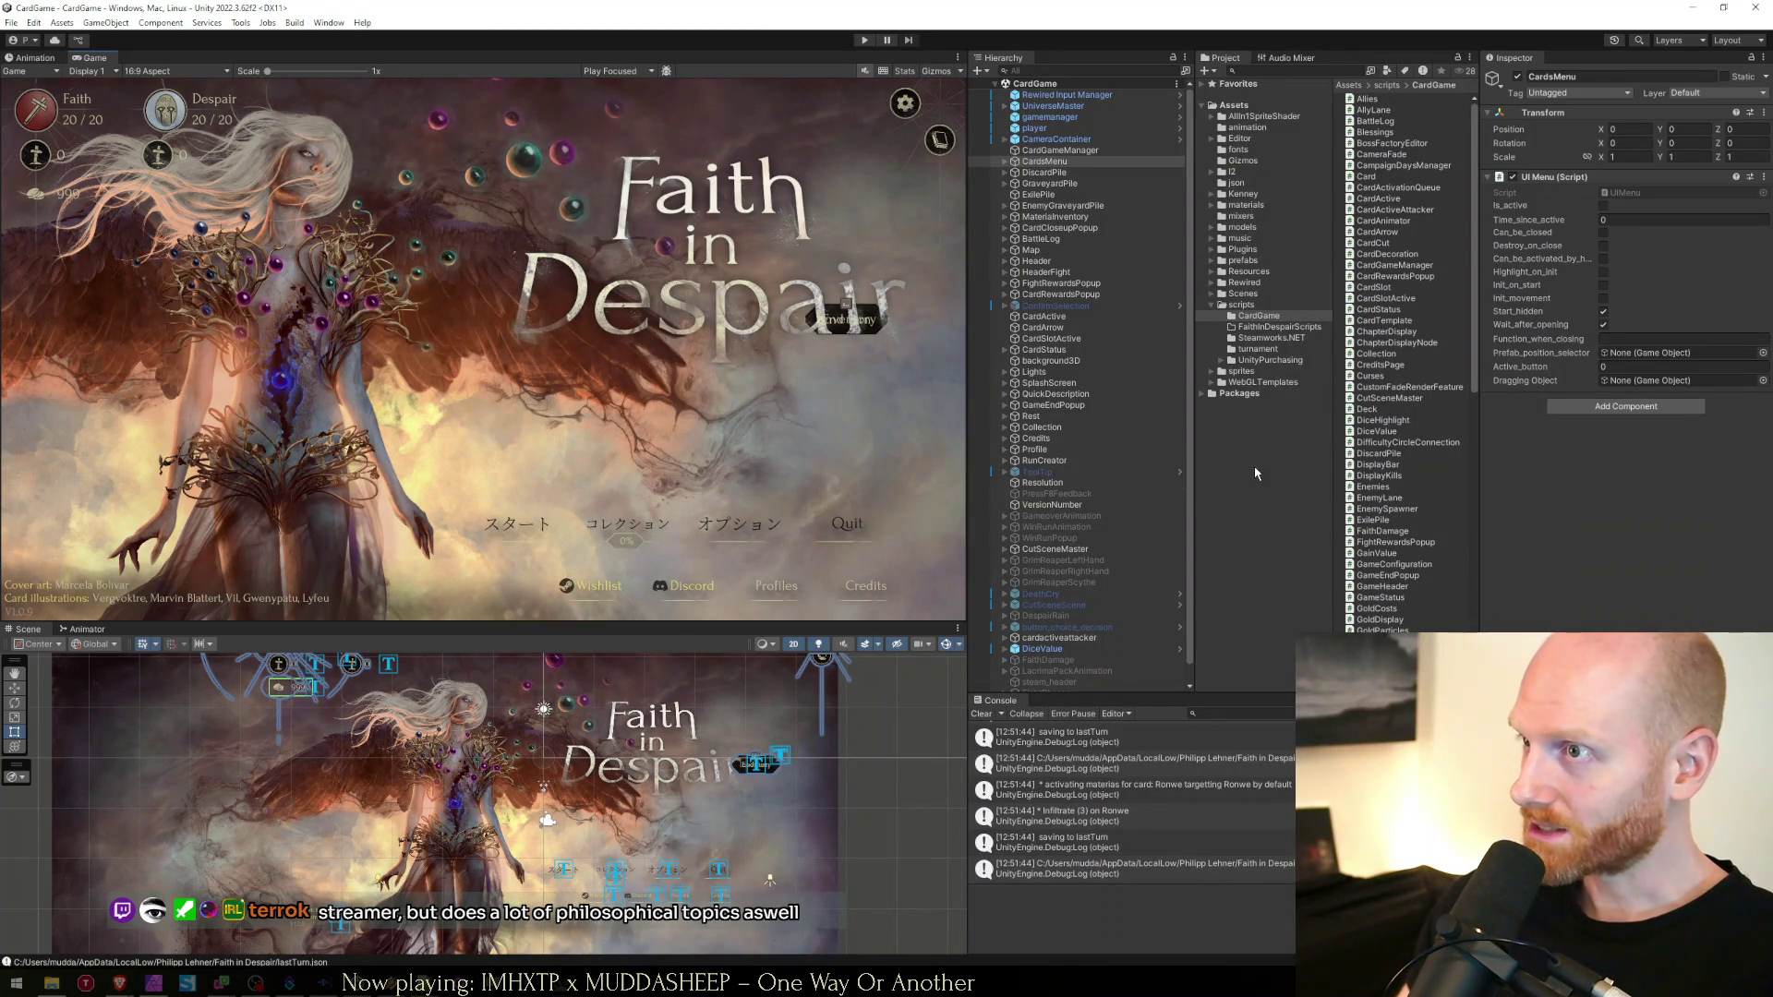
pyautogui.click(1234, 307)
pyautogui.click(1252, 328)
pyautogui.click(1252, 317)
pyautogui.click(862, 41)
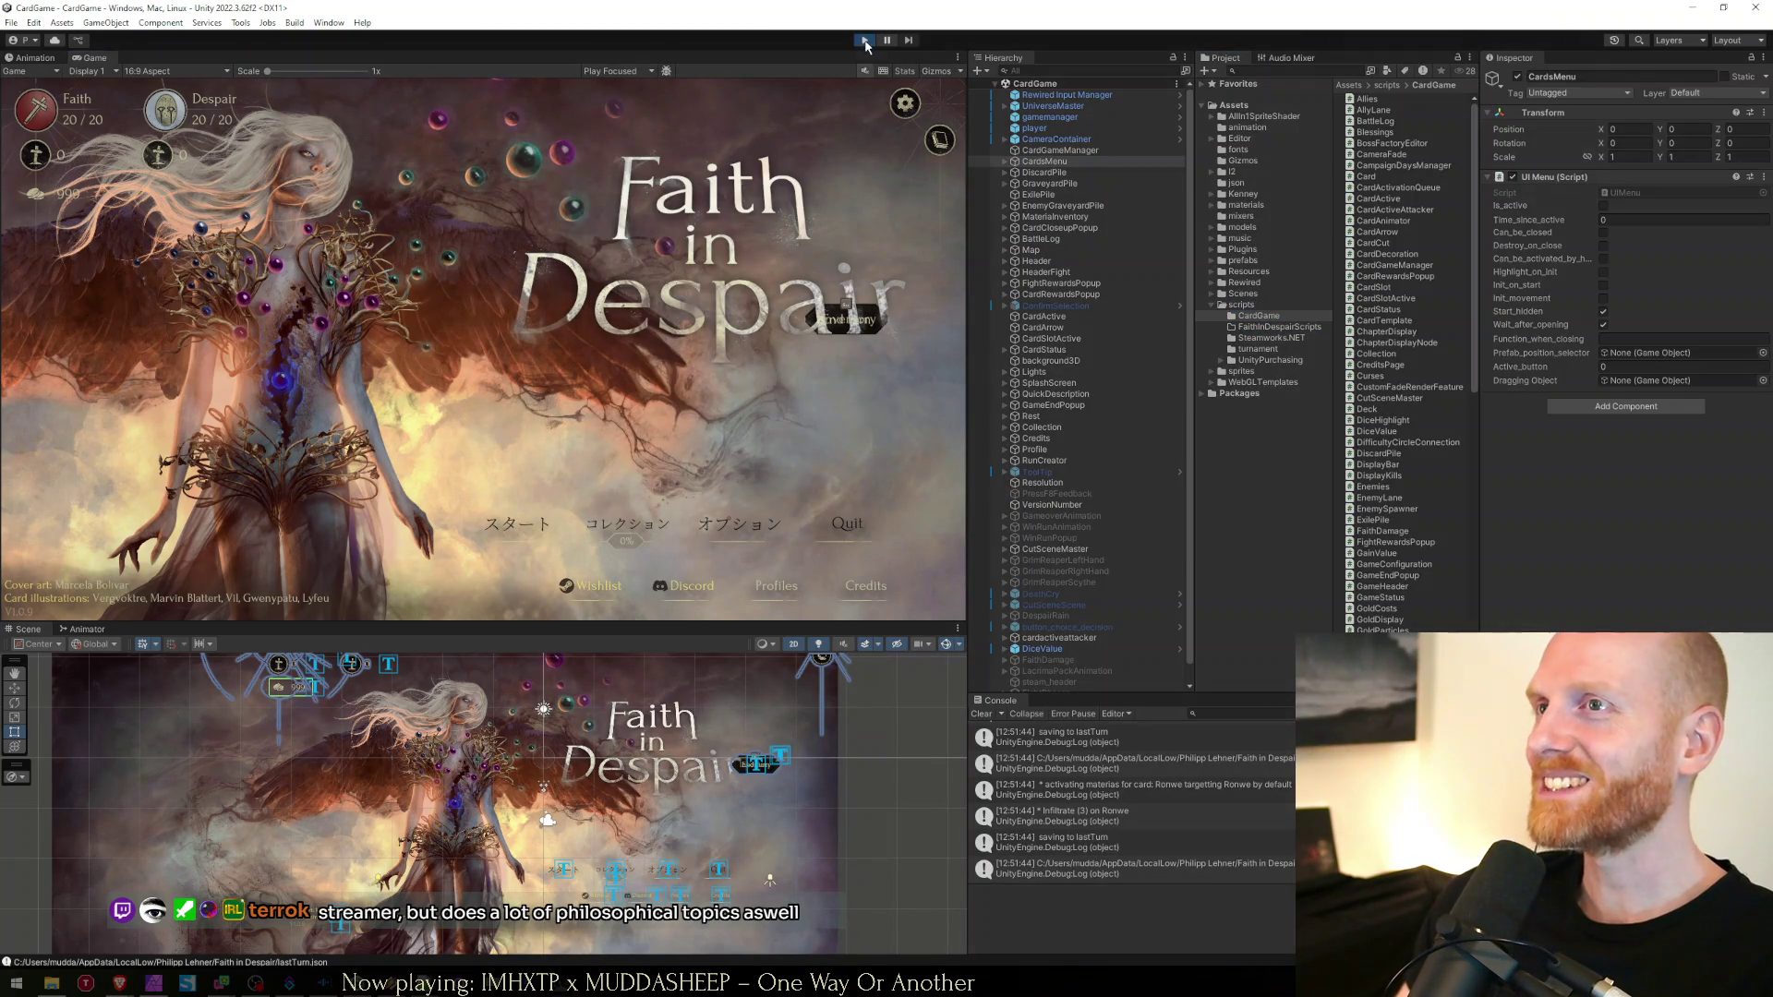
# Move the Infiltrate note from Concept cell A23 into cell A60 on the Done sheet
pyautogui.moveTo(119, 984)
pyautogui.click(250, 958)
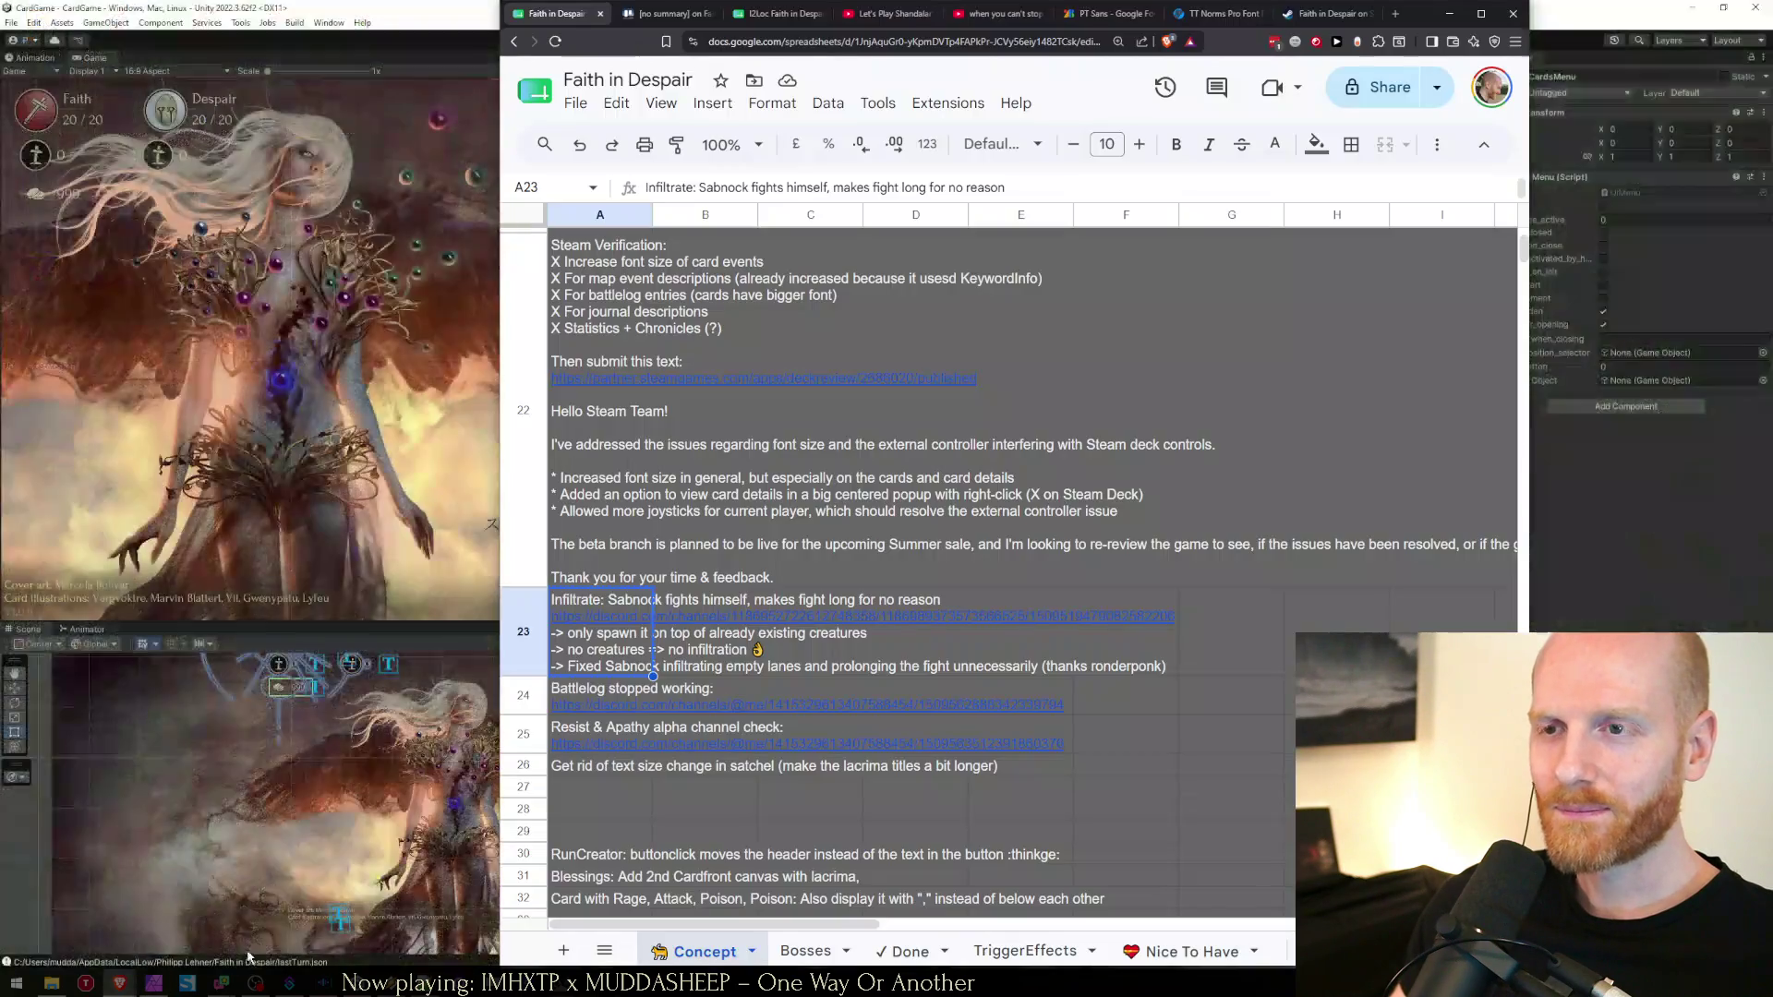
pyautogui.click(600, 570)
pyautogui.click(600, 637)
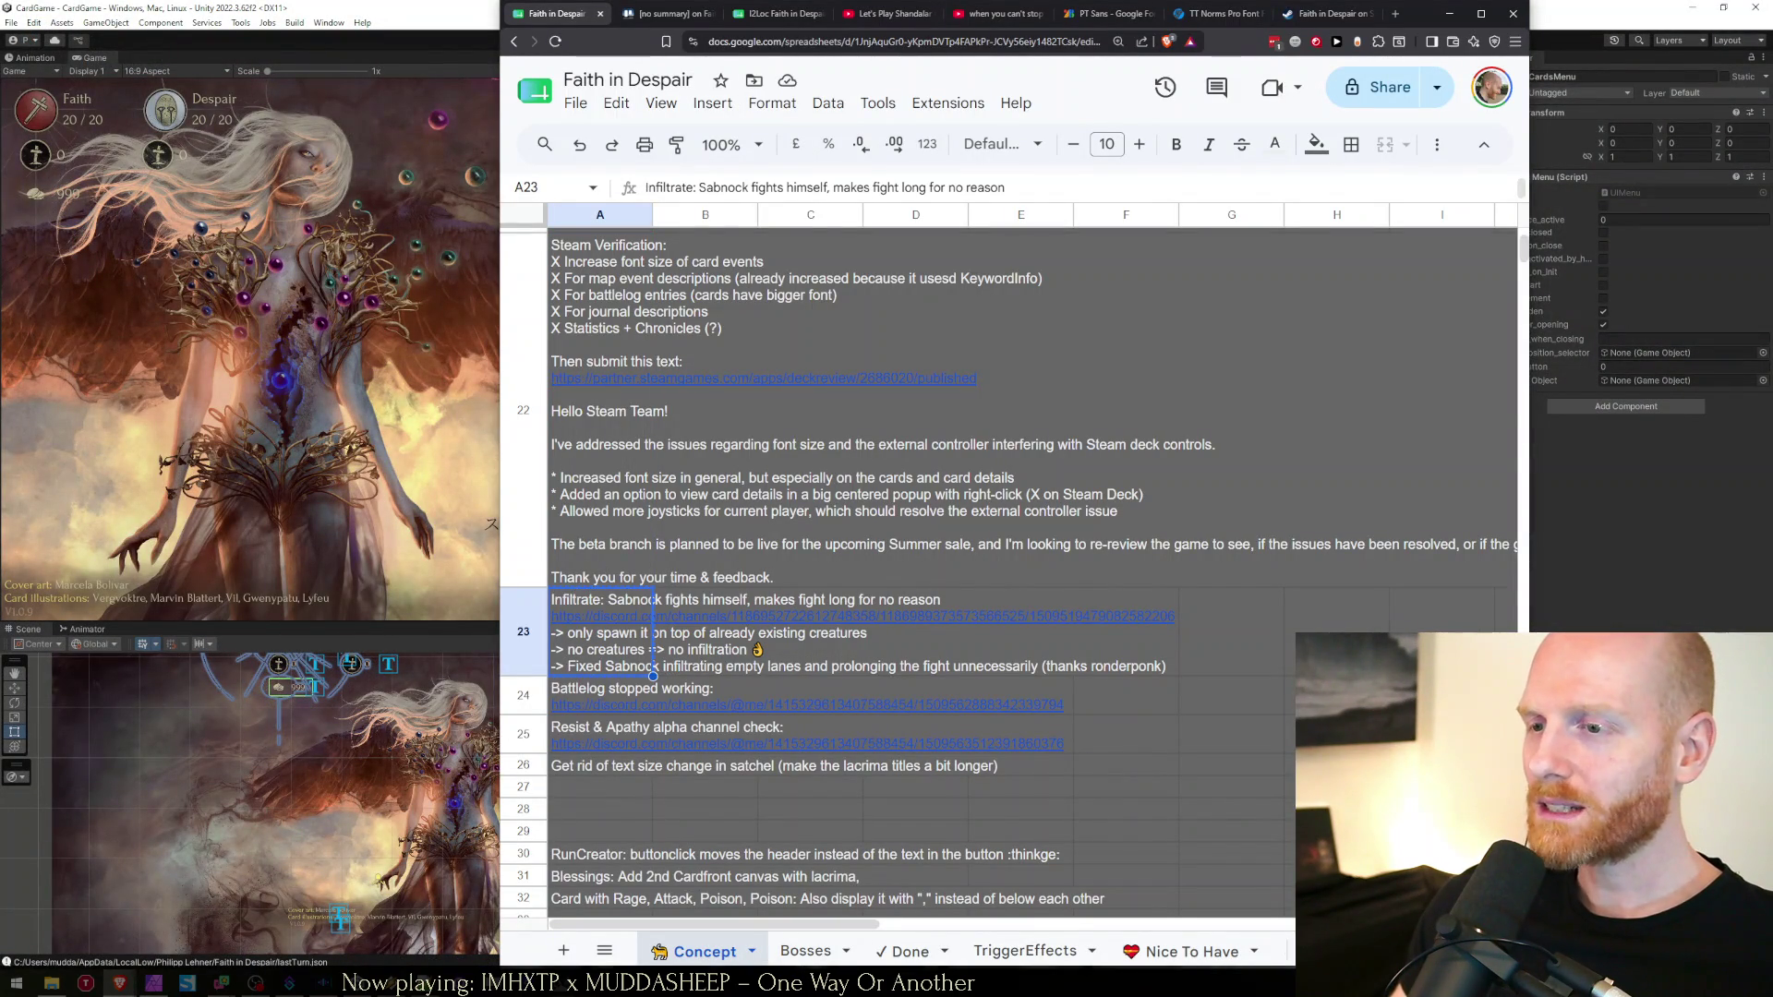
pyautogui.click(910, 952)
pyautogui.press('Down')
pyautogui.hotkey('ctrl', 'v')
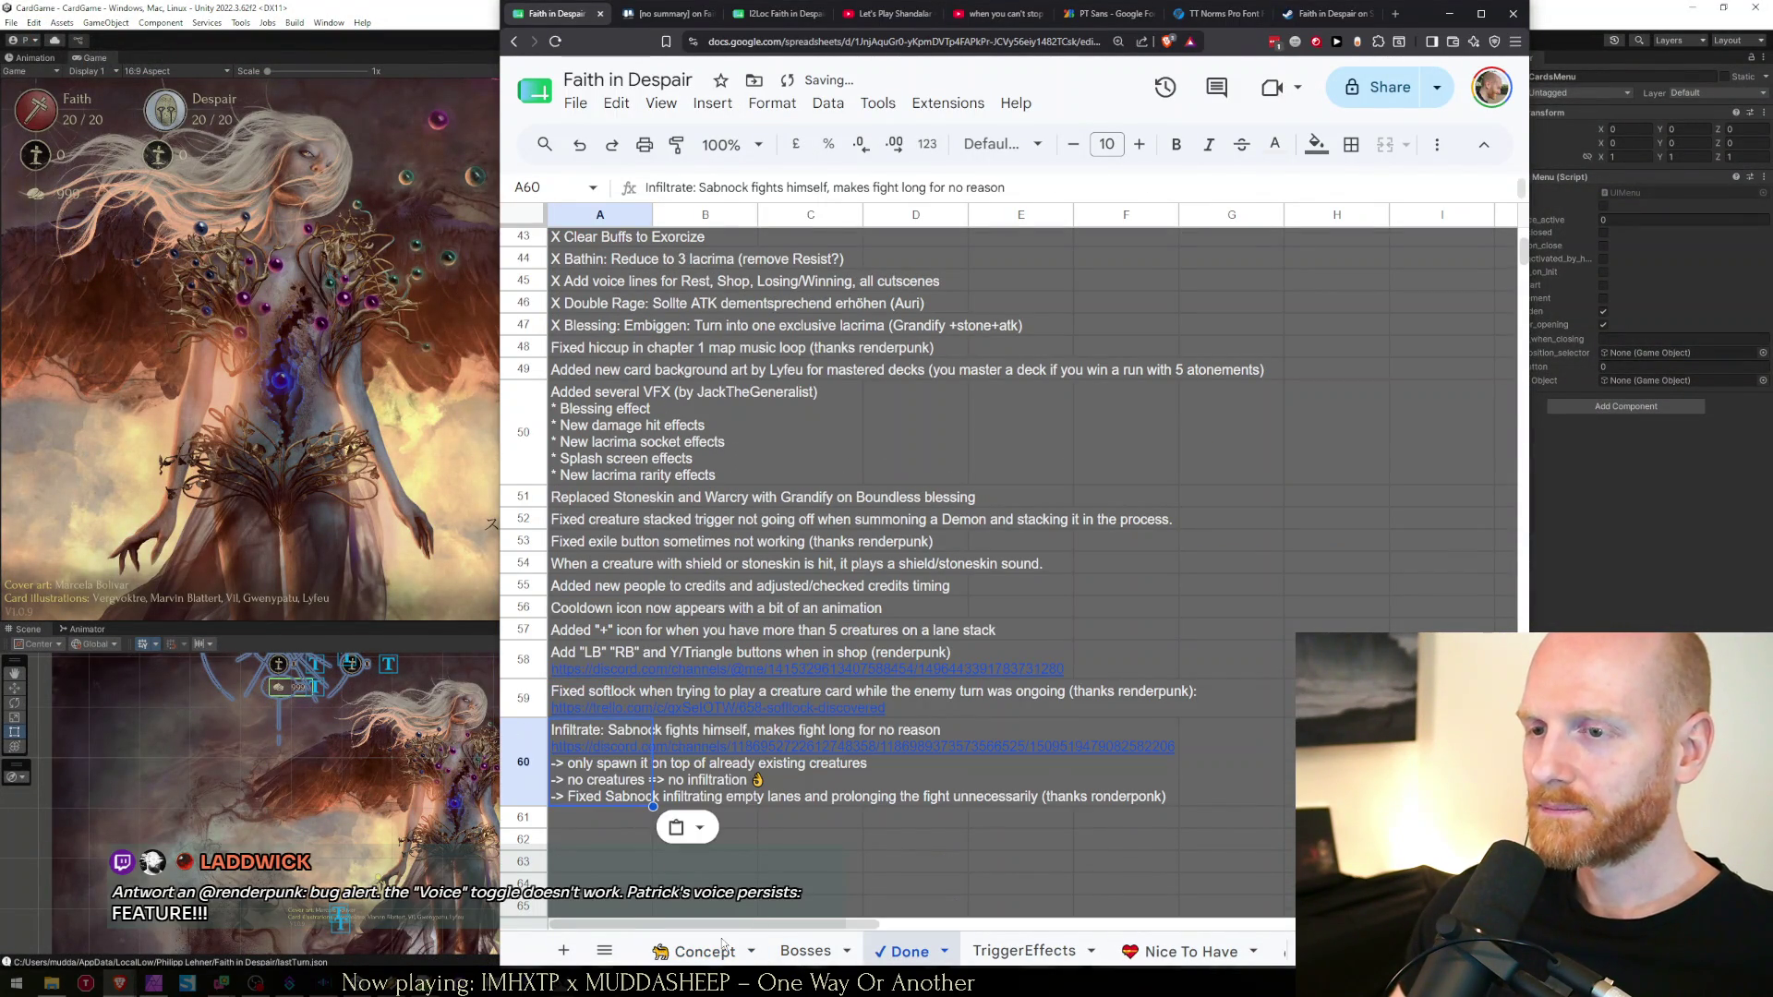
# Return to the Concept sheet, then go back to the running game in Unity
pyautogui.click(724, 944)
pyautogui.click(609, 492)
pyautogui.scroll(-3, 609, 491)
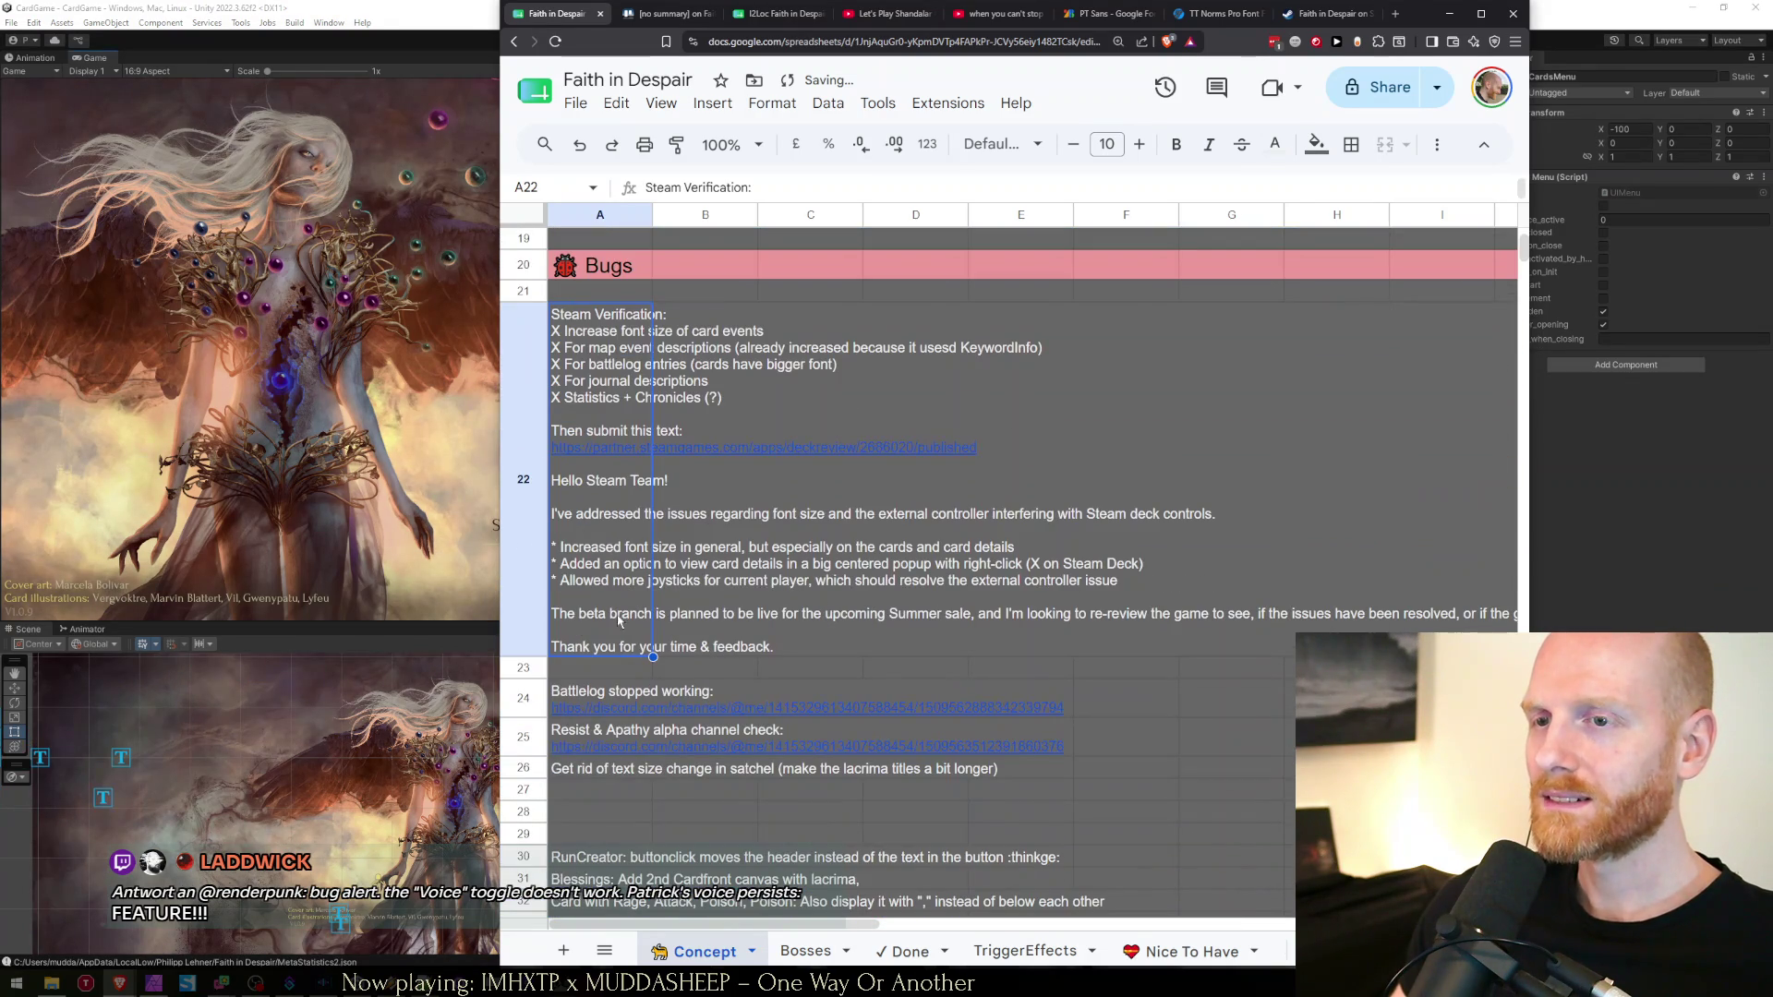
pyautogui.click(317, 376)
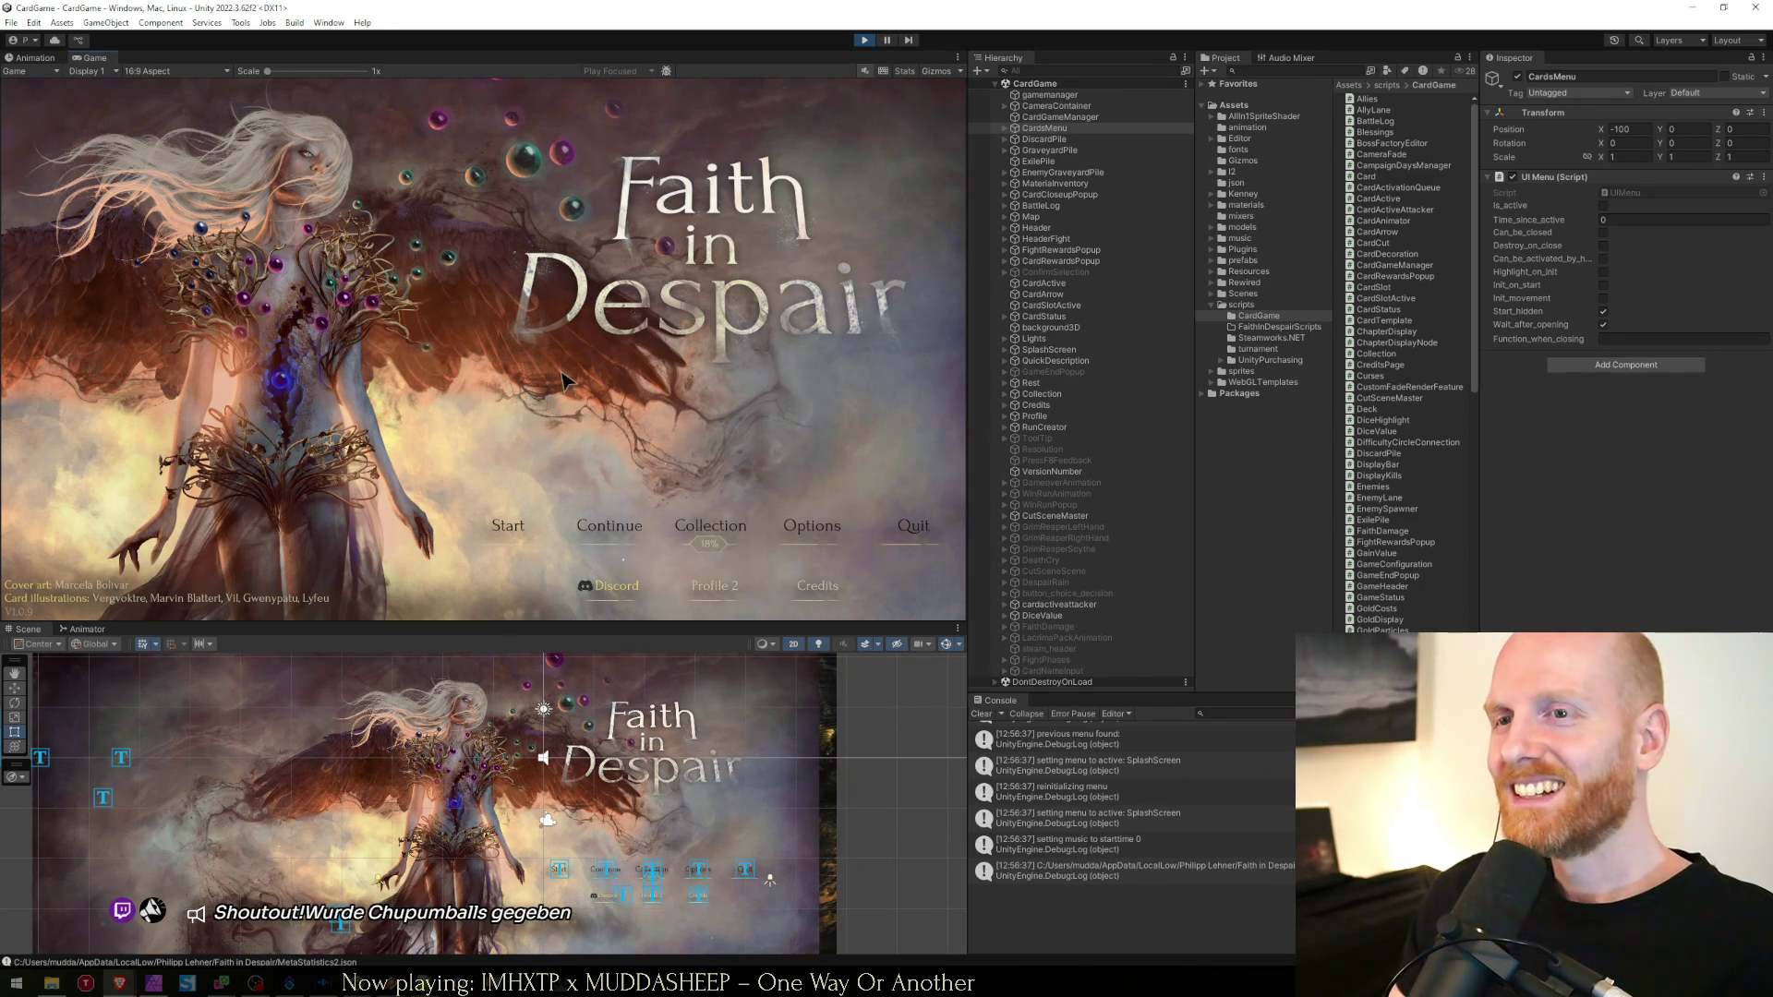
# Continue the saved run, then return the game to its title screen
pyautogui.click(600, 527)
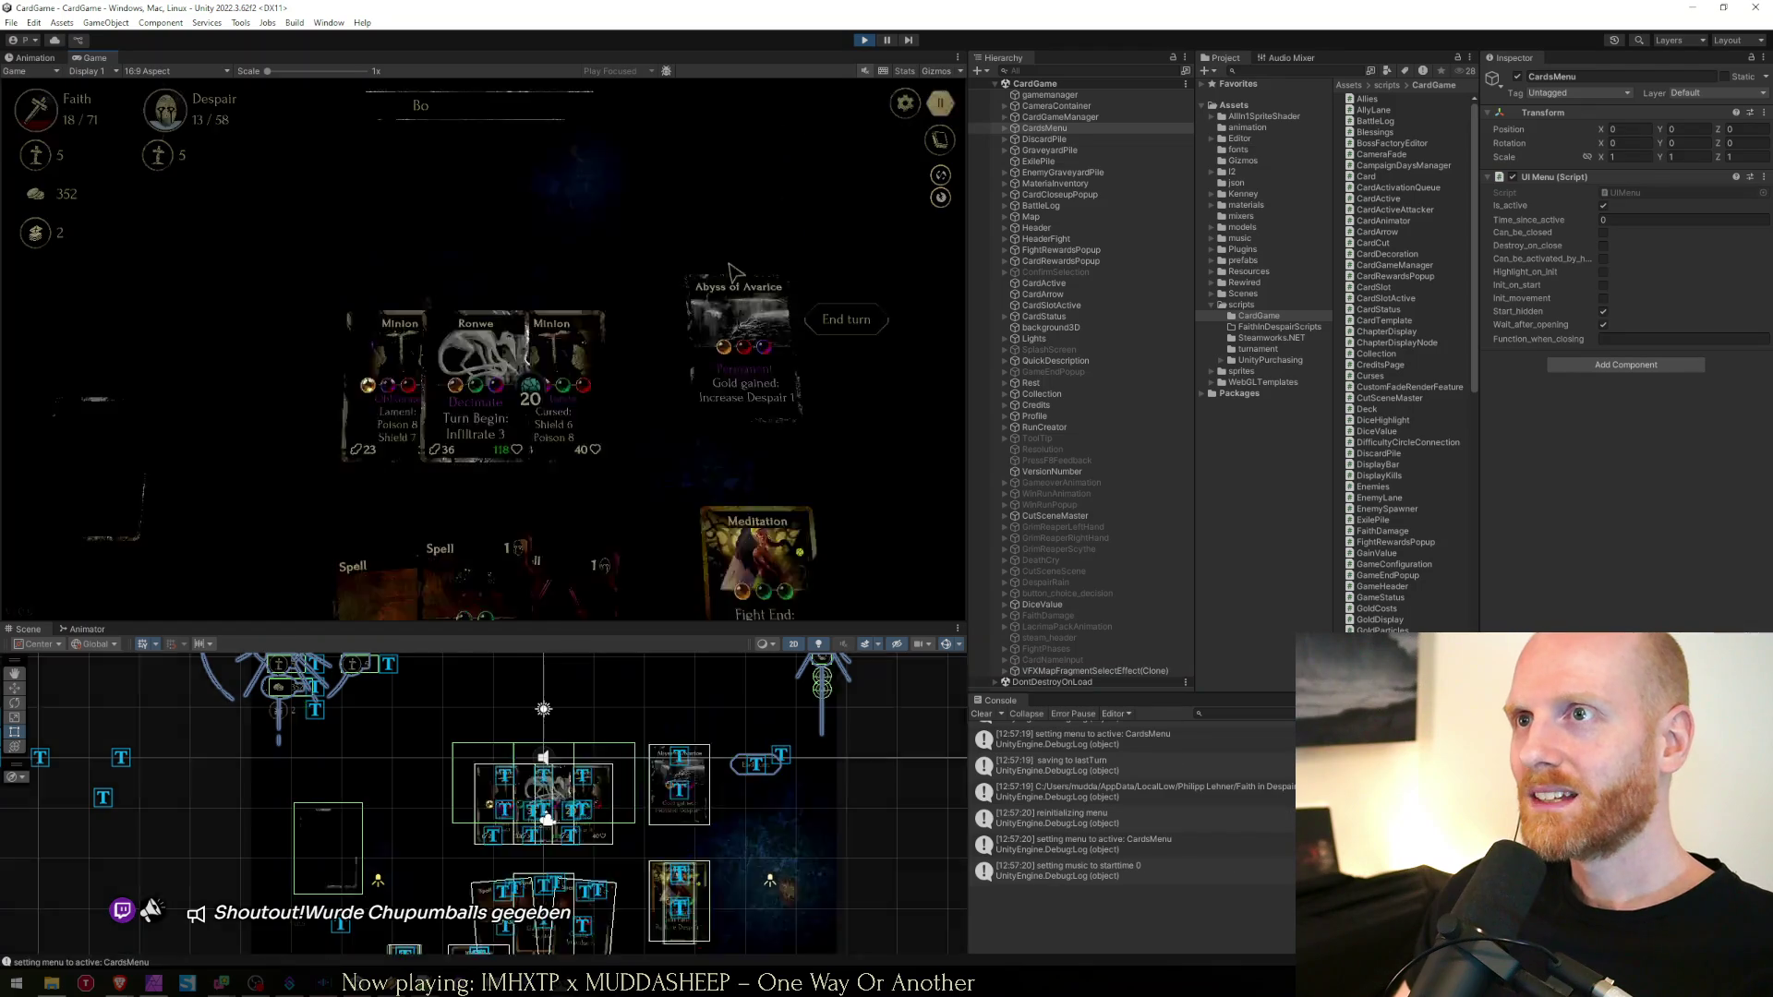
pyautogui.press('Escape')
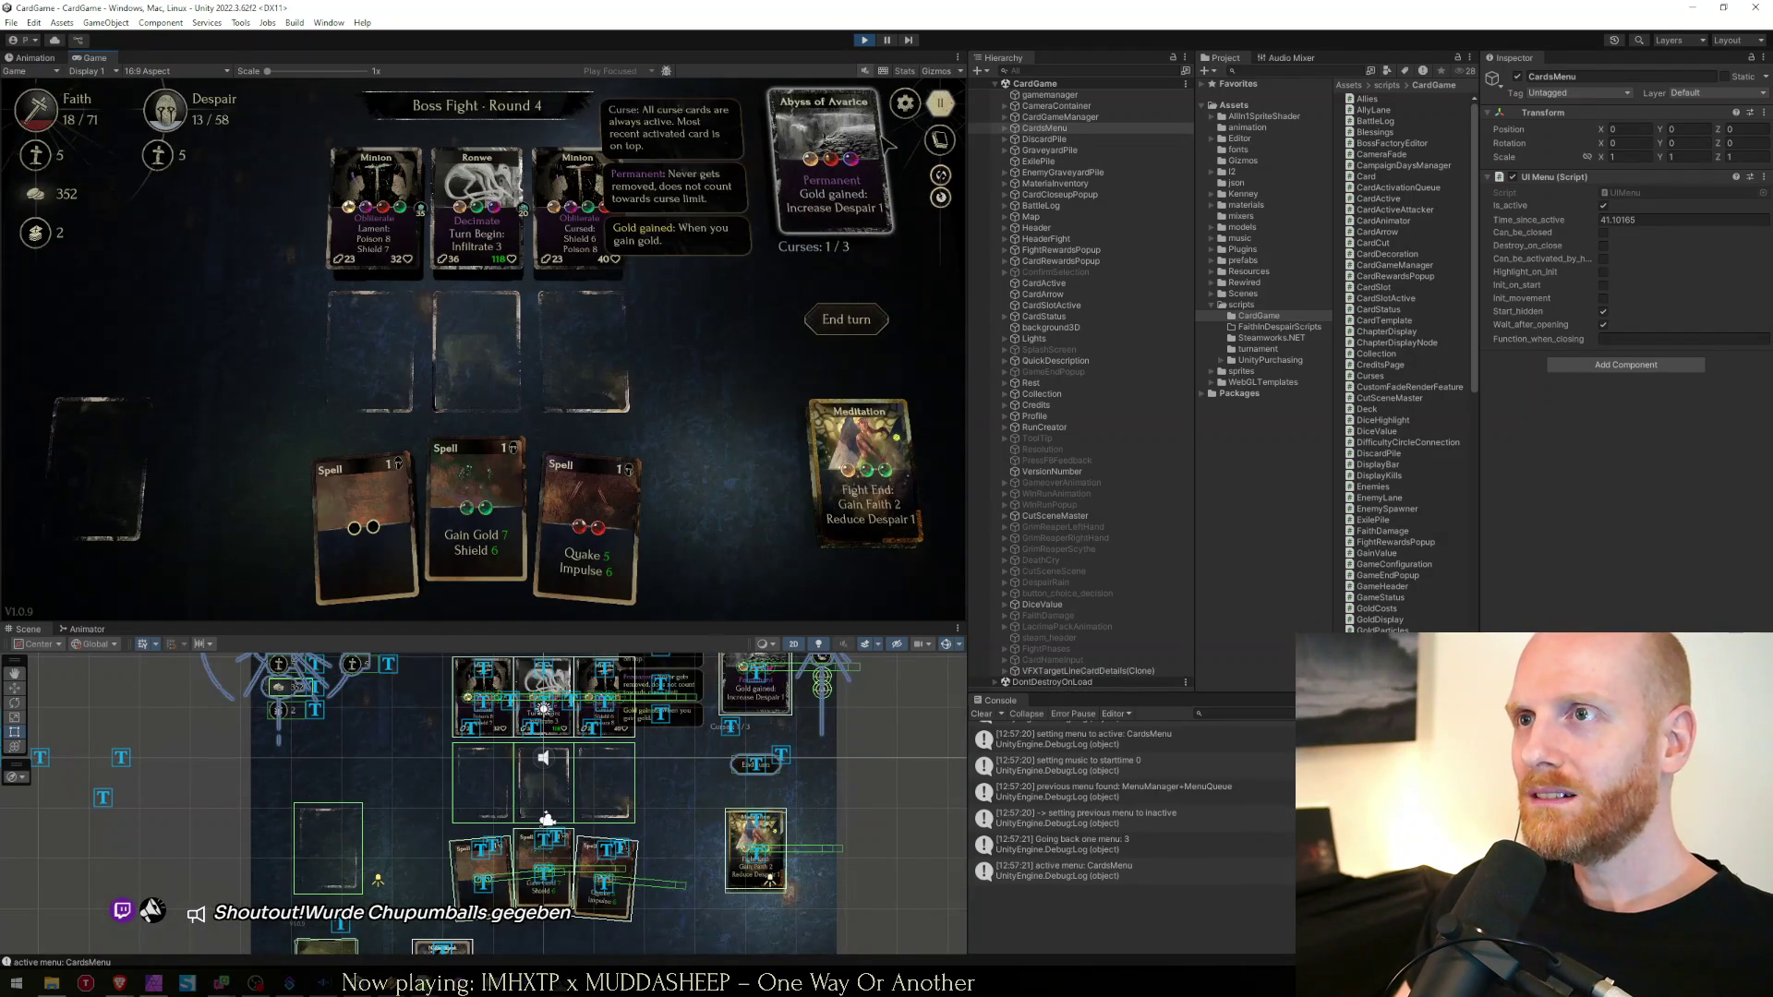
pyautogui.press('Escape')
pyautogui.click(506, 335)
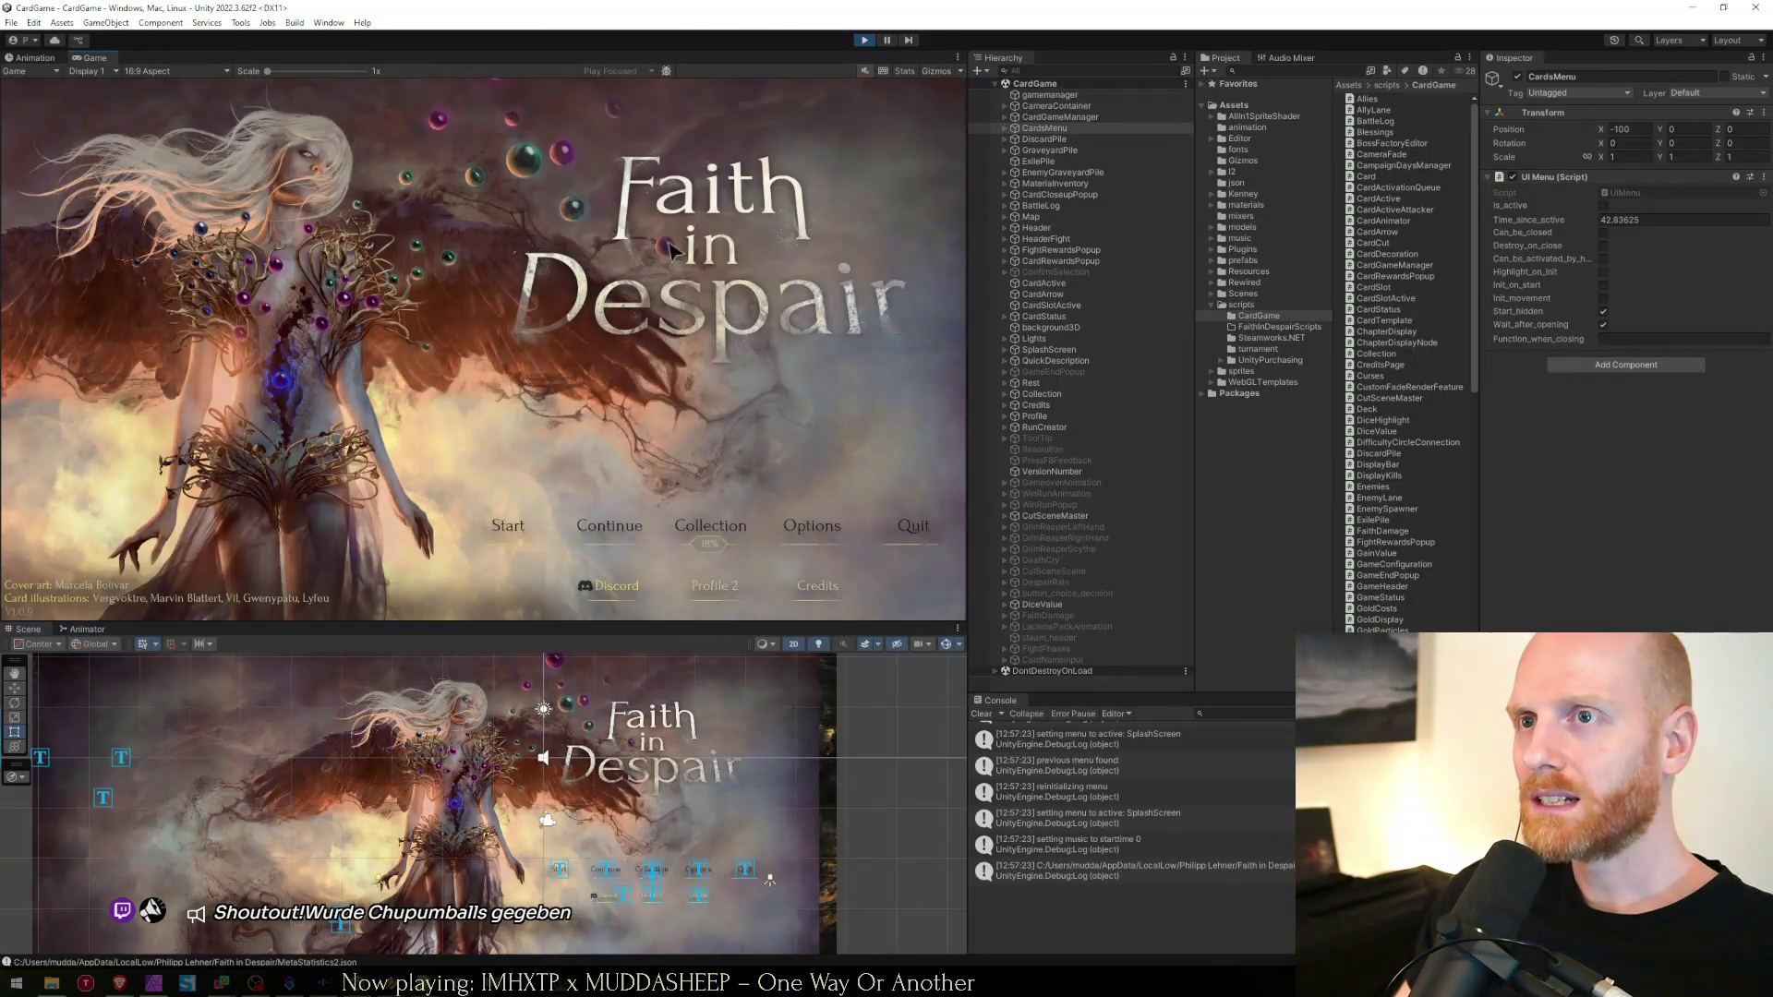
# Turn on the Voice option under Options > Audio
pyautogui.press('Escape')
pyautogui.click(498, 250)
pyautogui.click(499, 250)
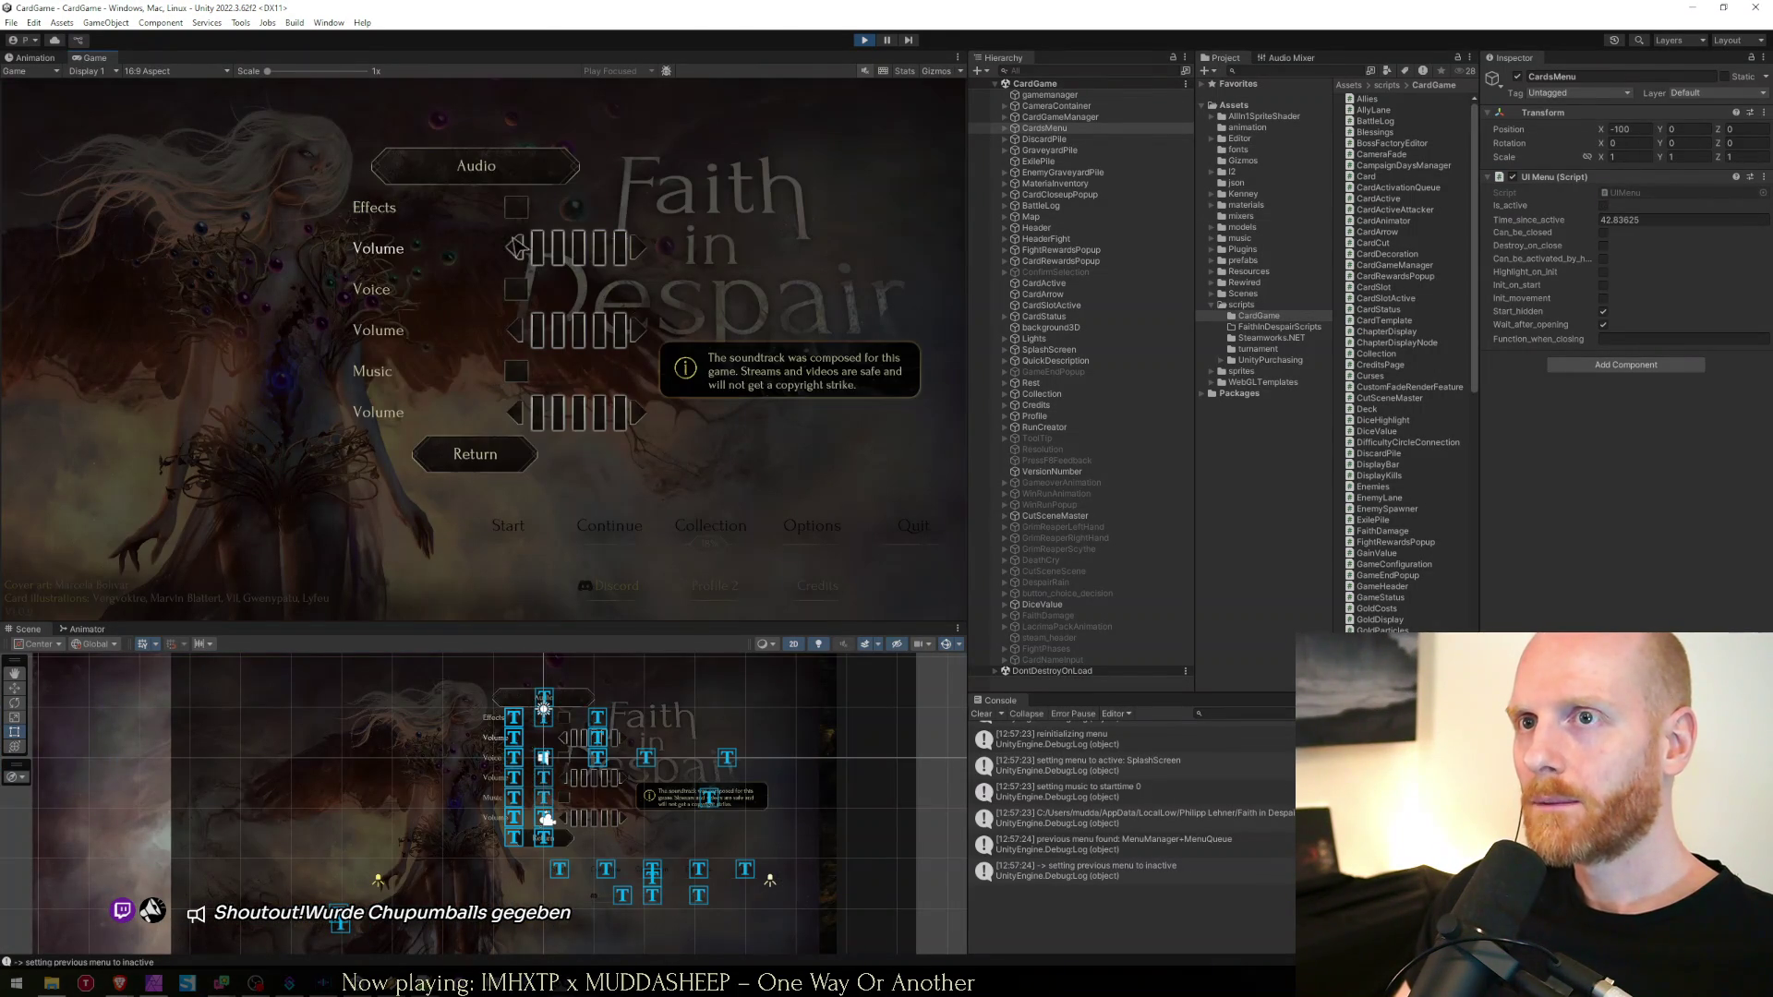
pyautogui.click(515, 289)
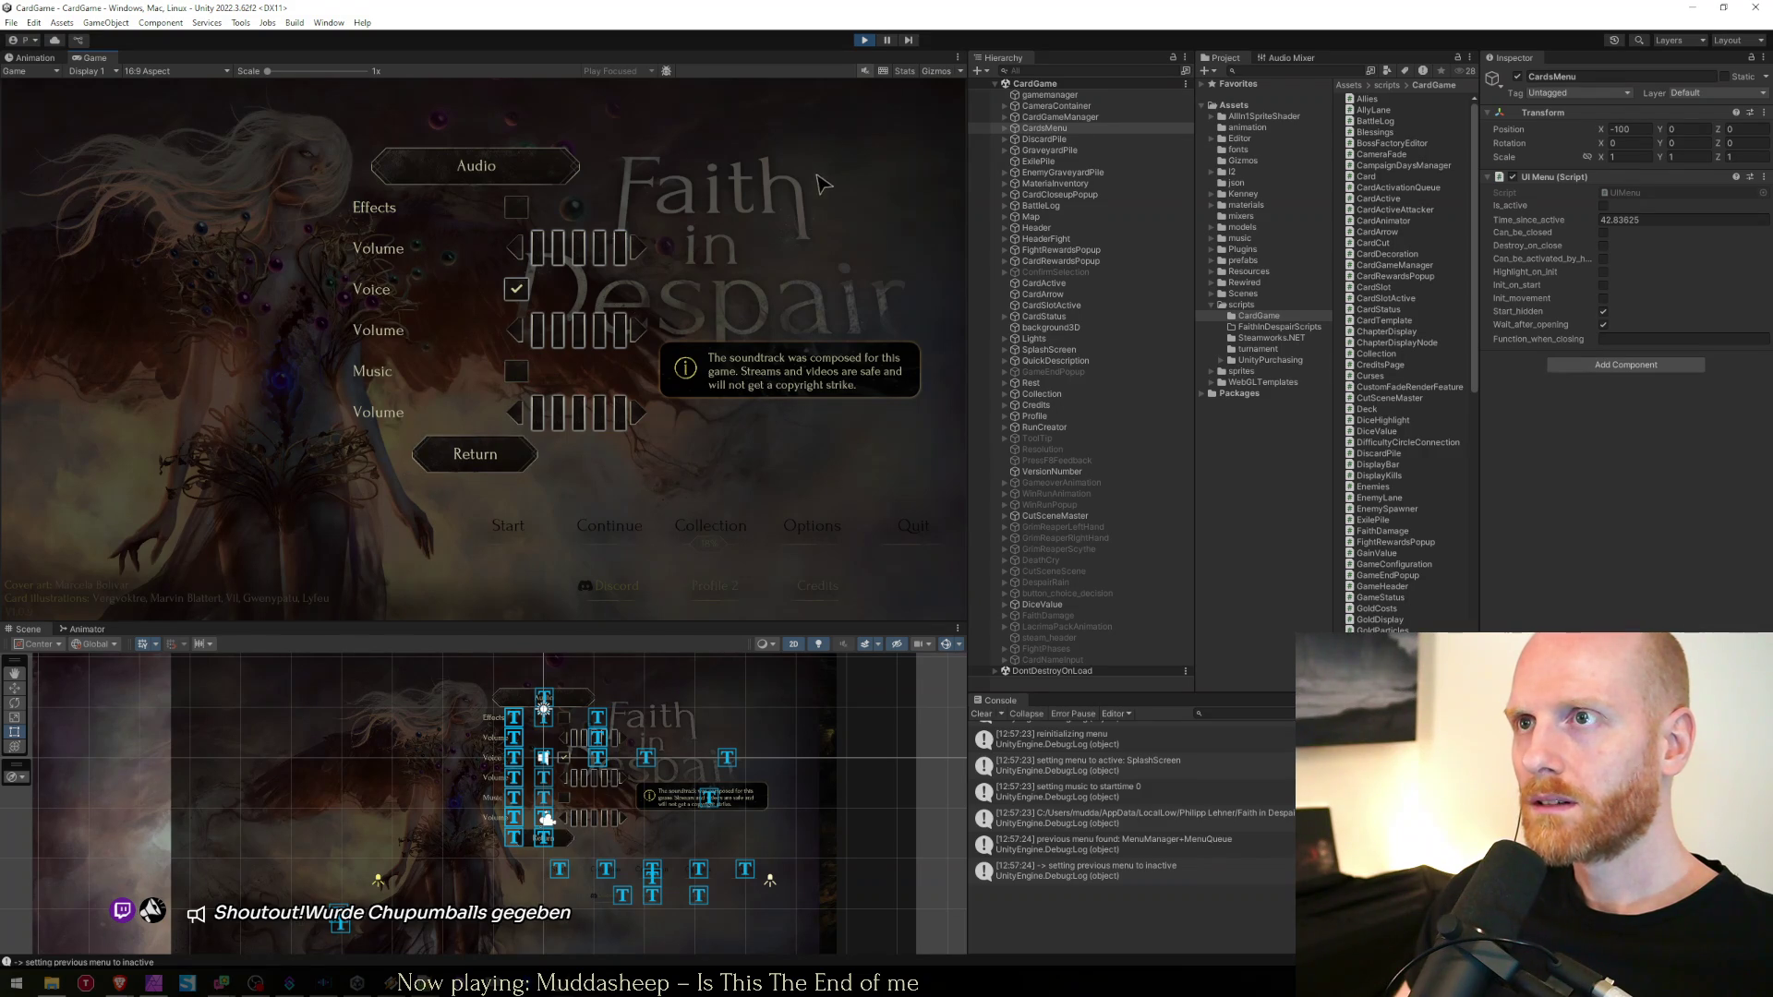
pyautogui.click(475, 454)
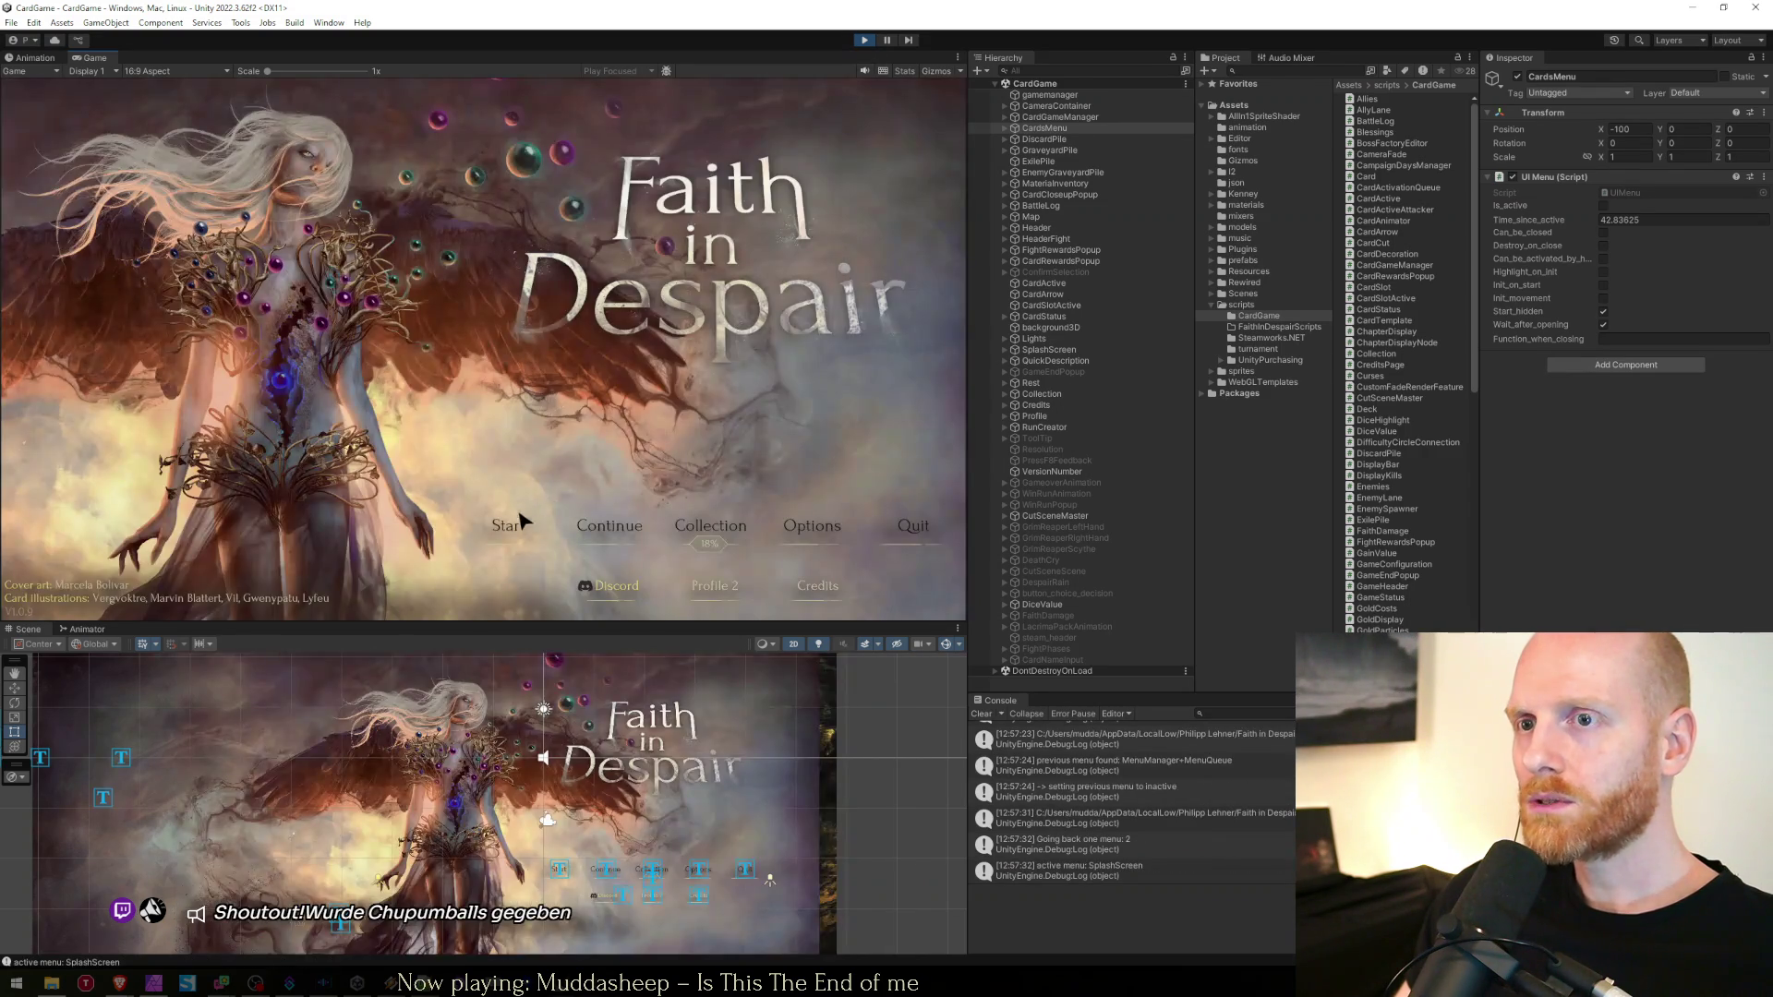
# Open the new-run setup, switch it to Journal mode, then cancel
pyautogui.click(522, 522)
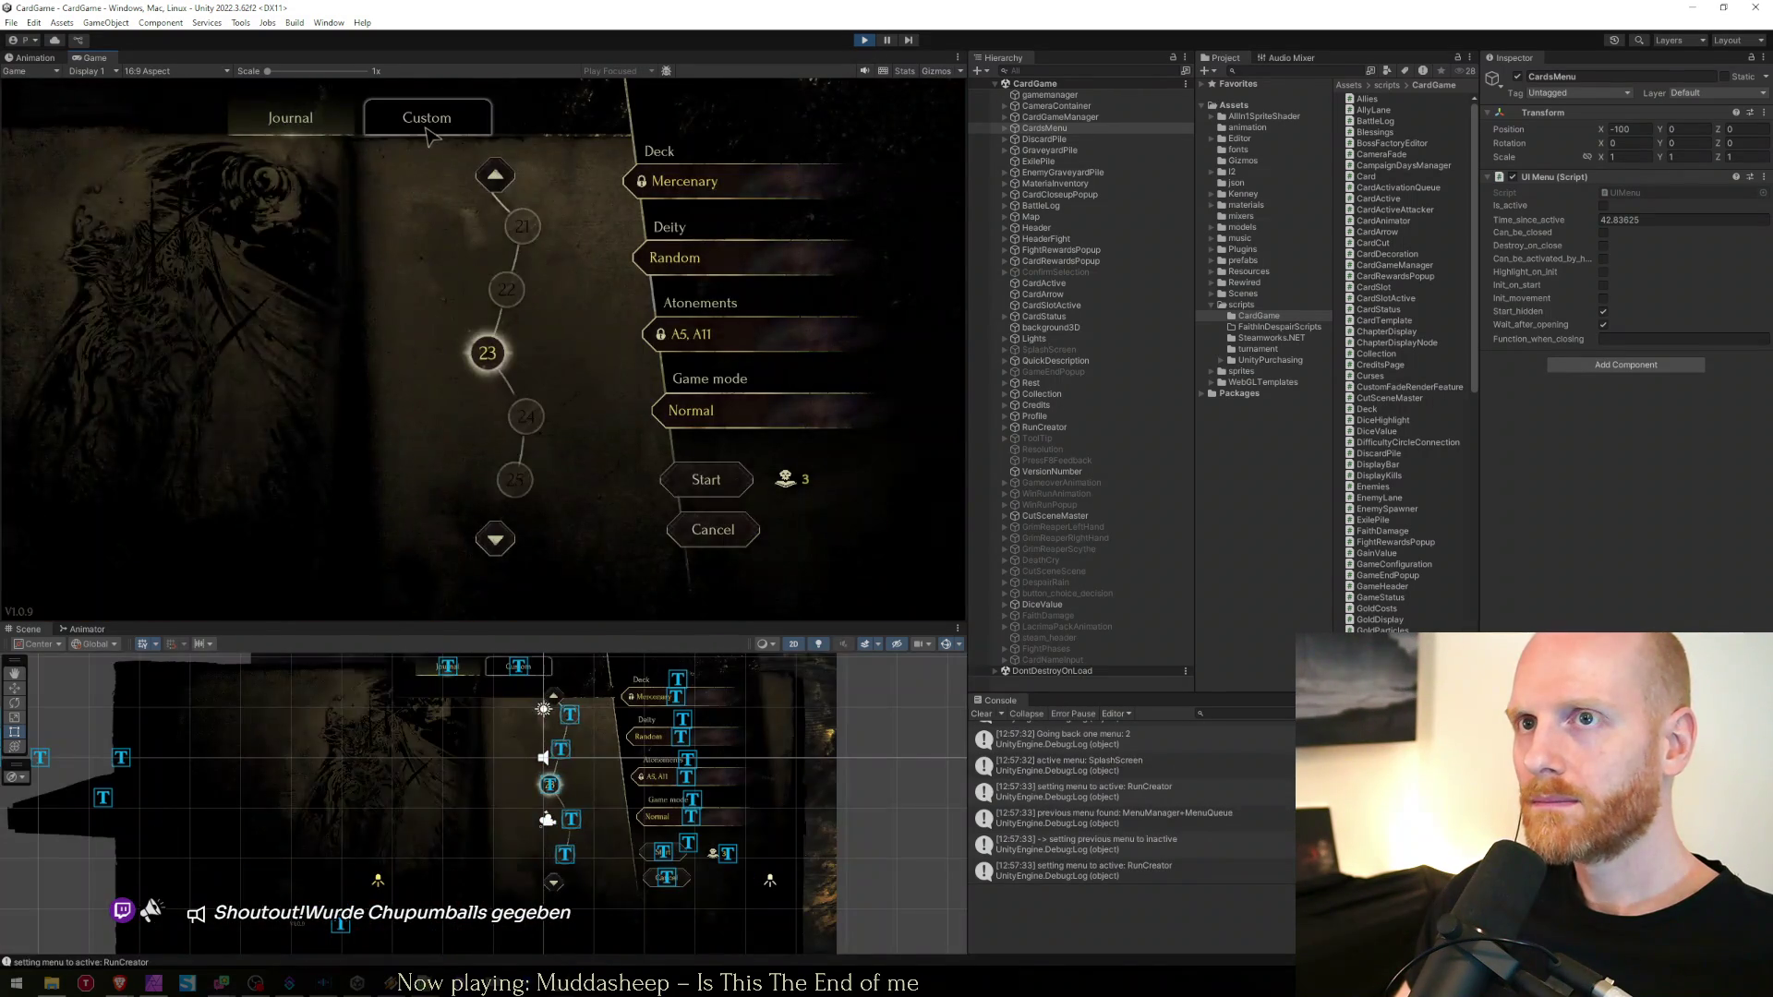
pyautogui.click(295, 117)
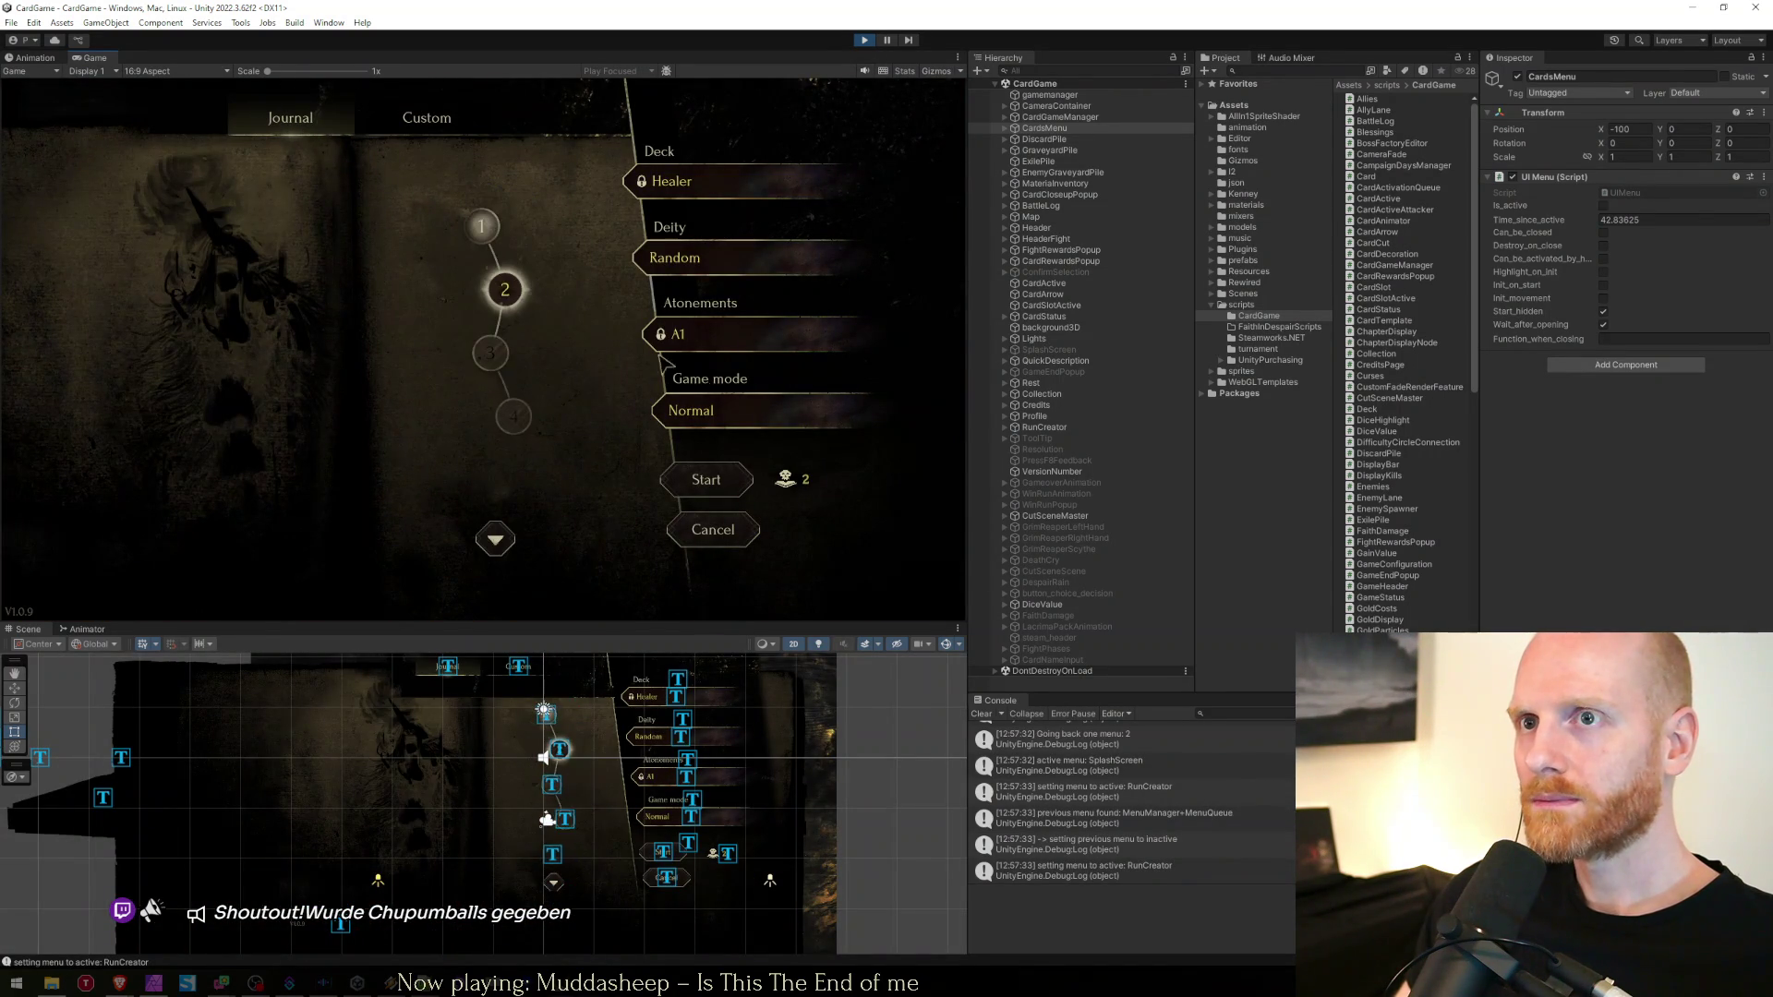
pyautogui.press('Escape')
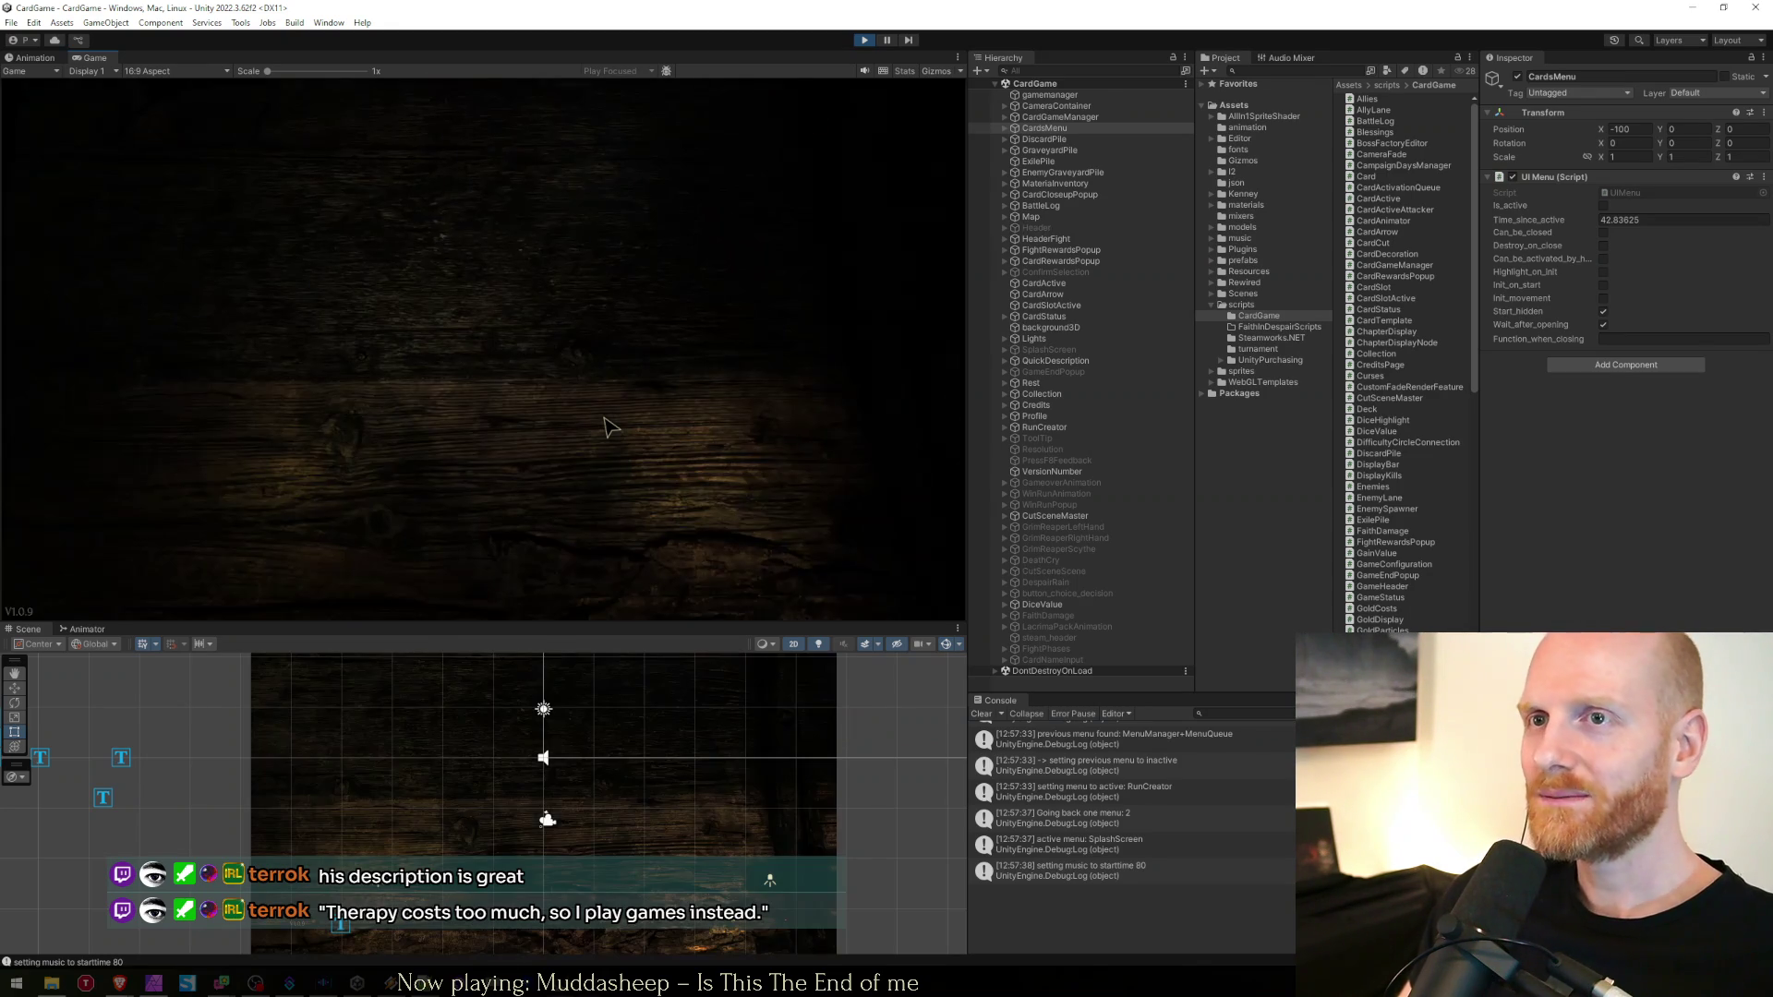
# Check Options > Audio from the map's pause menu, then visit the Rest stop
pyautogui.moveTo(300, 402)
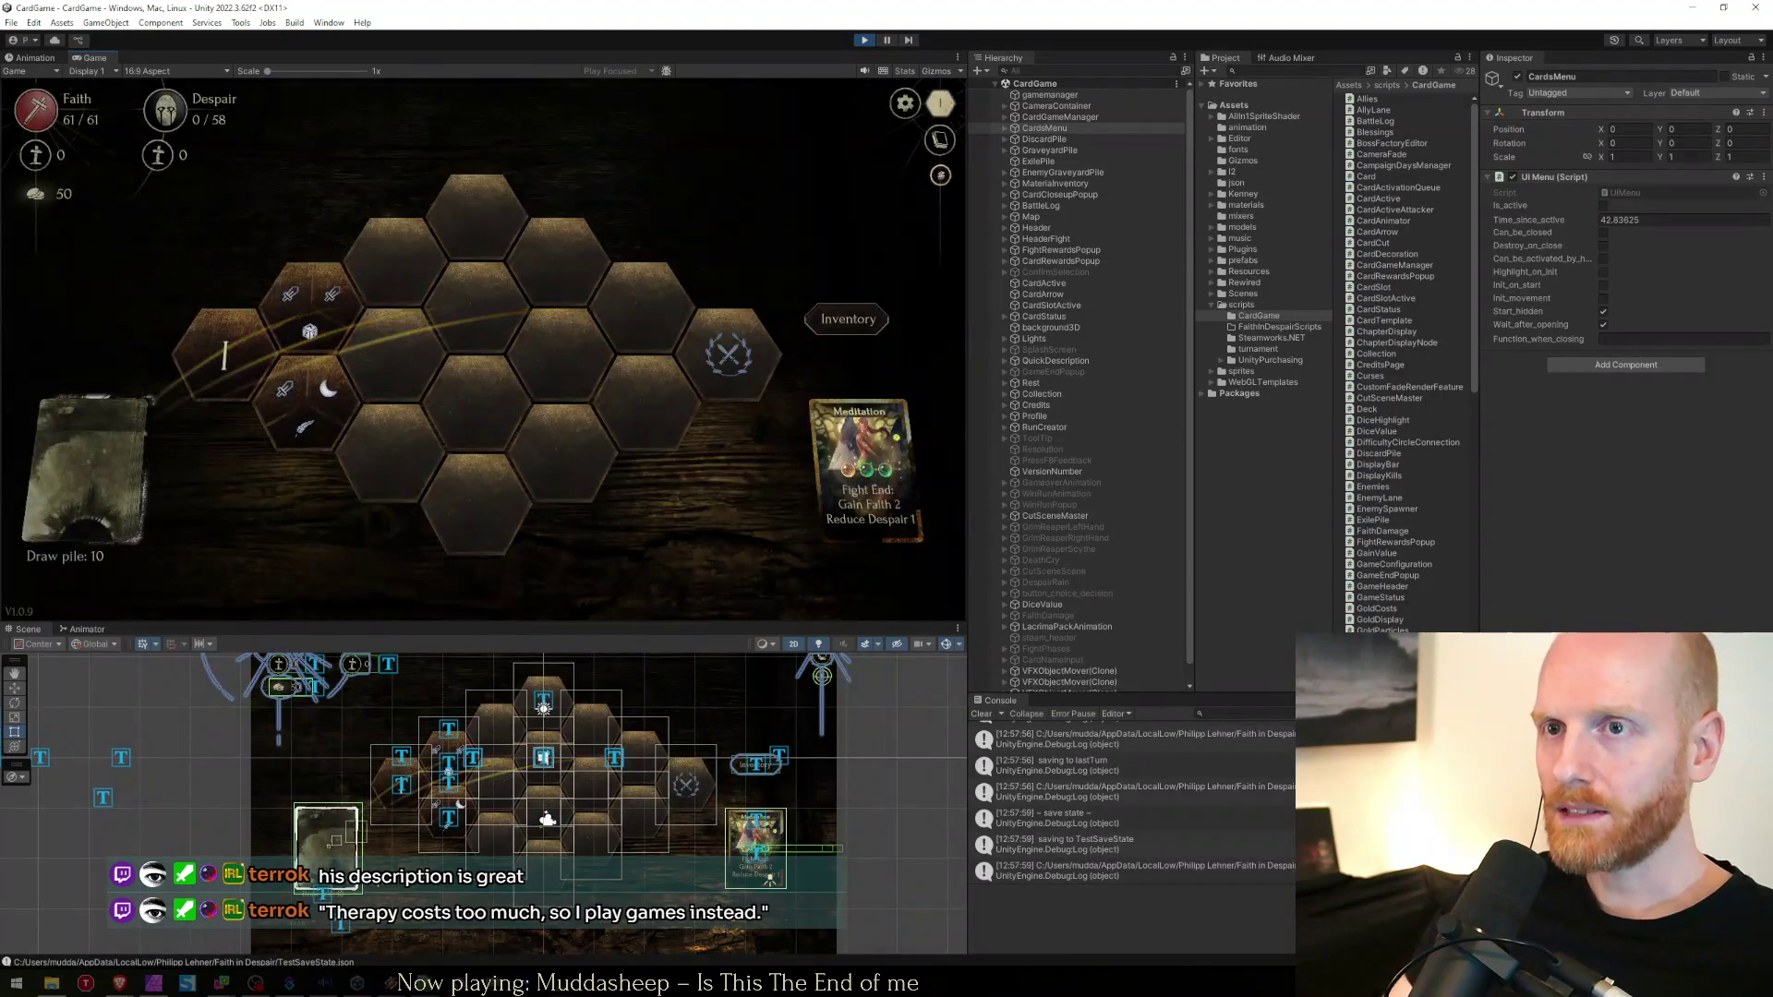
pyautogui.press('Escape')
pyautogui.click(404, 263)
pyautogui.click(406, 258)
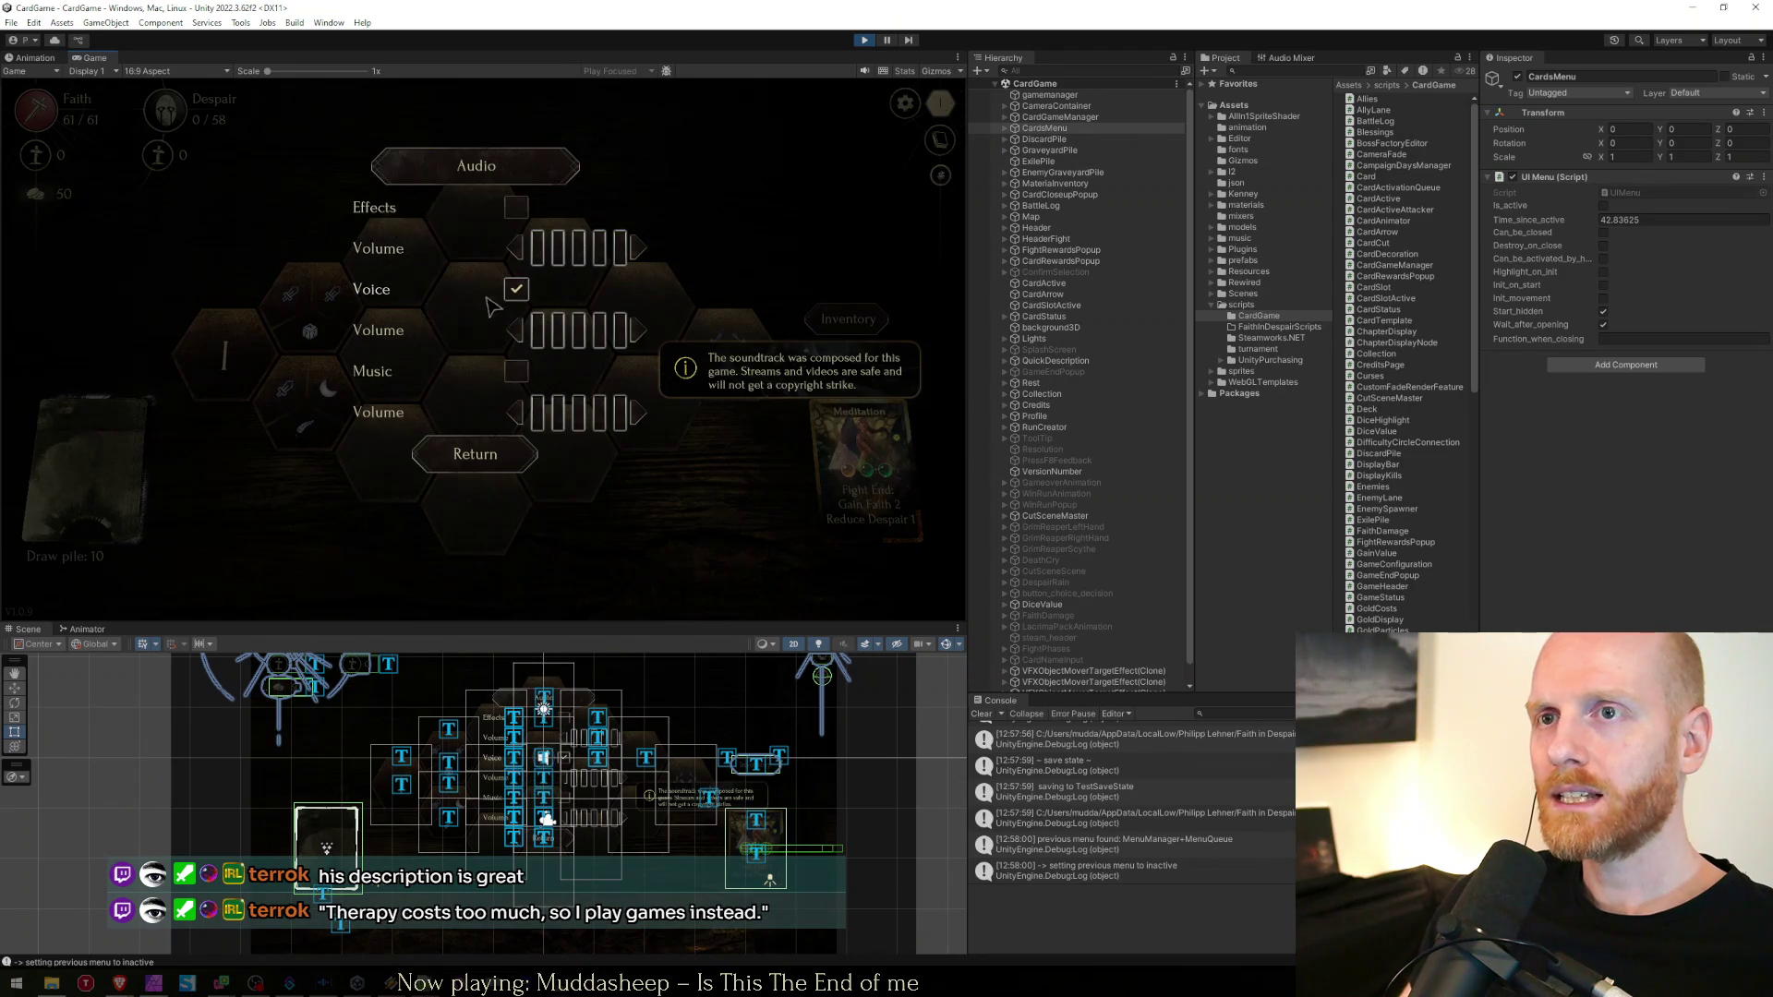
pyautogui.press('Escape')
pyautogui.click(310, 397)
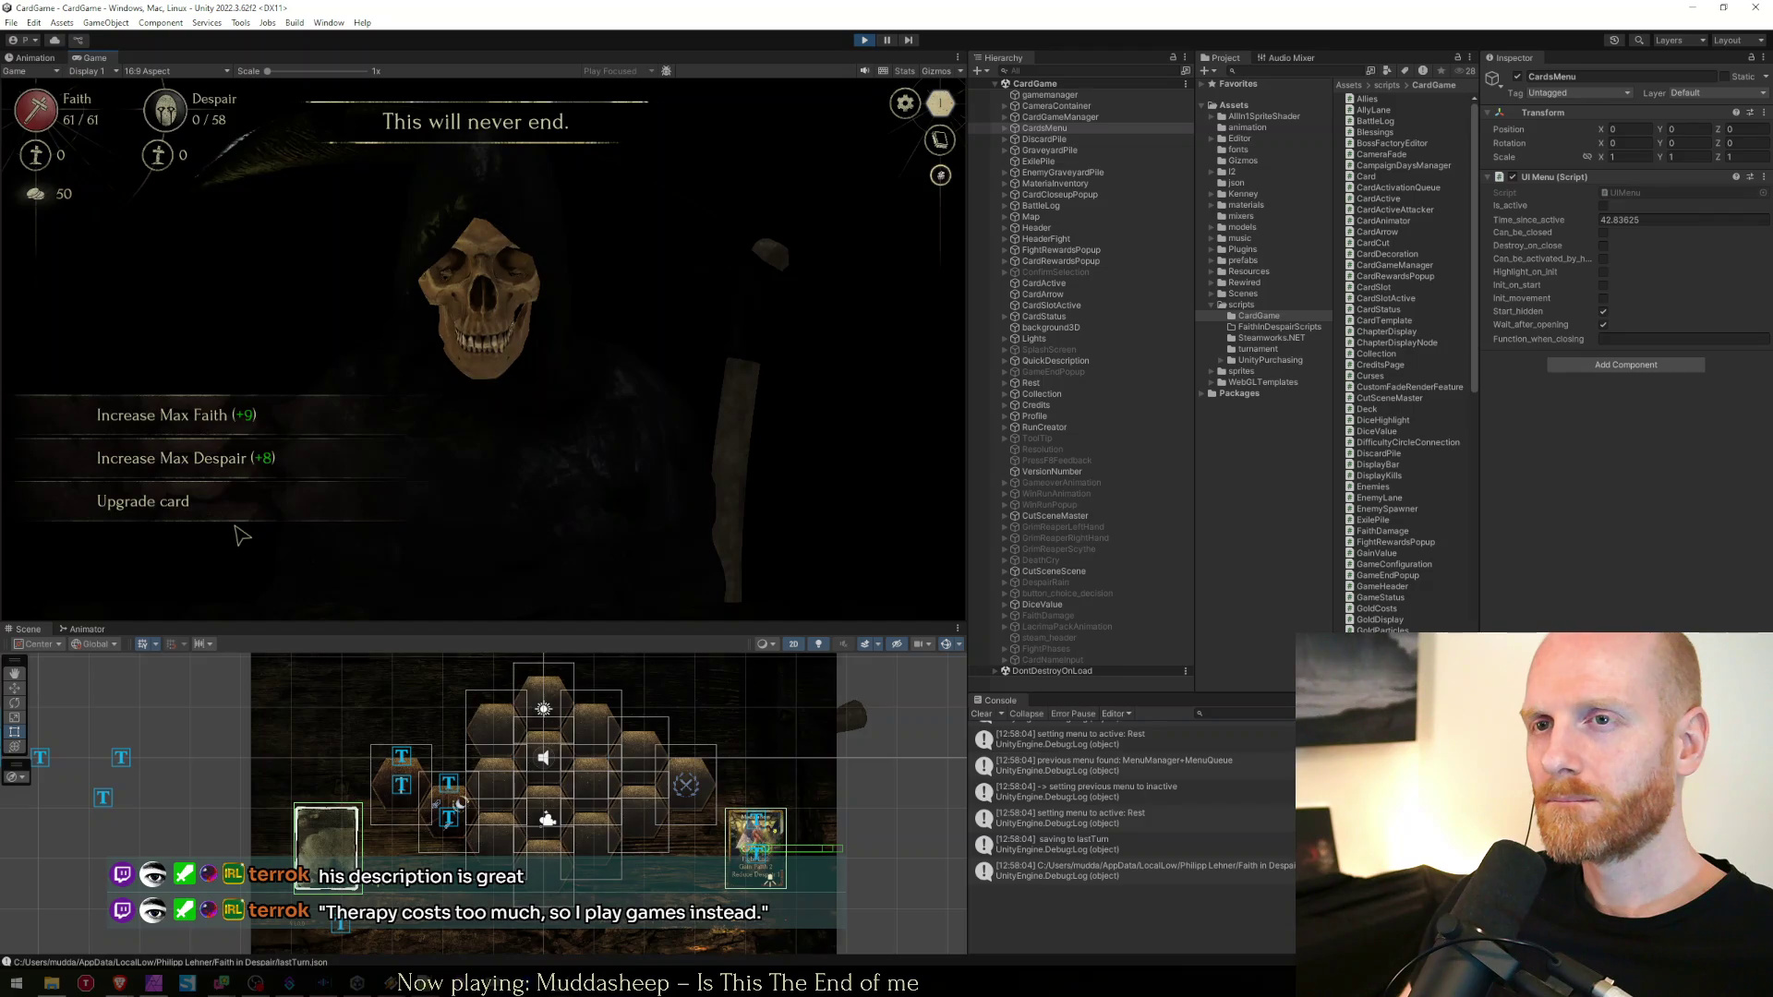
pyautogui.press('r')
# Re-enter the Rest stop and recheck the audio settings page
pyautogui.click(305, 391)
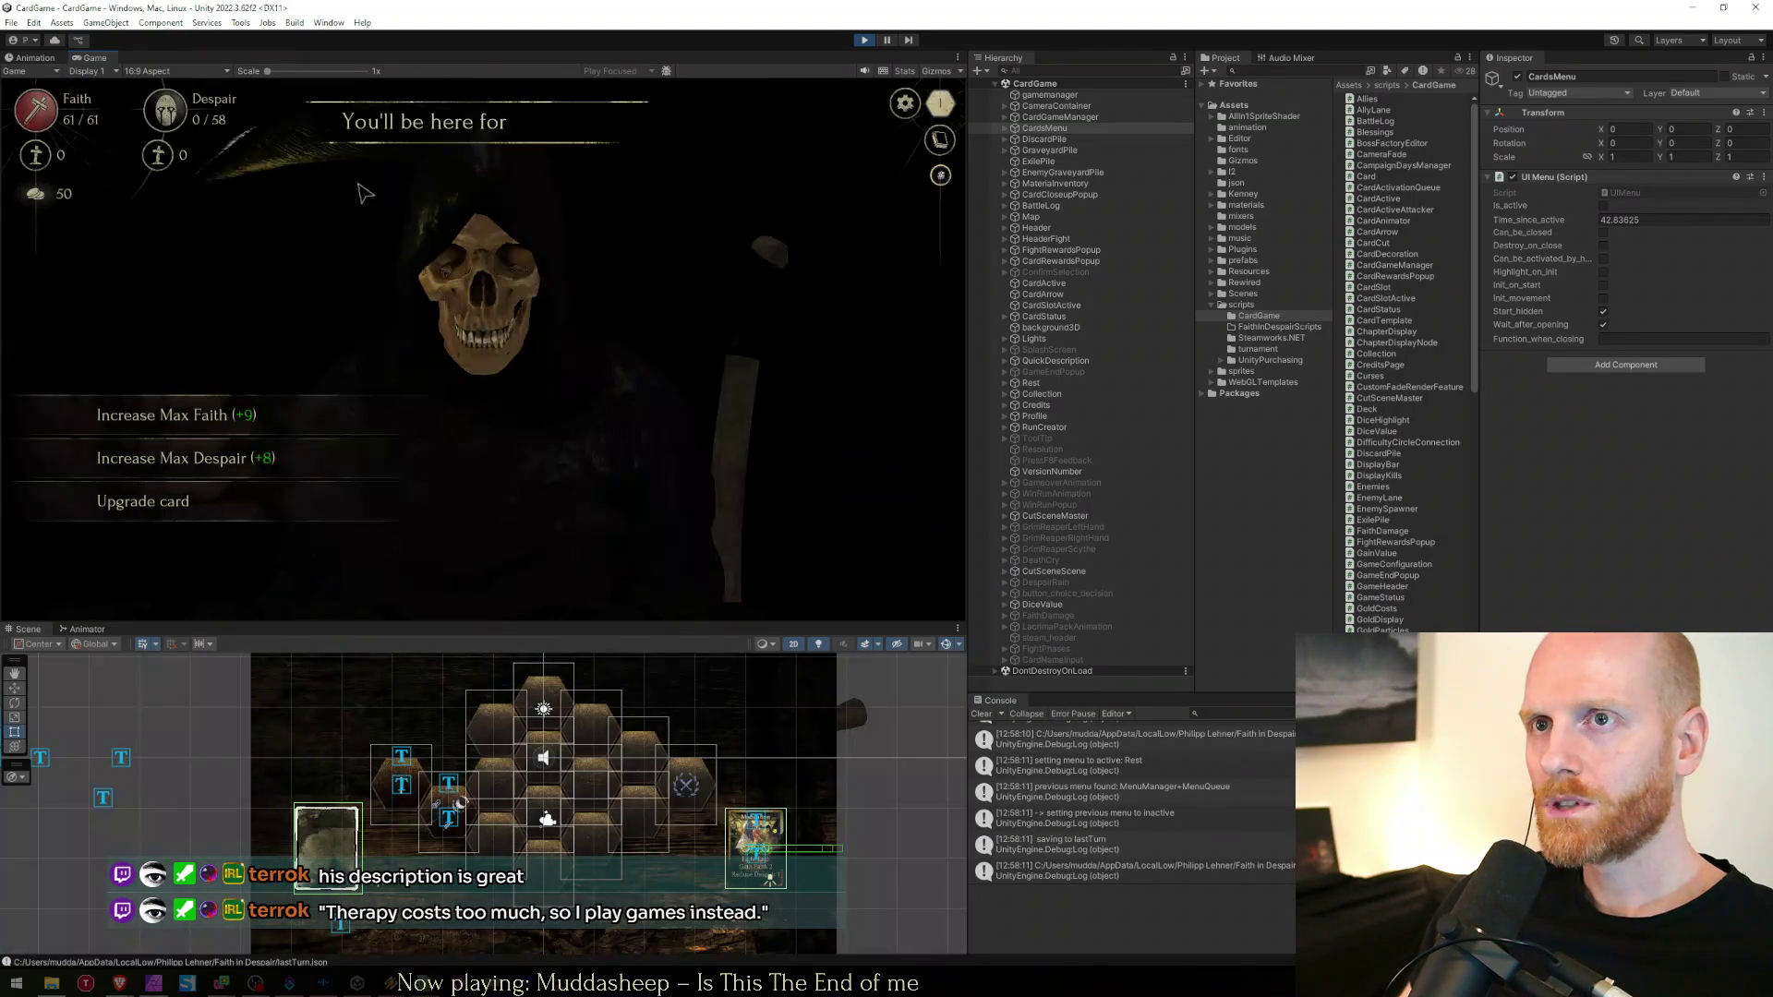
pyautogui.press('Escape')
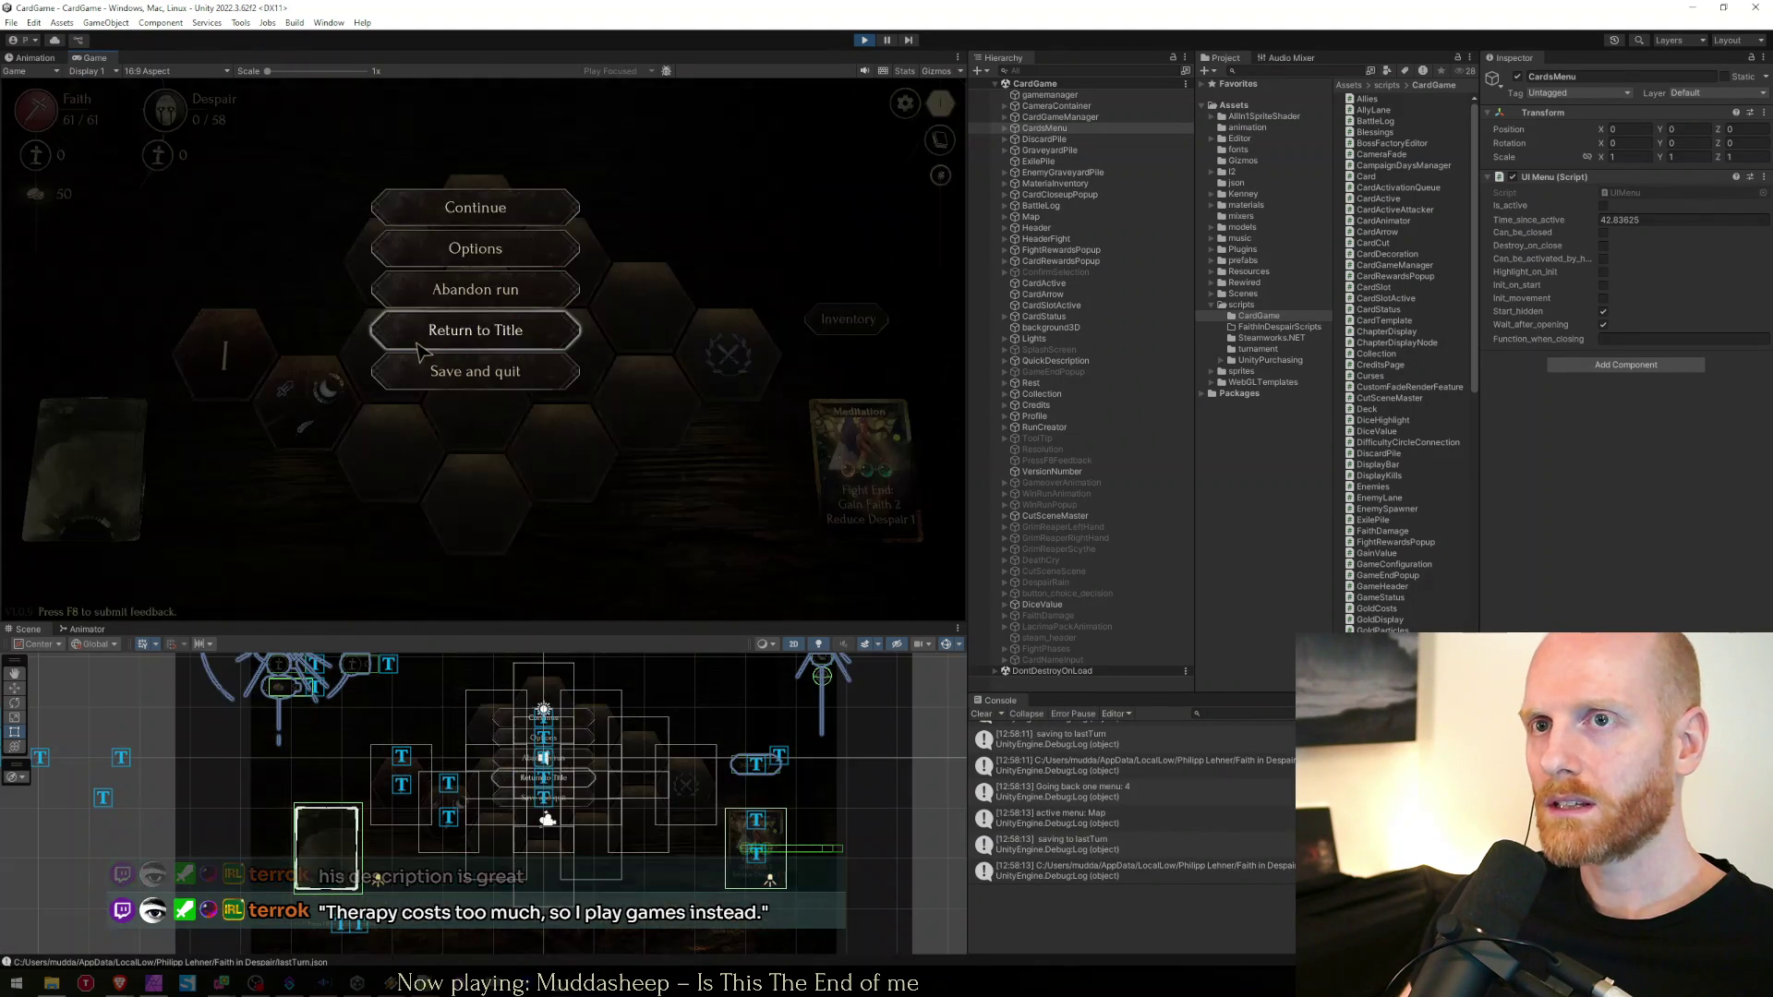
pyautogui.click(475, 248)
pyautogui.click(475, 244)
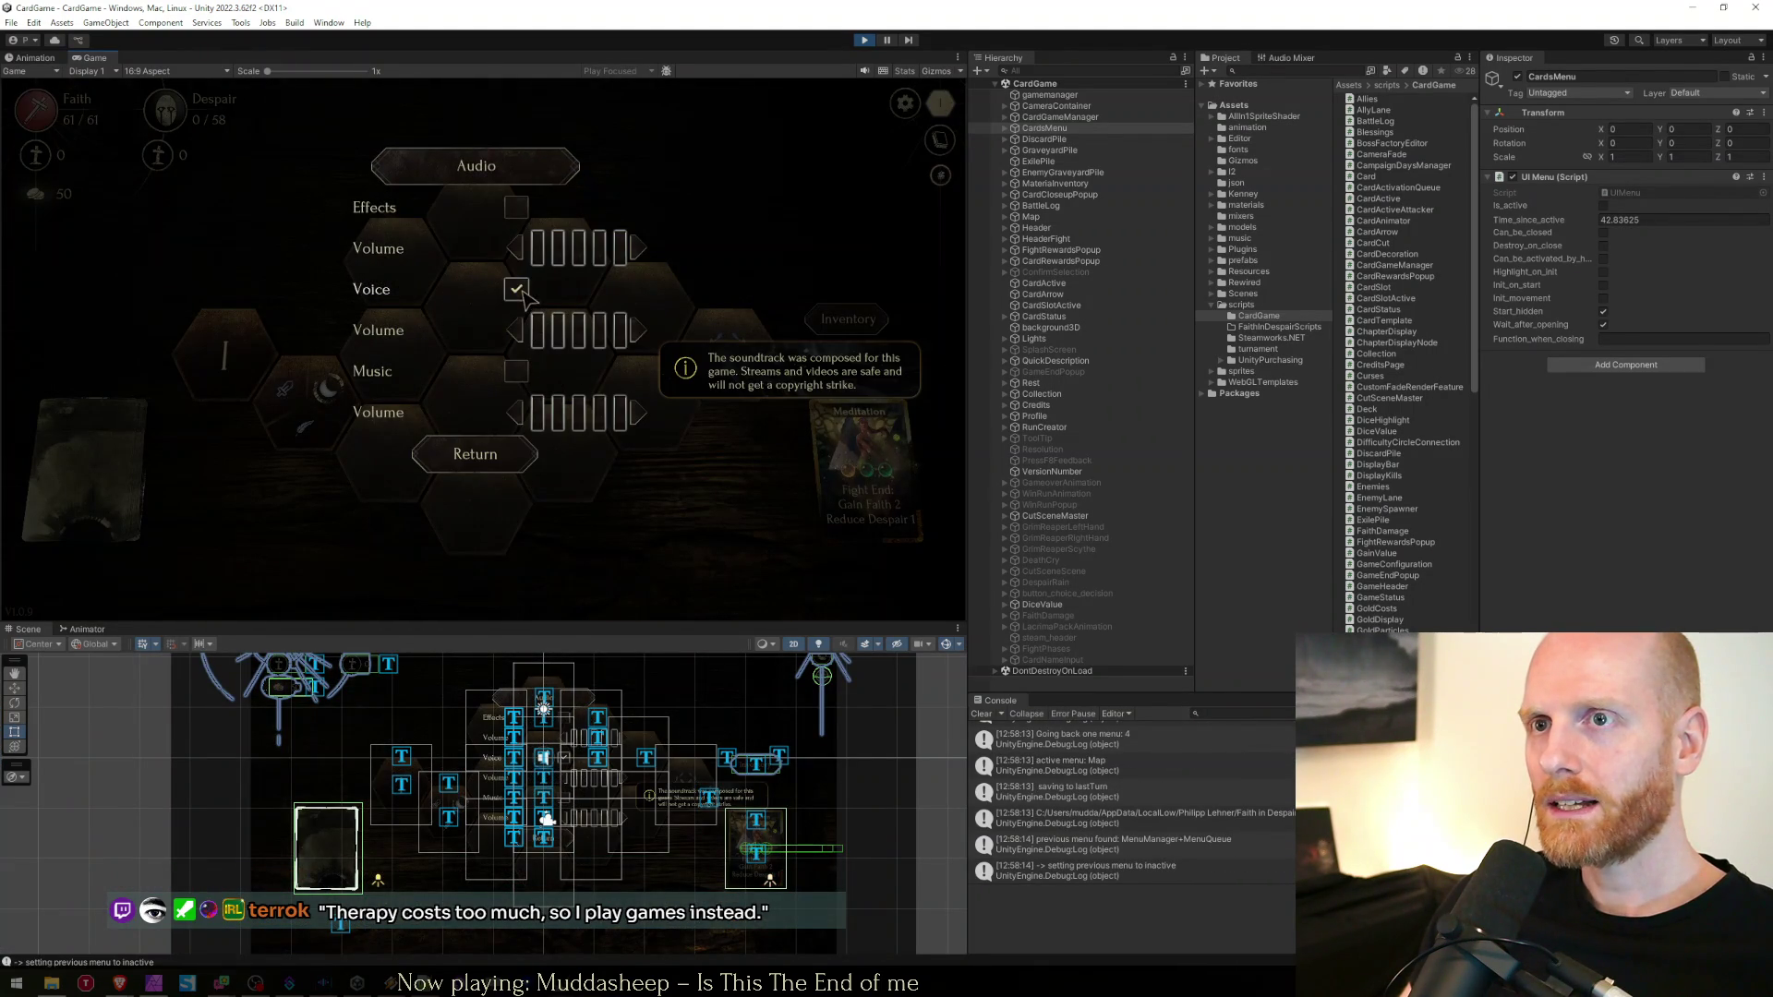
pyautogui.click(474, 453)
pyautogui.press('Escape')
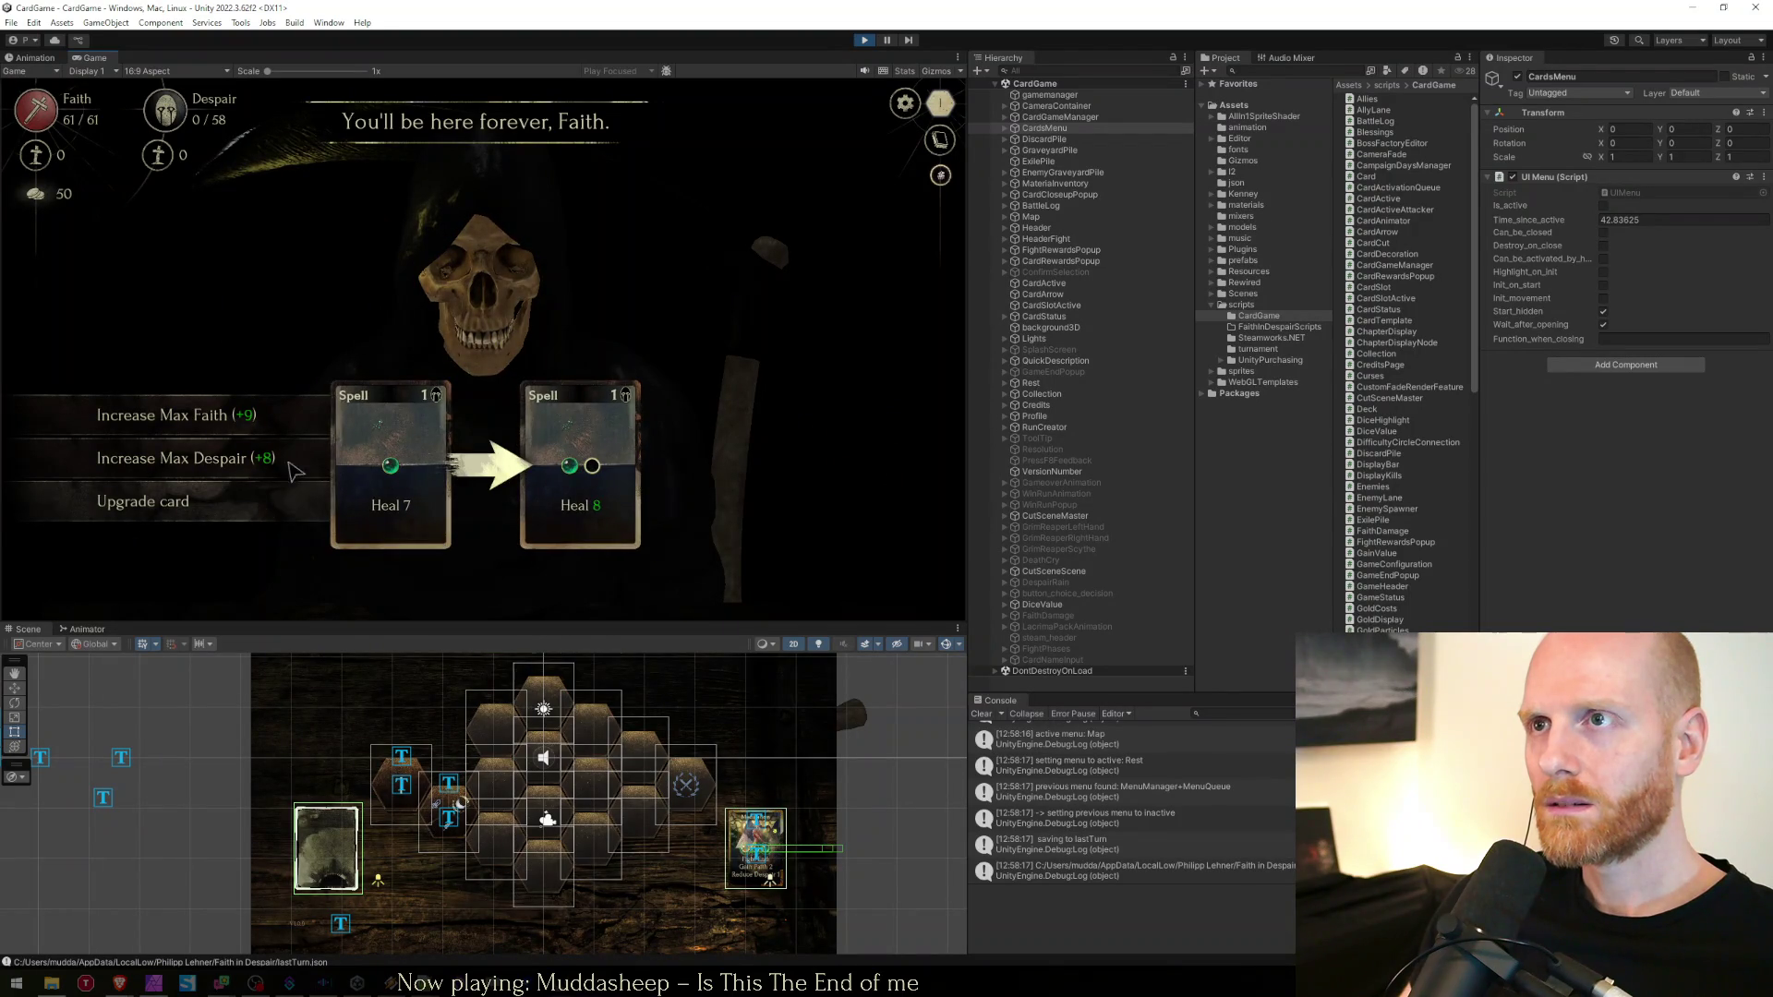
# Go back into the Rest stop showing Max Faith +9, Max Despair +8 and Upgrade card
pyautogui.press('Escape')
pyautogui.click(335, 392)
pyautogui.press('Escape')
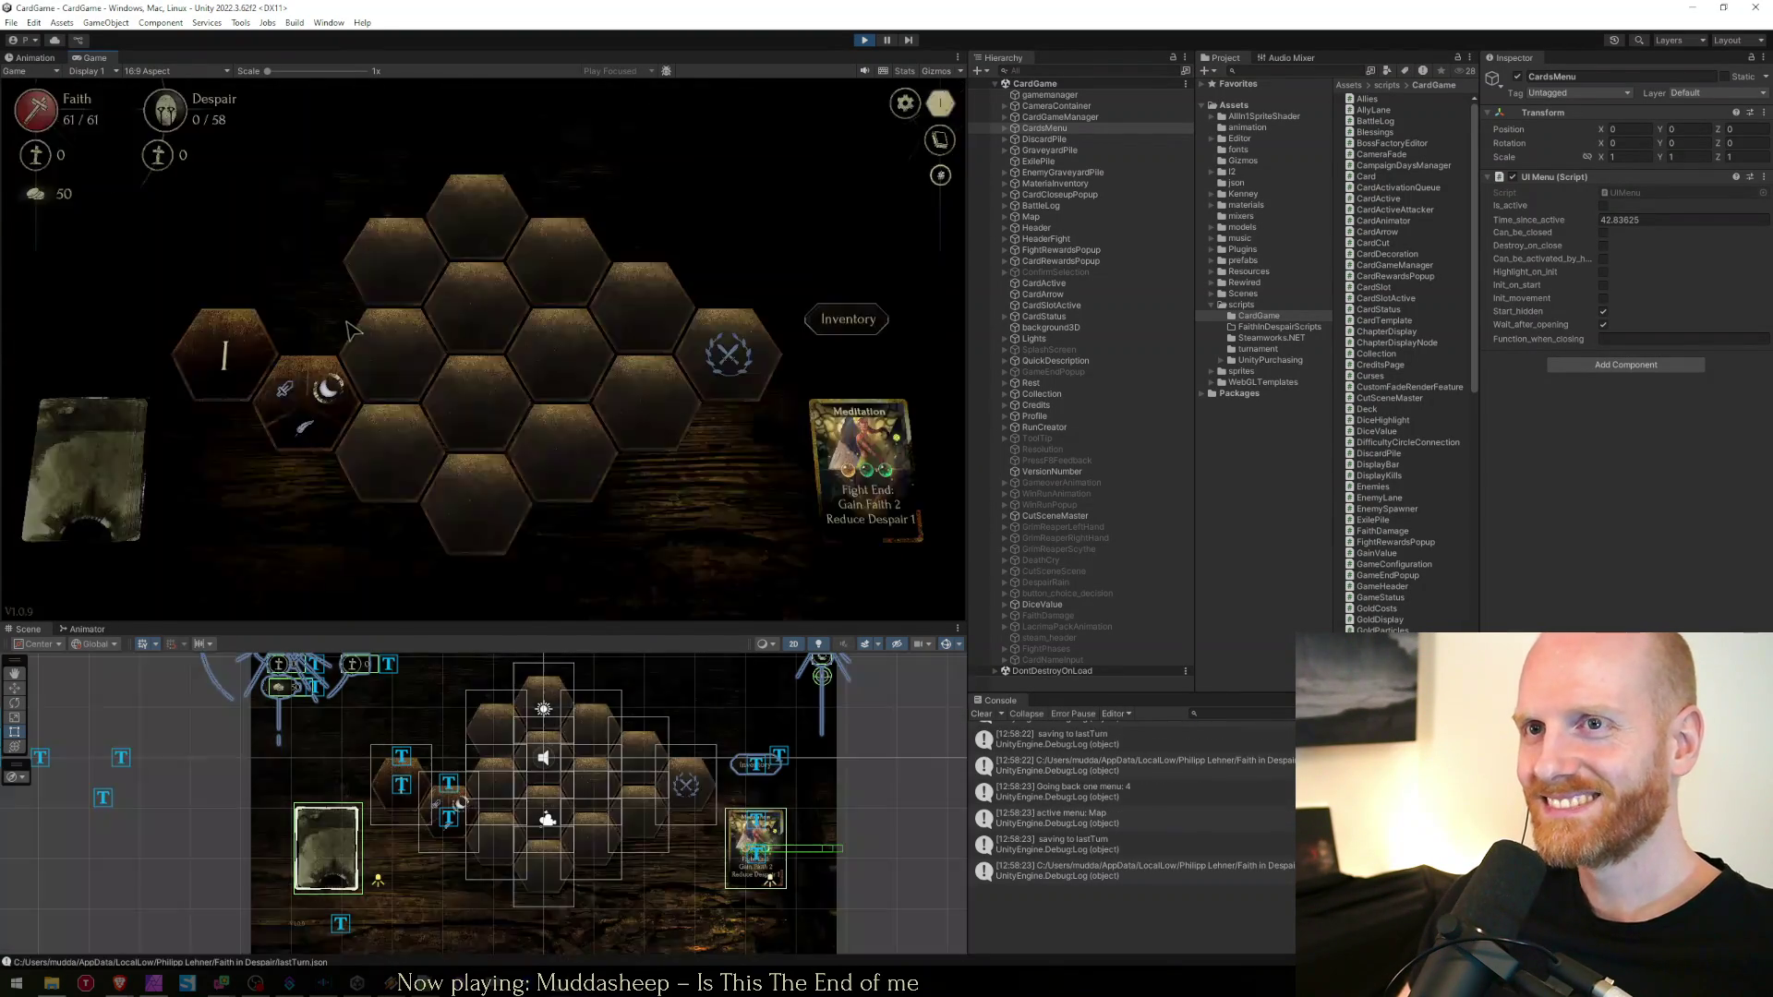
pyautogui.press('Escape')
pyautogui.press('Escape')
pyautogui.click(328, 391)
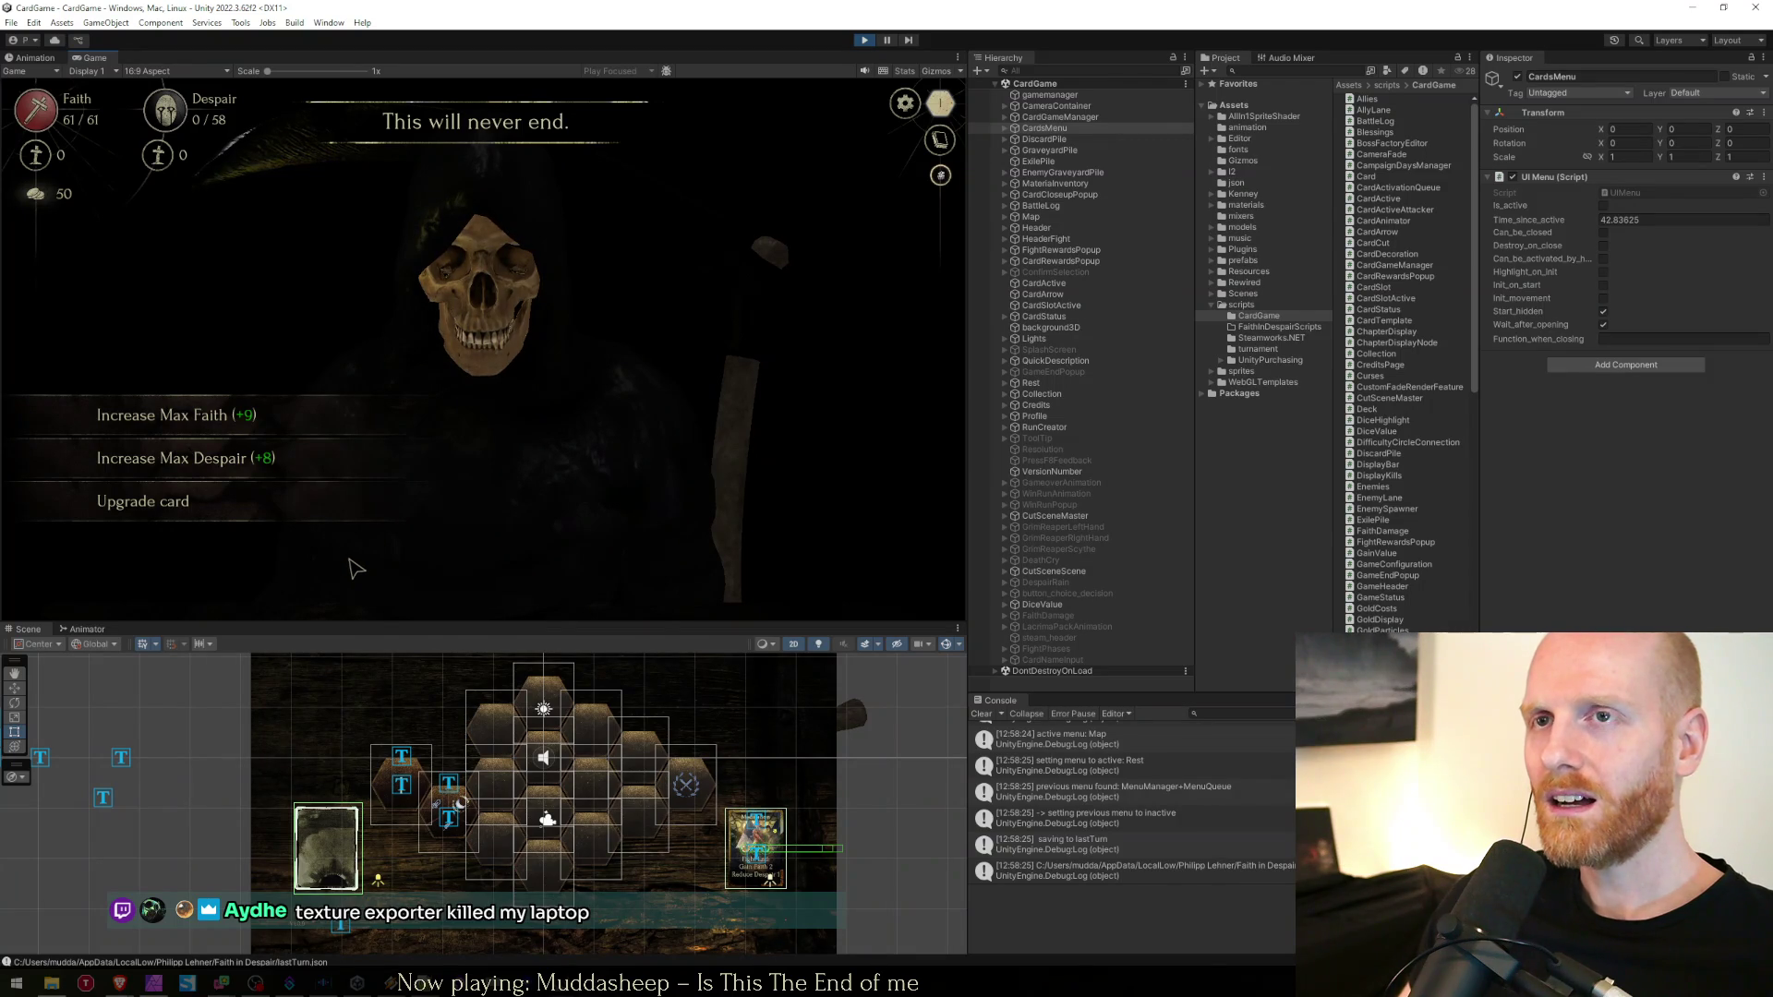
# Re-enter the Rest stop, then open the audio settings from the pause menu
pyautogui.click(329, 395)
pyautogui.press('Escape')
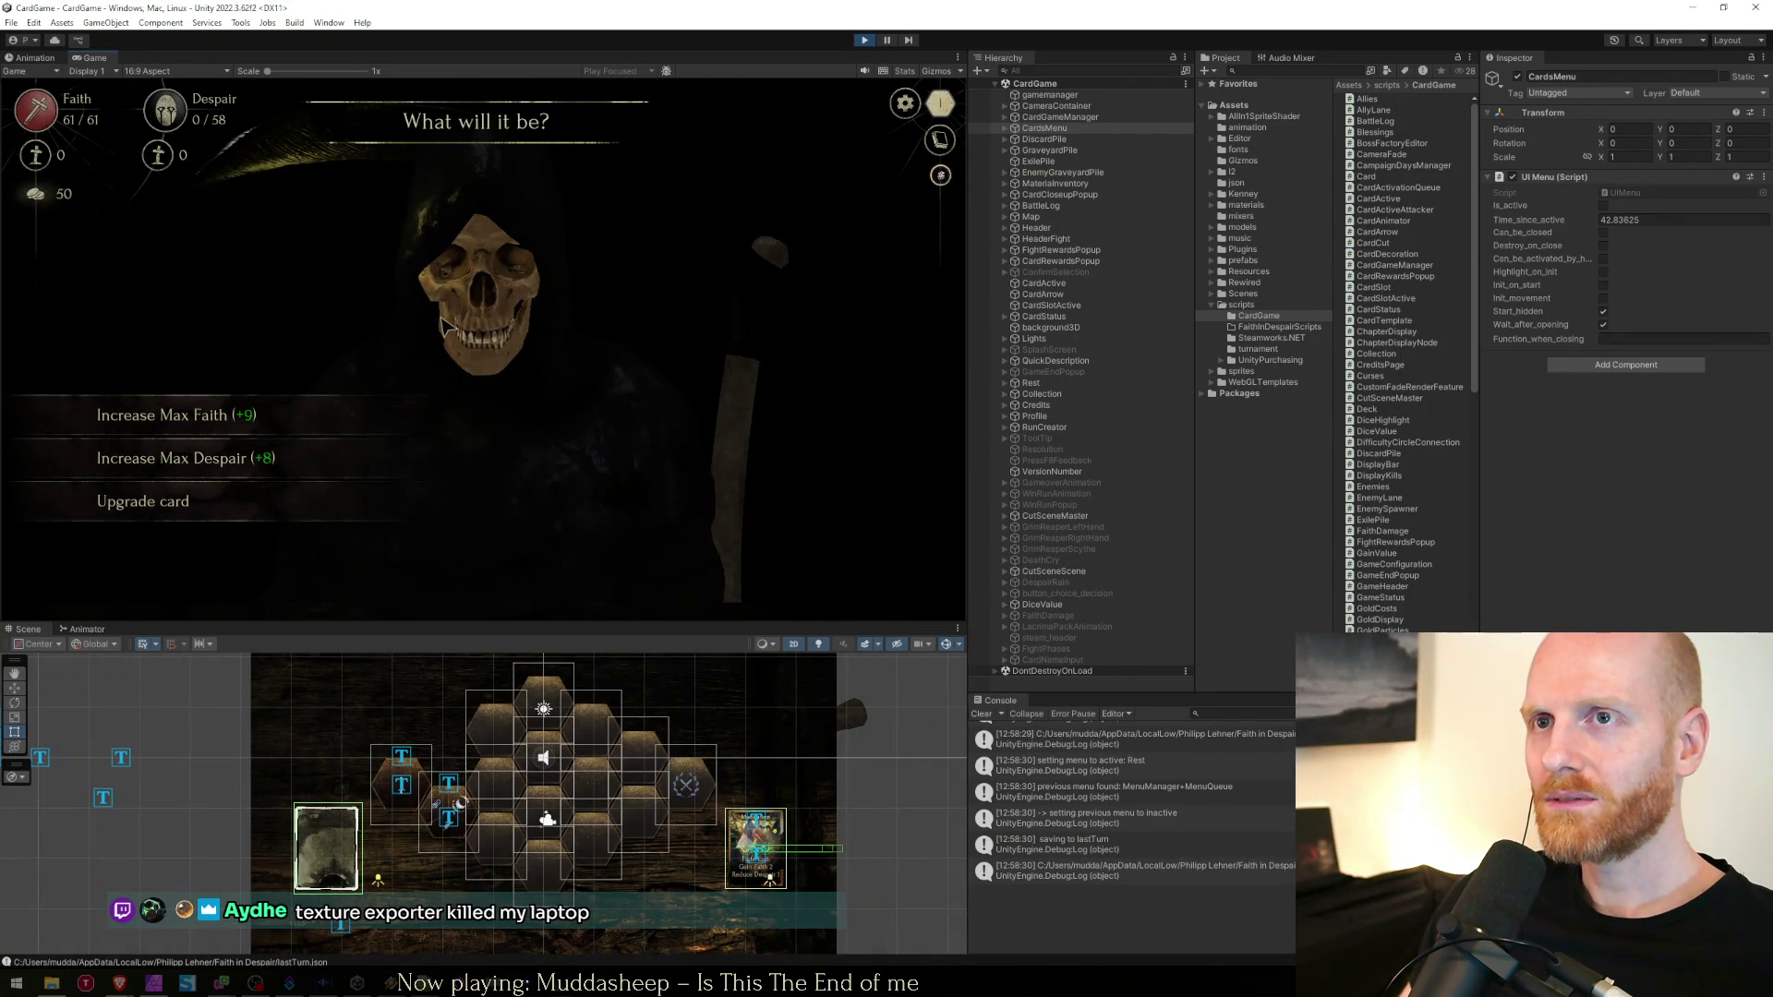
pyautogui.press('Escape')
pyautogui.click(449, 253)
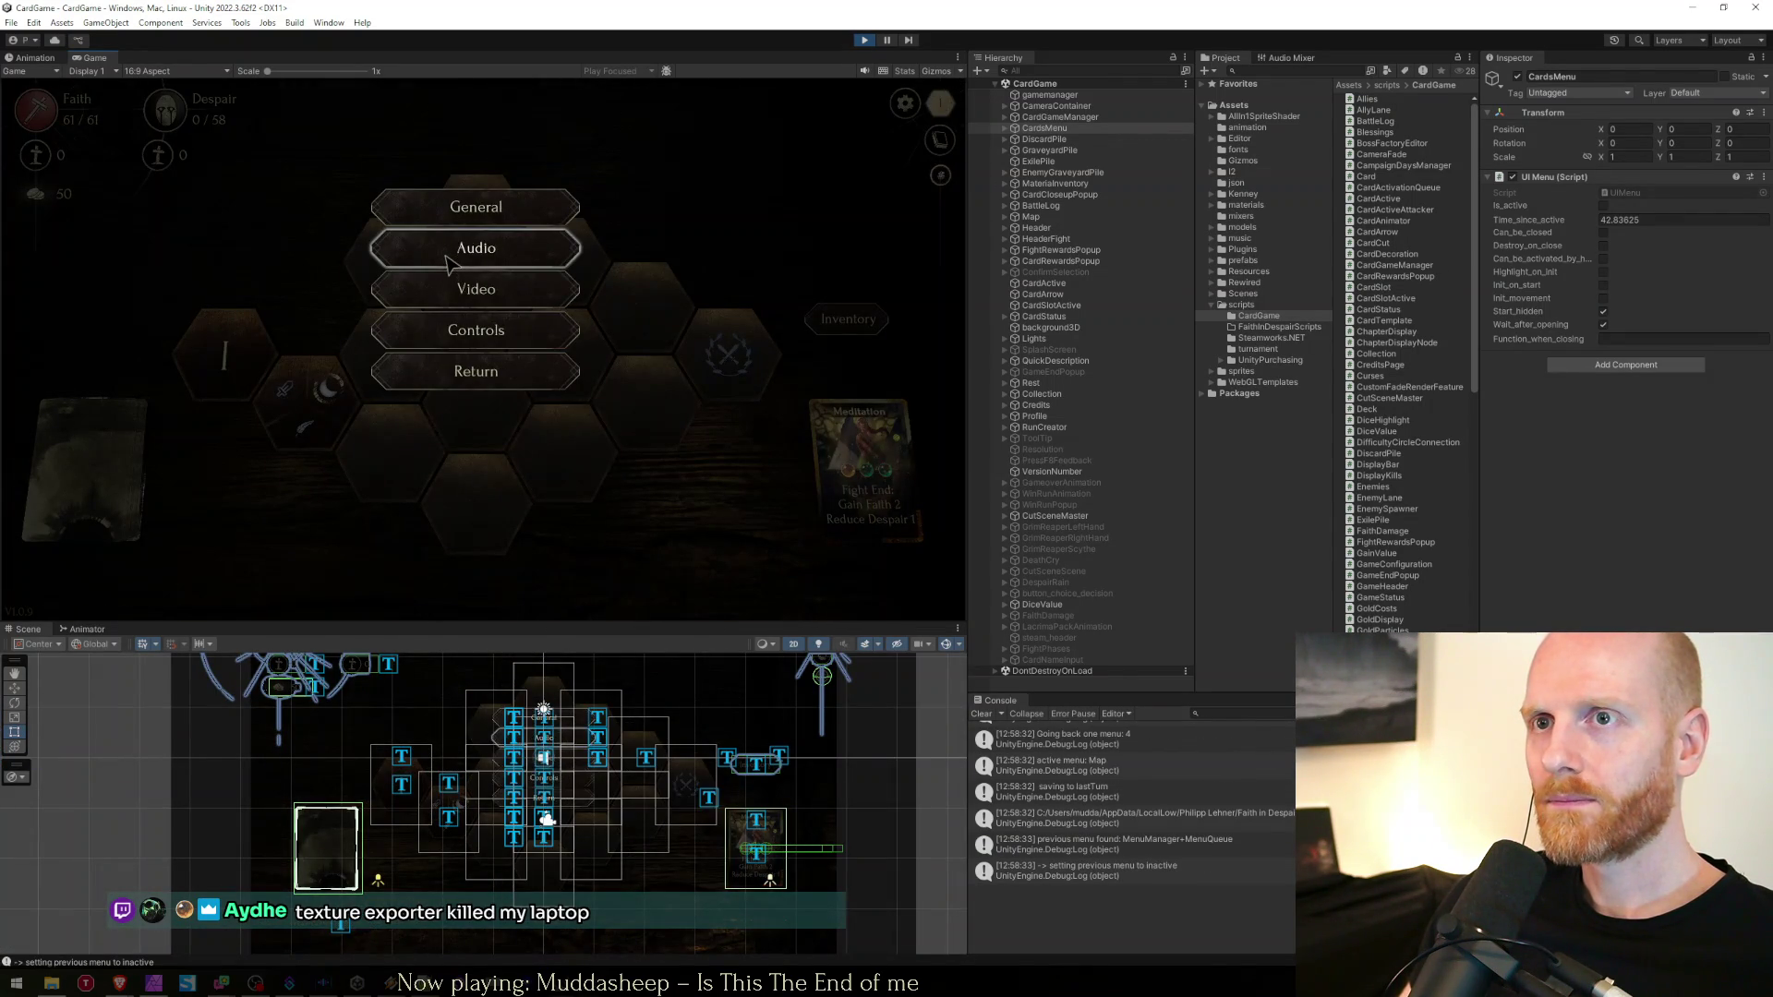
pyautogui.click(451, 245)
pyautogui.press('Escape')
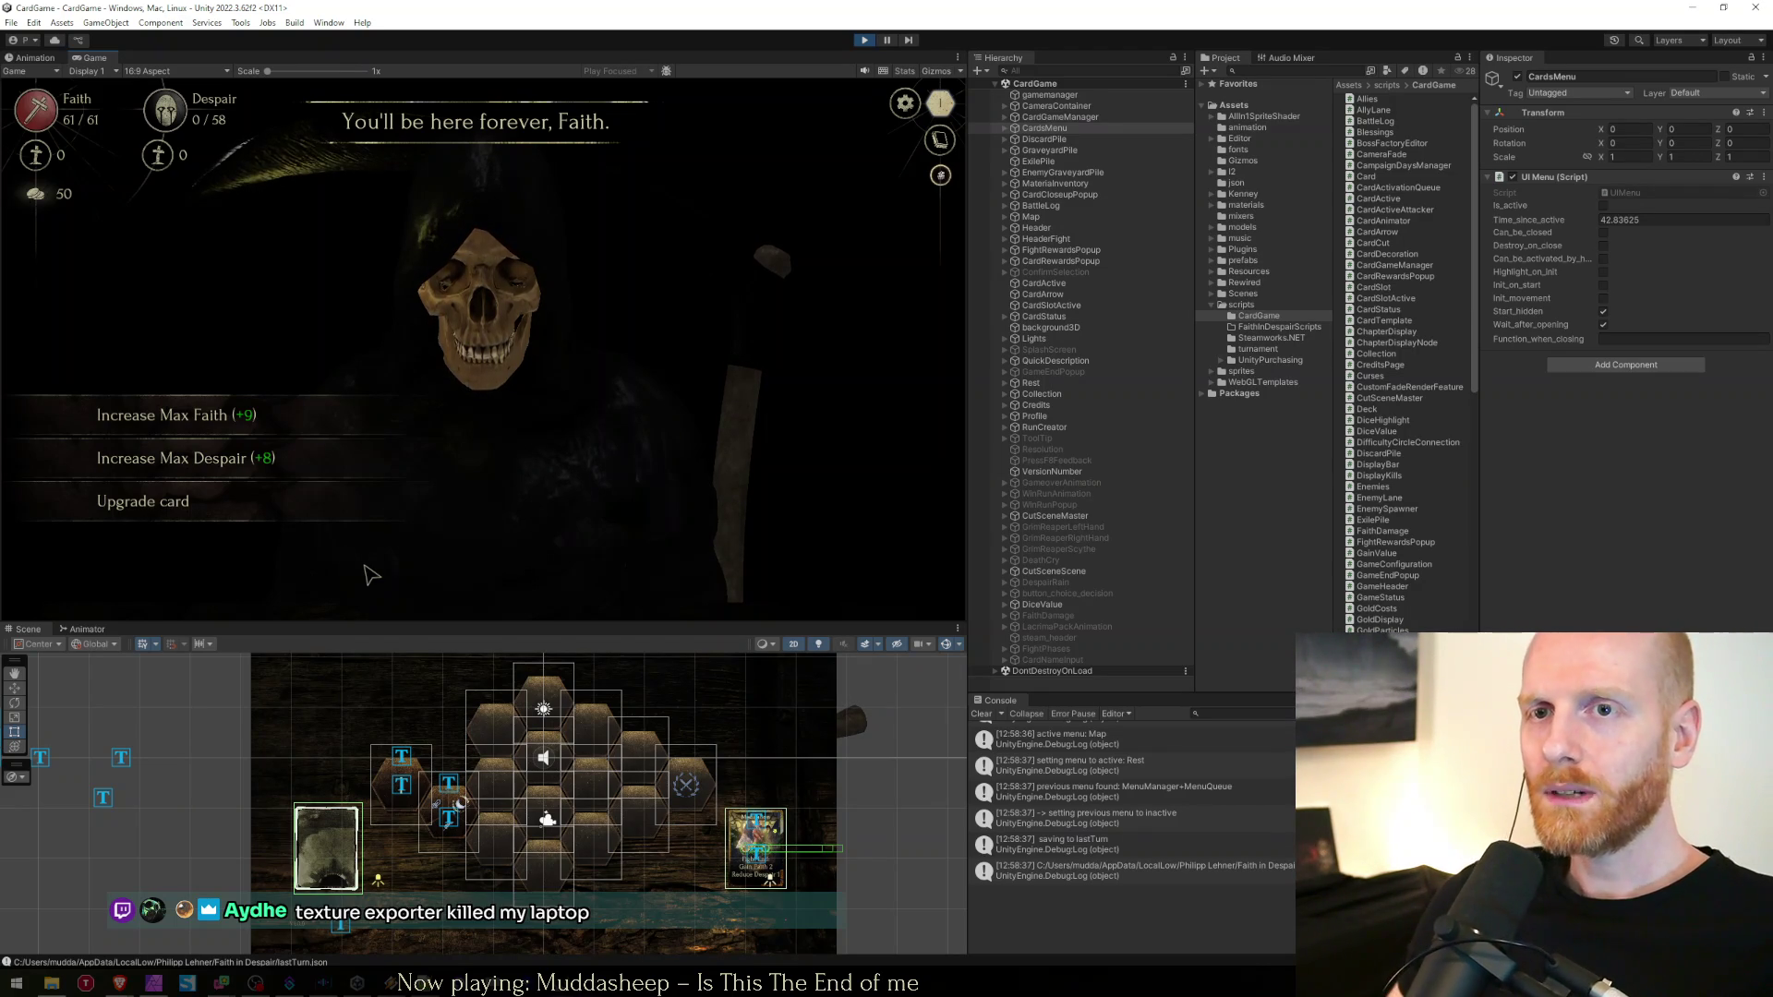
# Leave the Rest screen and check the audio settings again
pyautogui.press('Escape')
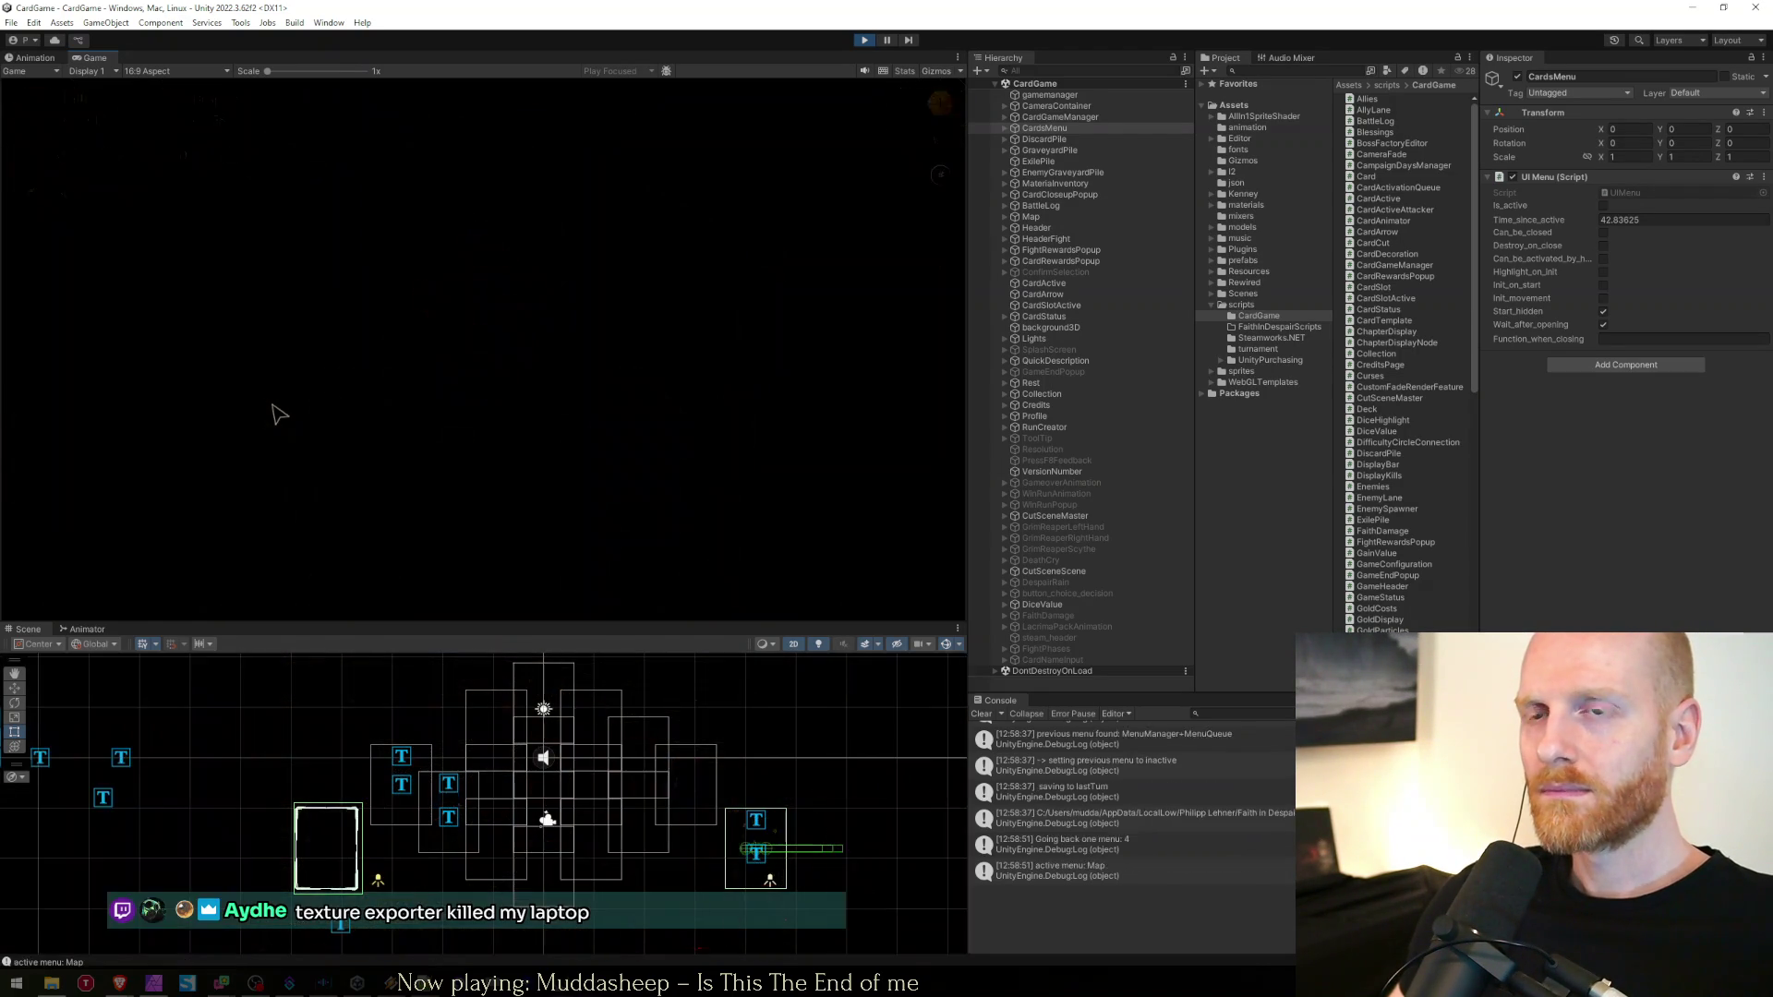
pyautogui.press('Escape')
pyautogui.click(478, 248)
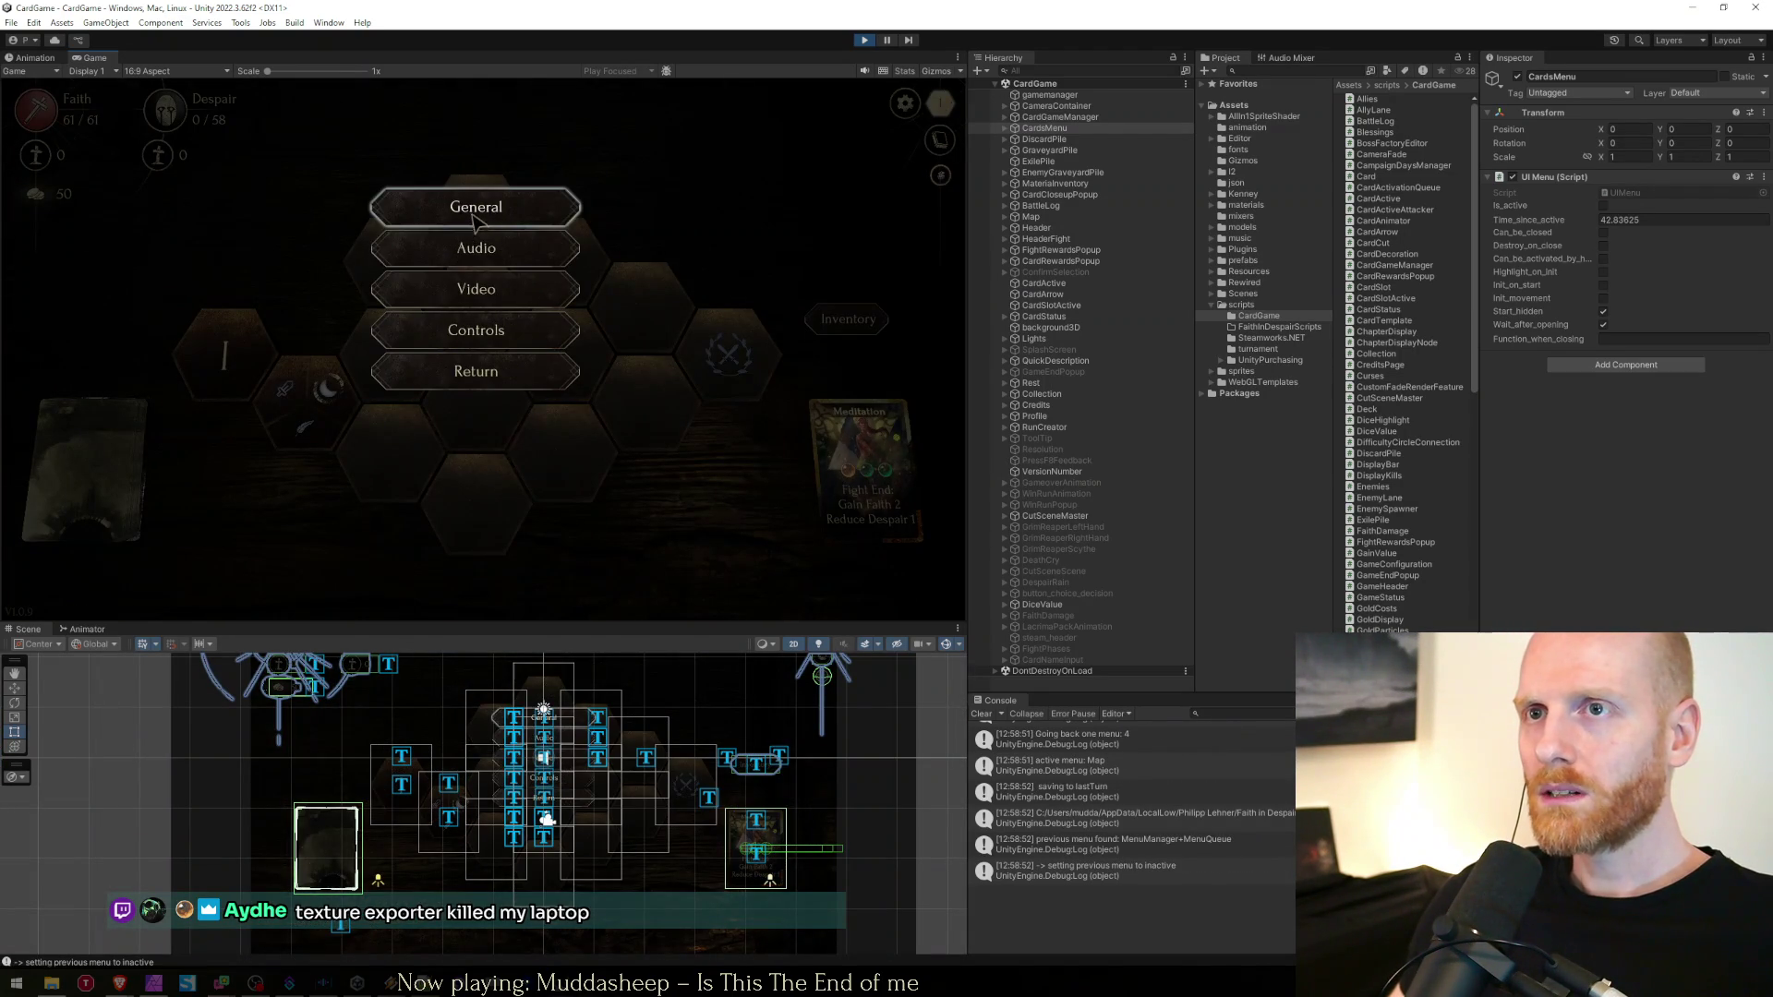
pyautogui.click(477, 248)
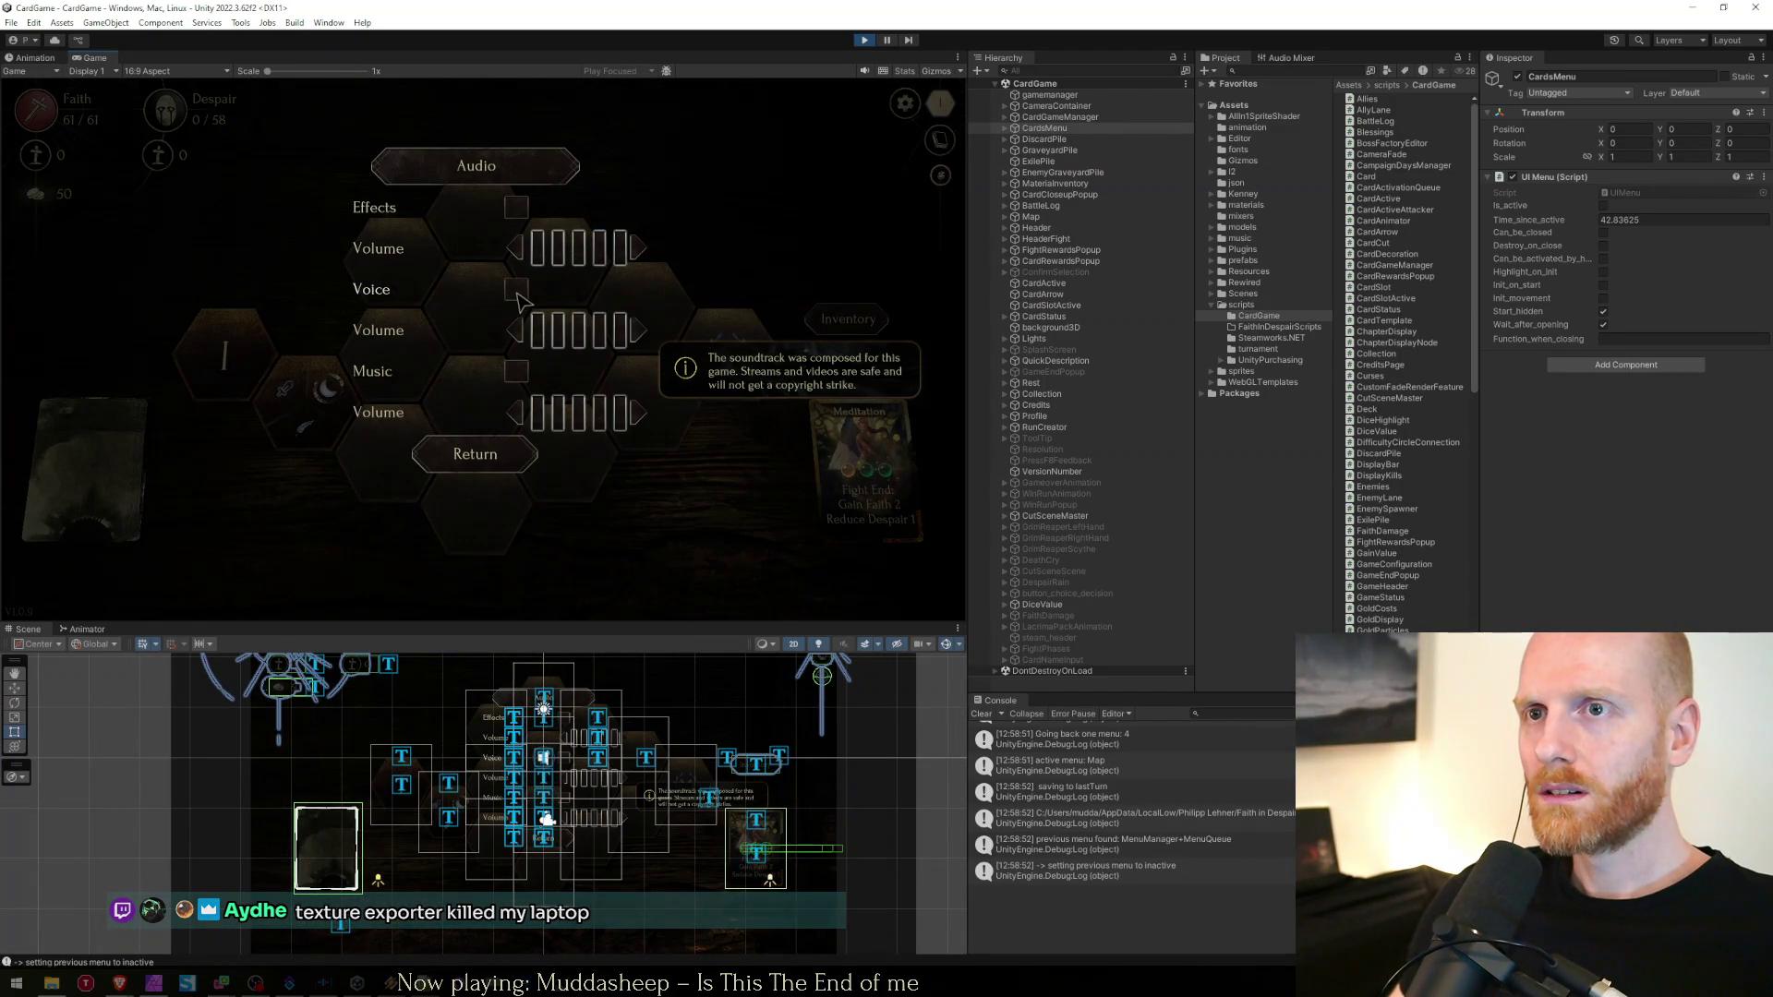
pyautogui.press('Escape')
pyautogui.press('Escape')
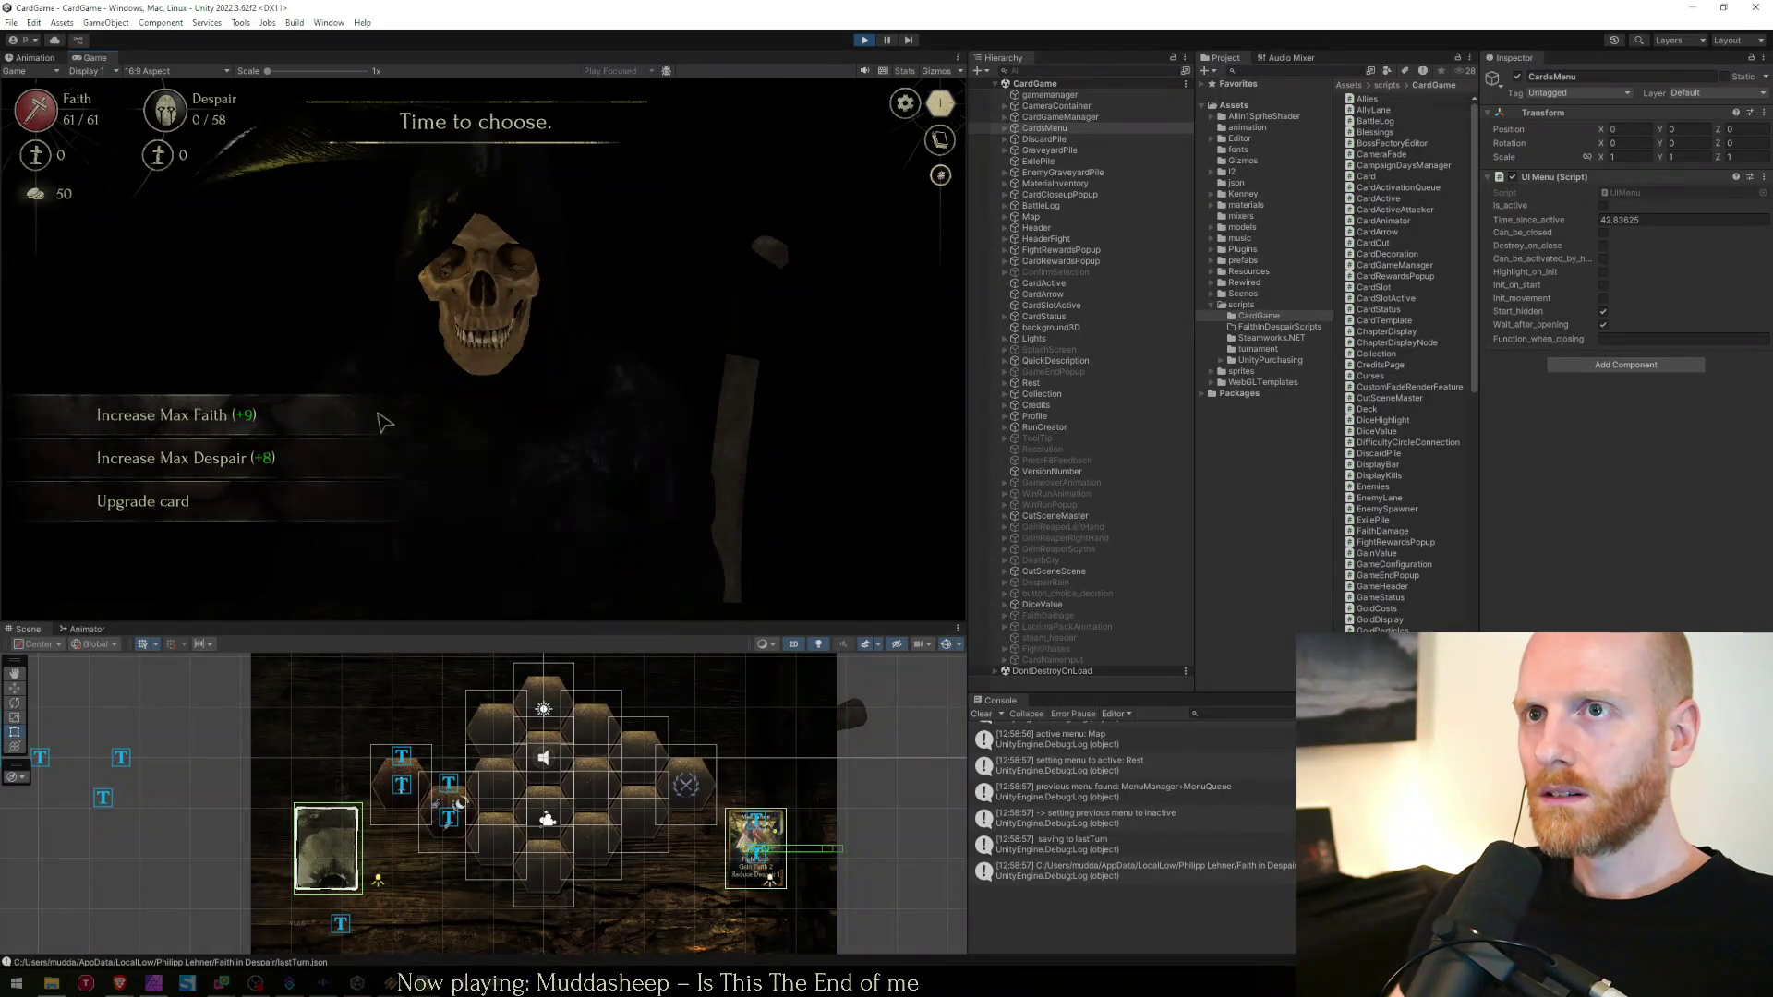
# Check audio once more, revisit the Rest site, and end with the pause menu open
pyautogui.press('Escape')
pyautogui.press('Escape')
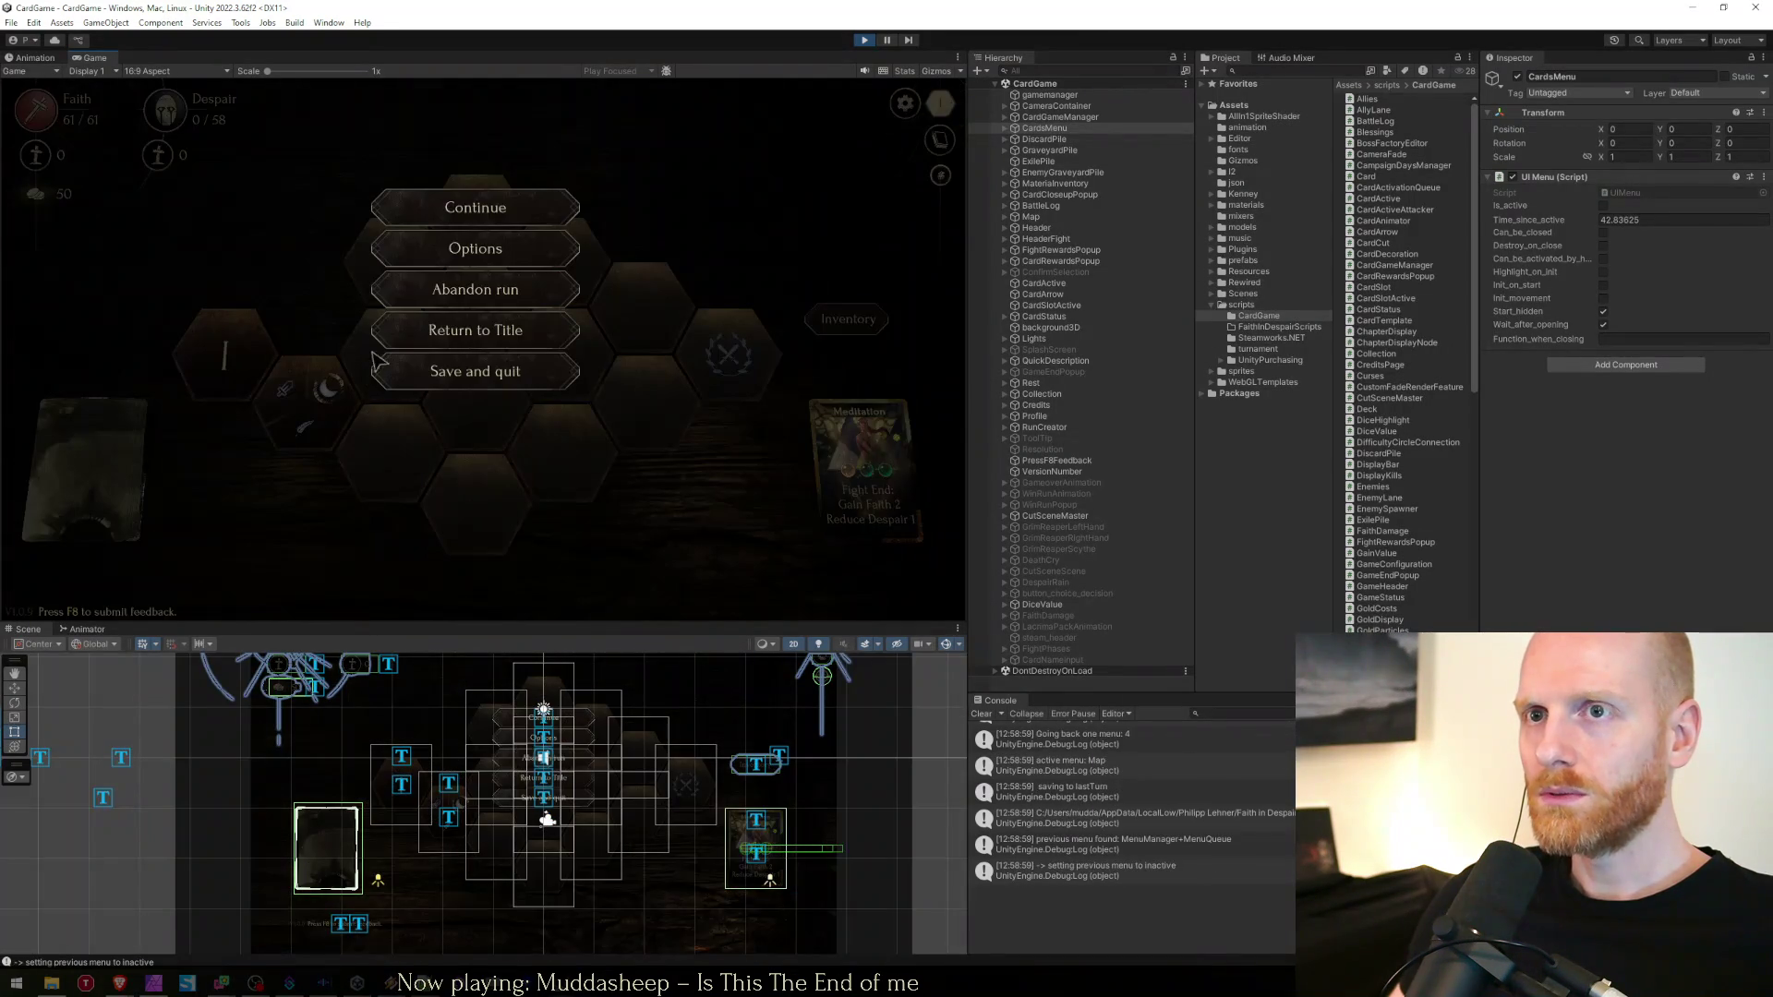
pyautogui.click(488, 248)
pyautogui.click(492, 262)
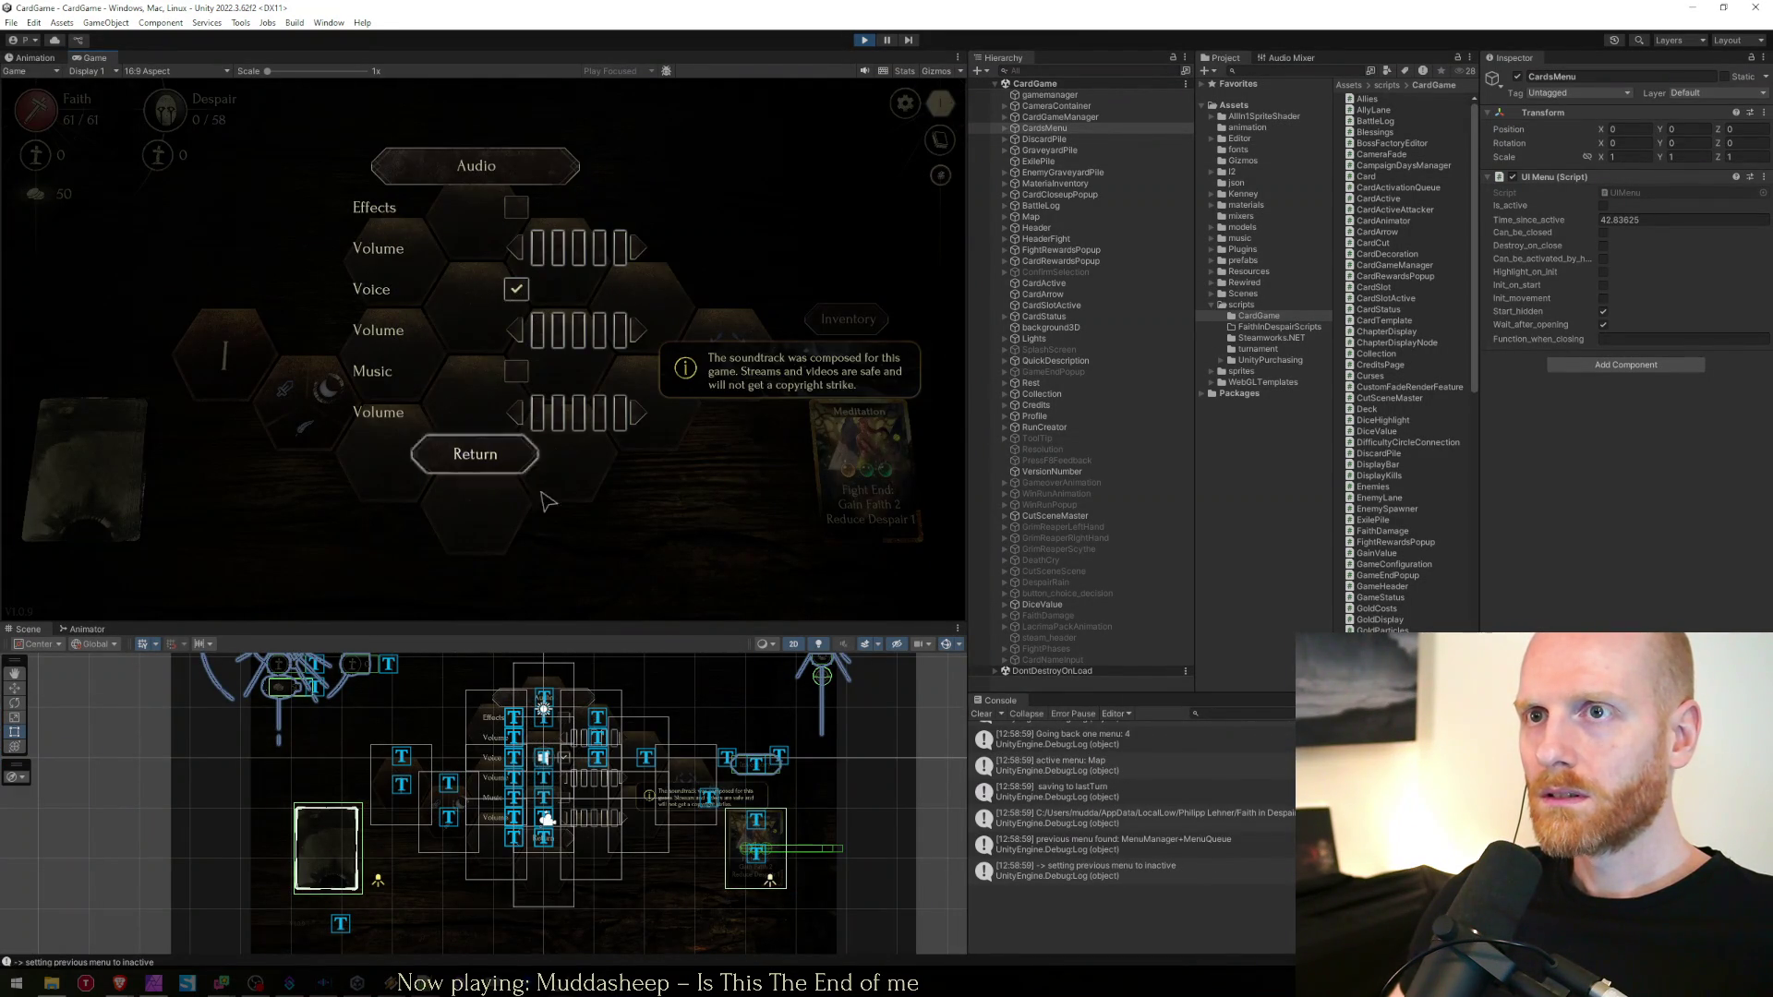
pyautogui.press('Escape')
pyautogui.press('Escape')
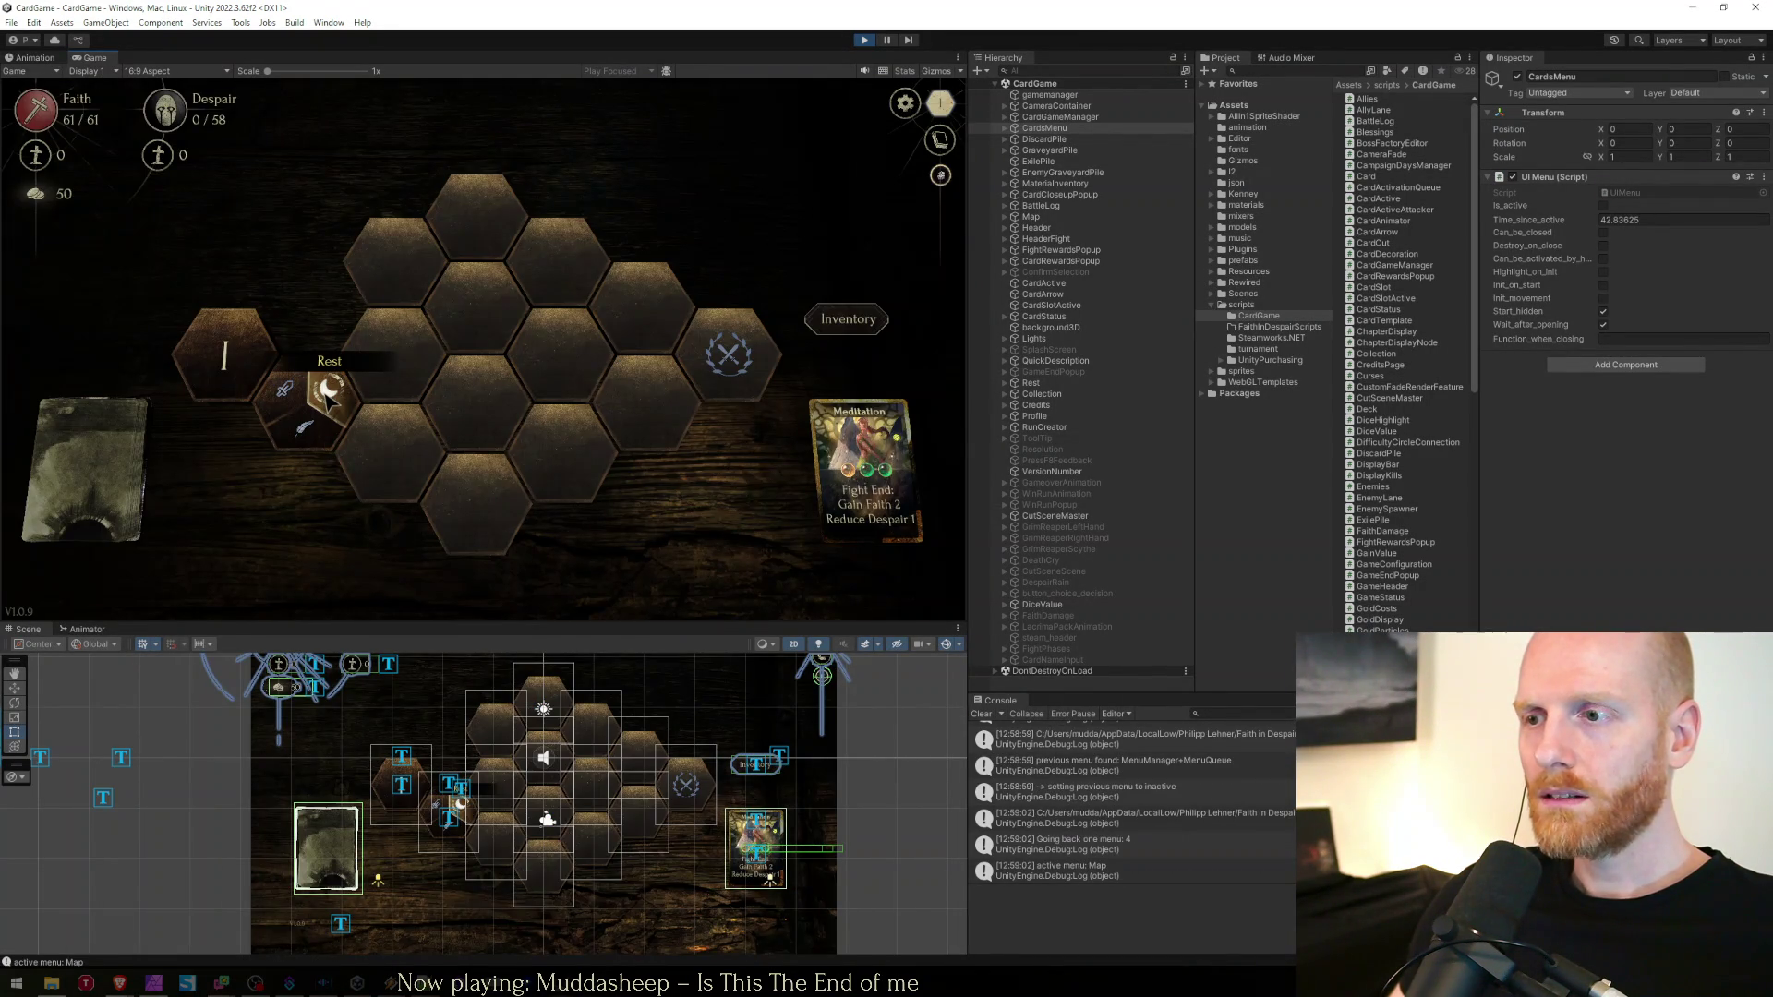
pyautogui.click(325, 391)
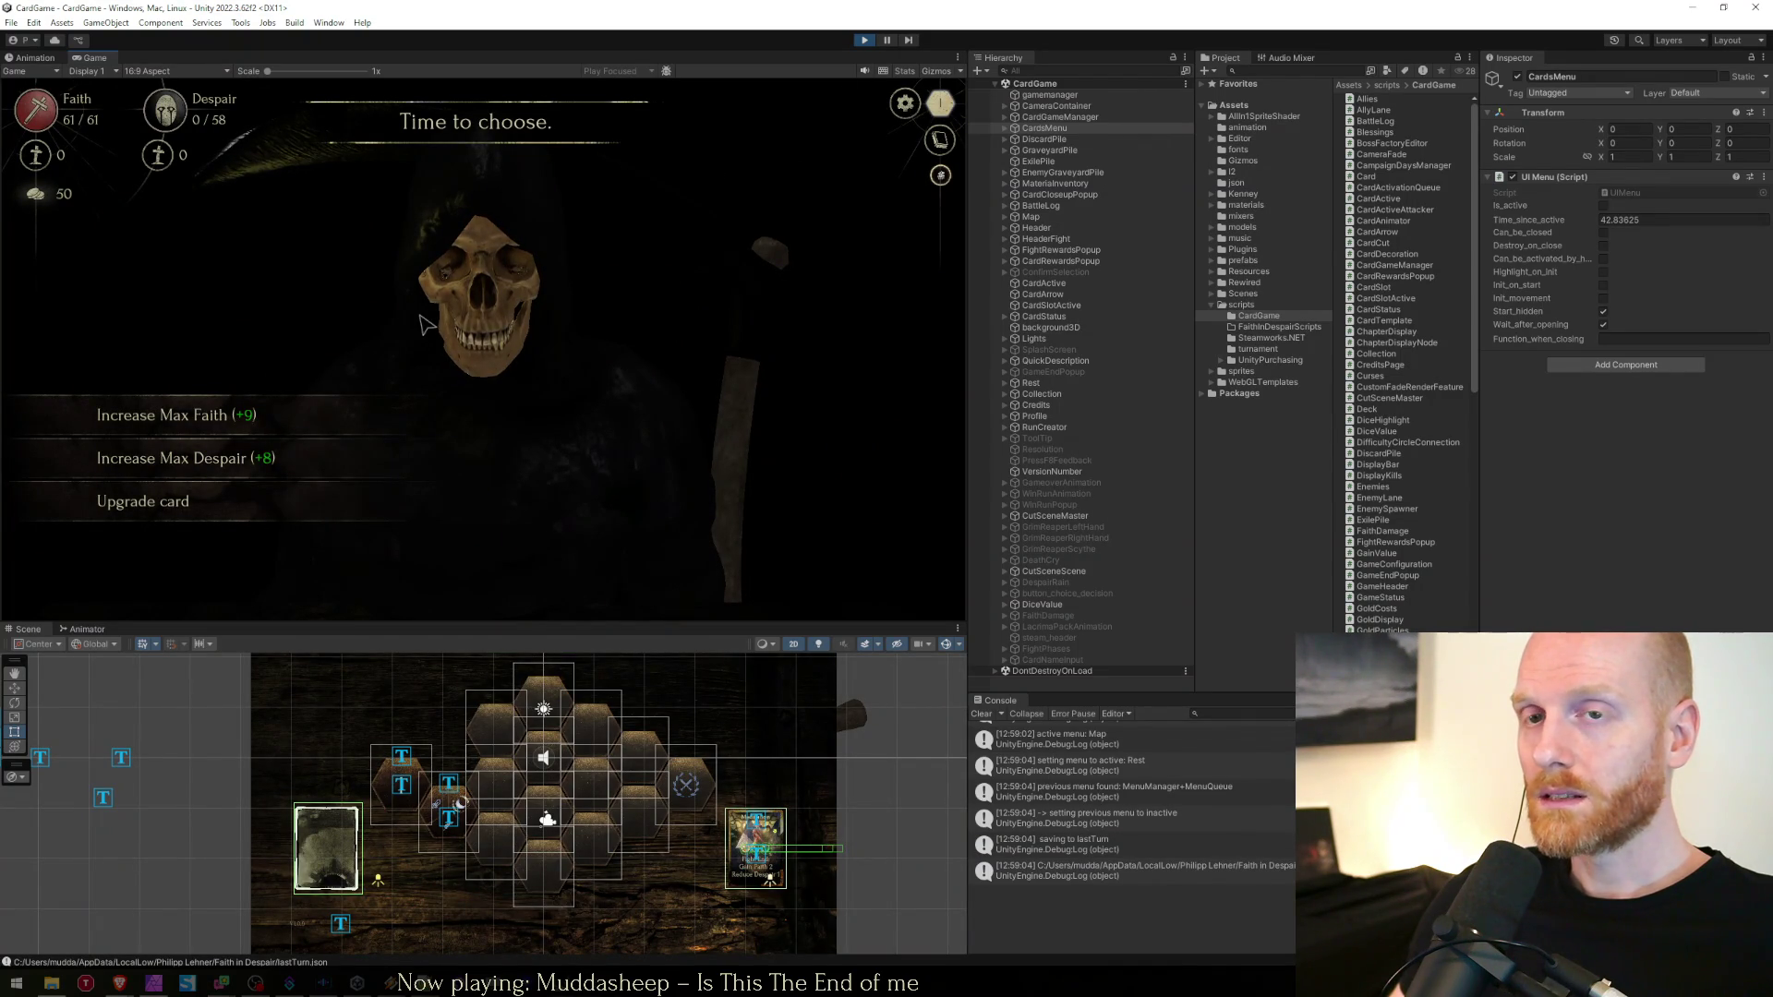
pyautogui.press('Escape')
pyautogui.press('Escape')
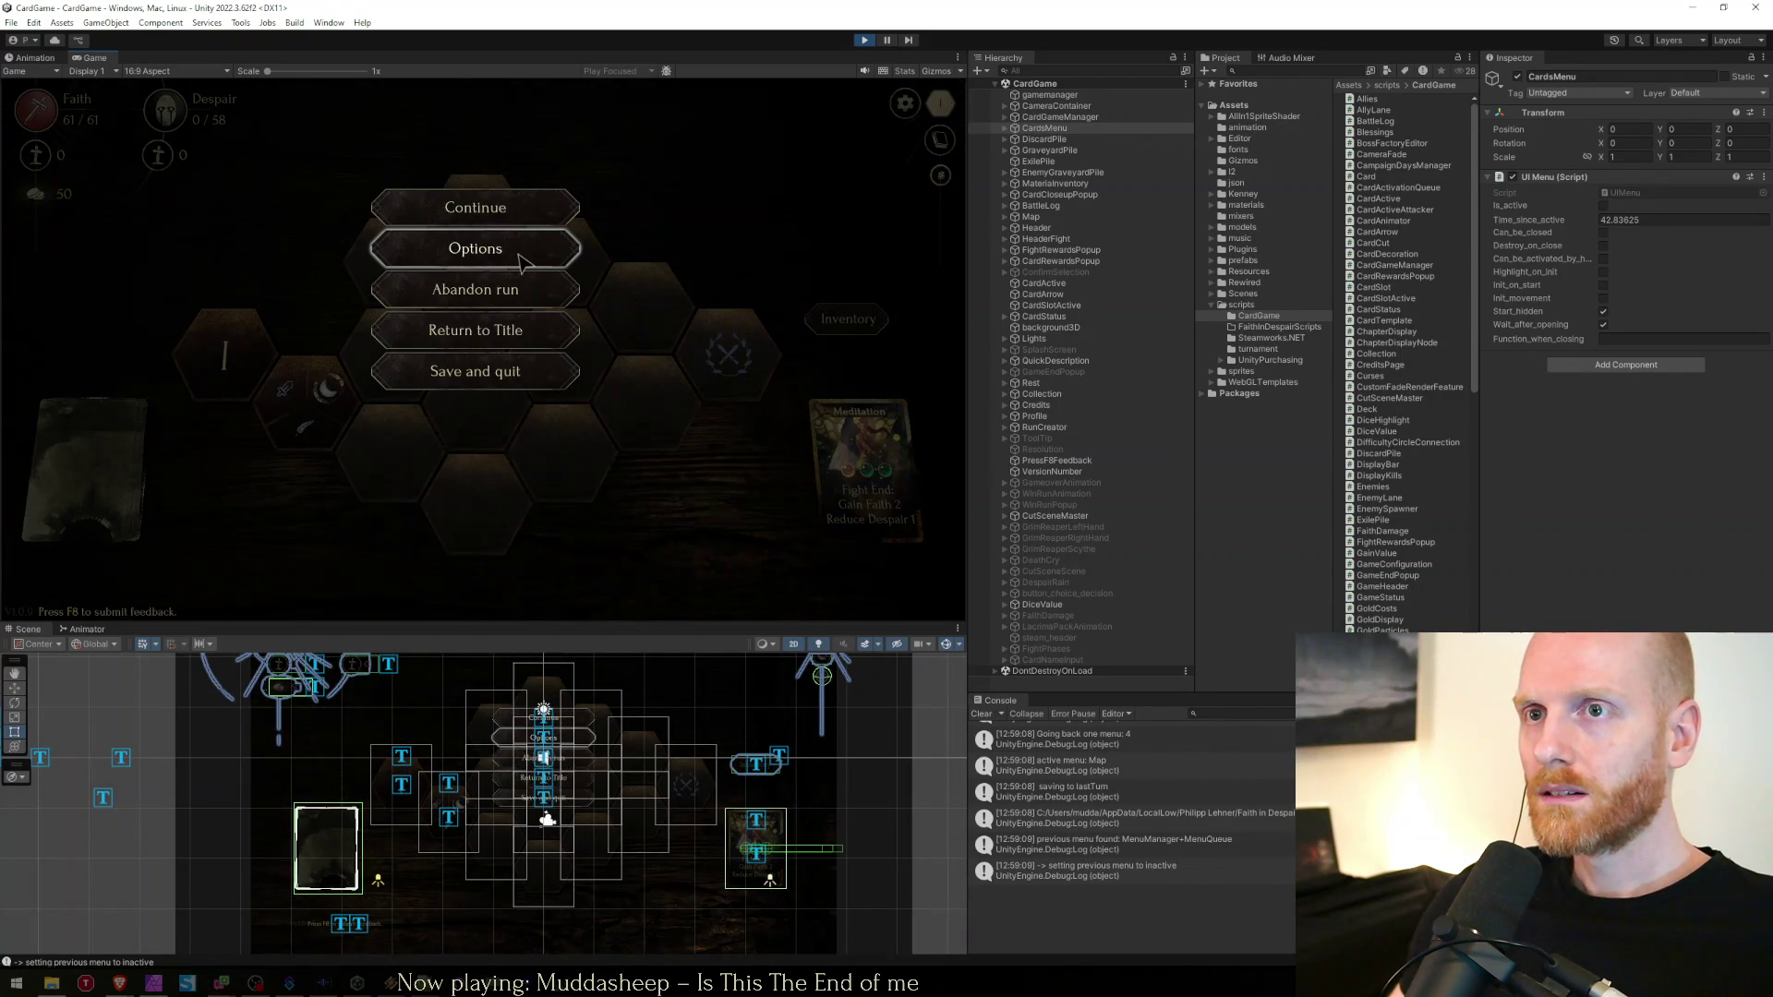
# Look at the audio settings, then abandon the run back to the title screen
pyautogui.click(522, 263)
pyautogui.click(518, 251)
pyautogui.press('Escape')
pyautogui.press('Escape')
pyautogui.click(480, 353)
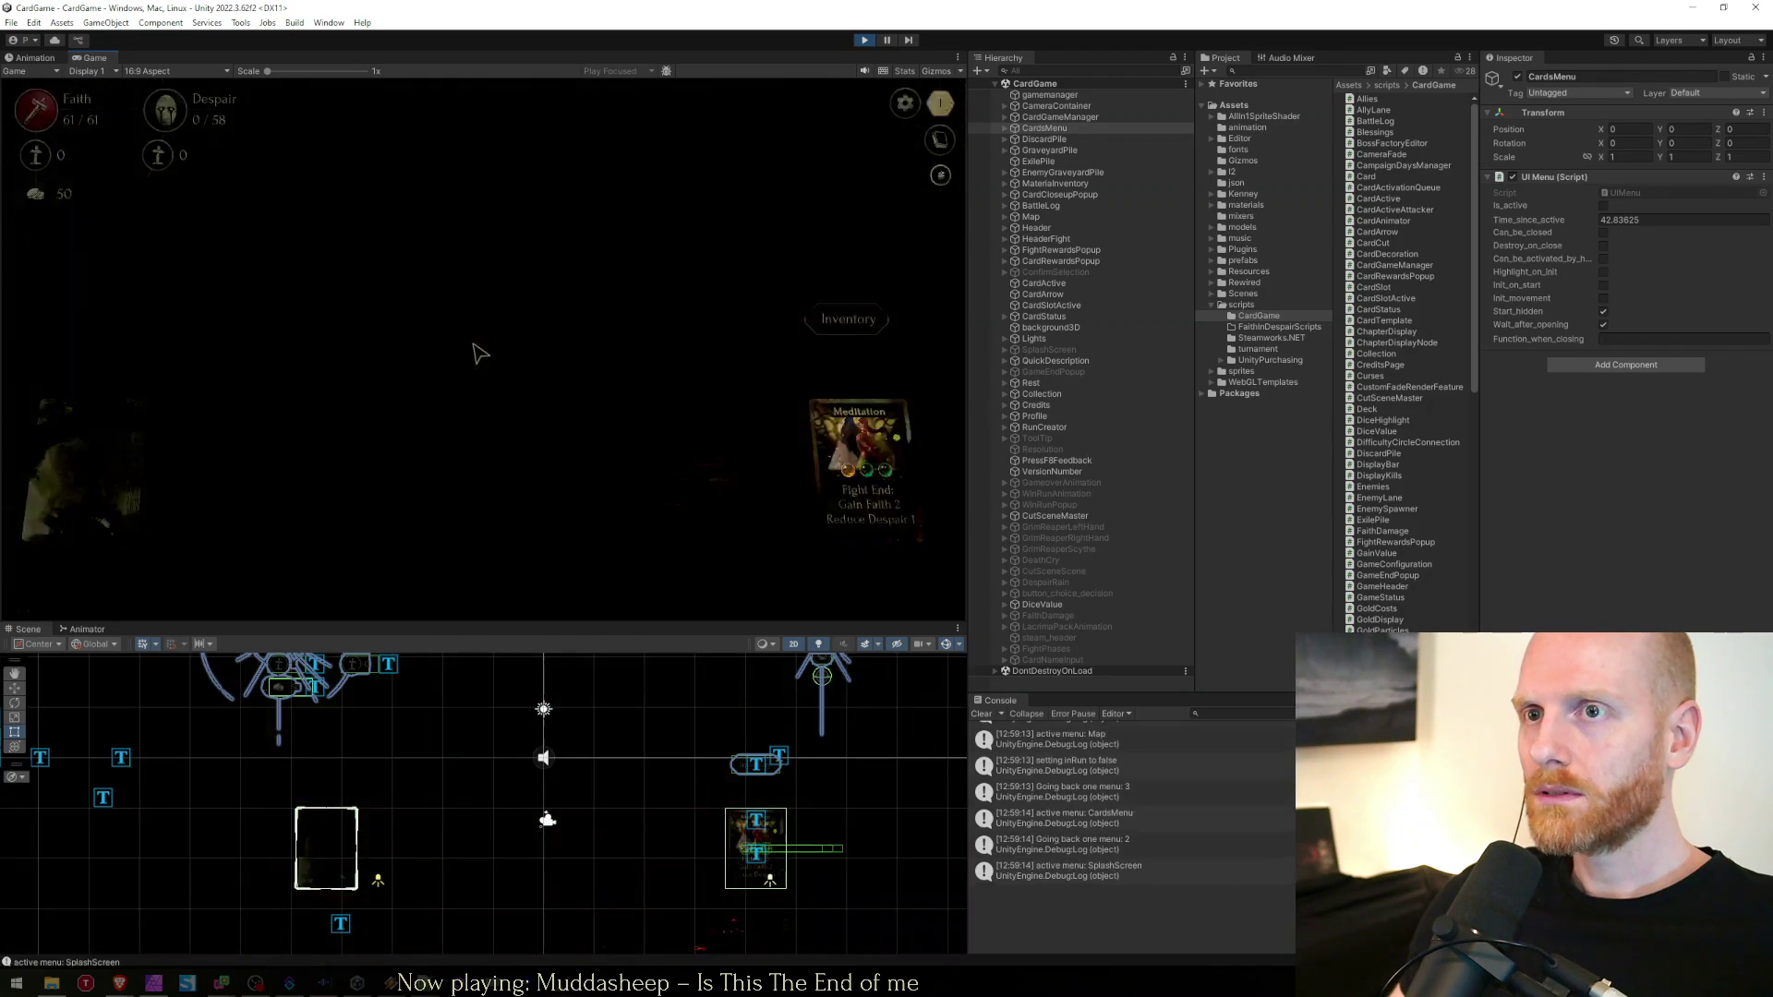
# Start a new run from the run creator and click through the intro cutscene
pyautogui.click(489, 519)
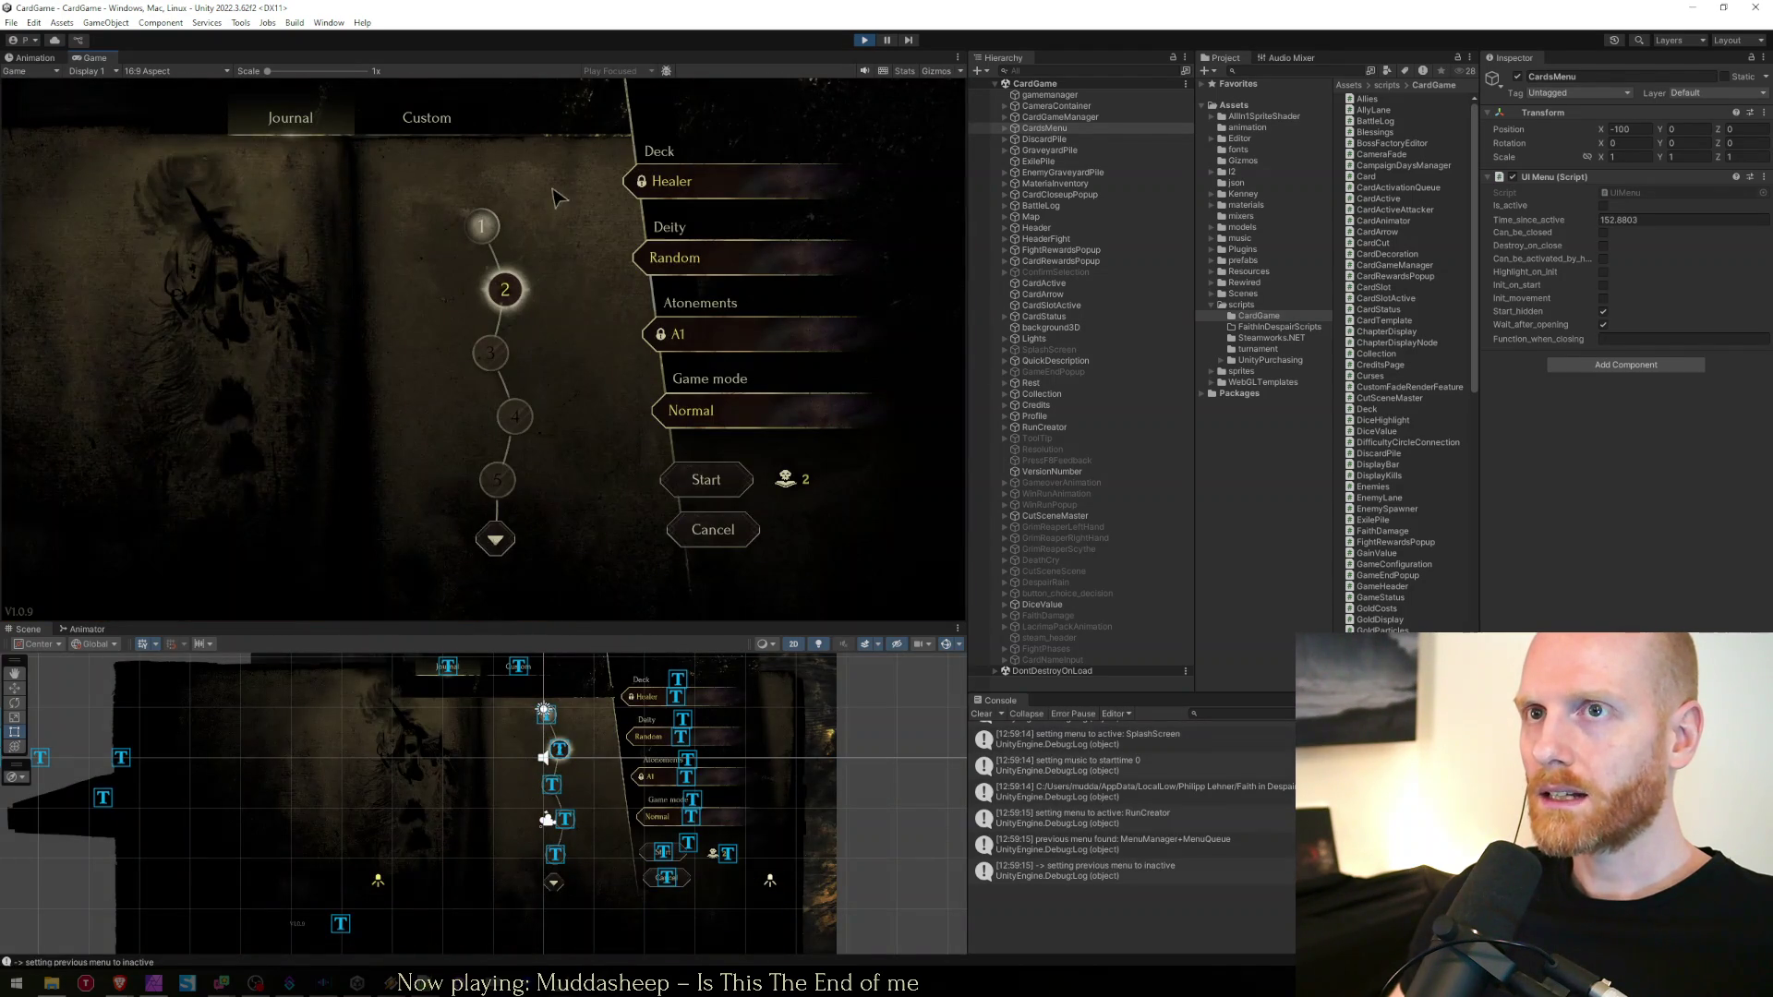
pyautogui.click(738, 499)
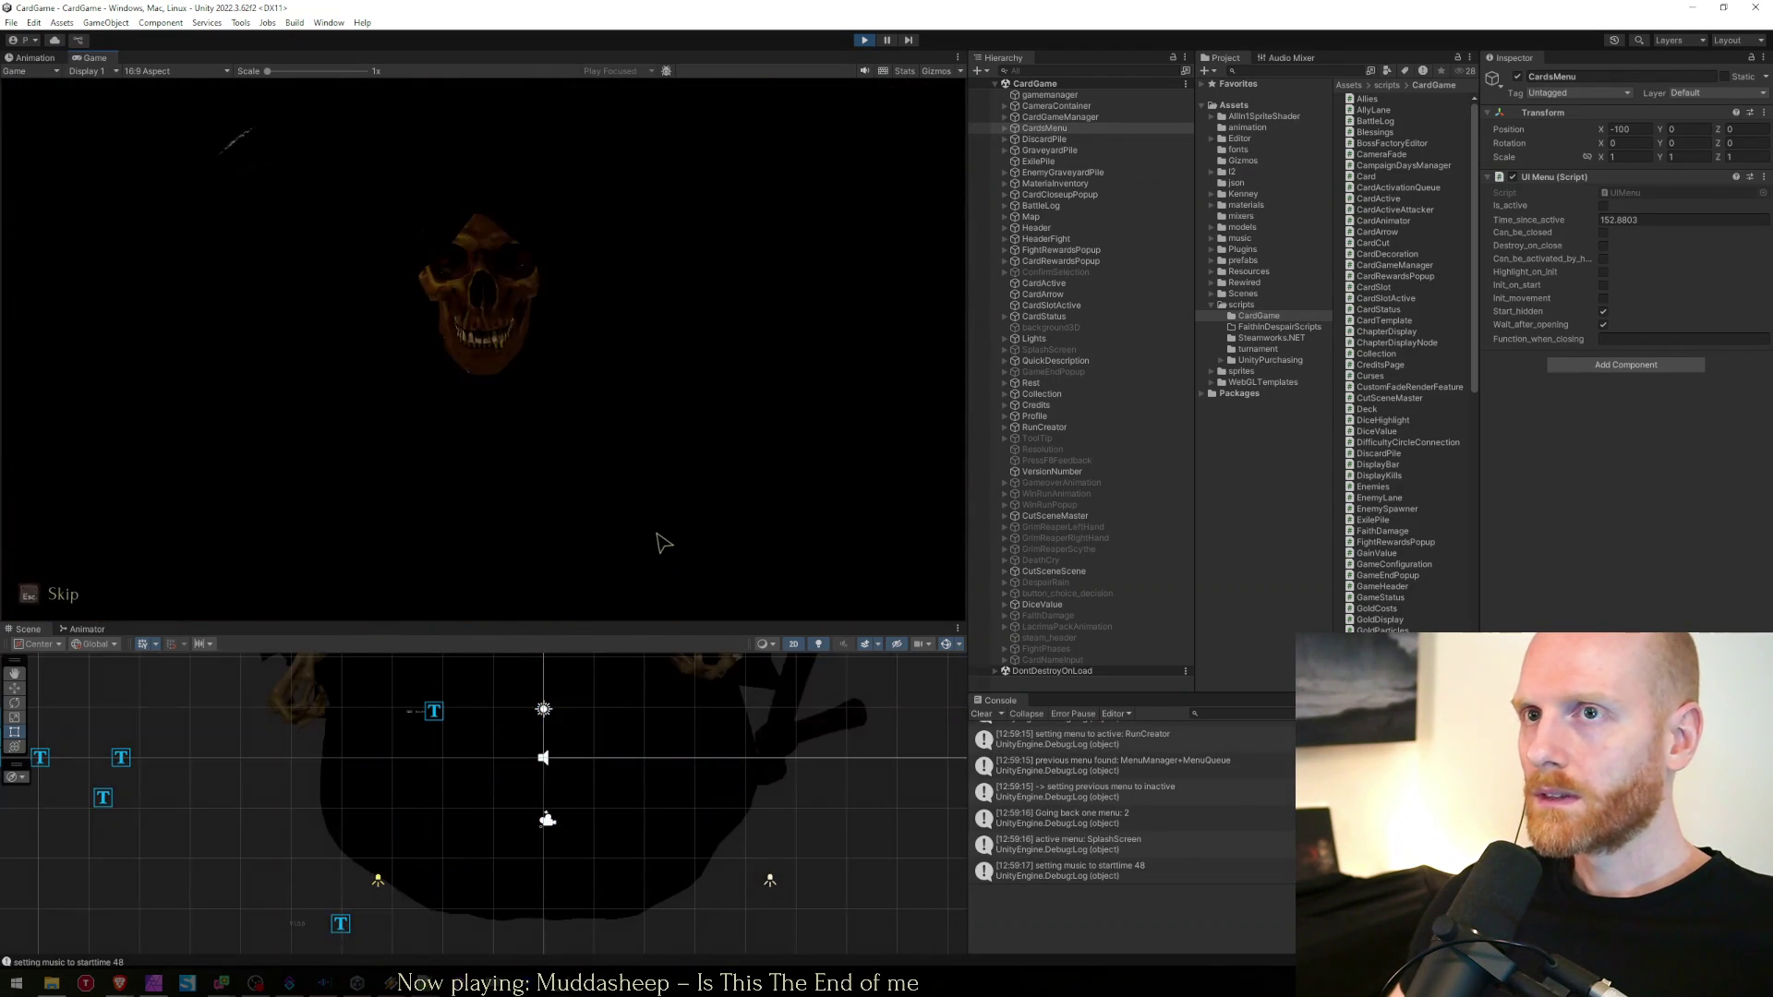
pyautogui.click(646, 527)
pyautogui.click(635, 520)
pyautogui.click(638, 522)
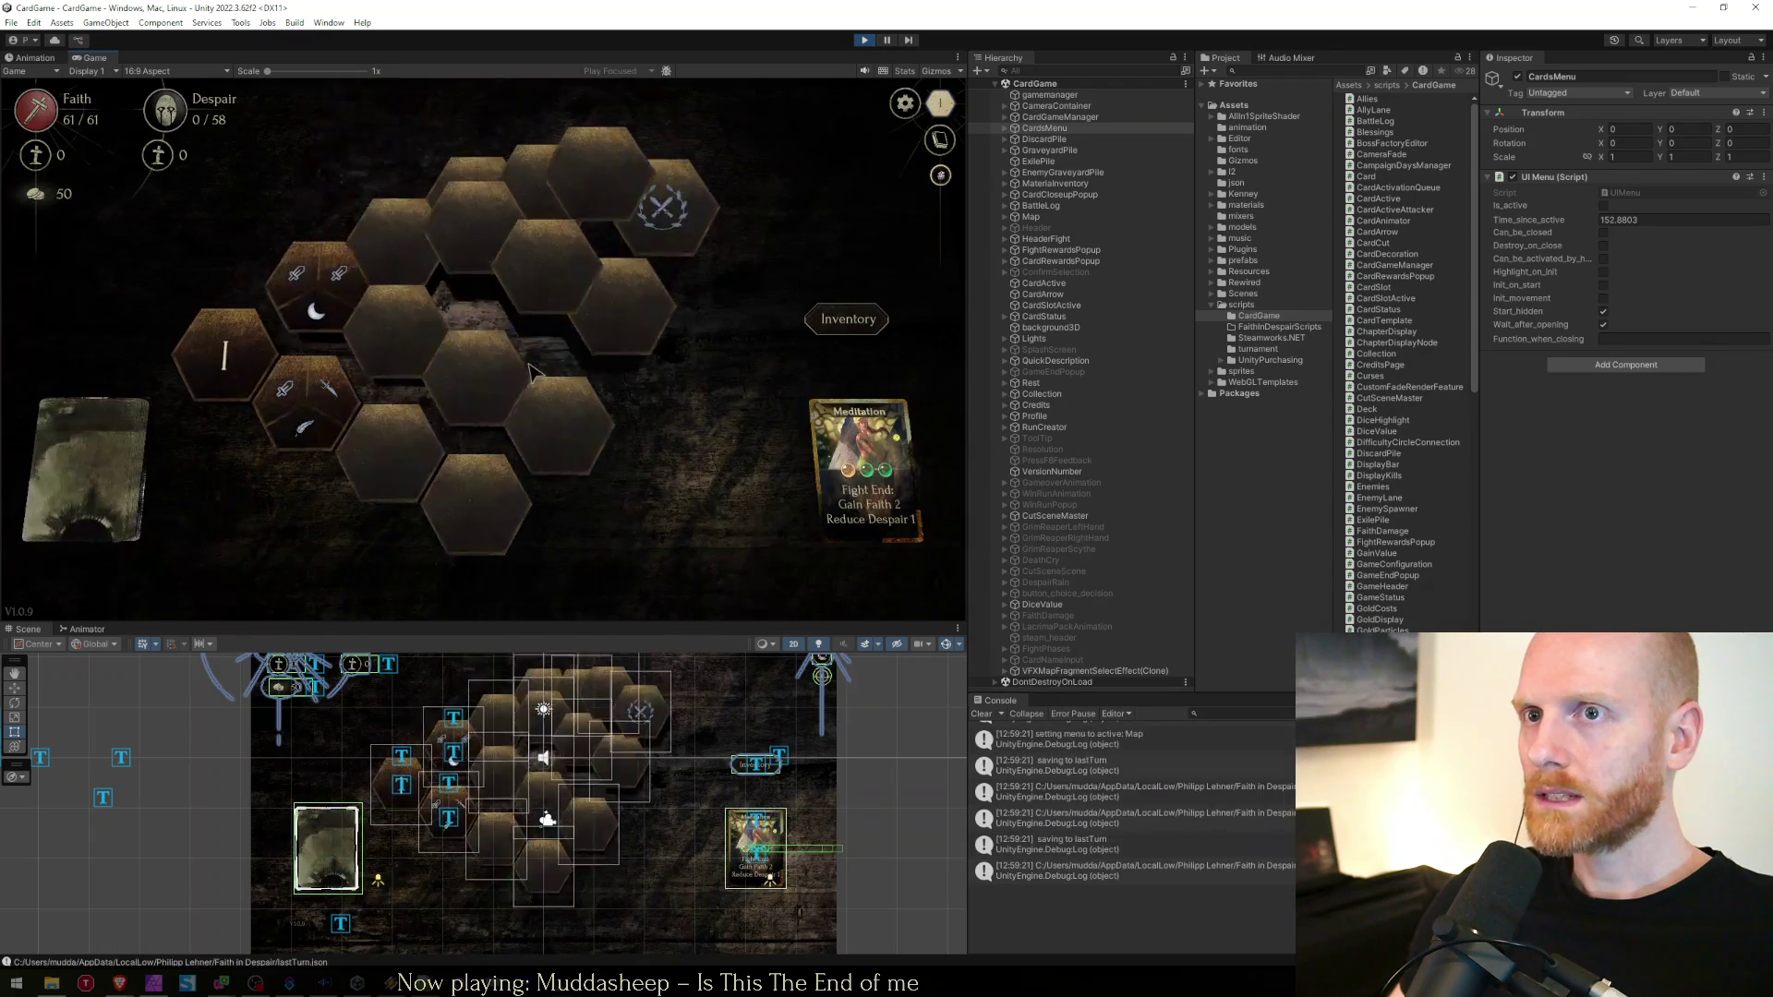
# Turn on the Voice audio option from the pause menu, then return to the title
pyautogui.press('Escape')
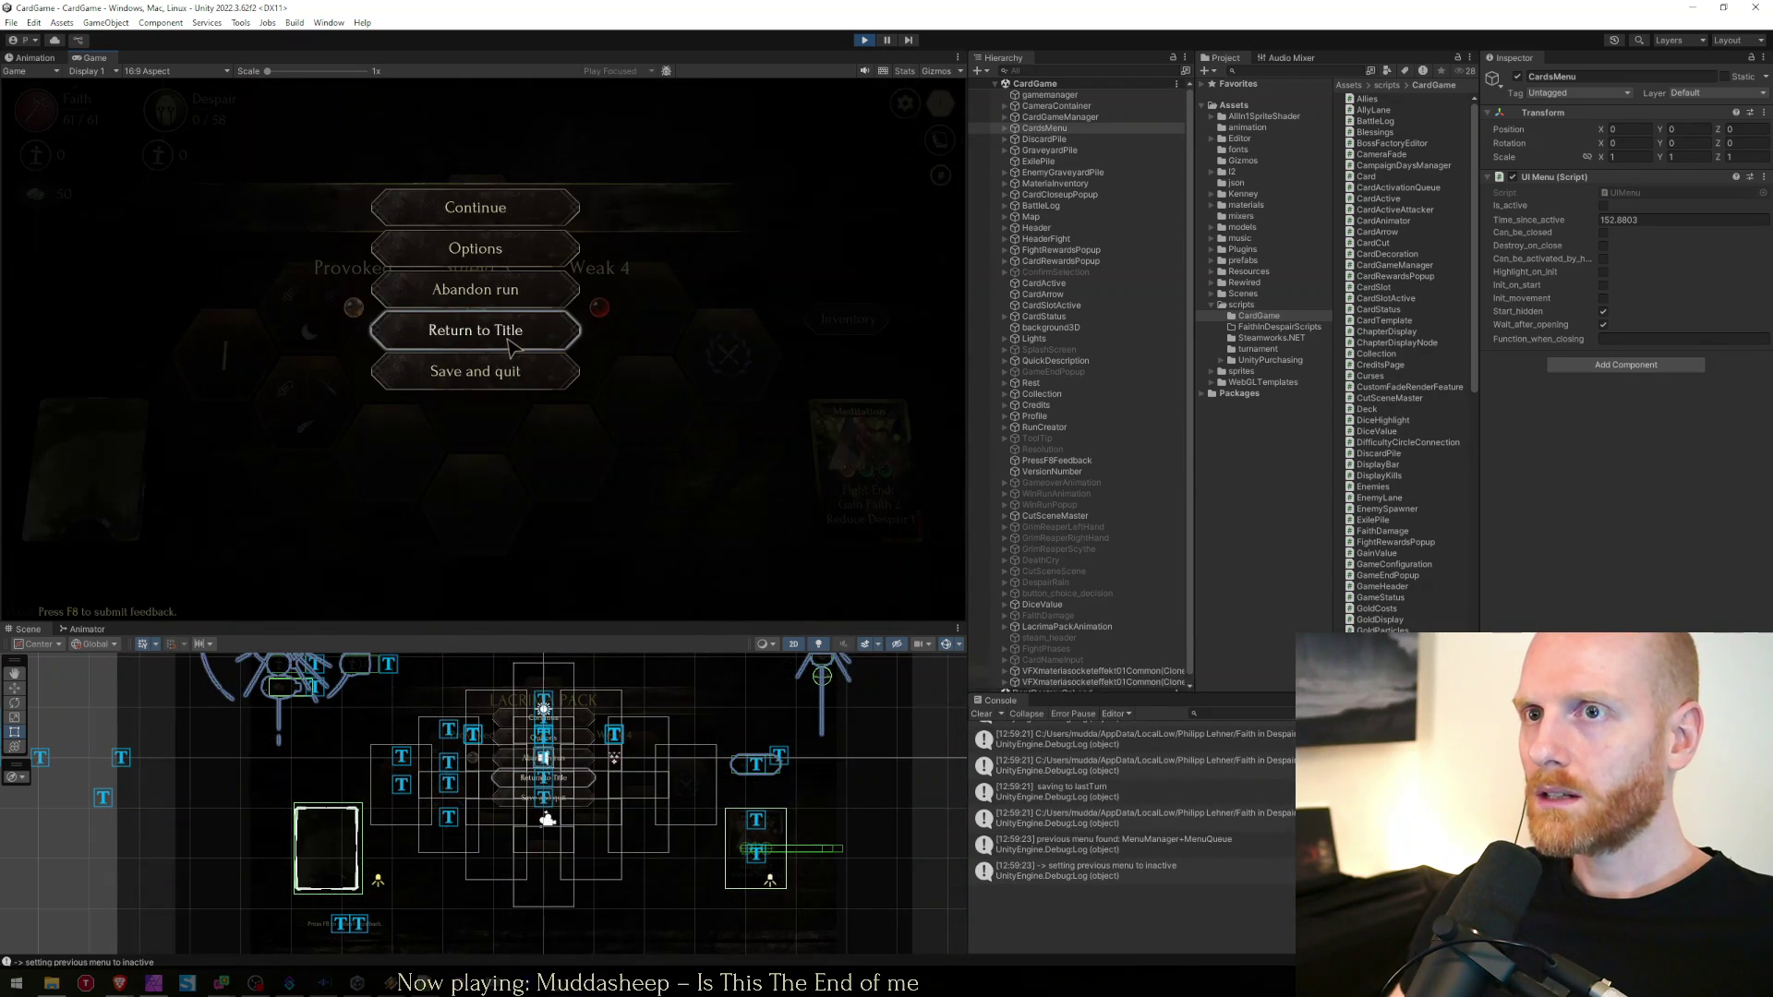
pyautogui.click(476, 248)
pyautogui.click(476, 245)
pyautogui.click(518, 290)
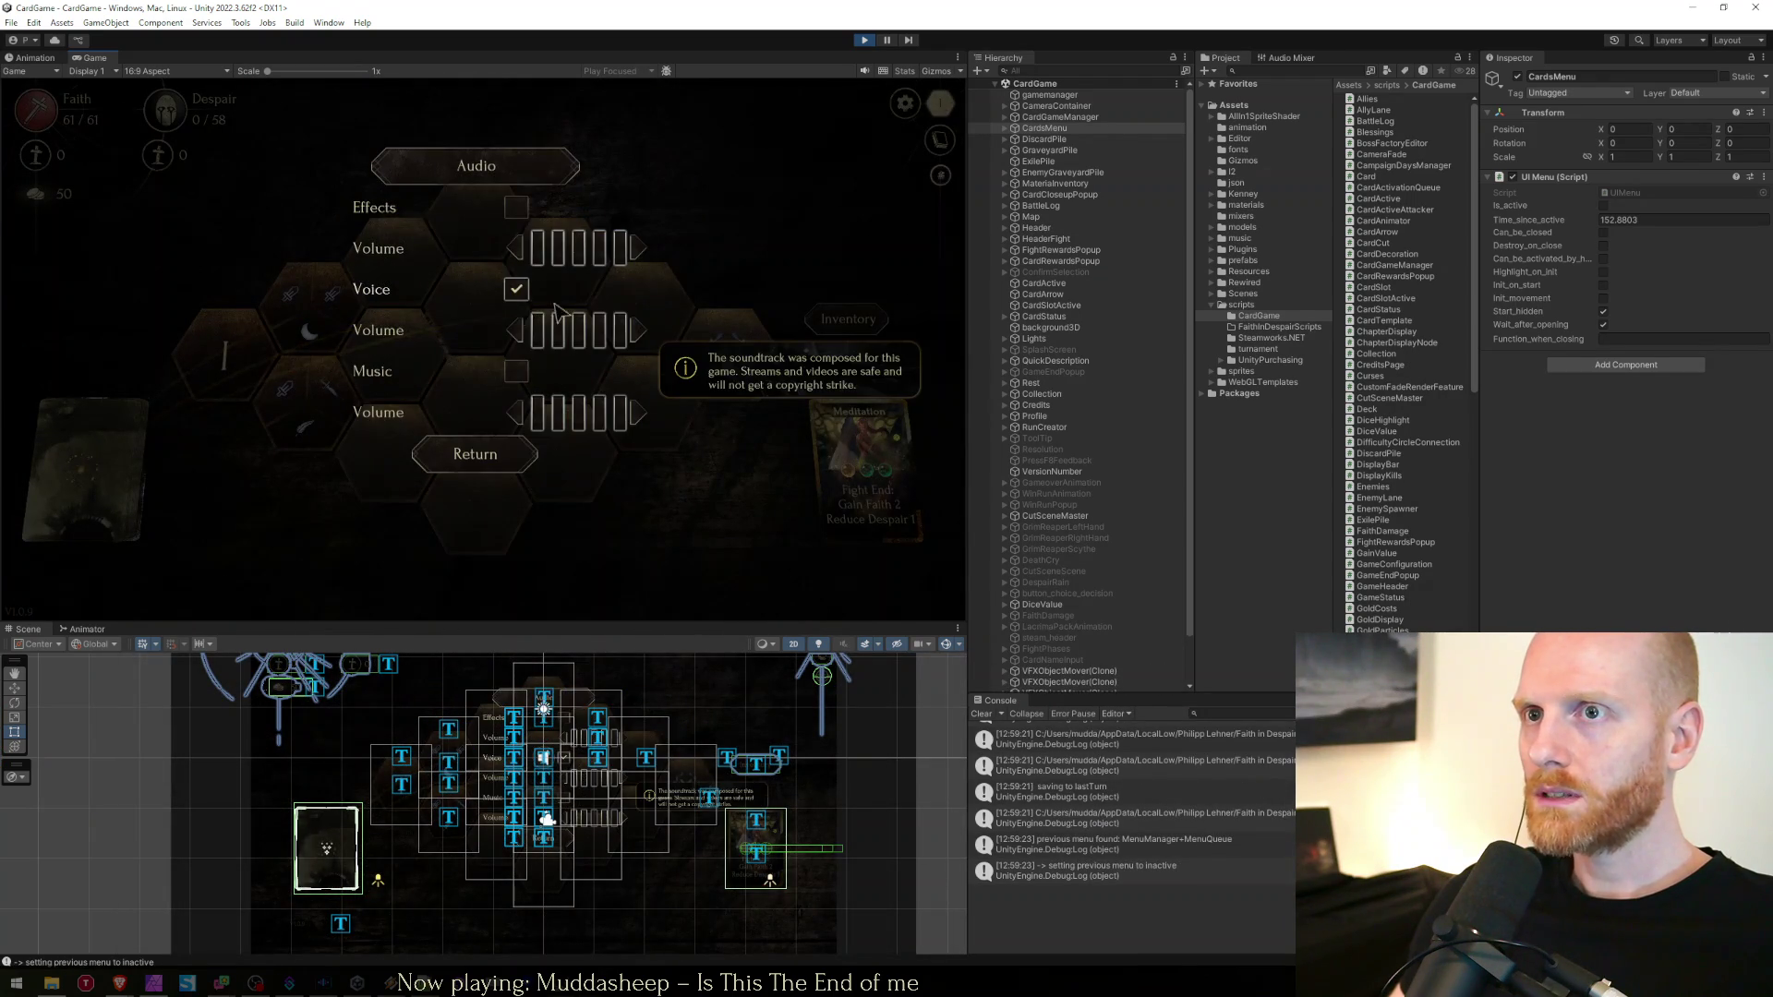
pyautogui.press('Escape')
pyautogui.press('Escape')
pyautogui.click(545, 335)
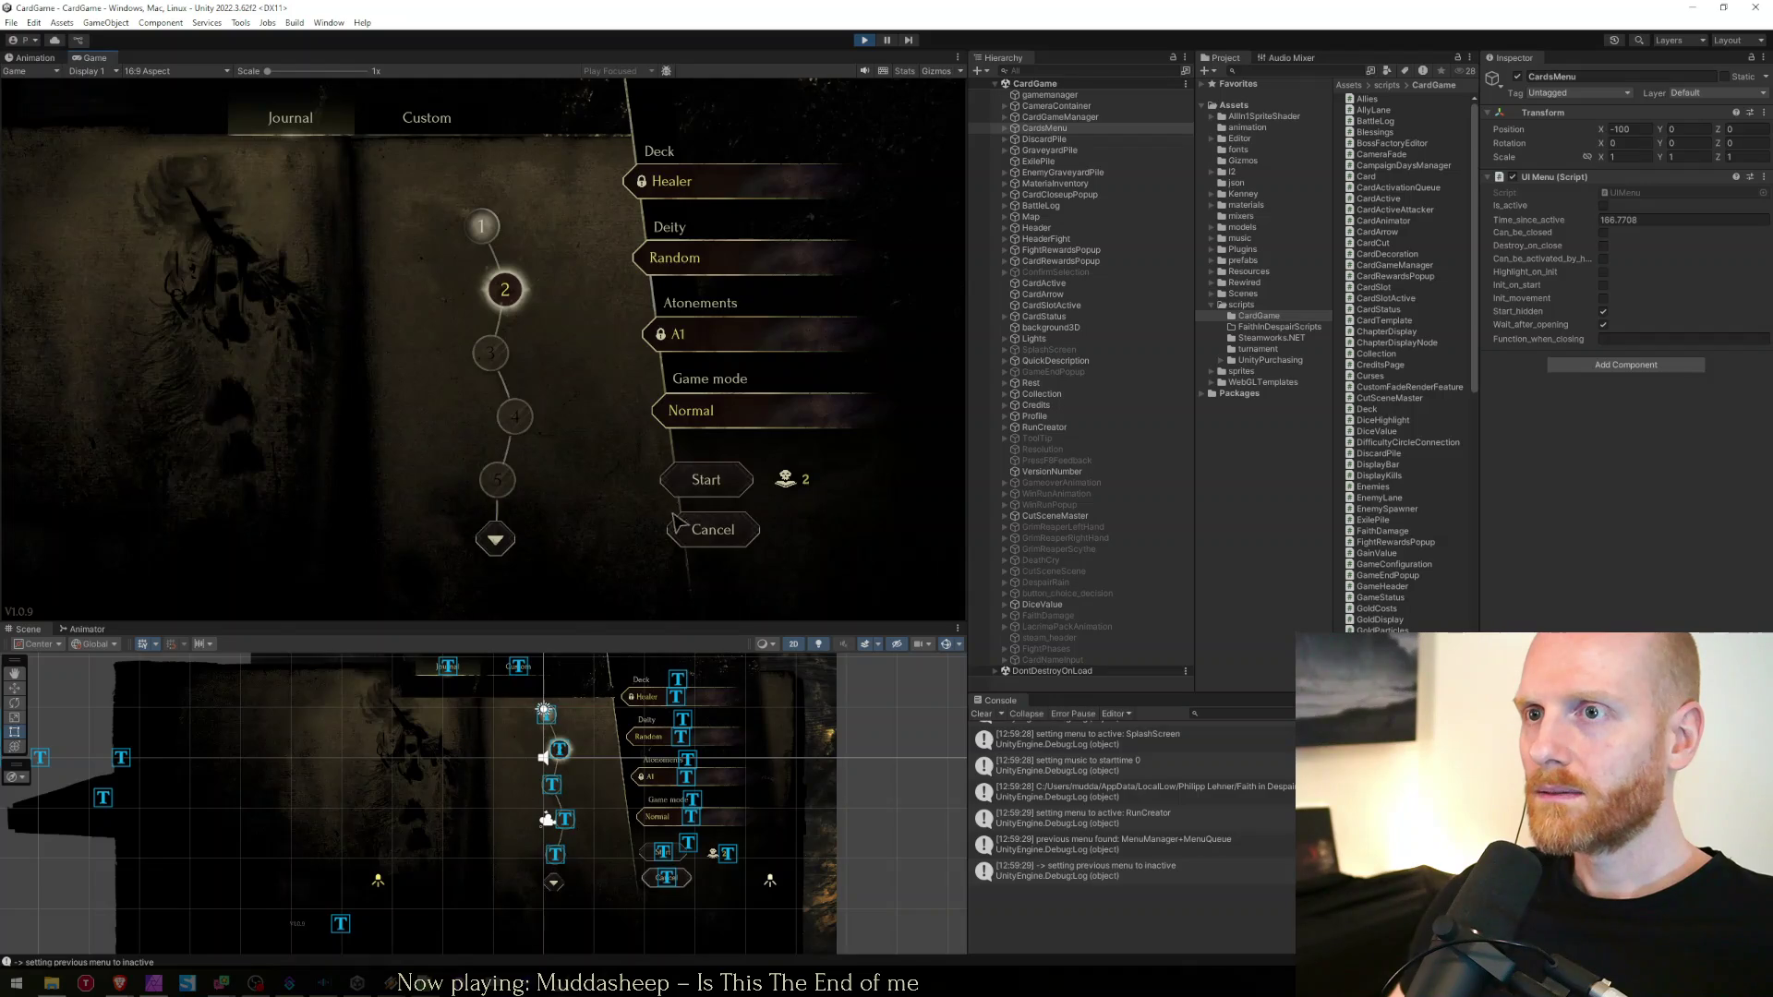
# Start the run again, skip the cutscene, enter the Rest site, and stop play mode
pyautogui.press('Escape')
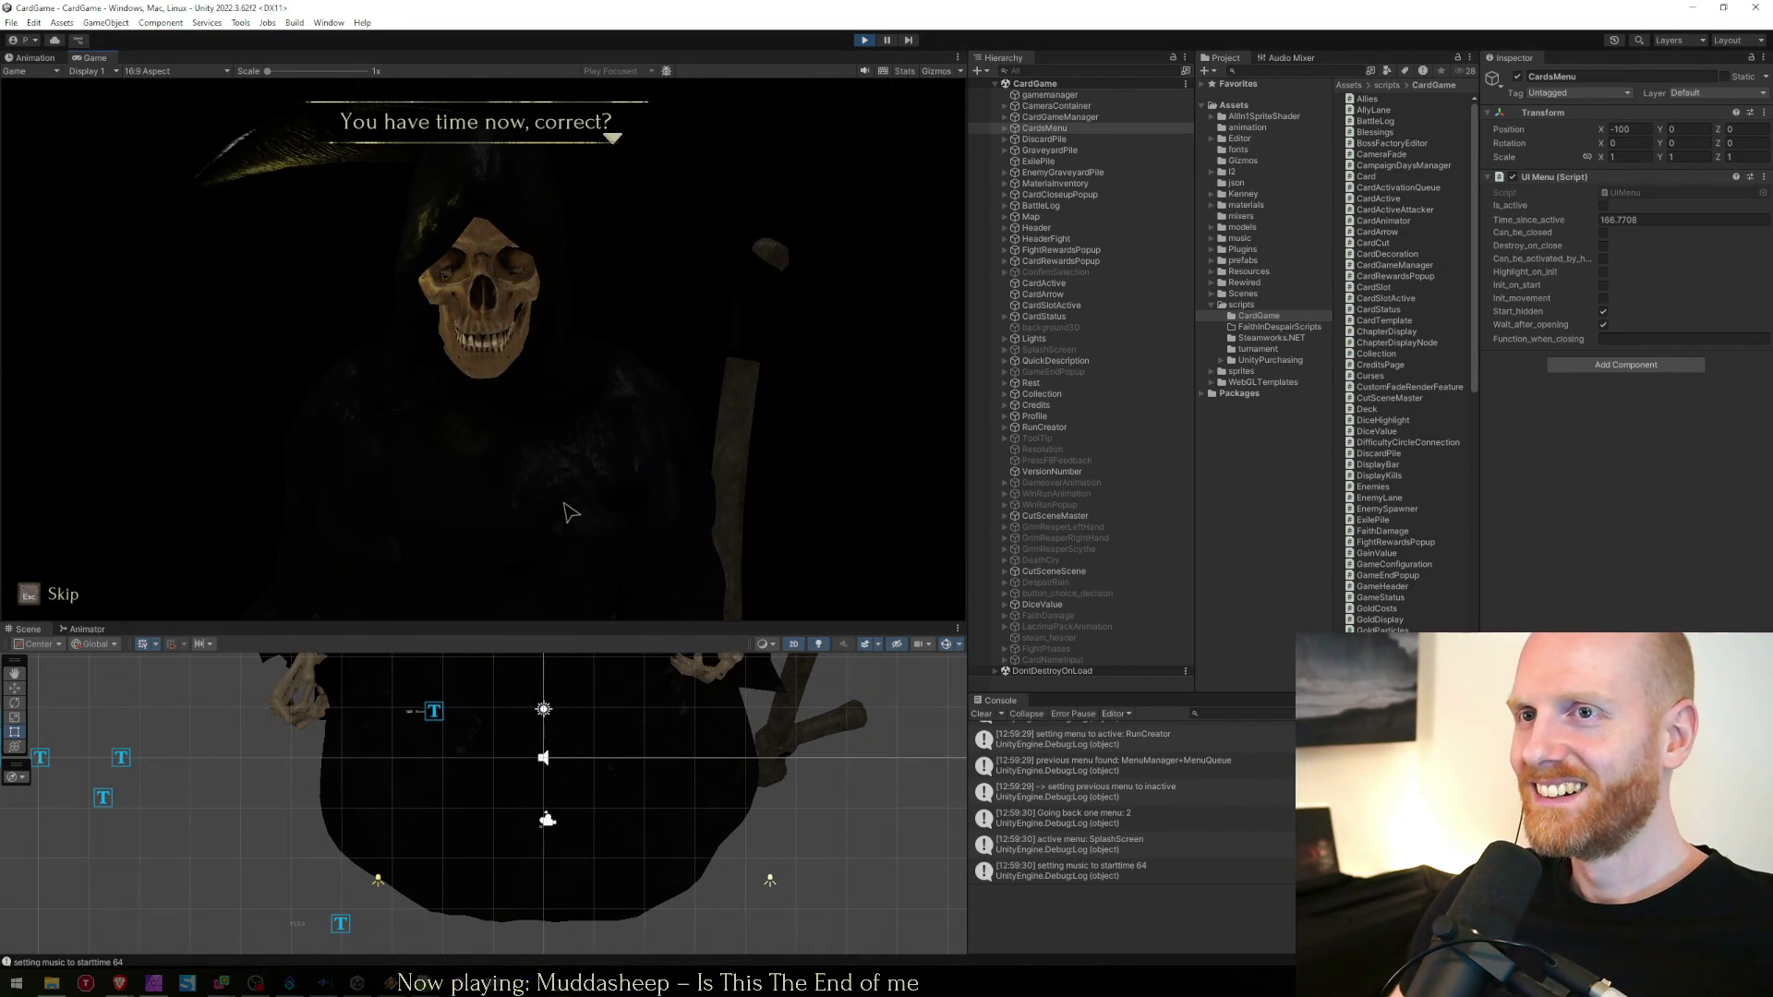
pyautogui.click(569, 513)
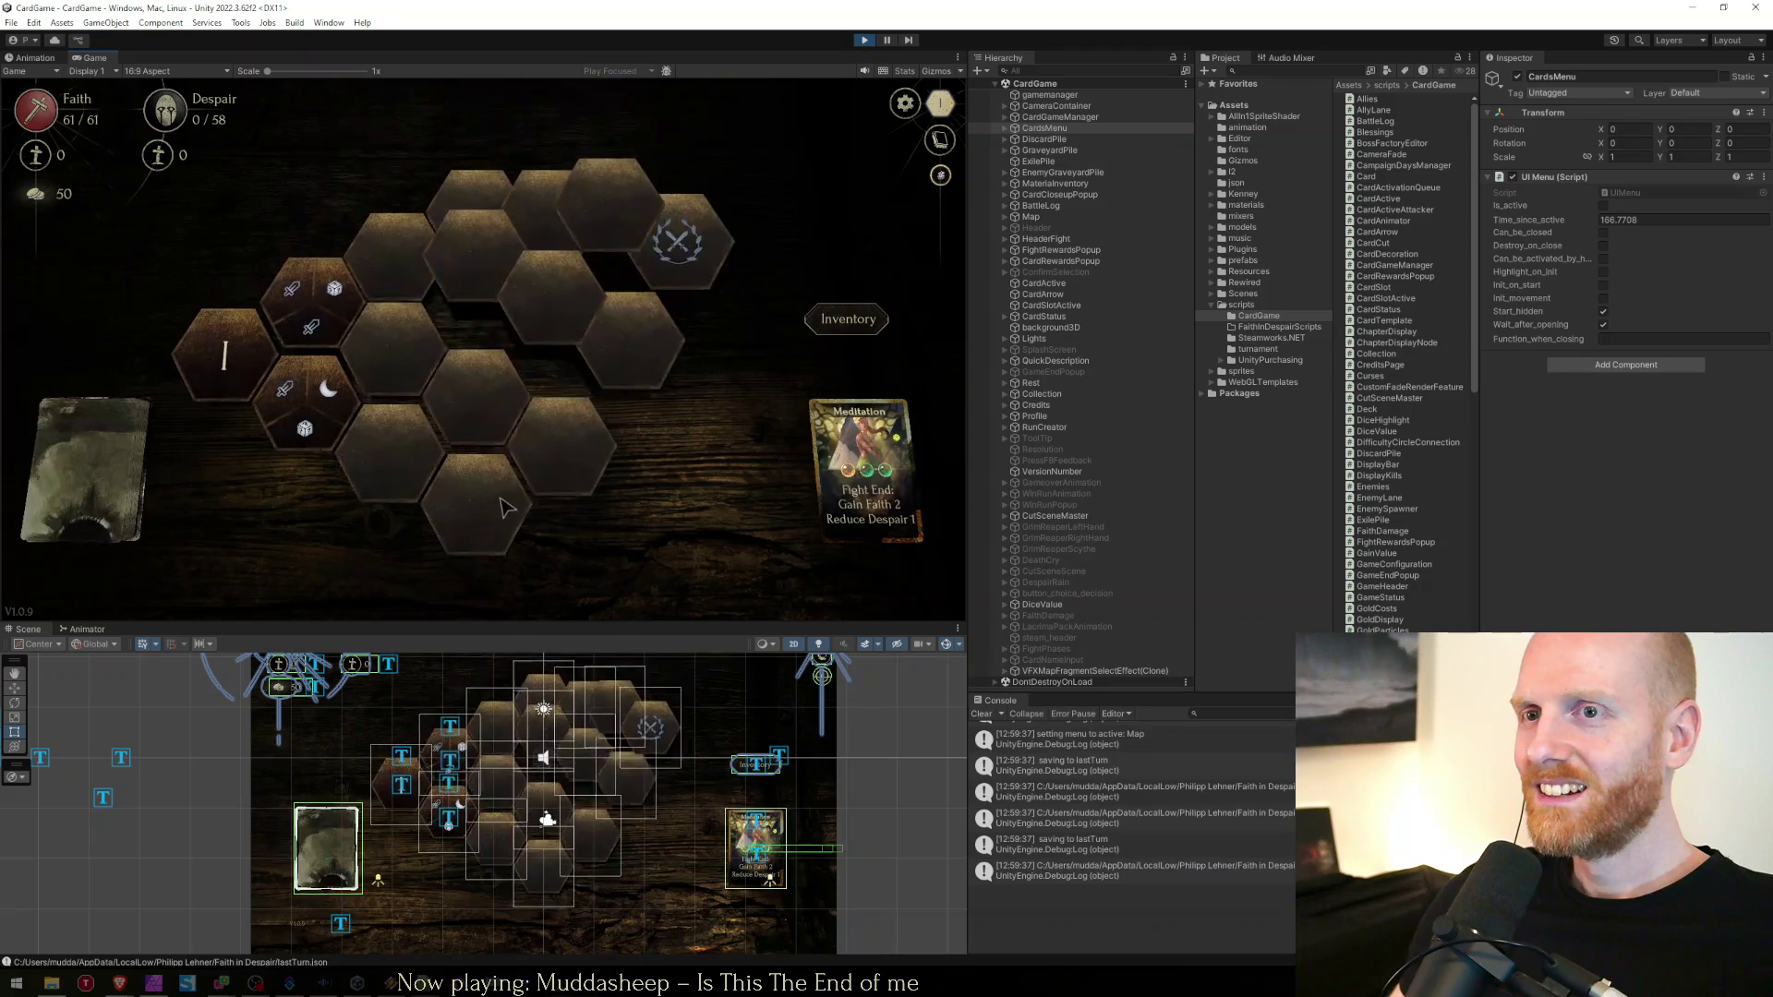
pyautogui.click(338, 409)
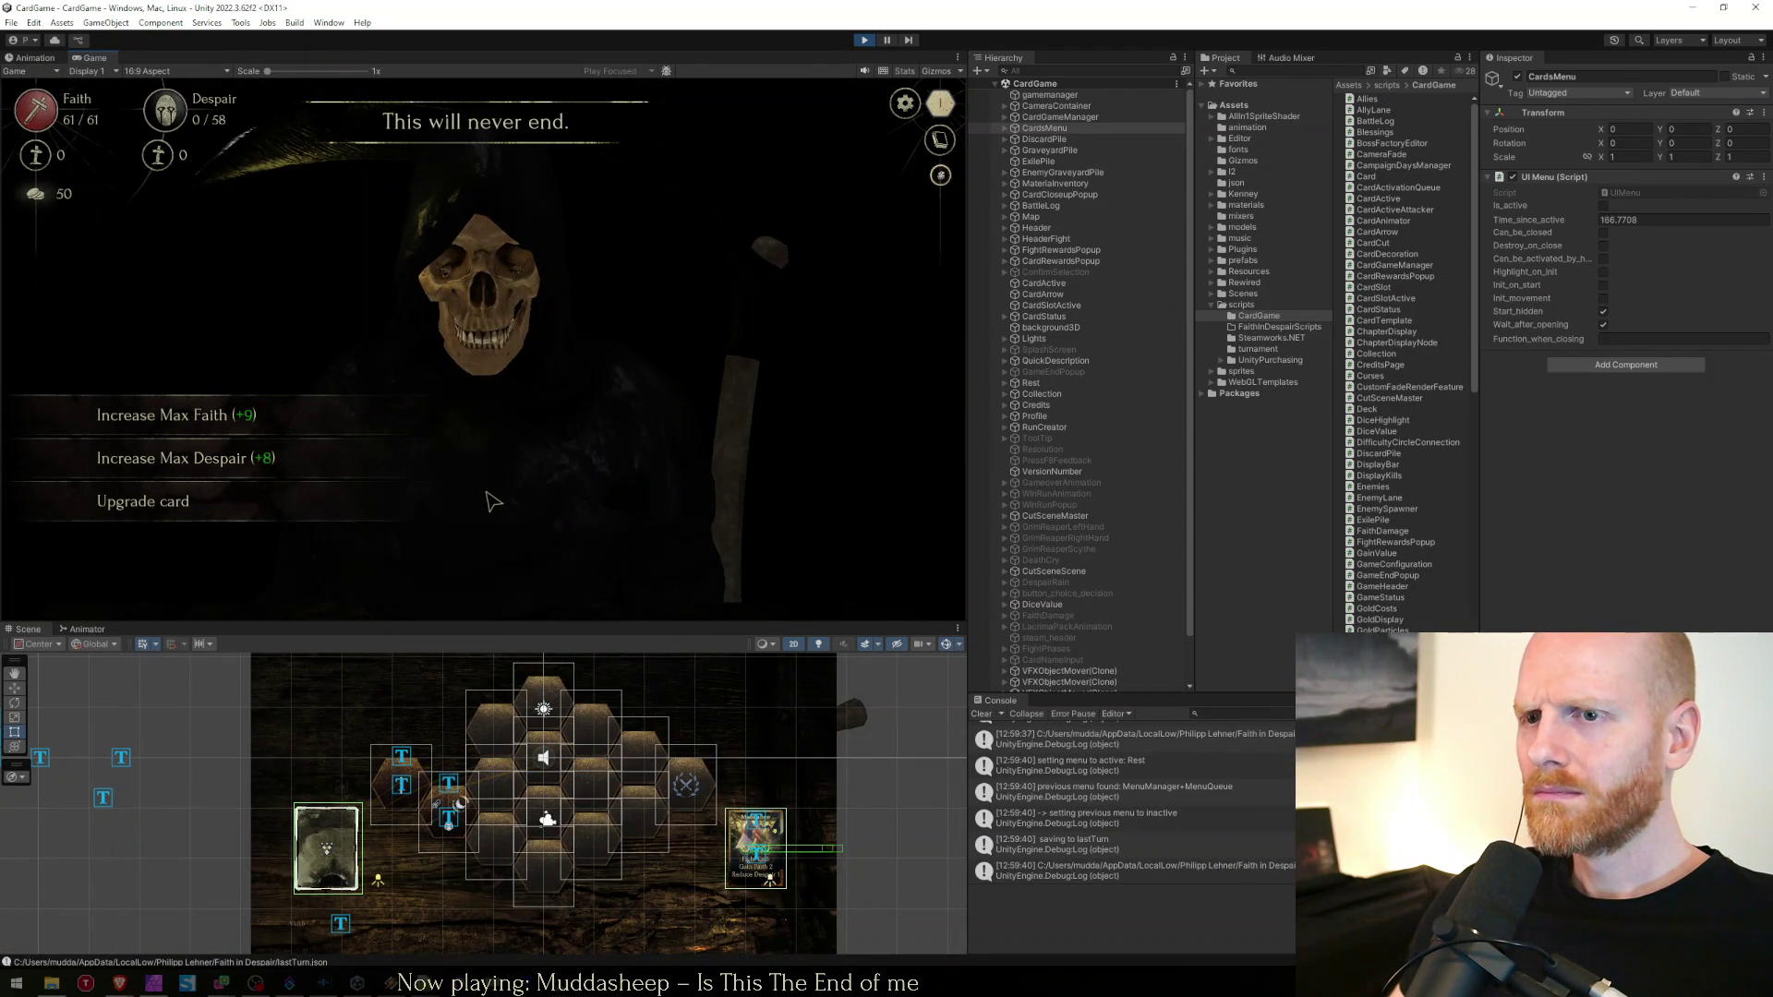
pyautogui.click(861, 40)
pyautogui.hotkey('alt', 'Tab')
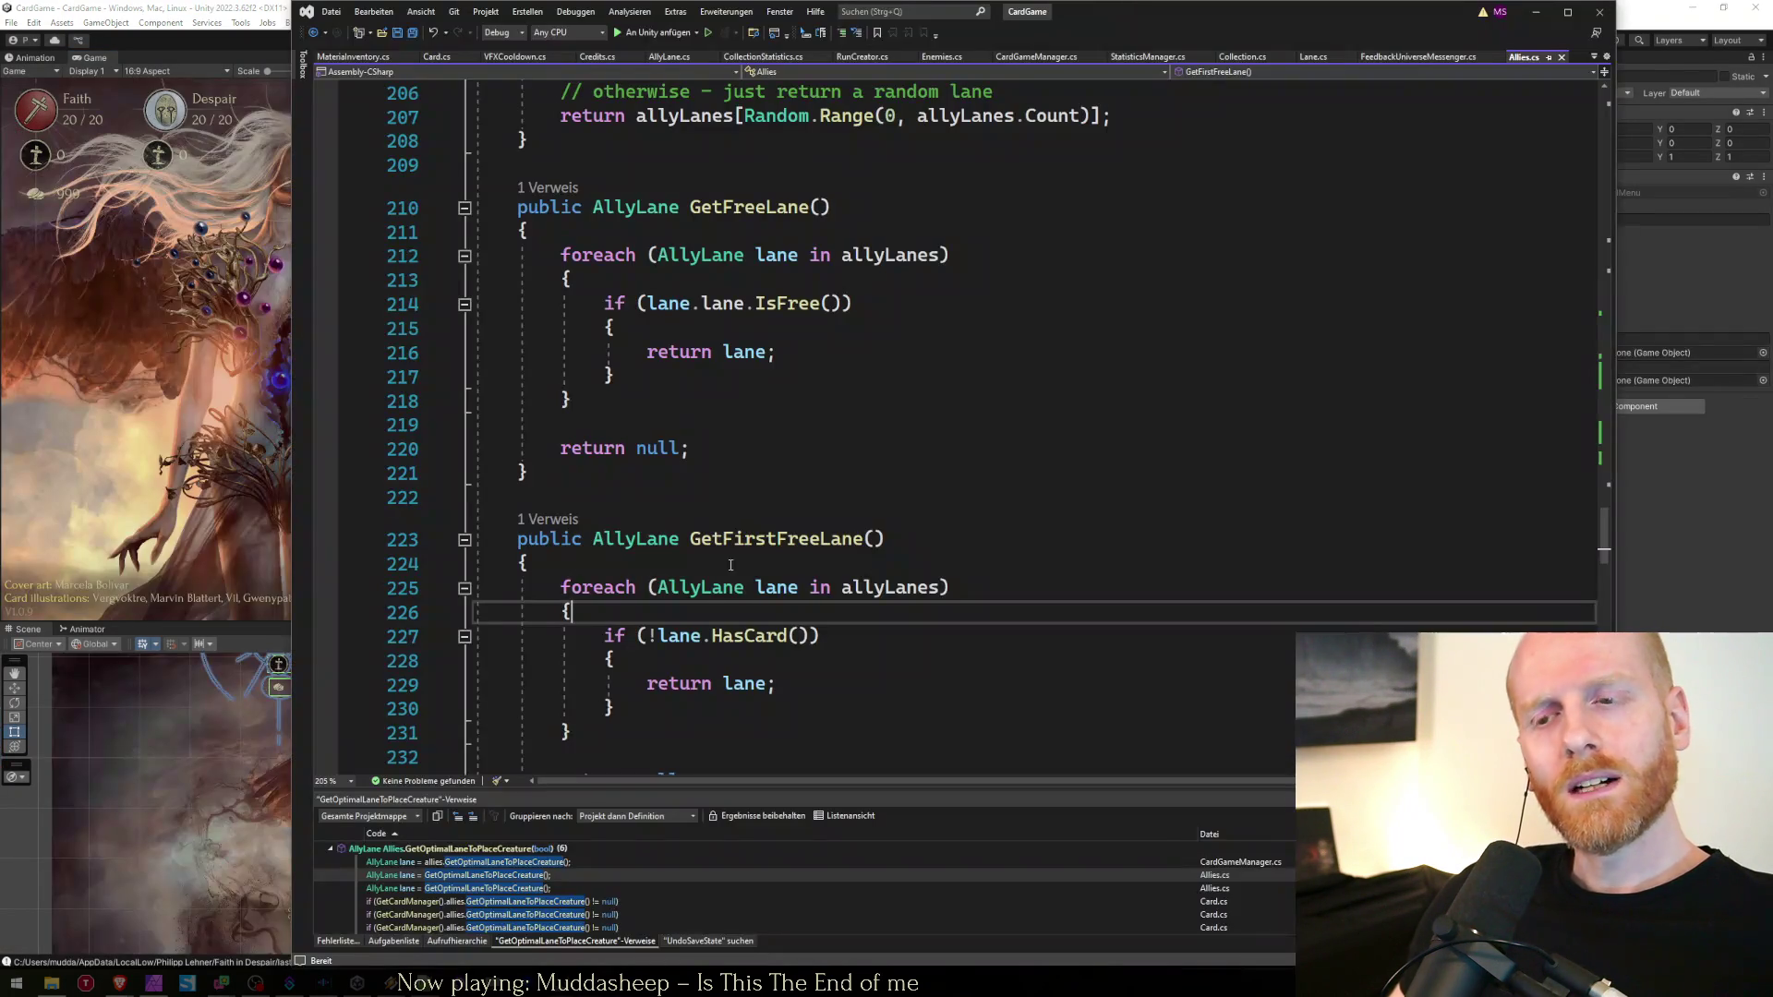
# Open Rest.cs by searching 'res' with Ctrl+T
pyautogui.click(736, 539)
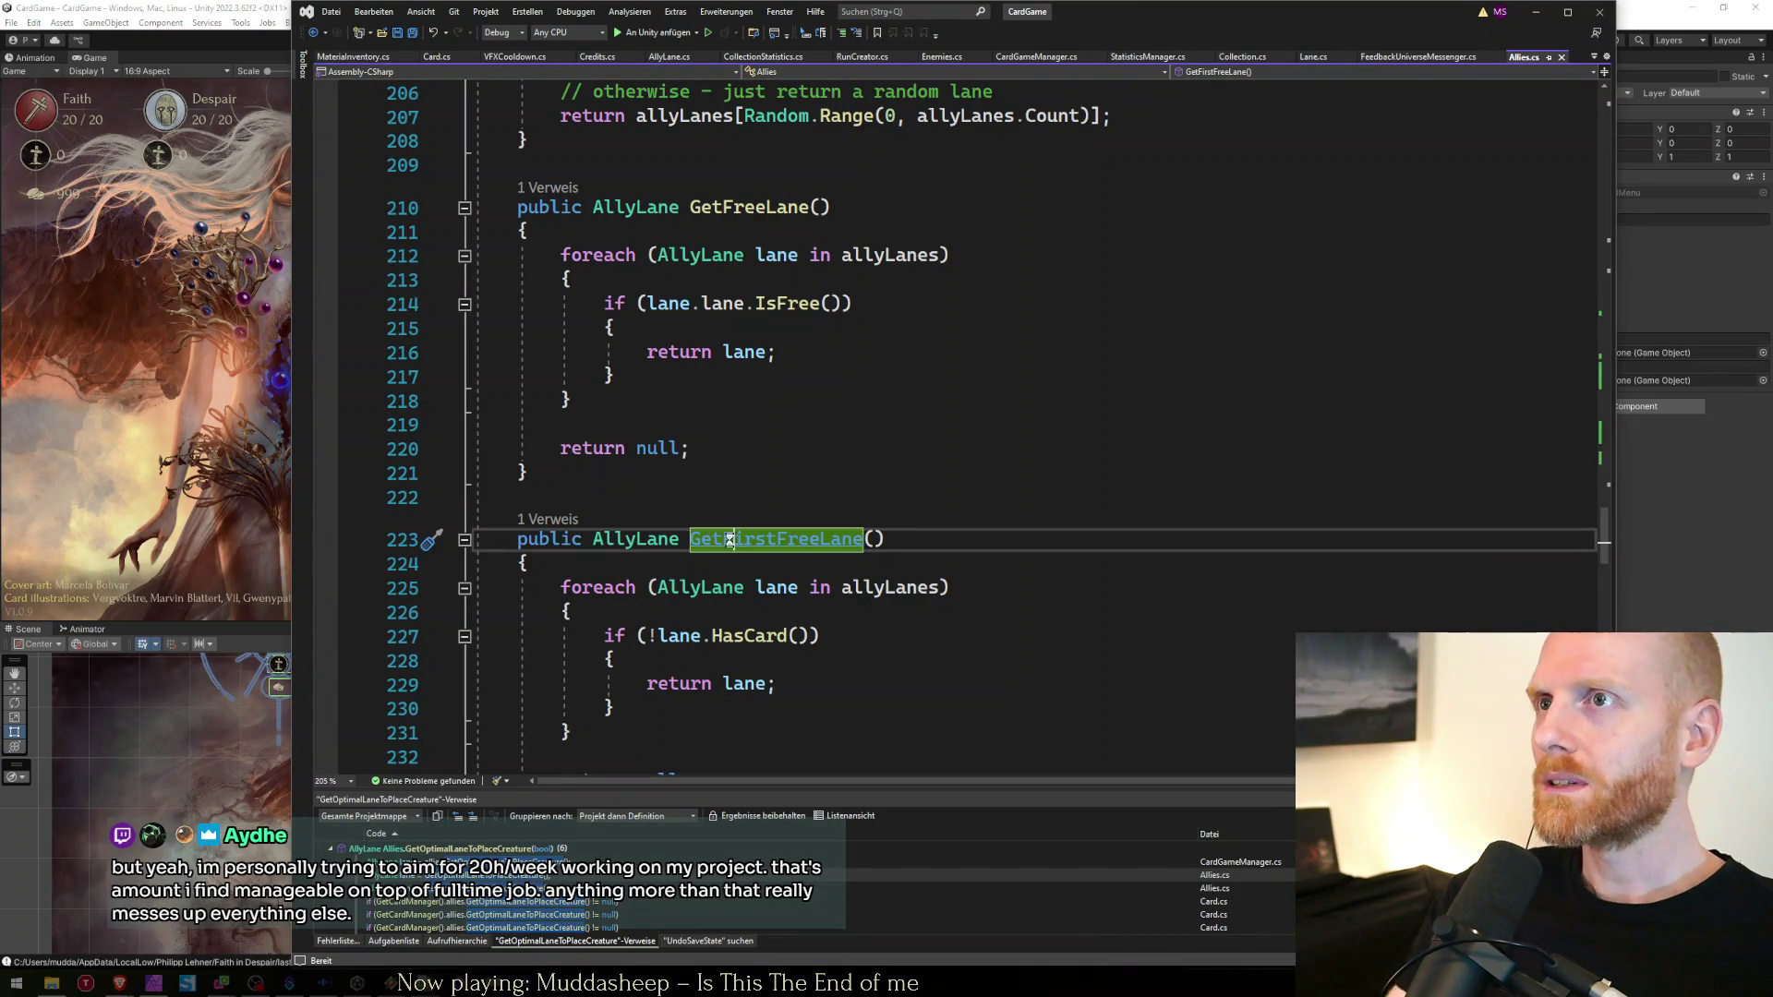
pyautogui.hotkey('ctrl', 't')
pyautogui.write('rest.cs')
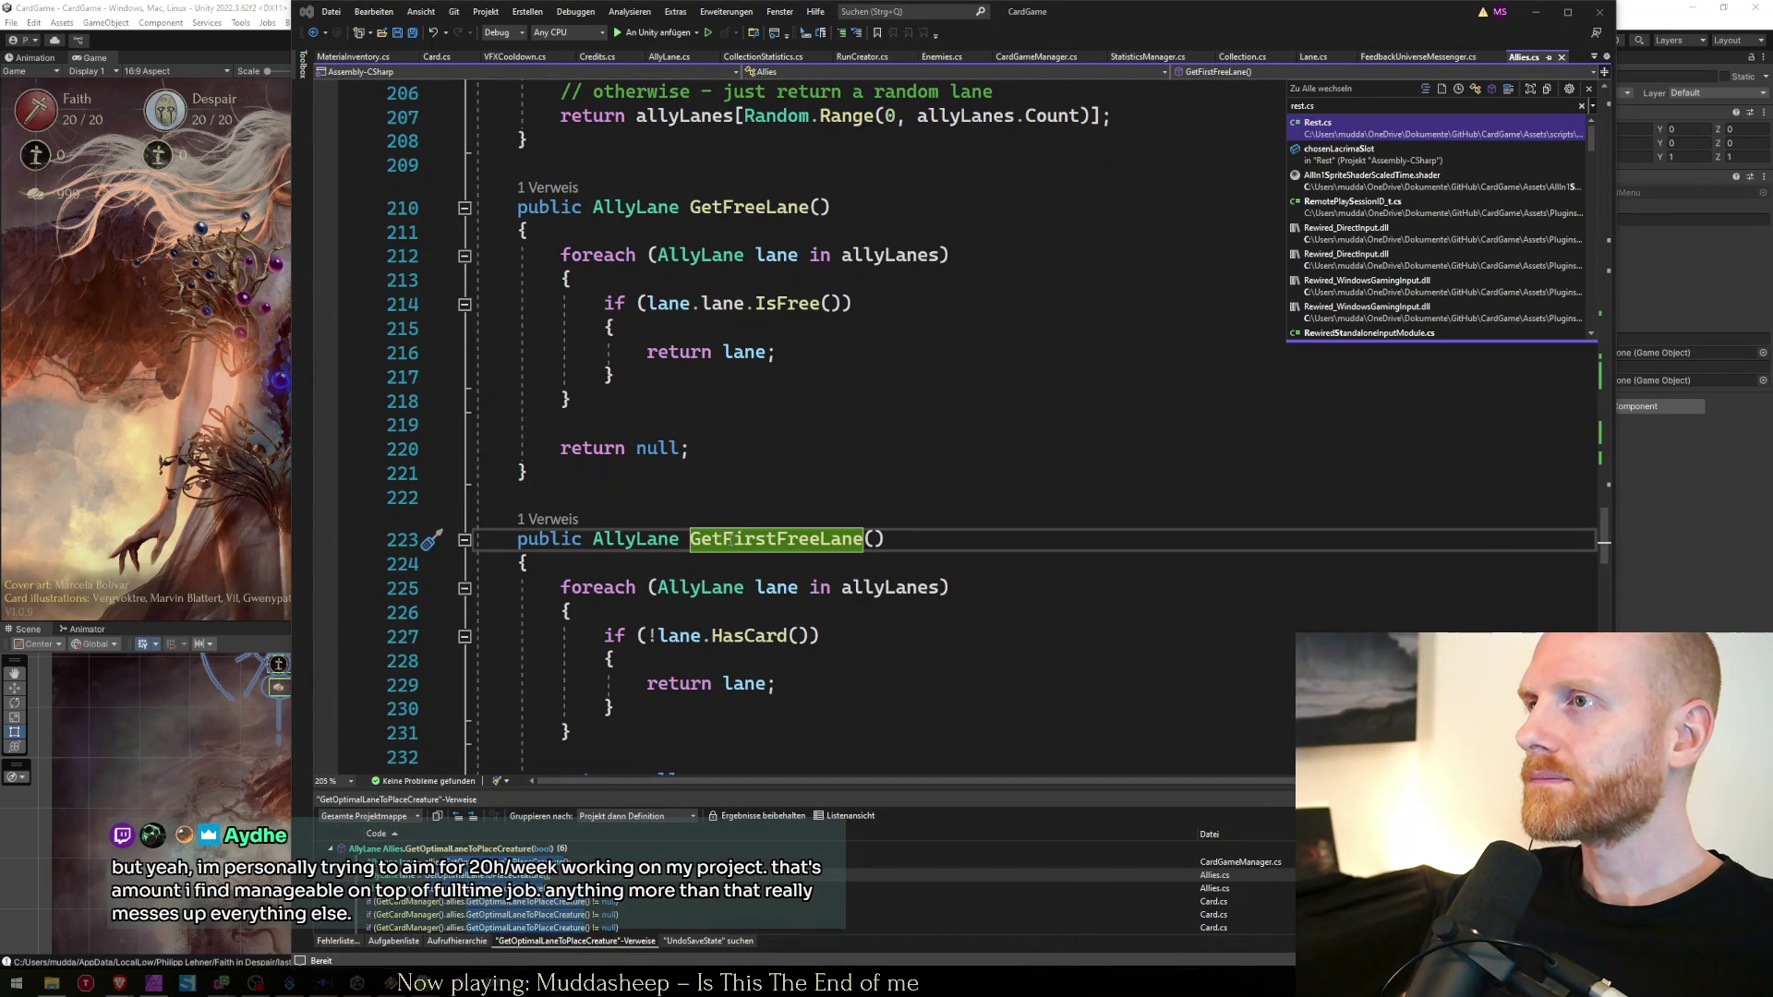
pyautogui.press('Return')
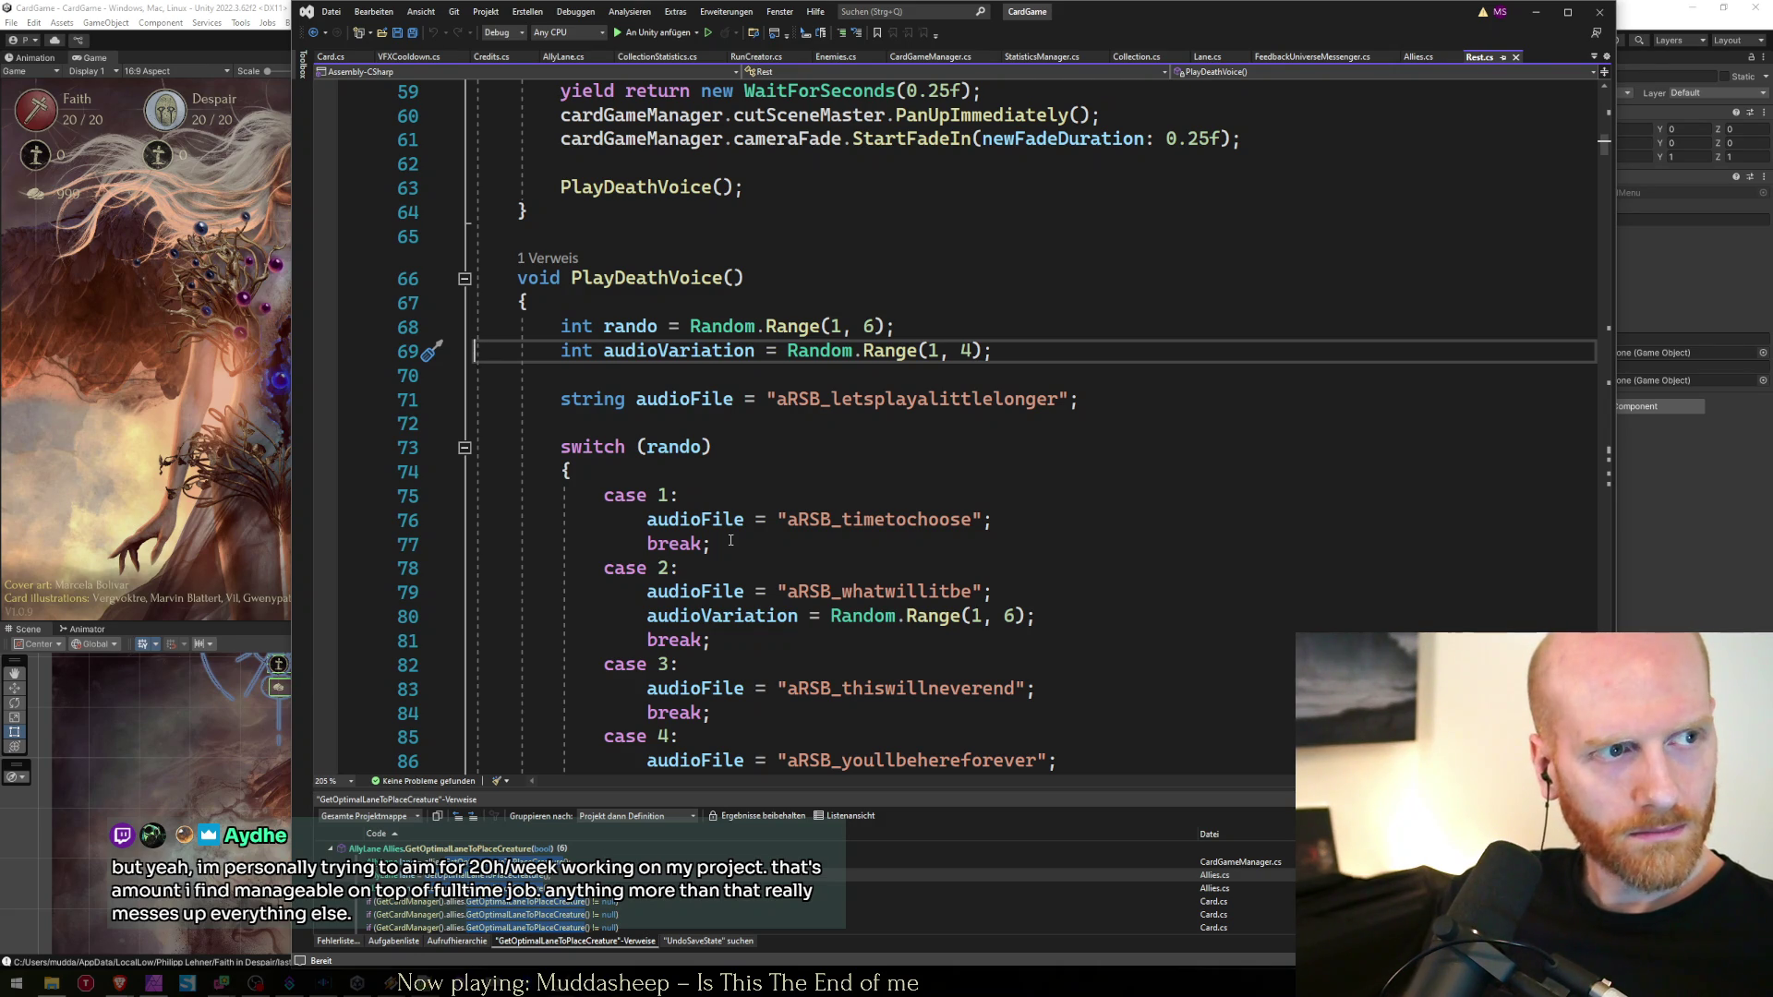
# Open DeathVoice.cs by searching 'death' with Ctrl+T
pyautogui.hotkey('ctrl', 't')
pyautogui.write('dea')
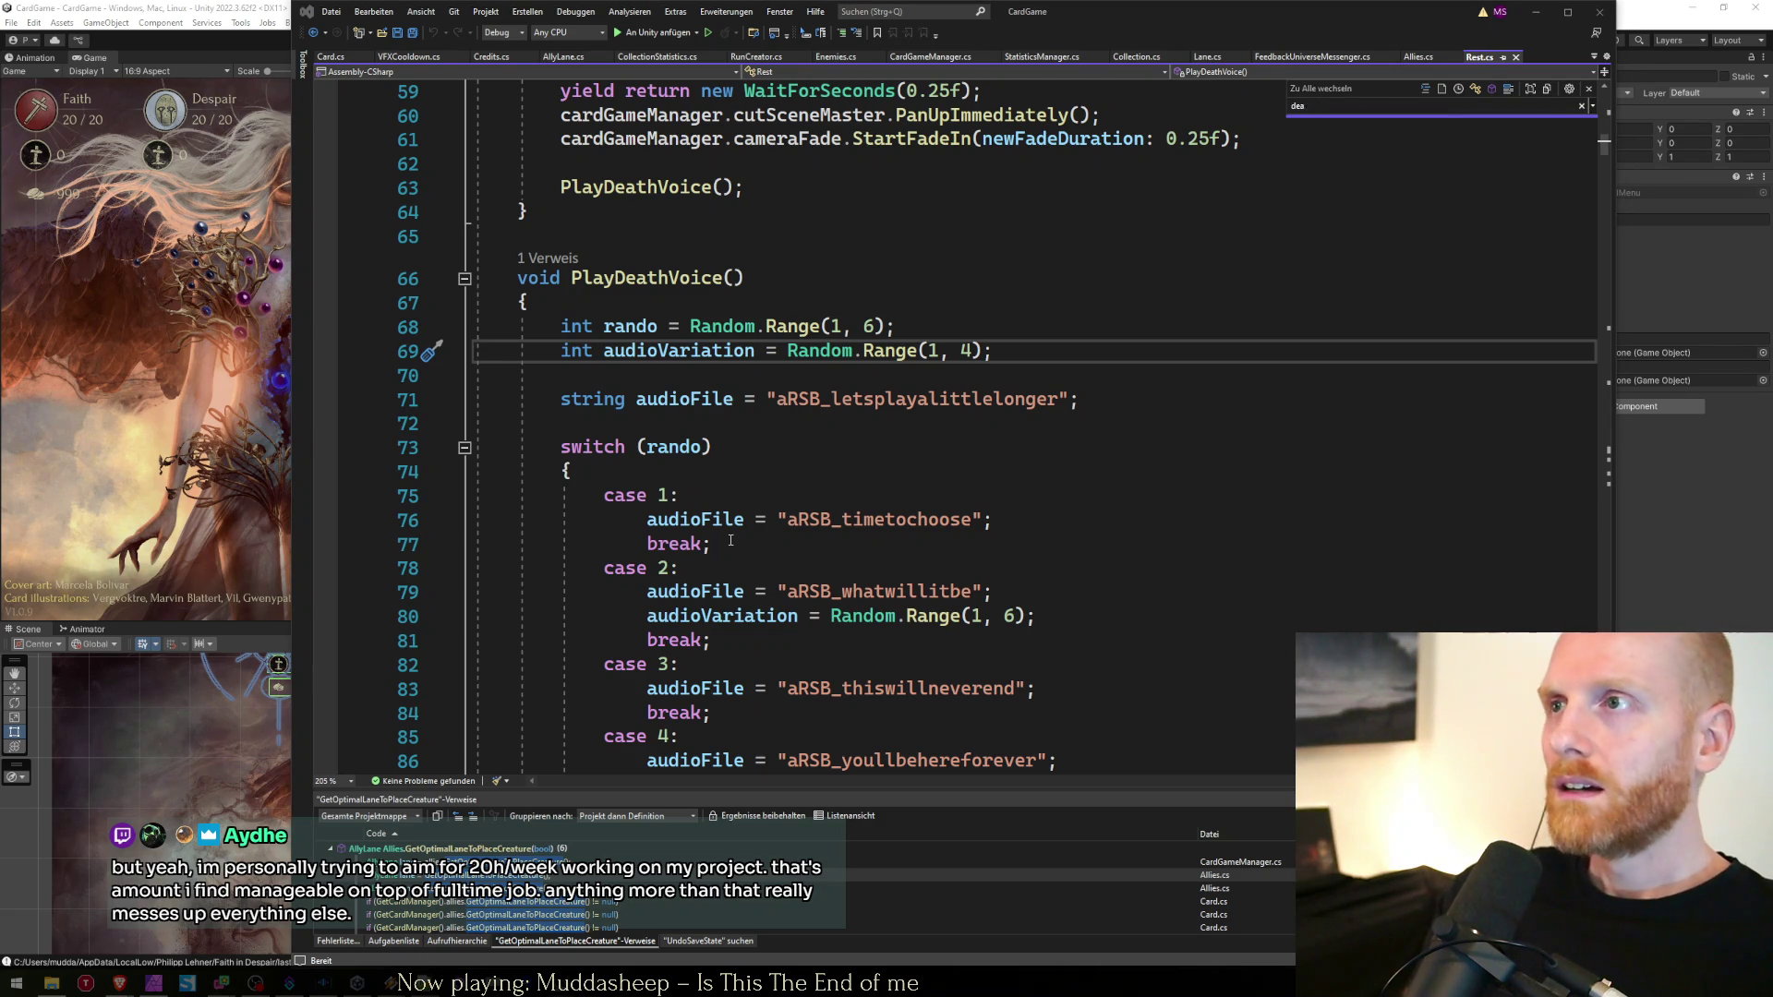
pyautogui.write('thvoice')
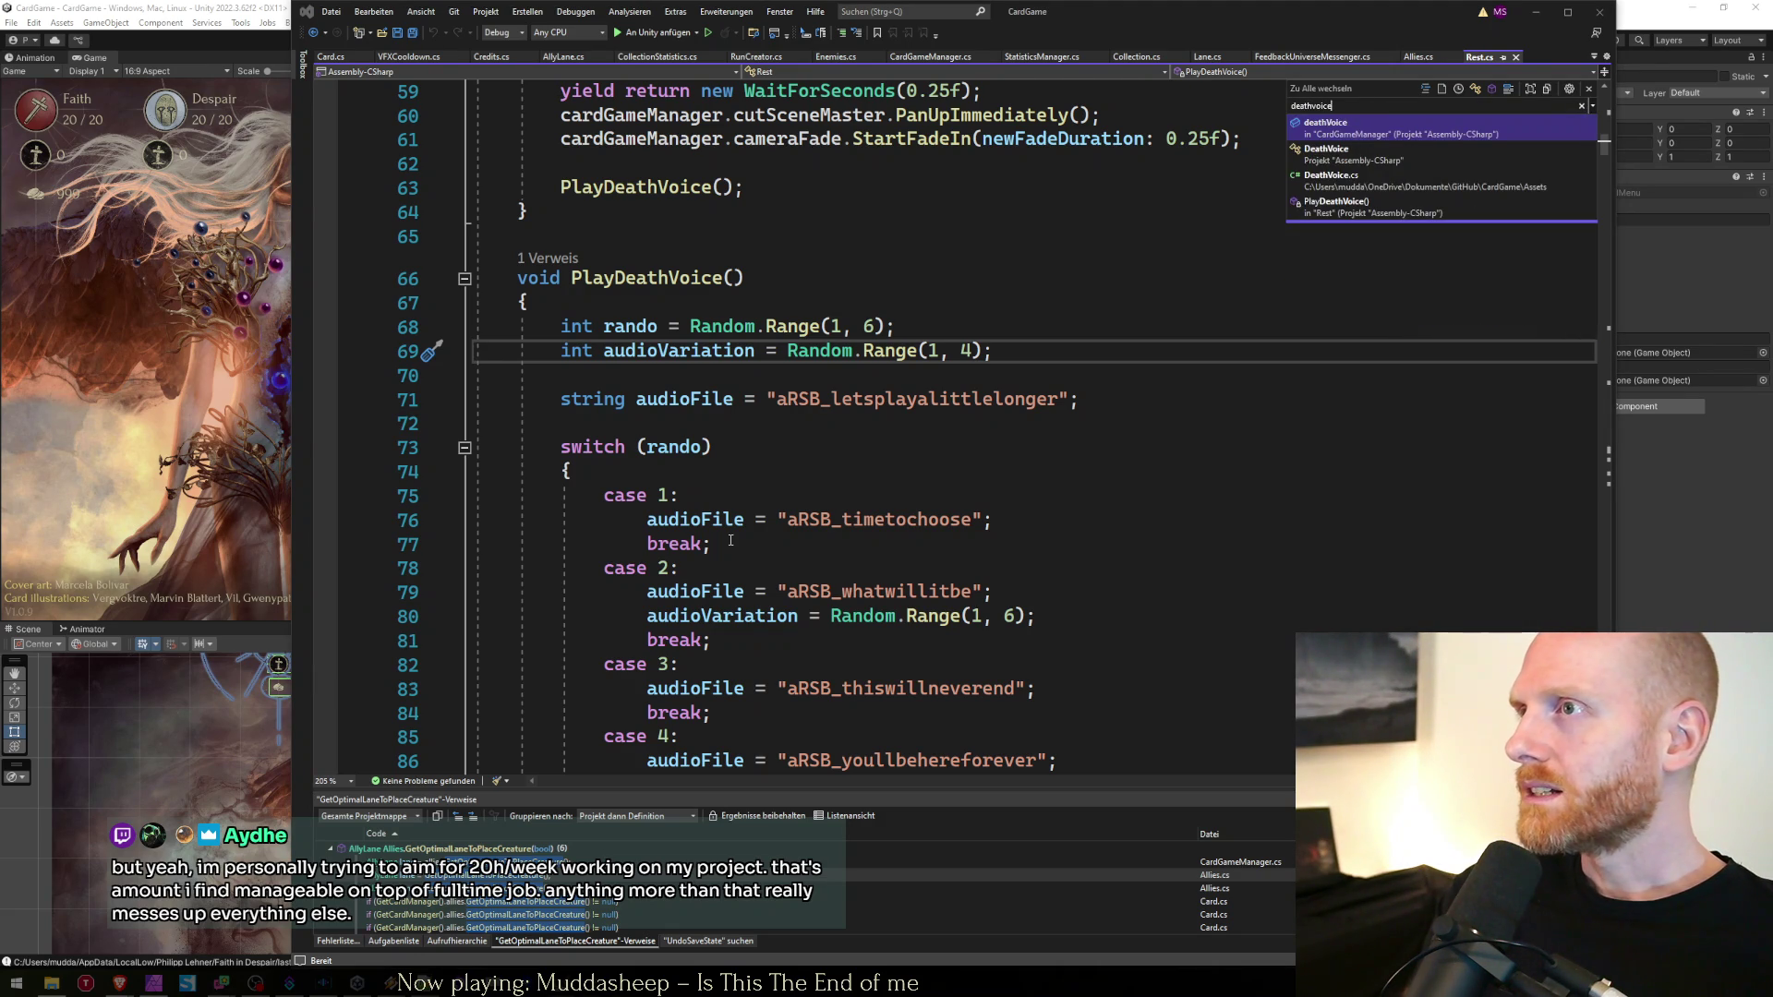
pyautogui.press('Down')
pyautogui.press('Down')
pyautogui.press('Return')
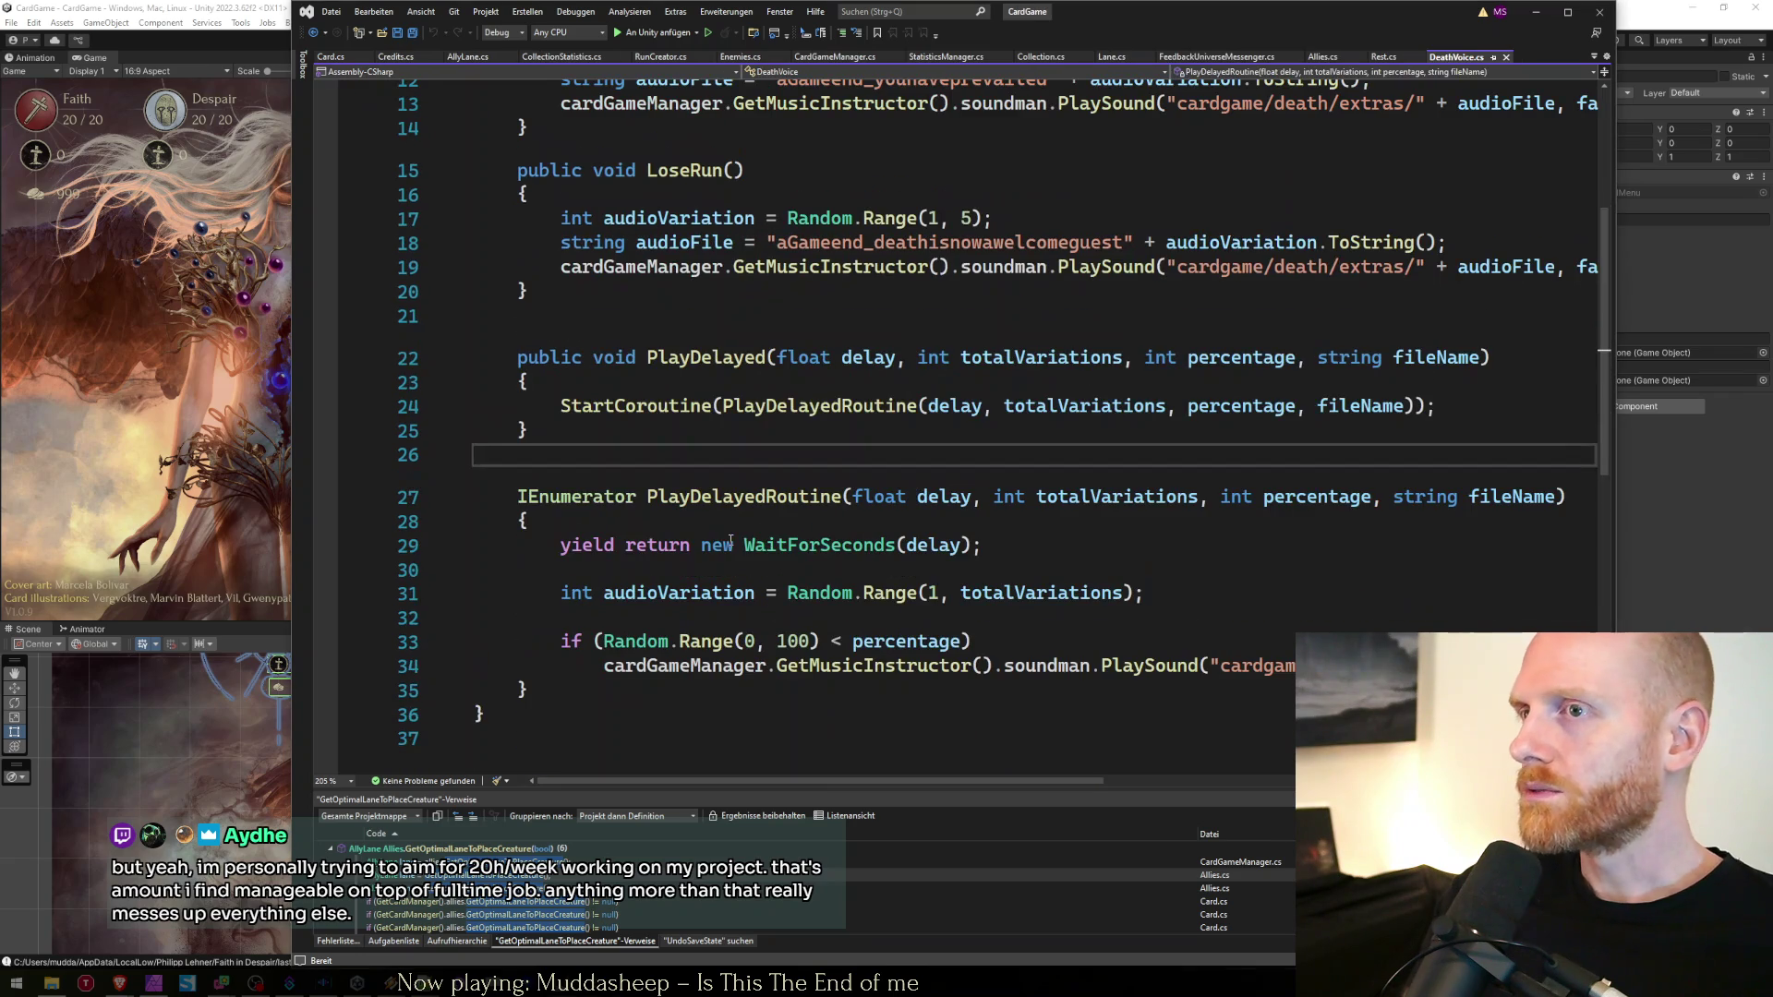
# Review the soundman PlaySound line in DeathVoice.cs's PlayDelayedRoutine
pyautogui.click(1069, 658)
pyautogui.hscroll(3, 1108, 669)
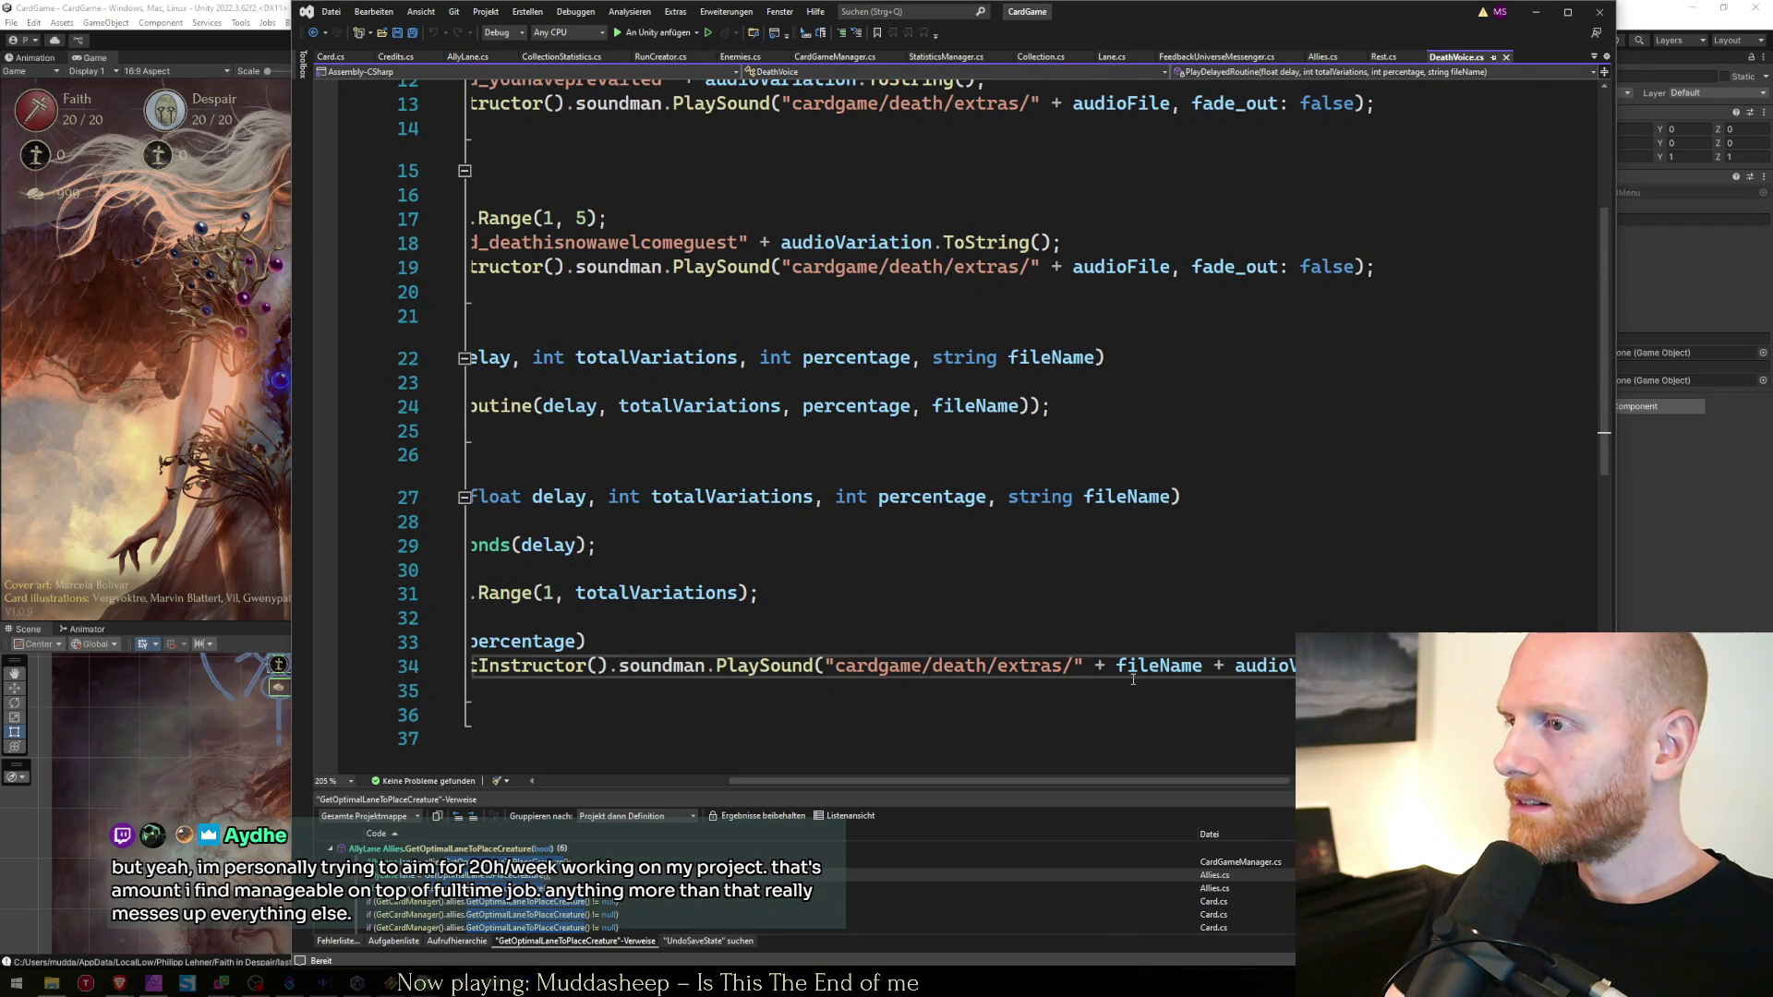
pyautogui.hscroll(-3, 1133, 680)
pyautogui.press('Up')
pyautogui.press('Up')
pyautogui.press('Up')
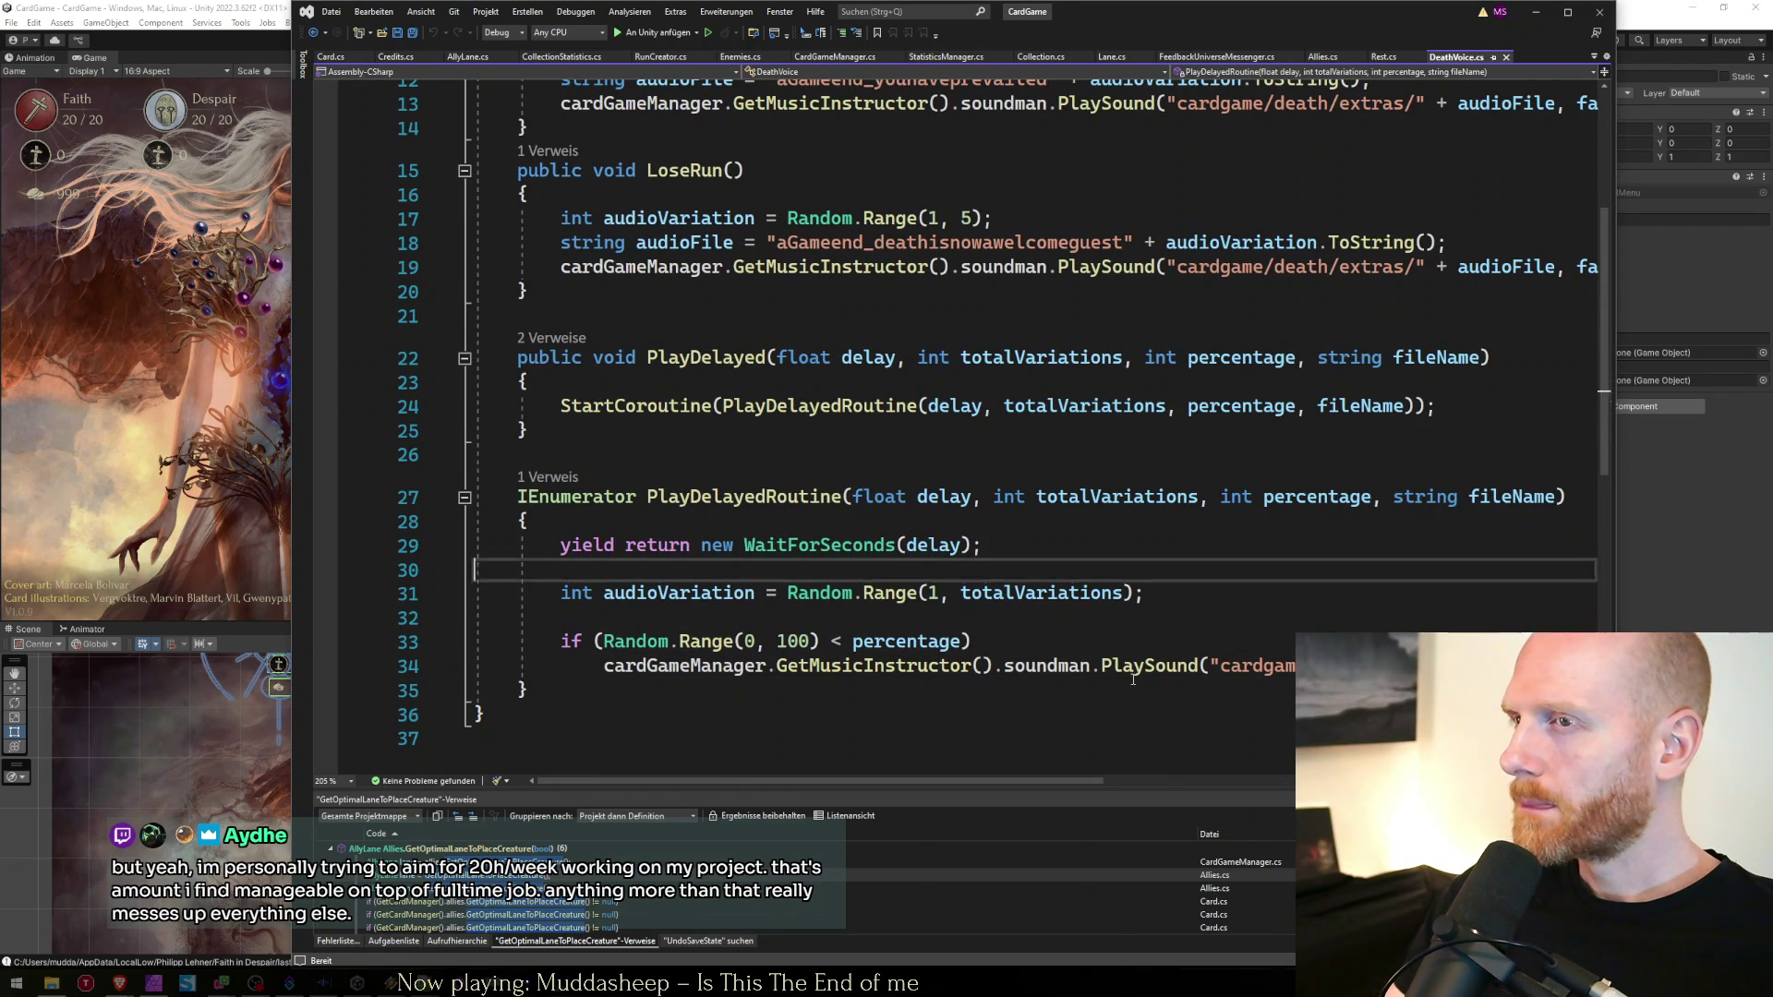
pyautogui.press('Down')
pyautogui.press('Down')
pyautogui.press('Down')
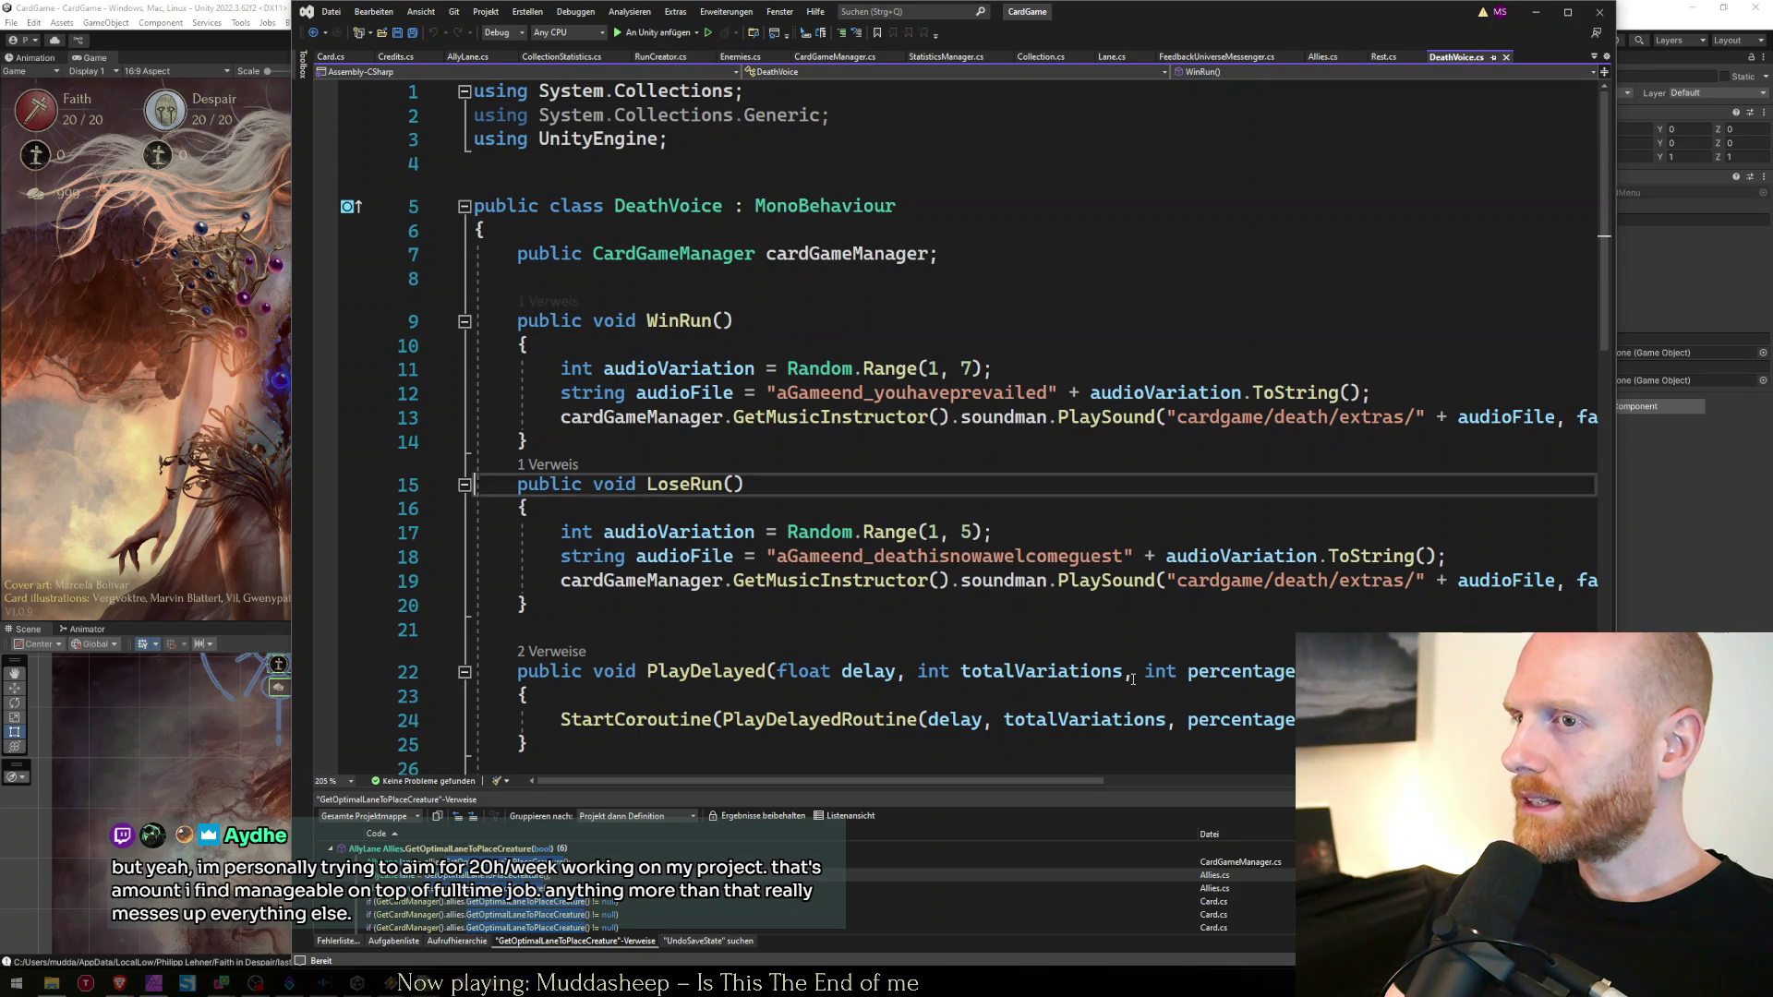
pyautogui.press('Up')
pyautogui.press('Up')
pyautogui.press('Up')
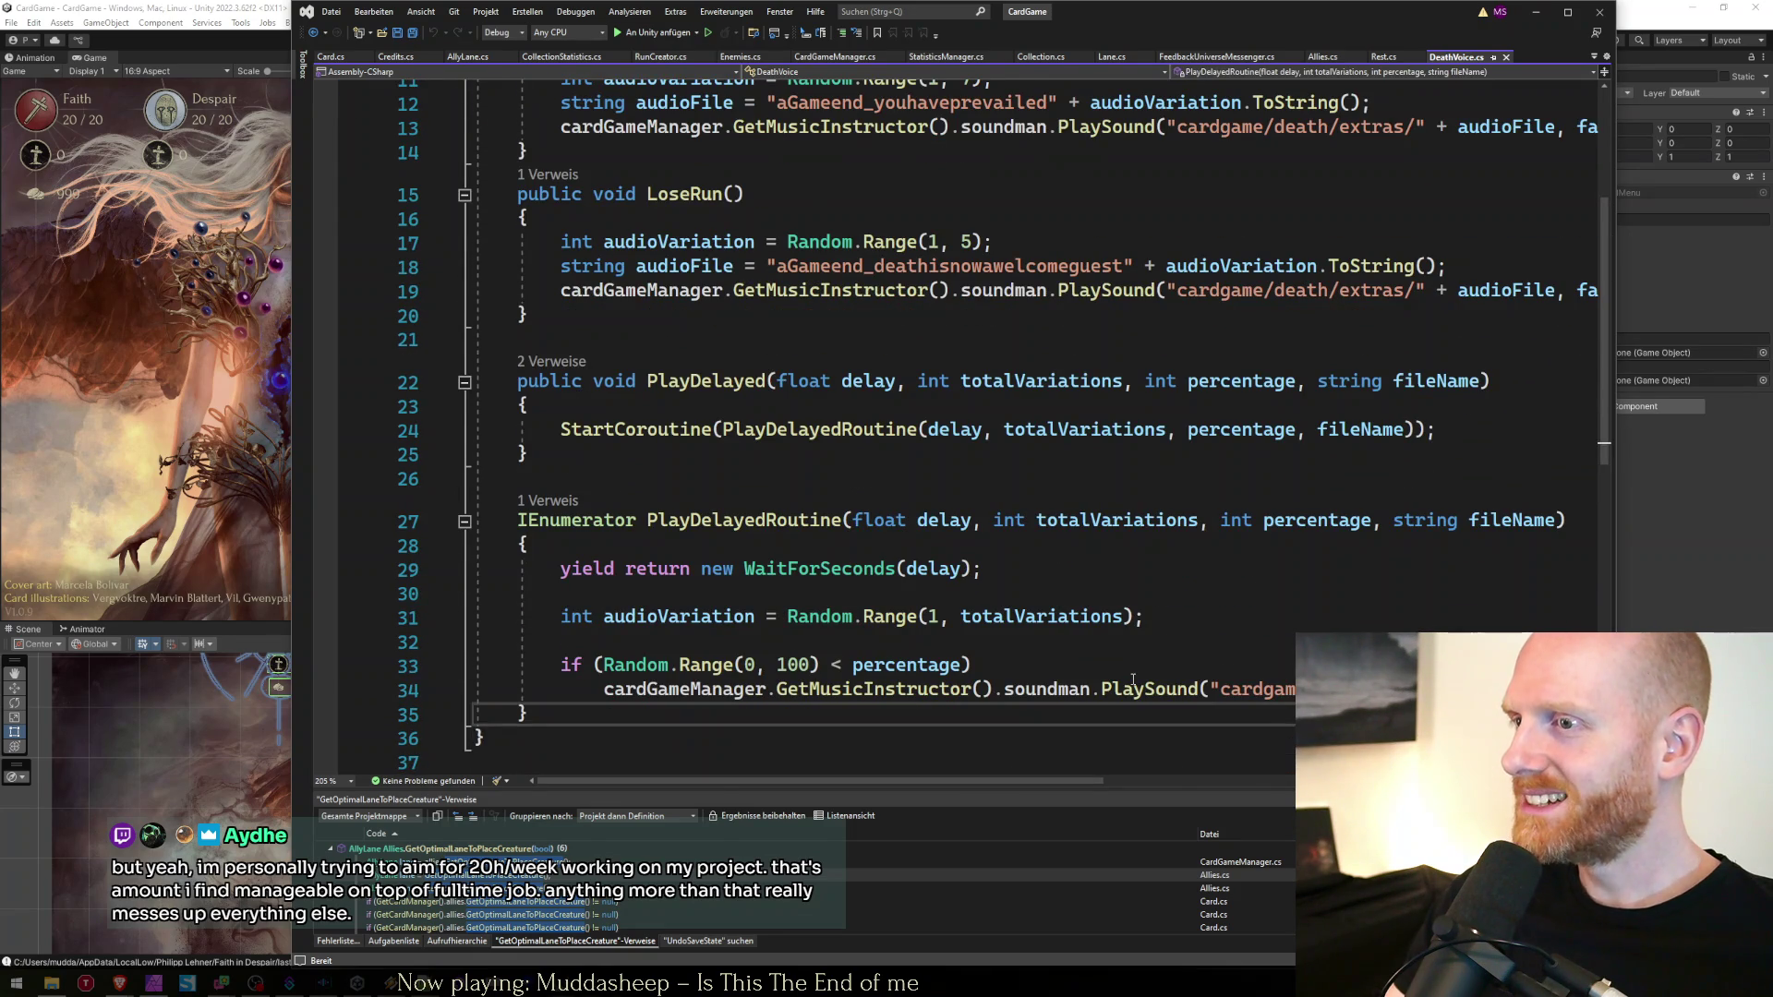
pyautogui.press('End')
pyautogui.press('Home')
pyautogui.press('Home')
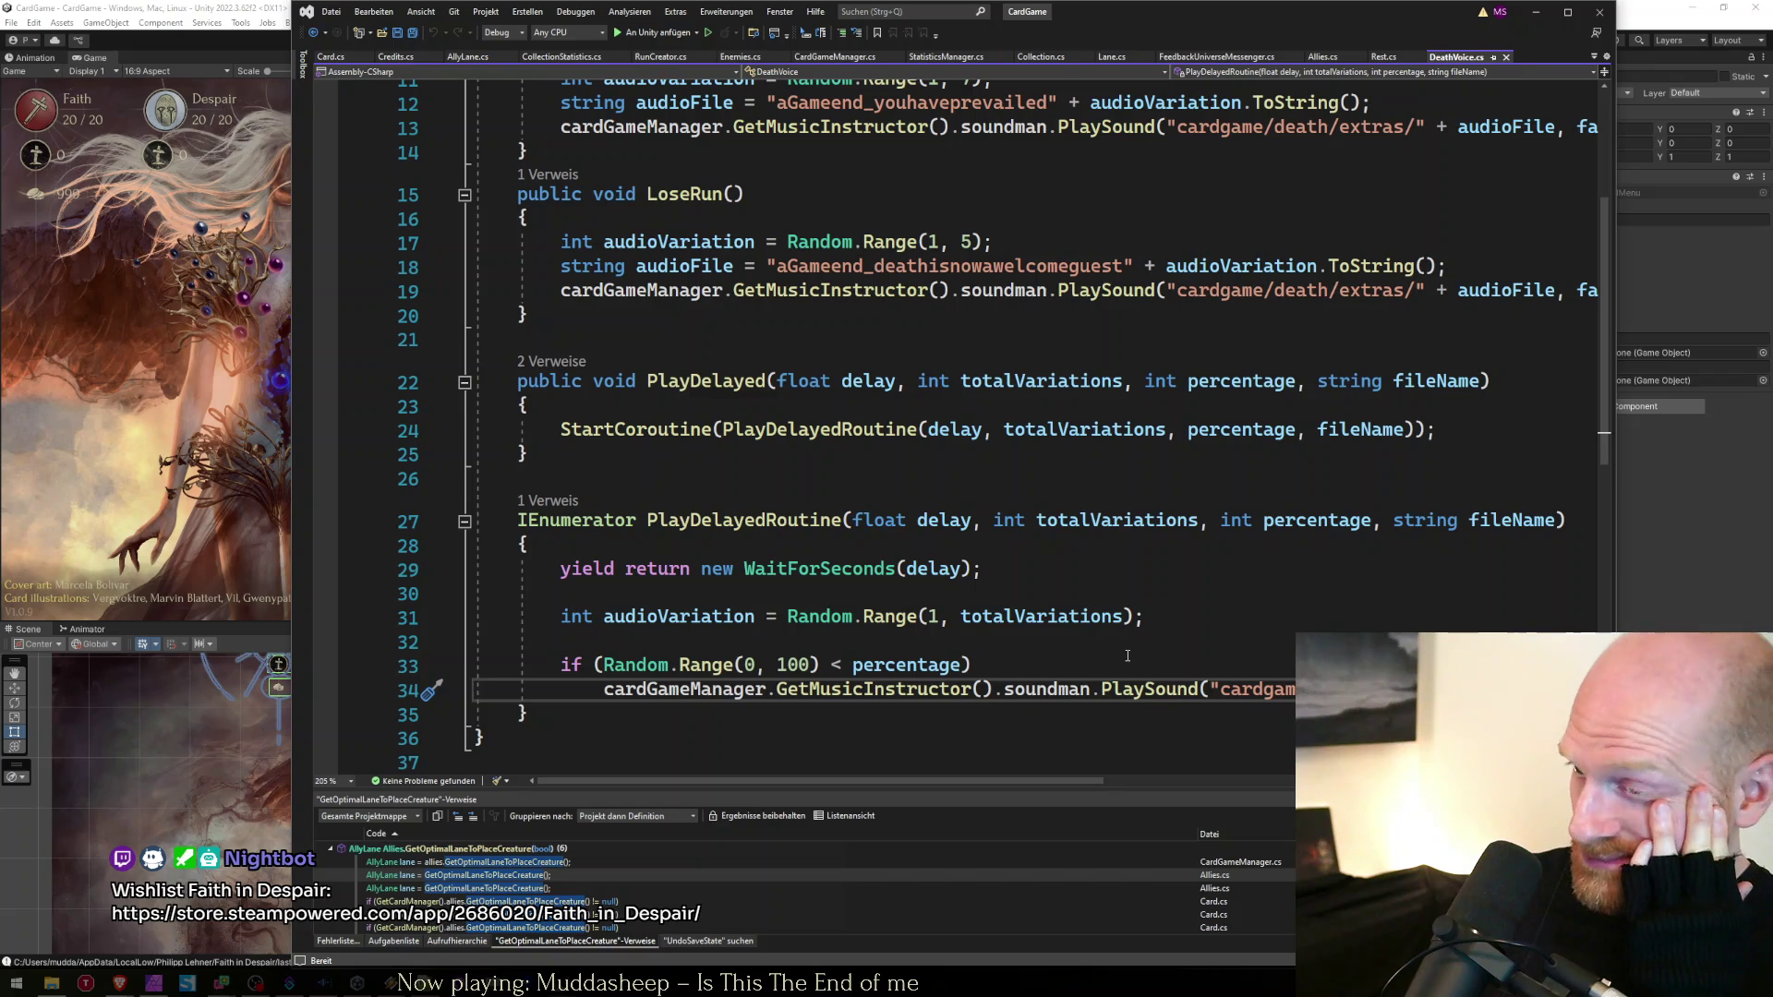
pyautogui.click(1128, 658)
pyautogui.moveTo(1227, 7); pyautogui.dragTo(1073, 11)
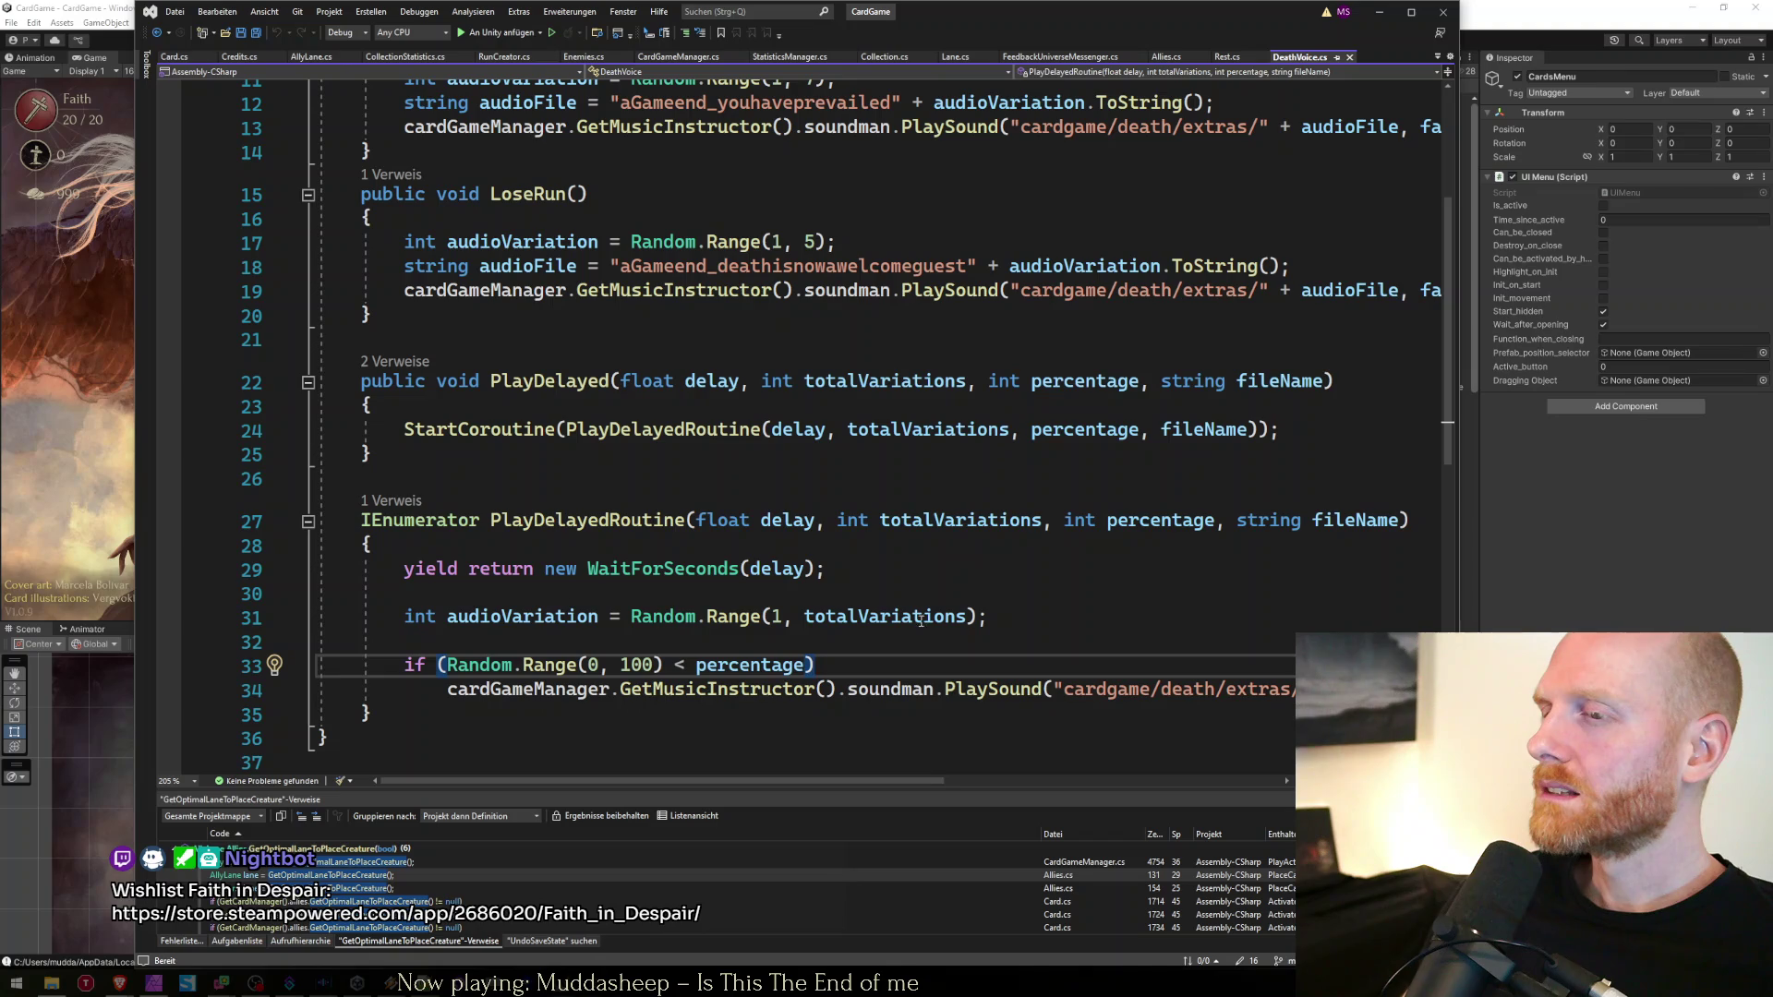
# Type a trial GetMusicInstructor().soundman call above the if-statement, delete it, and save DeathVoice.cs
pyautogui.press('Home')
pyautogui.press('Return')
pyautogui.press('Return')
pyautogui.press('Up')
pyautogui.press('Up')
pyautogui.write('car.getmusic')
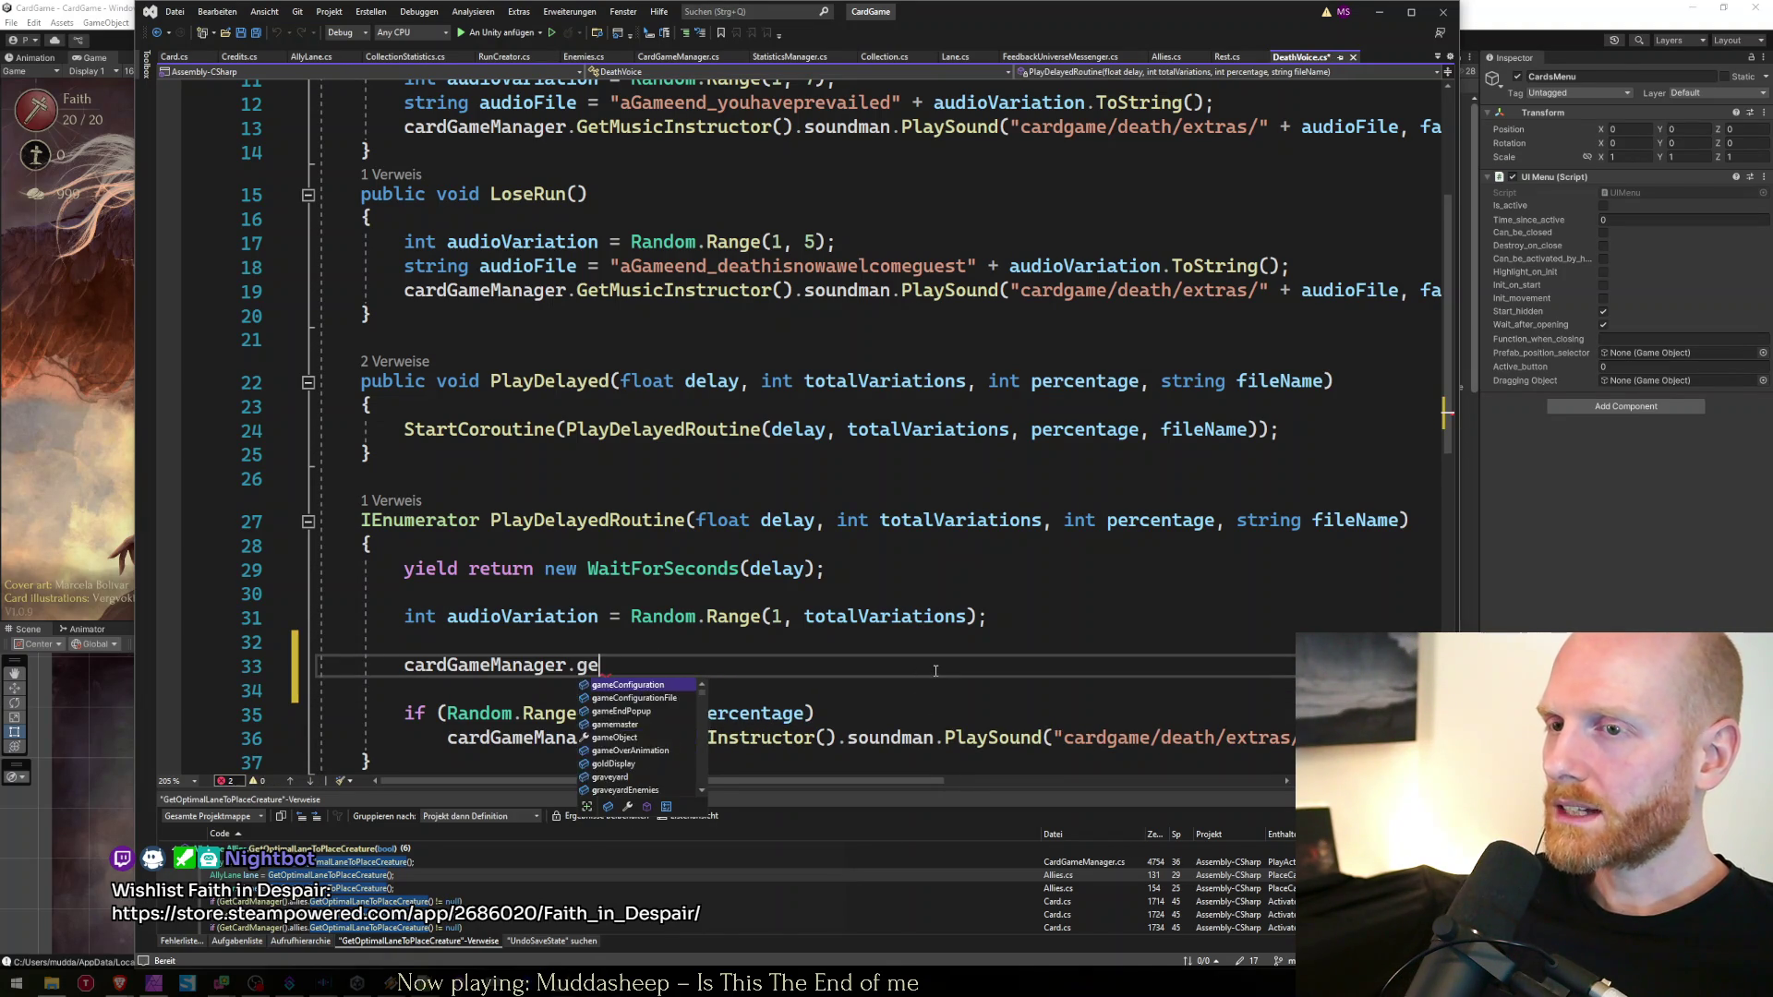
pyautogui.press('Tab')
pyautogui.write('()')
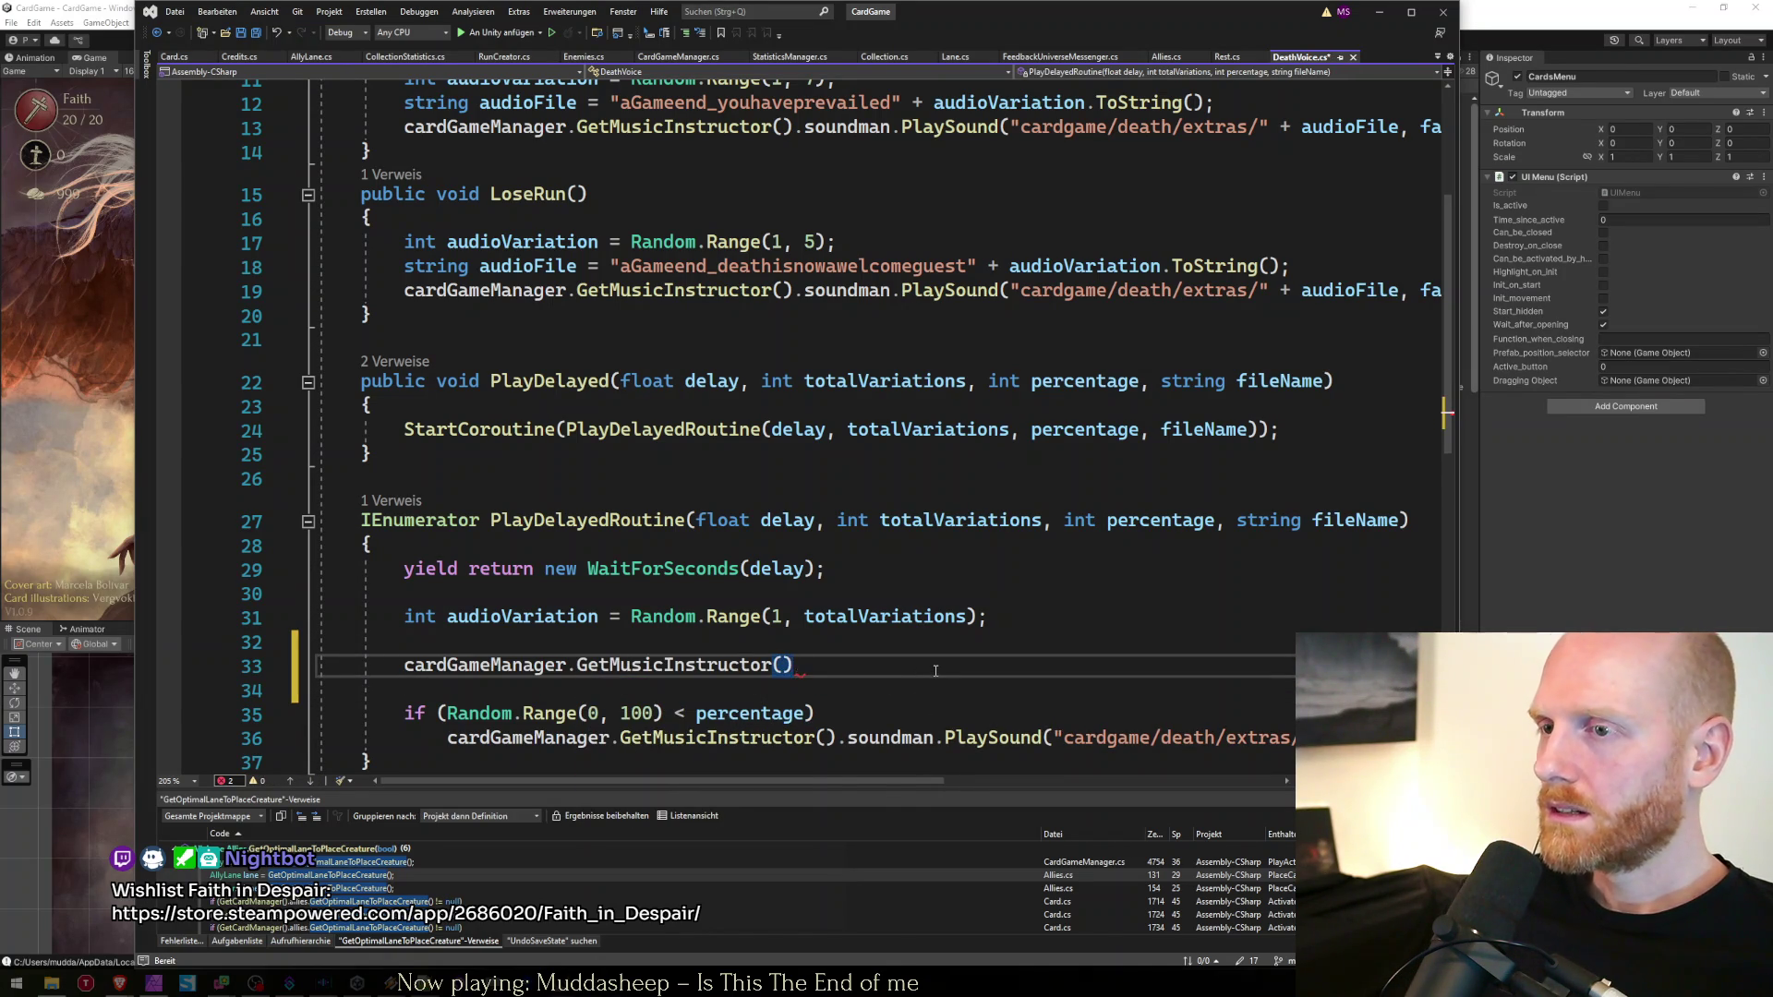
pyautogui.write('.soundman.play')
pyautogui.press('Escape')
pyautogui.write('deat')
pyautogui.press('BackSpace')
pyautogui.press('BackSpace')
pyautogui.press('BackSpace')
pyautogui.hotkey('shift', 'Home')
pyautogui.hotkey('shift', 'Home')
pyautogui.press('BackSpace')
pyautogui.press('Delete')
pyautogui.press('Delete')
pyautogui.hotkey('ctrl', 's')
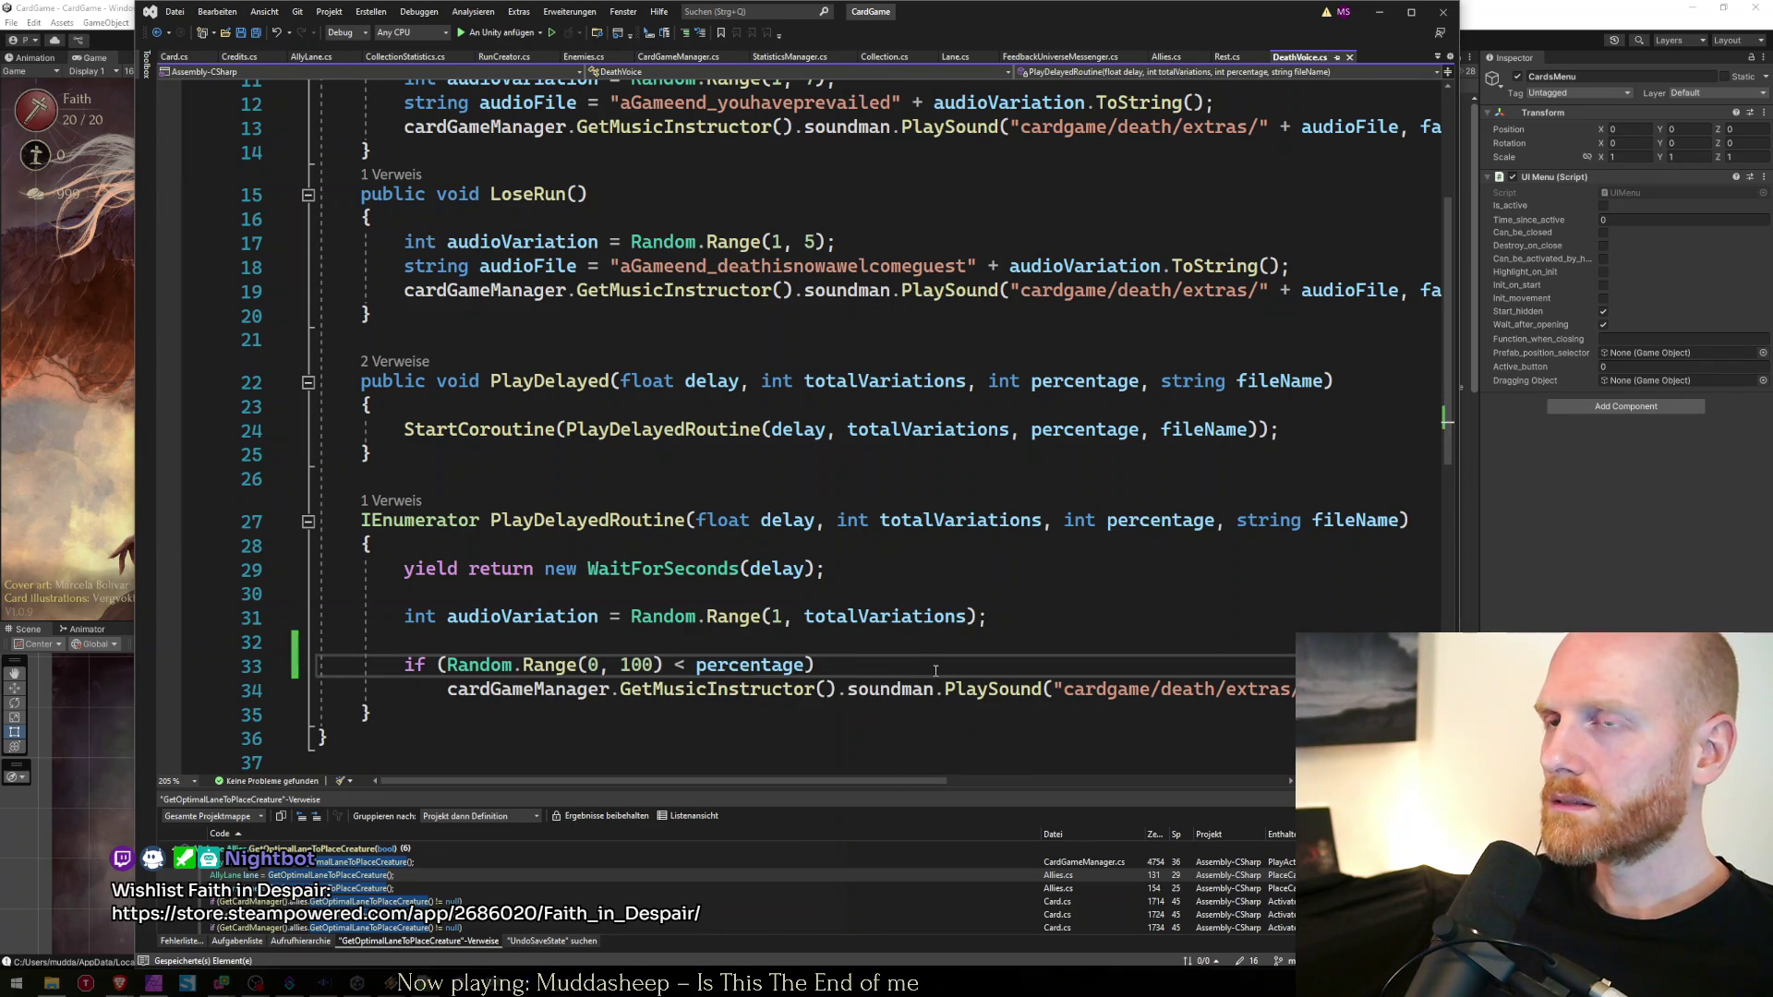
# Open CutSceneMaster.cs through a Go To All search for 'cutscene'
pyautogui.hotkey('ctrl', 't')
pyautogui.write('cutscenecs')
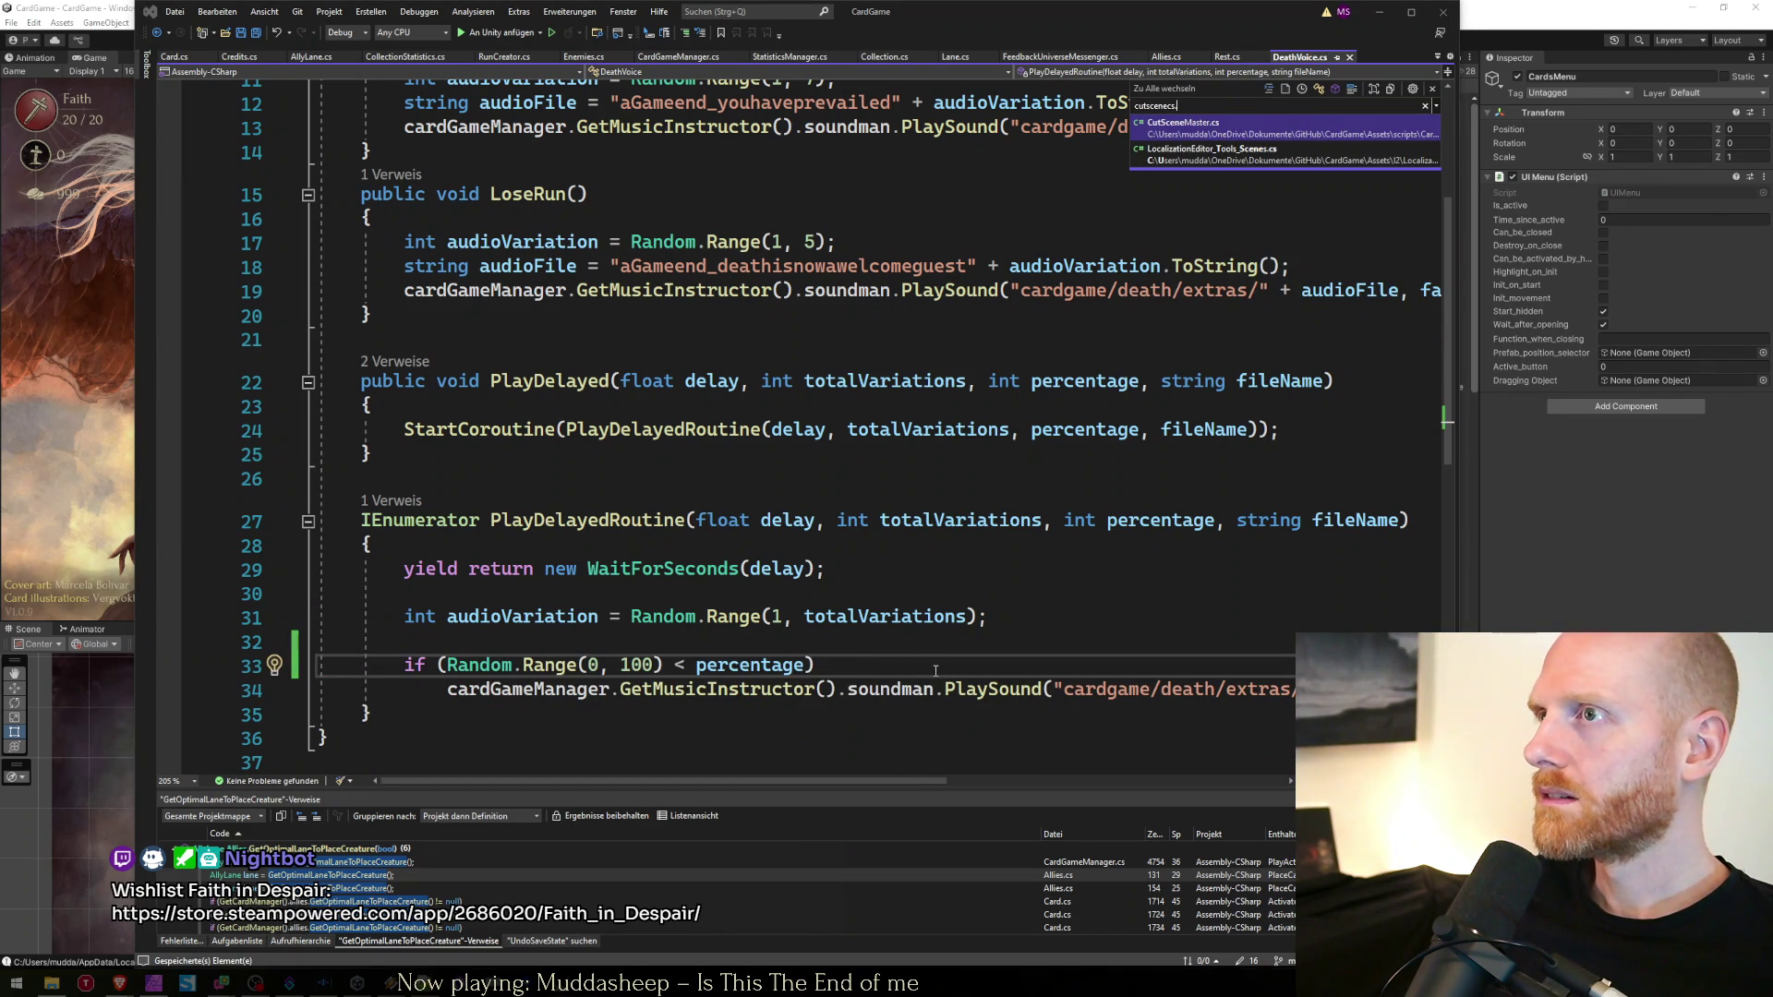
pyautogui.press('Escape')
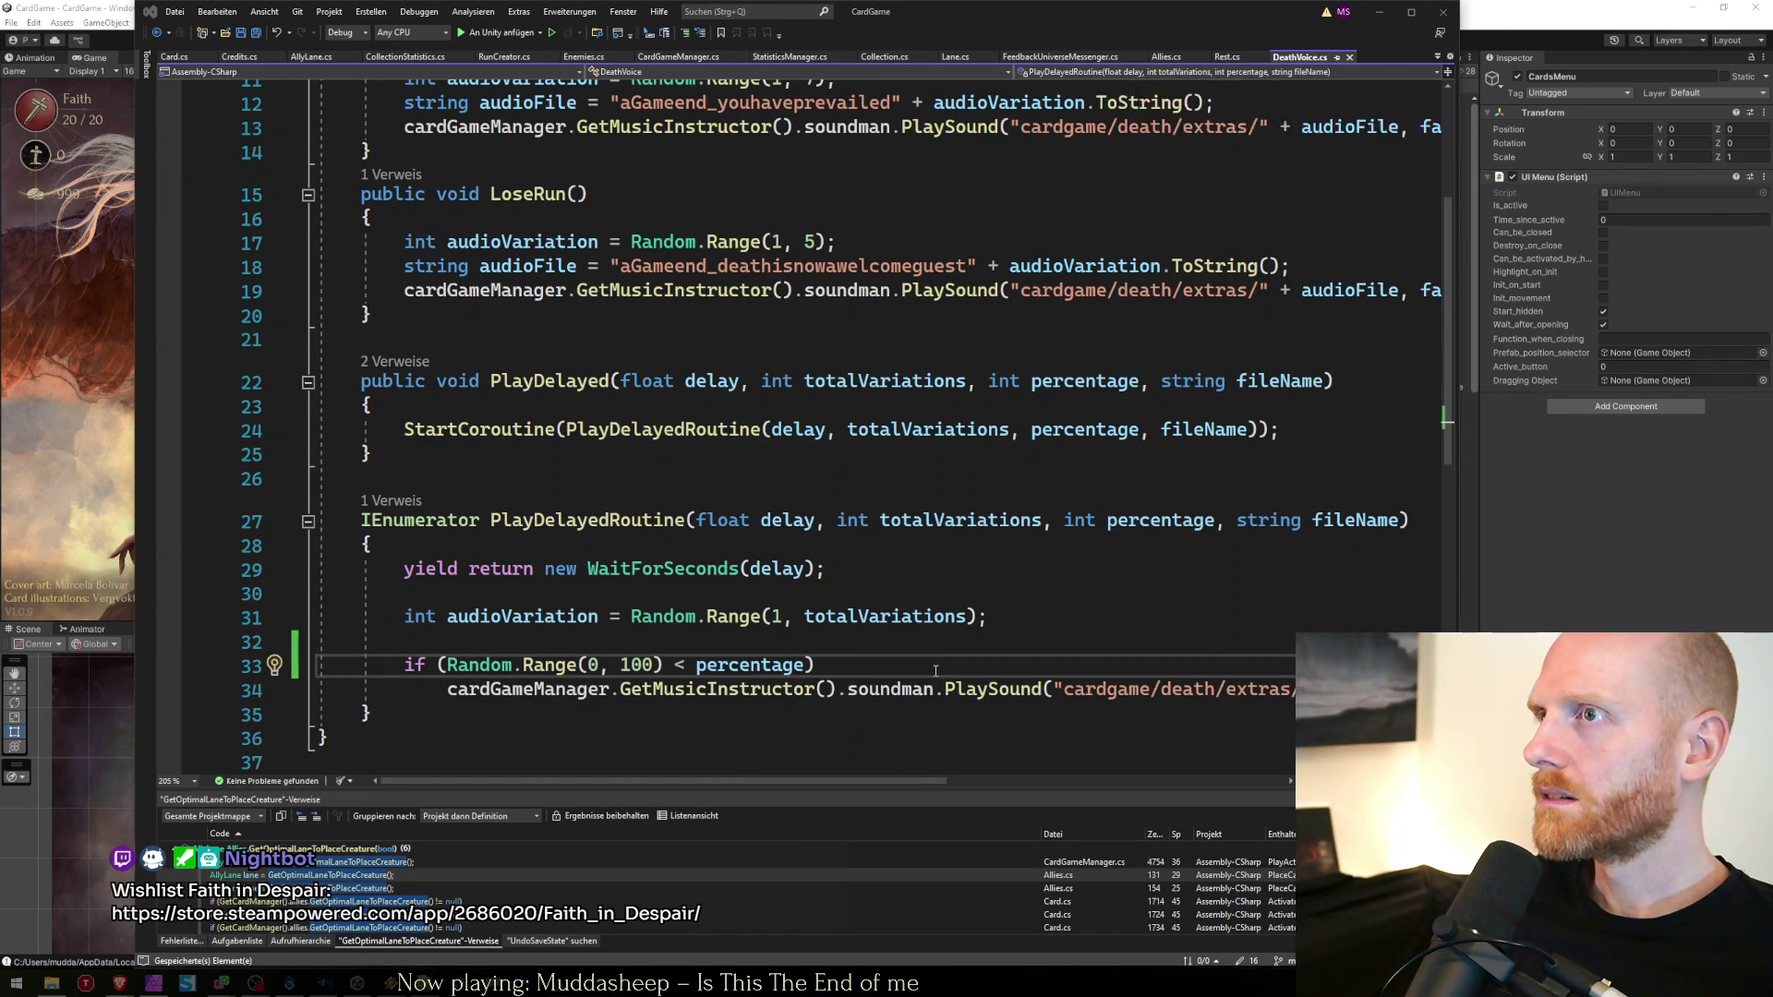
pyautogui.press('Down')
pyautogui.press('Down')
pyautogui.press('Down')
pyautogui.hotkey('ctrl', 'f')
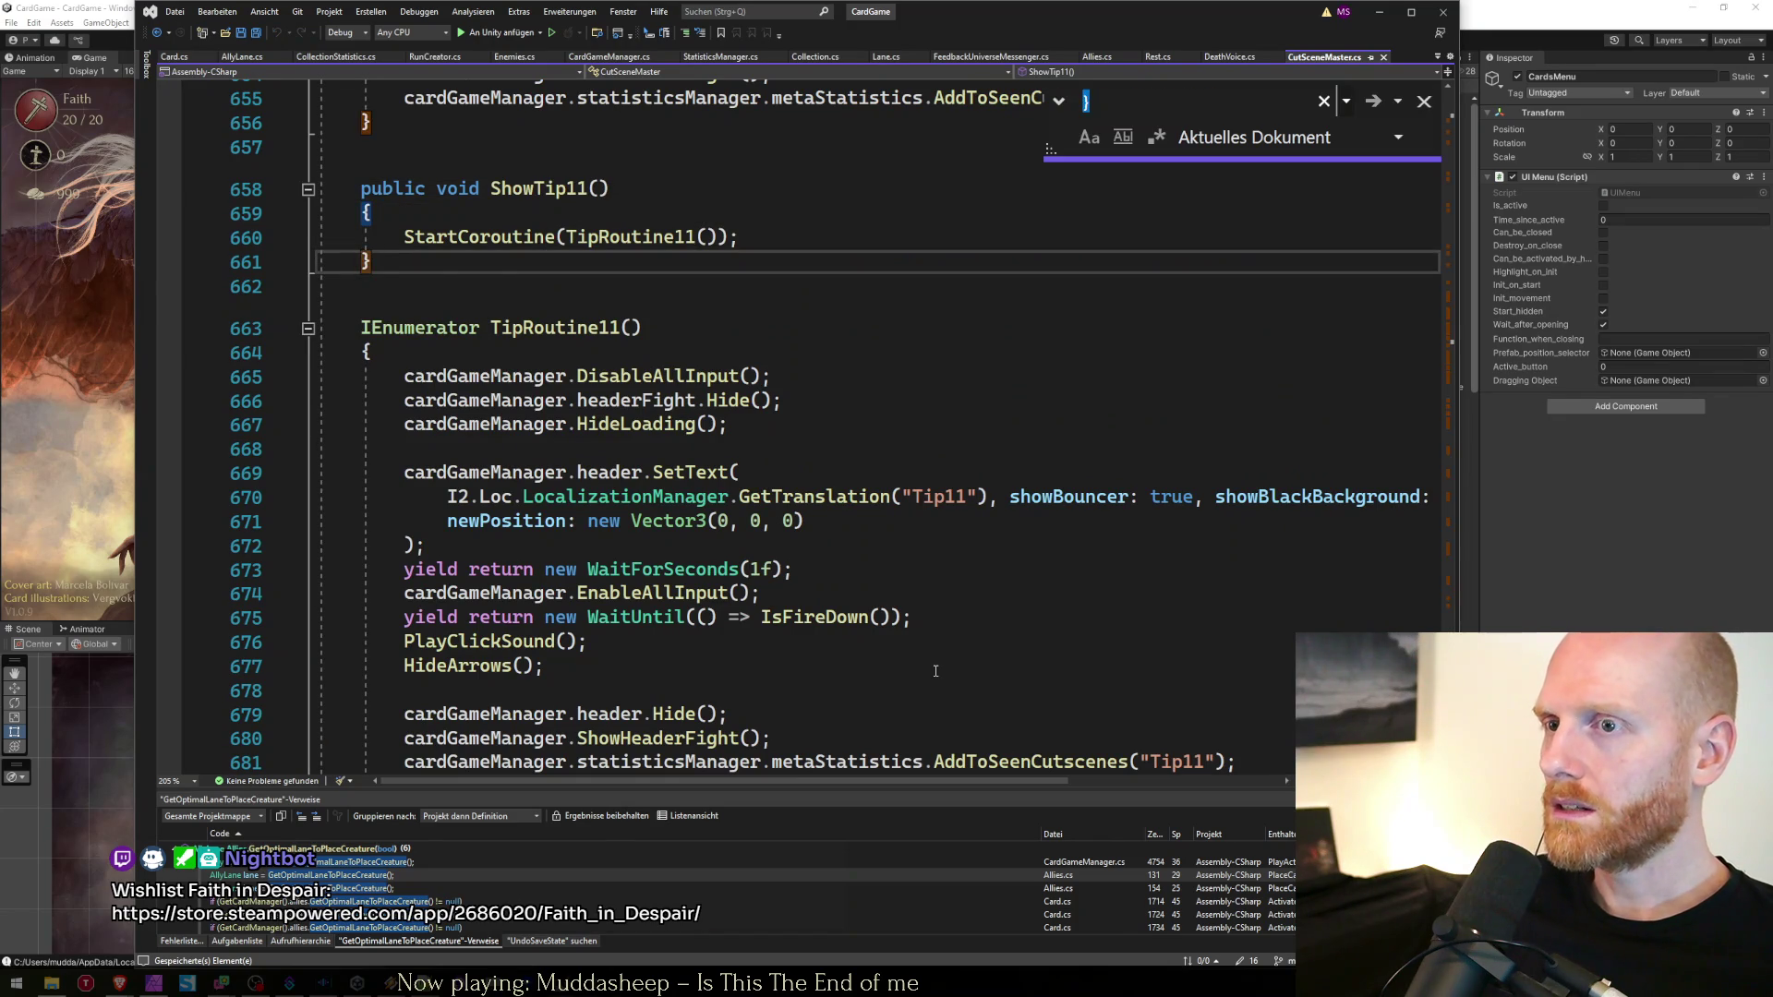
# Find the voiceman PlaySound call on line 117 of CutSceneMaster.cs
pyautogui.write('play')
pyautogui.press('Return')
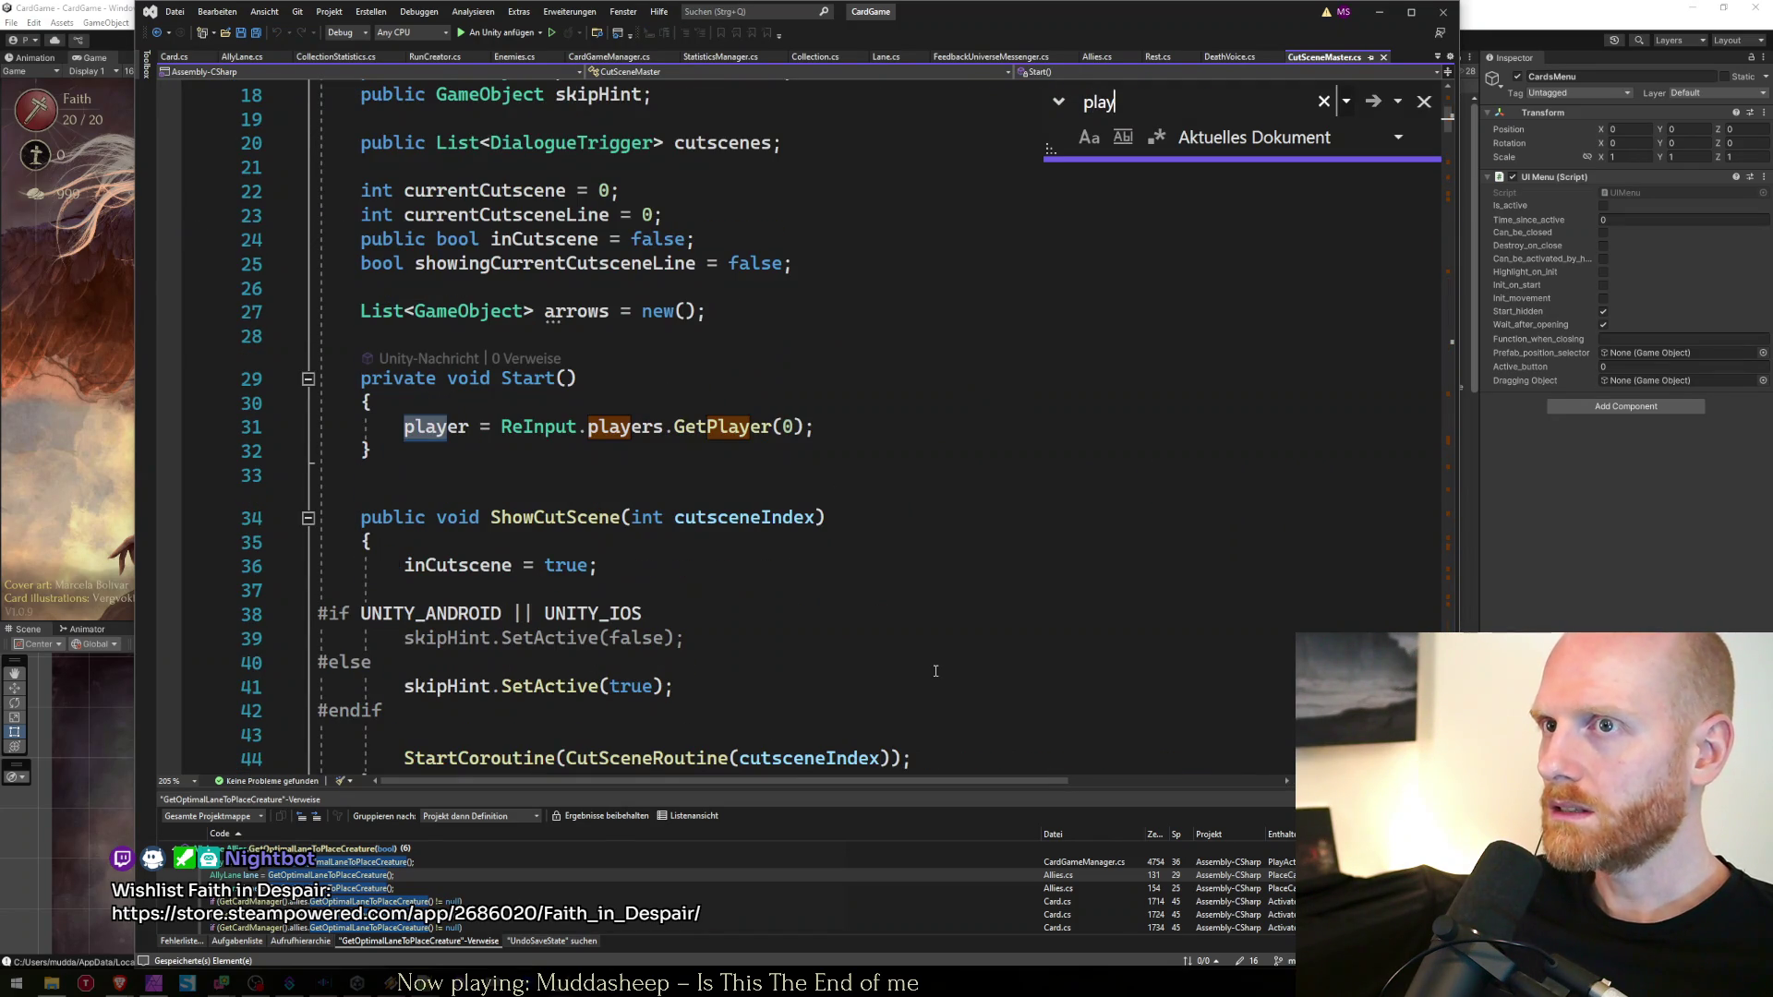
pyautogui.press('Return')
pyautogui.press('Return')
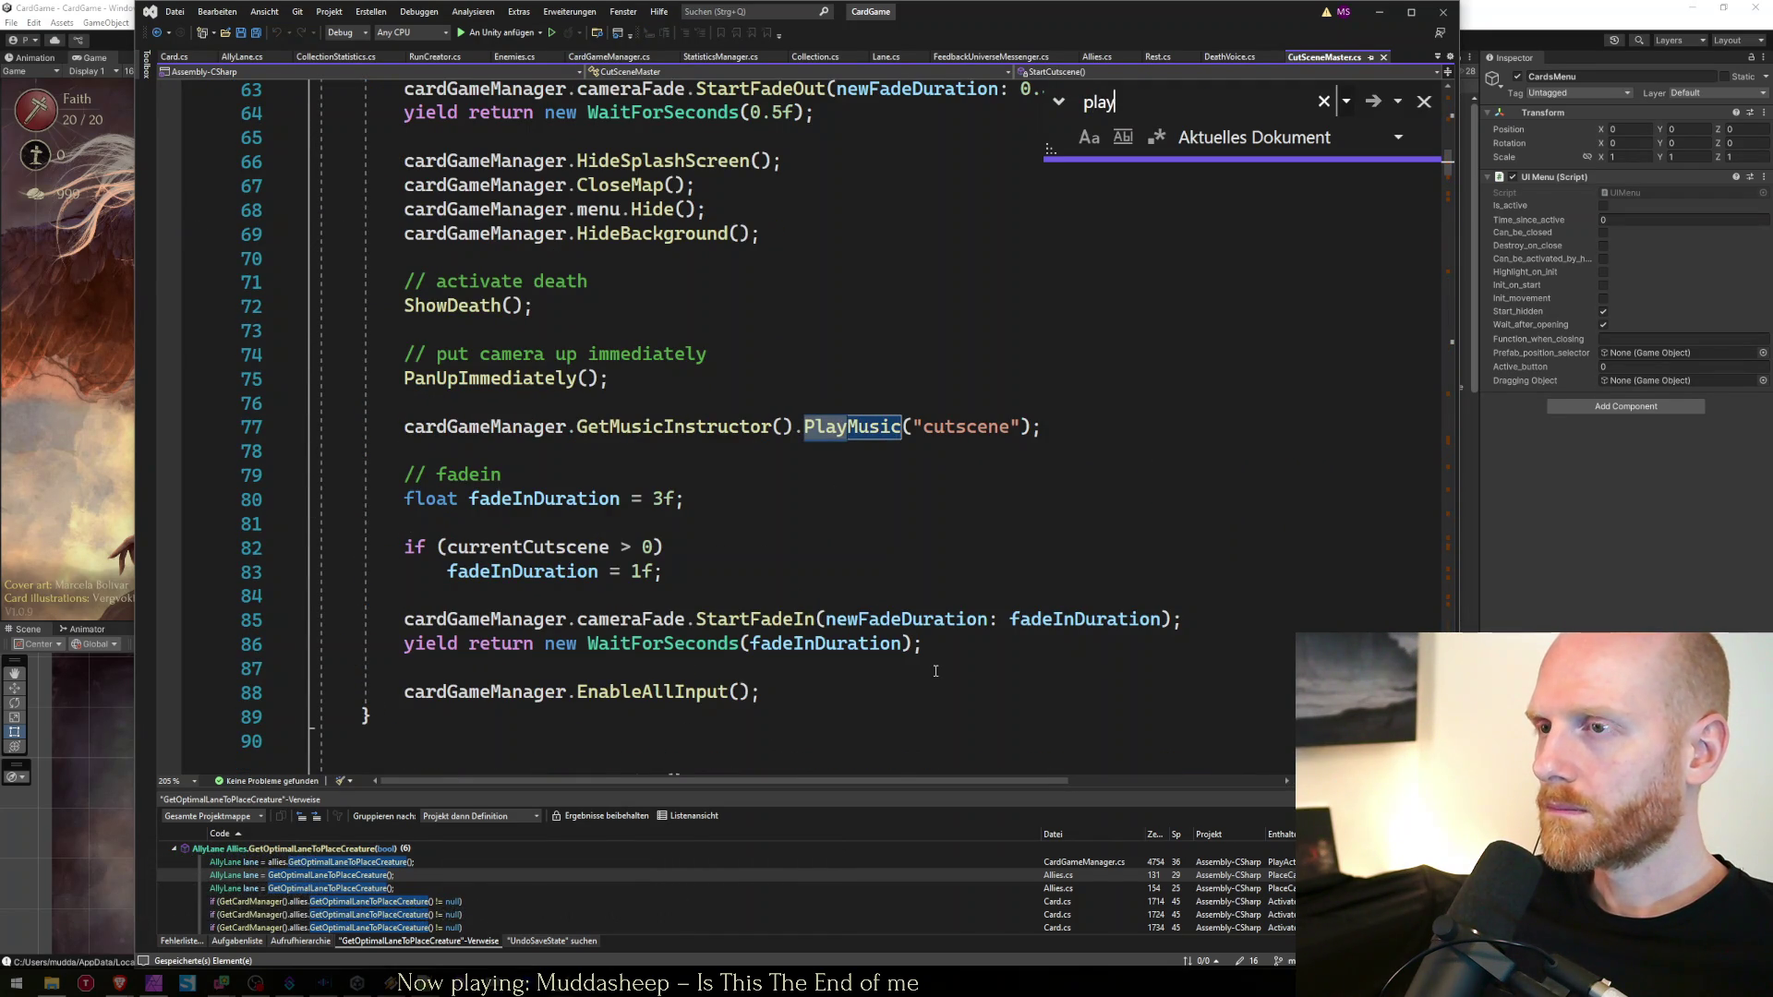
pyautogui.press('Return')
pyautogui.press('Return')
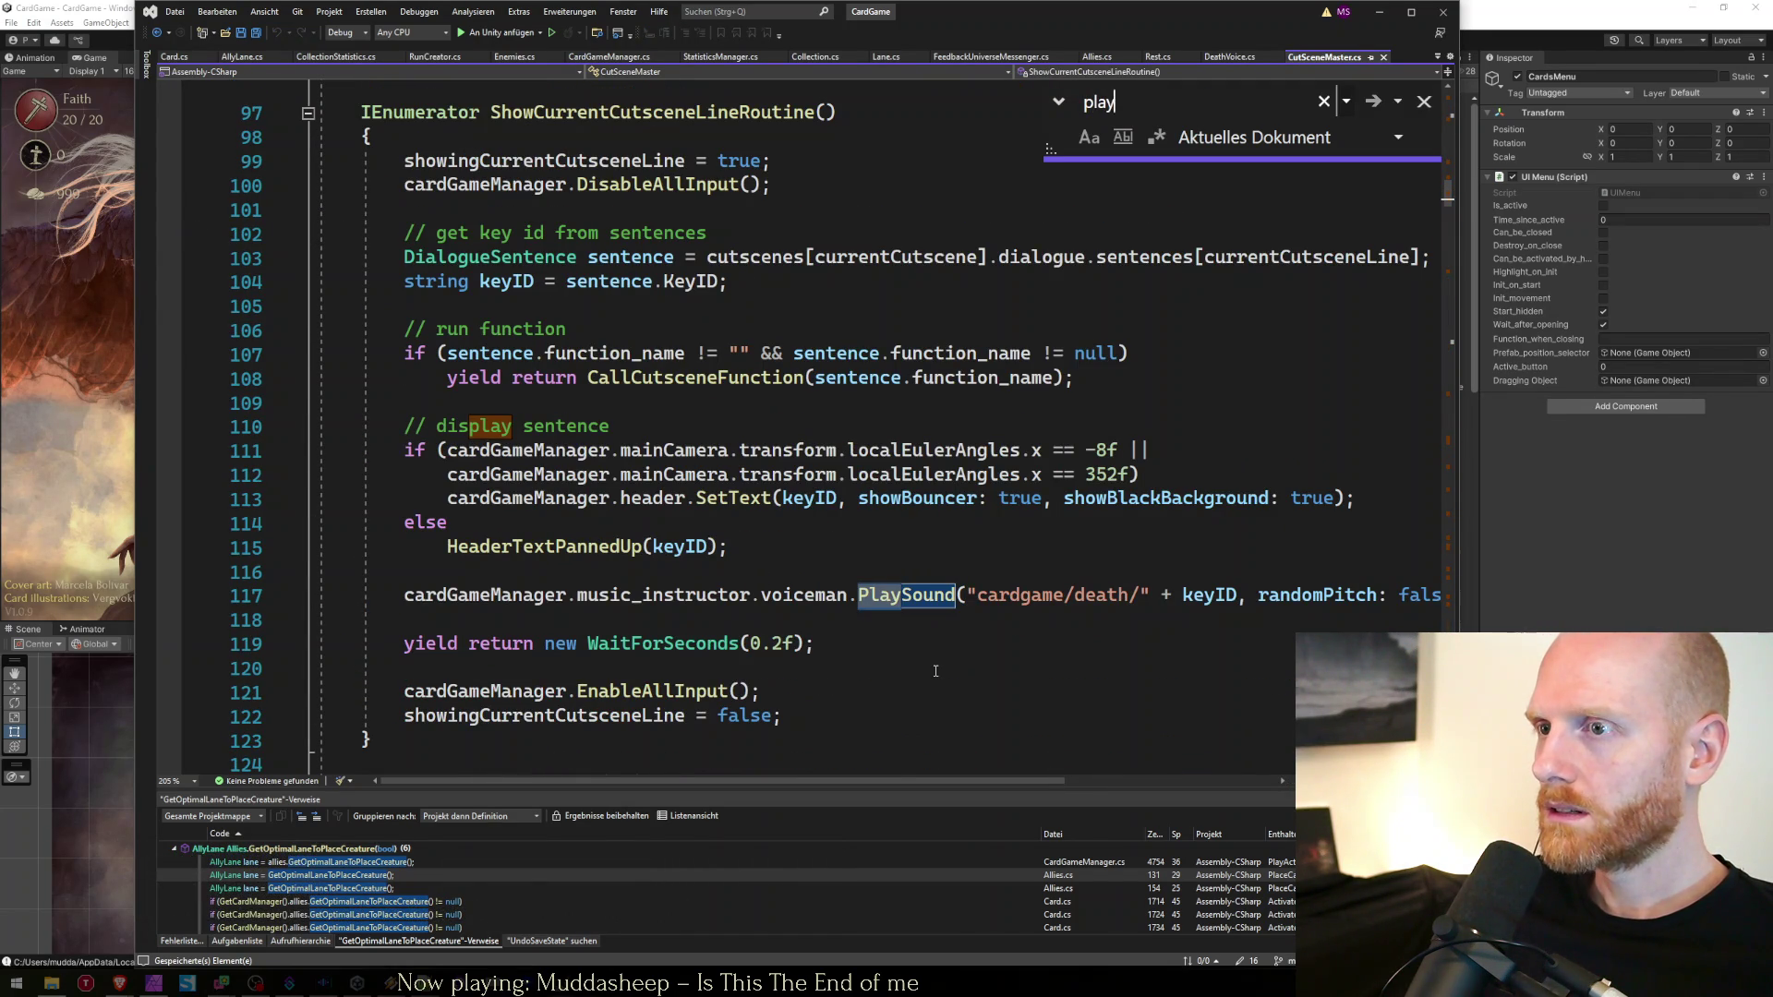
pyautogui.press('Escape')
pyautogui.press('Home')
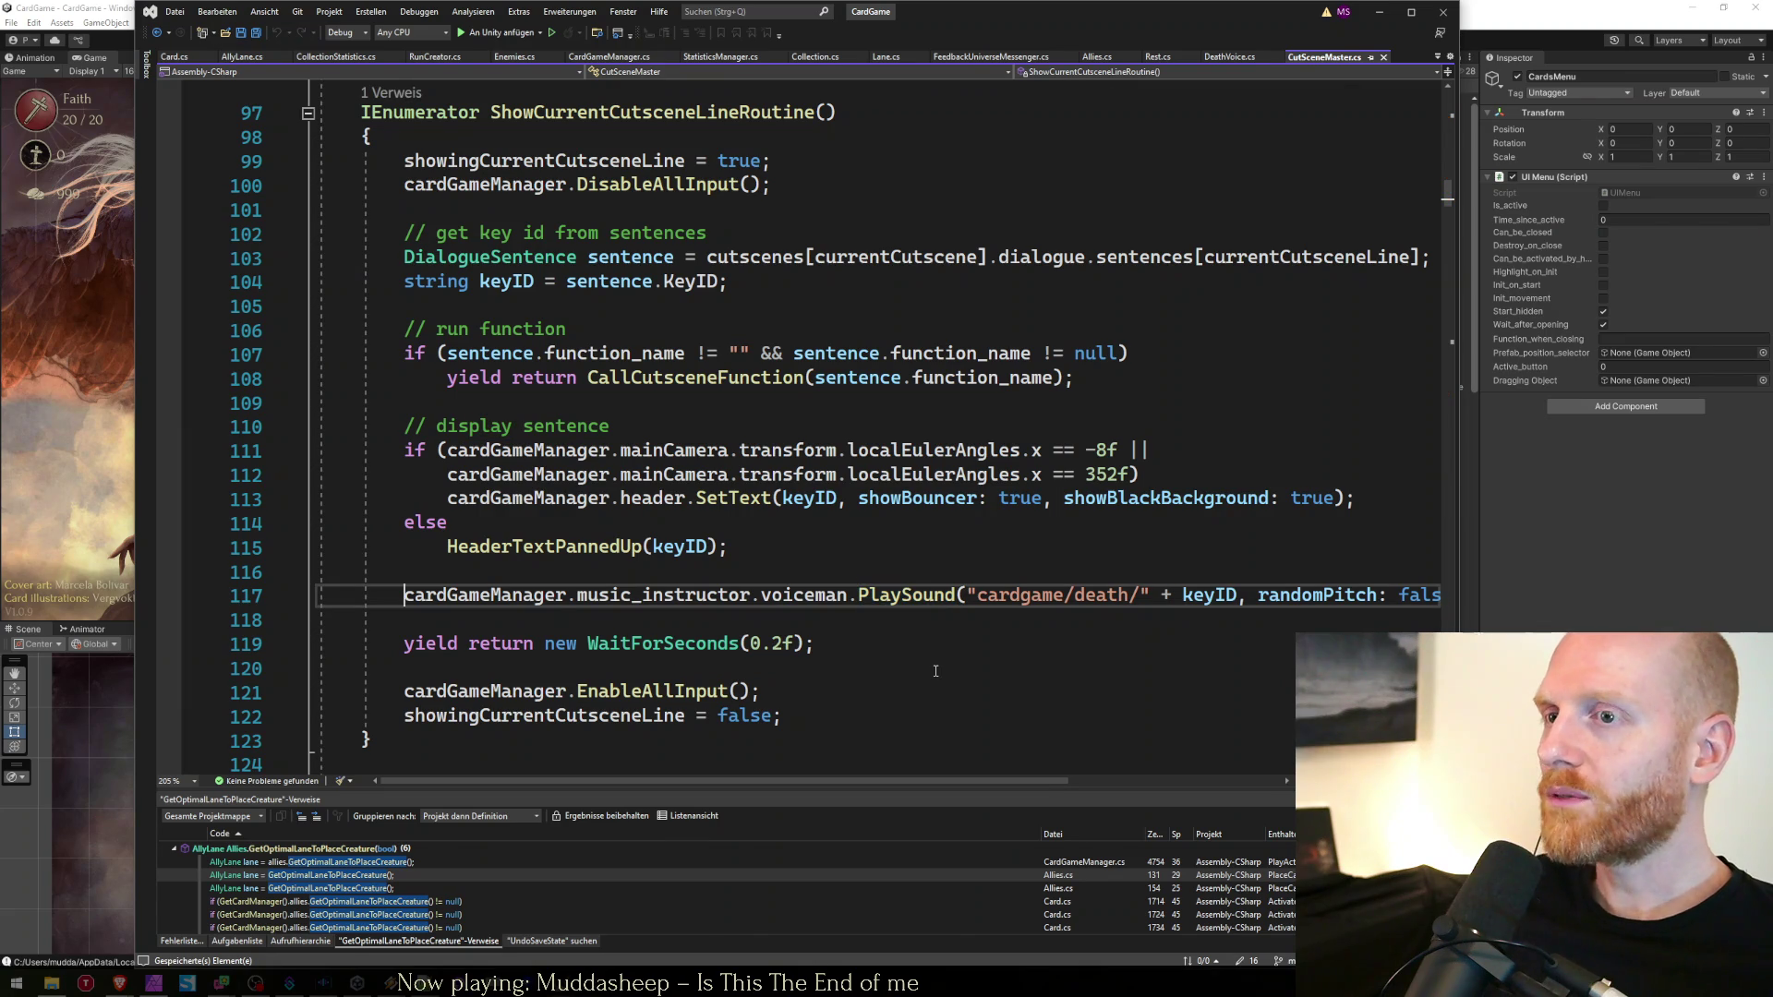
pyautogui.hotkey('ctrl', 'shift', 'Right')
pyautogui.hotkey('ctrl', 'shift', 'Right')
pyautogui.hotkey('ctrl', 'shift', 'Right')
pyautogui.hotkey('ctrl', 'shift', 'Left')
pyautogui.hotkey('ctrl', 'shift', 'Left')
pyautogui.press('Right')
# Replace soundman with voiceman on line 34 of DeathVoice.cs and compare both files
pyautogui.hotkey('ctrl', 'Tab')
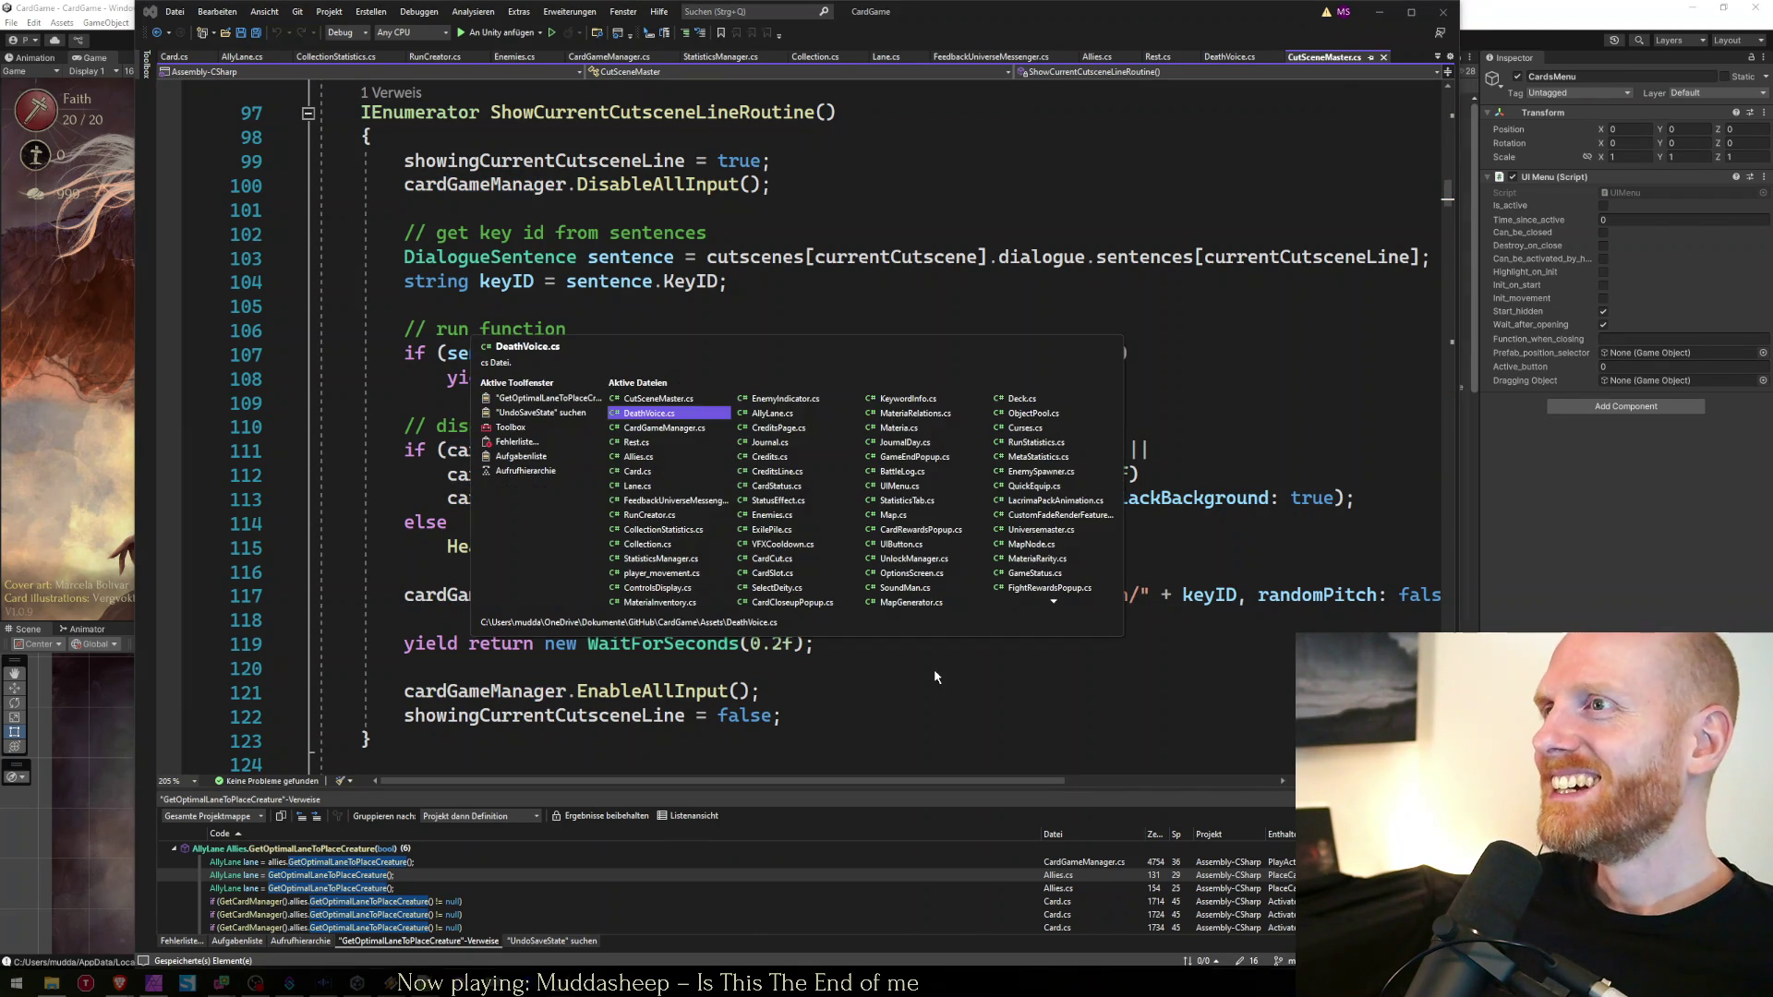
pyautogui.press('Down')
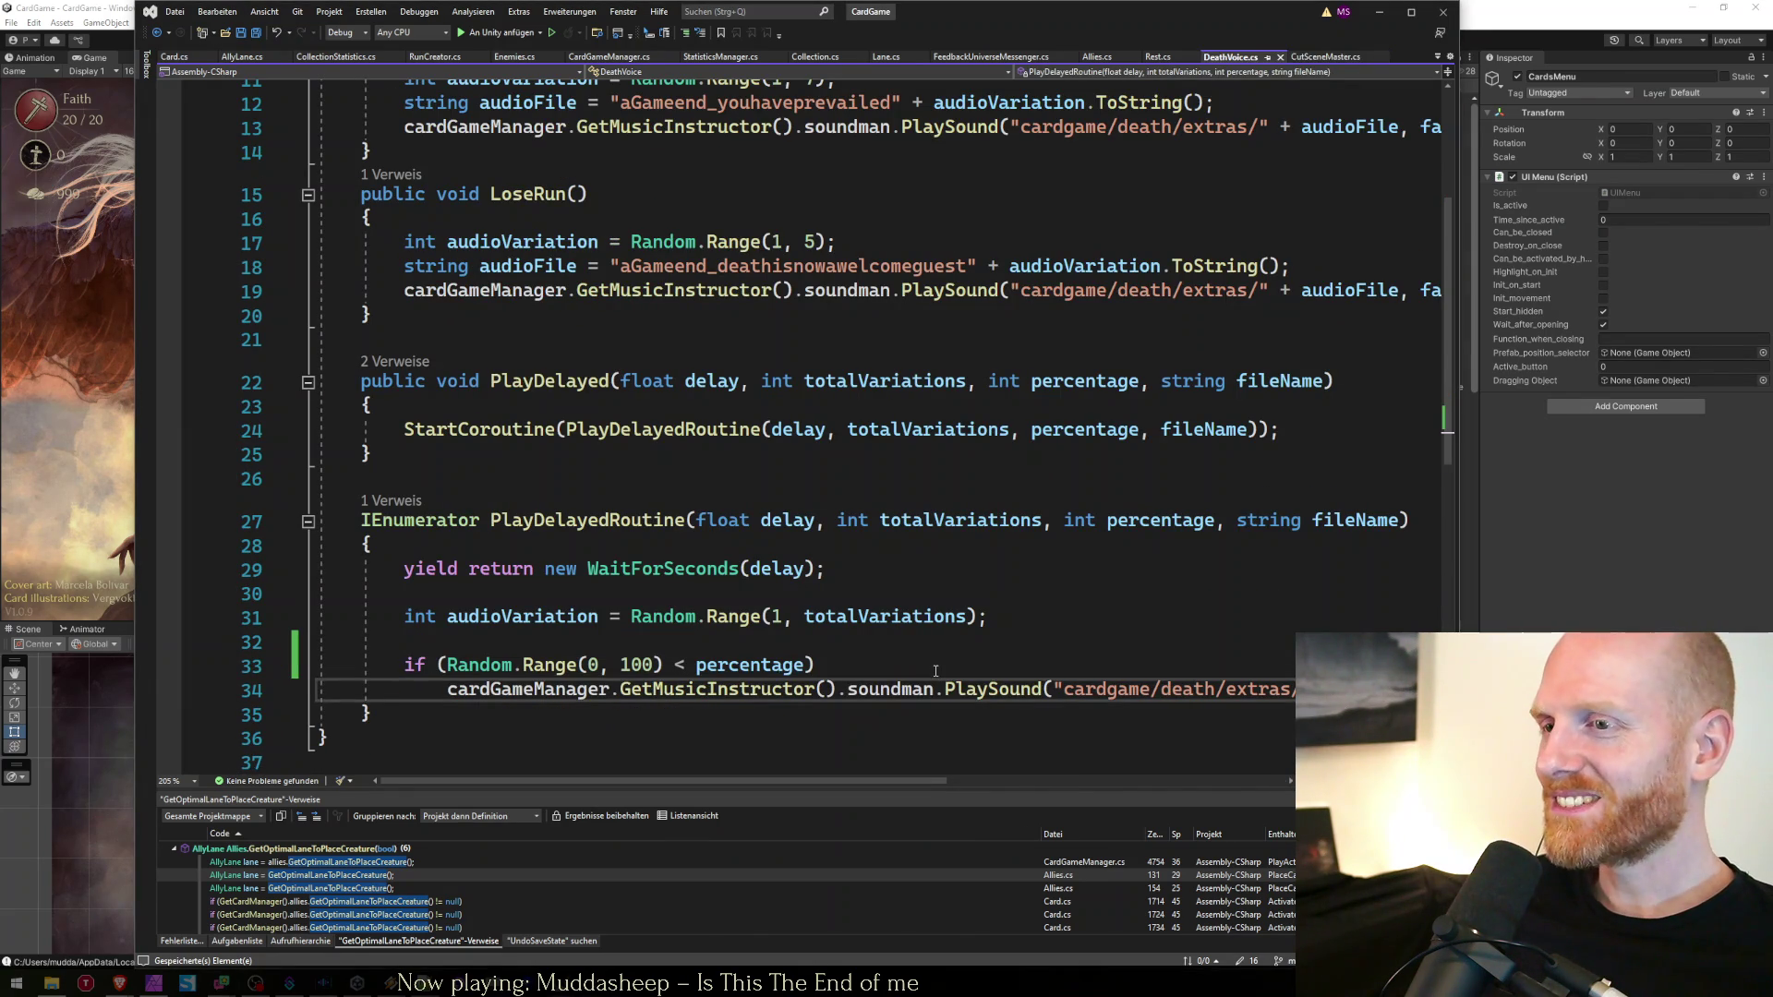
pyautogui.hotkey('ctrl', 'shift', 'Right')
pyautogui.write('voiceman.')
pyautogui.hotkey('ctrl', 'Tab')
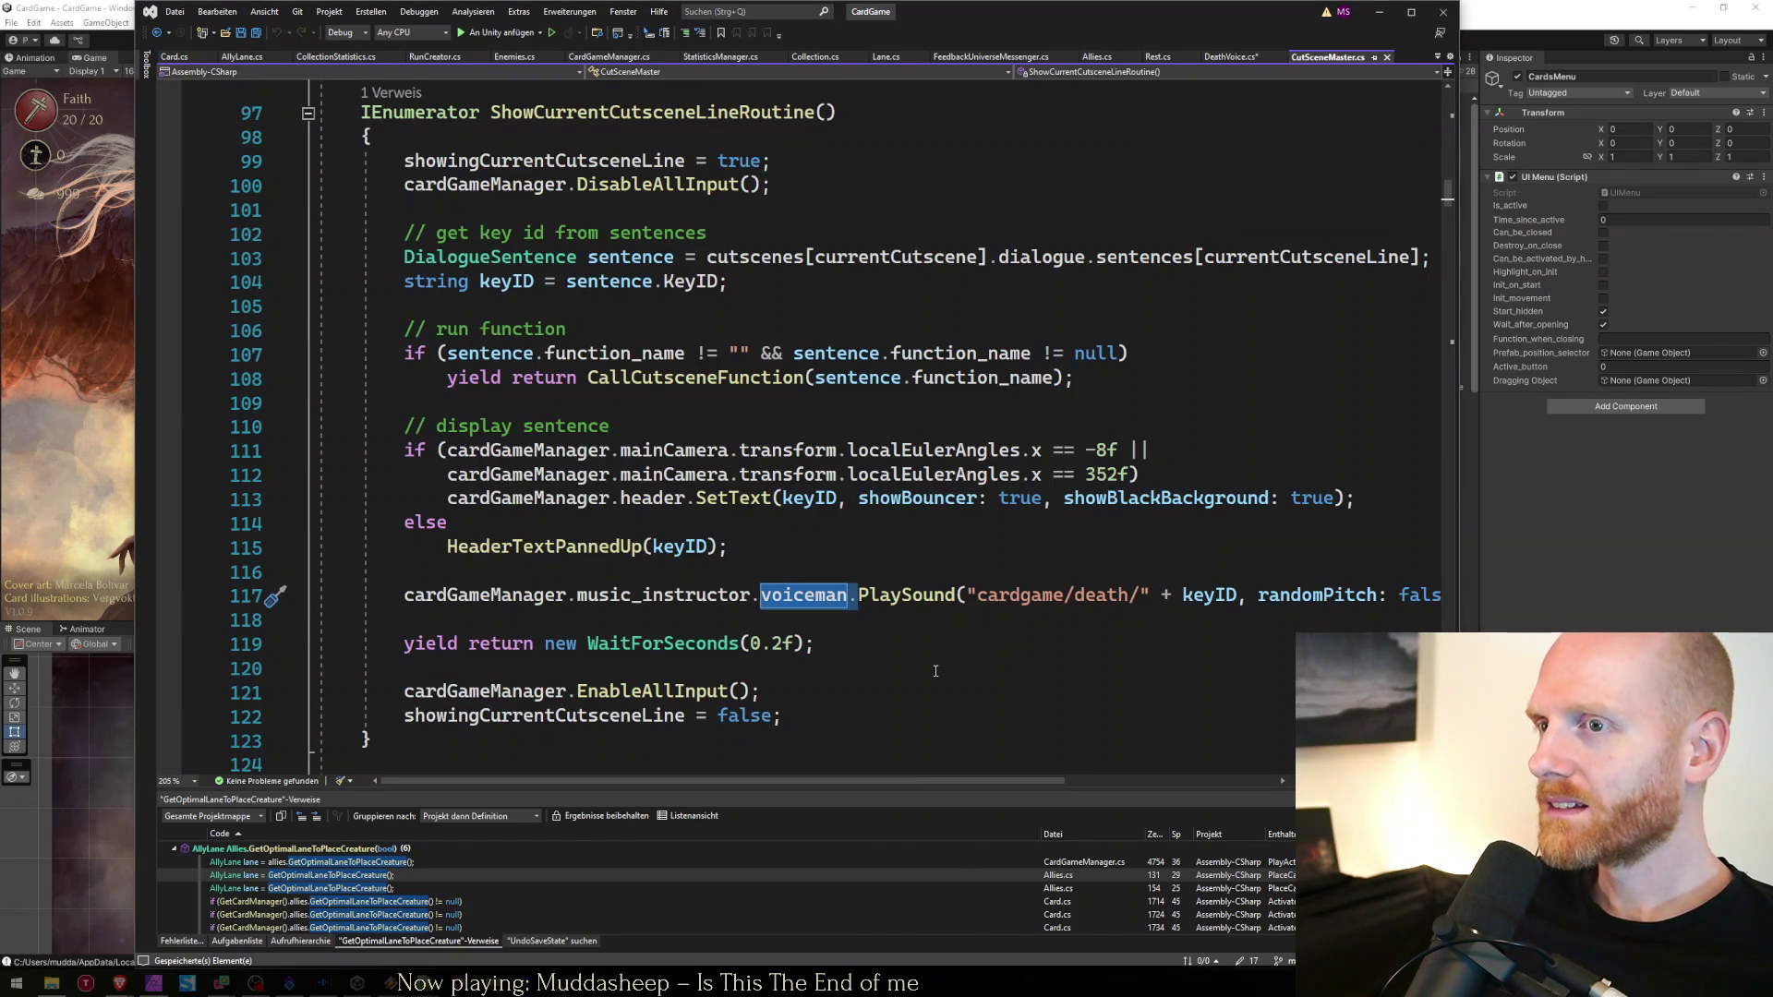
pyautogui.hotkey('ctrl', 'Tab')
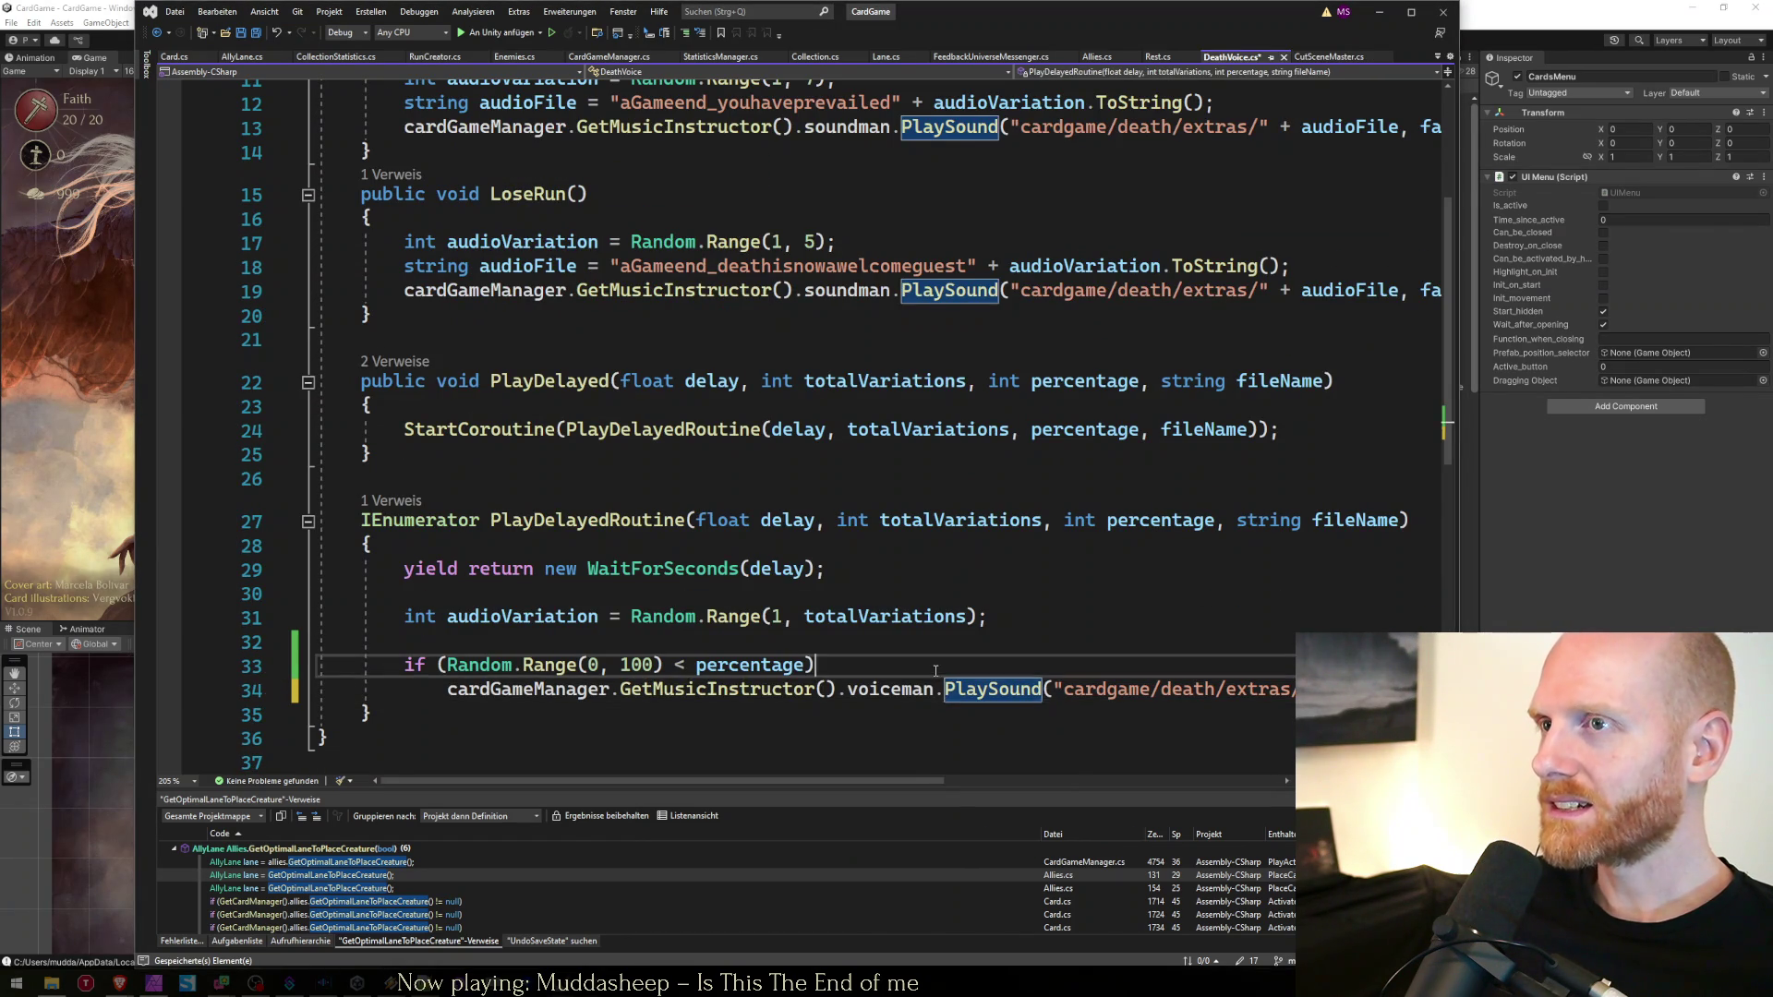
# Replace soundman with voiceman on line 19 (LoseRun) and line 13 (WinRun) of DeathVoice.cs
pyautogui.press('Up')
pyautogui.press('Up')
pyautogui.press('Up')
pyautogui.hotkey('ctrl', 'Left')
pyautogui.hotkey('ctrl', 'Left')
pyautogui.hotkey('ctrl', 'shift', 'Right')
pyautogui.write('voiceman')
pyautogui.press('Up')
pyautogui.press('Up')
pyautogui.press('Up')
pyautogui.hotkey('ctrl', 'Left')
pyautogui.hotkey('ctrl', 'Left')
pyautogui.hotkey('ctrl', 'shift', 'Right')
pyautogui.write('voiceman')
# Review the PlayDelayed methods, save DeathVoice.cs, let Unity recompile, and bring up the tracker sheet
pyautogui.press('Up')
pyautogui.press('Up')
pyautogui.press('Up')
pyautogui.press('Down')
pyautogui.press('Down')
pyautogui.press('Down')
pyautogui.press('Up')
pyautogui.press('Up')
pyautogui.press('Up')
pyautogui.press('Down')
pyautogui.press('Down')
pyautogui.press('Down')
pyautogui.press('Down')
pyautogui.press('Down')
pyautogui.press('Down')
pyautogui.hotkey('ctrl', 's')
pyautogui.click(1655, 629)
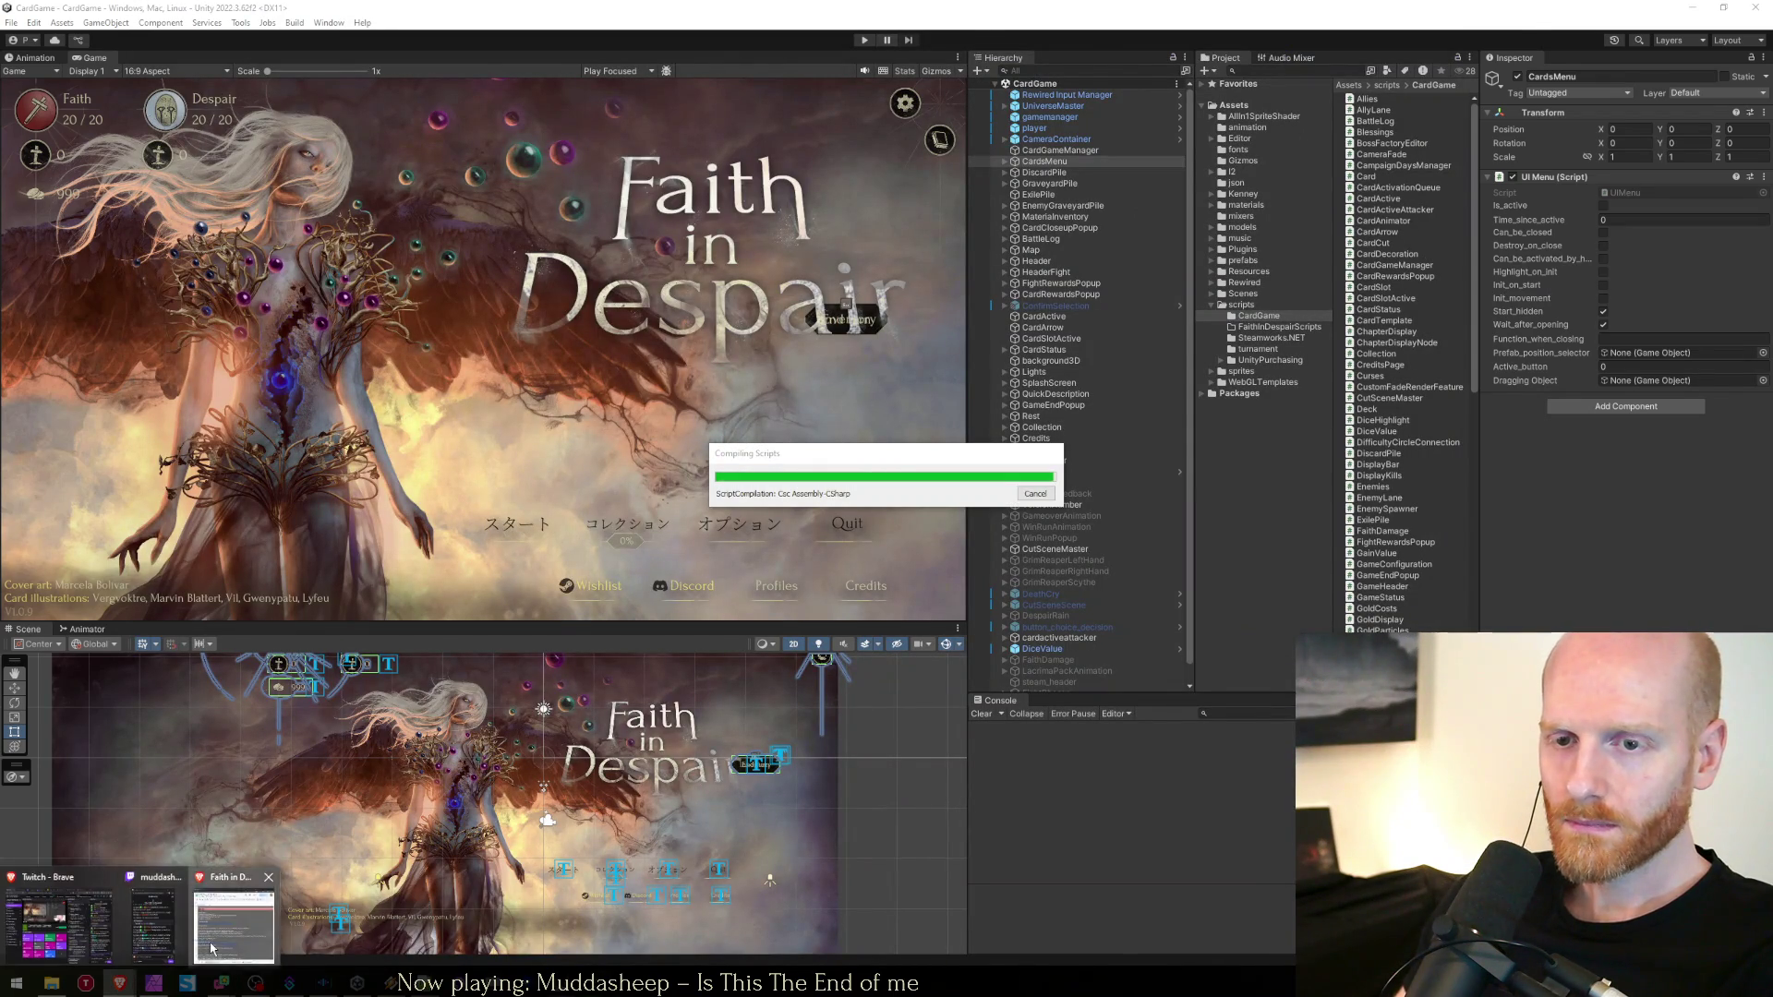
pyautogui.click(119, 982)
# On the Done sheet, enter 'Fixed some Death voicelines being on the wrong mixing channel' in A61
pyautogui.click(900, 951)
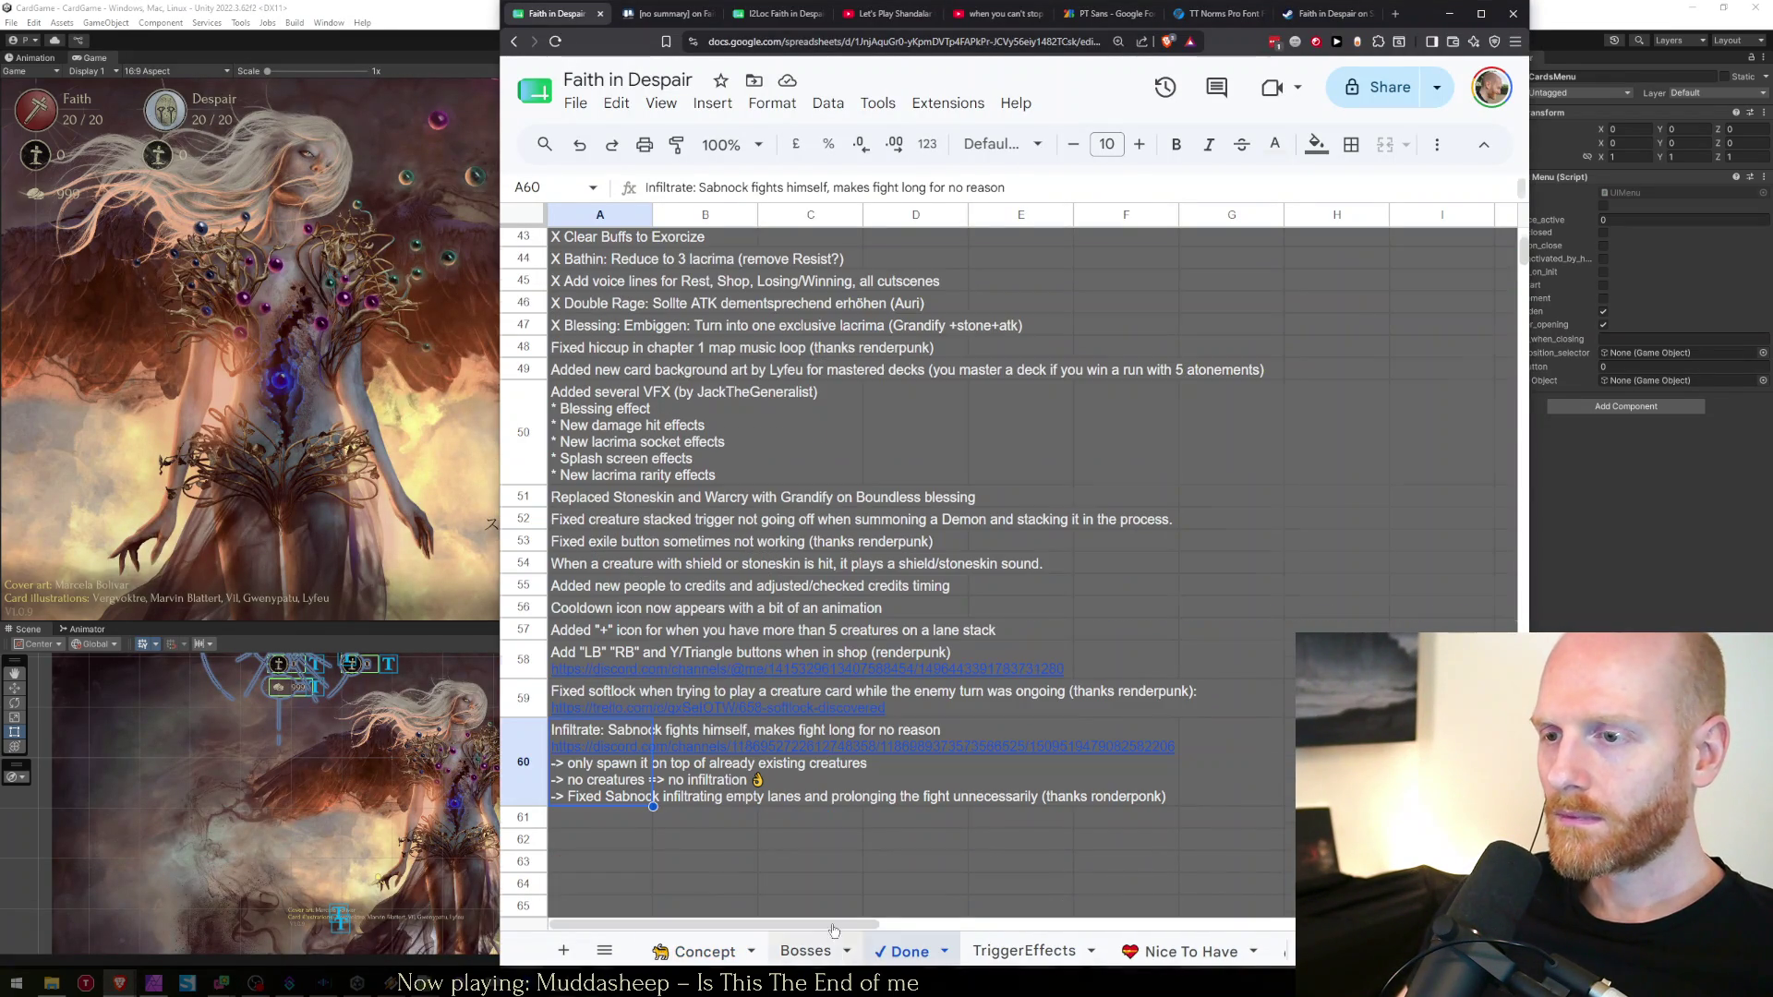
pyautogui.click(622, 828)
pyautogui.write('Fixed ')
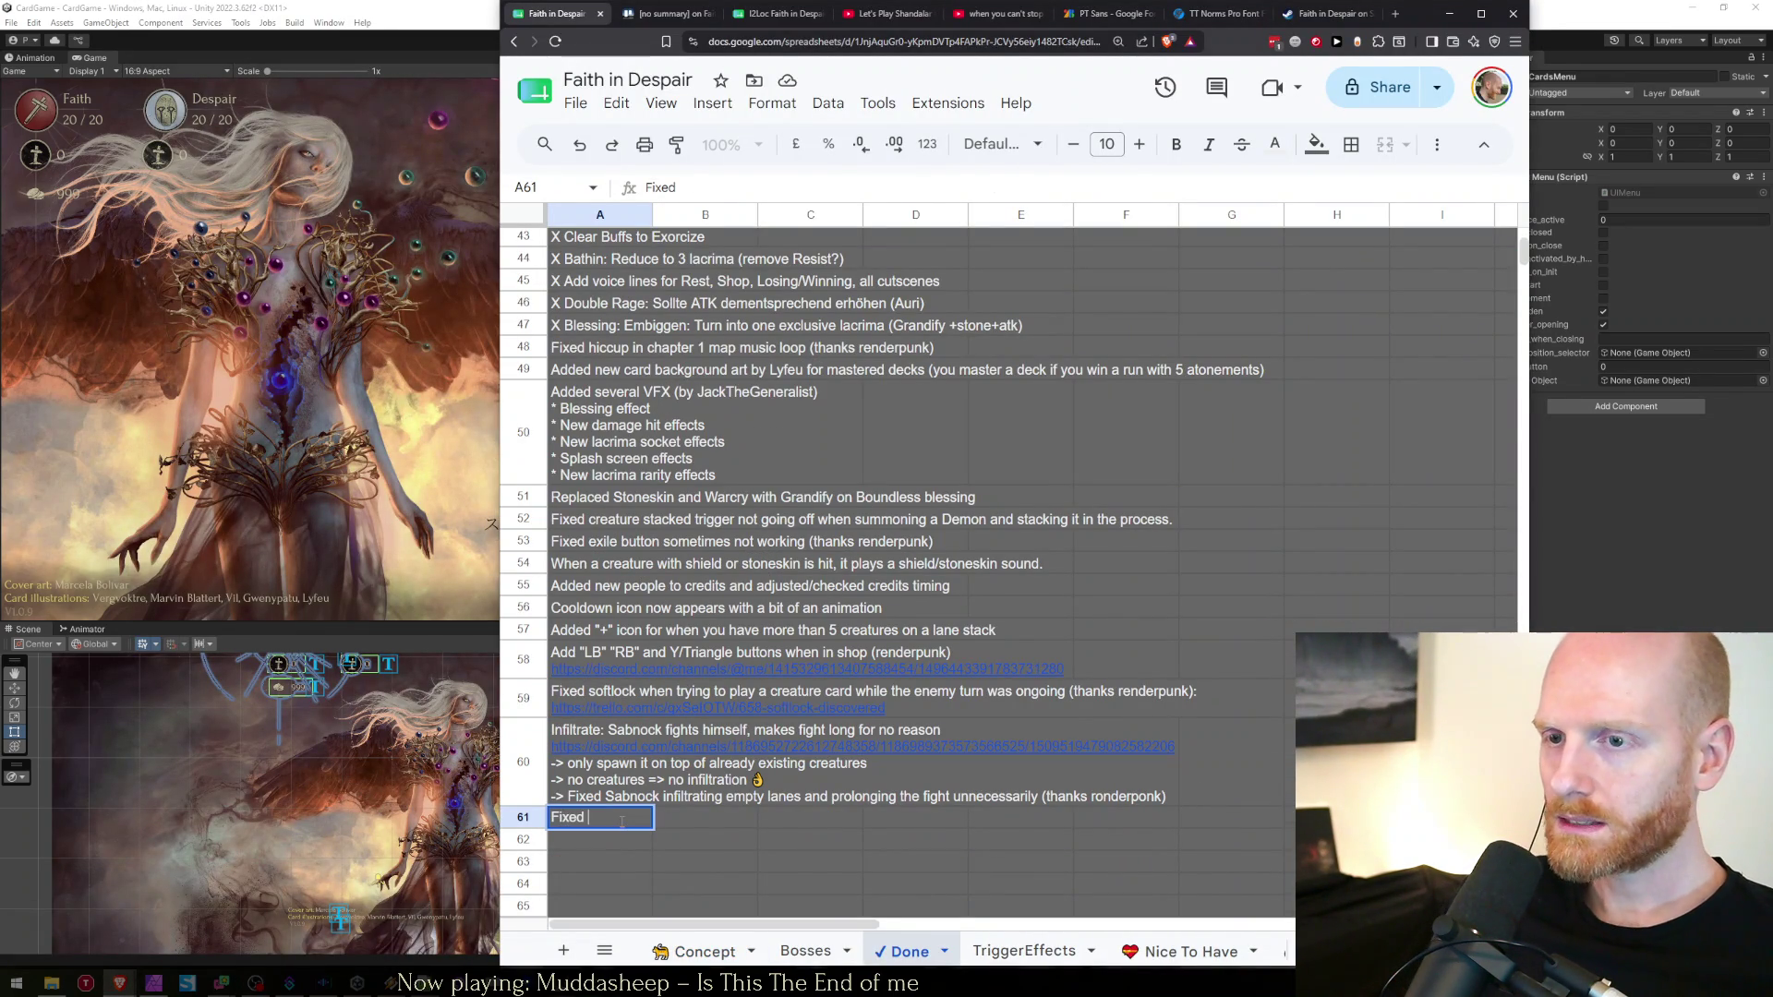
pyautogui.write('some Death voice')
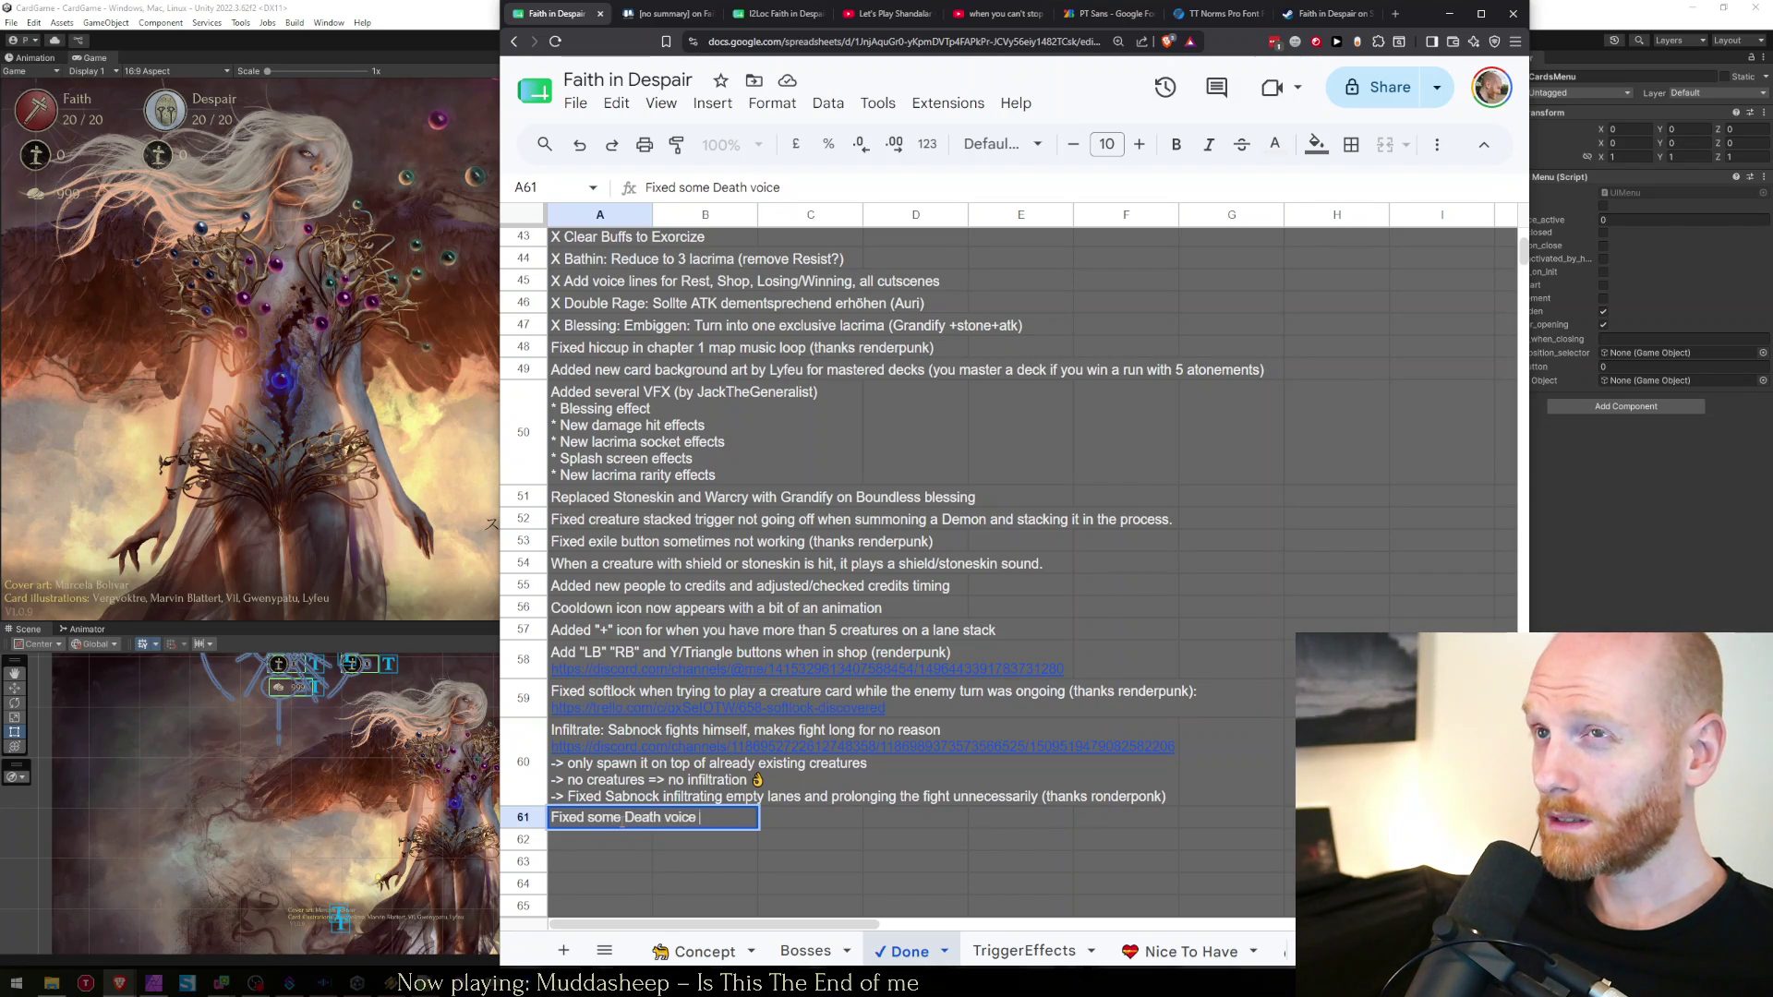
pyautogui.write('lines')
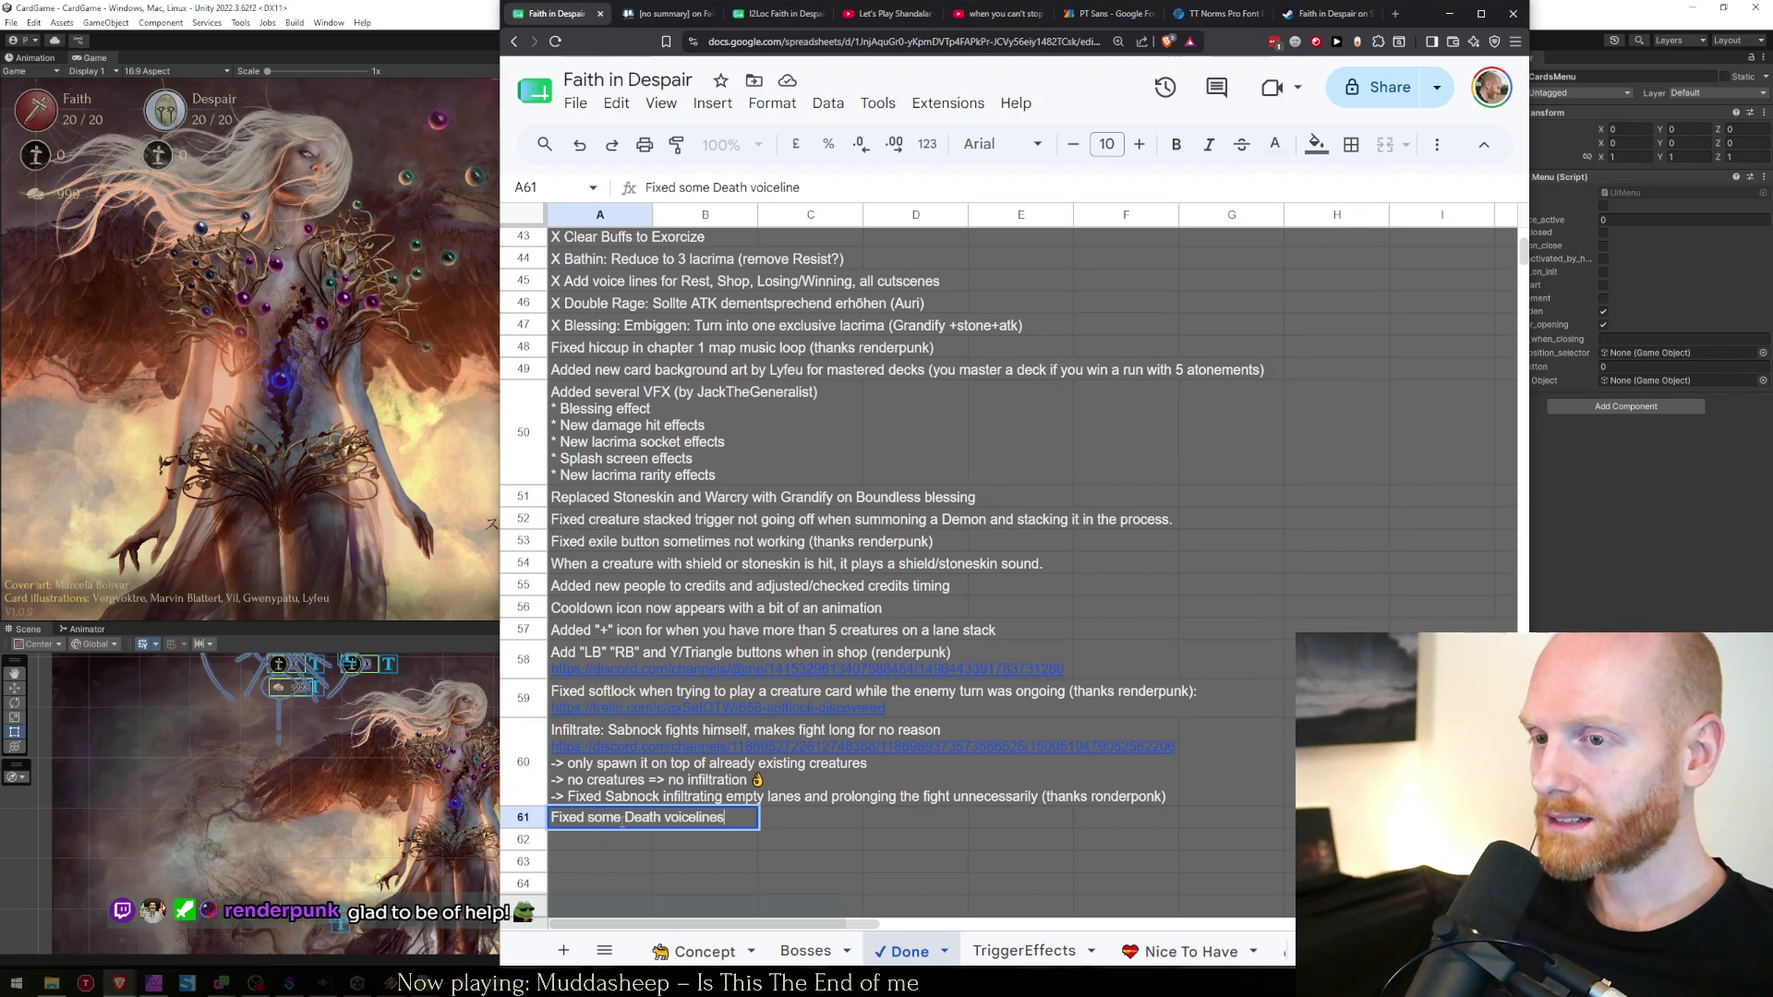
pyautogui.write(' being on the ')
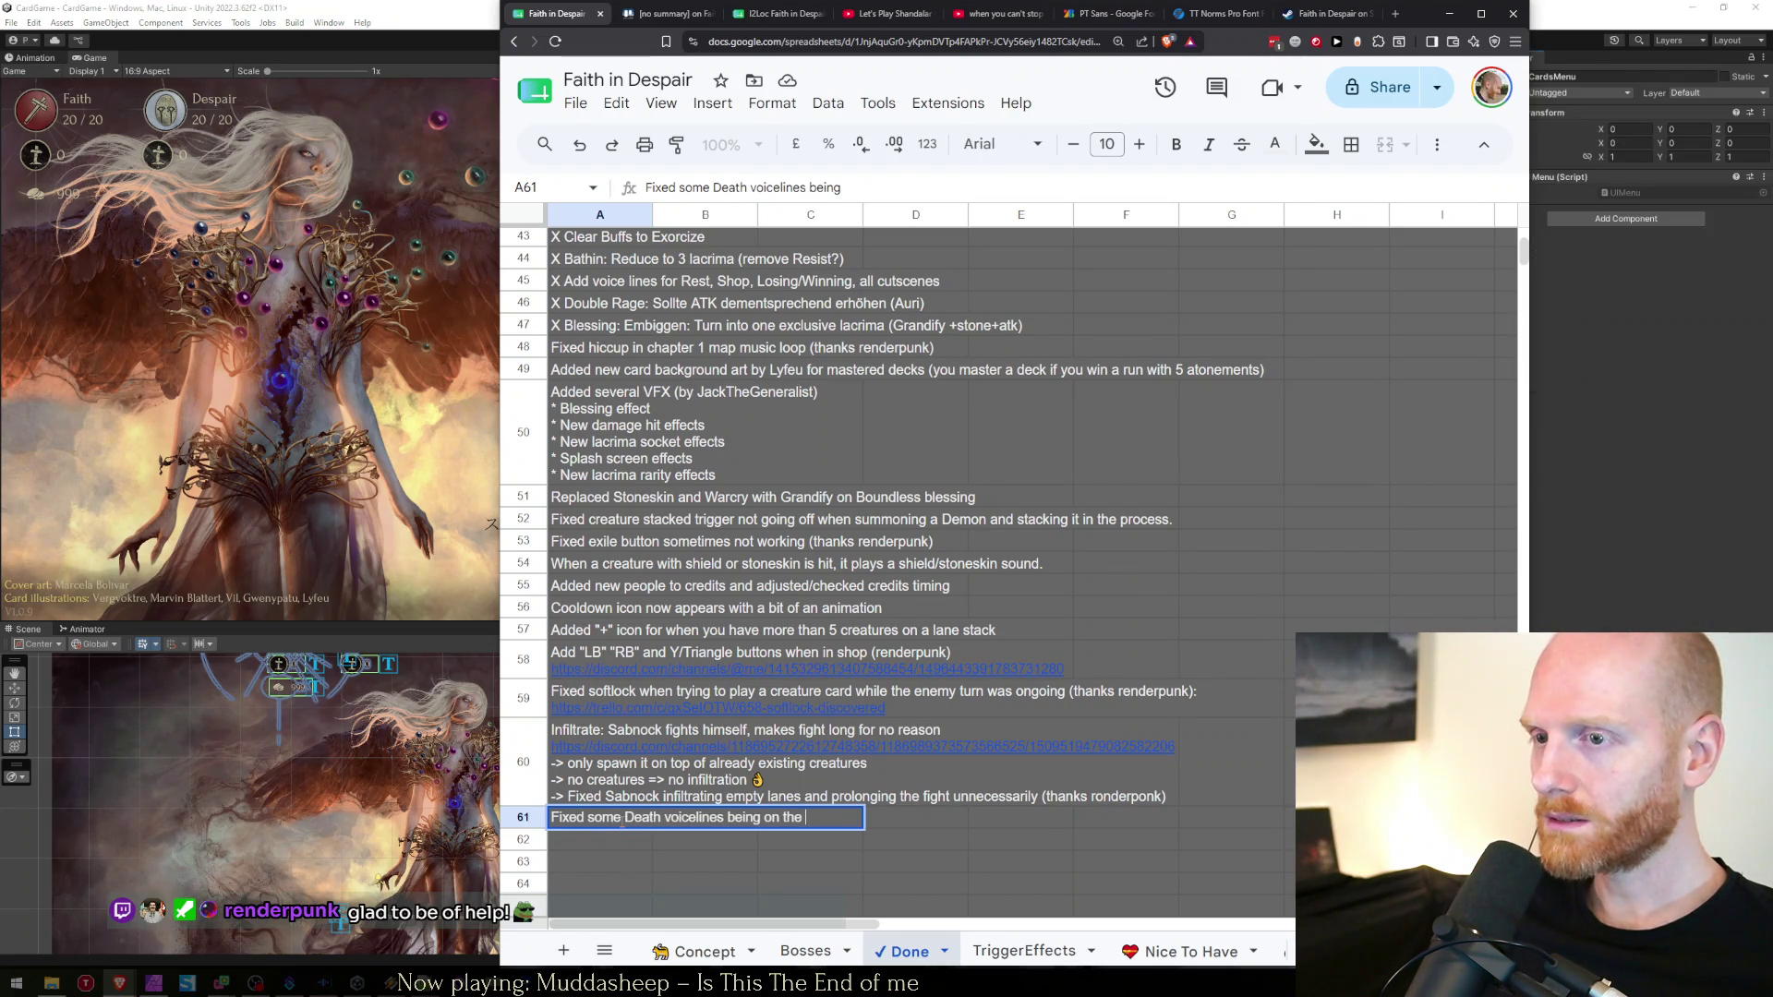
pyautogui.write('wrong mixing channel')
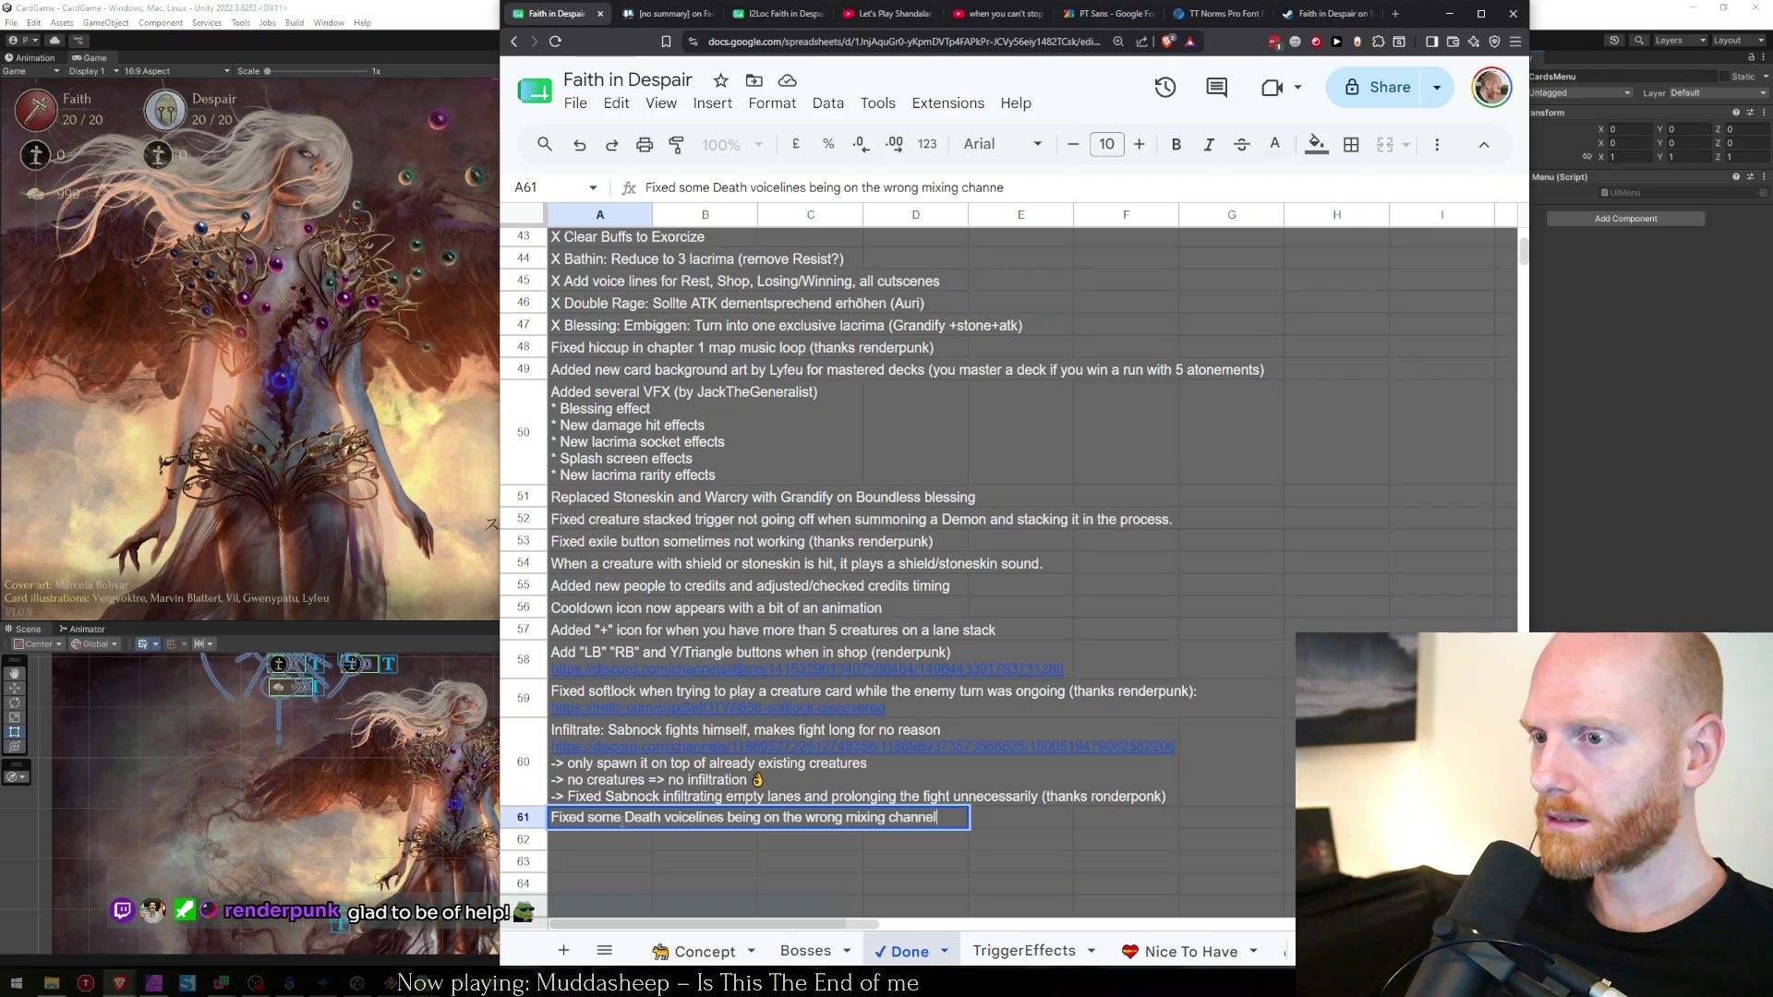
pyautogui.press('Return')
pyautogui.hotkey('alt', 'Tab')
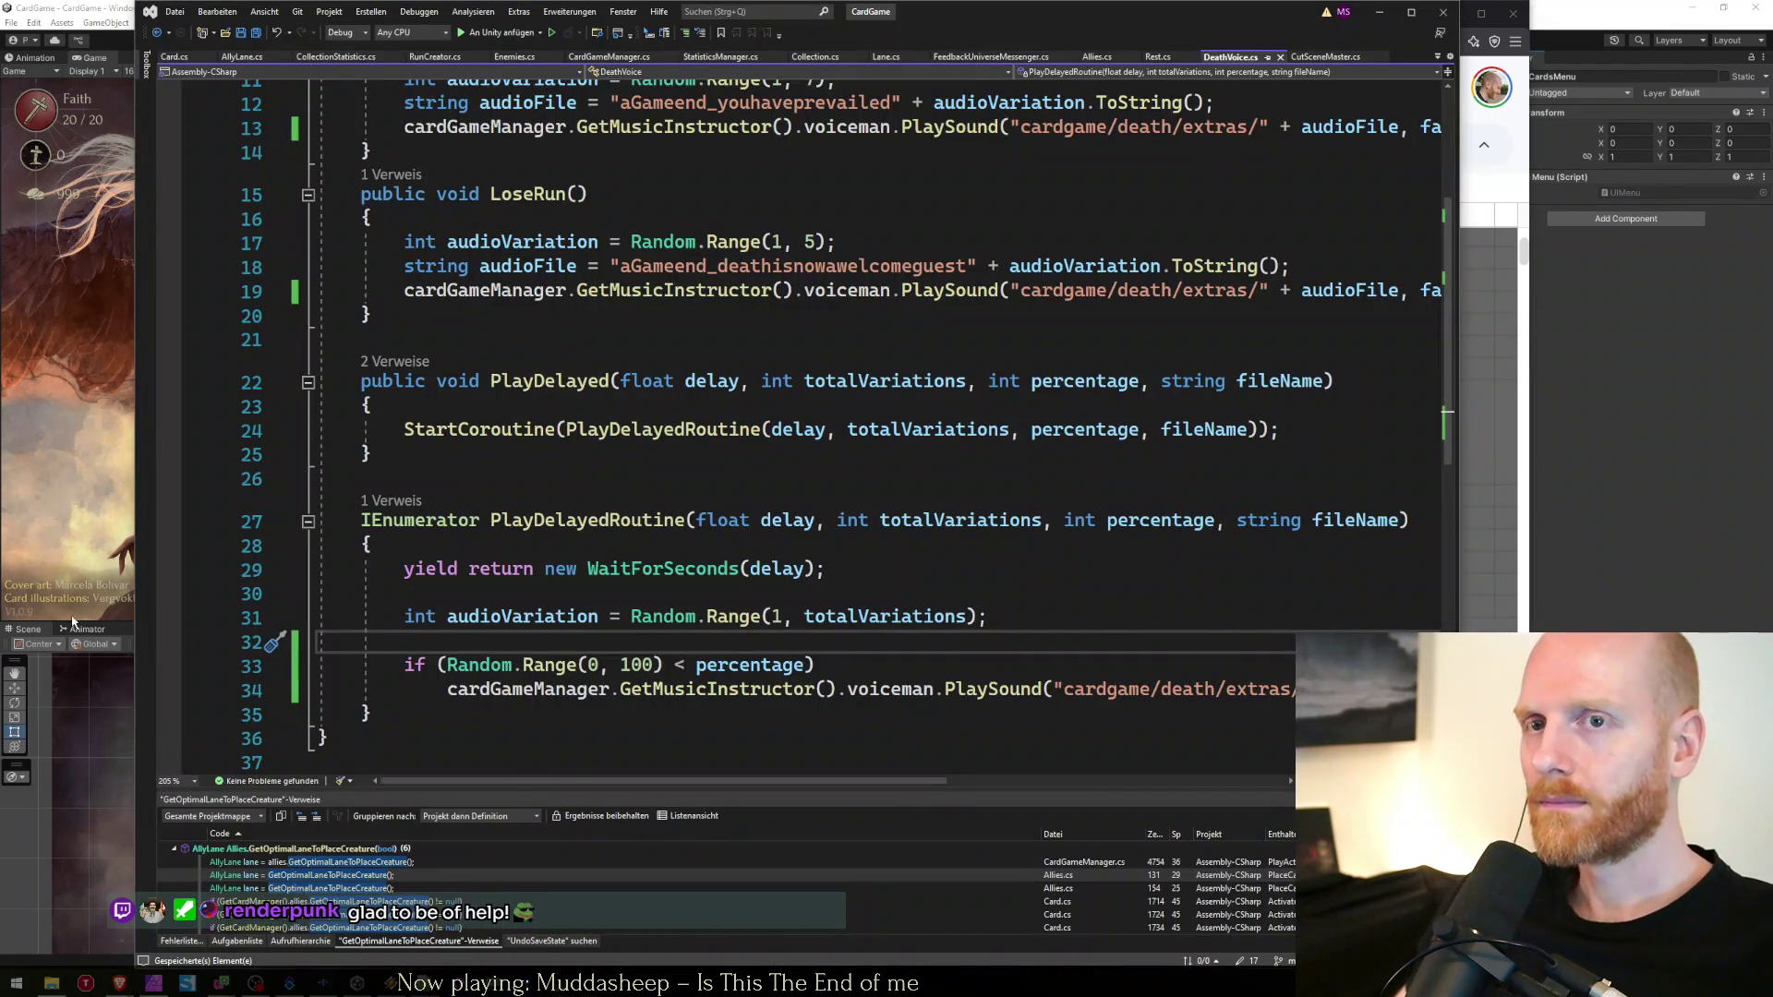
# Wait in Unity for script compilation to finish, then bring the changelog browser forward
pyautogui.hotkey('alt', 'Tab')
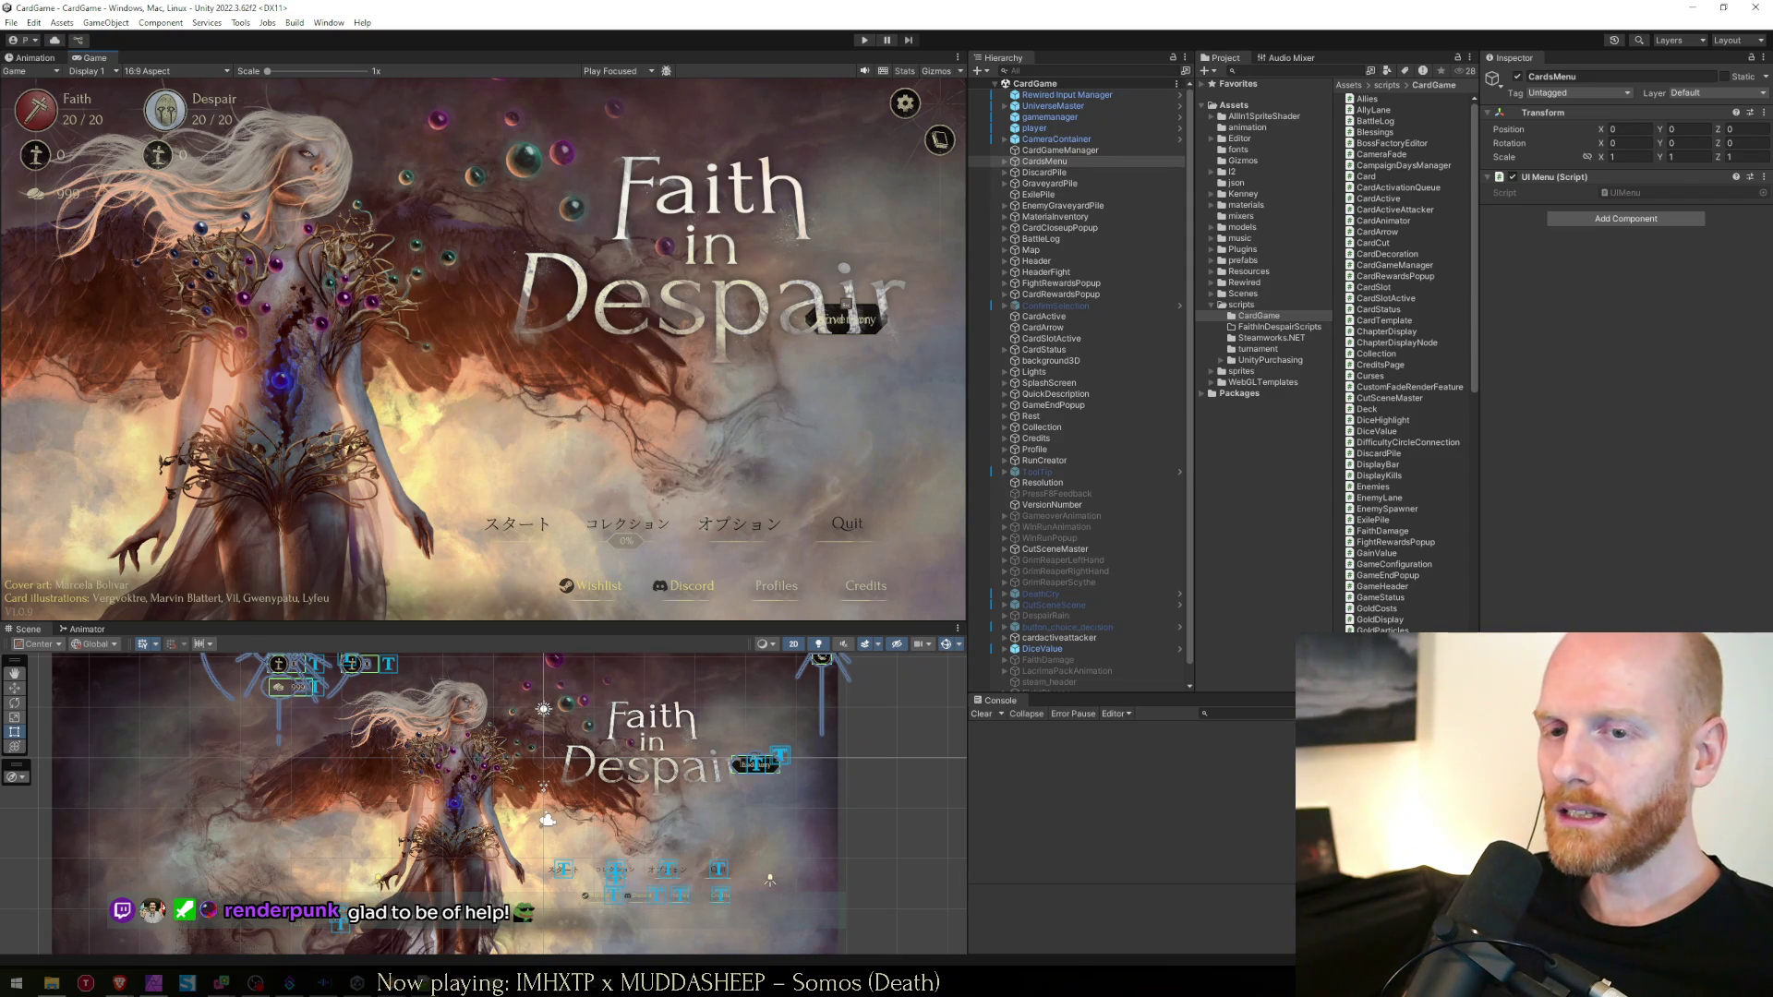
pyautogui.click(119, 983)
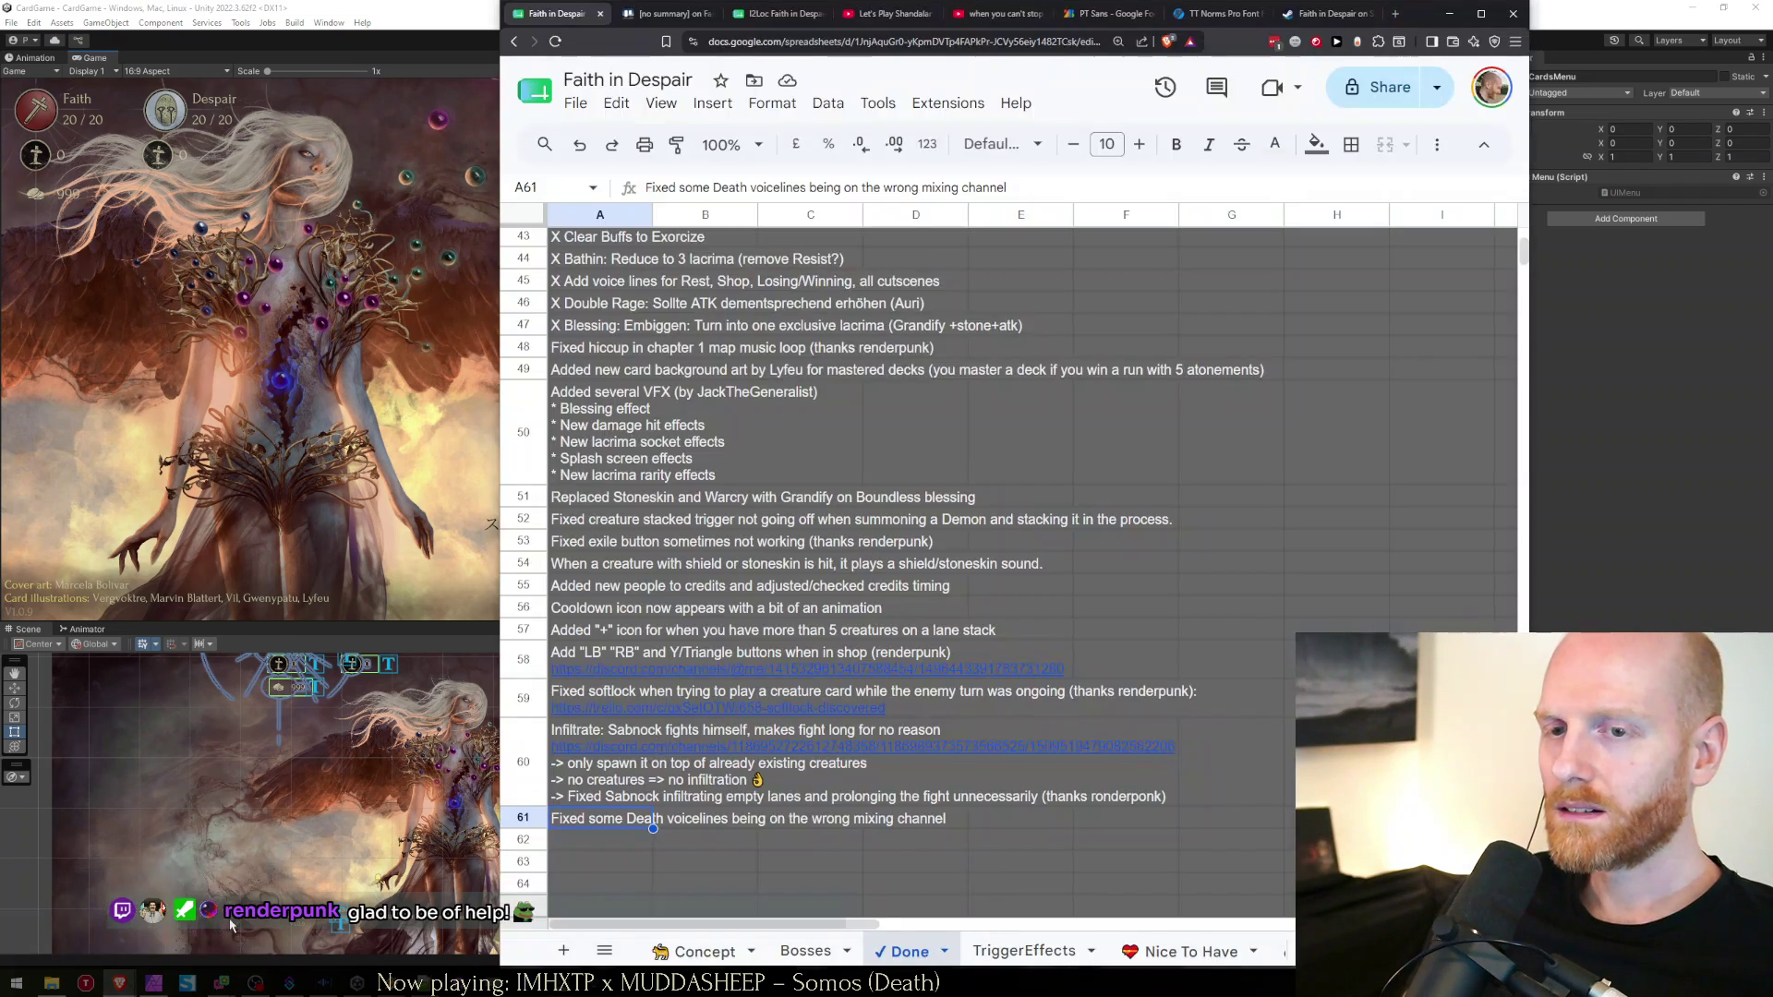
# Open the Halfquake Trilogy Steam page in a new tab and read its 5 Oct, 2018 release date
pyautogui.hotkey('ctrl', 't')
pyautogui.write('halfquake')
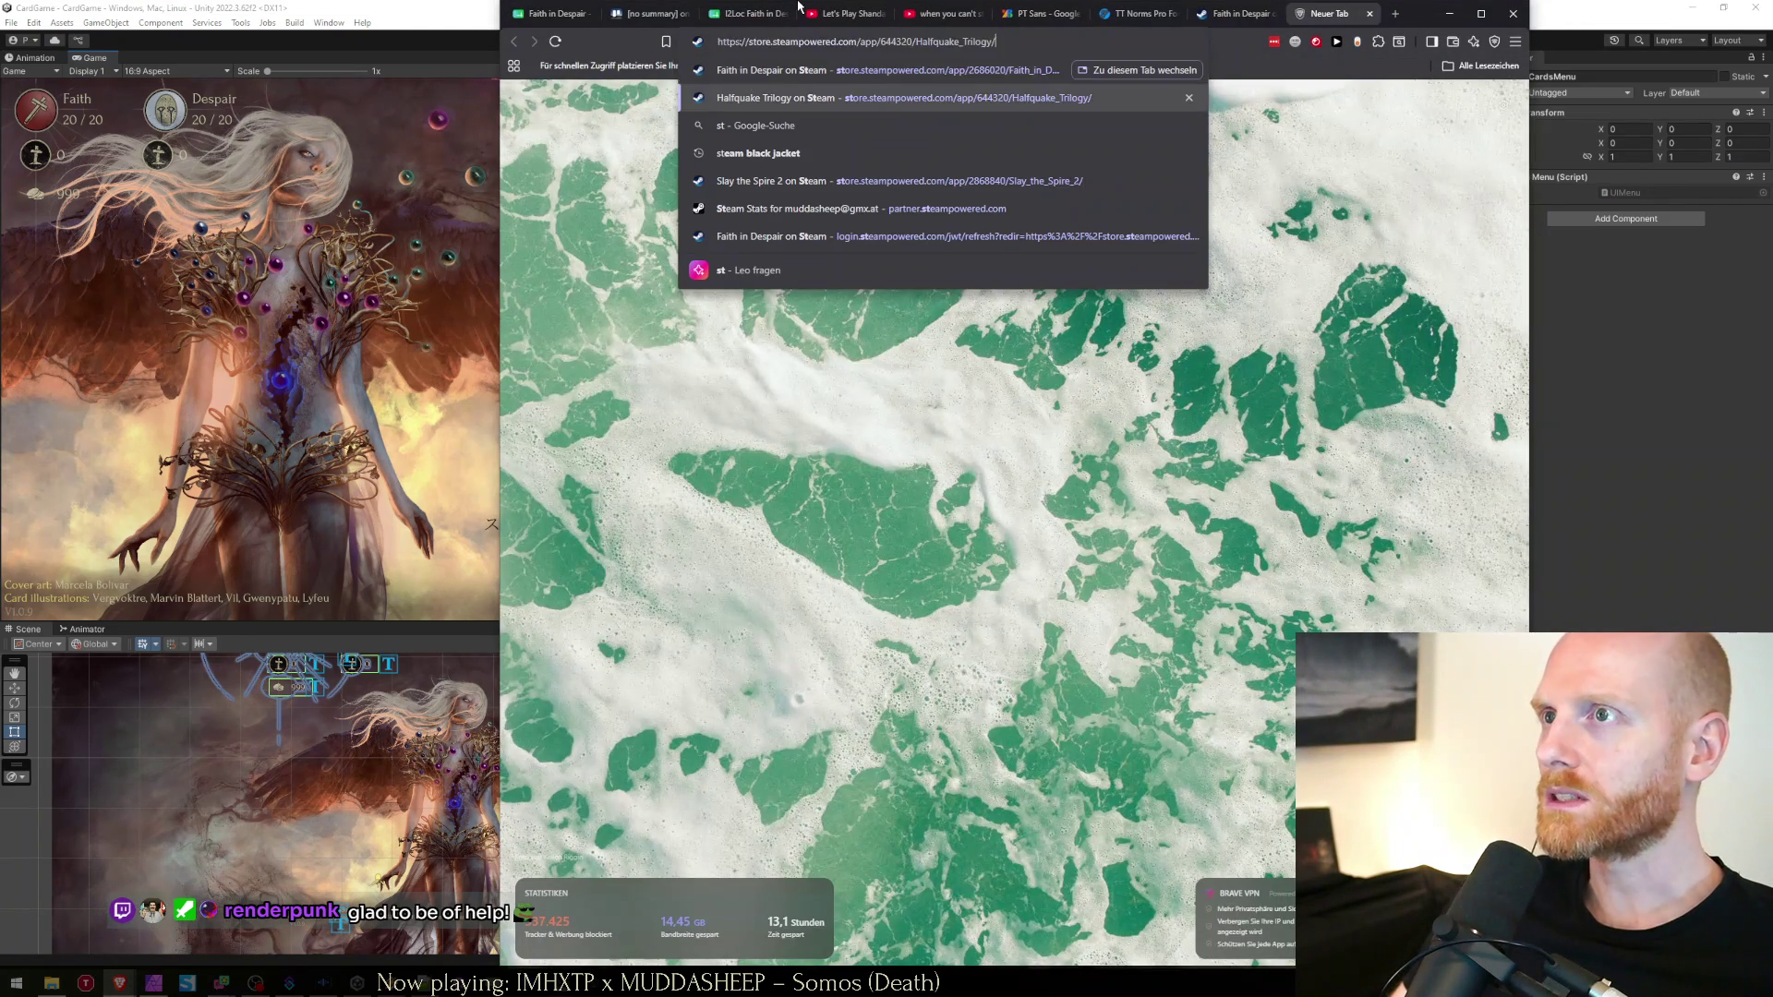
pyautogui.press('Return')
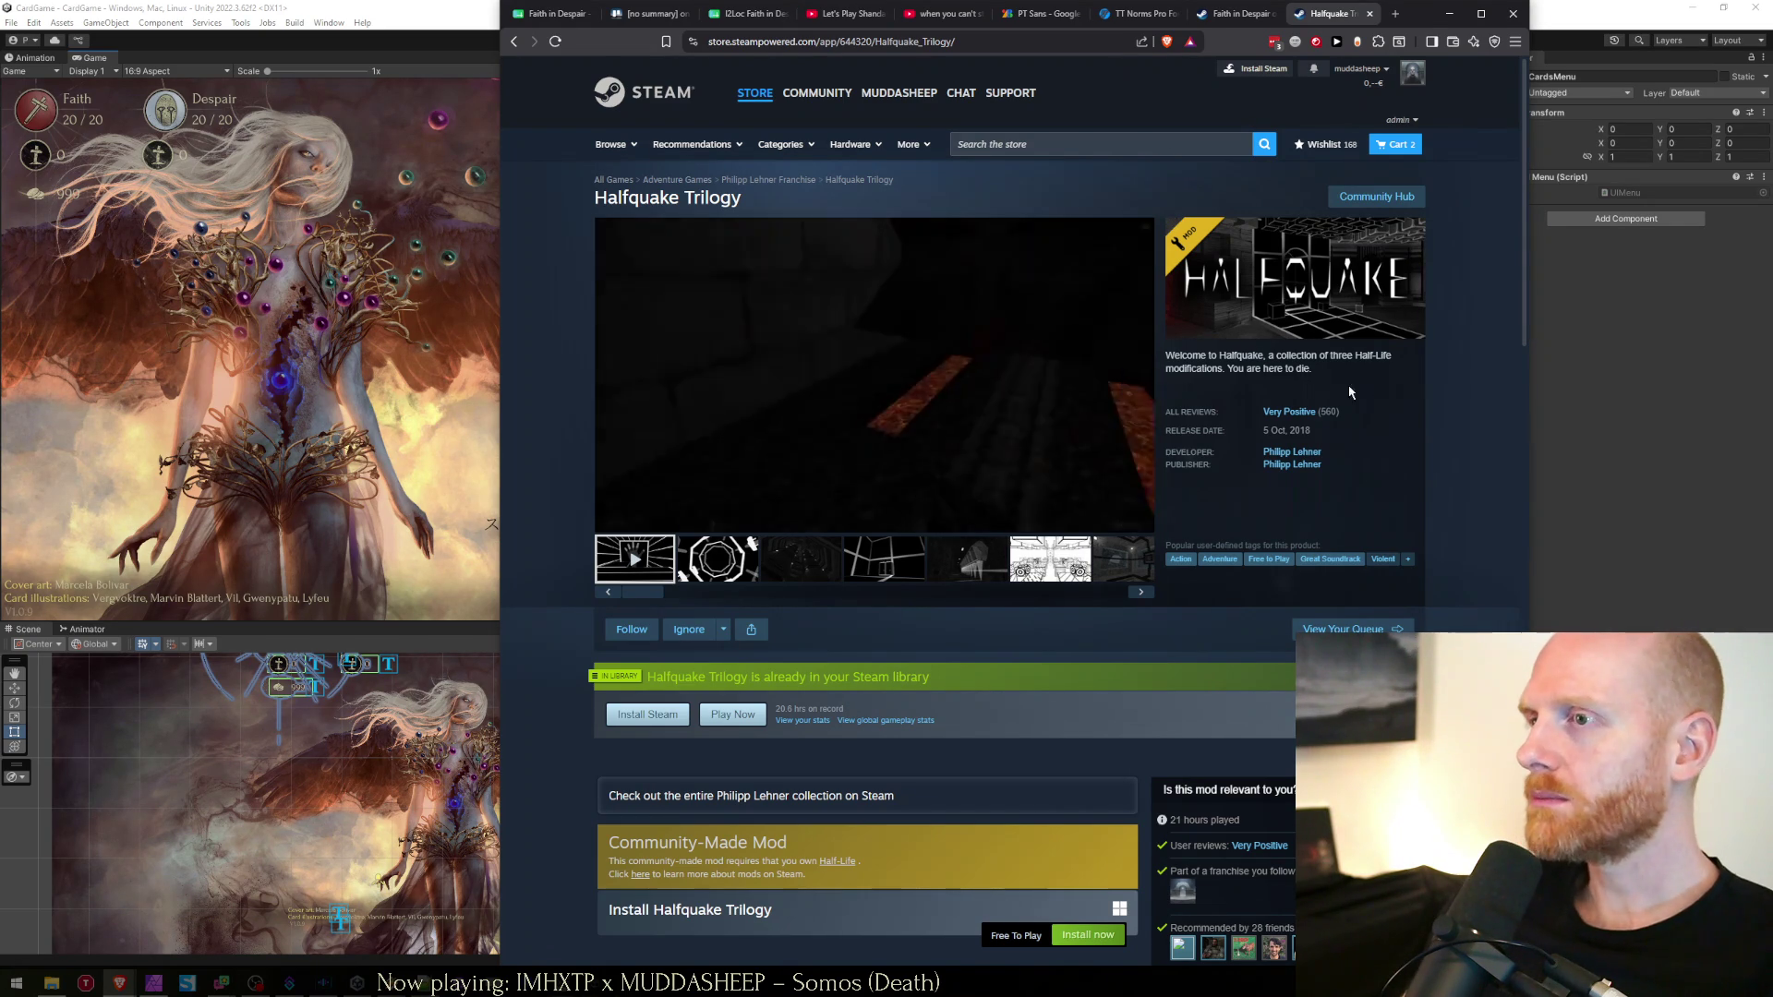
pyautogui.tripleClick(1311, 432)
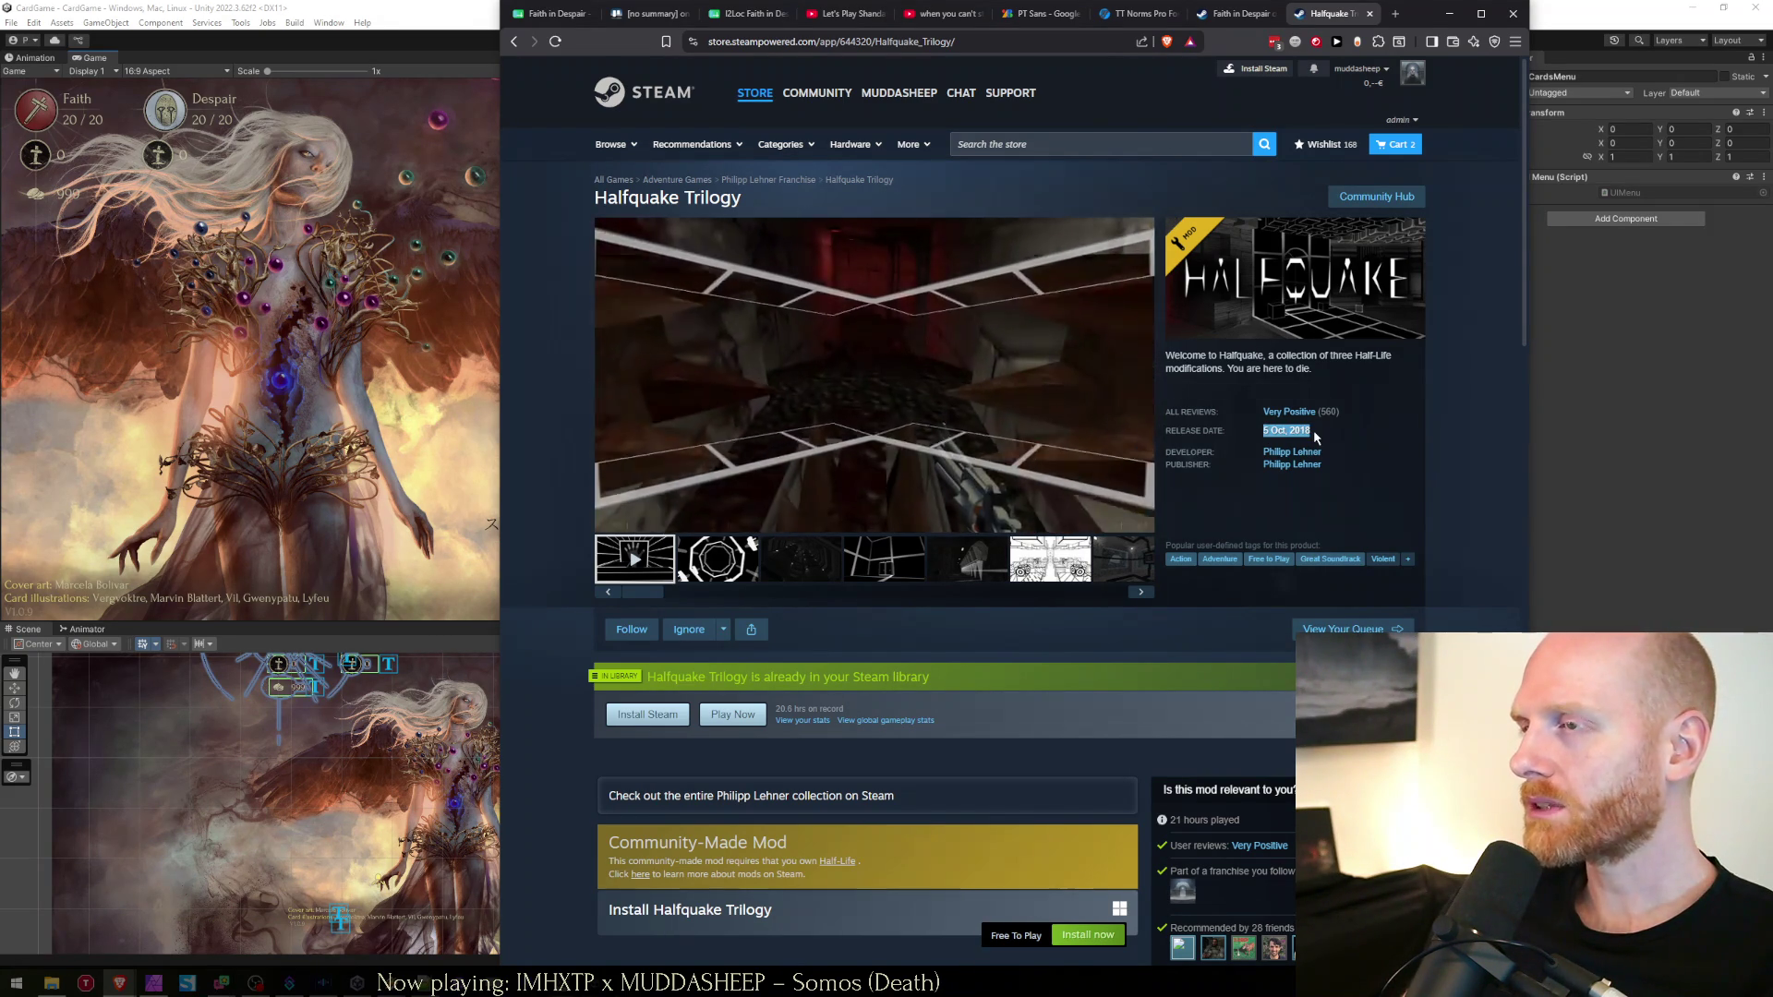
pyautogui.click(1316, 430)
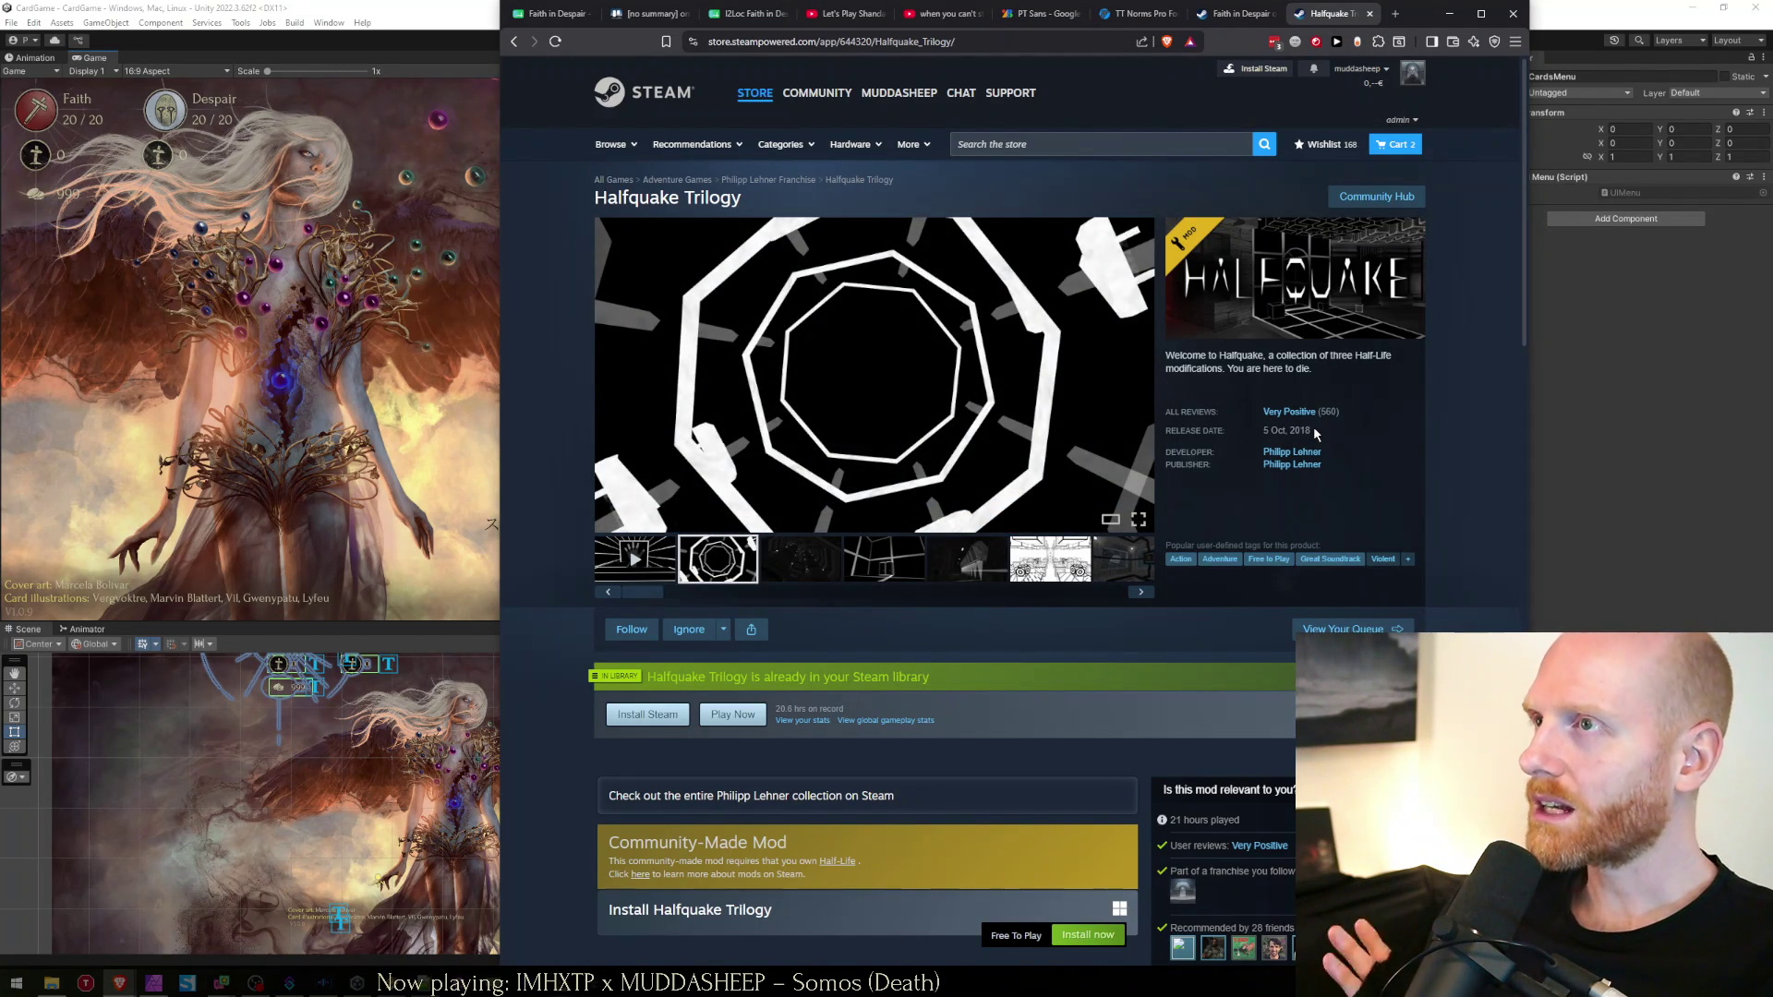
# Close the Halfquake Trilogy and Faith in Despair store tabs and return to Unity
pyautogui.middleClick(1340, 9)
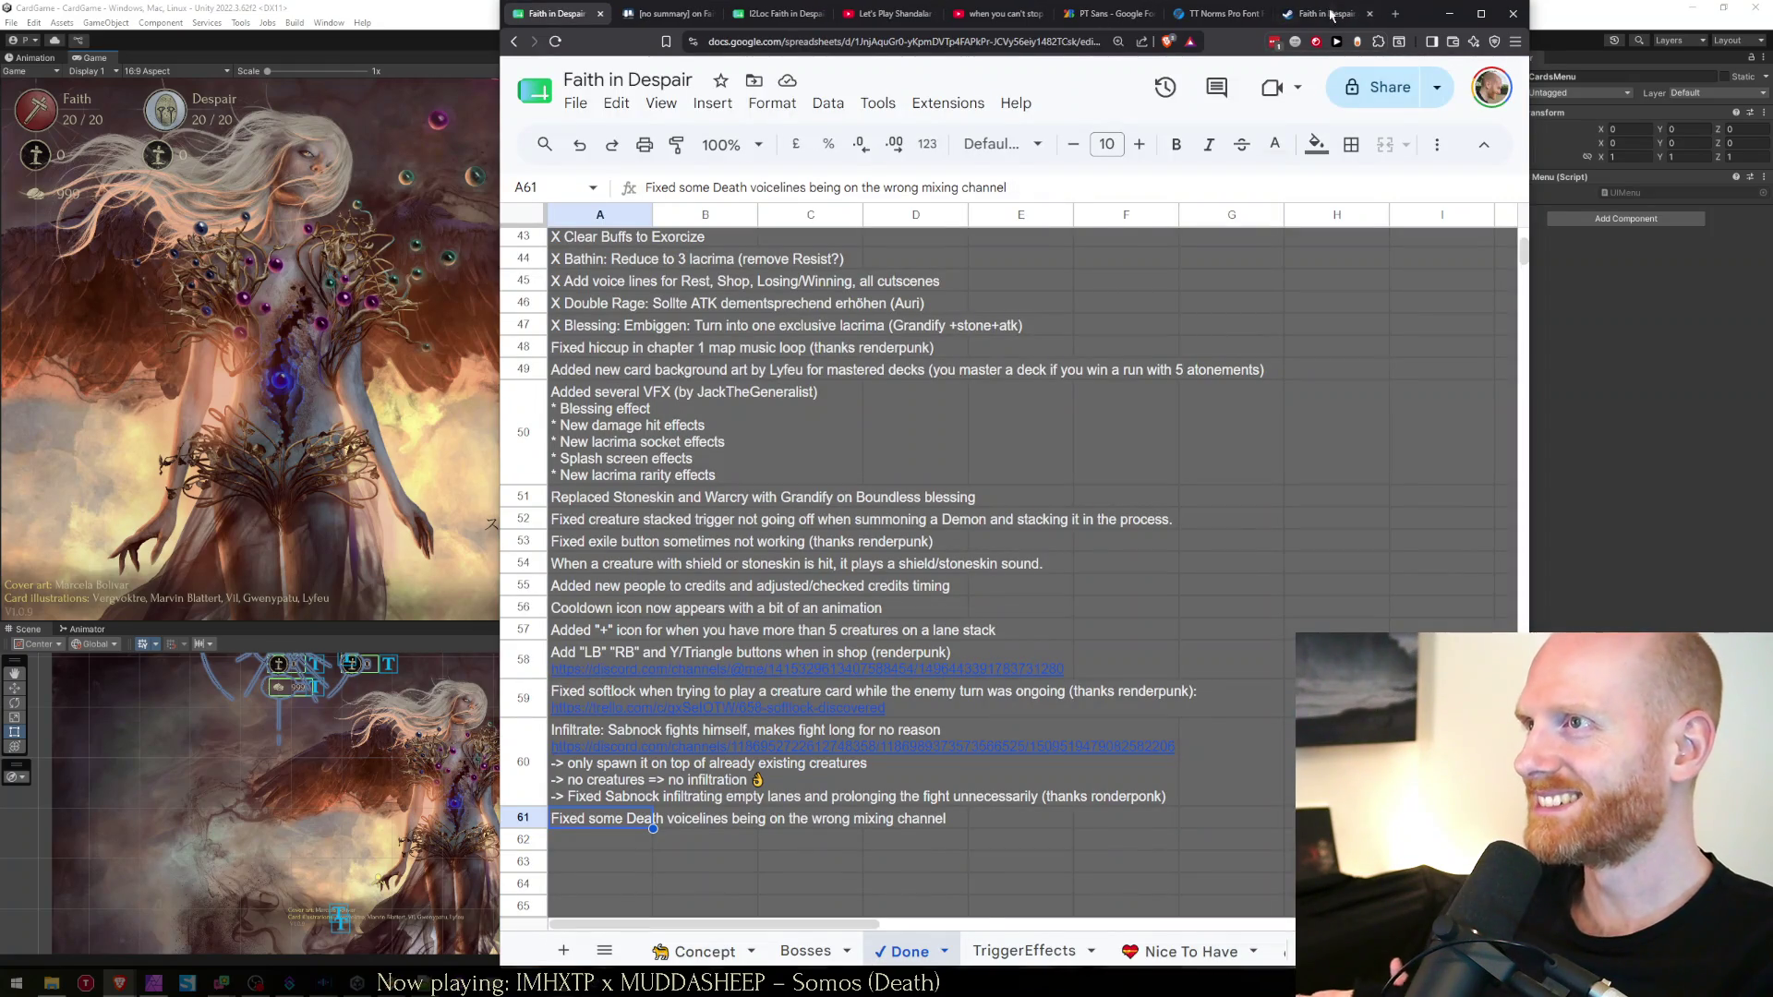
pyautogui.click(1340, 8)
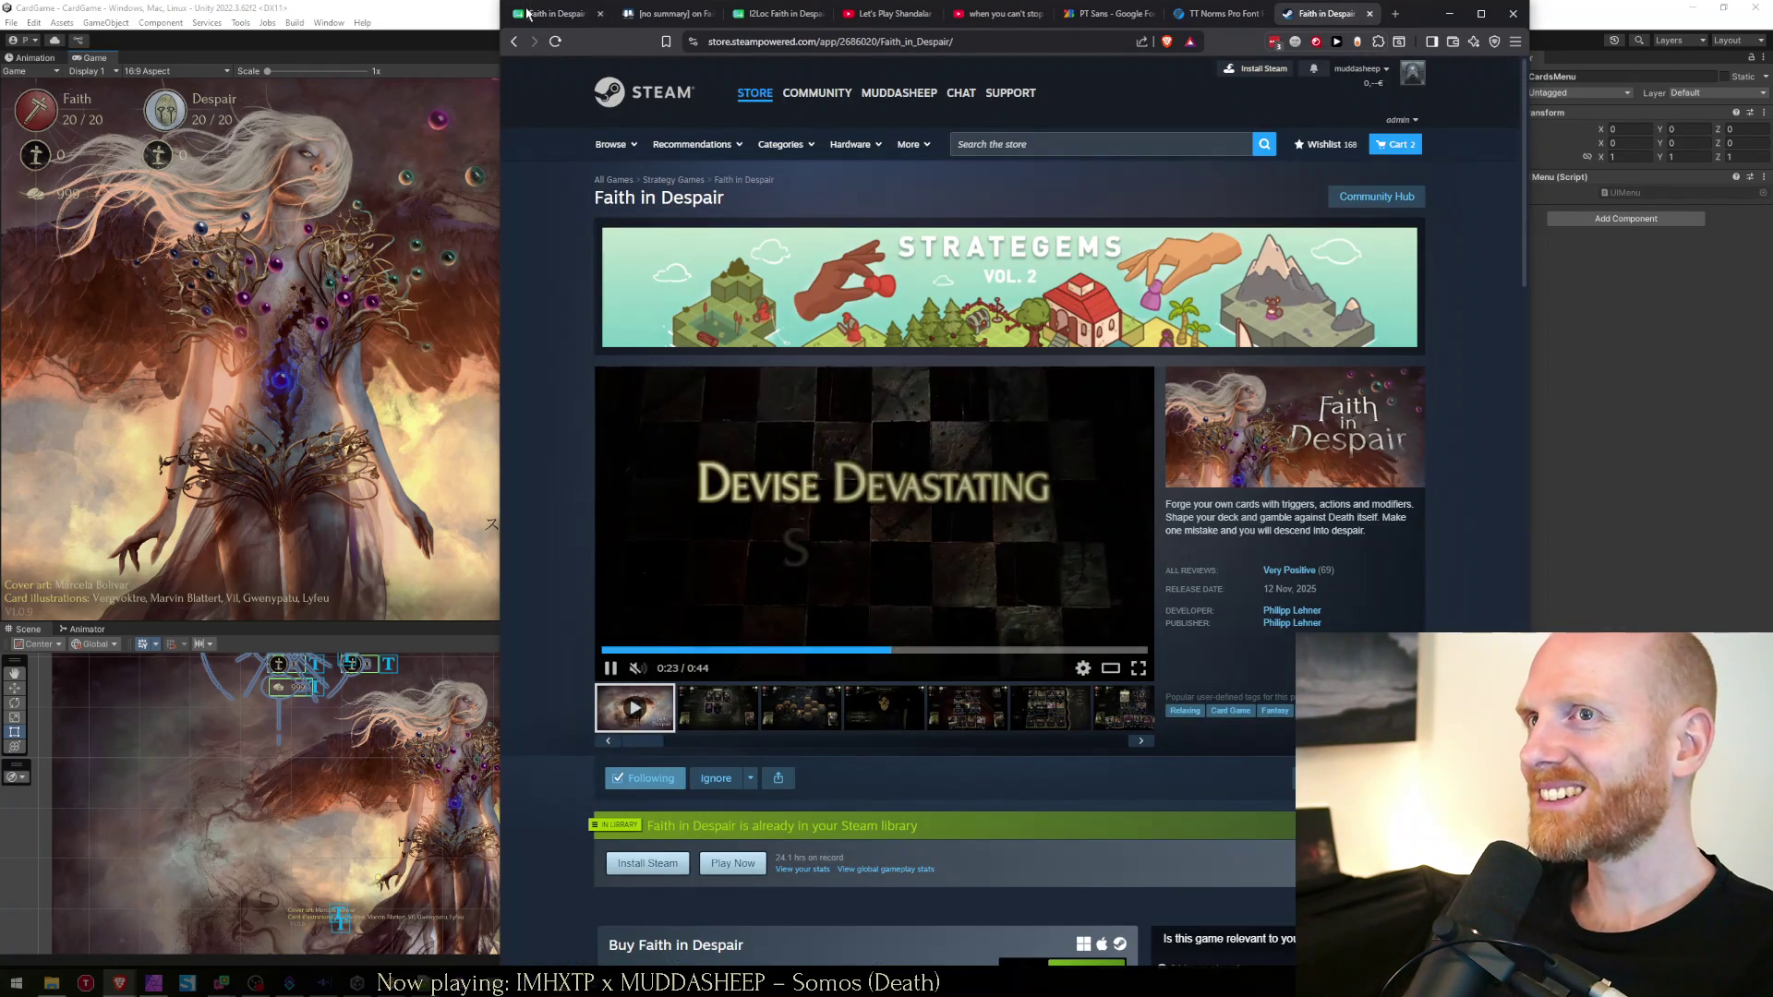
pyautogui.click(582, 9)
pyautogui.click(1334, 13)
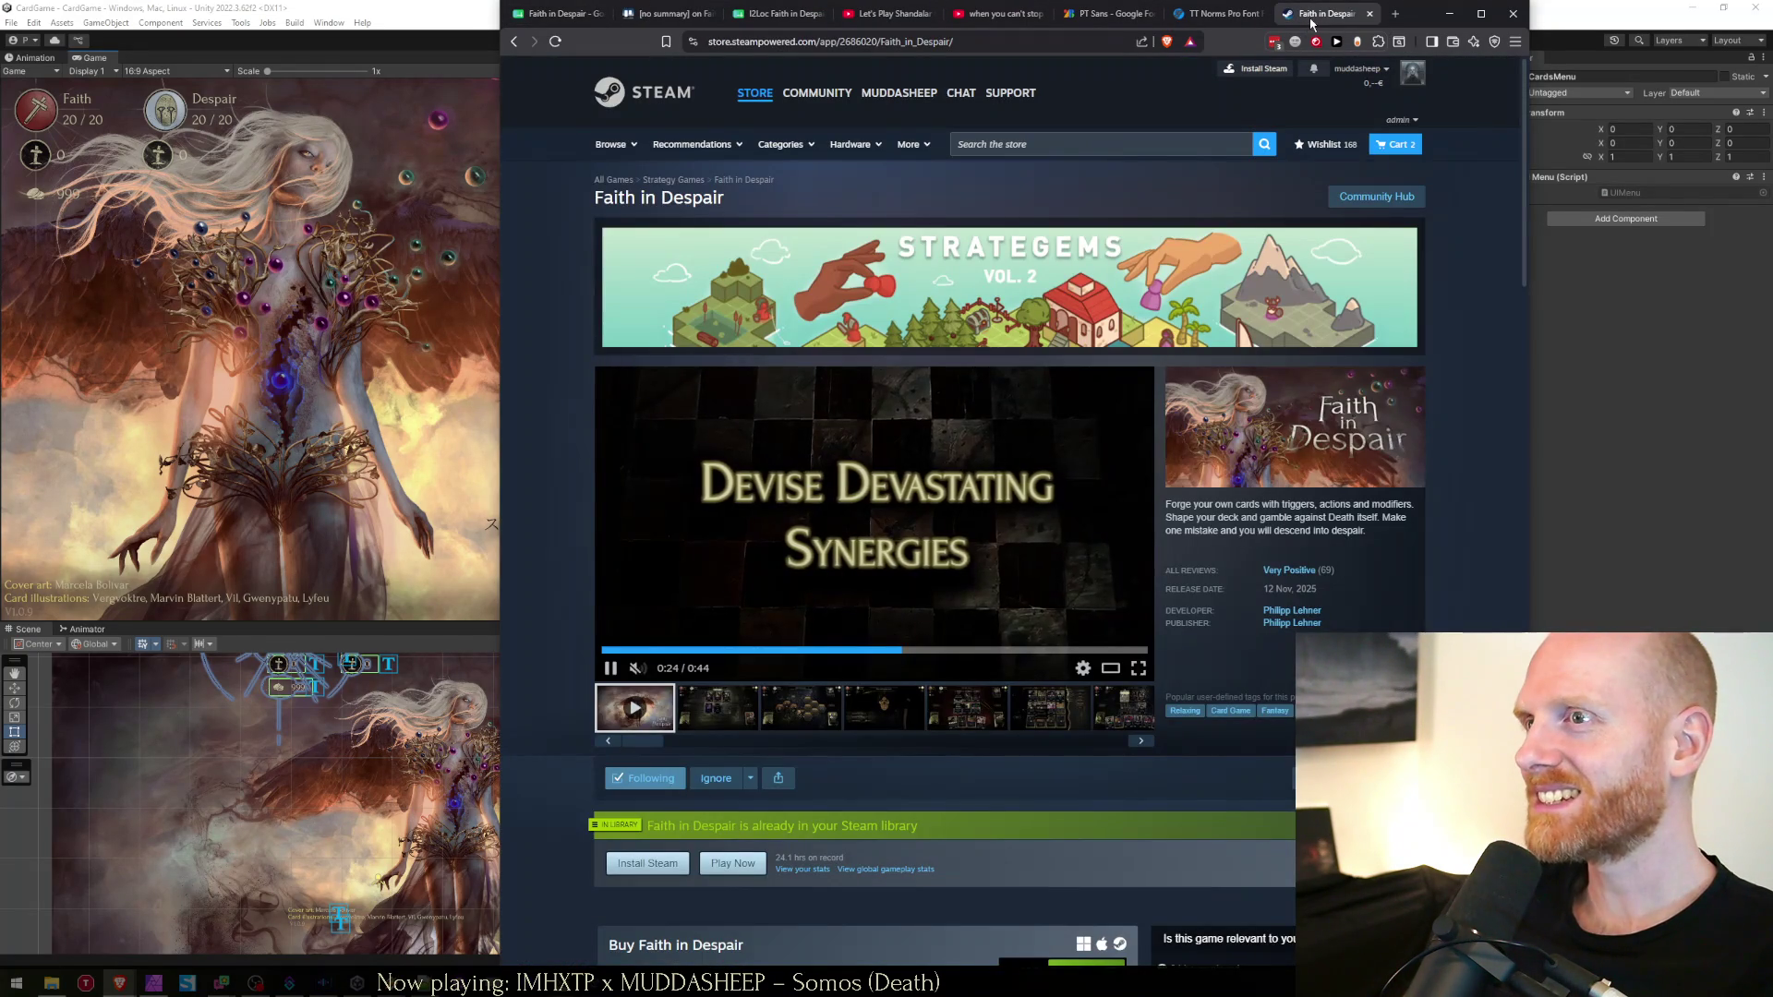
pyautogui.middleClick(1330, 13)
pyautogui.click(573, 13)
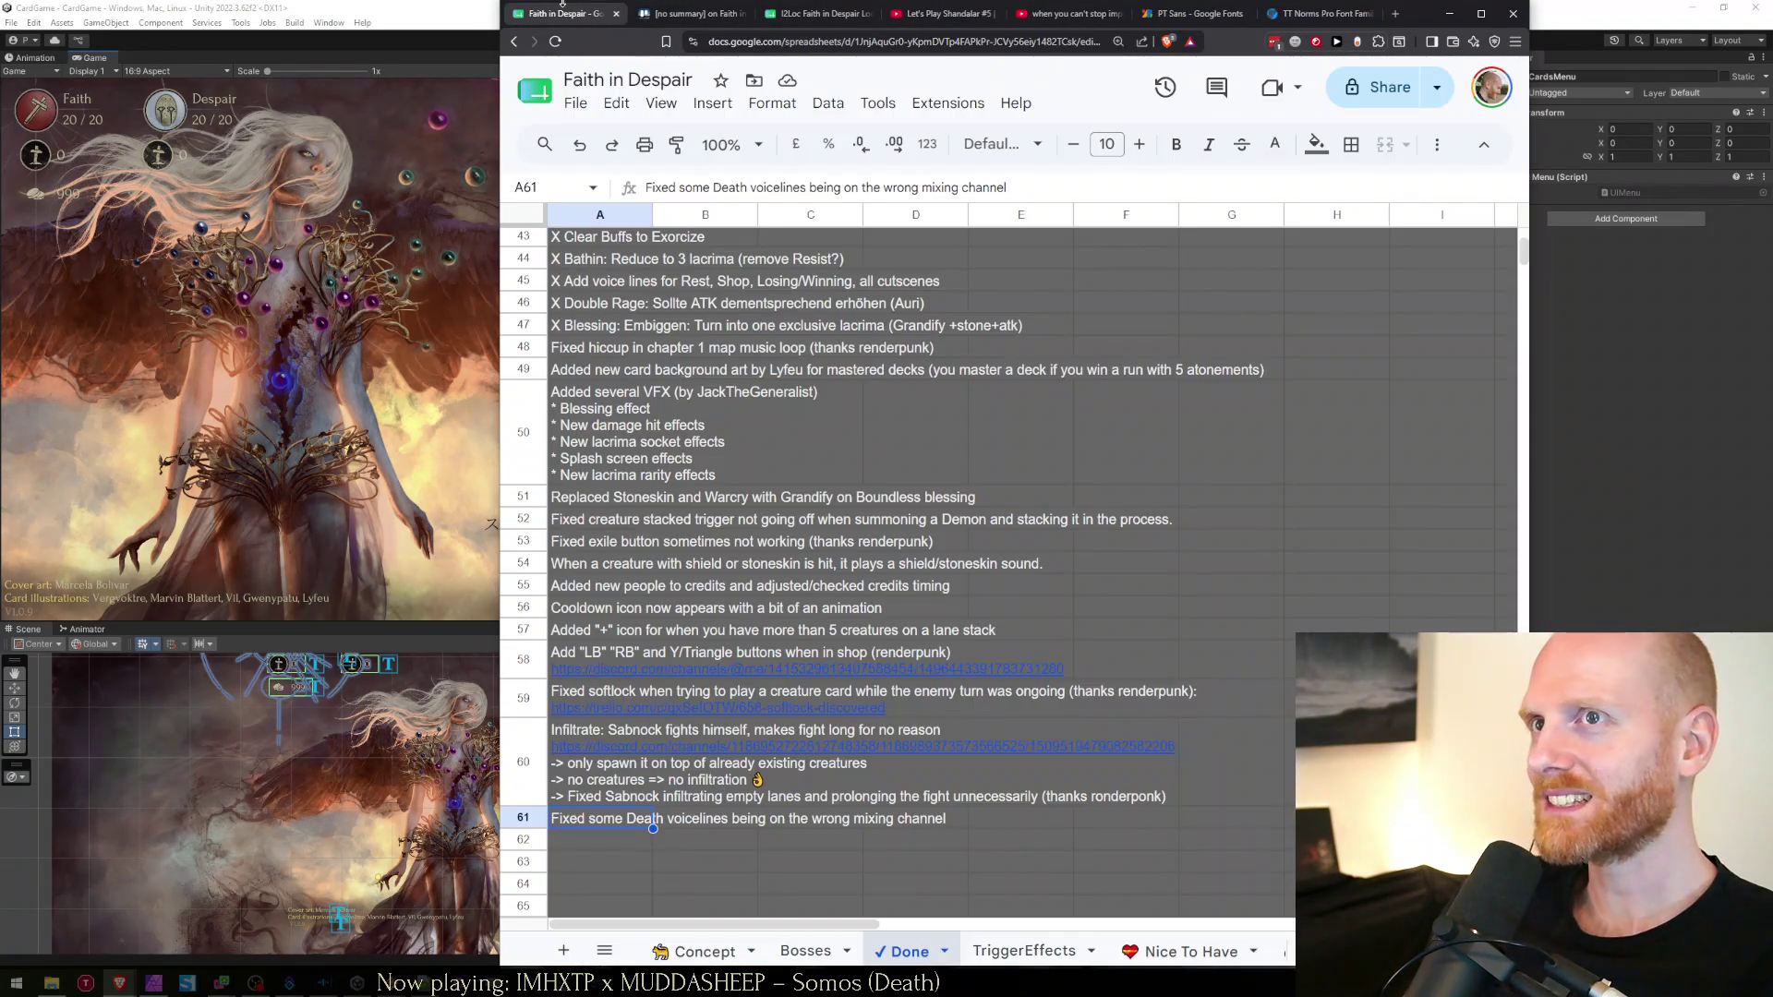
pyautogui.click(365, 7)
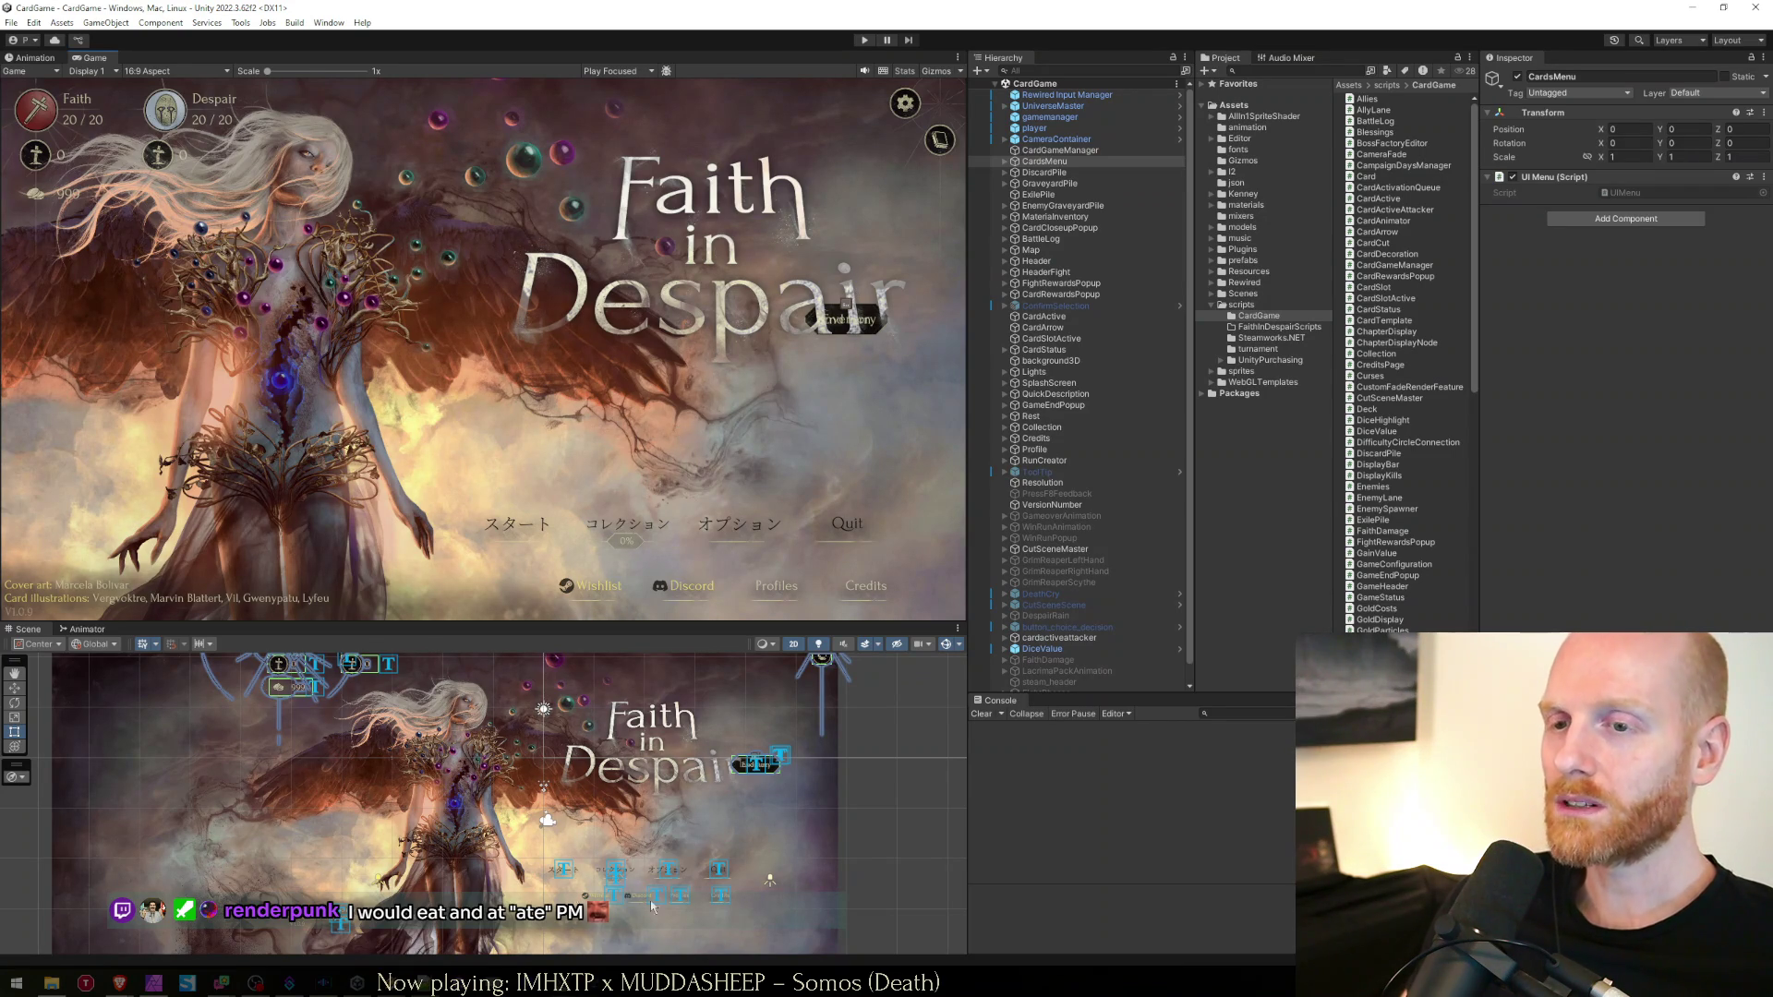
# Enter Play mode, set up a new run with the first journal entry, and skip the intro
pyautogui.hotkey('alt', 'Tab')
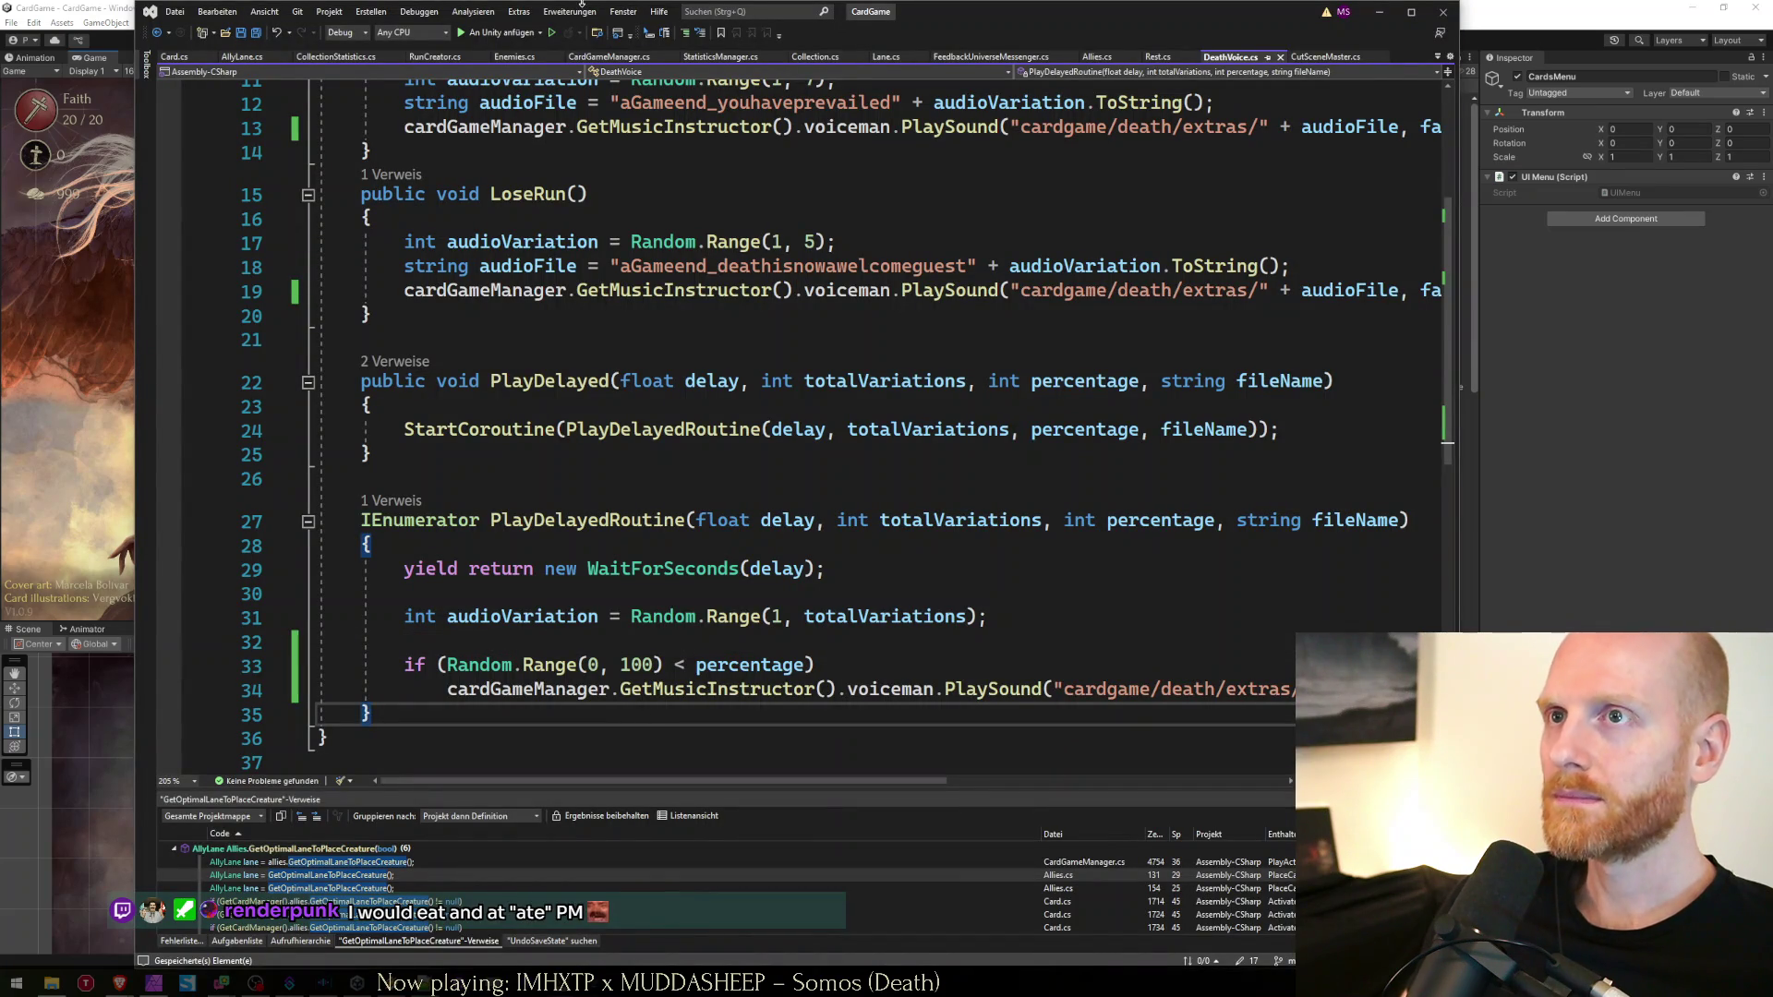
pyautogui.hotkey('alt', 'Tab')
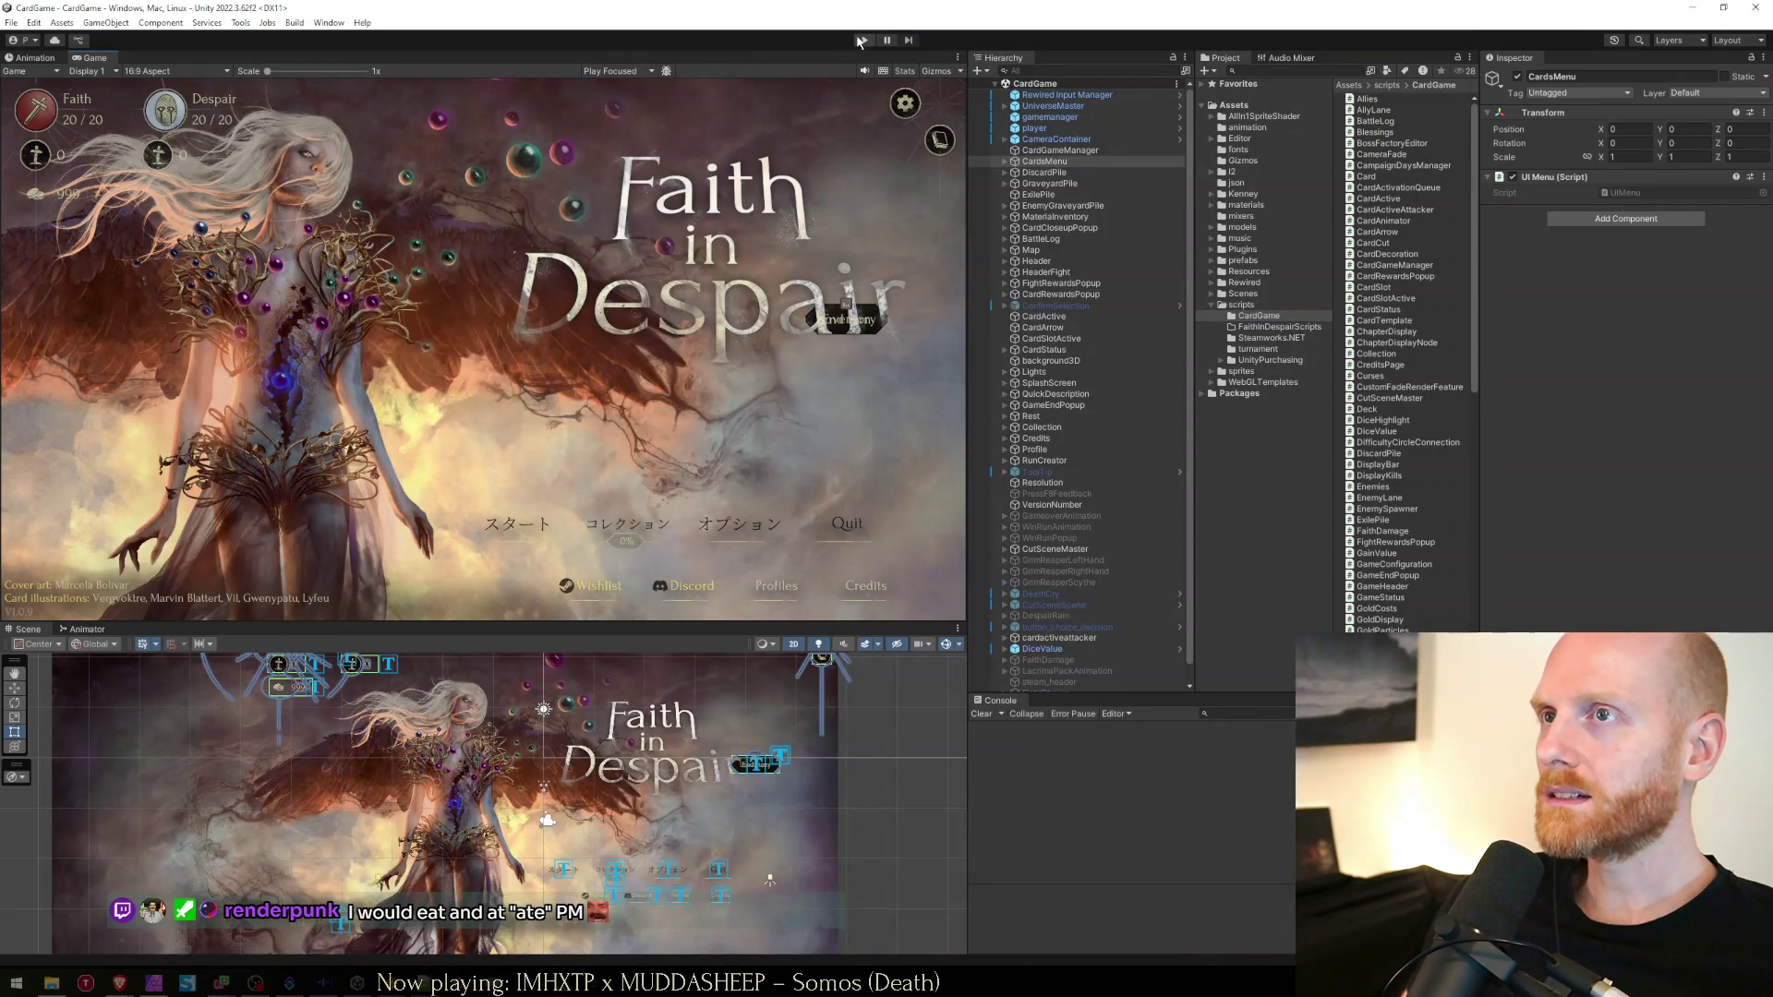
pyautogui.click(862, 40)
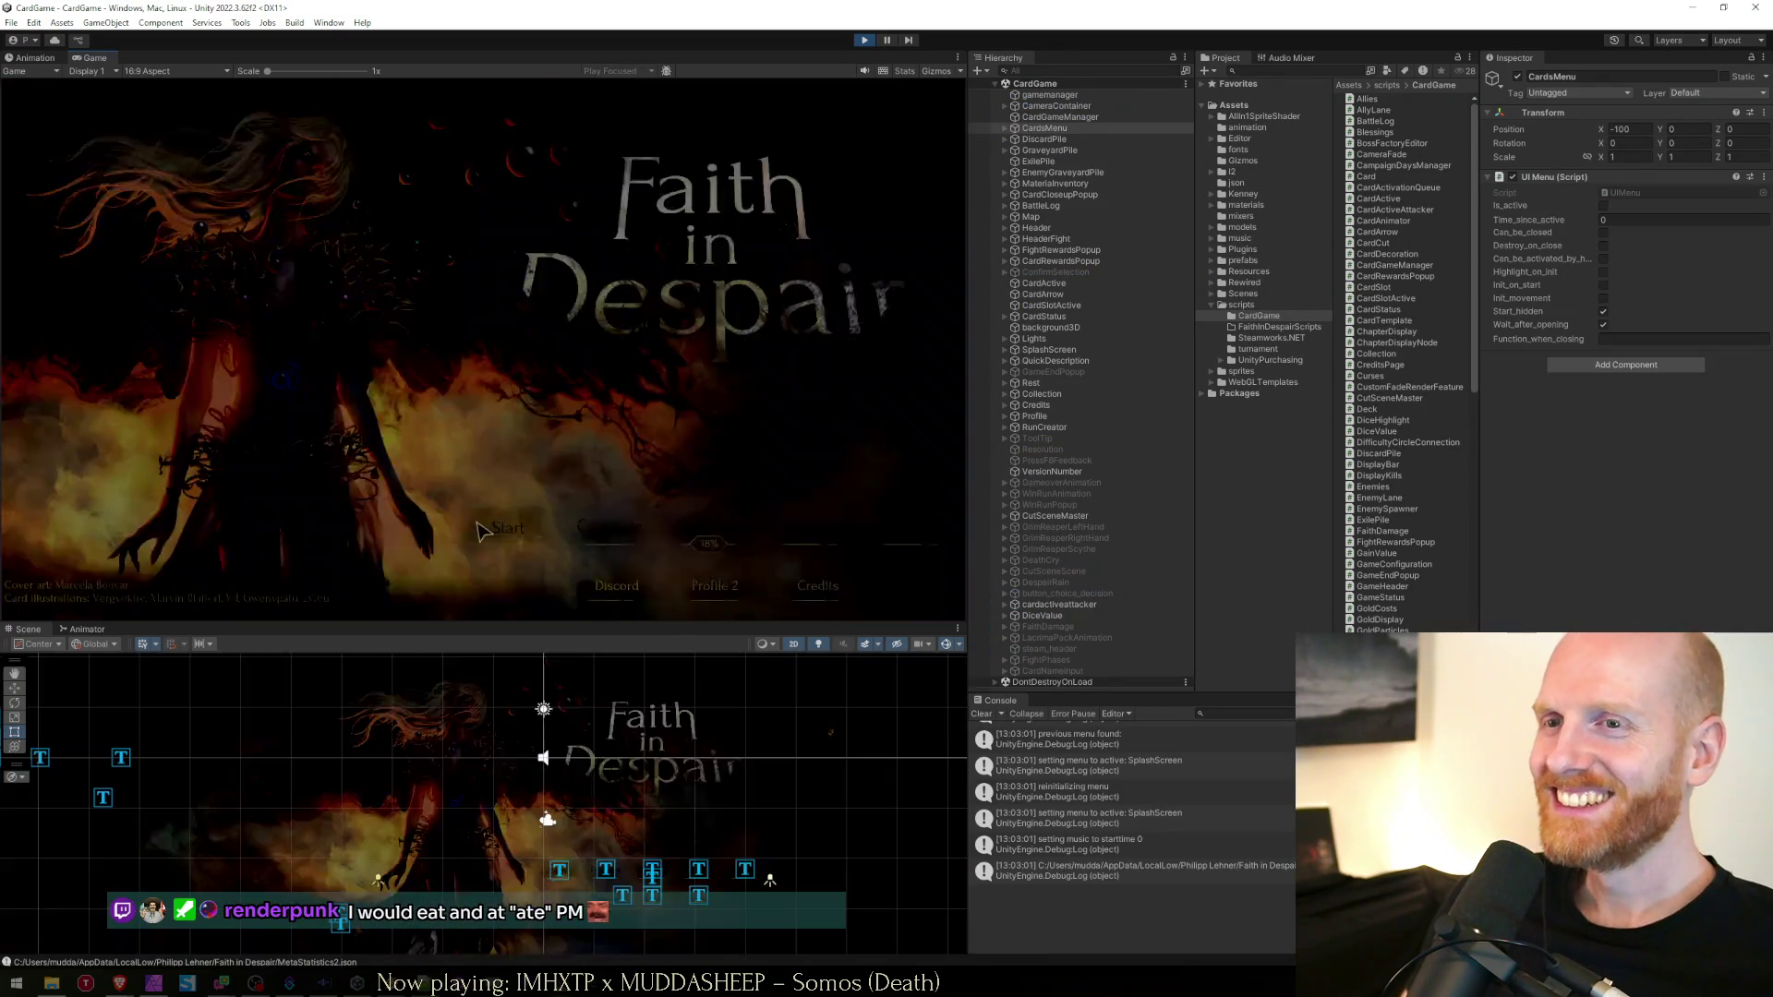
pyautogui.click(479, 529)
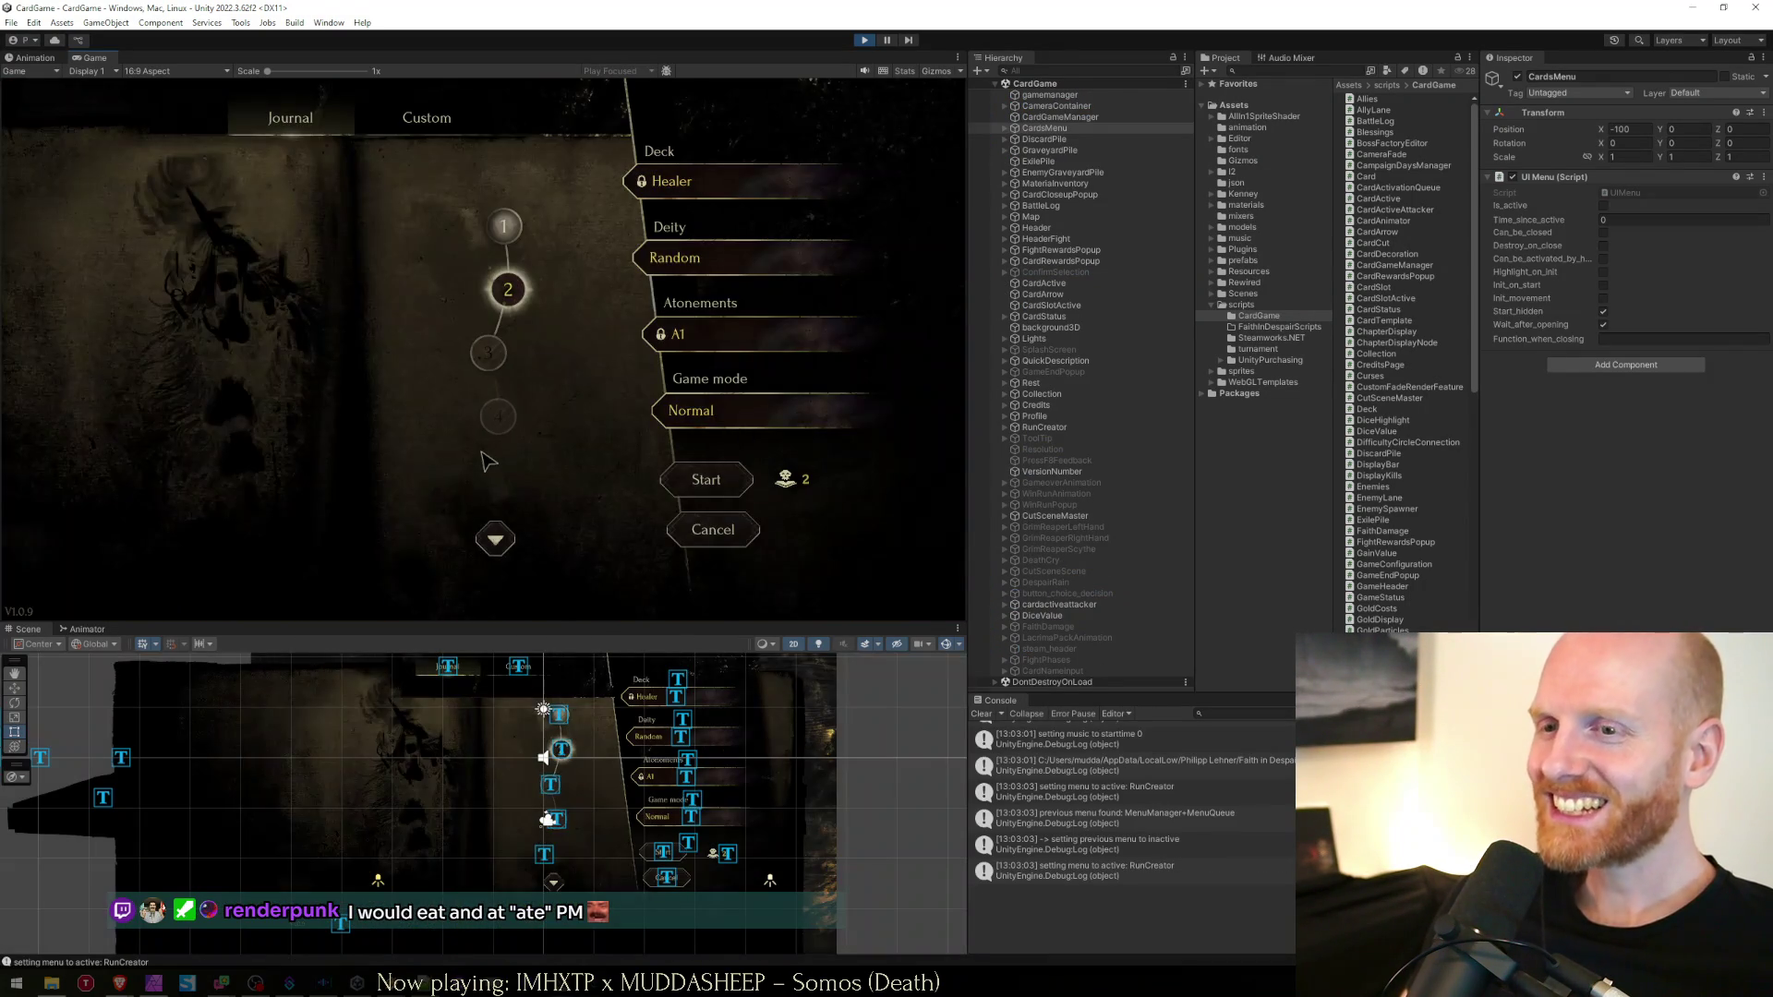
pyautogui.moveTo(503, 229)
pyautogui.click(426, 117)
pyautogui.click(290, 117)
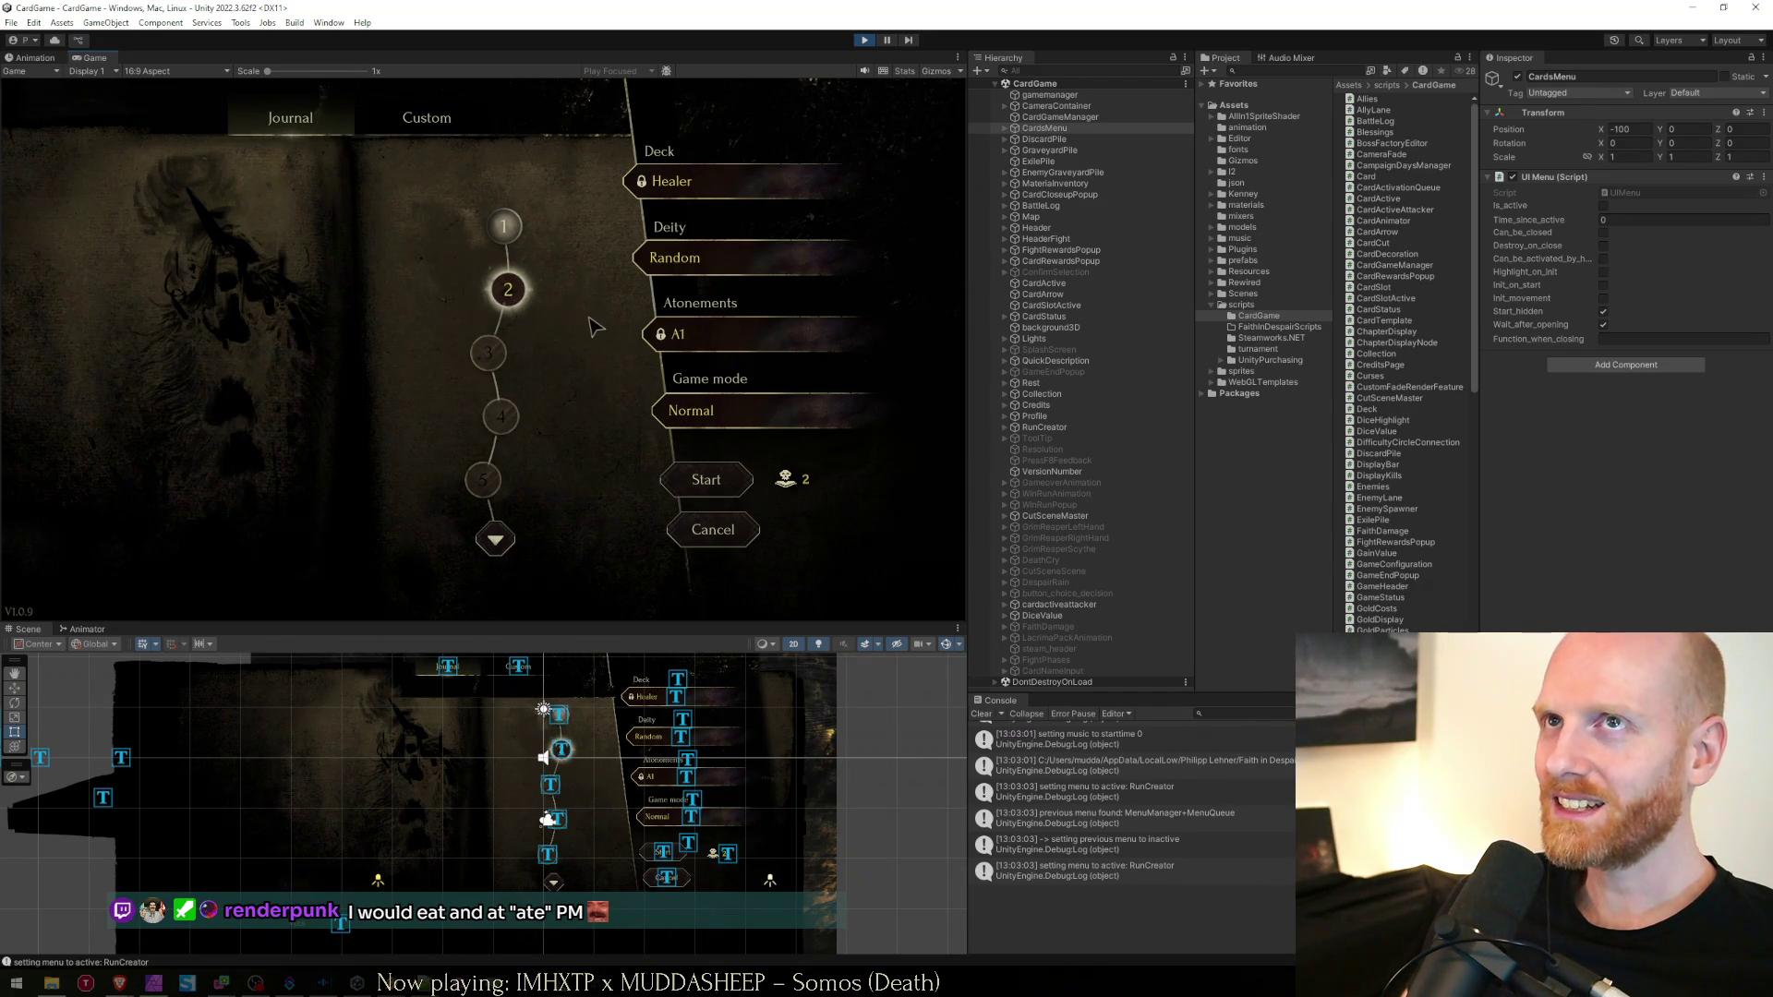
pyautogui.press('Escape')
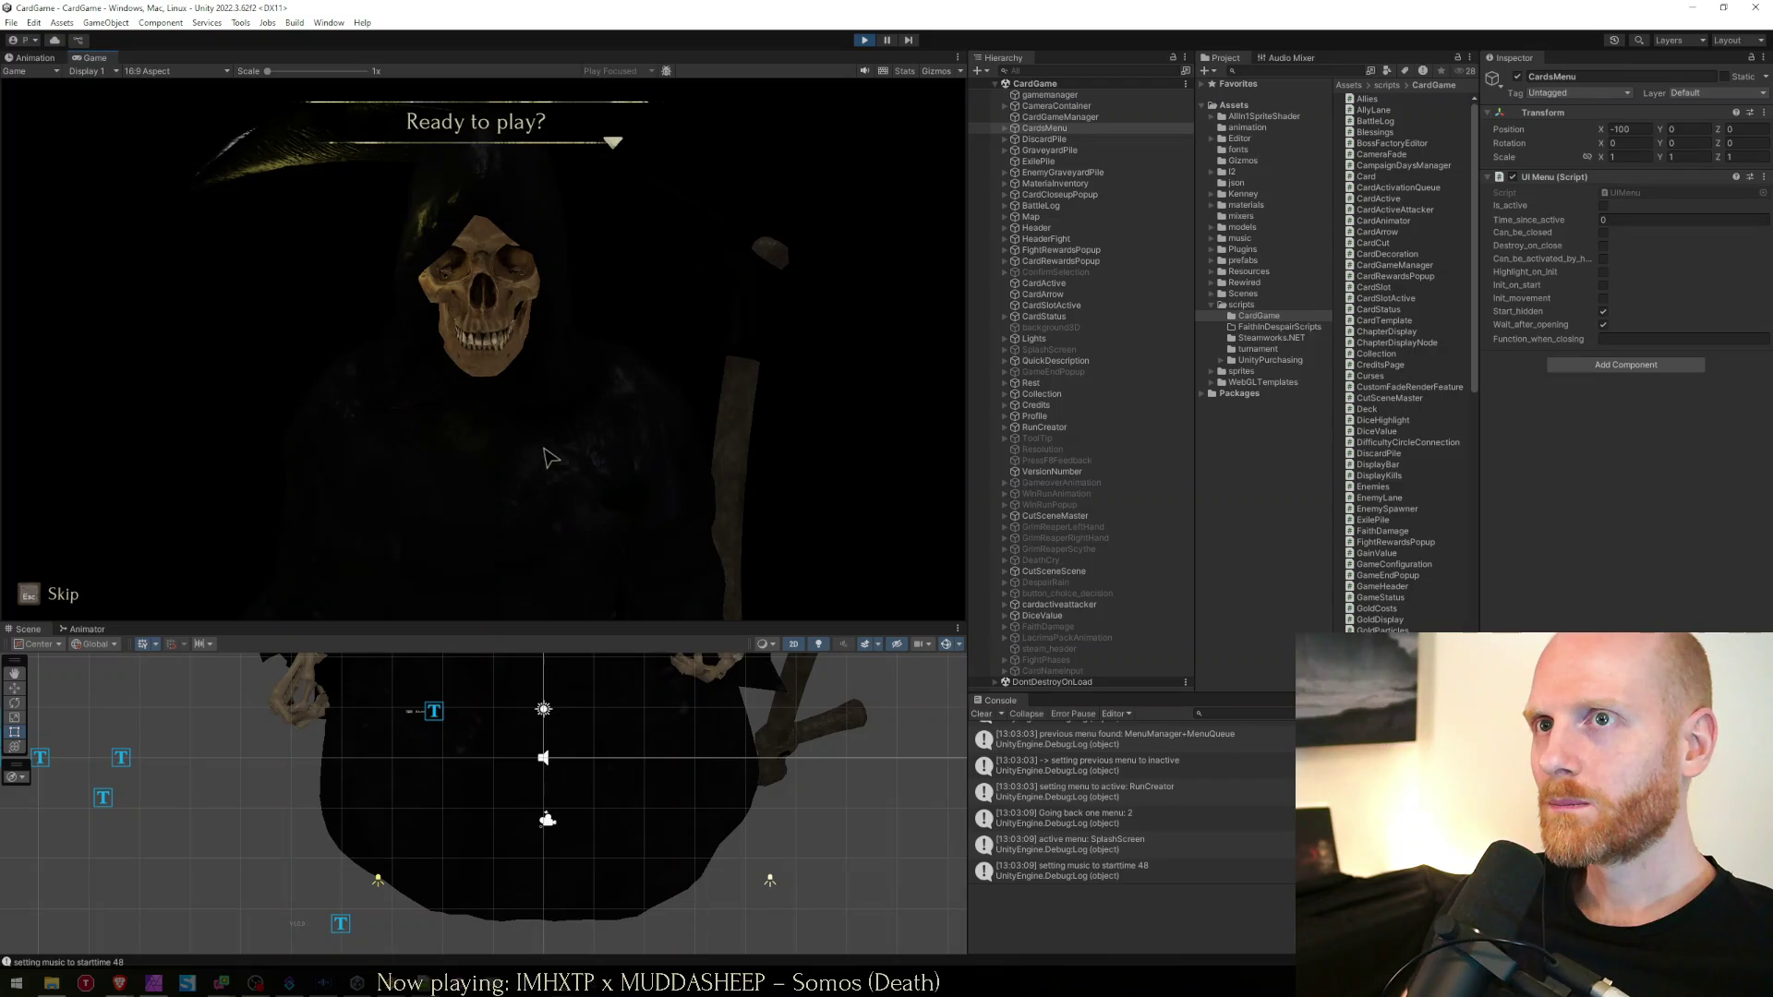
pyautogui.click(550, 459)
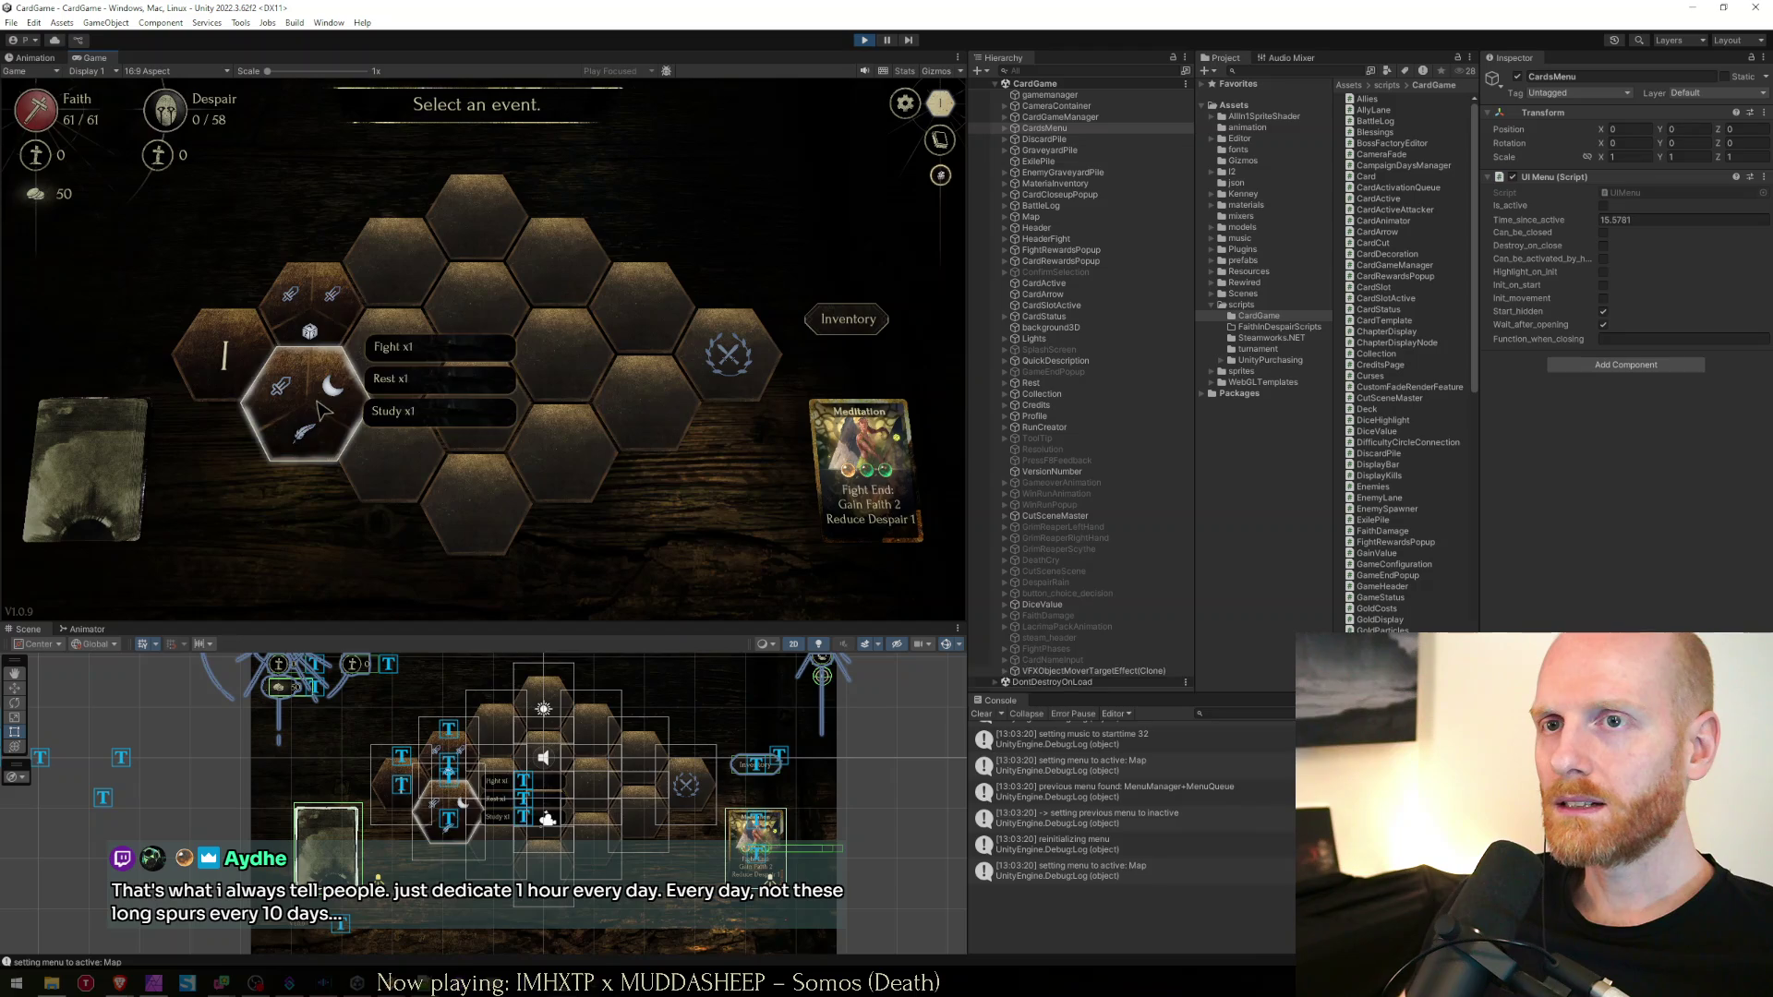
# Enter the Rest event, check the Audio settings, then stop Play and return to DeathVoice.cs
pyautogui.click(323, 411)
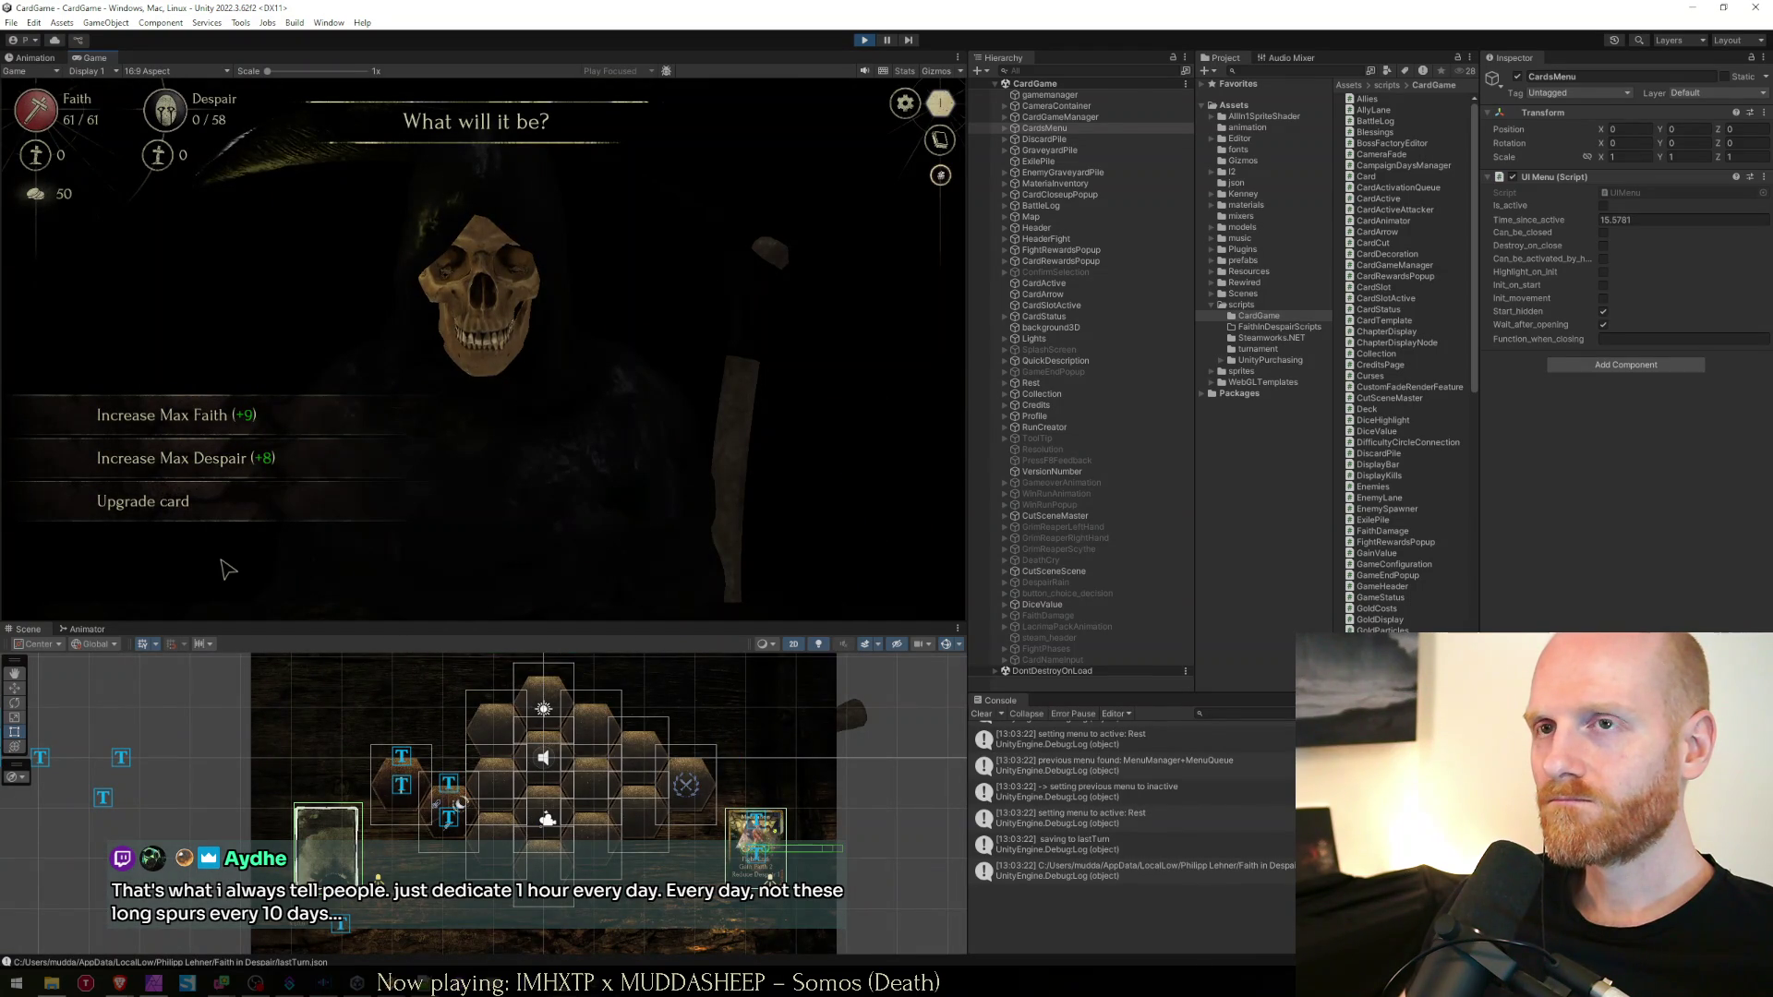
pyautogui.press('Escape')
pyautogui.press('Escape')
pyautogui.click(476, 352)
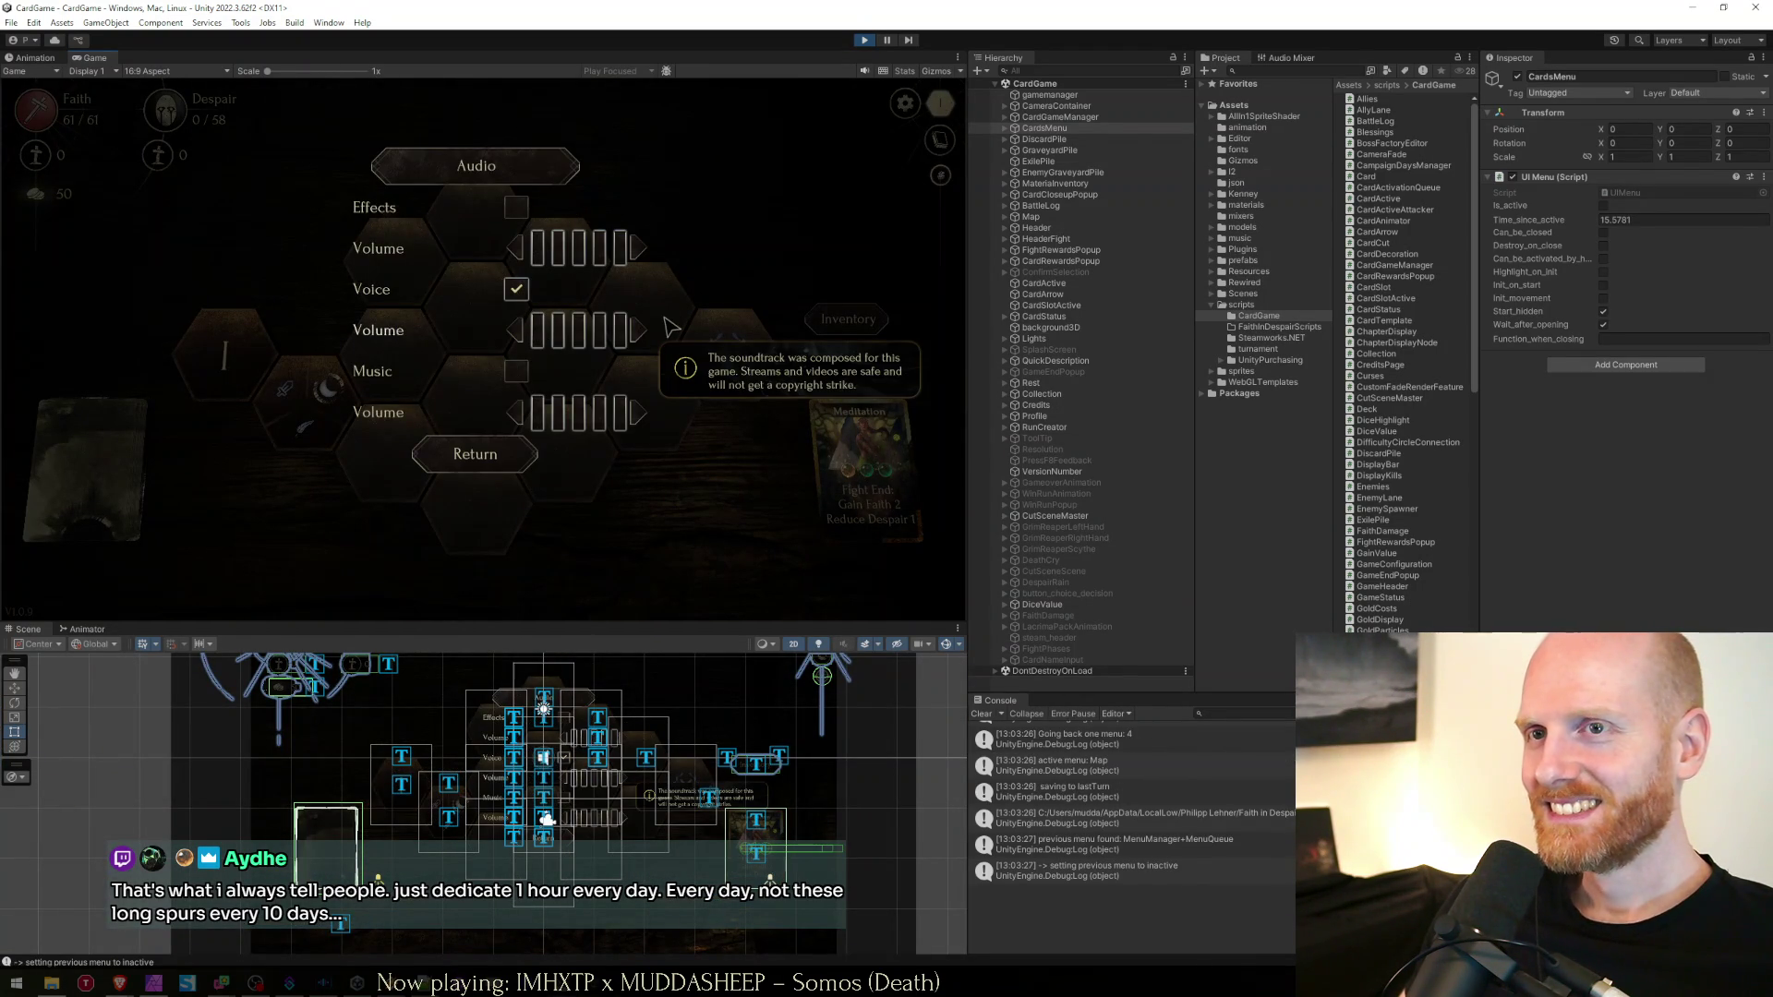
pyautogui.press('Escape')
pyautogui.press('Escape')
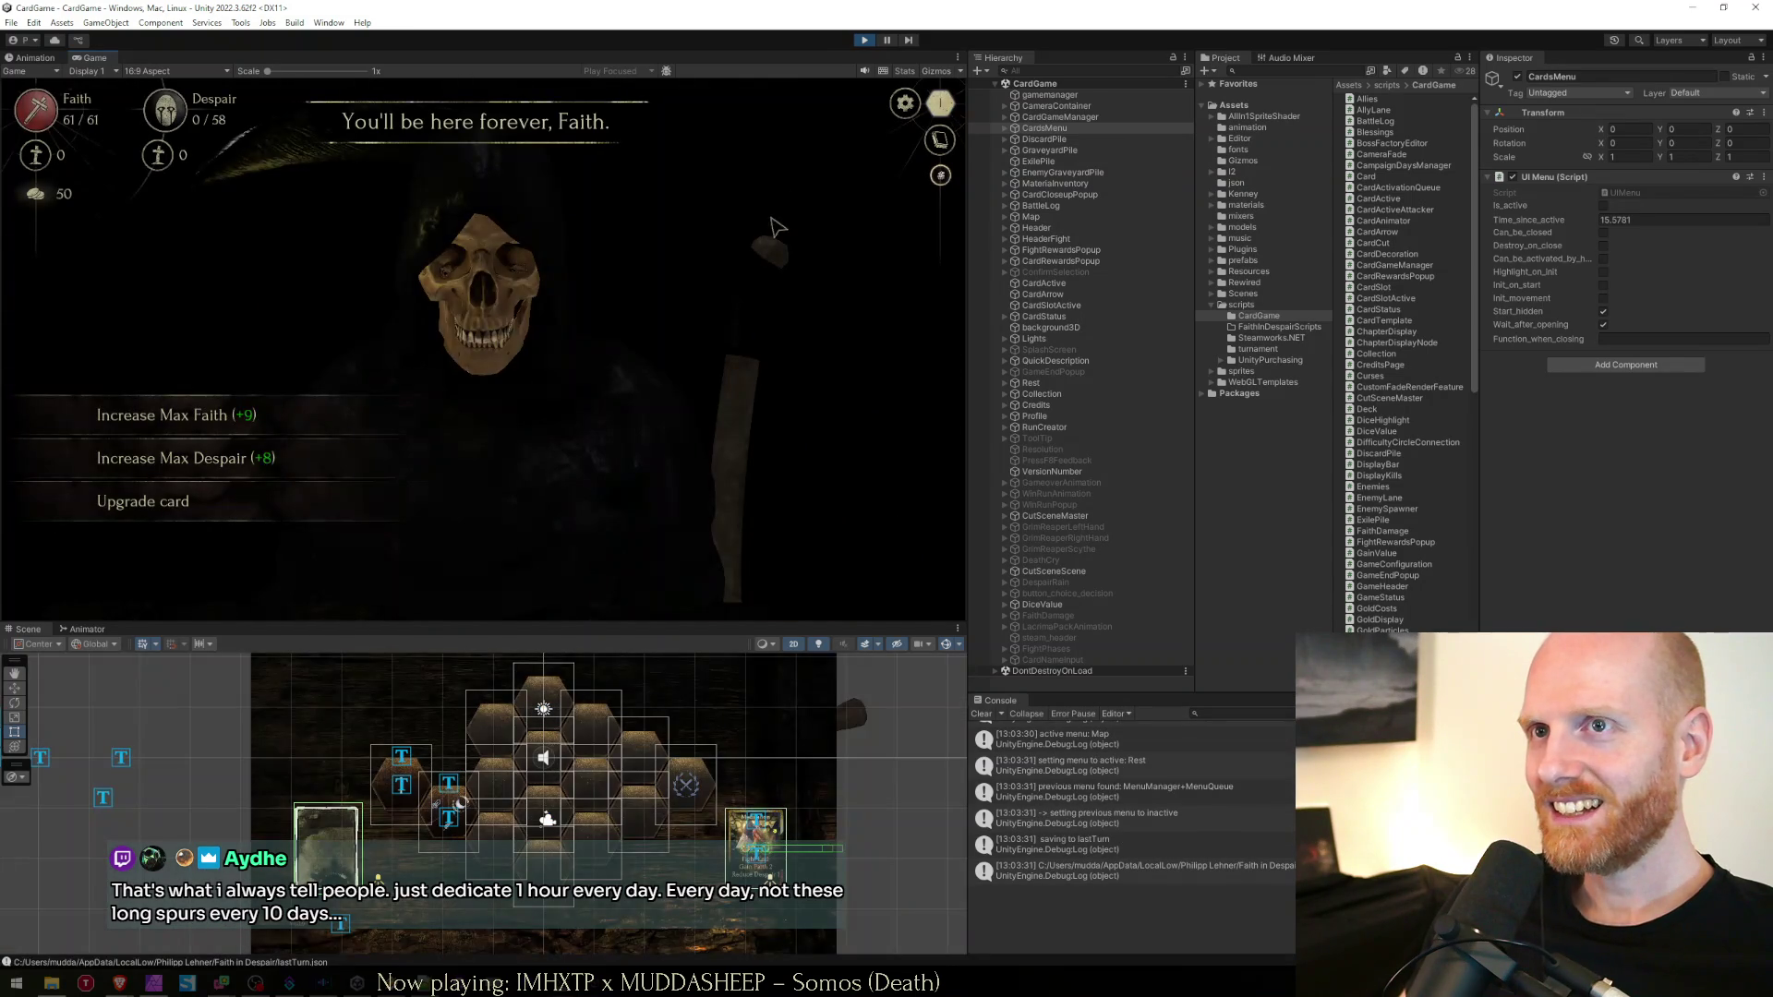
pyautogui.click(866, 41)
pyautogui.hotkey('alt', 'Tab')
pyautogui.press('Up')
pyautogui.press('Up')
pyautogui.press('Up')
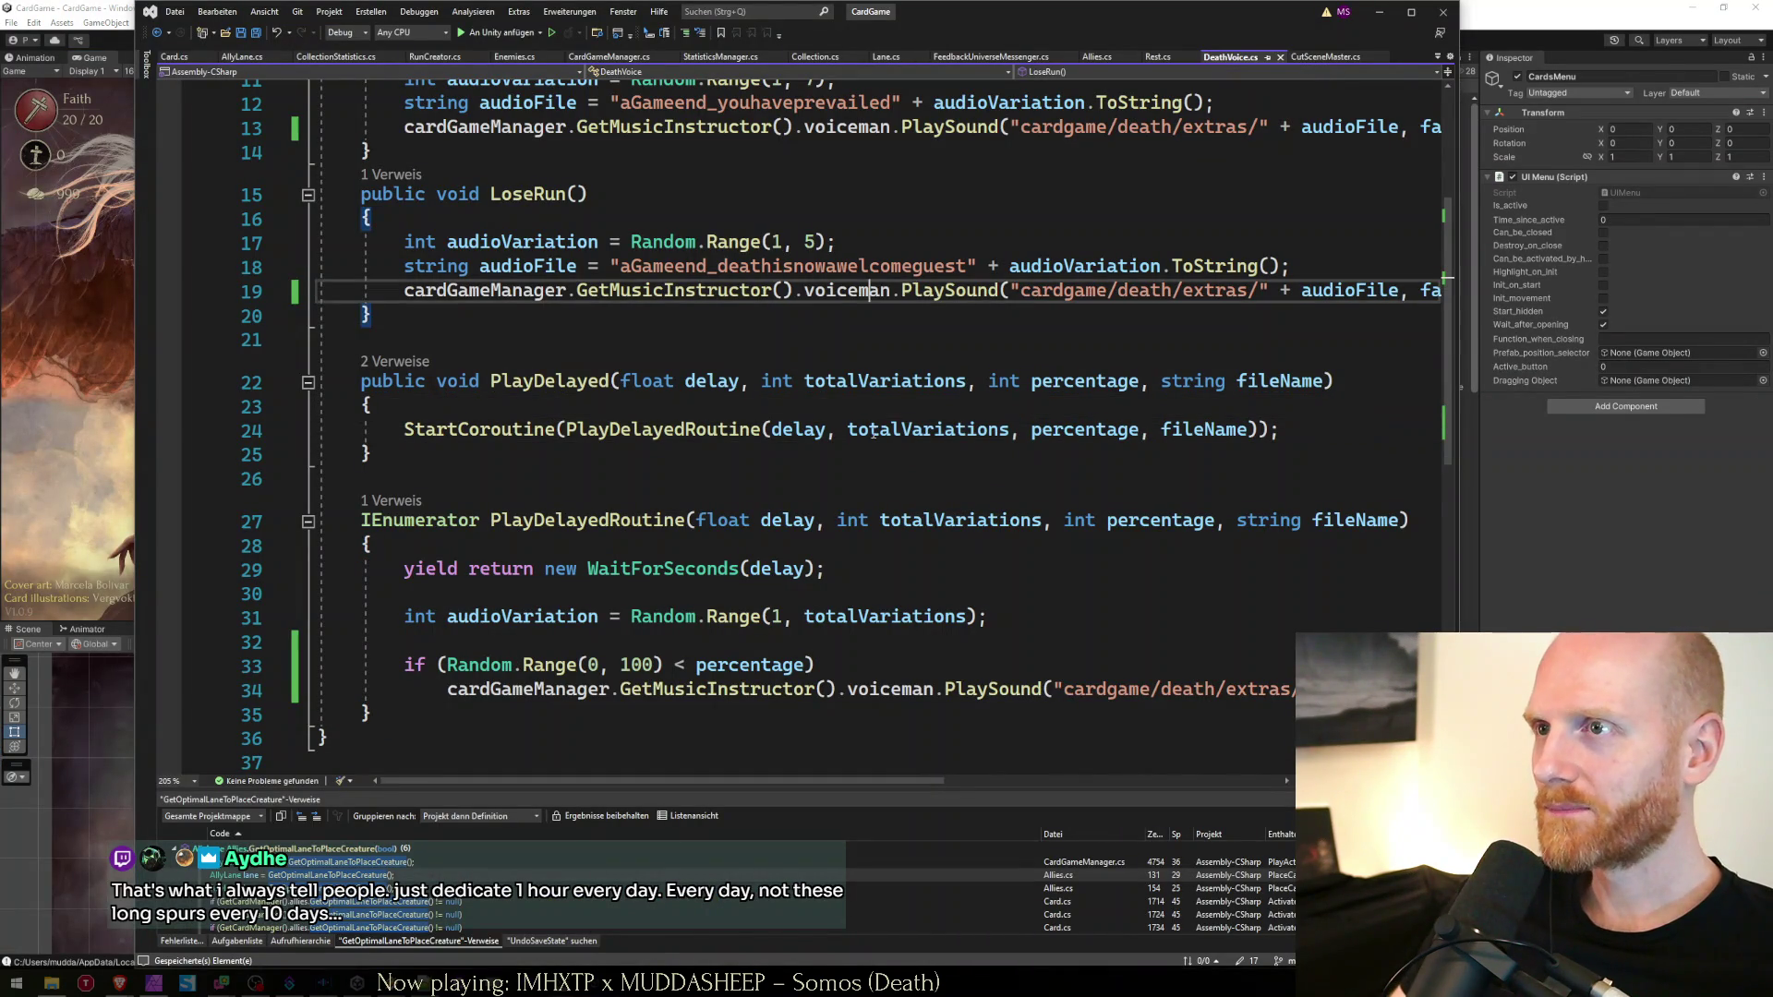
# Find the cardgame/death PlaySound call across files and change Rest.cs line 98 to voiceman, then save
pyautogui.hotkey('ctrl', 'shift', 'Right')
pyautogui.hotkey('ctrl', 'shift', 'Right')
pyautogui.hotkey('ctrl', 'shift', 'Right')
pyautogui.hotkey('ctrl', 'shift', 'f')
pyautogui.press('Return')
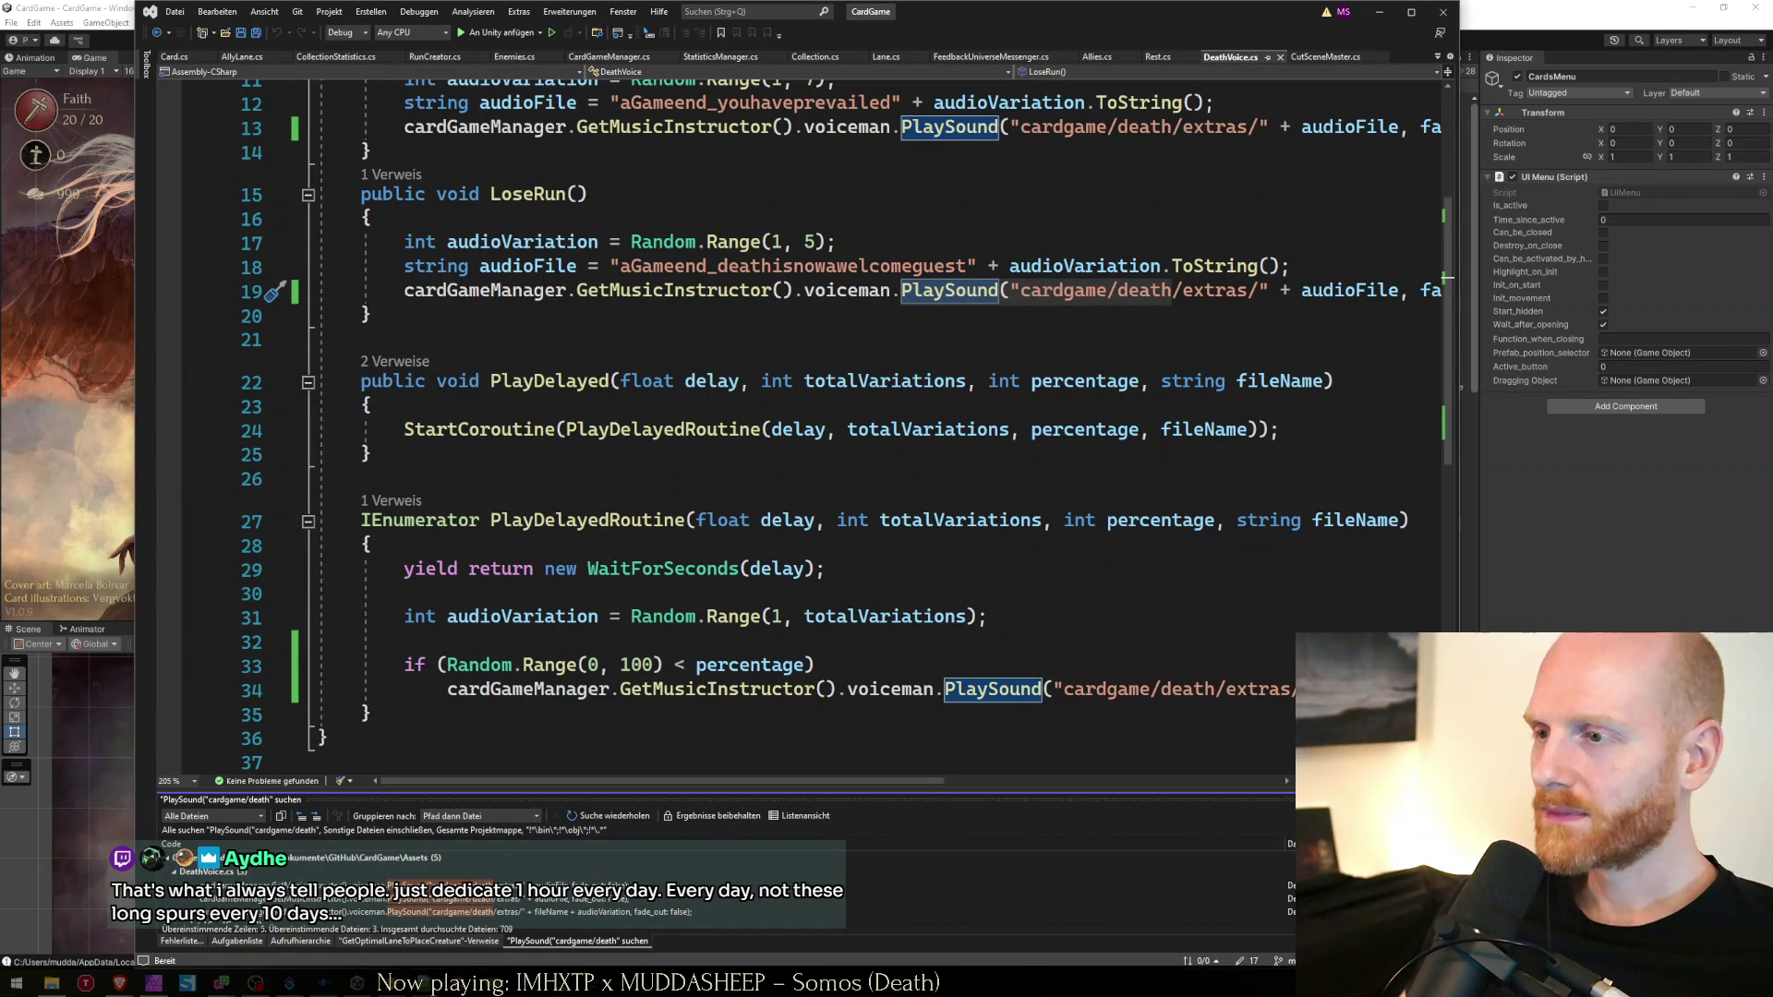
pyautogui.scroll(-3, 540, 911)
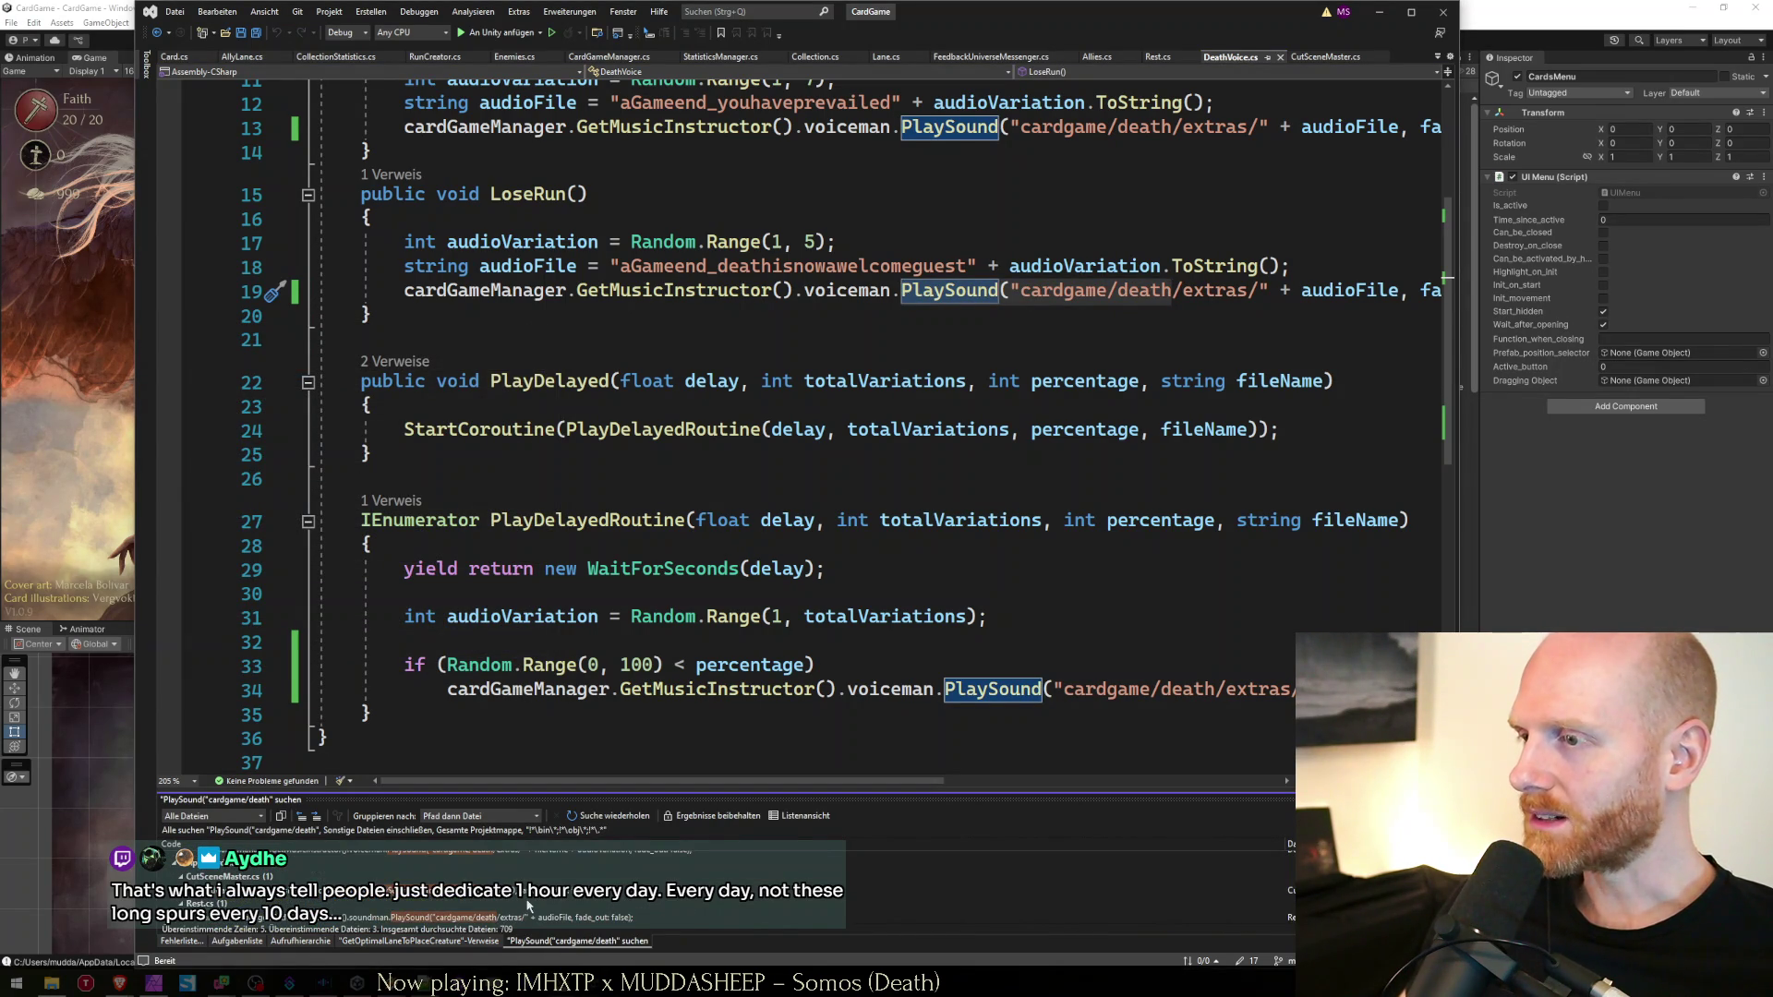
pyautogui.doubleClick(491, 921)
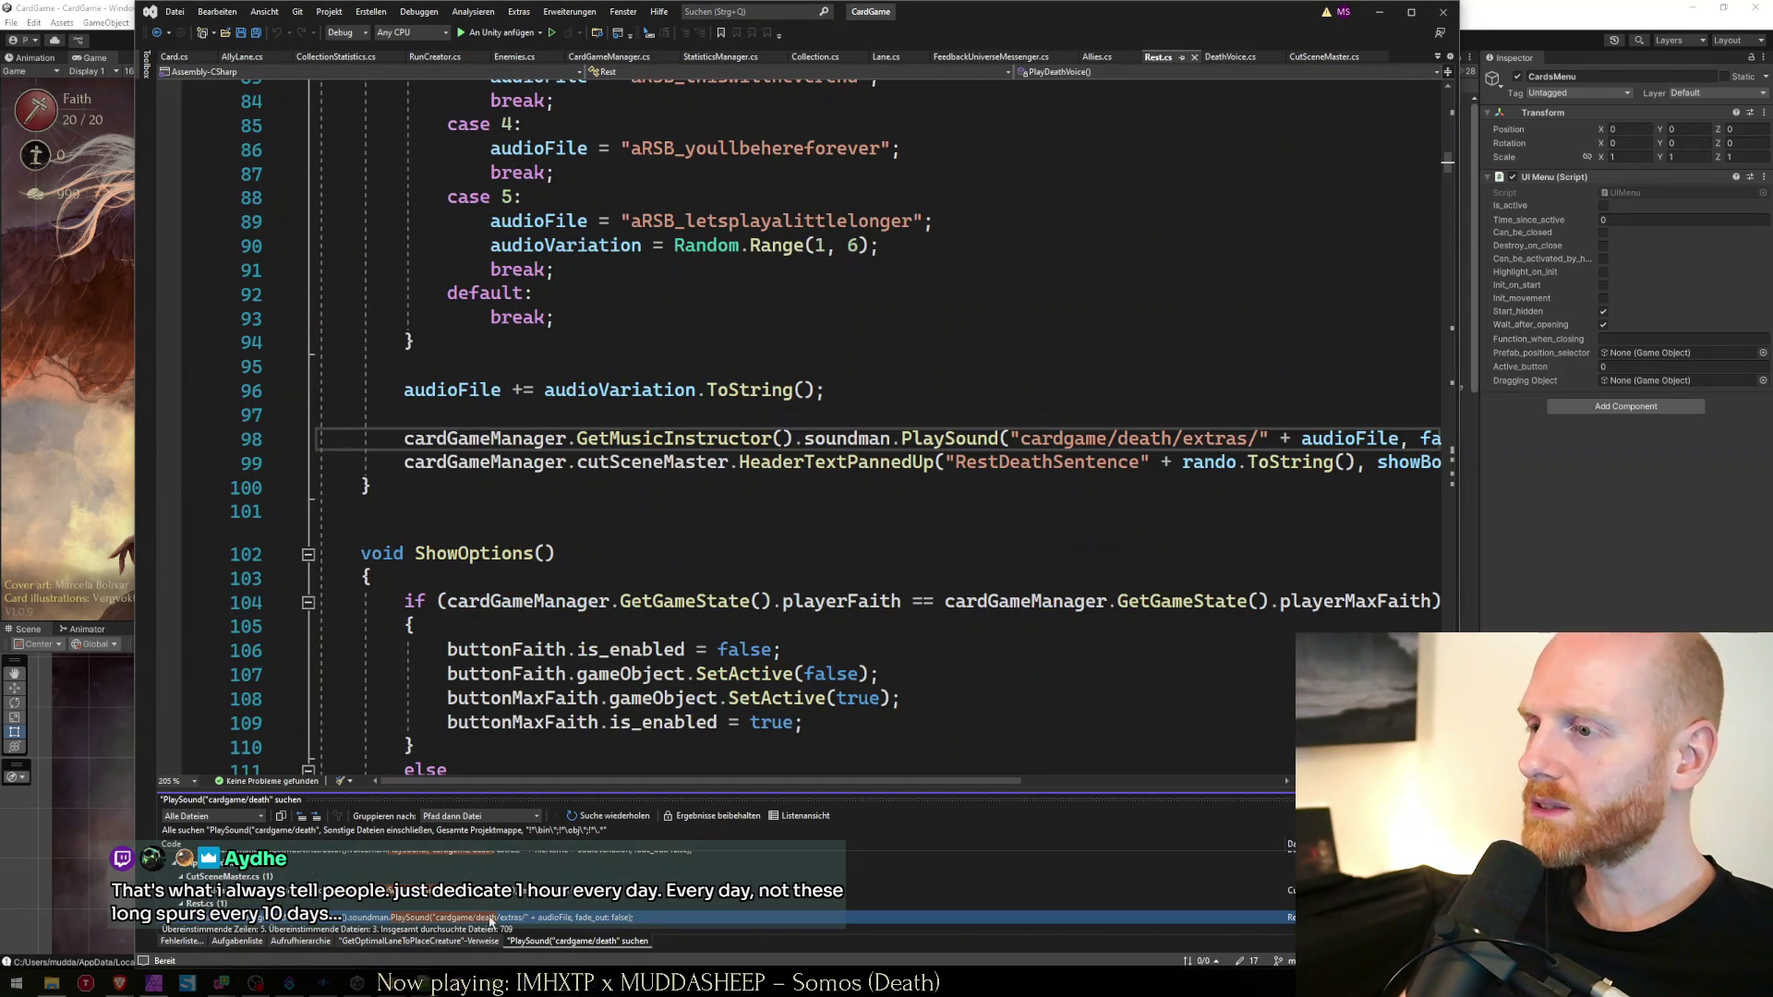
pyautogui.doubleClick(877, 442)
pyautogui.write('voiceman')
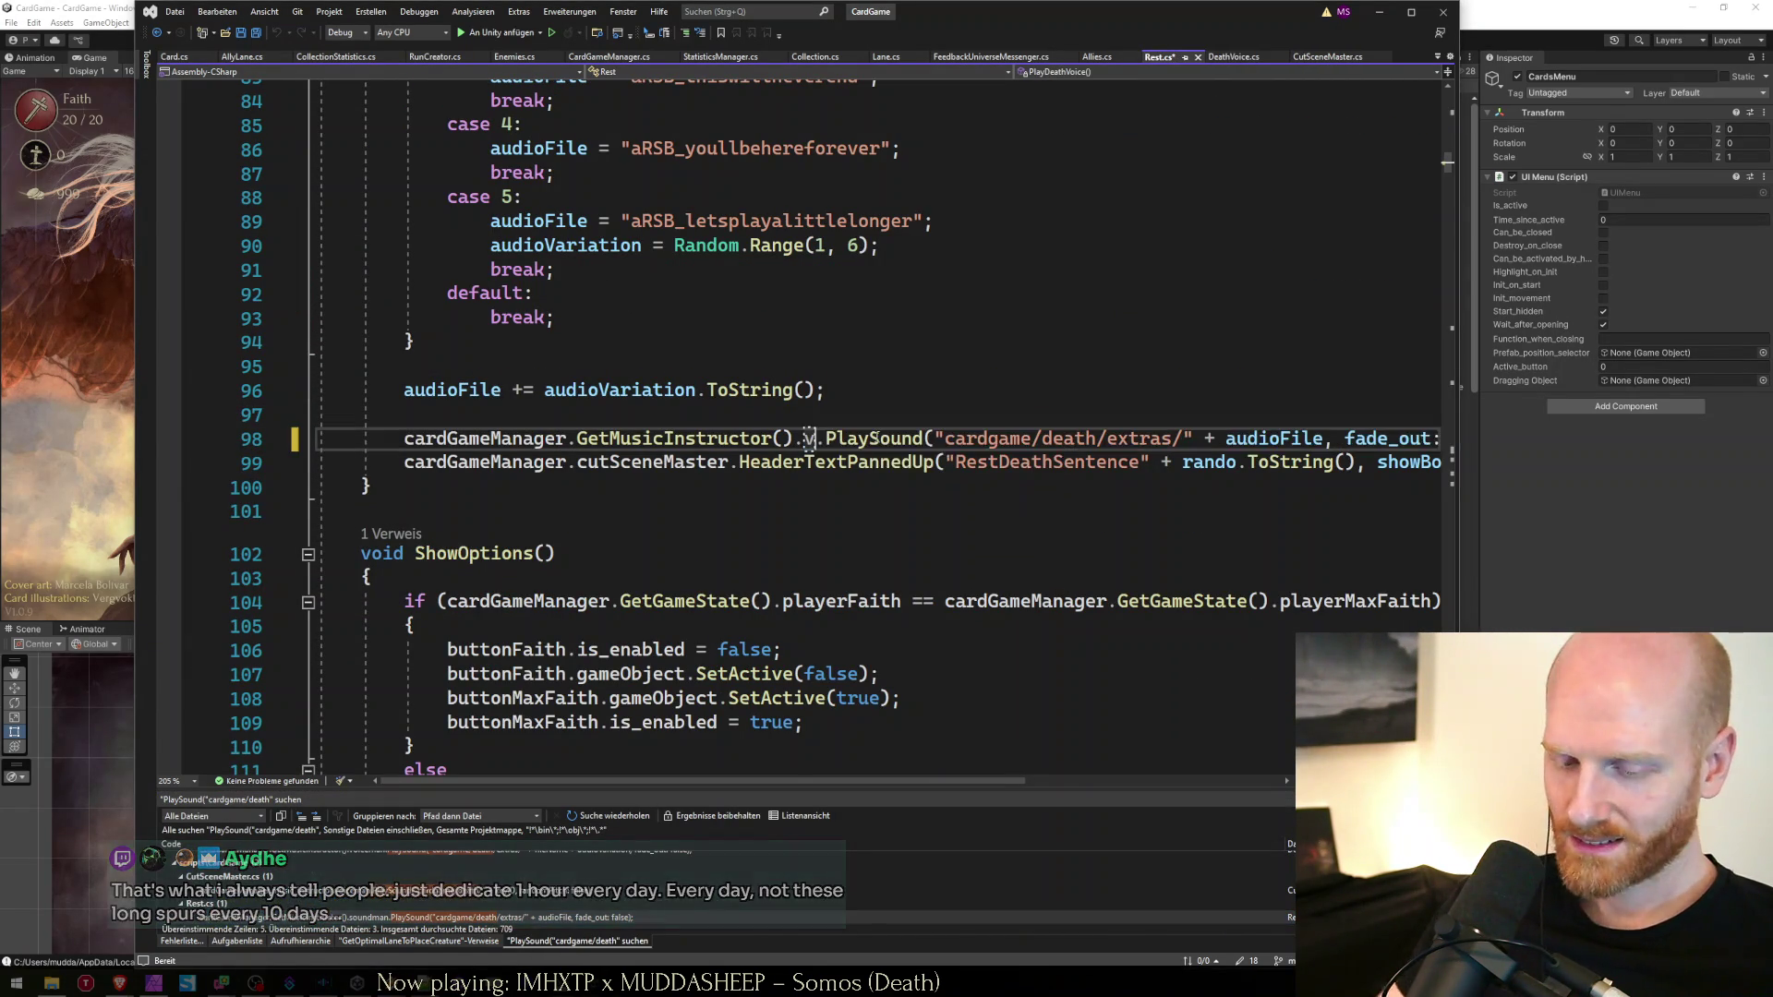
pyautogui.press('Home')
pyautogui.hotkey('ctrl', 's')
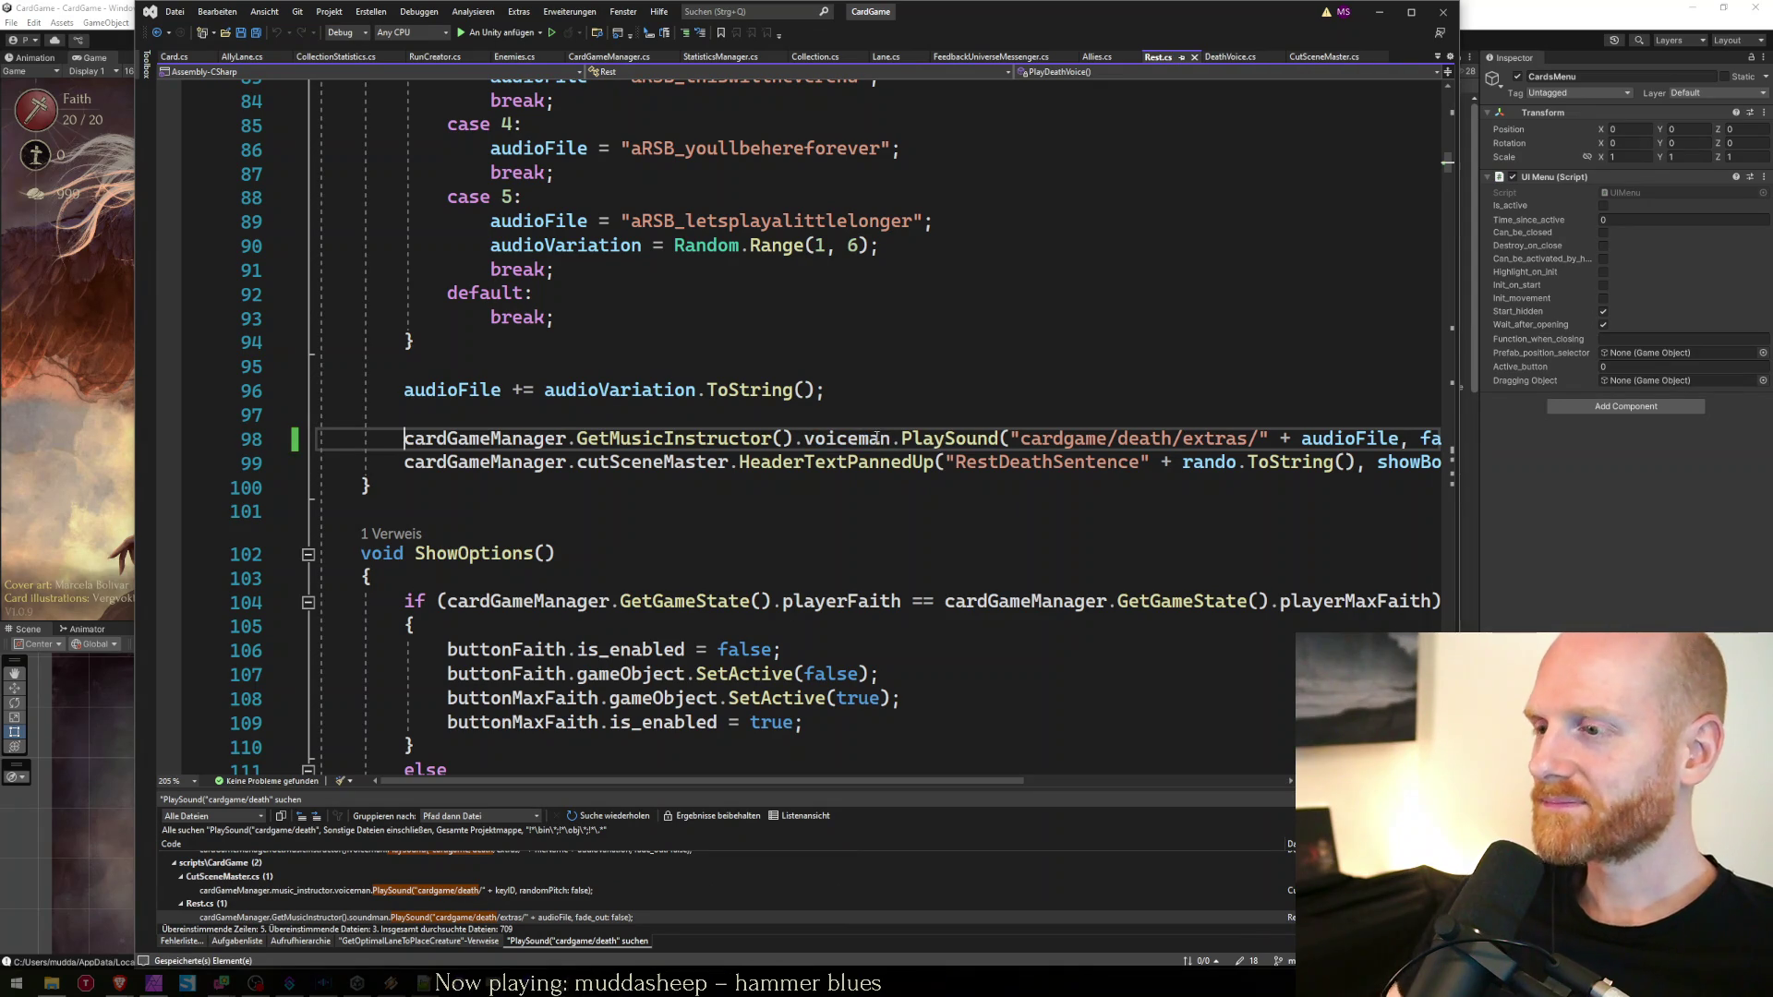
pyautogui.click(103, 432)
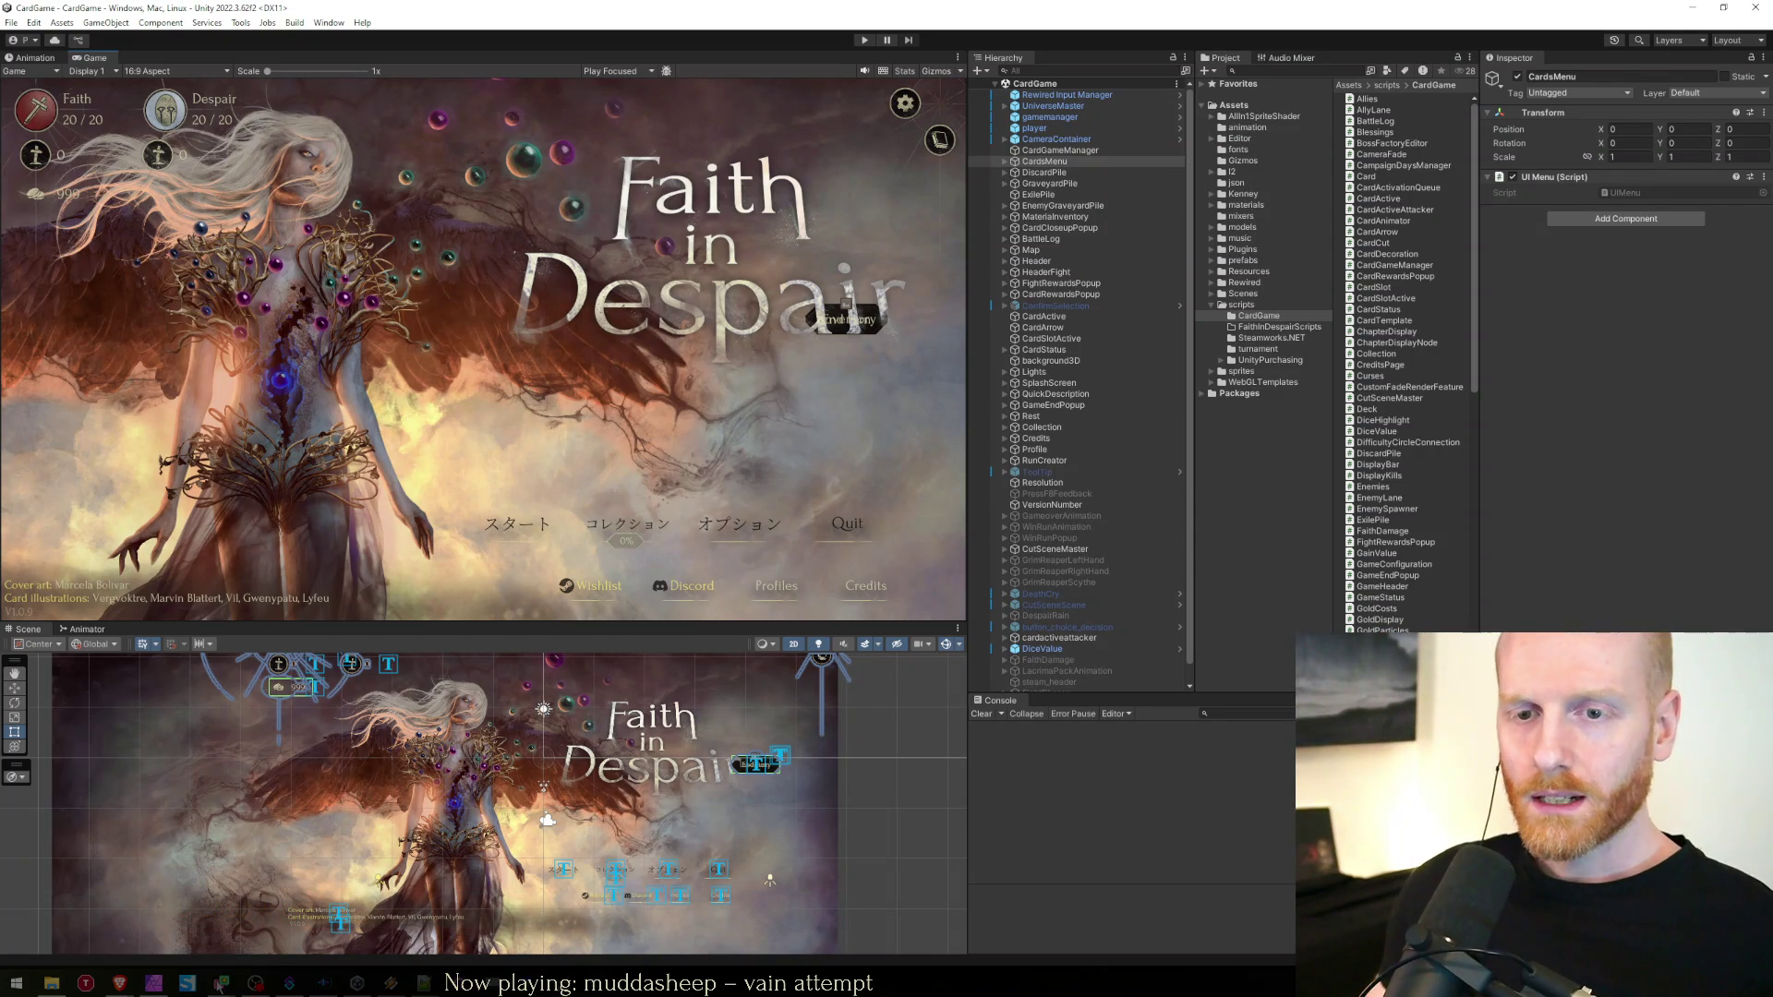
# Check the changelog spreadsheet's next empty row, then return to Unity and start Play mode
pyautogui.moveTo(119, 982)
pyautogui.click(223, 928)
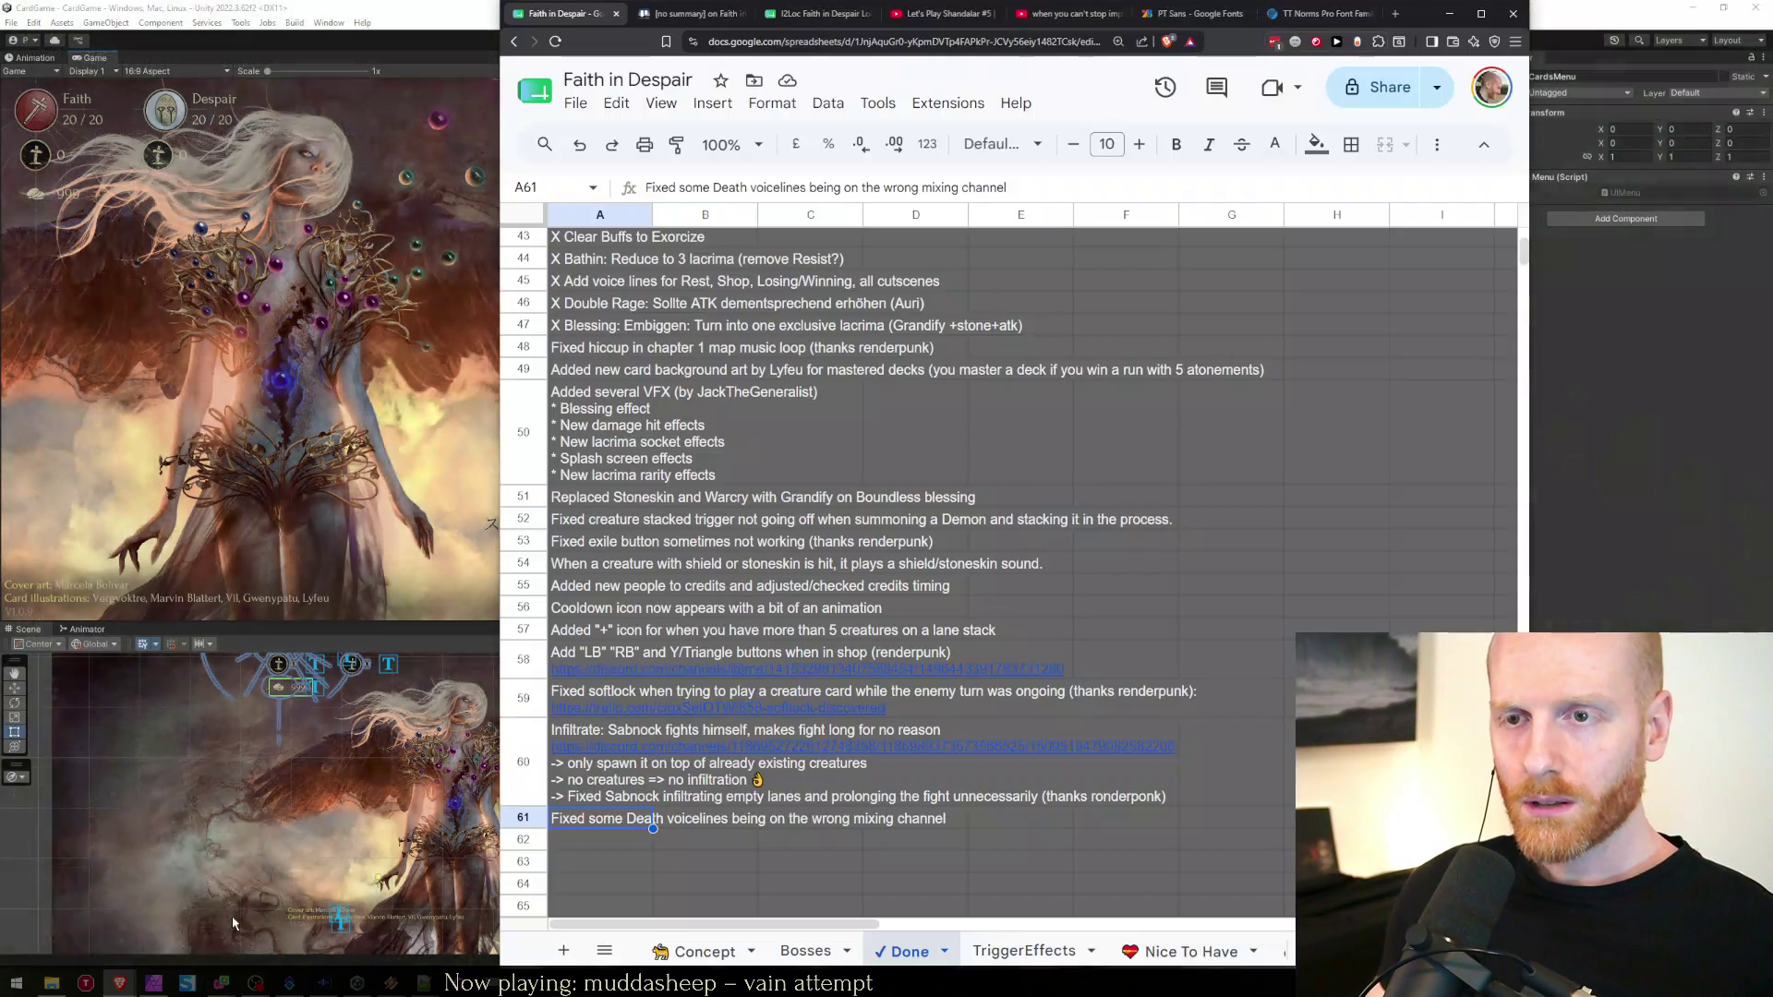
pyautogui.click(600, 837)
pyautogui.hotkey('alt', 'Tab')
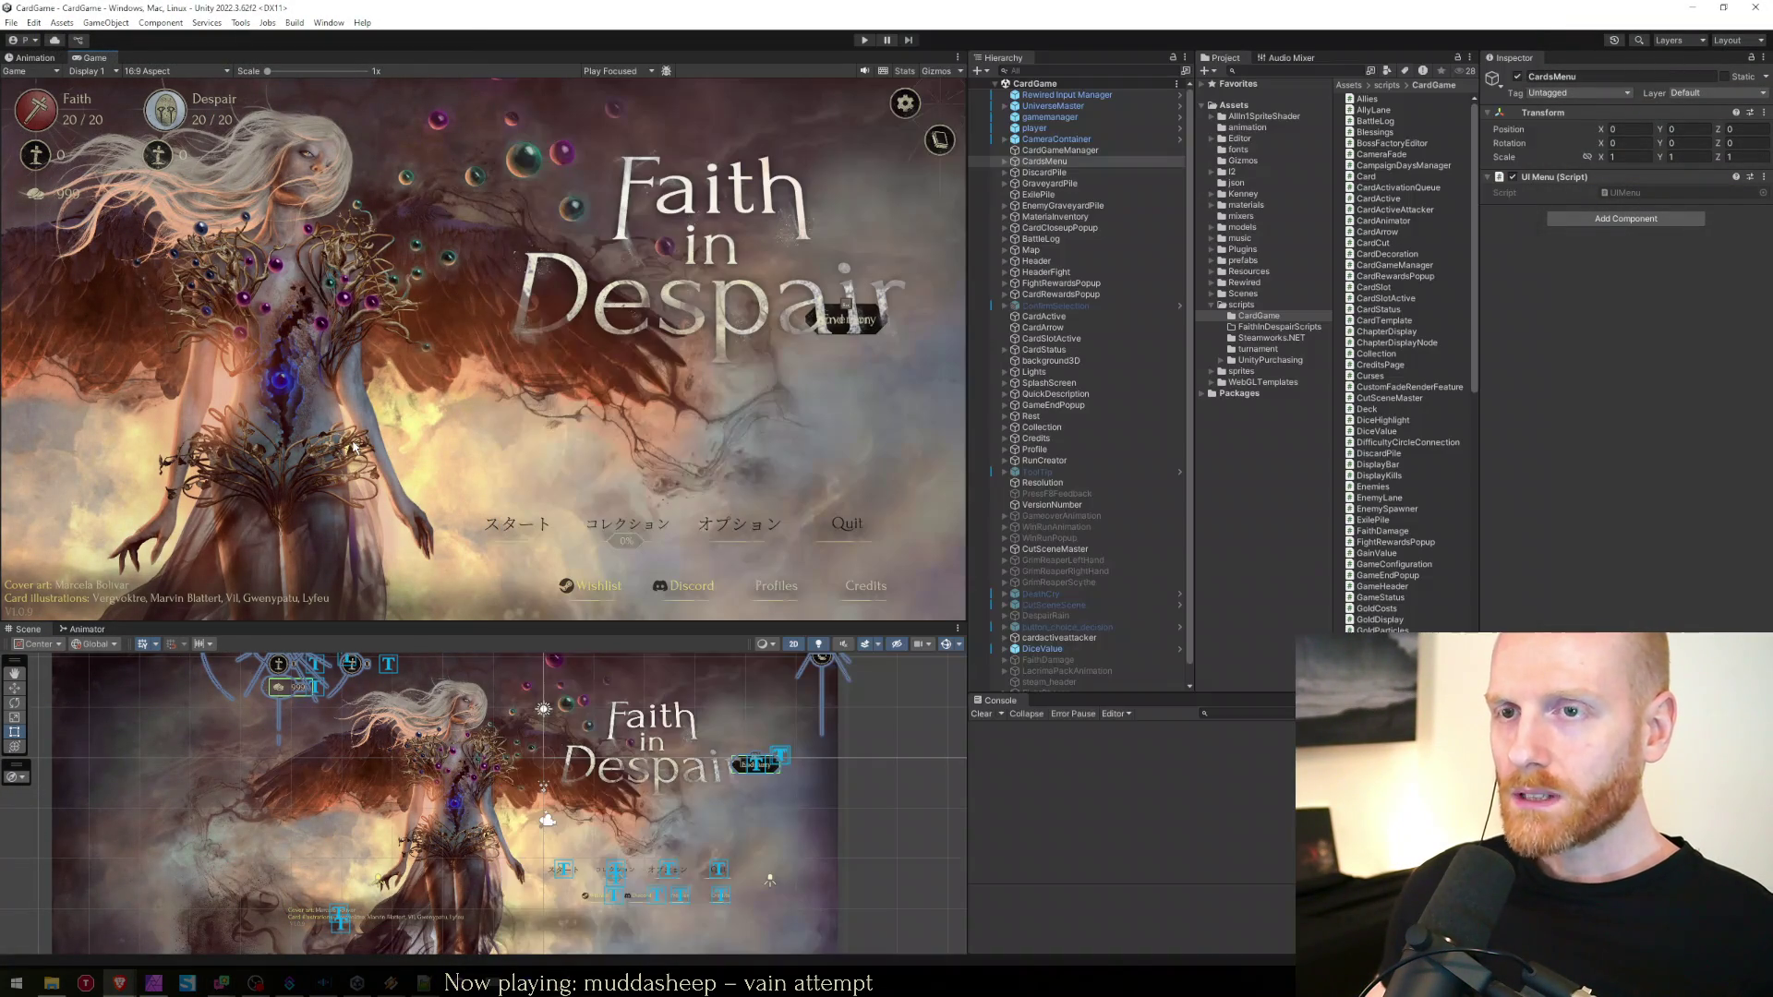
pyautogui.click(865, 41)
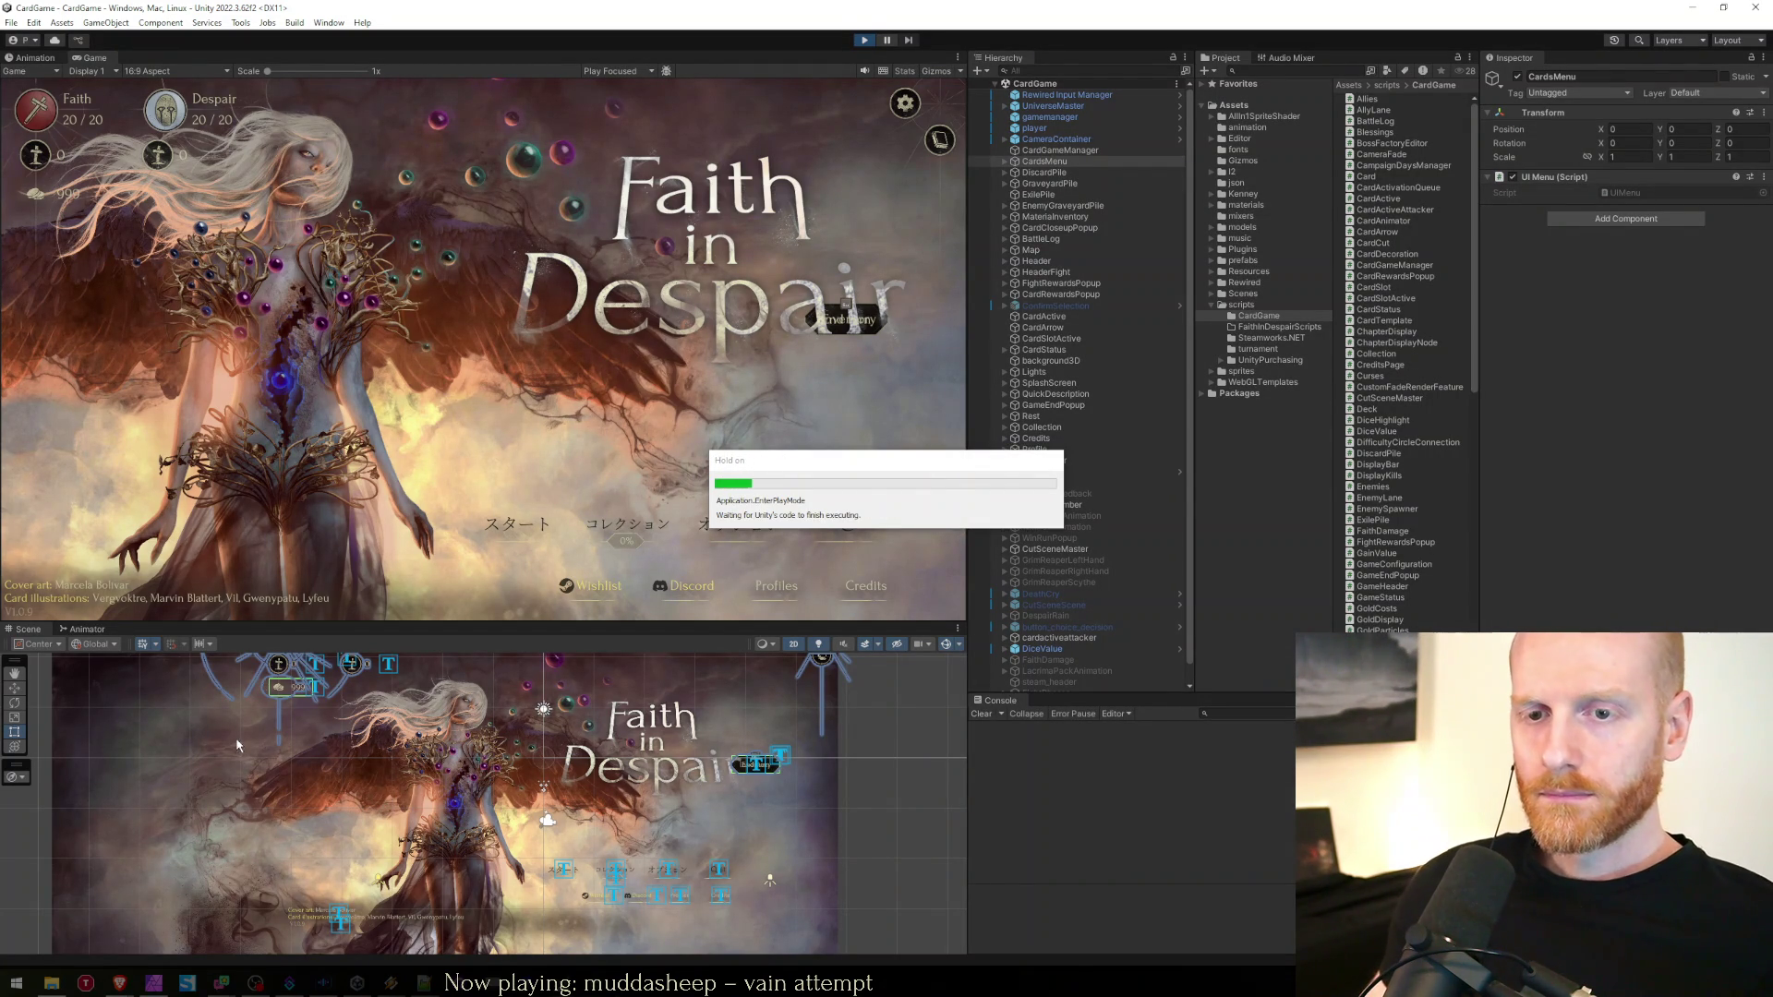
pyautogui.moveTo(120, 983)
pyautogui.click(220, 952)
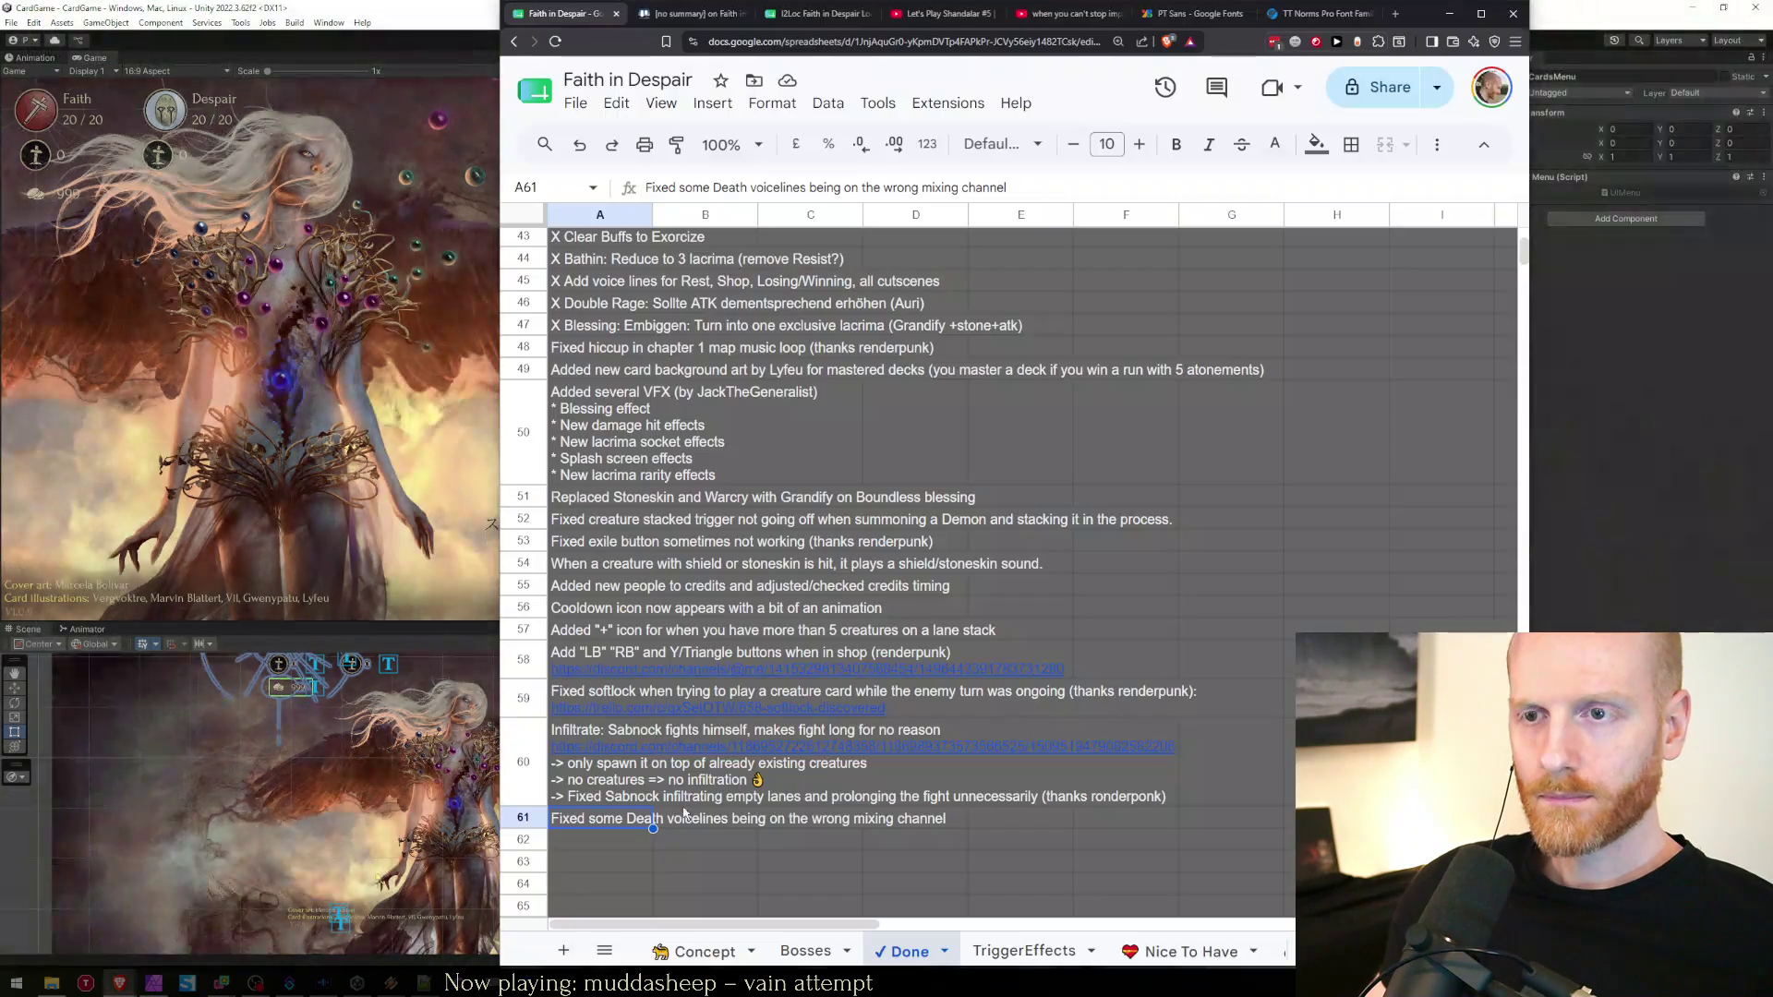
pyautogui.scroll(5, 711, 619)
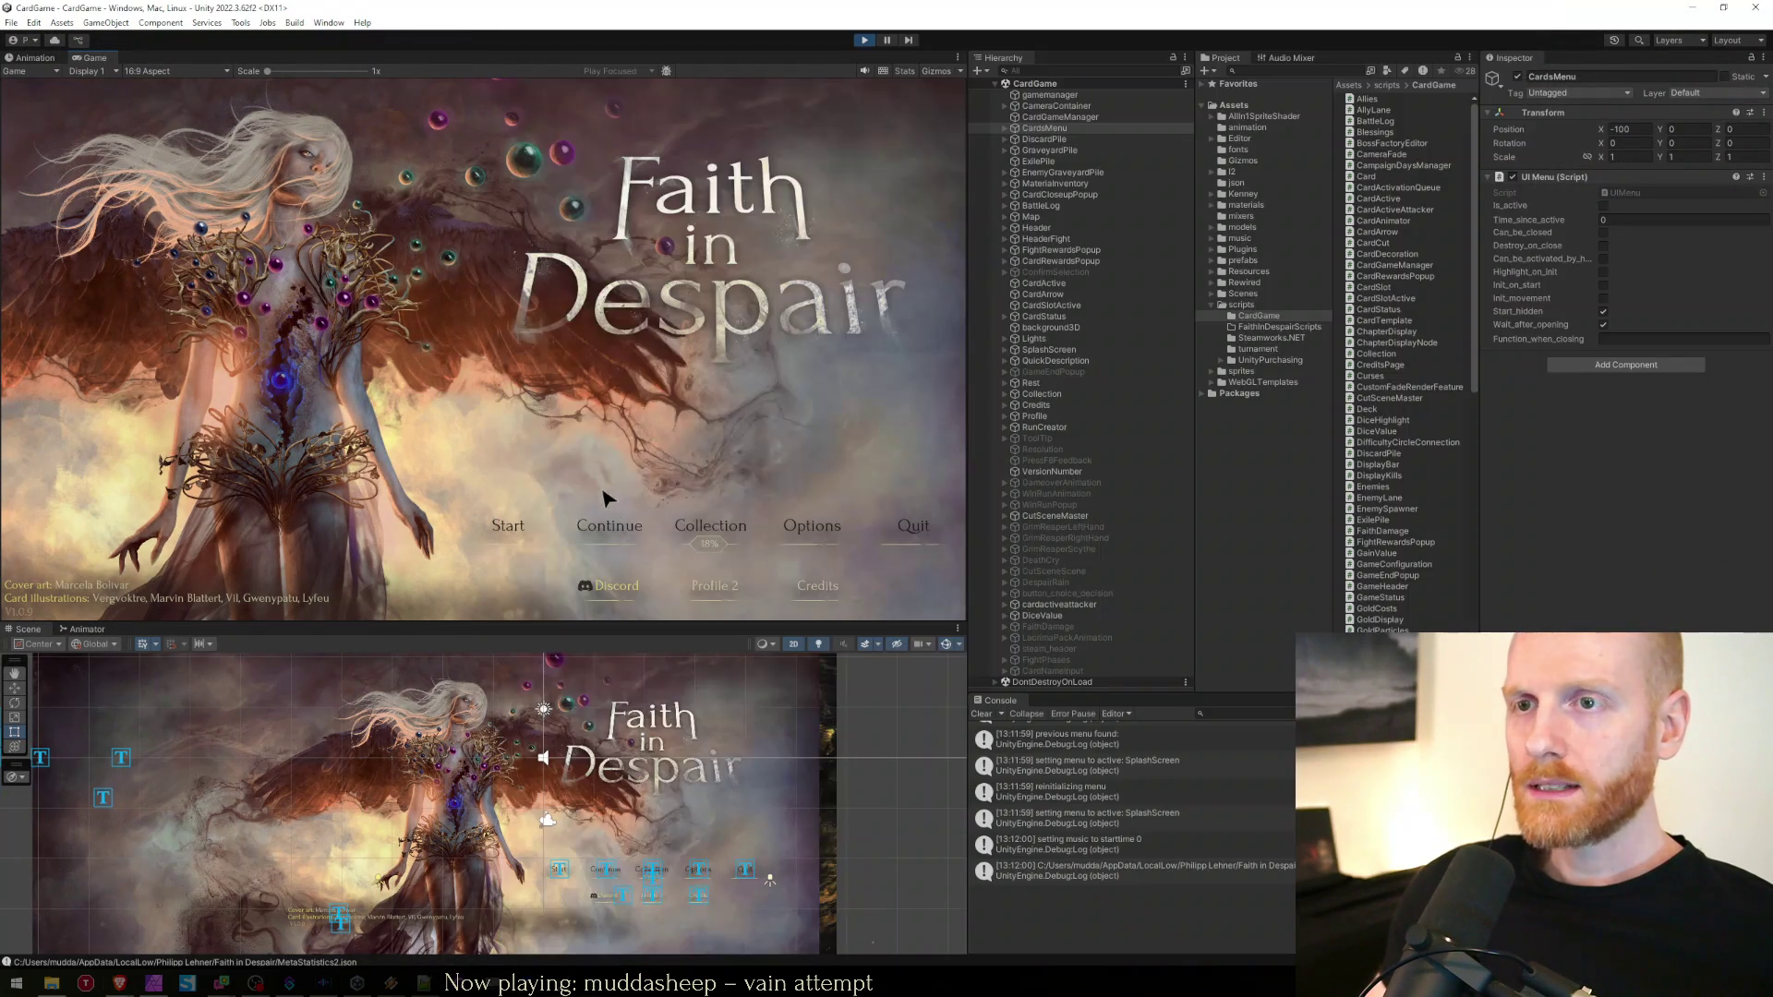
pyautogui.click(611, 527)
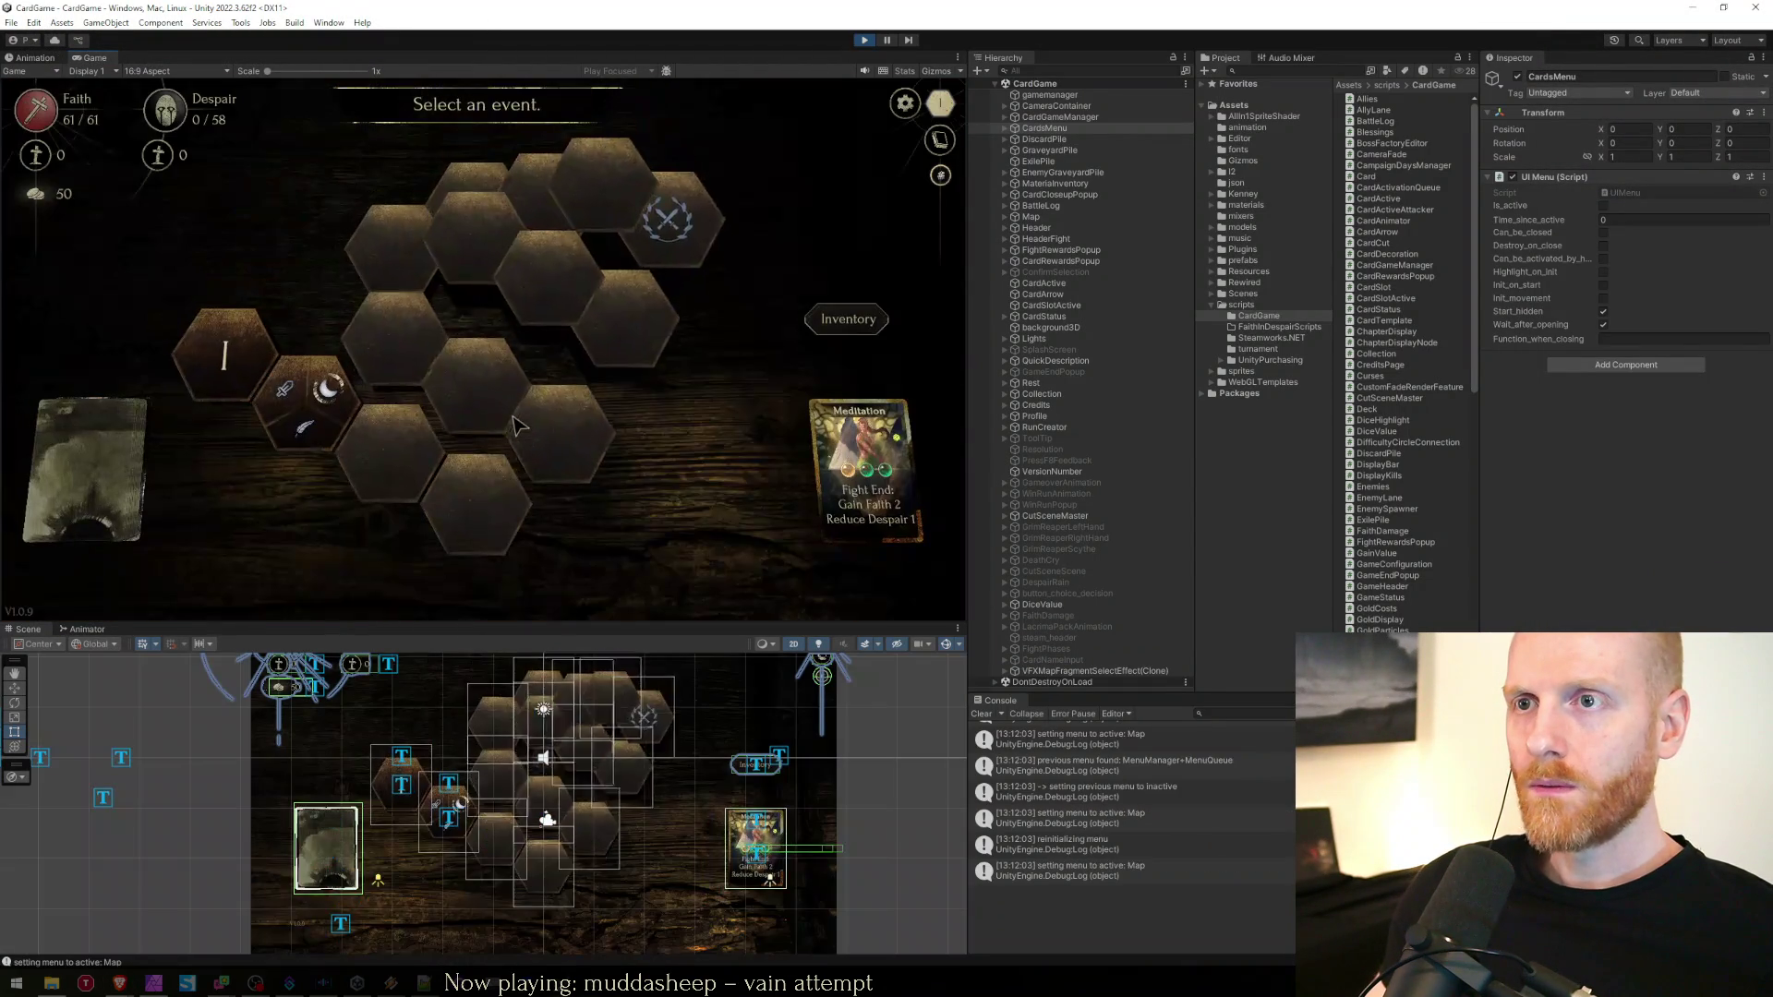
pyautogui.click(323, 388)
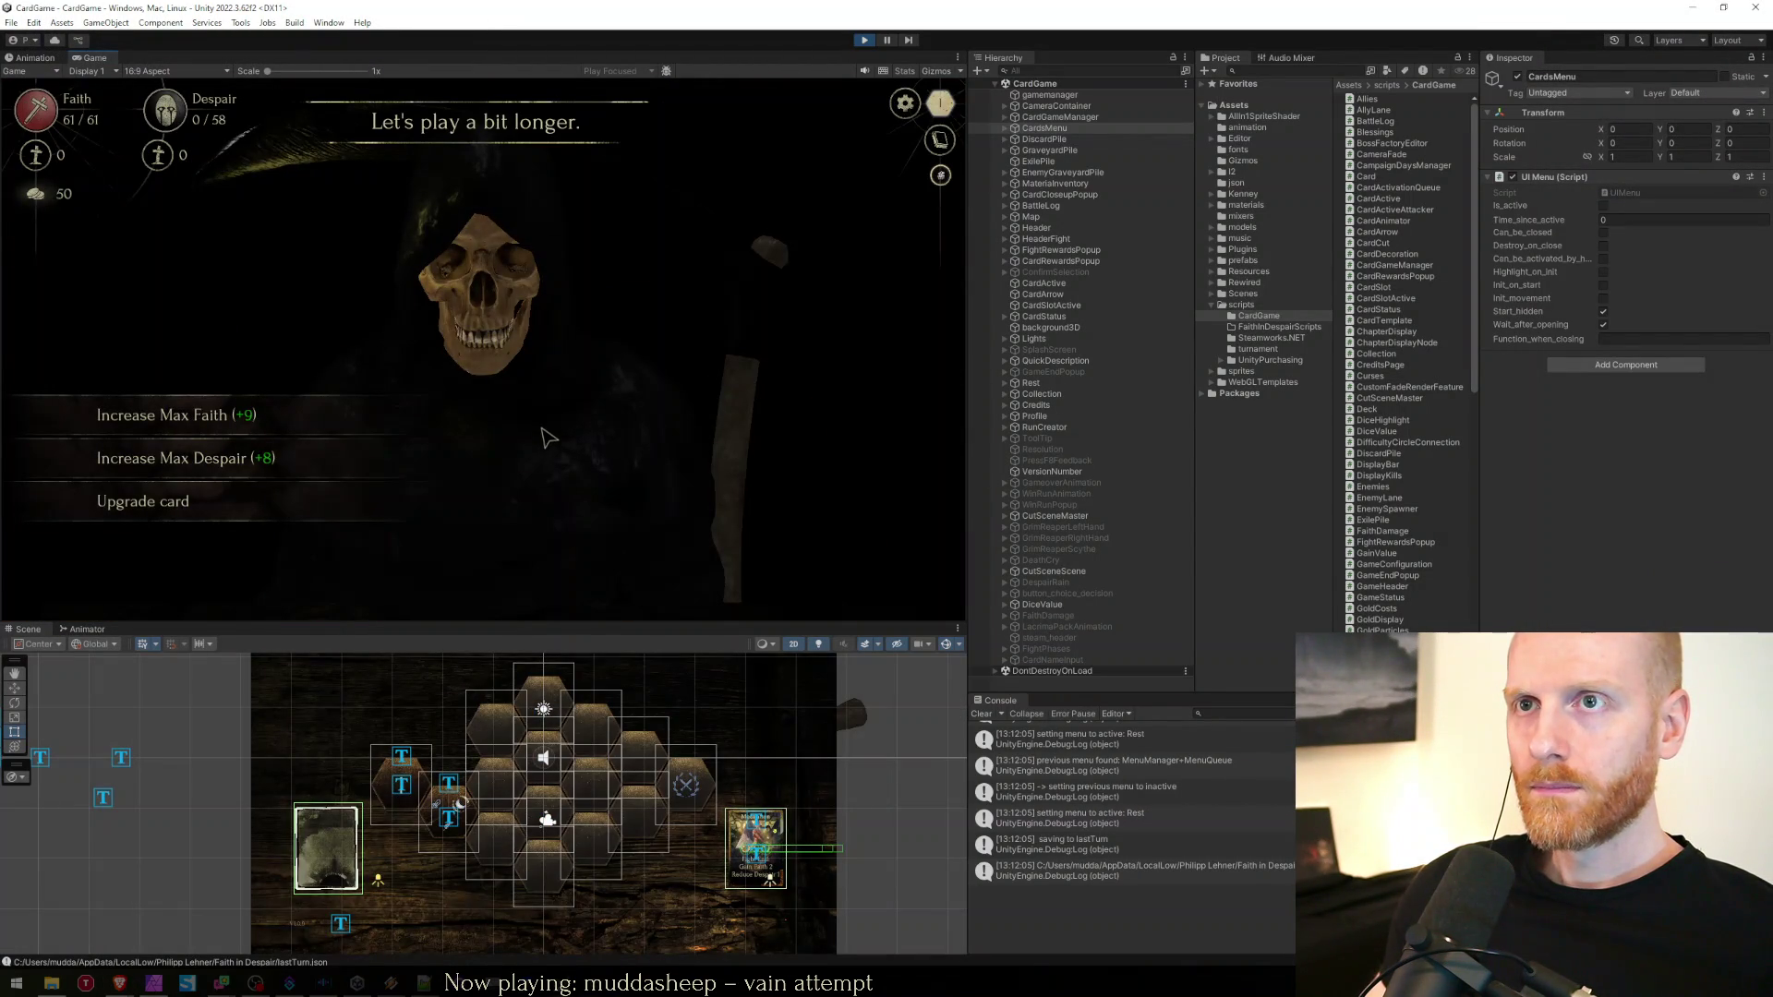
pyautogui.press('Escape')
pyautogui.press('Escape')
pyautogui.click(467, 242)
pyautogui.click(476, 248)
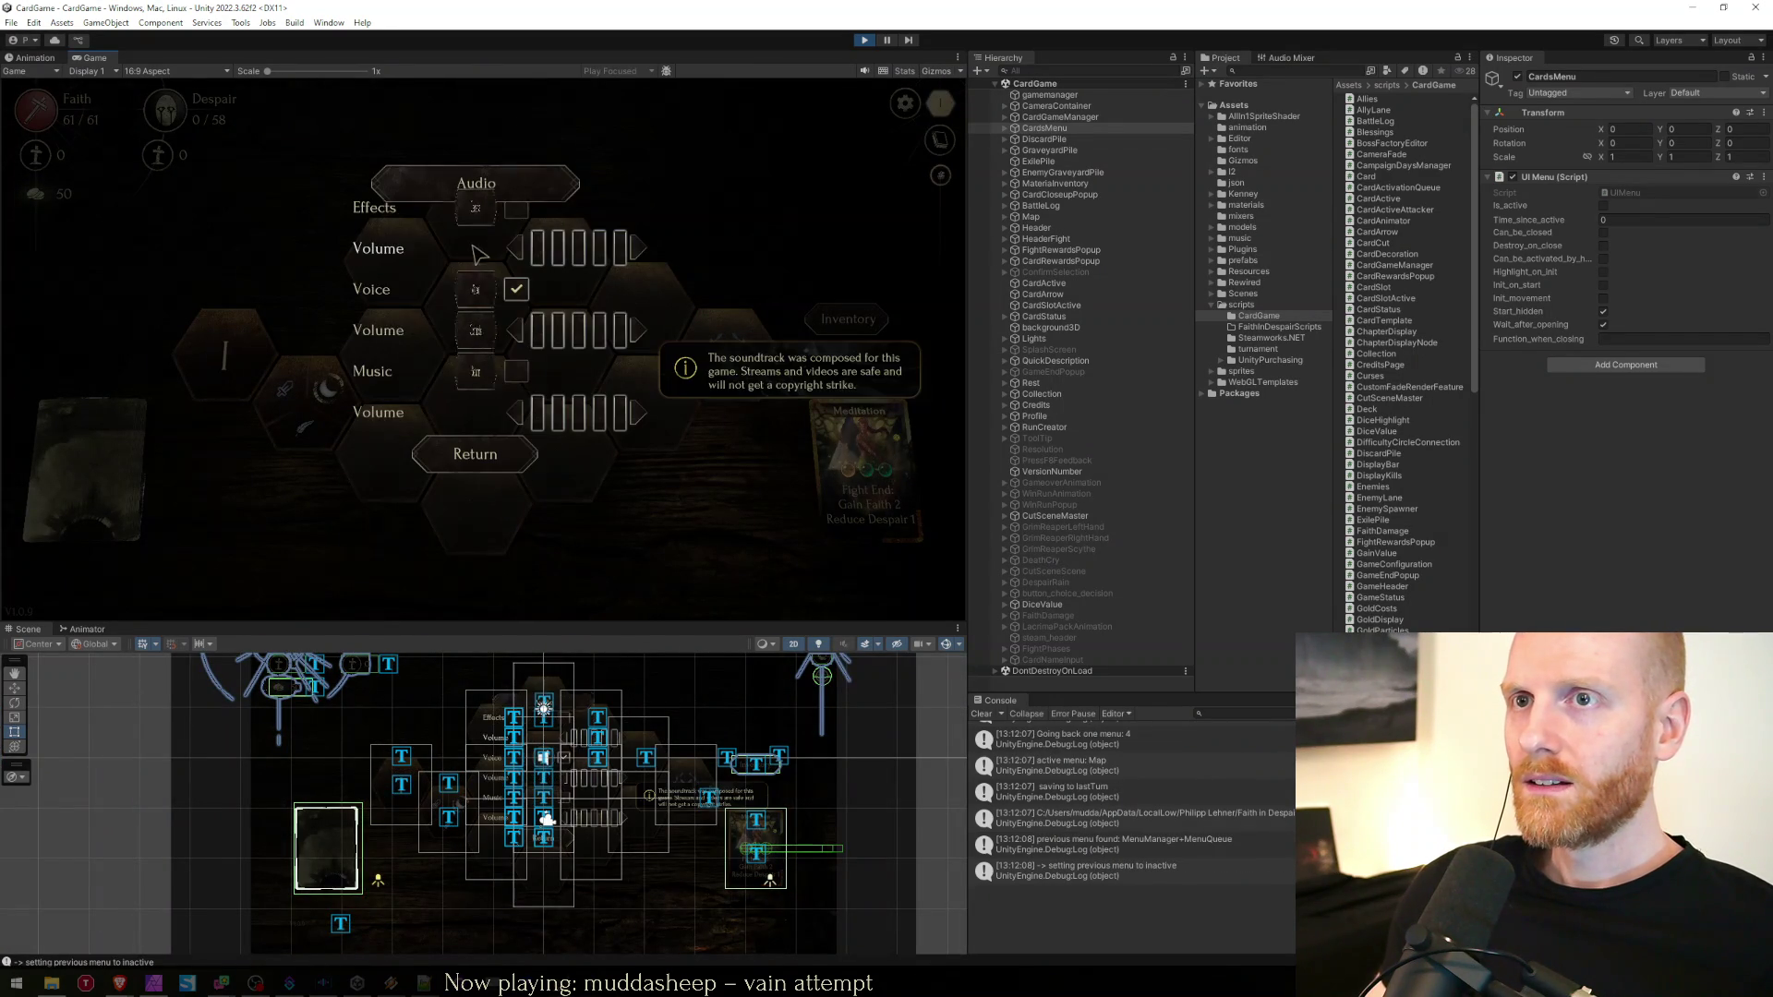
pyautogui.press('Escape')
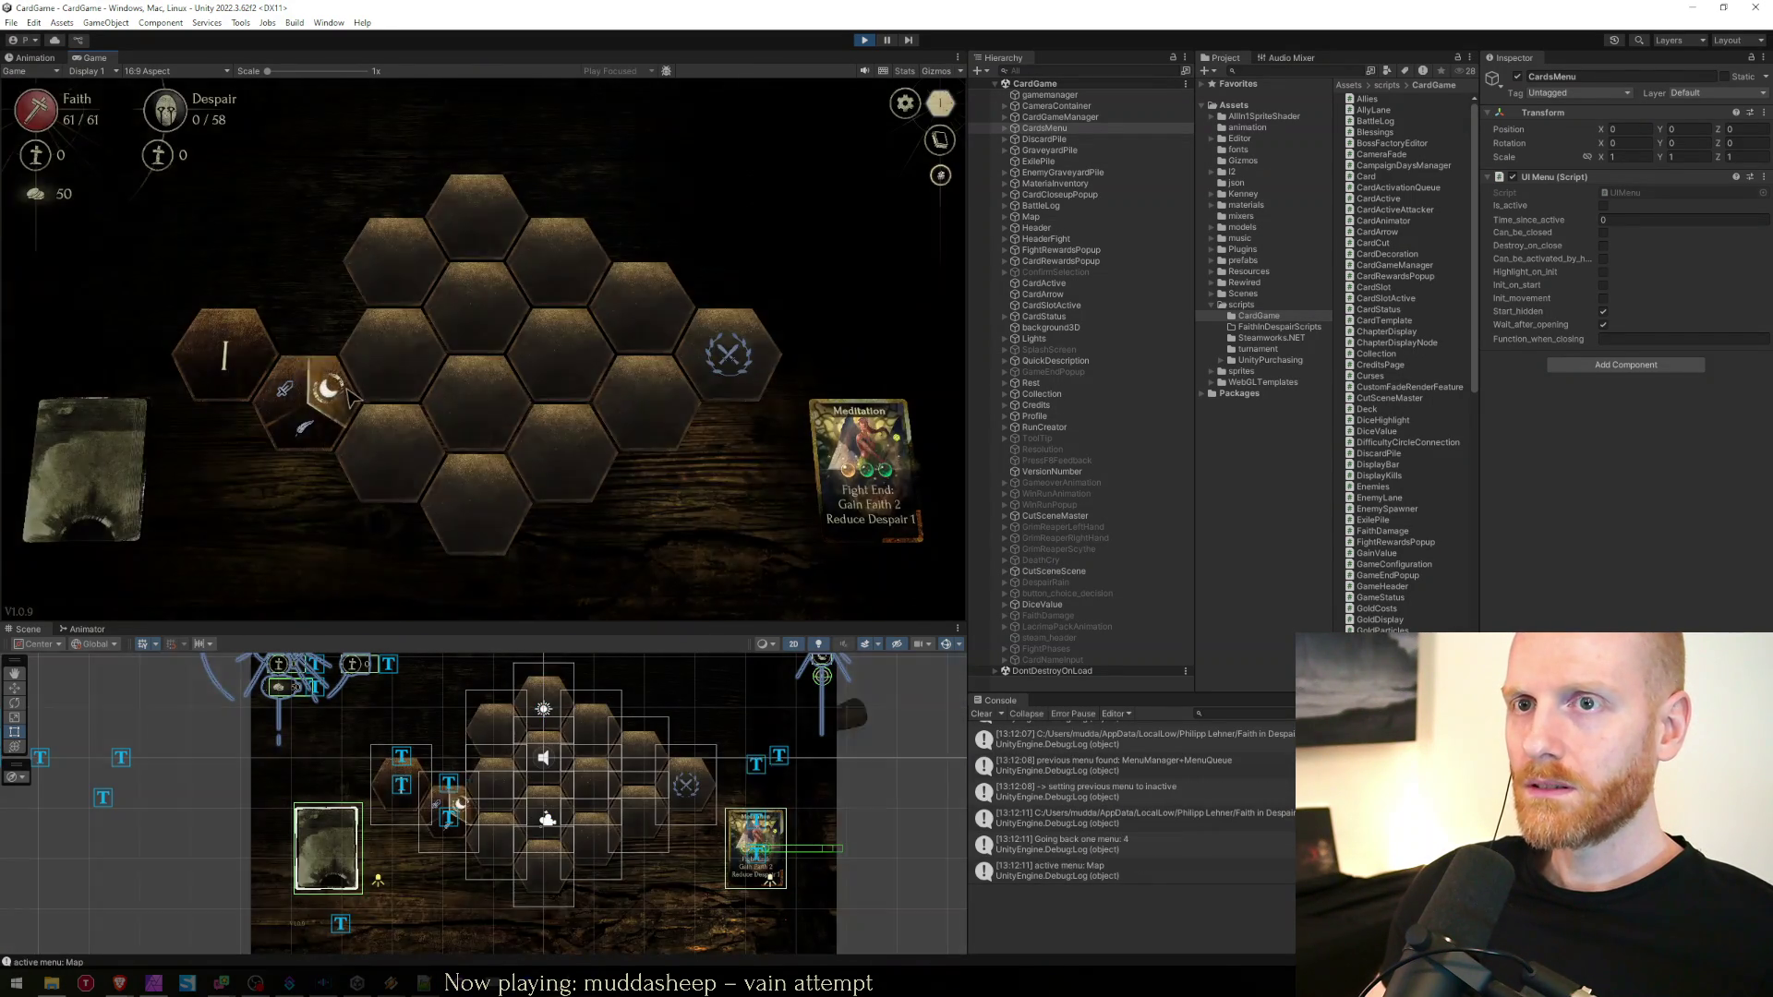
pyautogui.click(319, 386)
pyautogui.press('Escape')
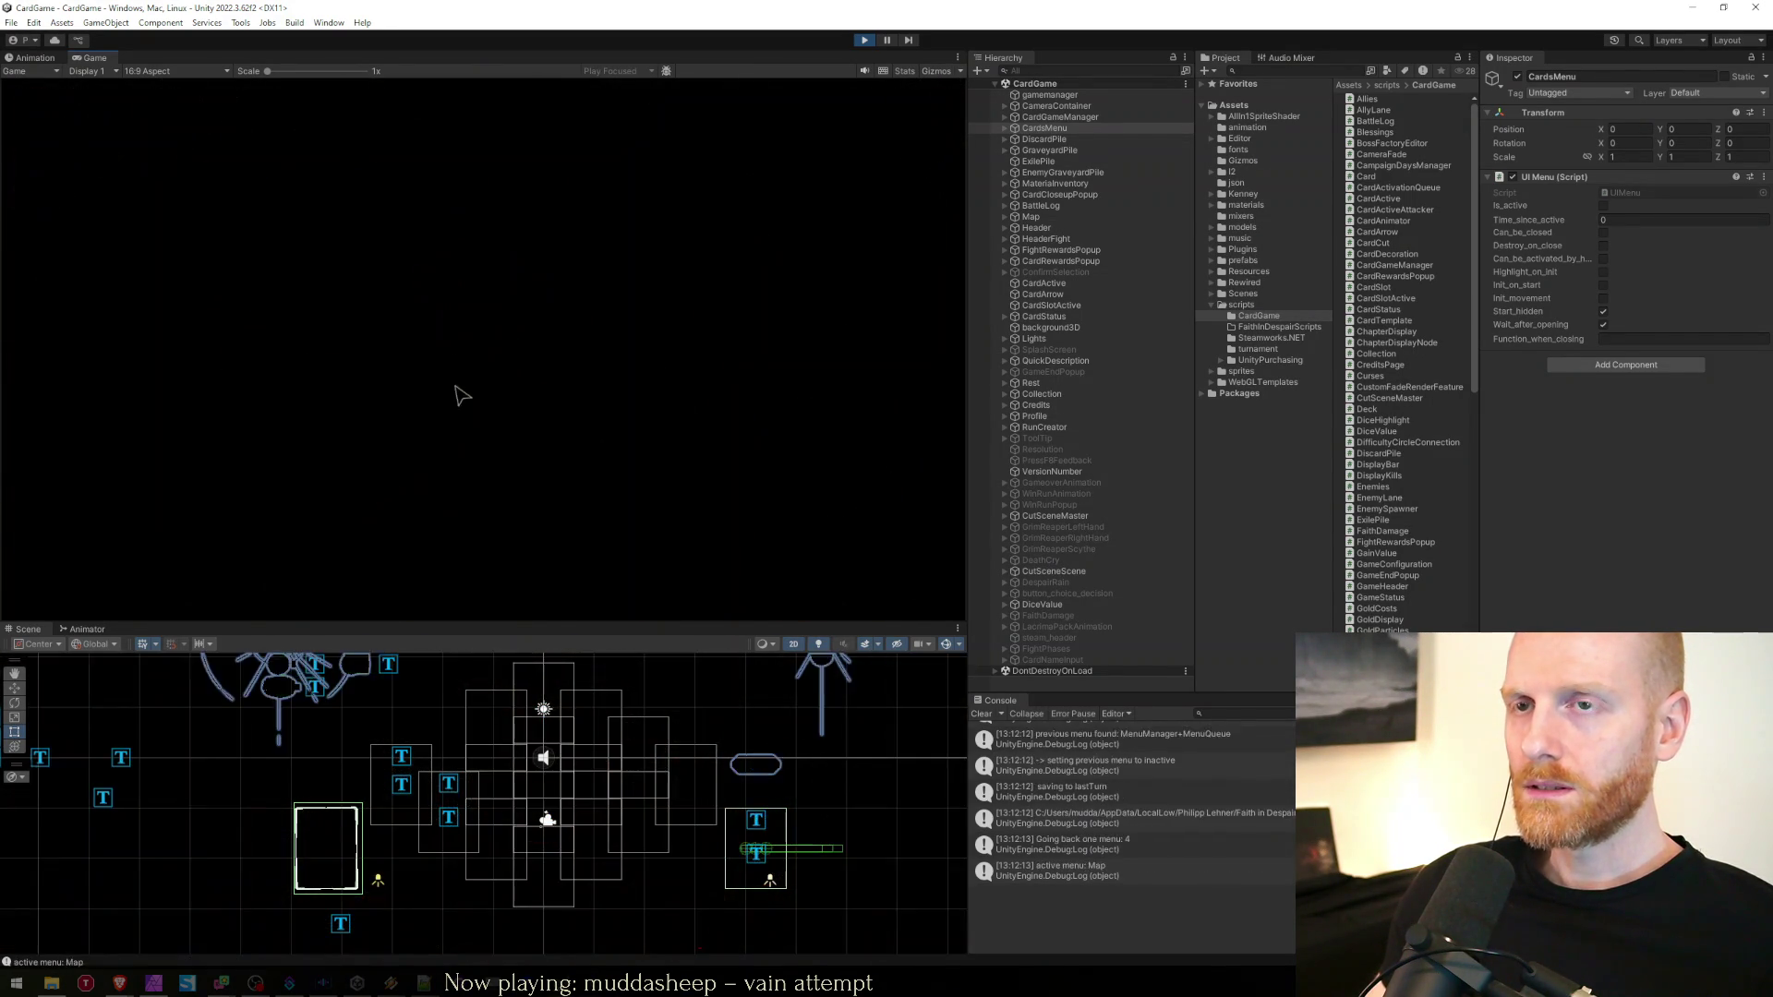
pyautogui.press('Escape')
pyautogui.click(489, 245)
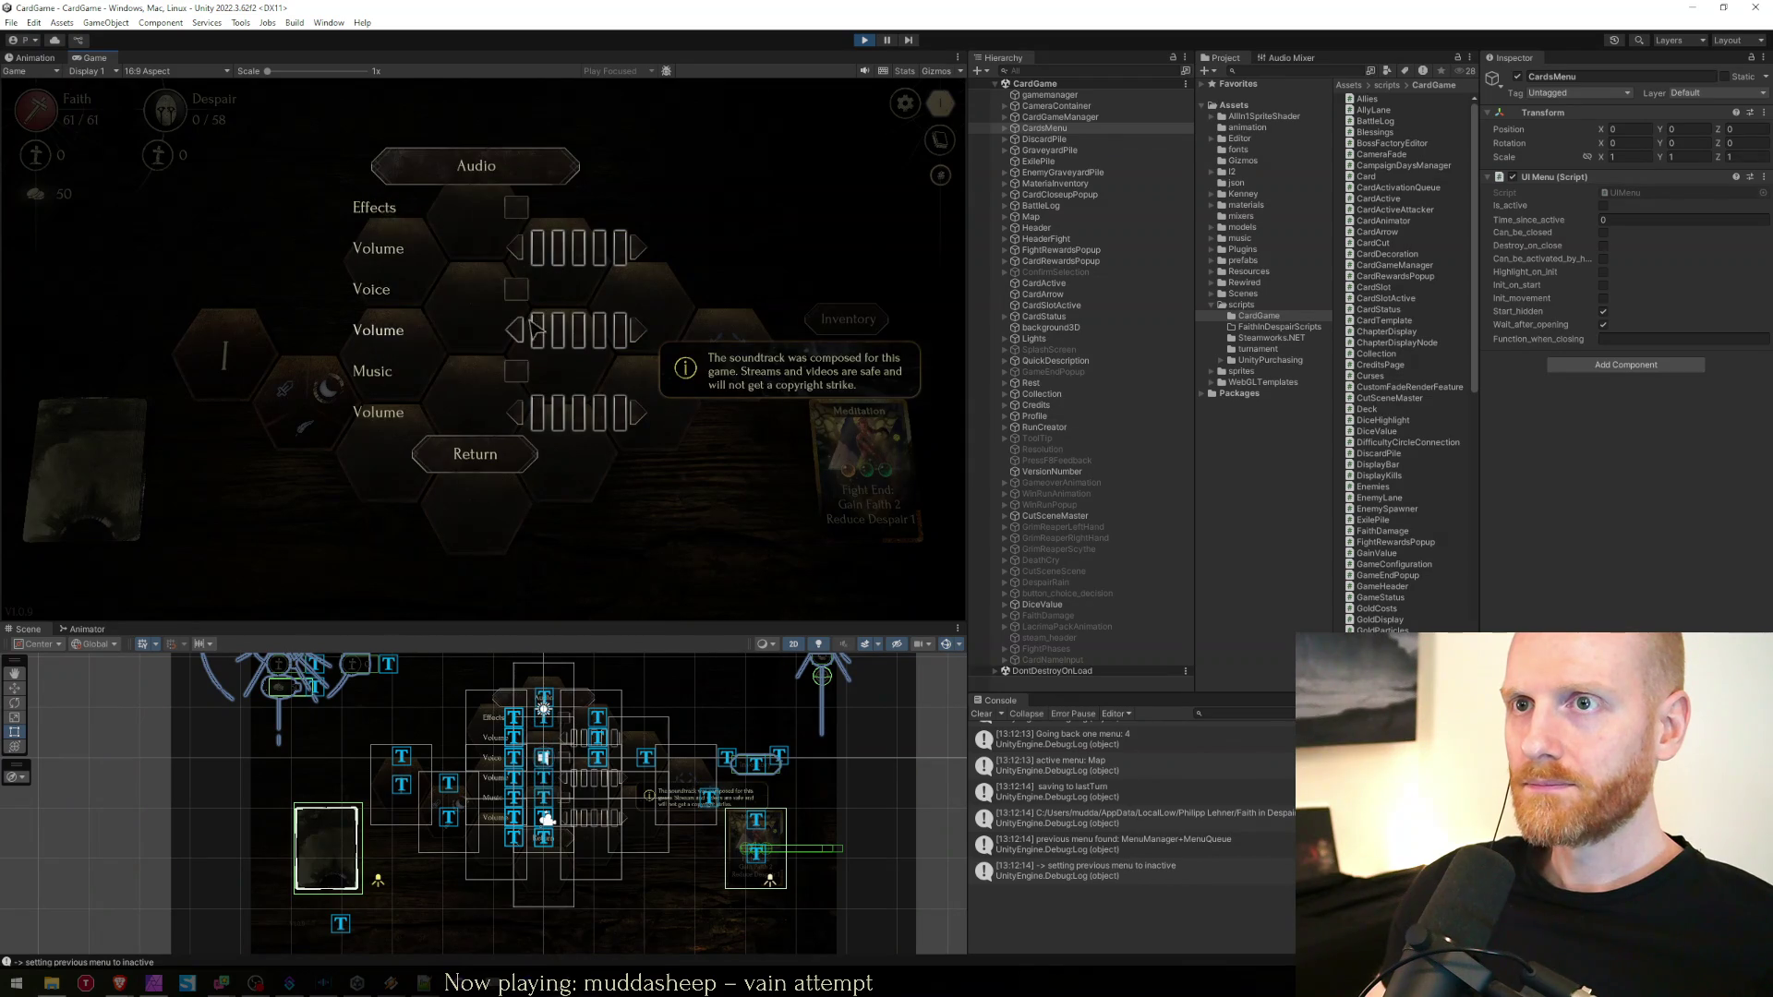
pyautogui.click(487, 452)
pyautogui.press('Escape')
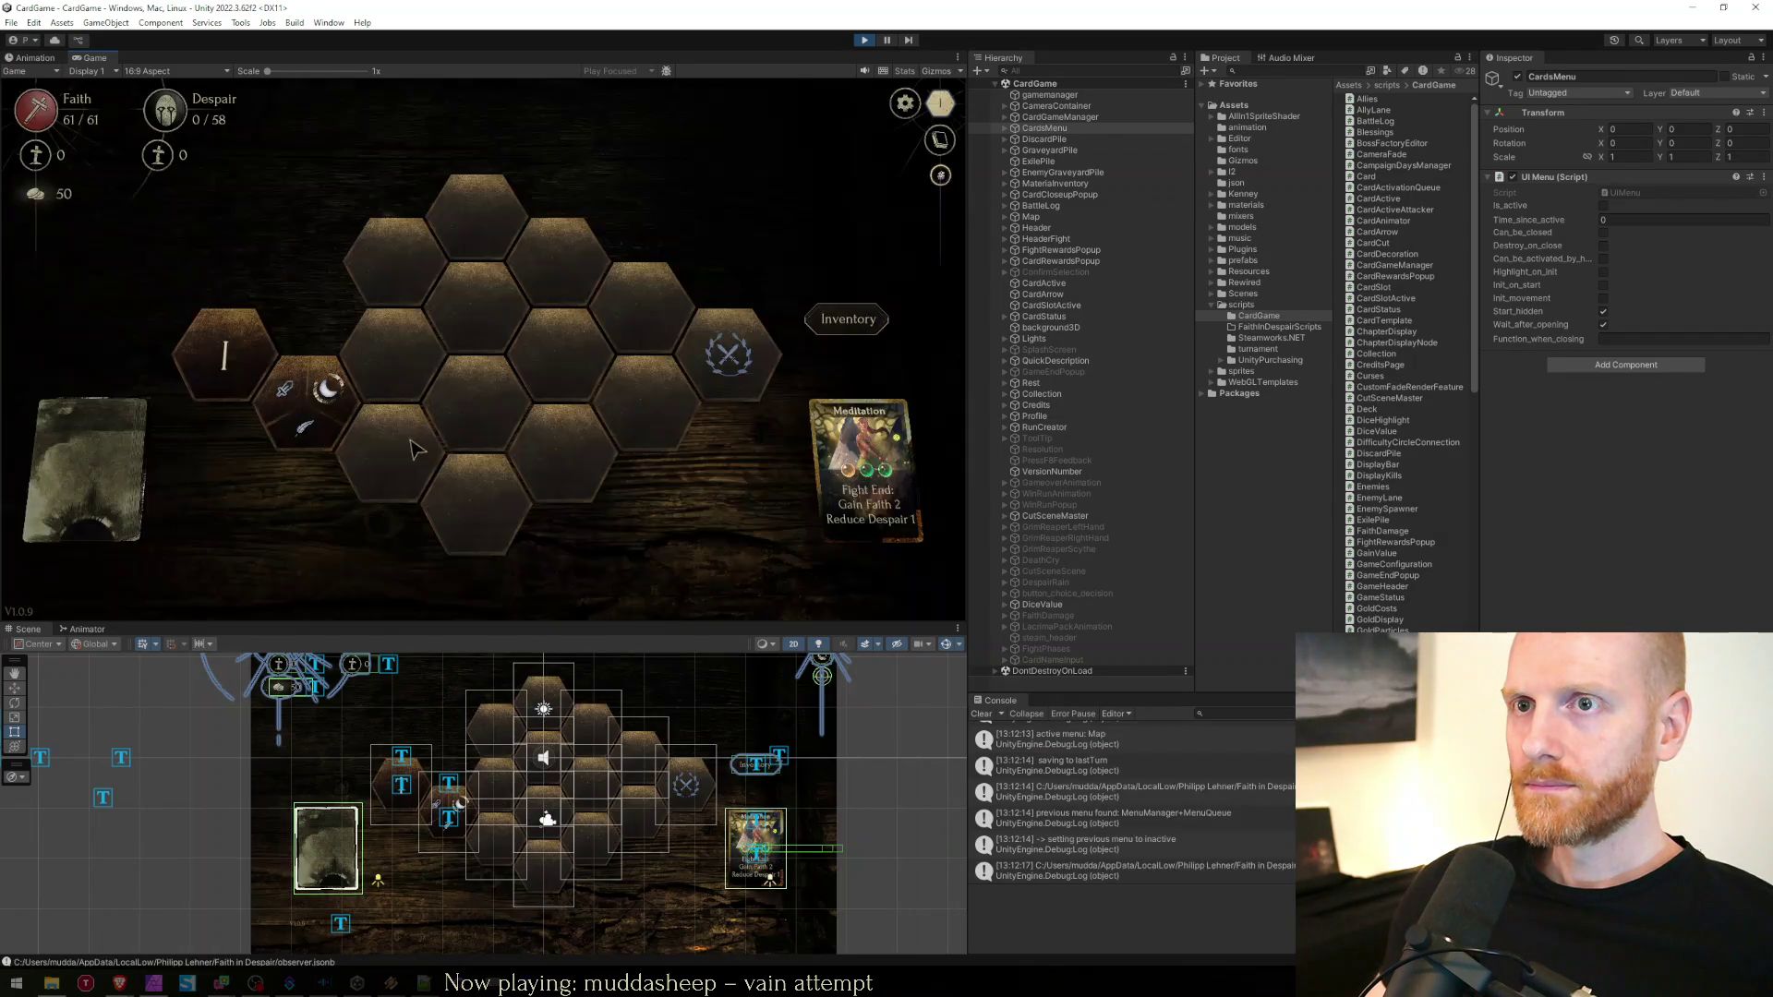
pyautogui.click(316, 384)
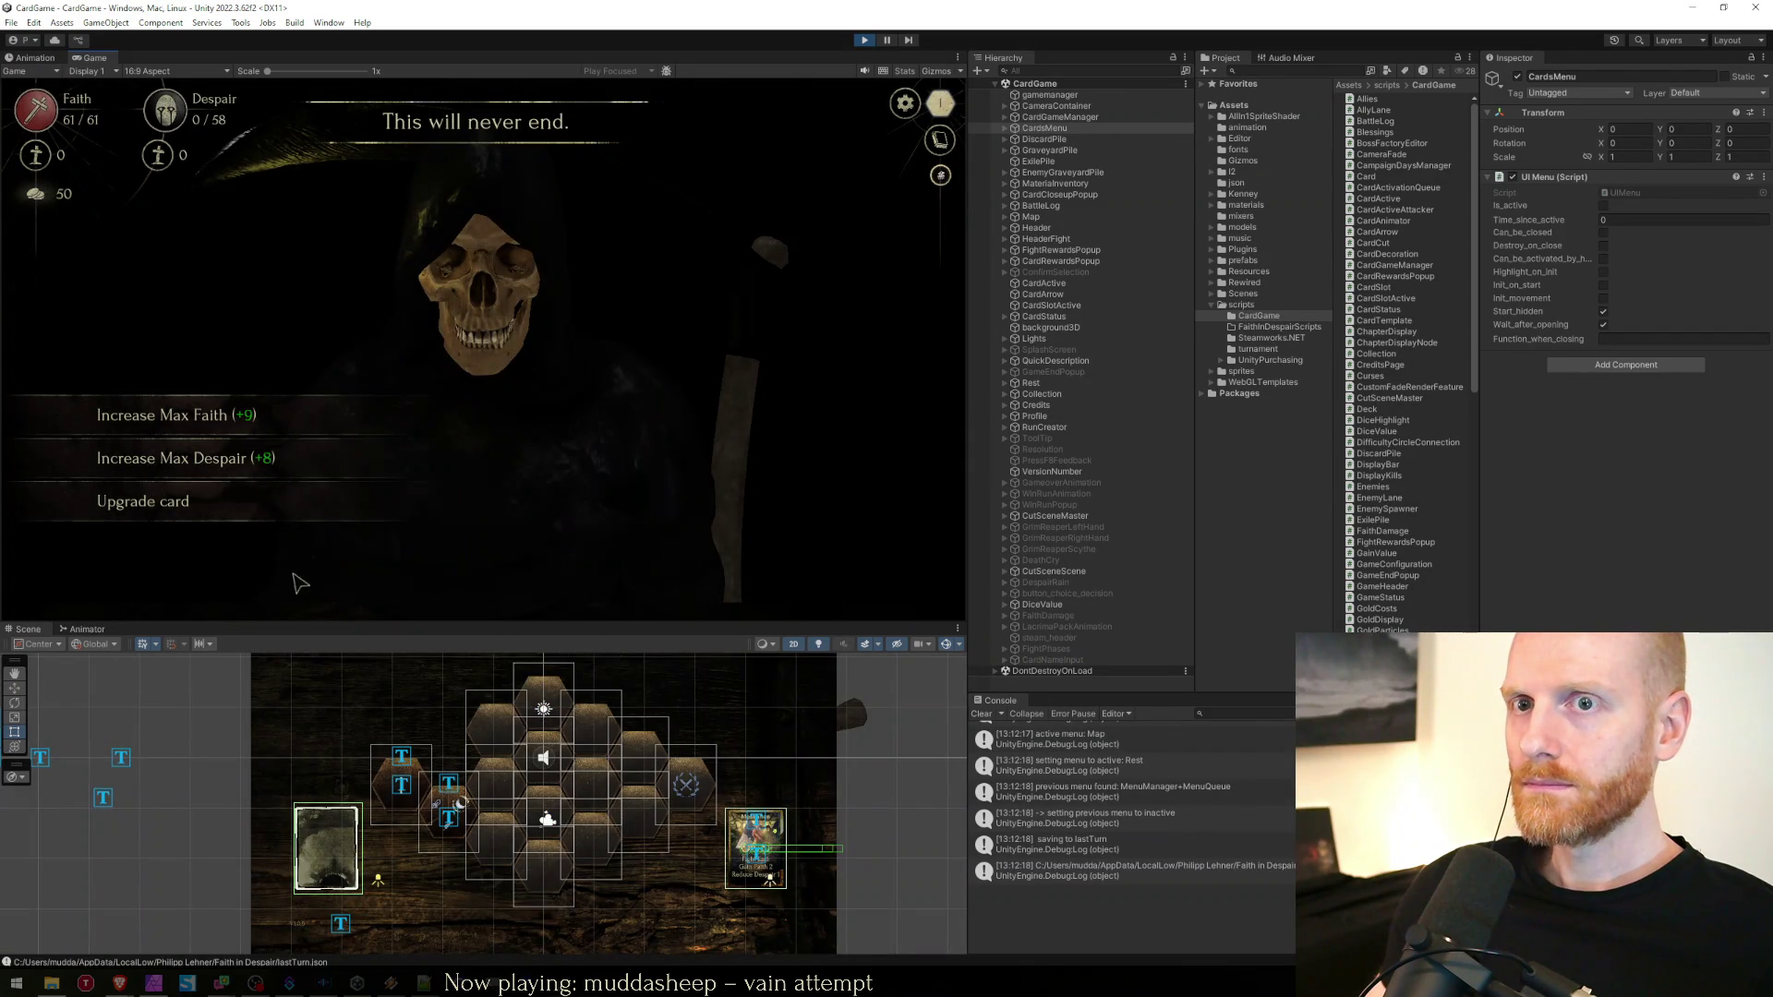
pyautogui.press('Escape')
pyautogui.click(309, 425)
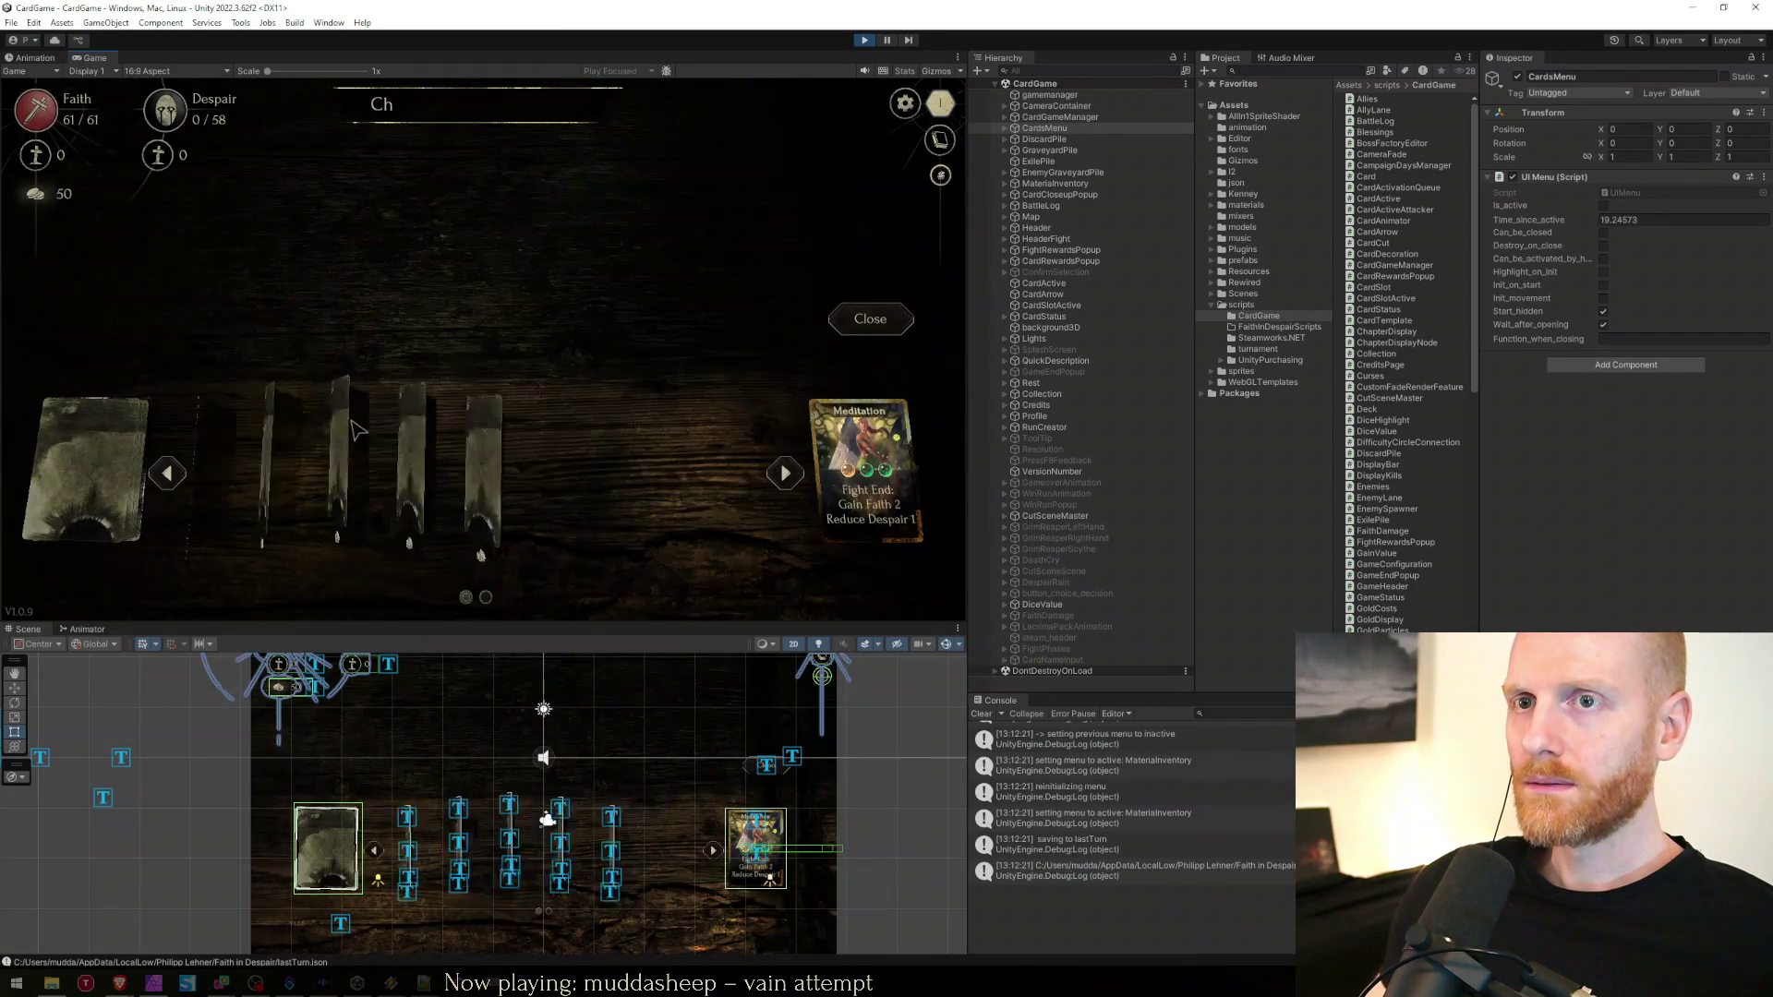
pyautogui.click(866, 41)
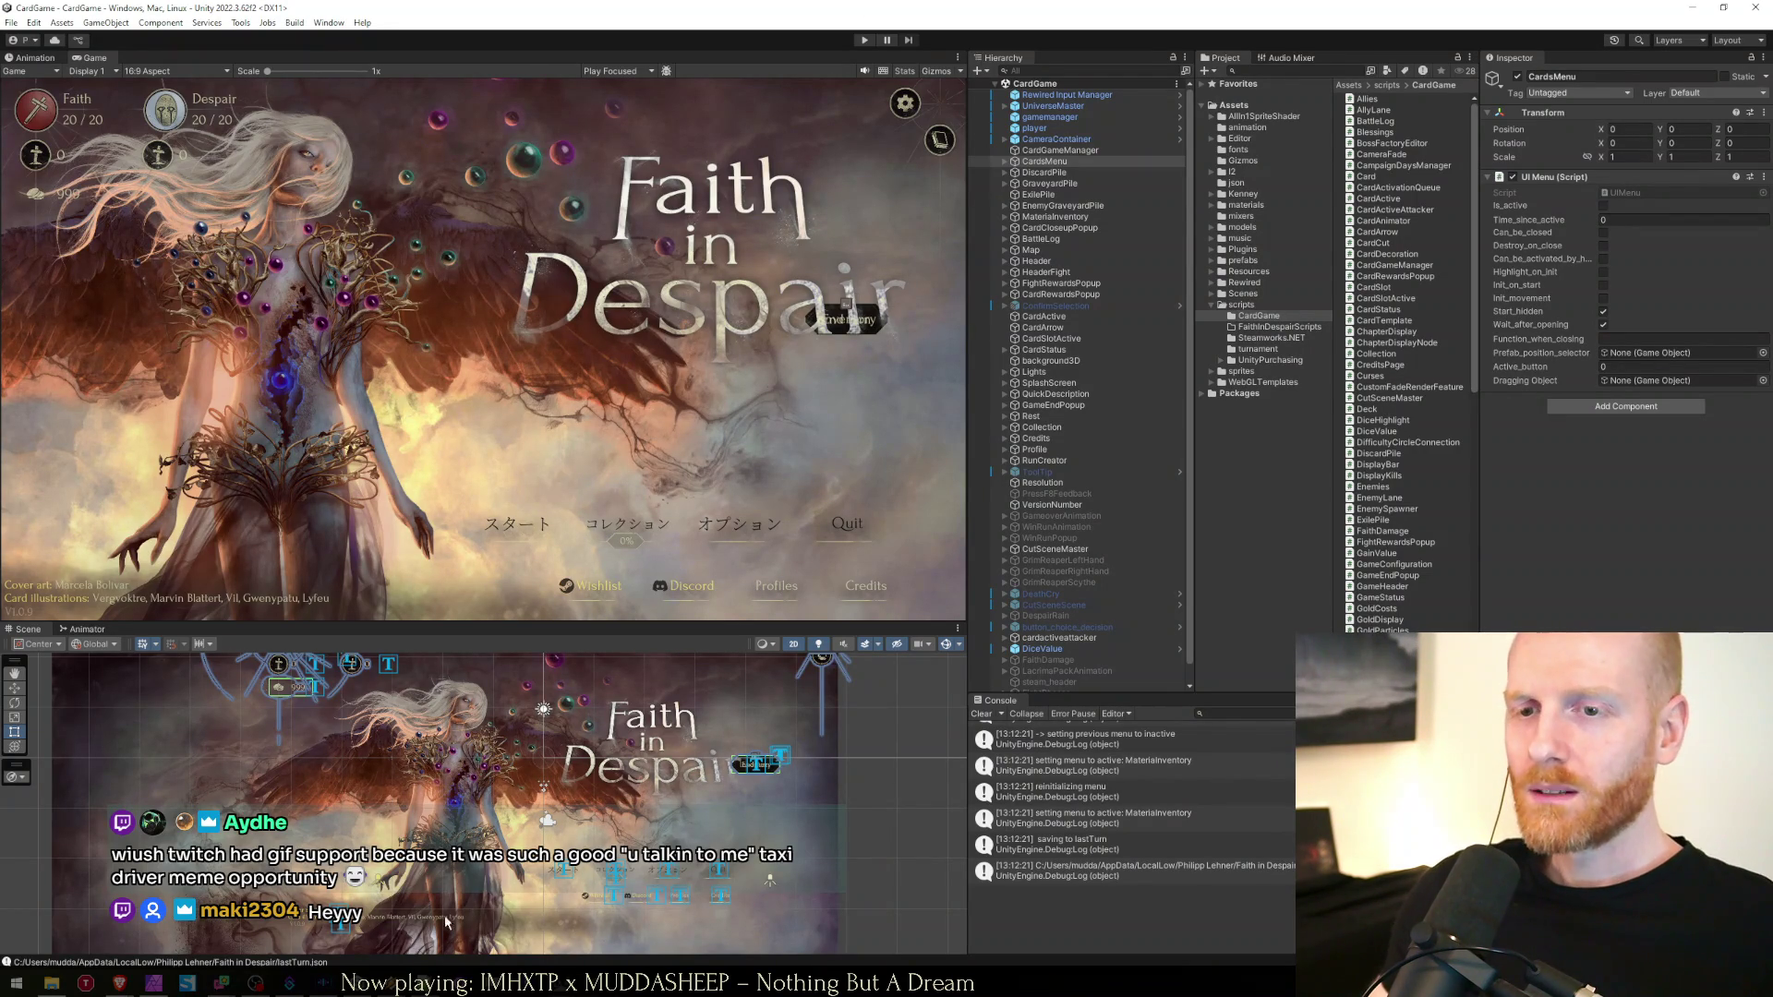
pyautogui.moveTo(120, 982)
pyautogui.click(247, 951)
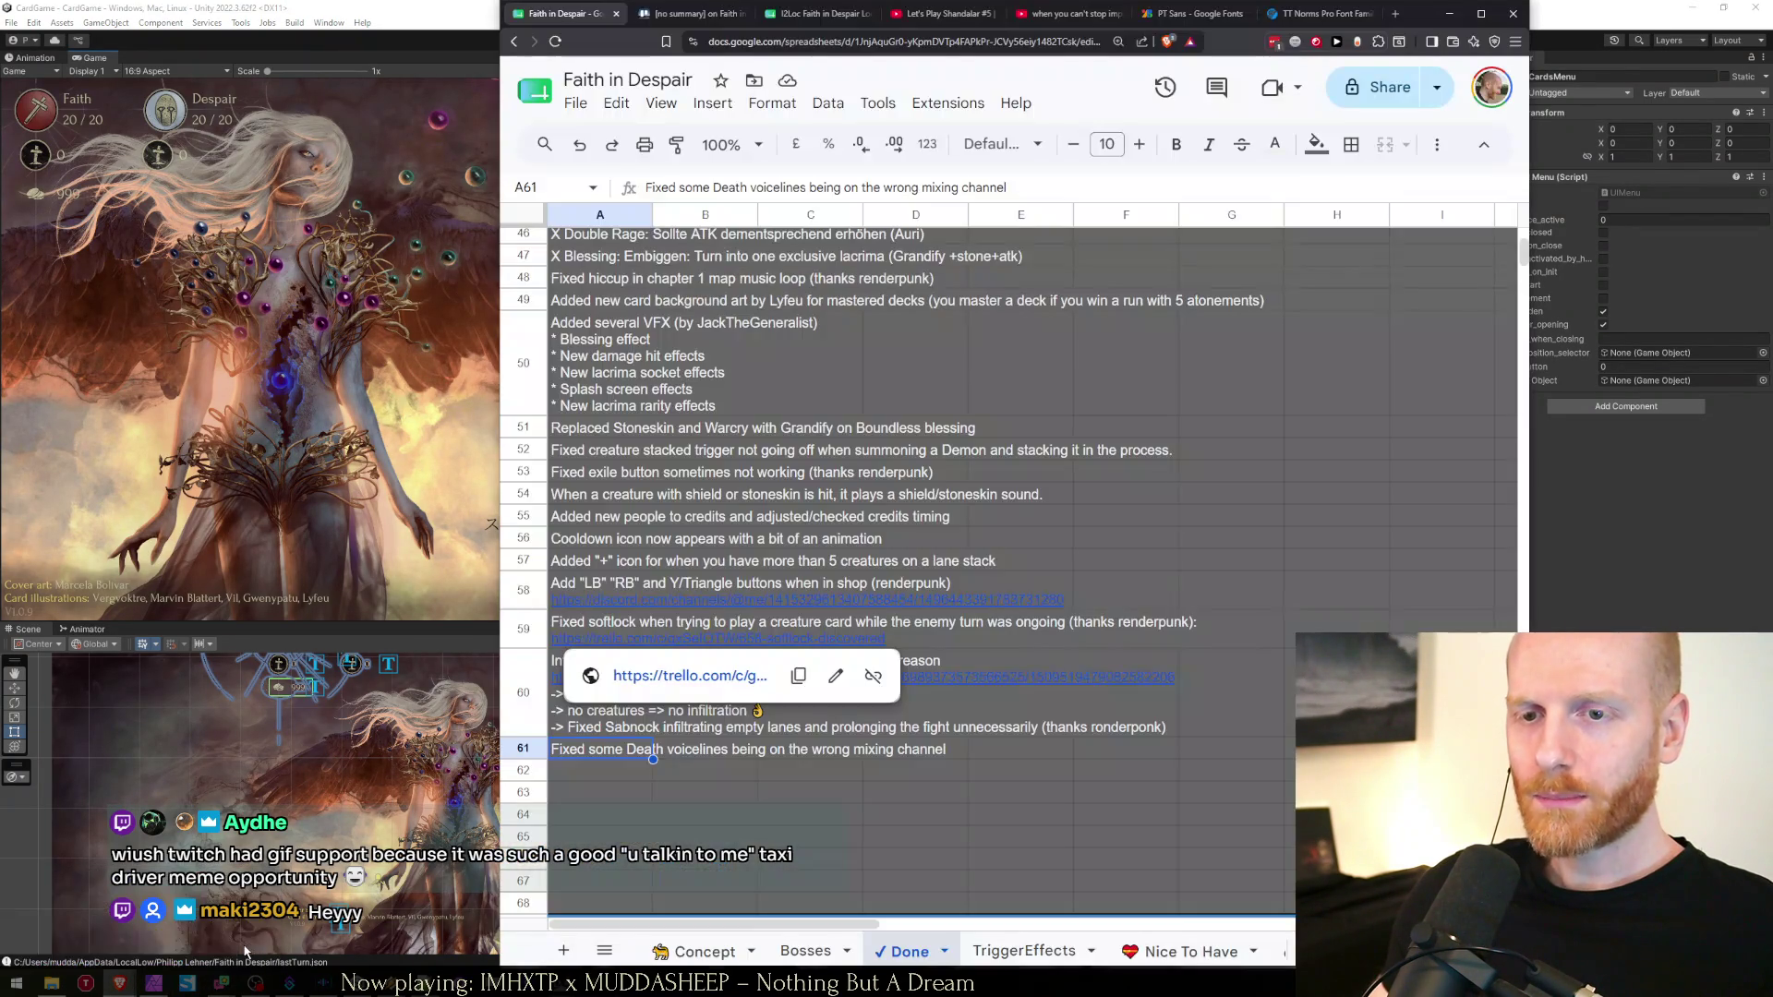
# Select the 'Battlelog stopped working' entry in A24 on the Concept sheet and open its Discord link
pyautogui.click(705, 952)
pyautogui.scroll(5, 659, 639)
pyautogui.scroll(-5, 660, 639)
pyautogui.click(621, 669)
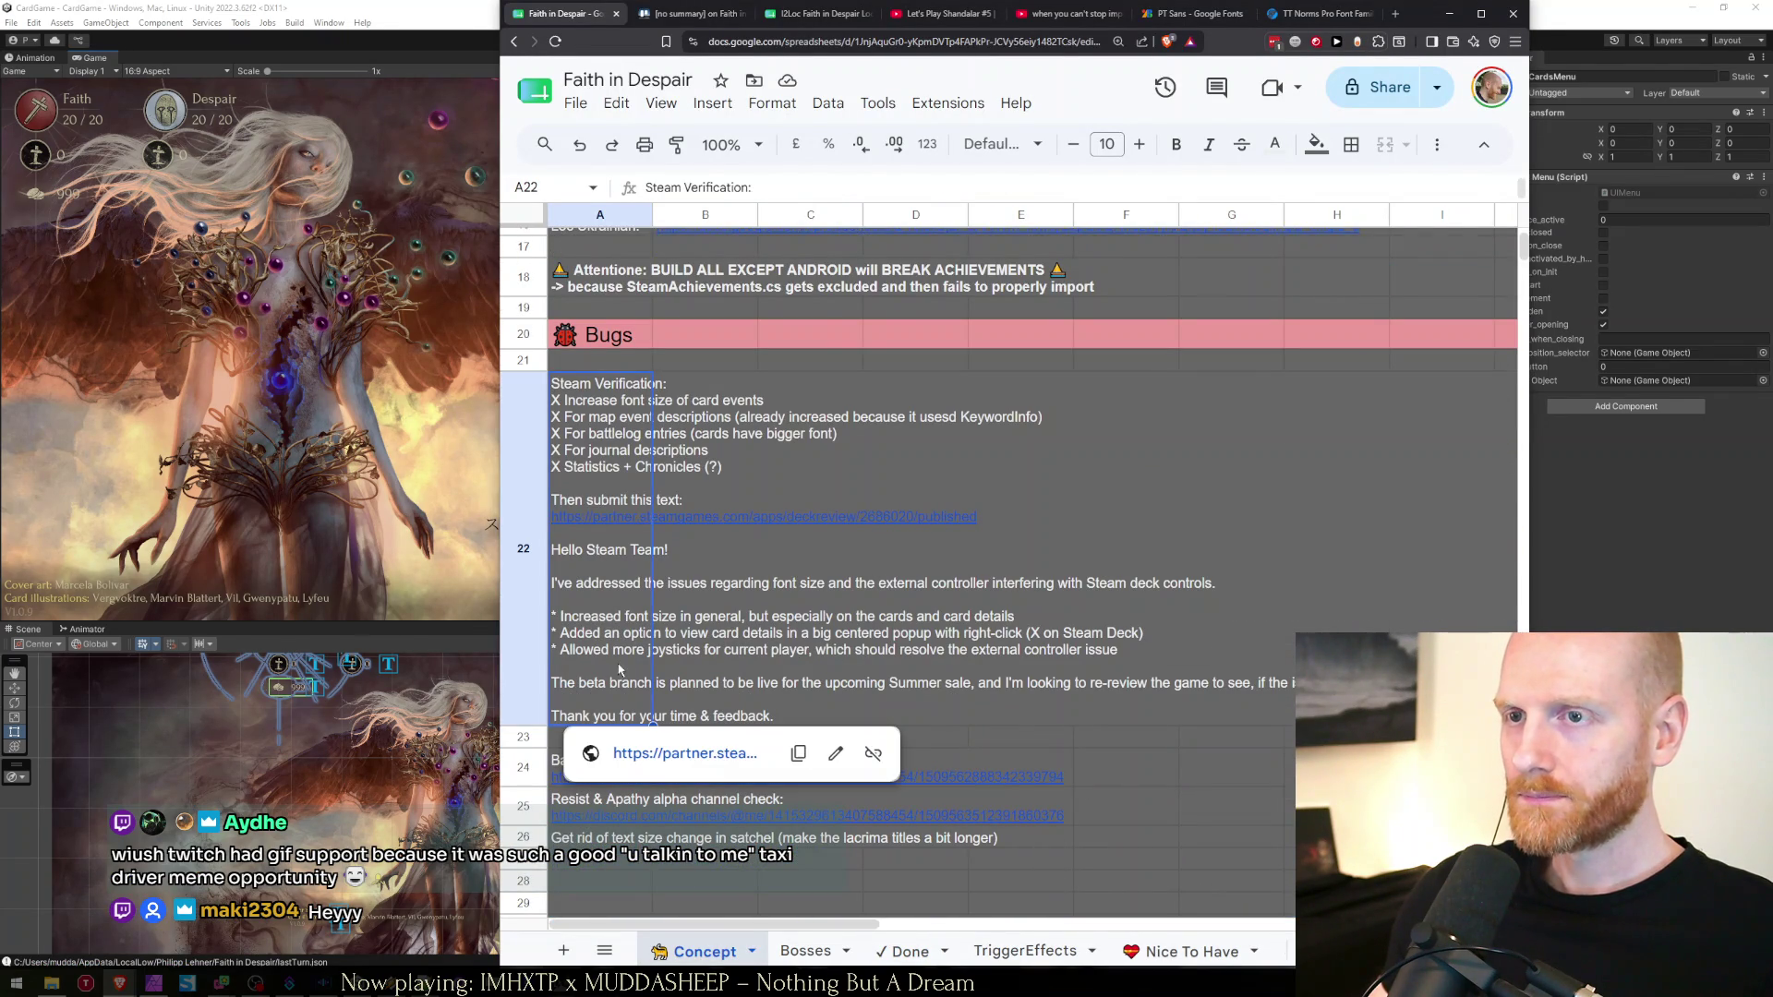
pyautogui.click(786, 684)
pyautogui.click(607, 743)
pyautogui.click(624, 773)
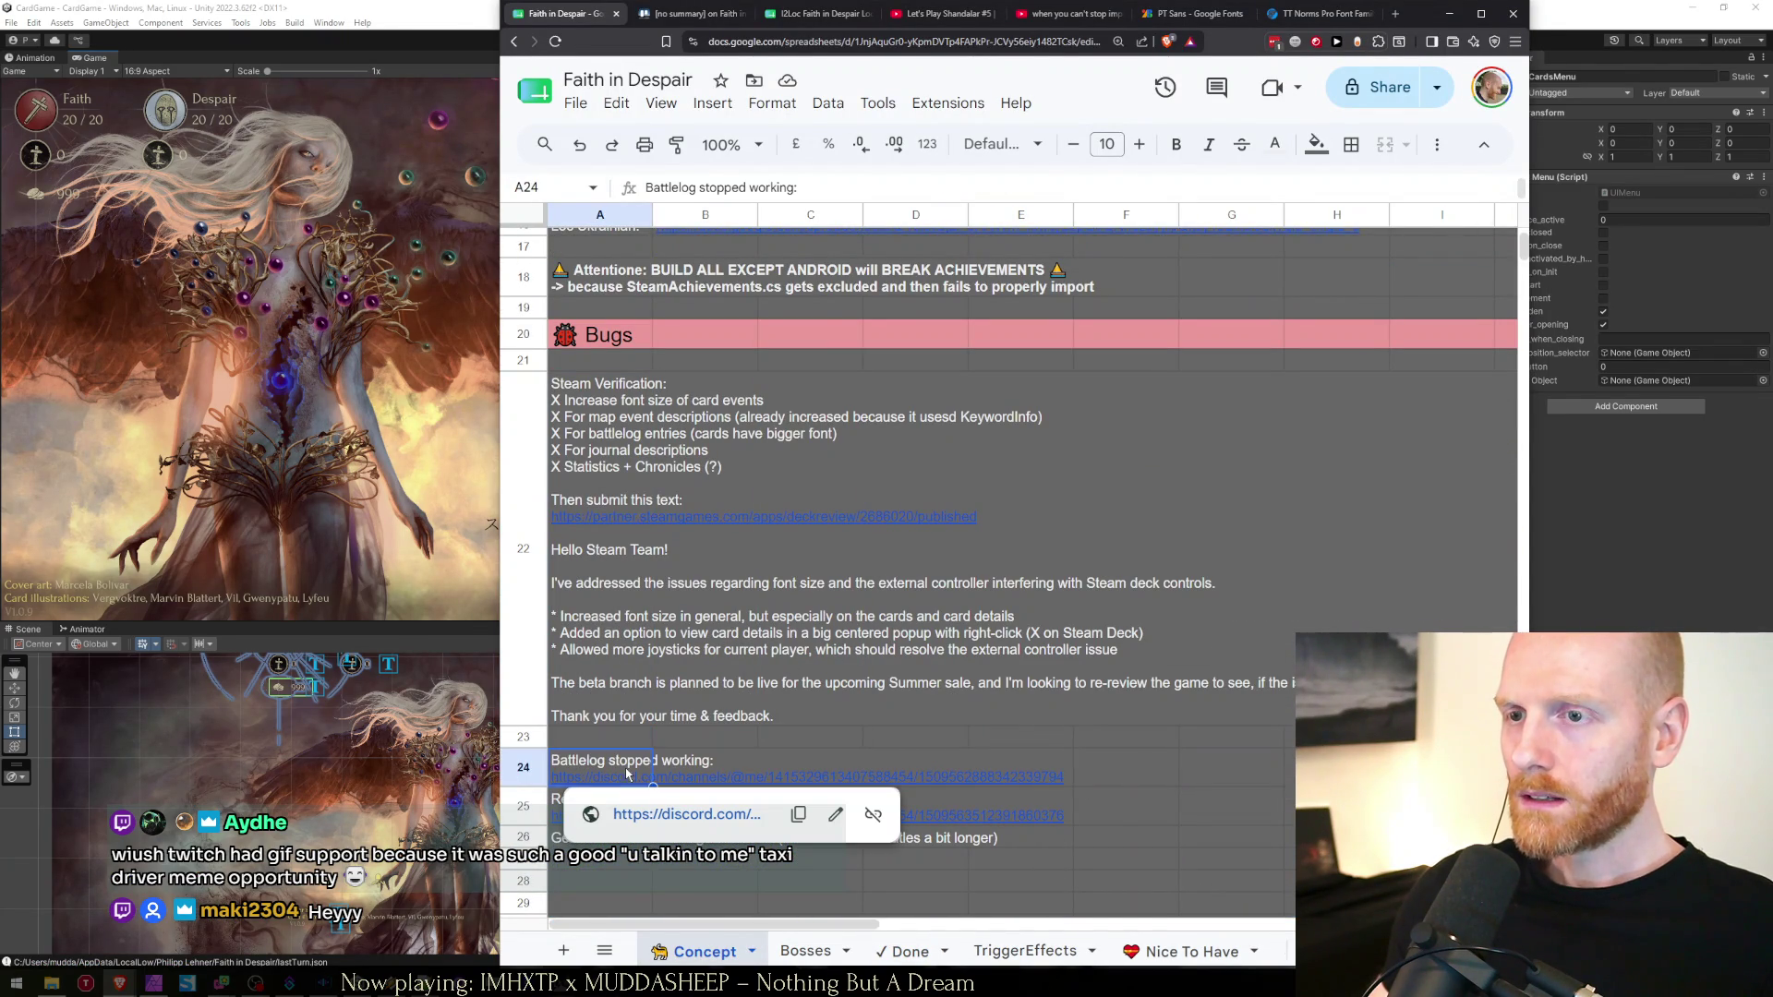
pyautogui.press('Right')
pyautogui.press('Right')
pyautogui.press('Right')
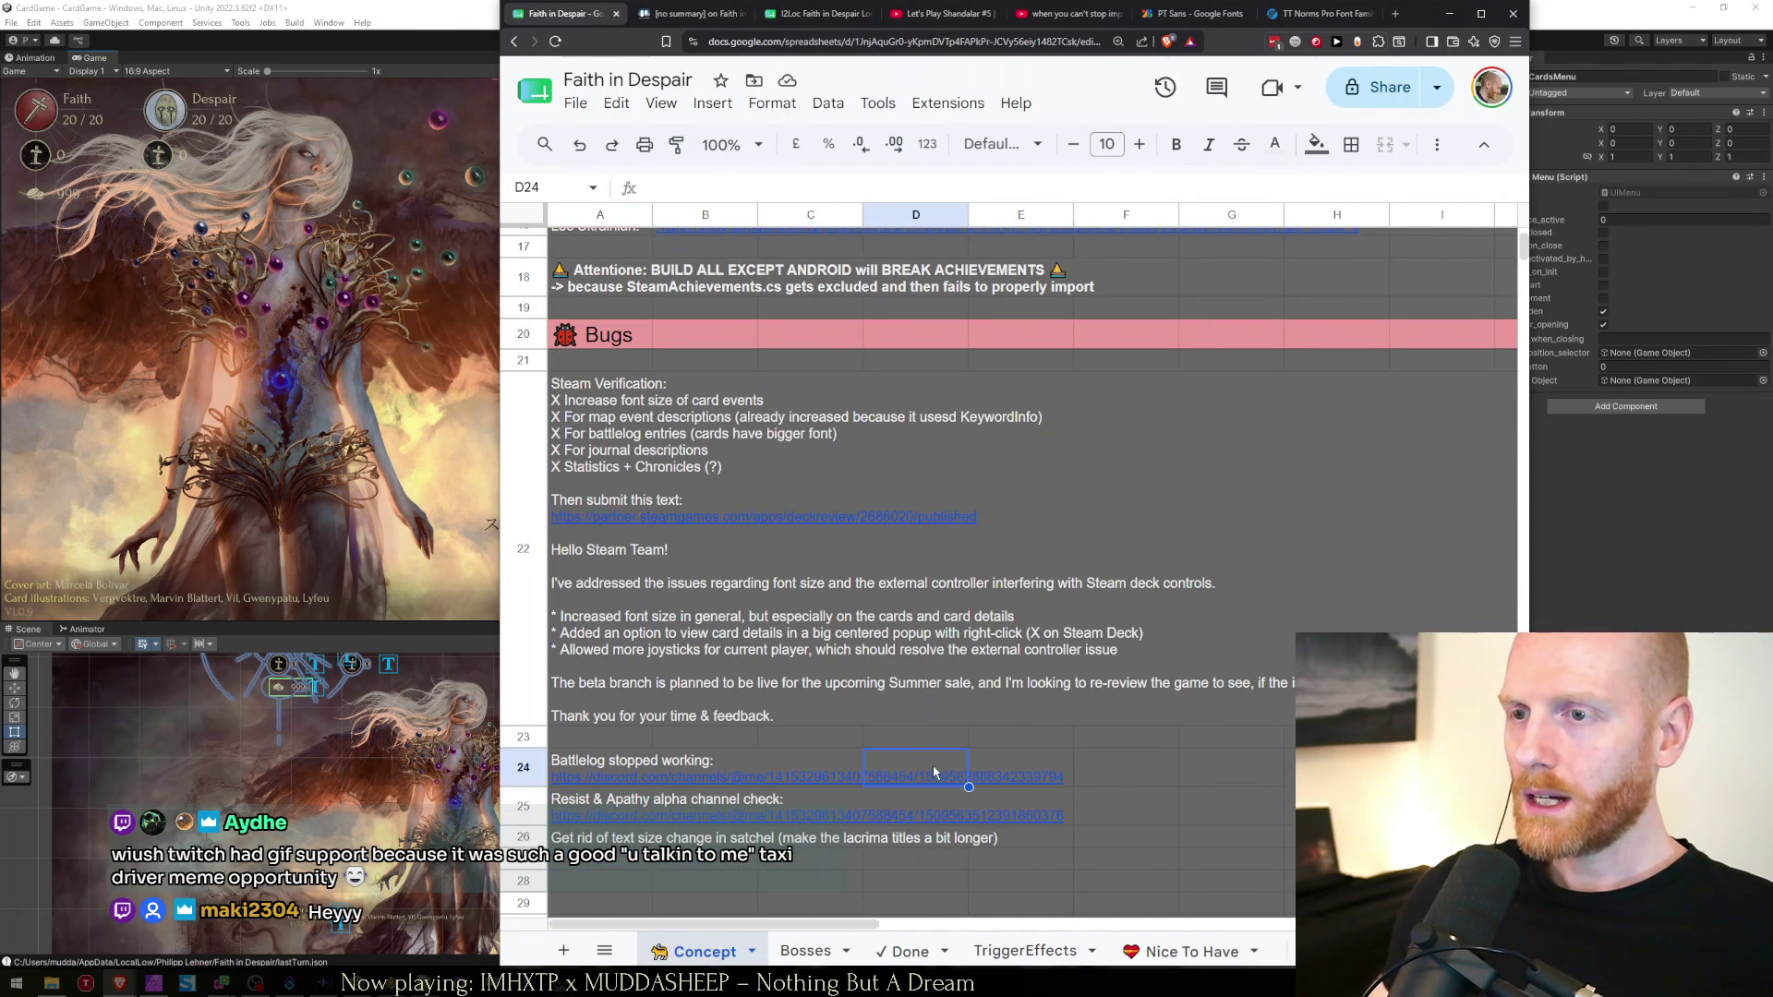
pyautogui.click(592, 765)
pyautogui.middleClick(637, 814)
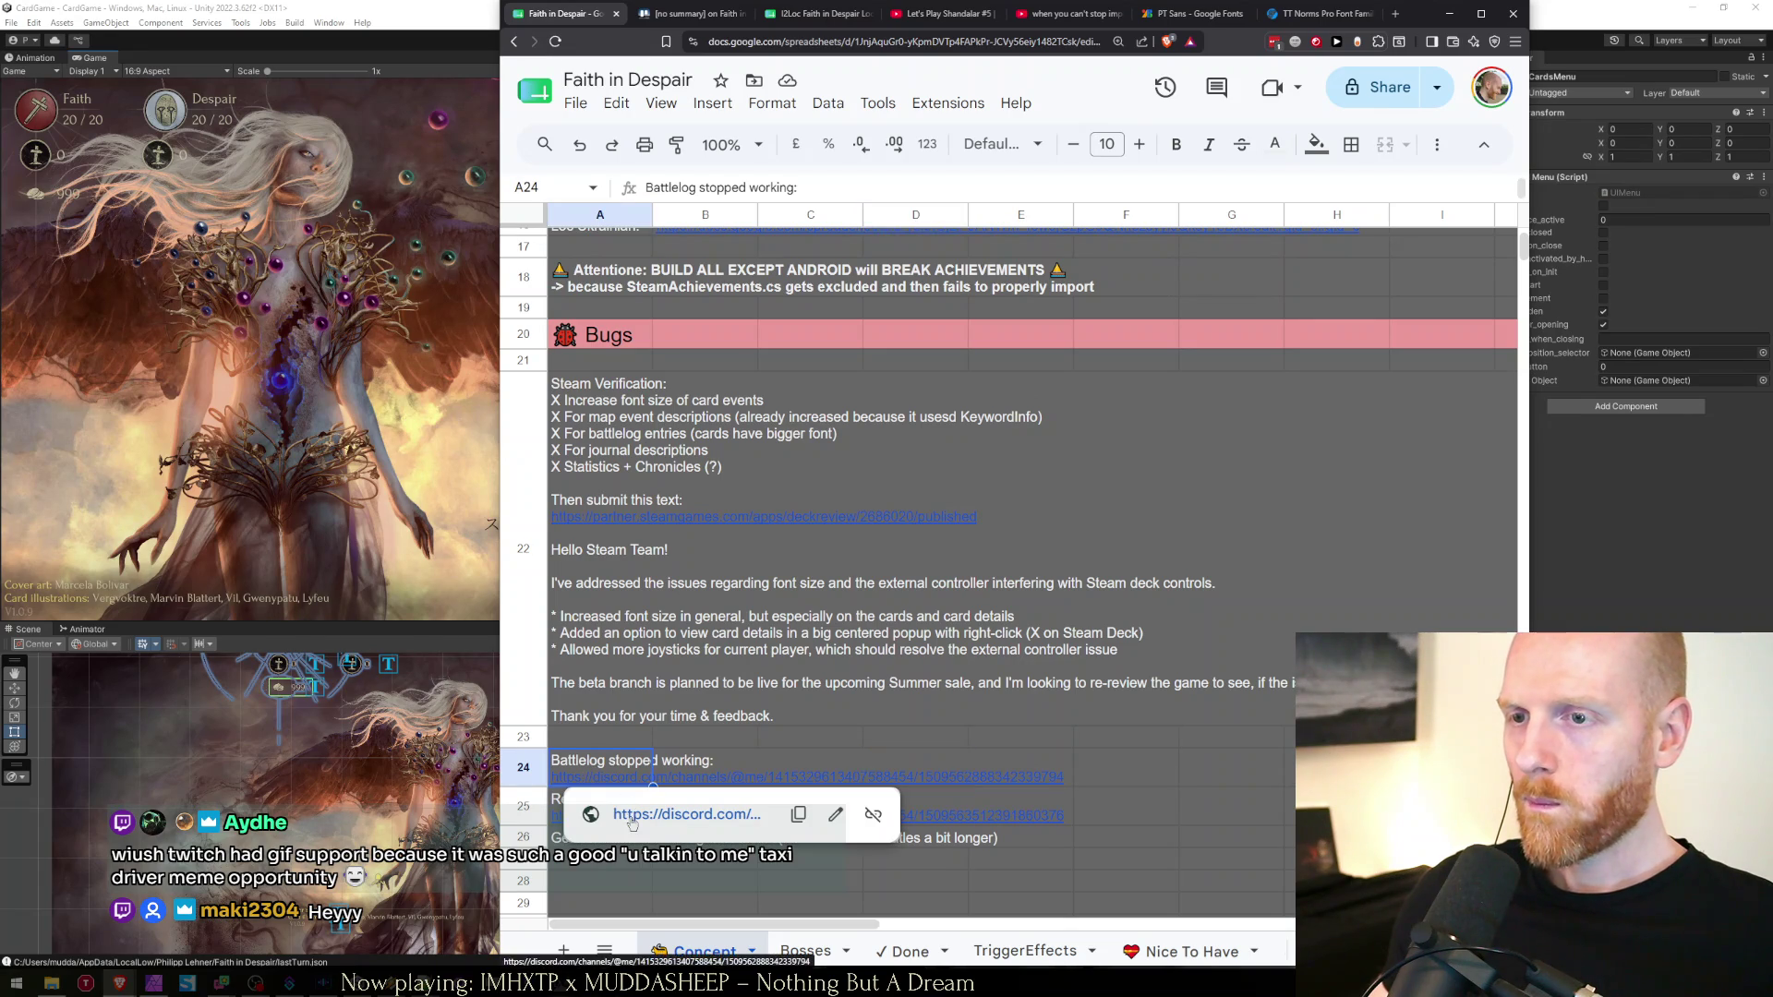
pyautogui.click(677, 4)
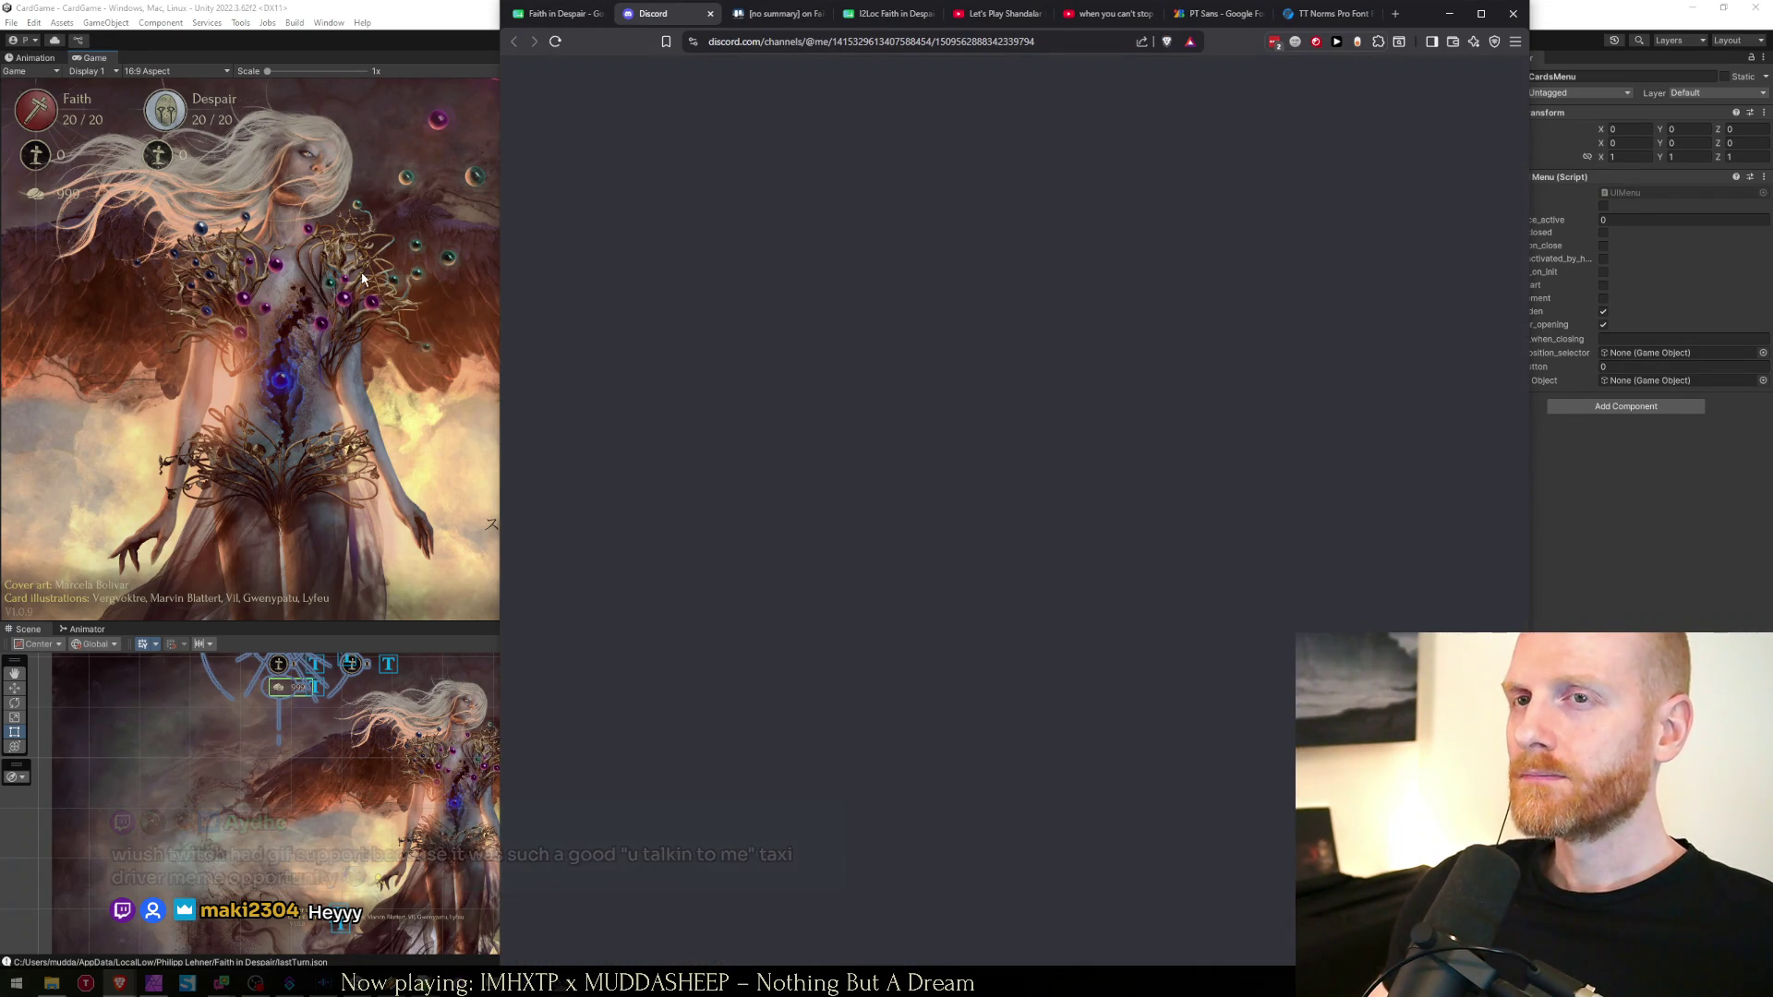
# View the bug report's attached screenshots, comparing the empty and filled Glossary lists
pyautogui.click(363, 279)
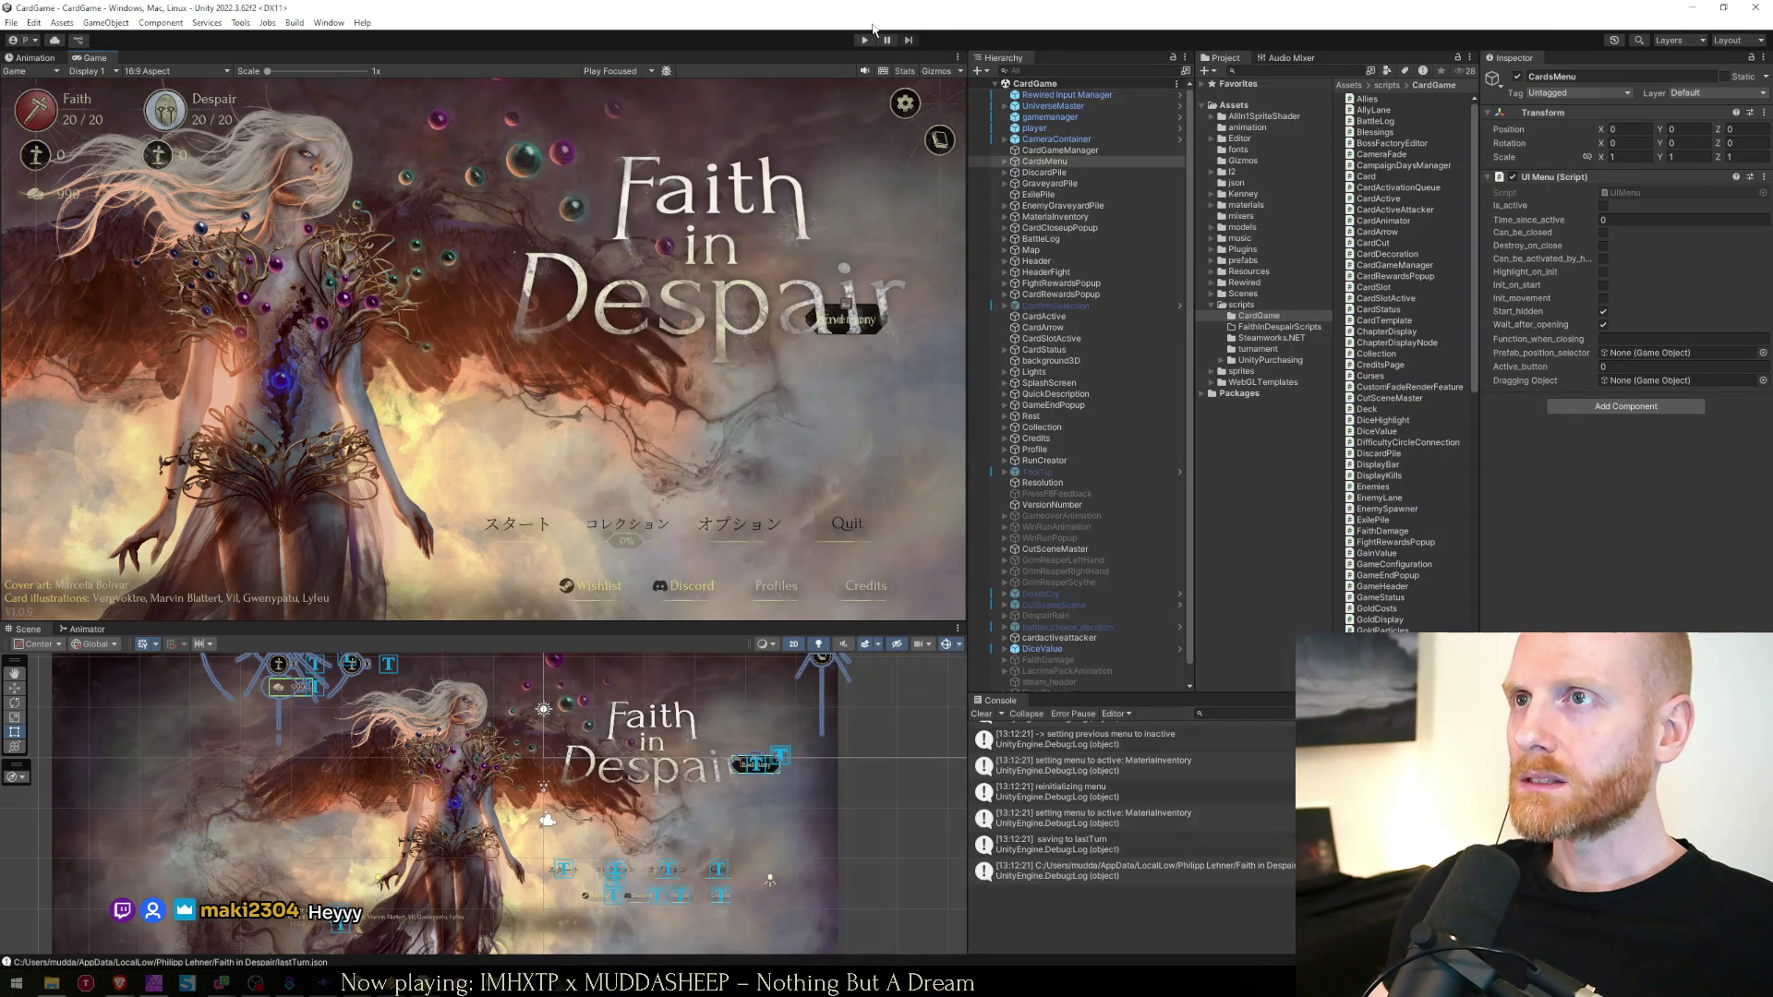
pyautogui.hotkey('alt', 'Tab')
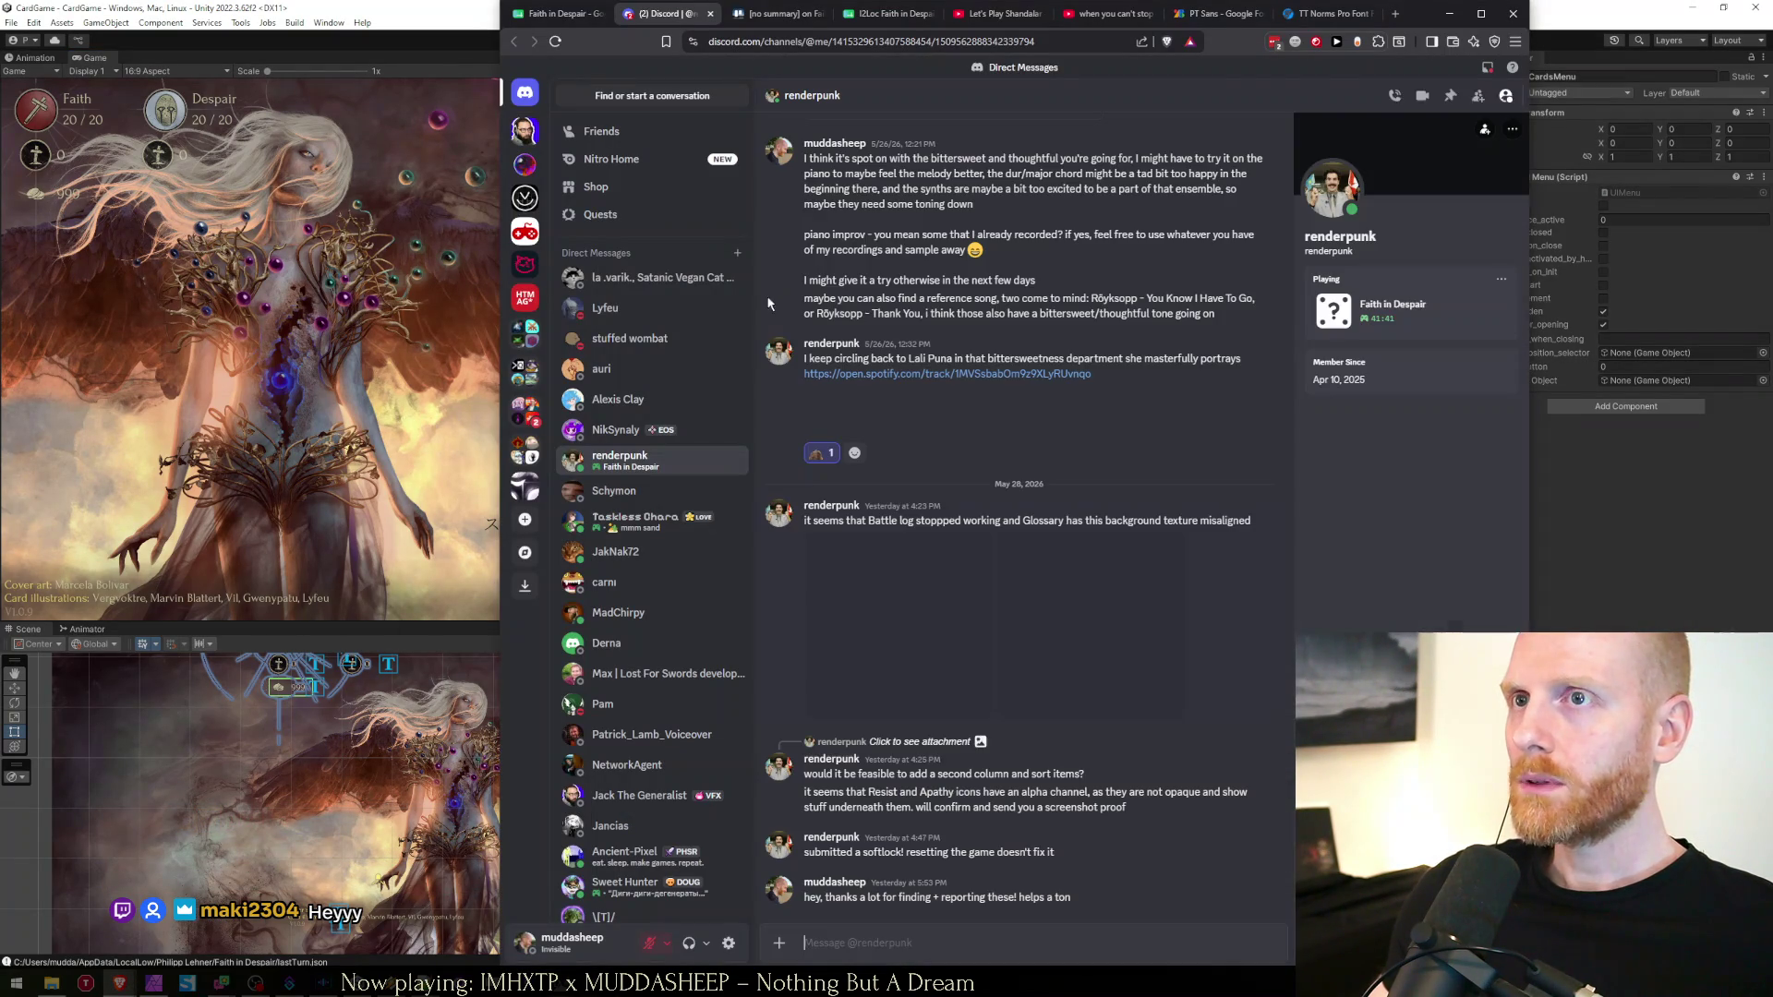
pyautogui.click(930, 646)
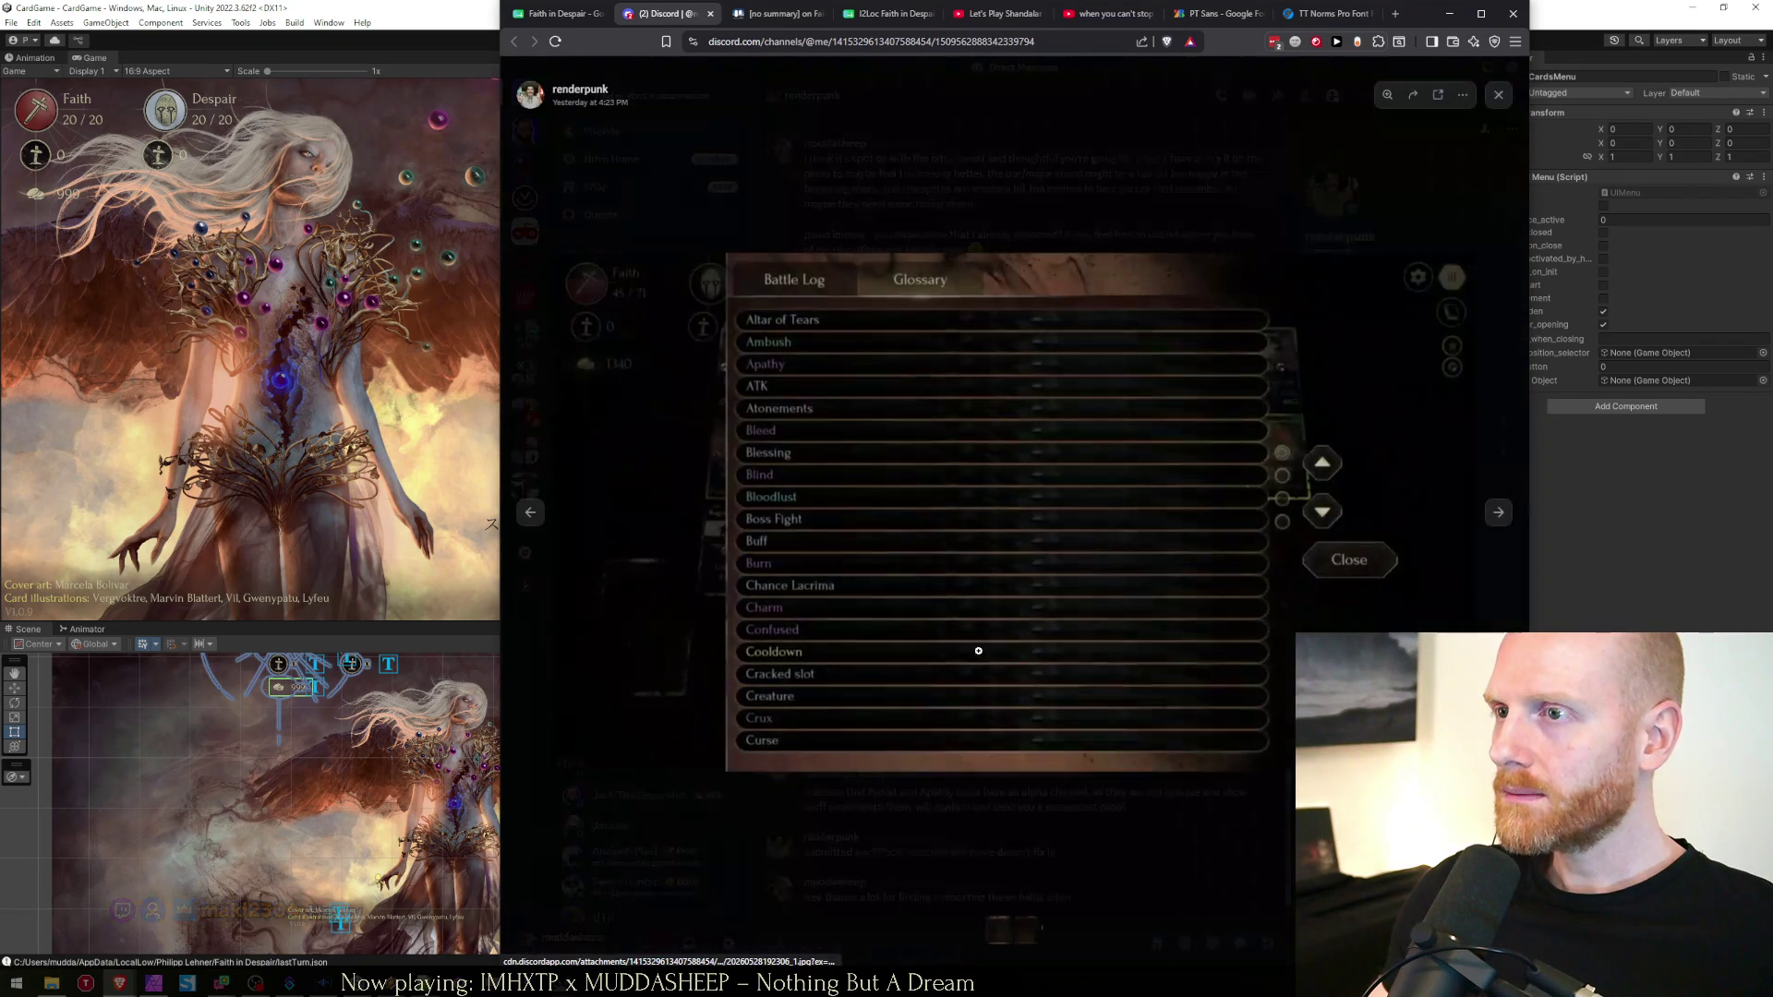
pyautogui.click(1501, 524)
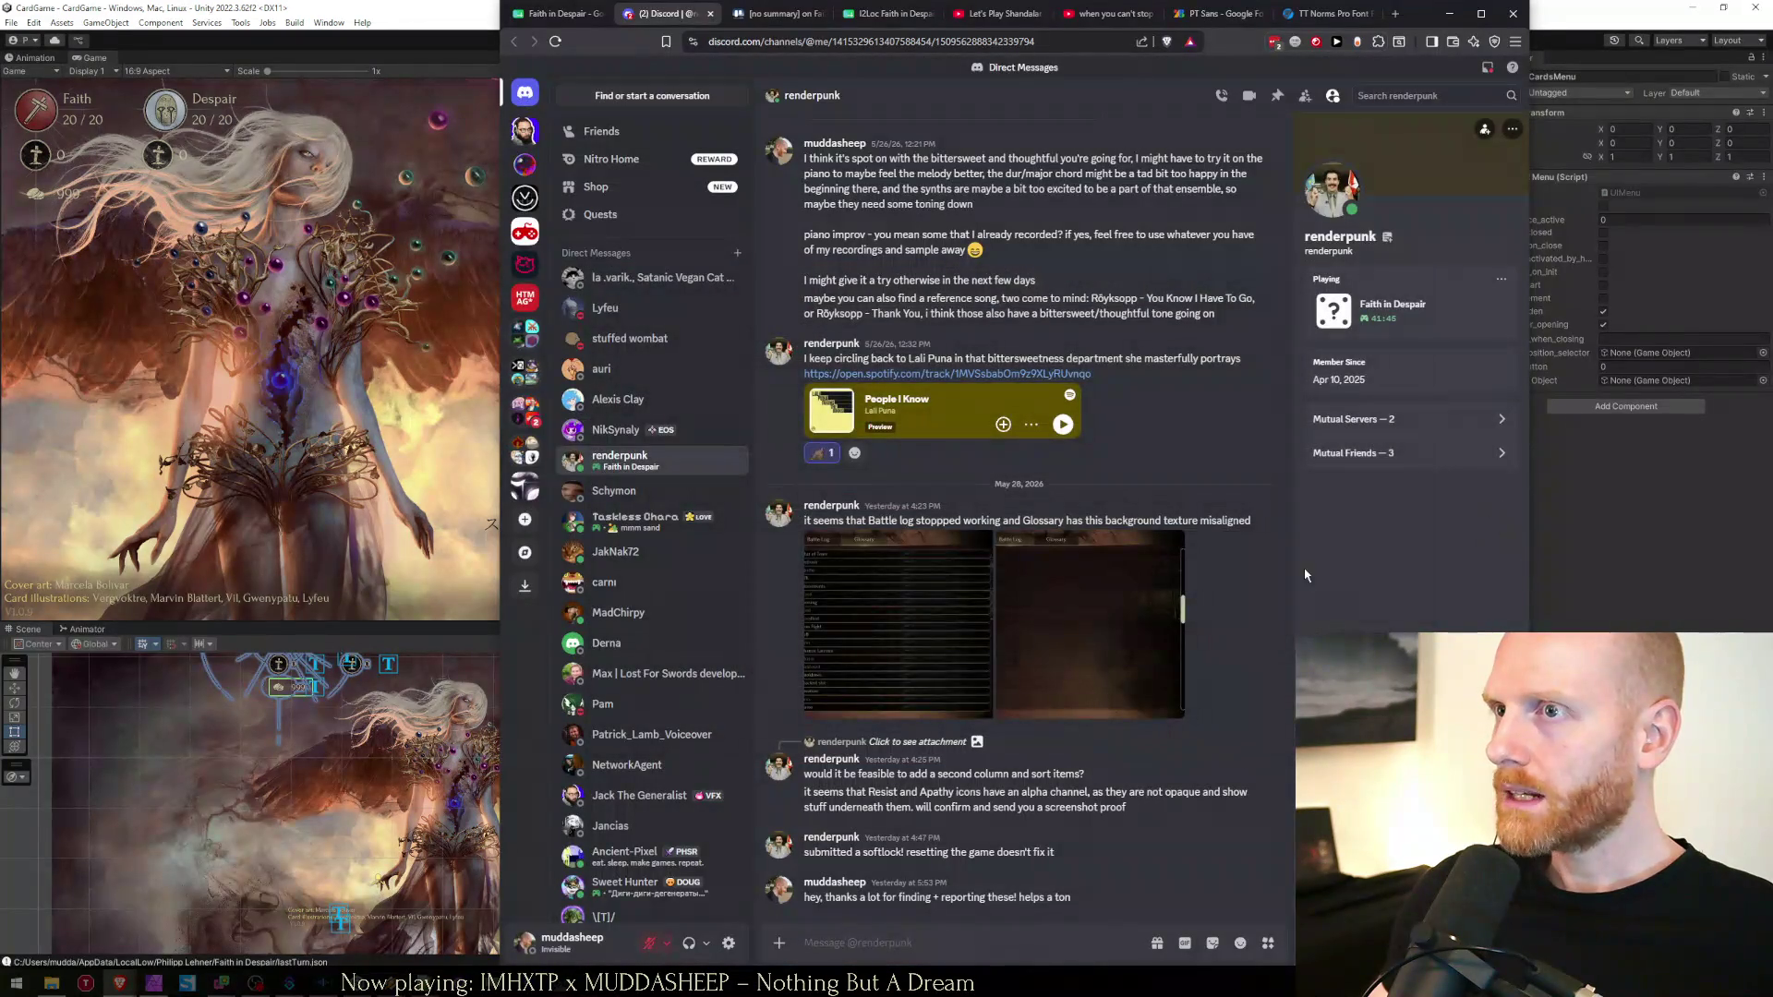
pyautogui.click(930, 646)
pyautogui.click(1499, 514)
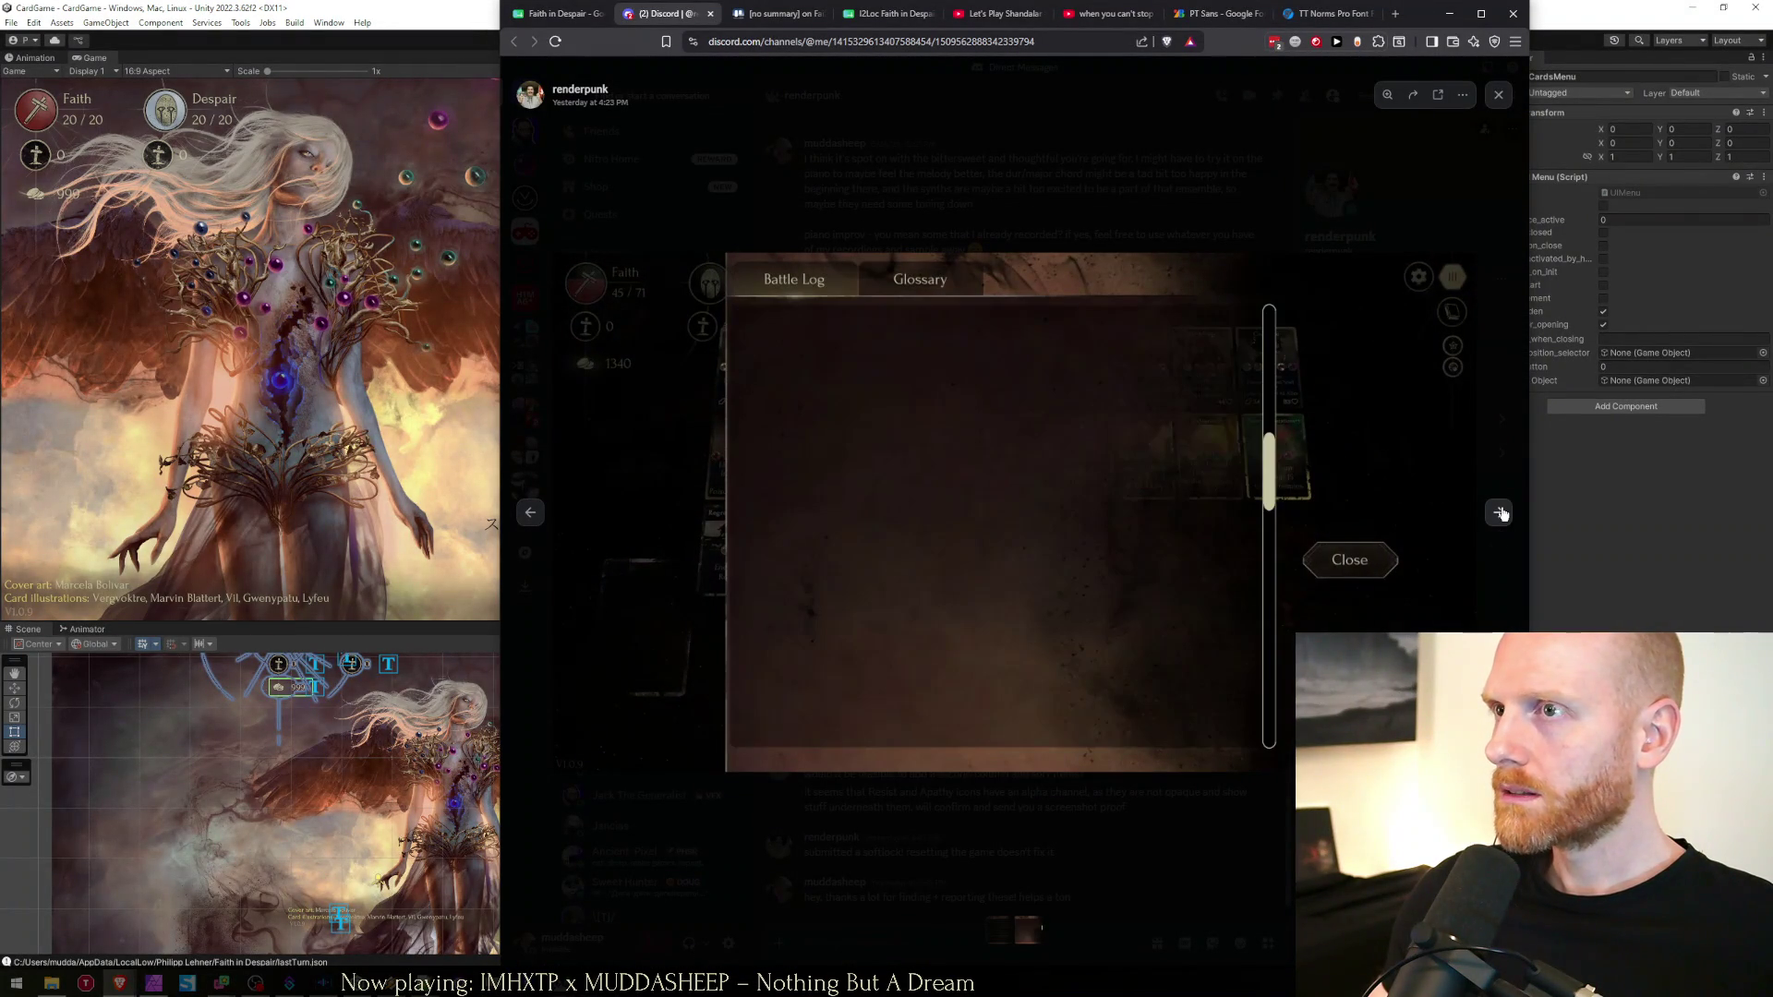
pyautogui.click(1499, 513)
pyautogui.click(1499, 514)
pyautogui.click(1499, 514)
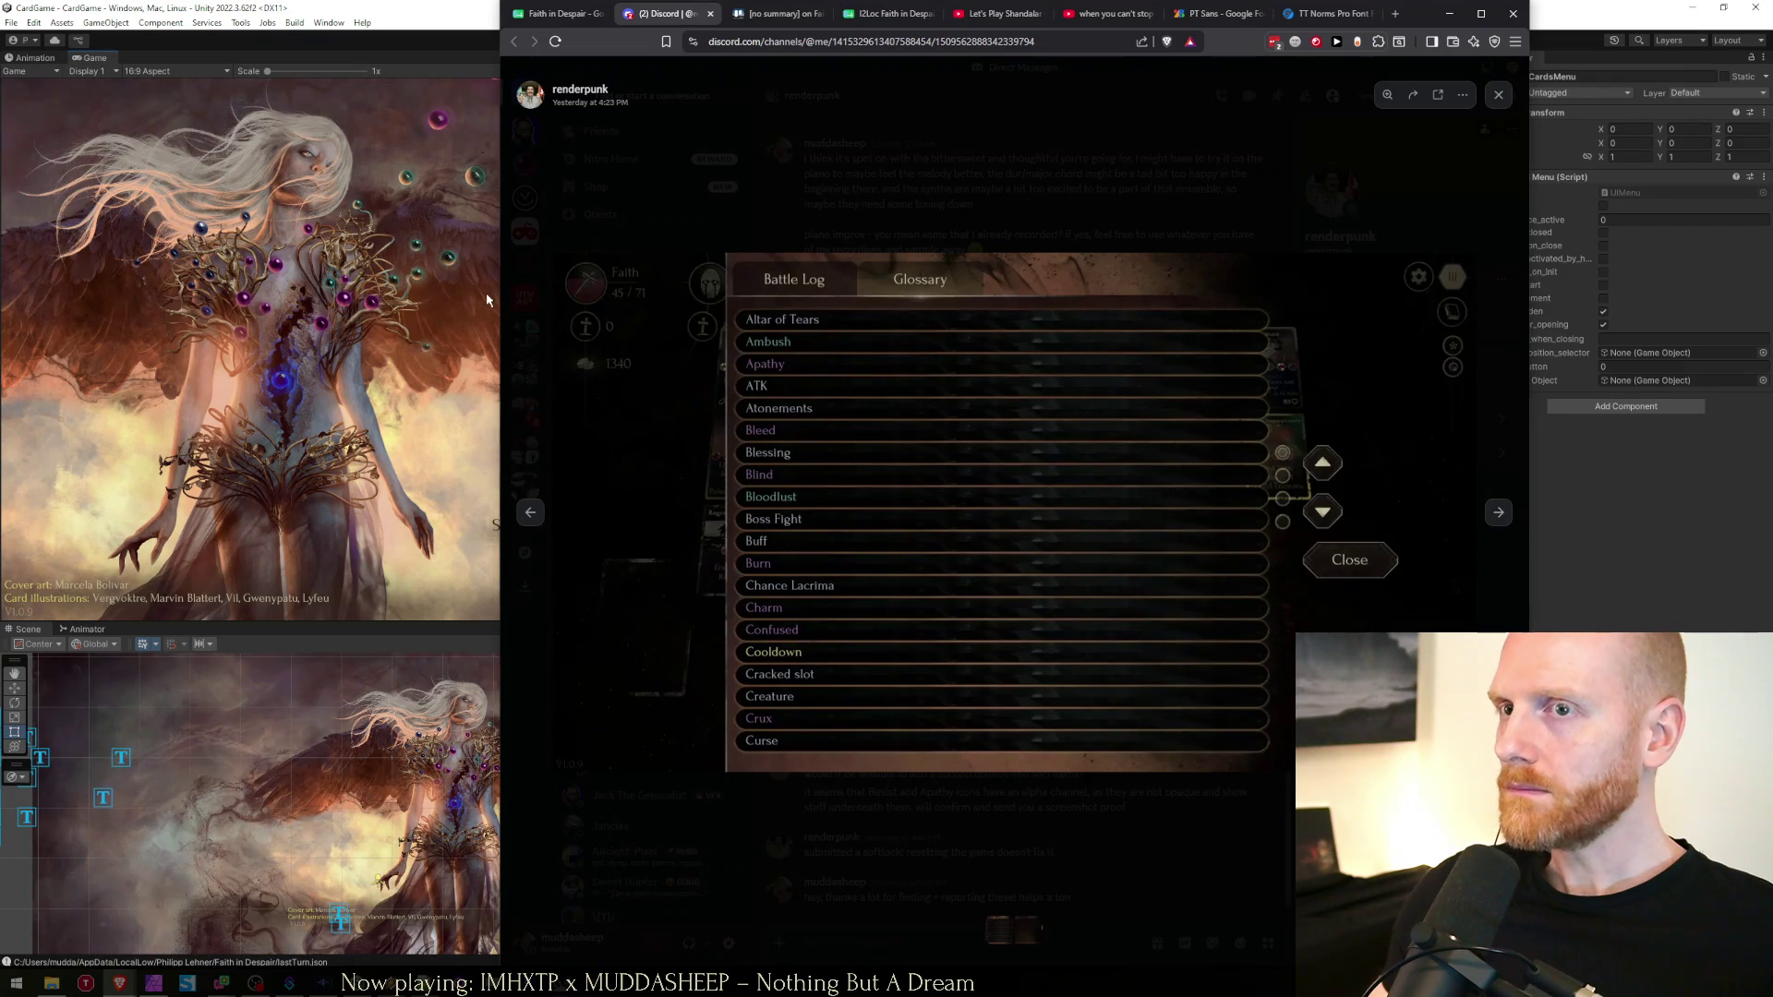
# Briefly open the Faith in Despair Steam store page in a new tab, then close it
pyautogui.click(488, 300)
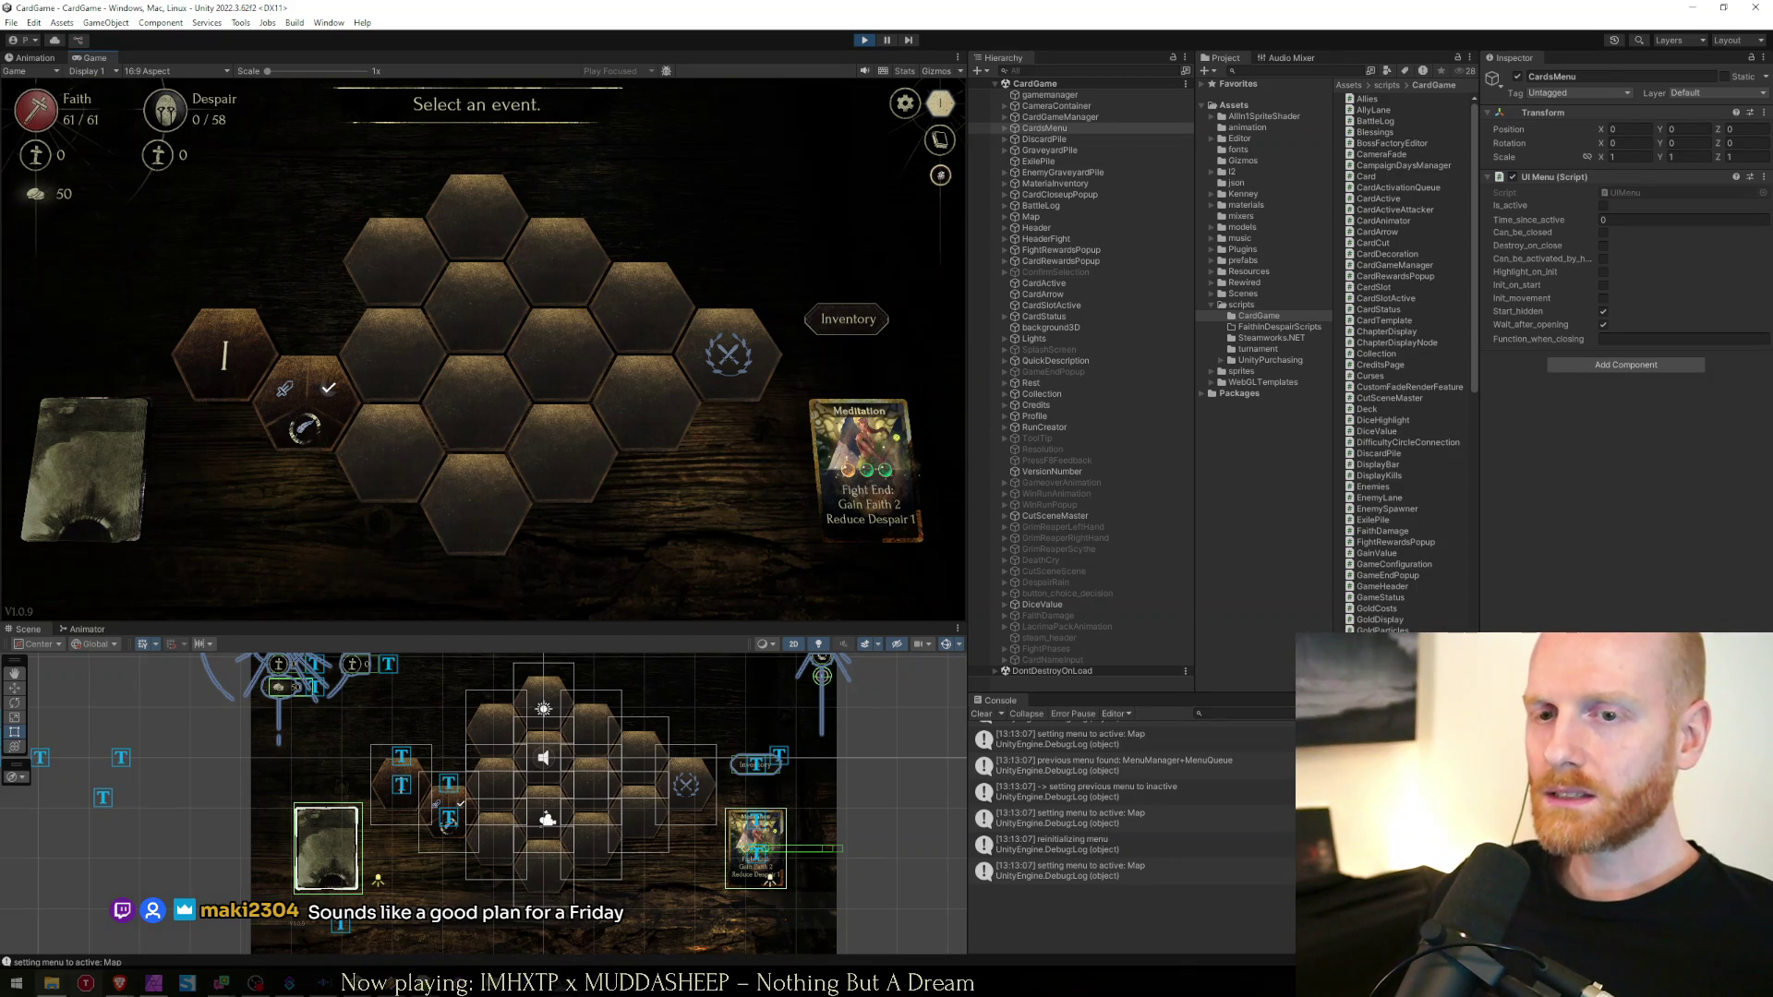
pyautogui.moveTo(115, 987)
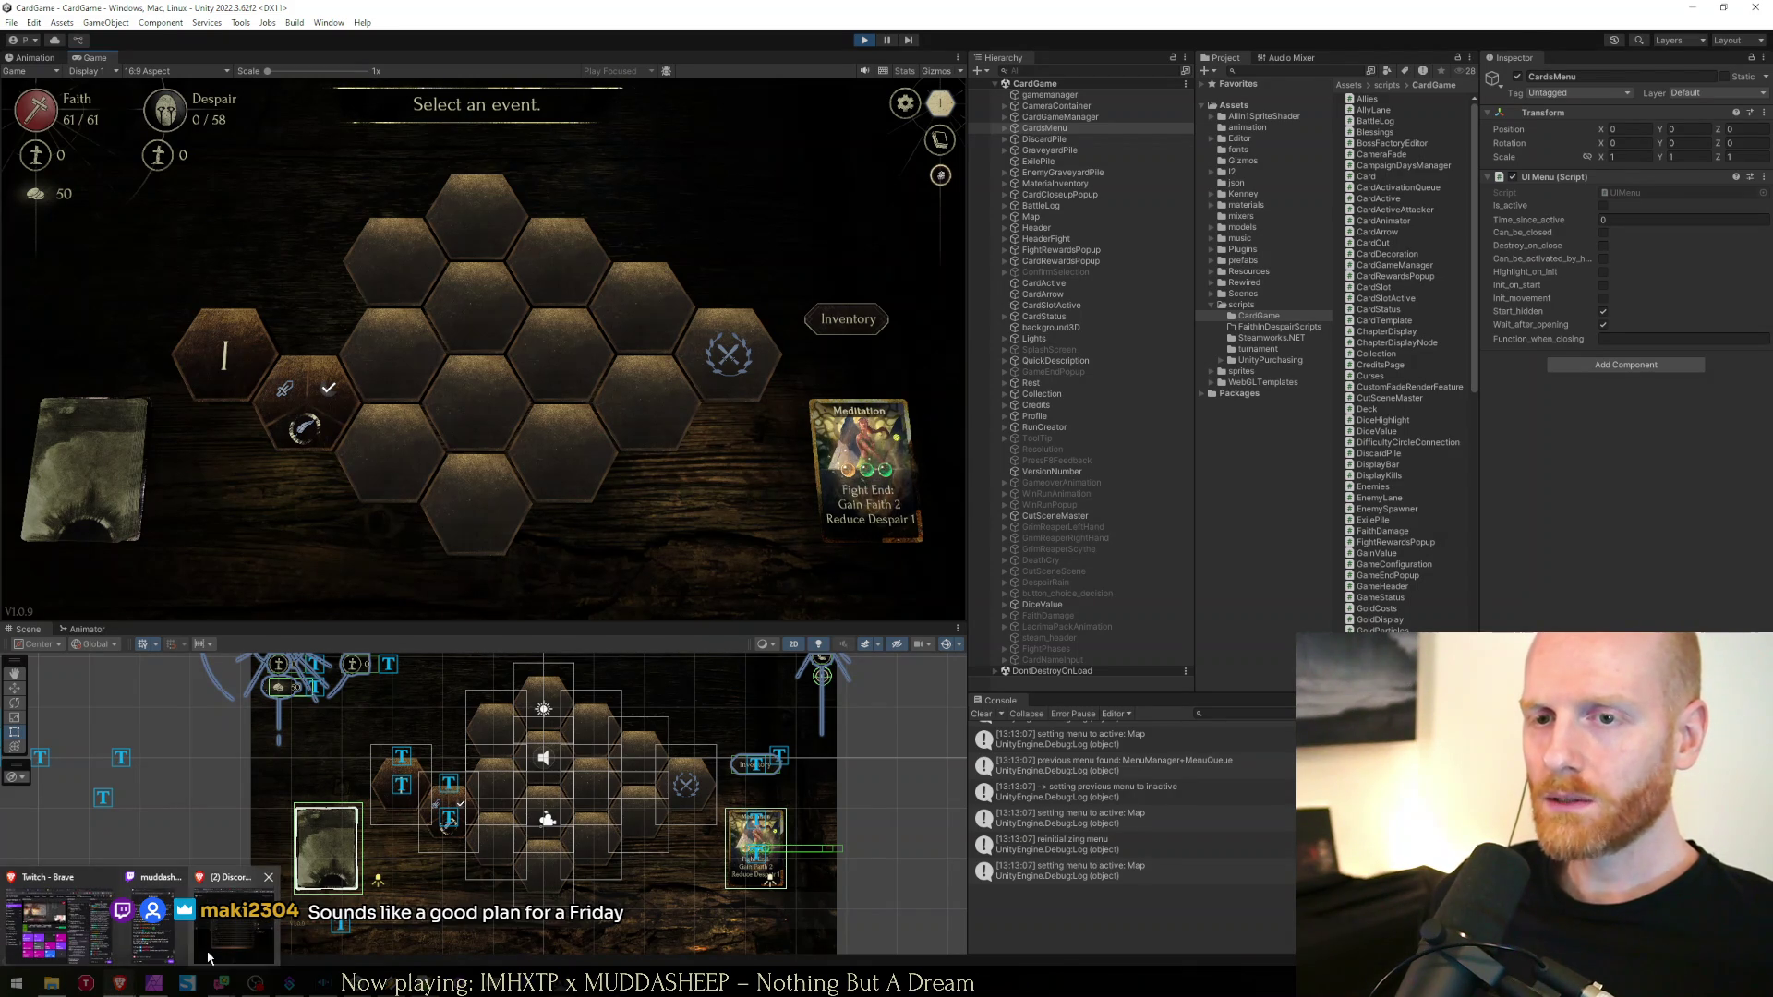
pyautogui.click(237, 942)
pyautogui.hotkey('ctrl', 't')
pyautogui.write('fa')
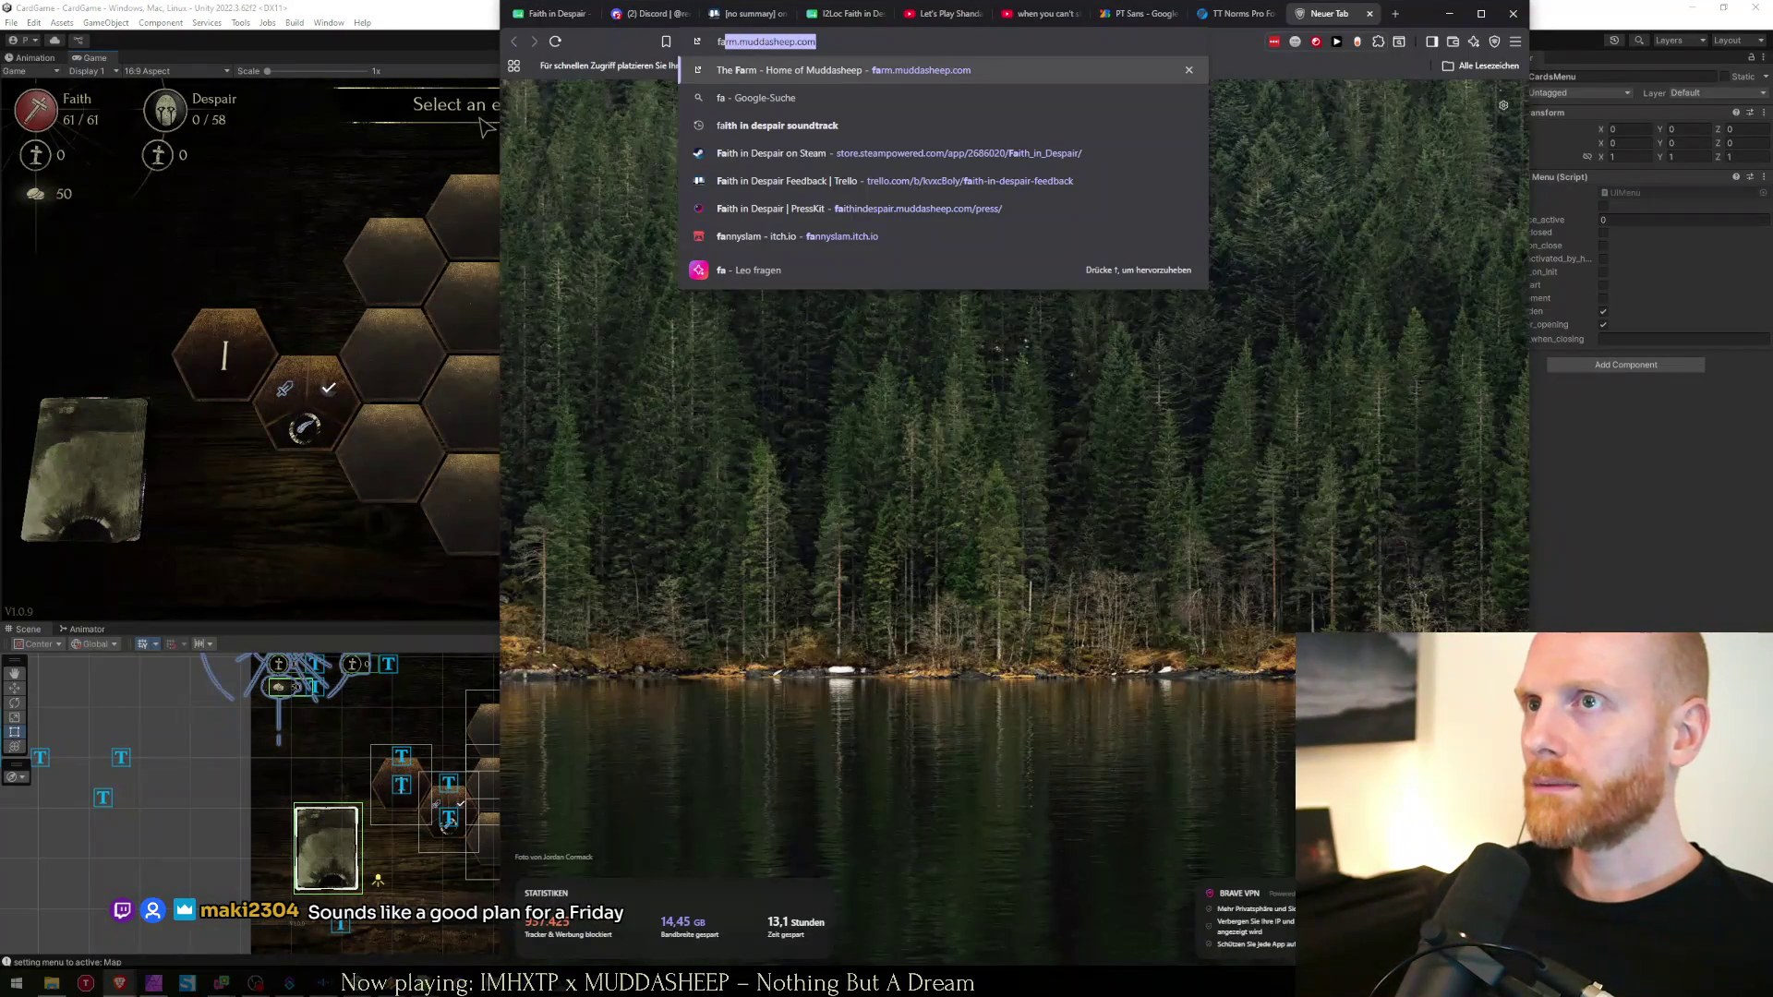
pyautogui.press('Down')
pyautogui.press('Down')
pyautogui.press('Down')
pyautogui.press('Up')
pyautogui.press('Return')
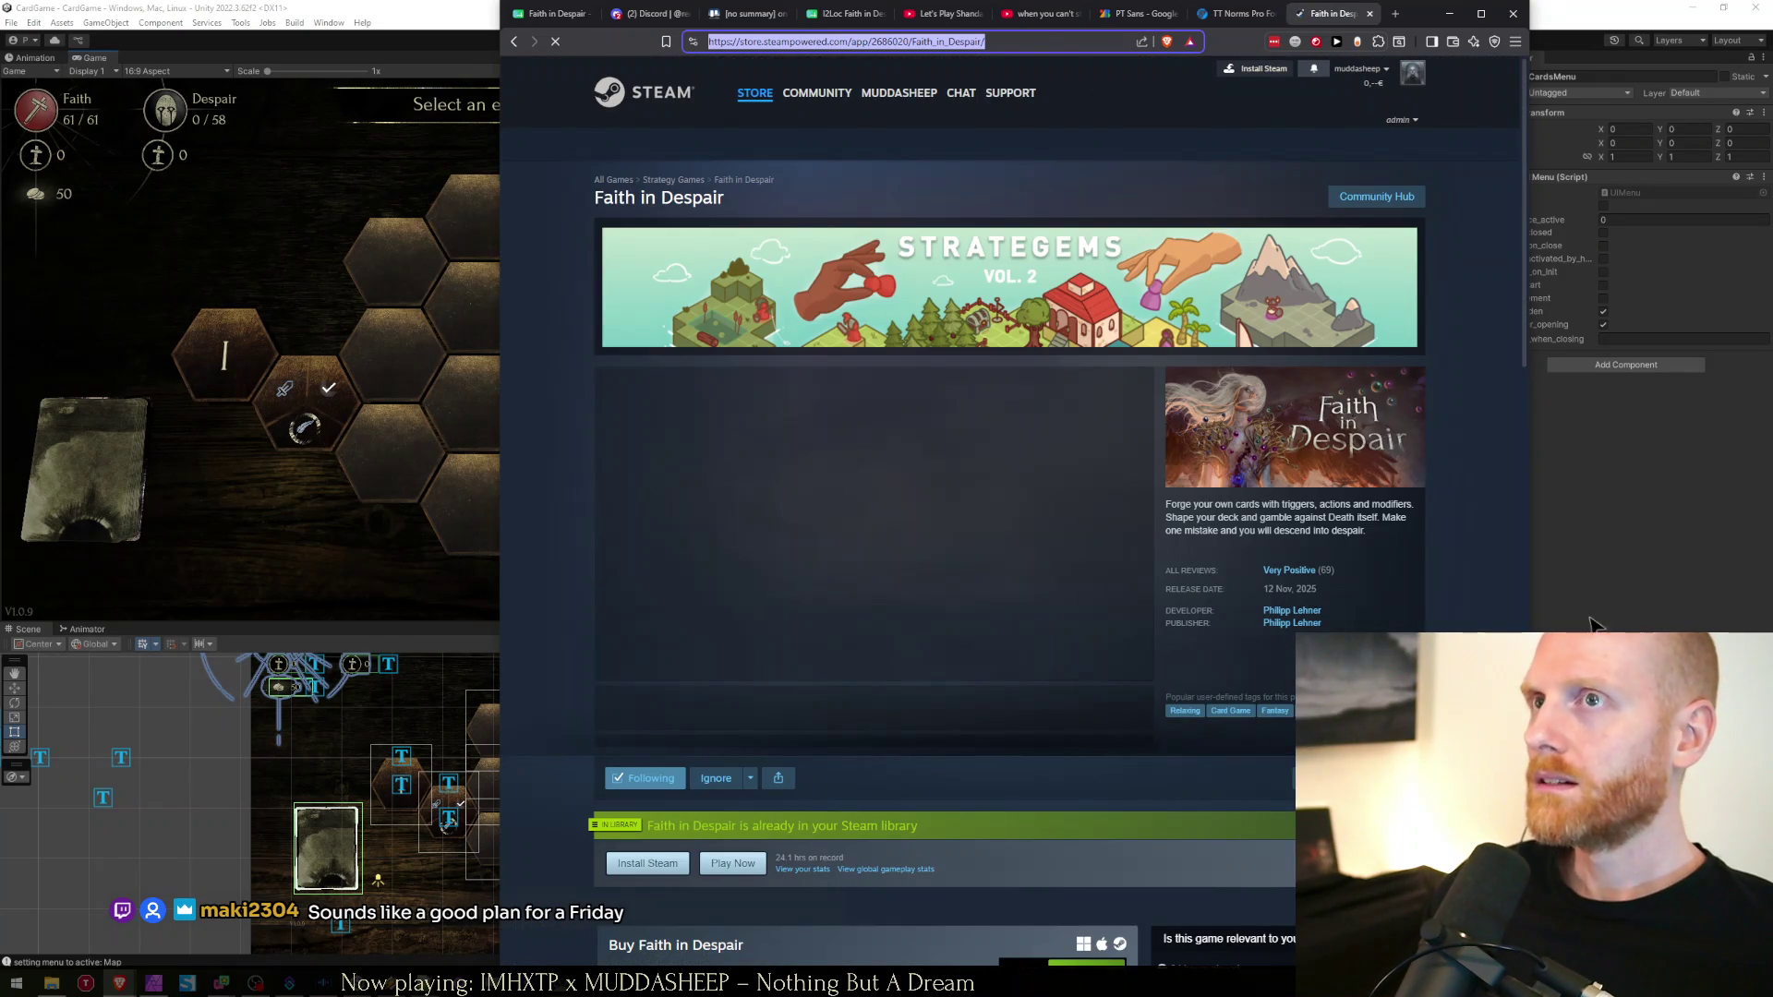
pyautogui.hotkey('ctrl', 'w')
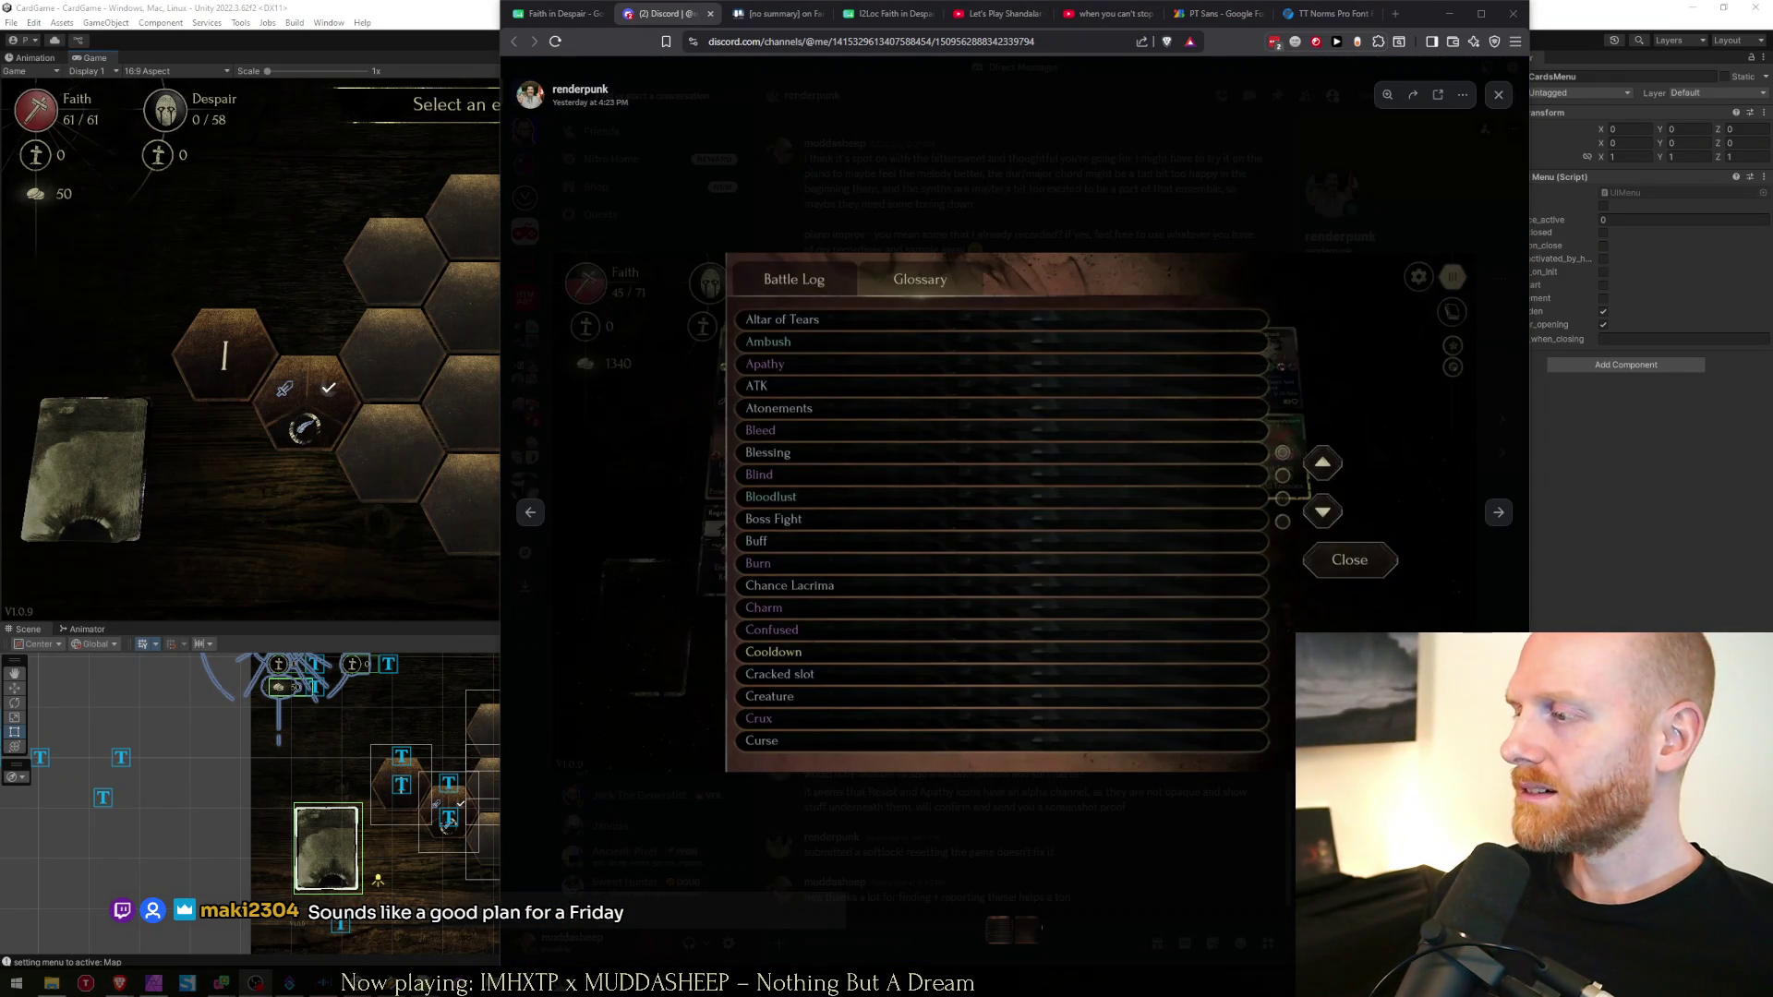
pyautogui.hotkey('alt', 'Tab')
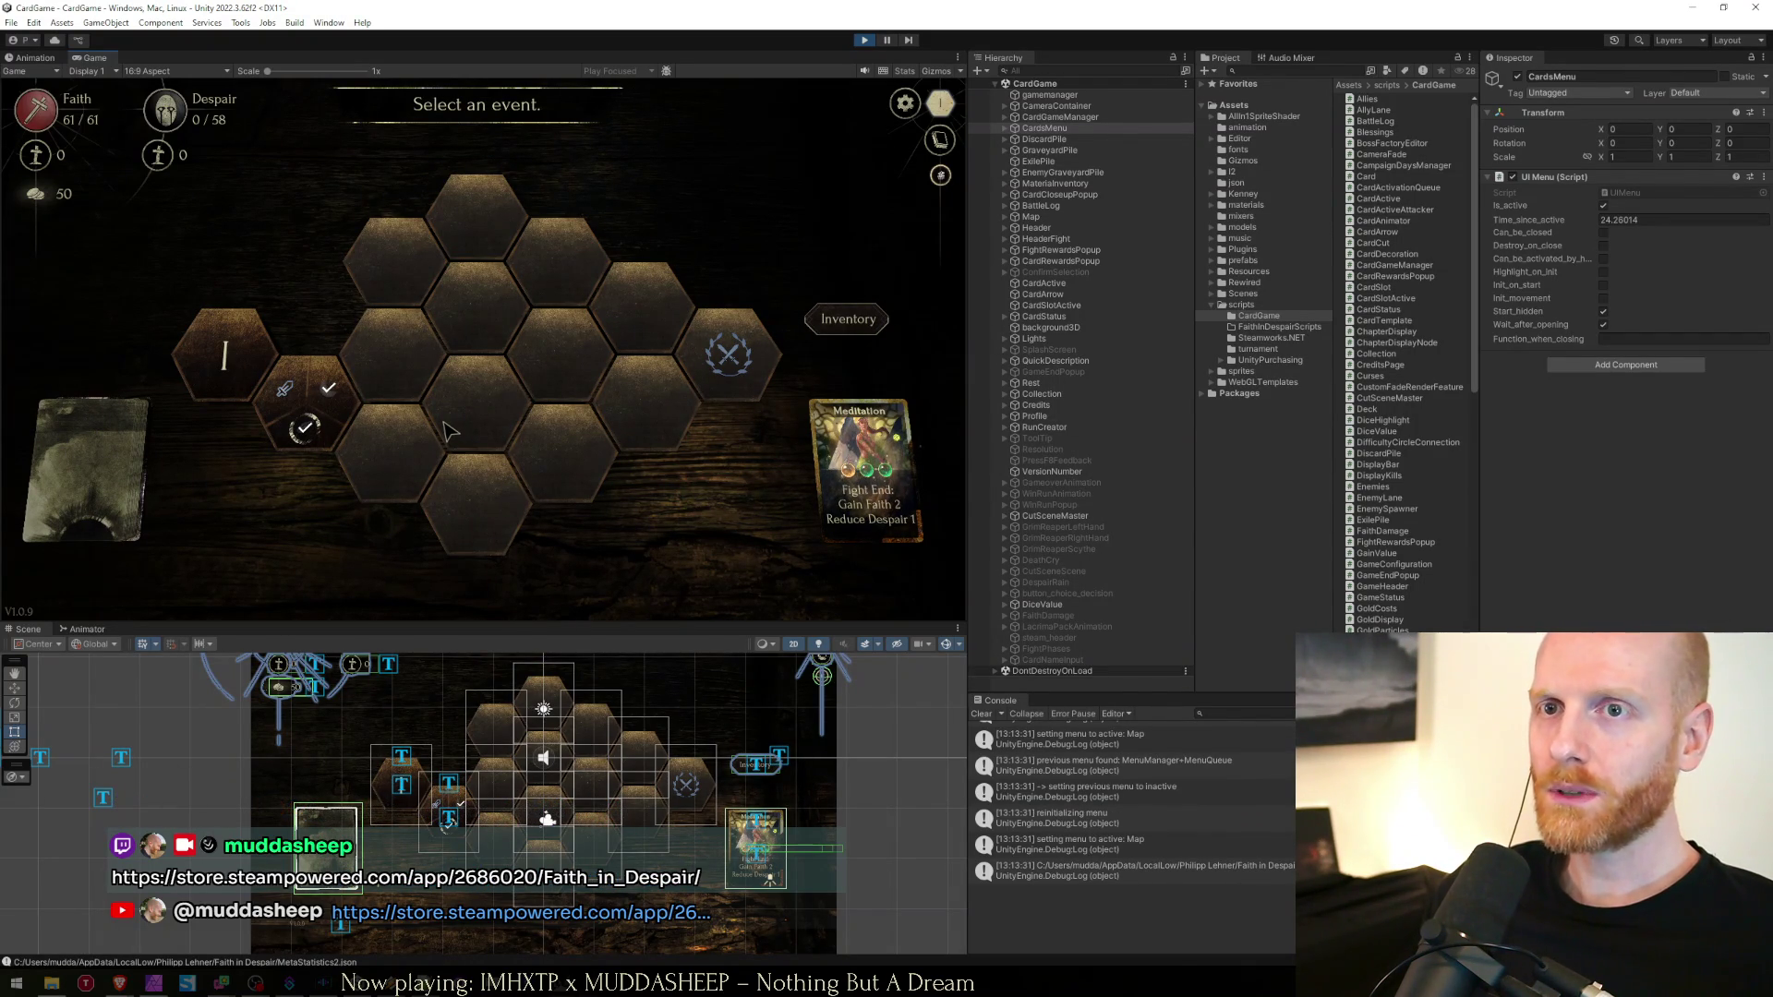
# Open and close the Blessings screen twice, then view and close the card inventory
pyautogui.moveTo(850, 469)
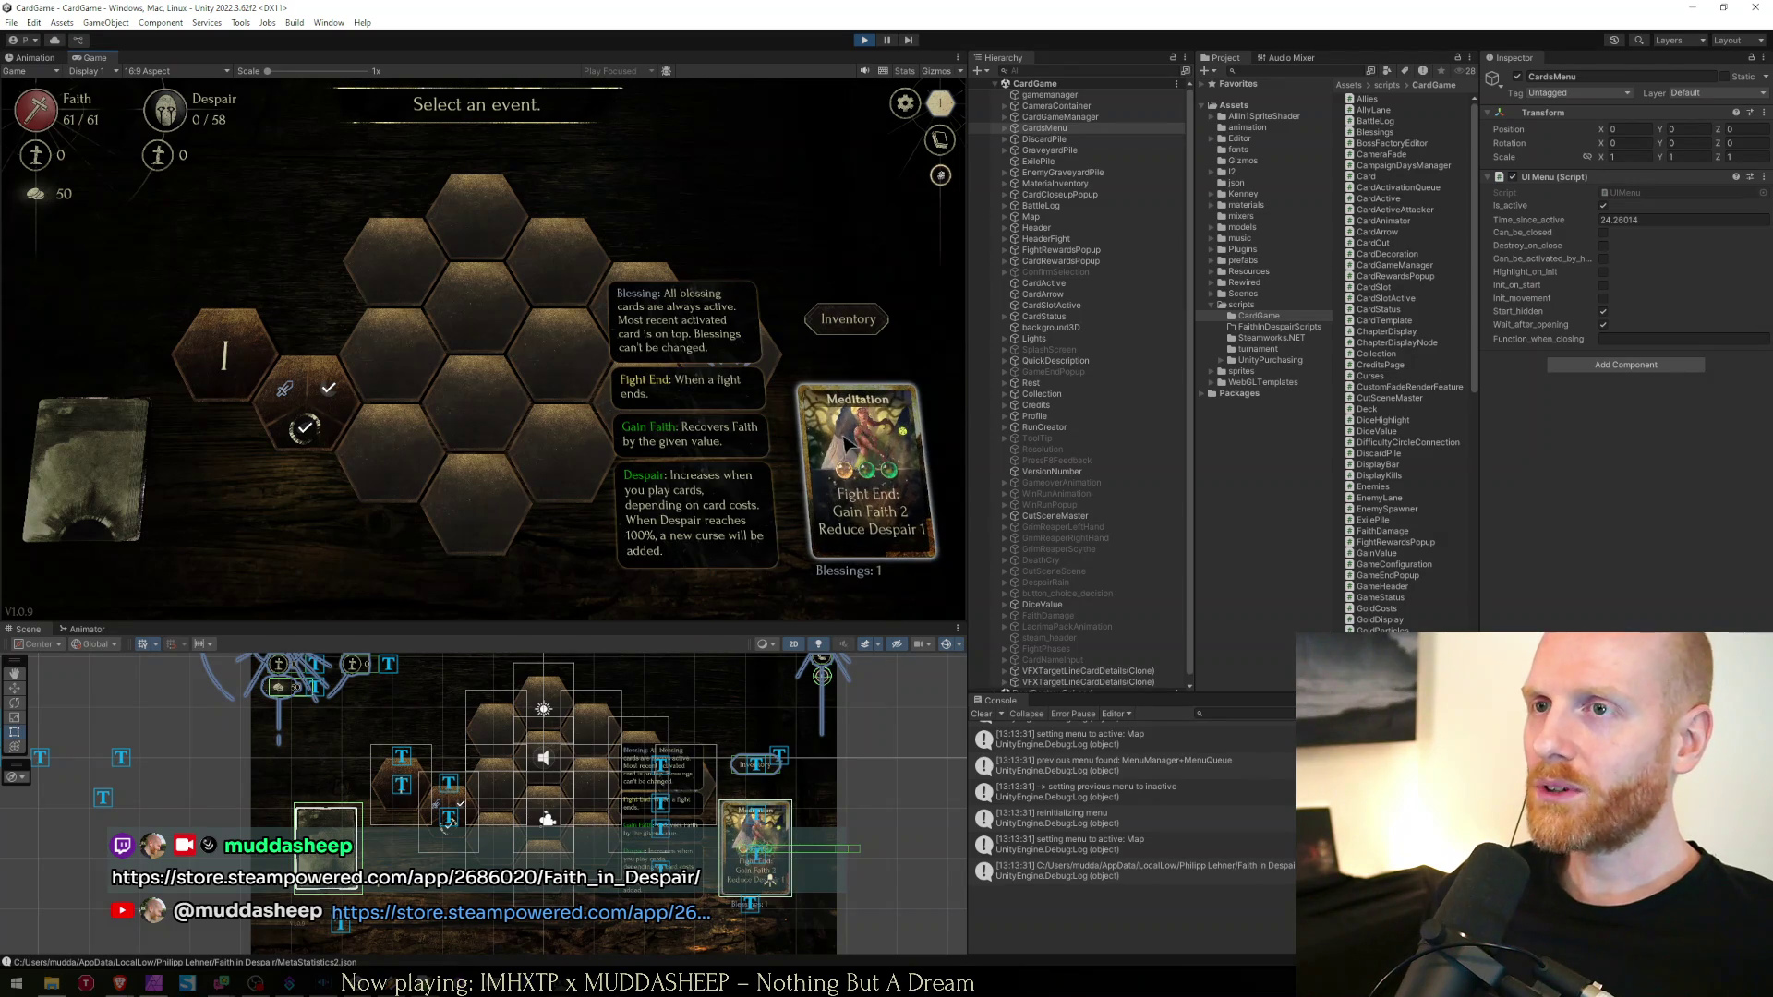
pyautogui.click(847, 318)
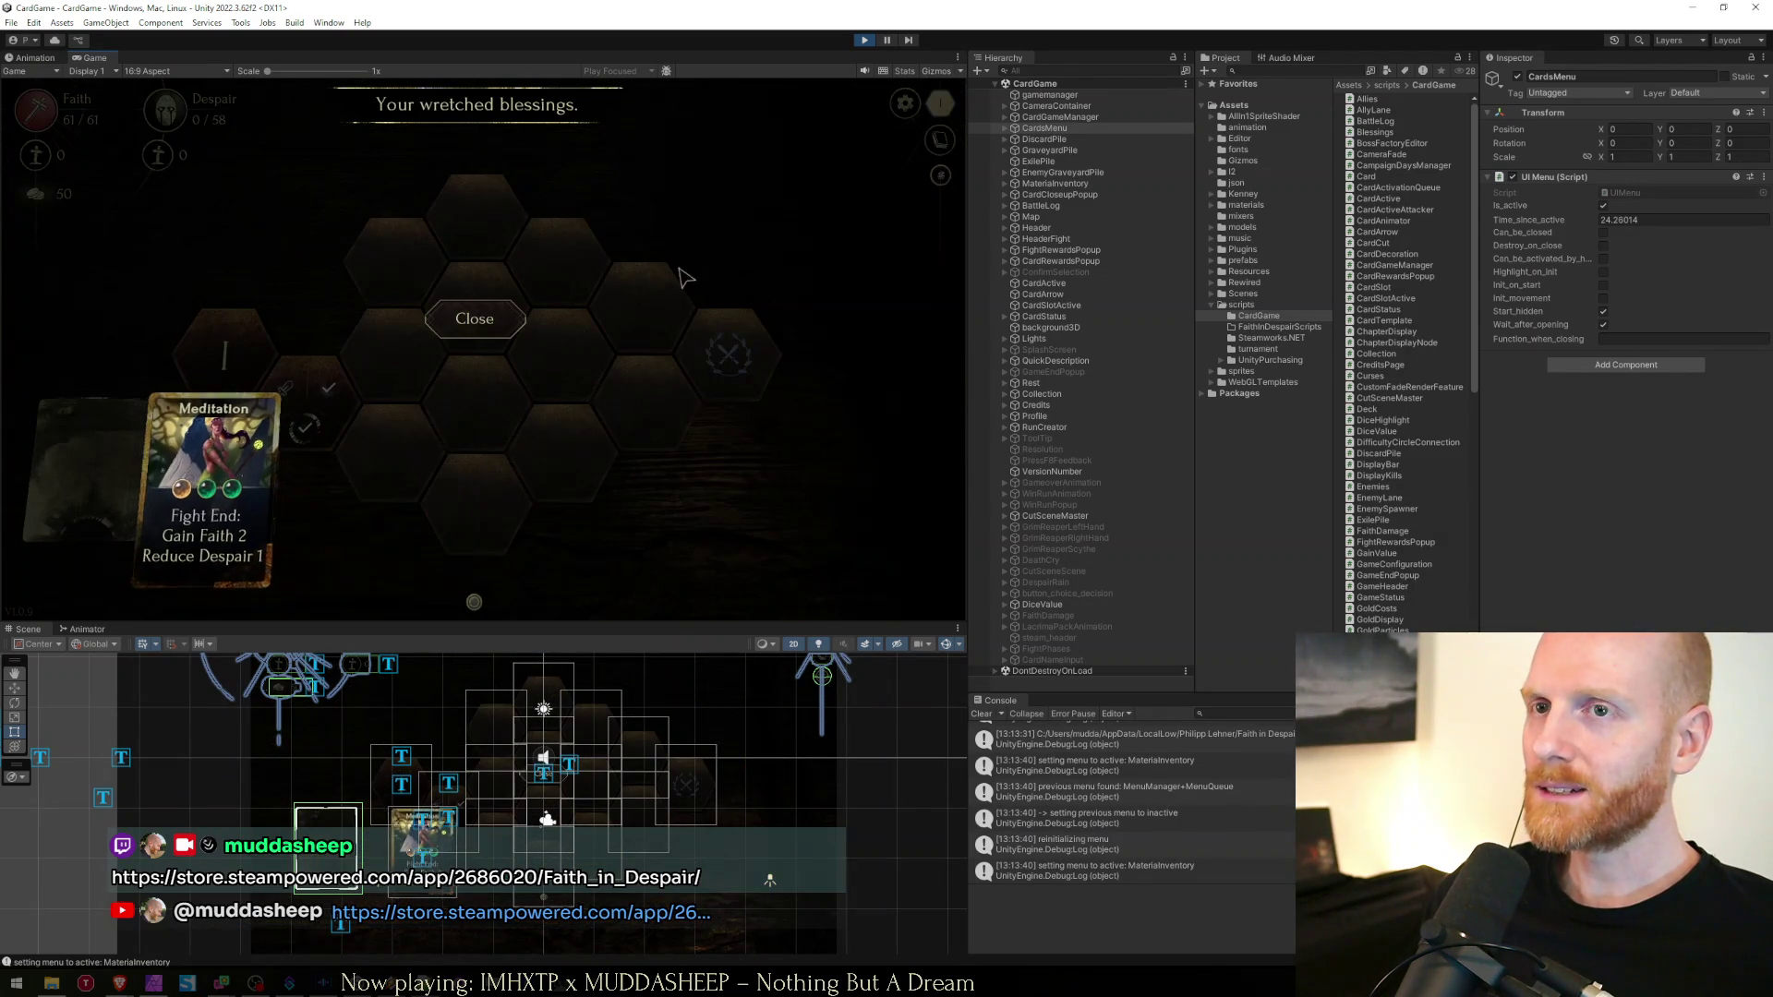
pyautogui.click(475, 319)
pyautogui.click(848, 318)
pyautogui.moveTo(221, 471)
pyautogui.click(482, 322)
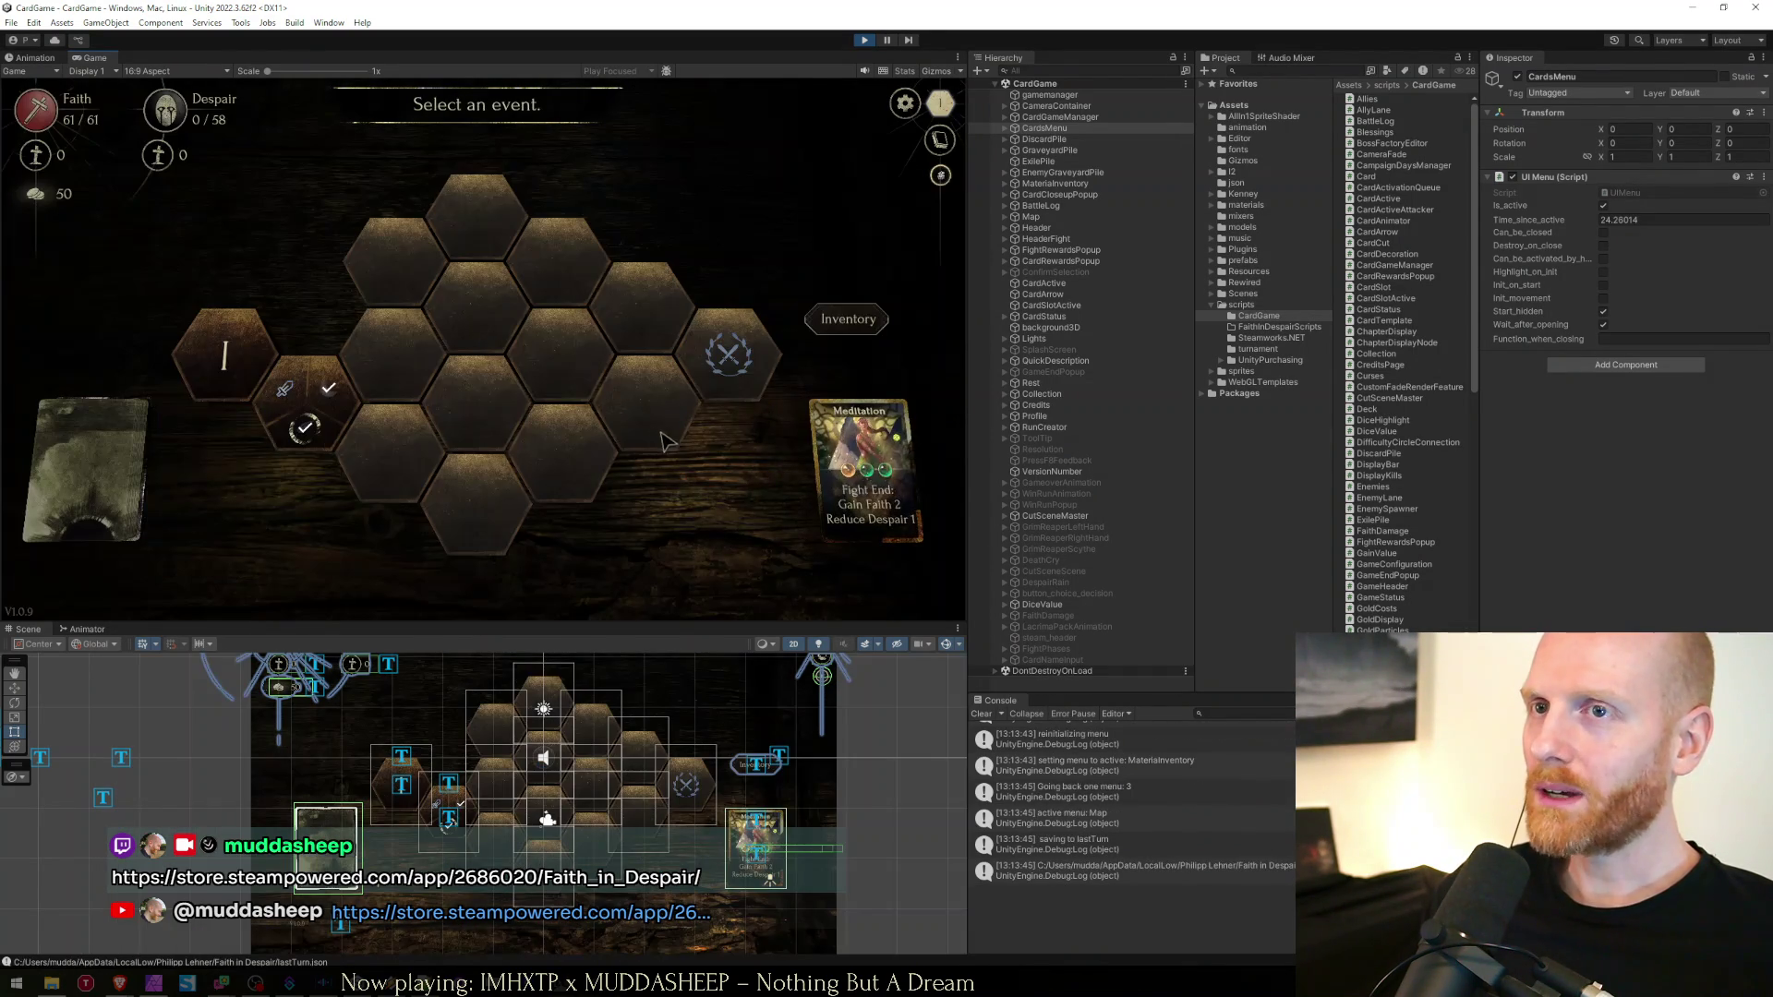
pyautogui.click(836, 318)
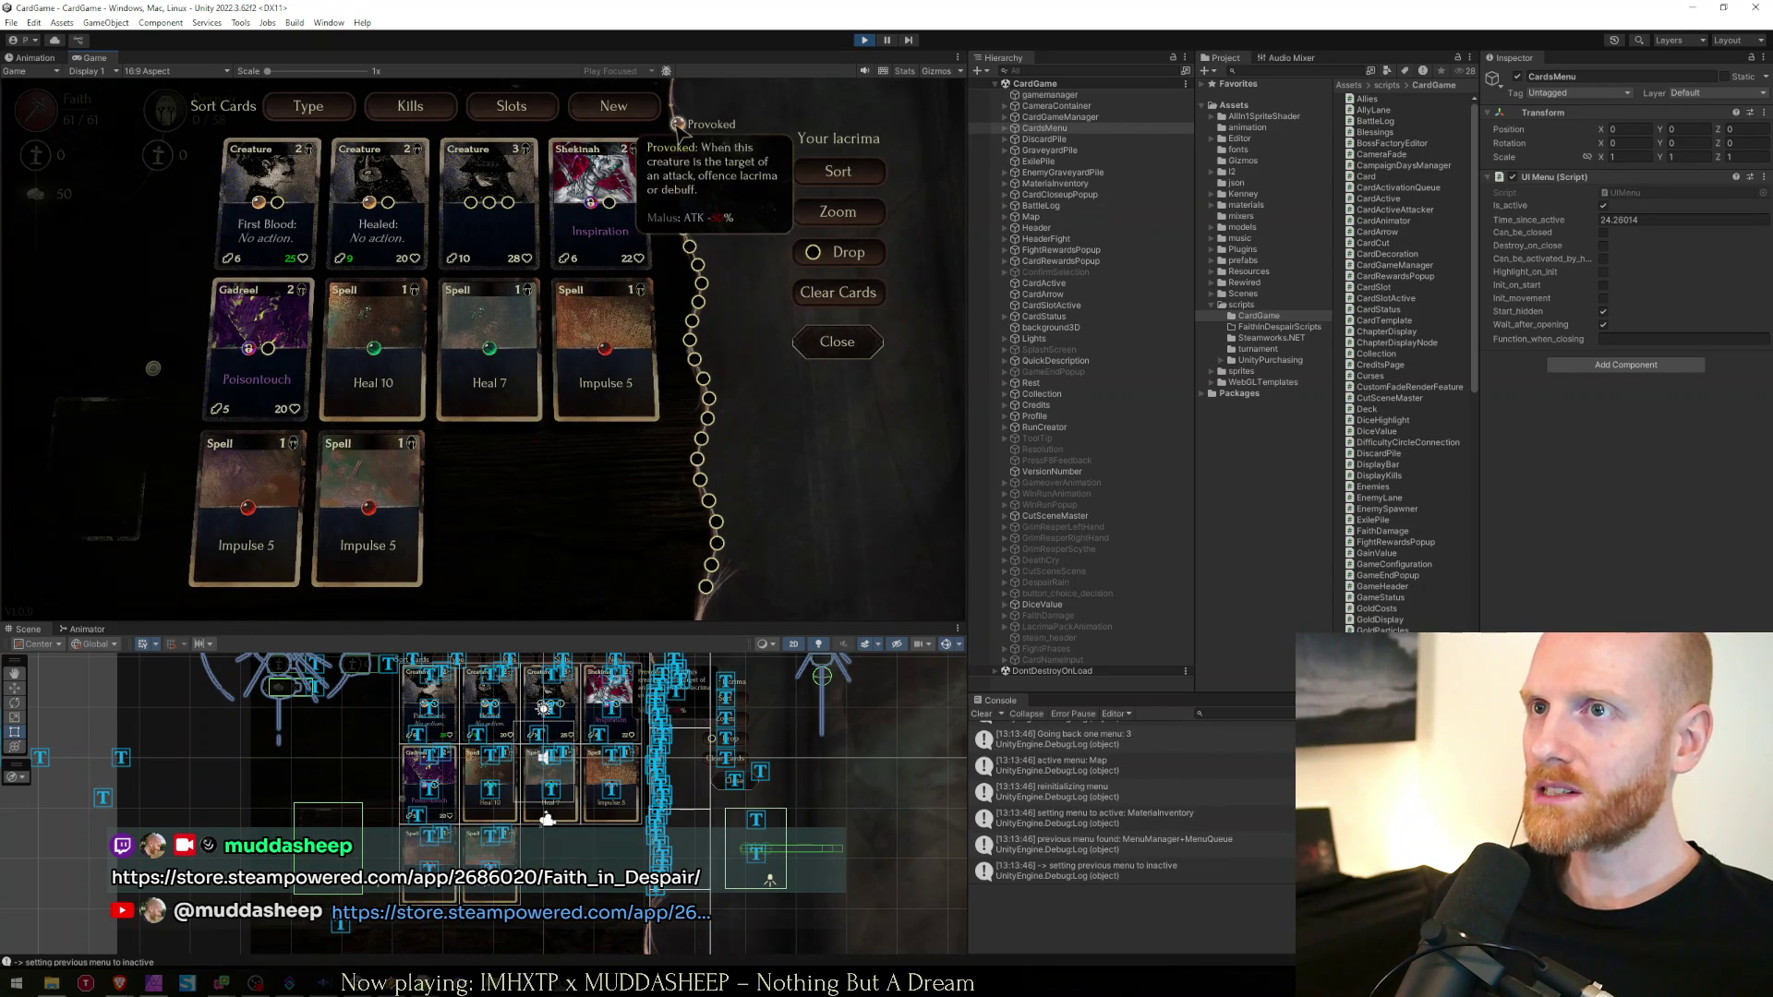
pyautogui.press('Escape')
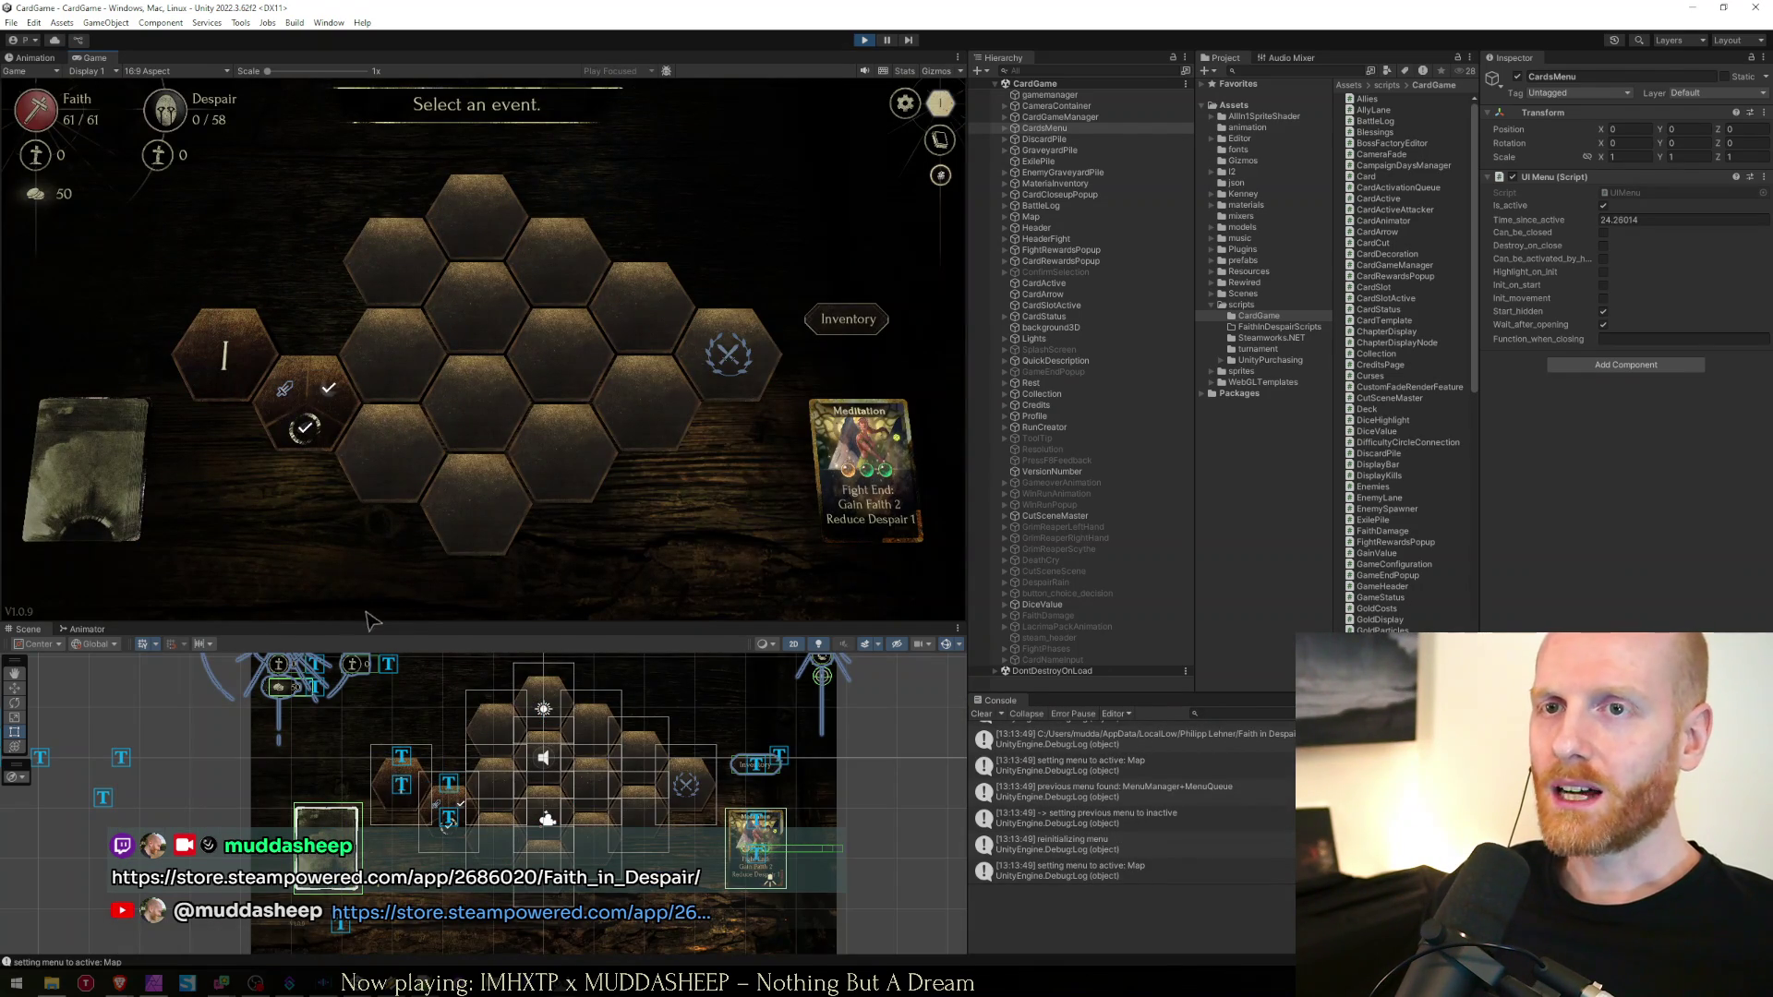
pyautogui.hotkey('alt', 'Tab')
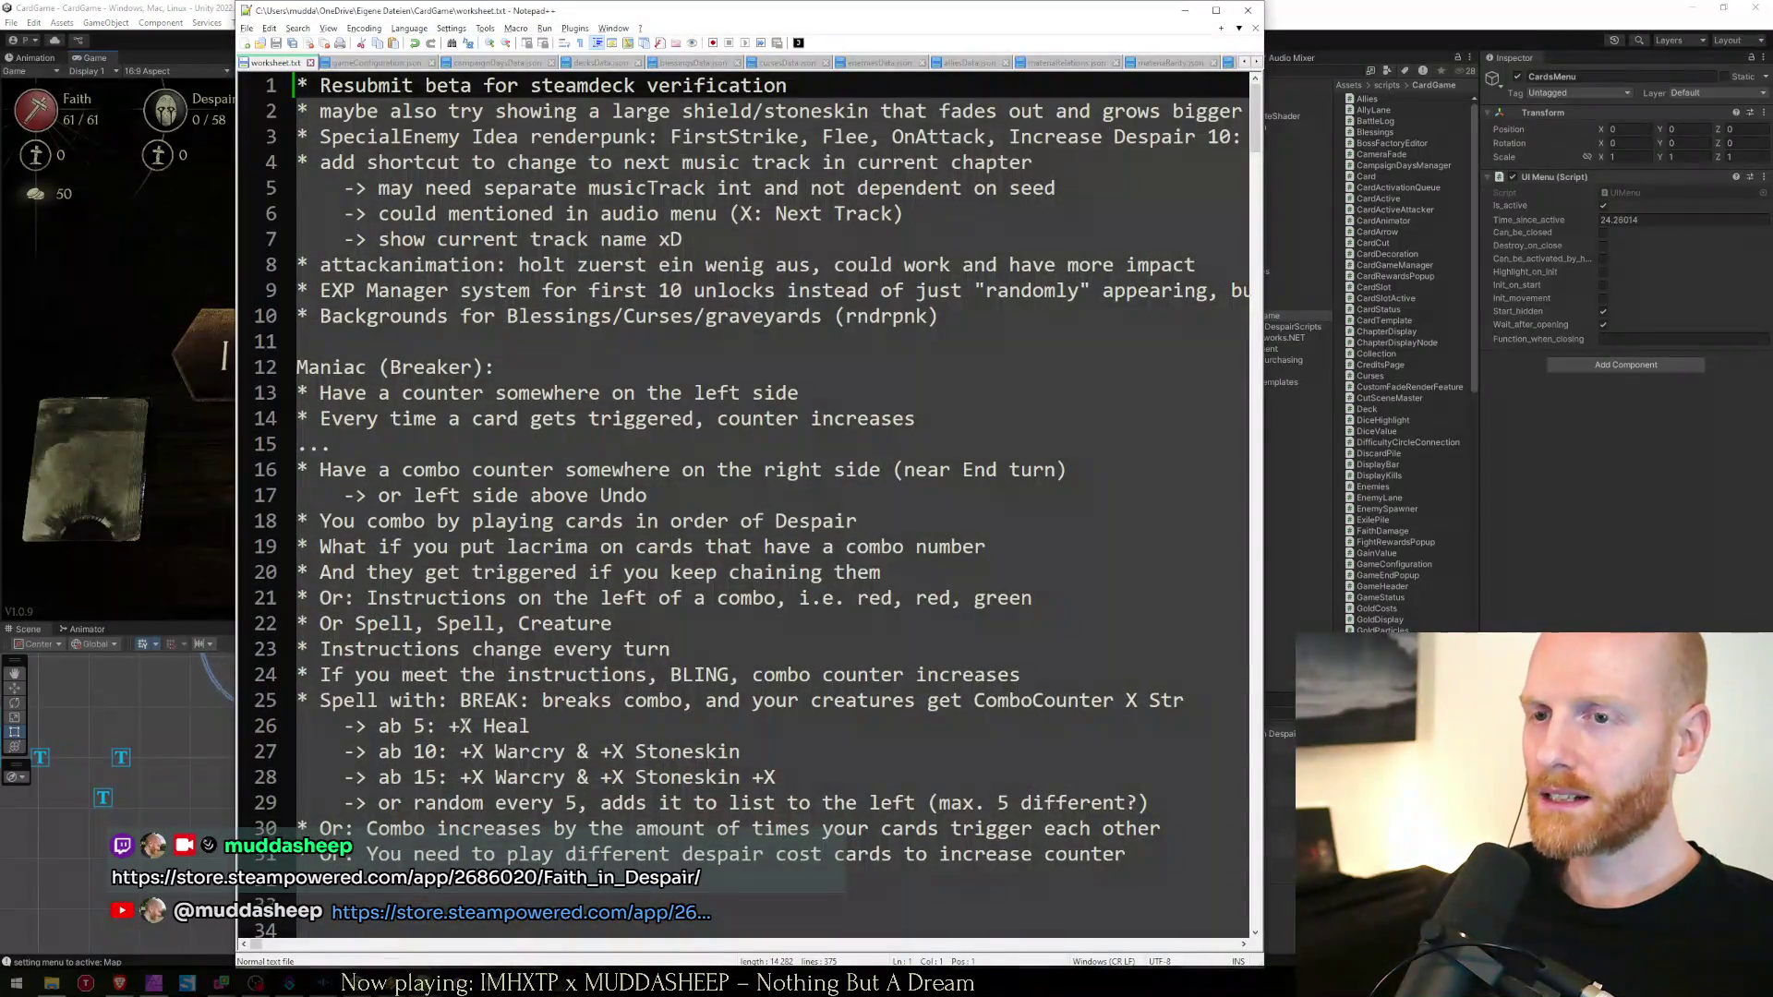
# Minimize the Notepad++ worksheet and cycle back through the windows to Unity's event map
pyautogui.click(566, 724)
pyautogui.click(352, 341)
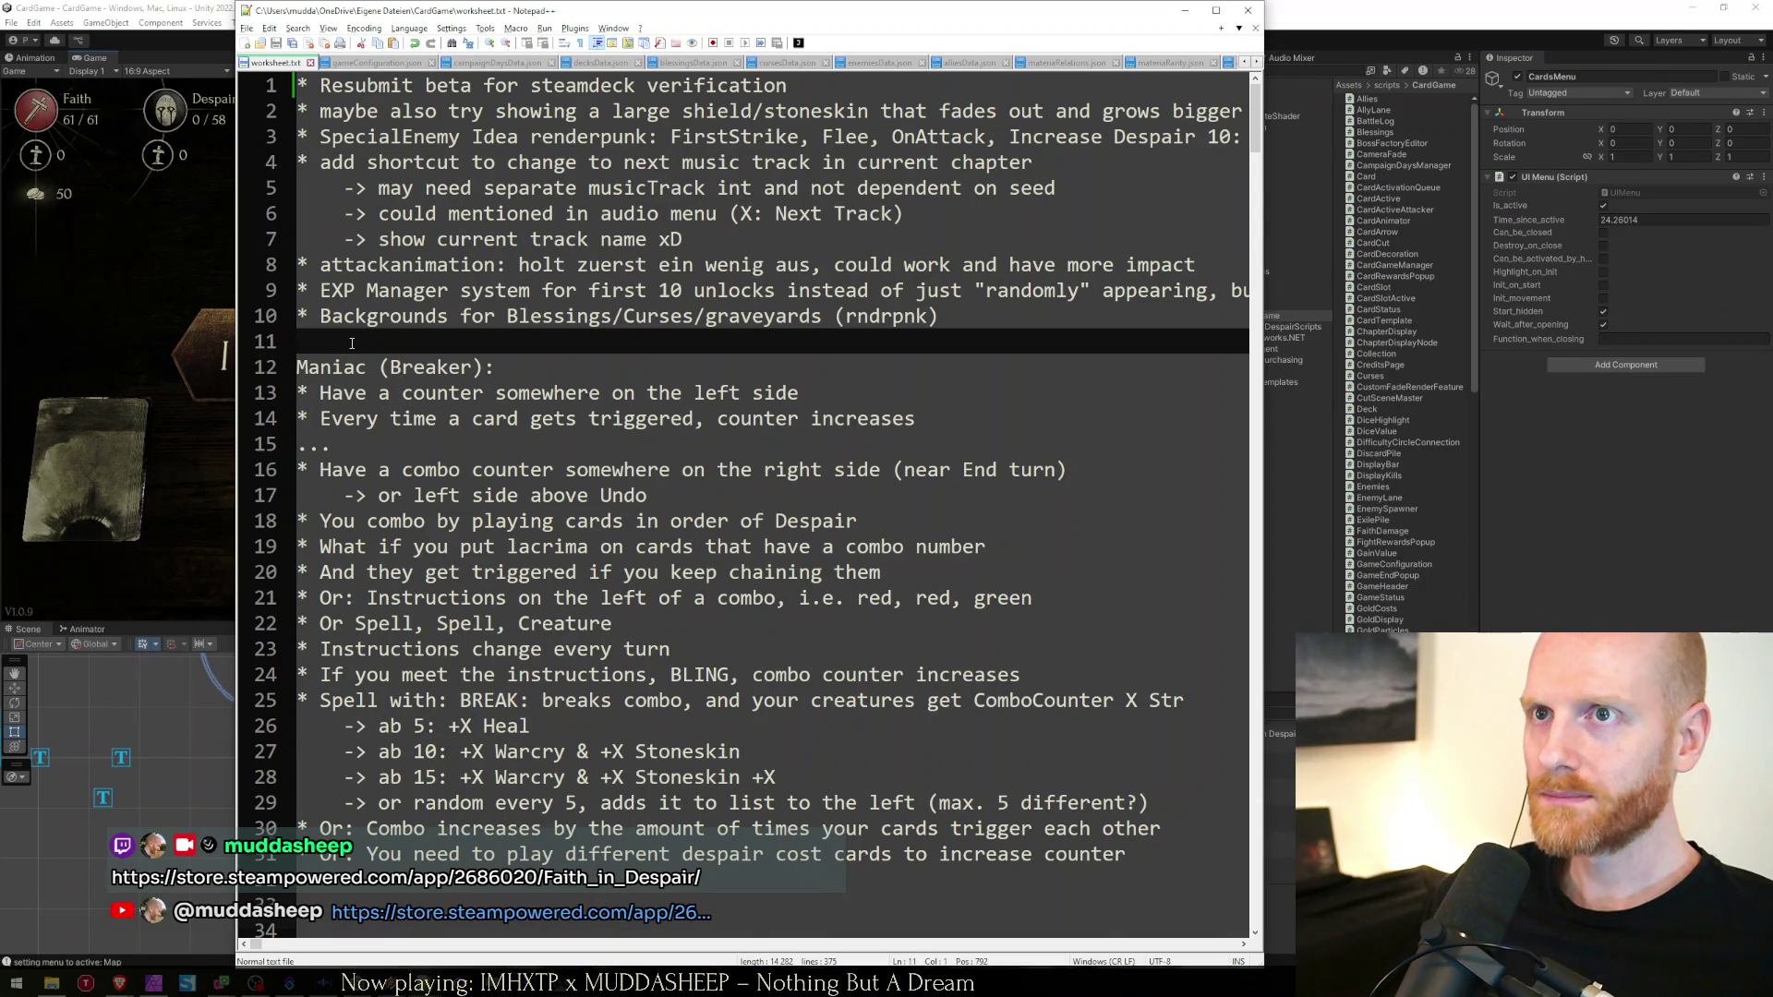
pyautogui.click(1185, 10)
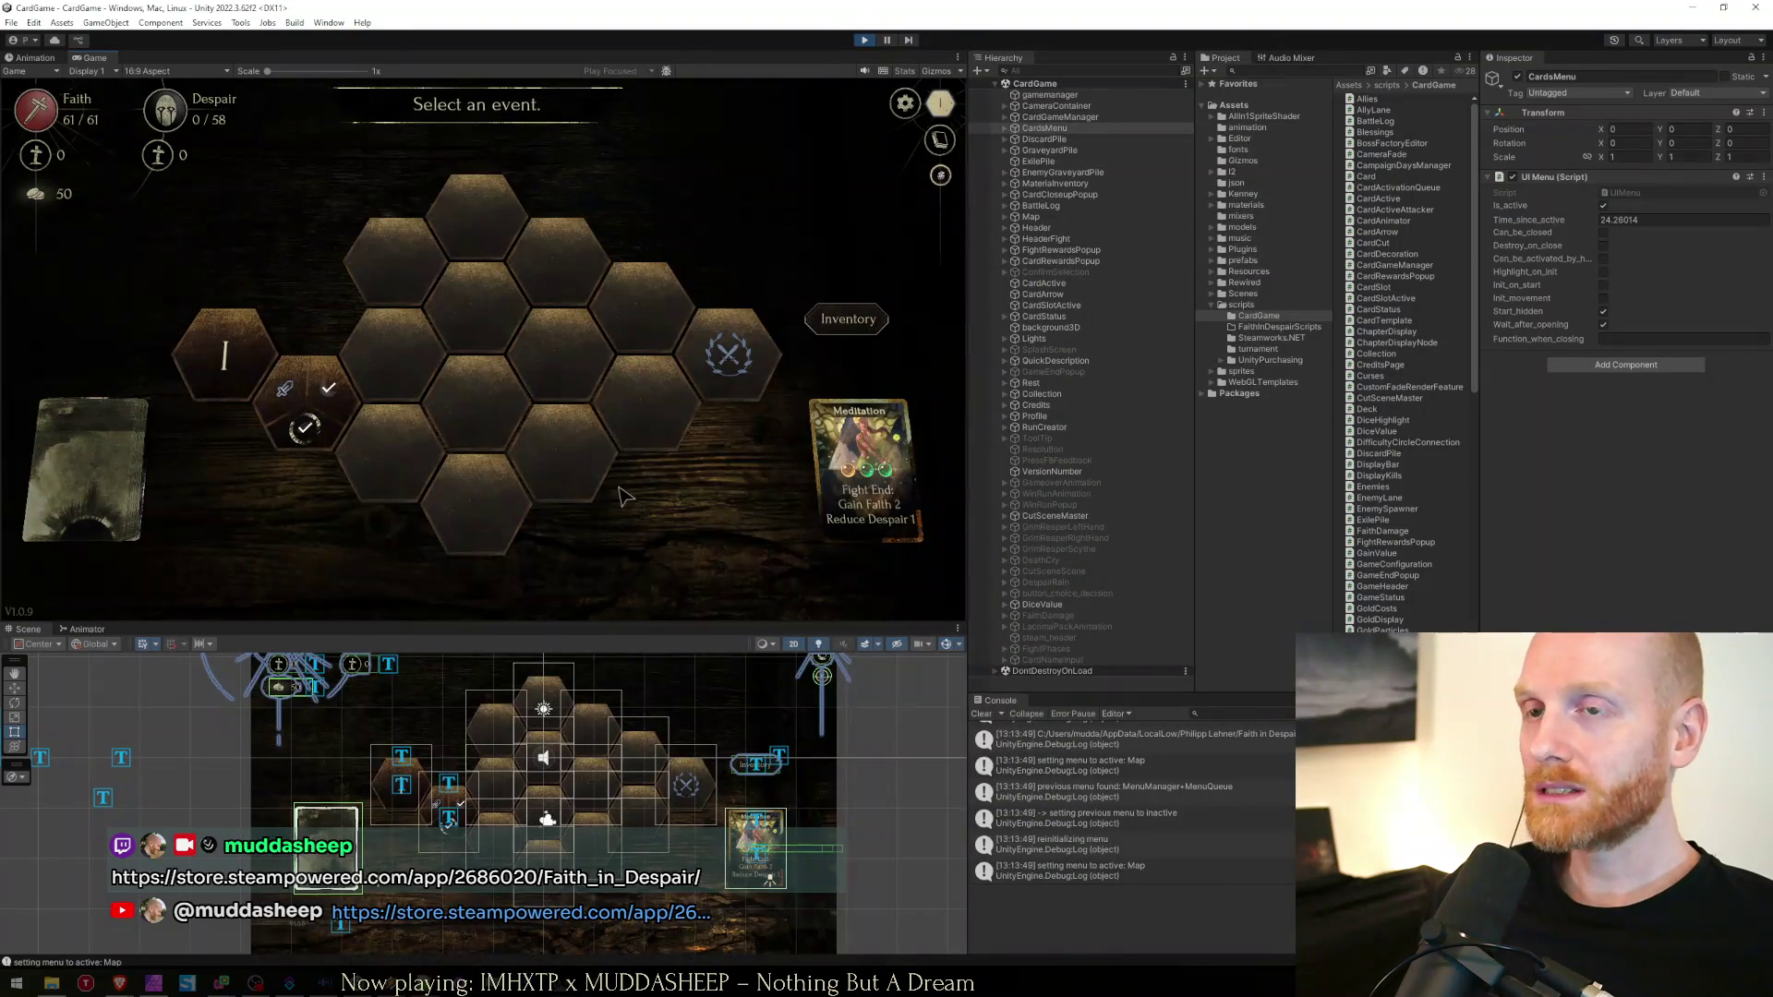
pyautogui.hotkey('alt', 'Tab')
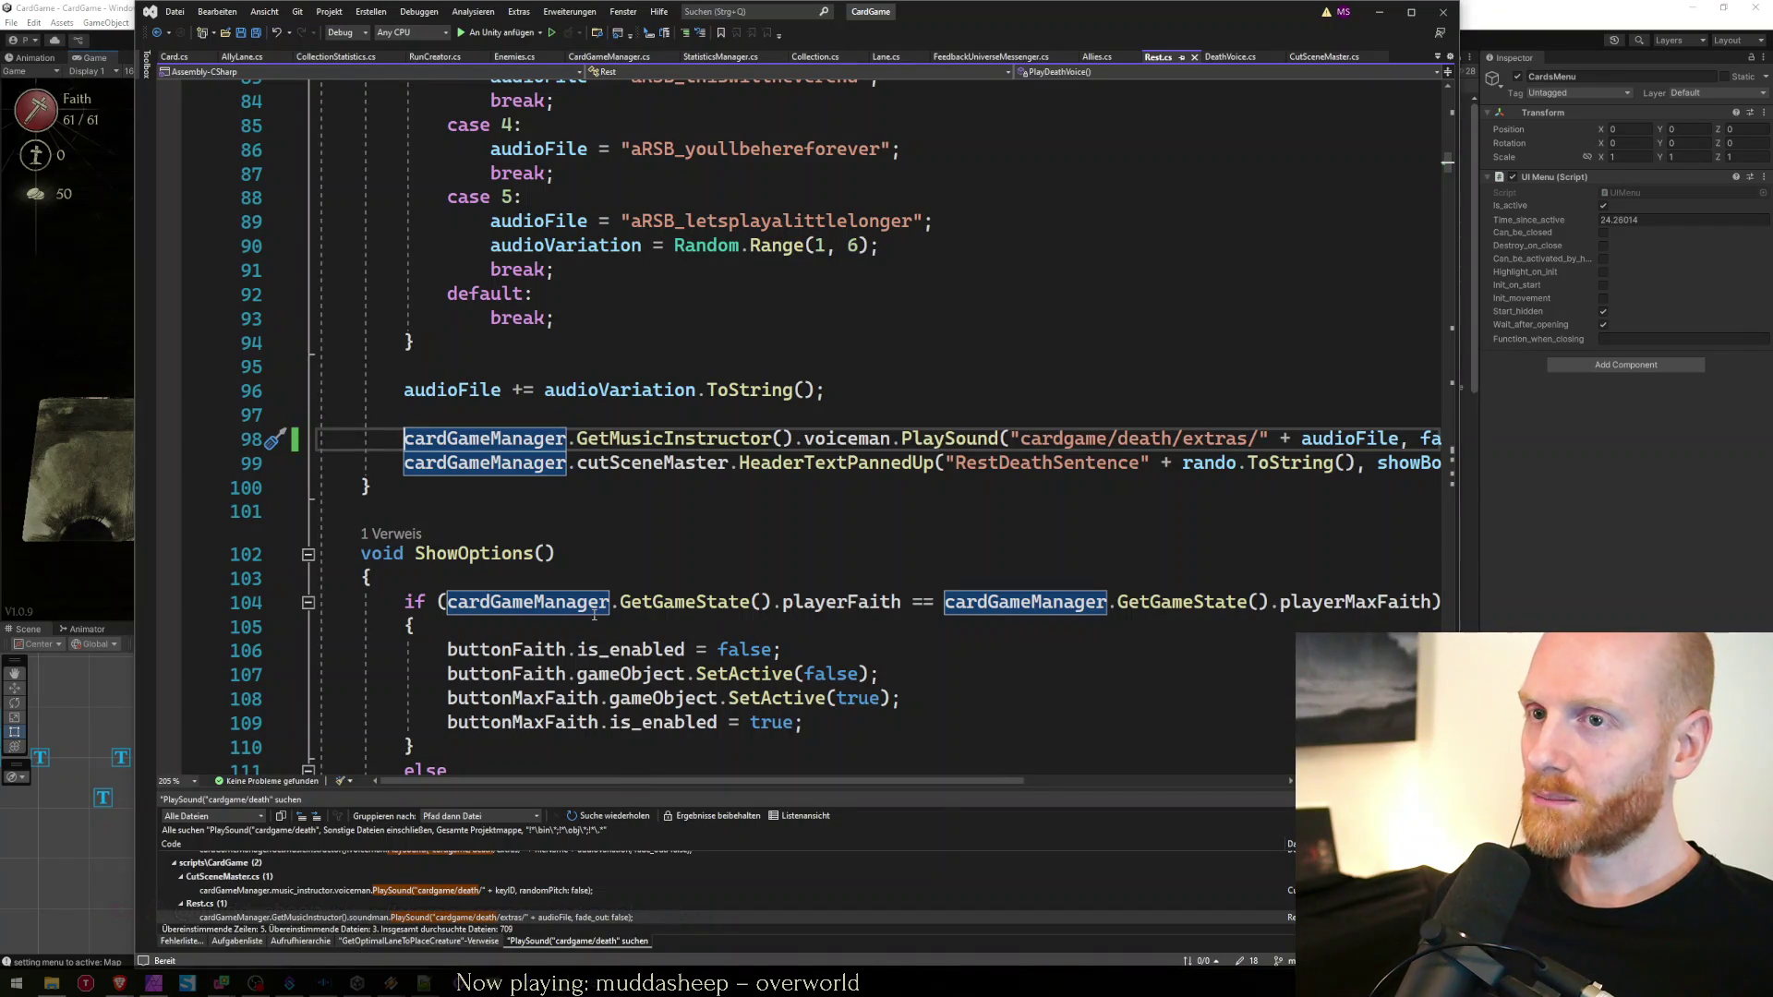
pyautogui.hotkey('alt', 'Tab')
pyautogui.moveTo(118, 991)
pyautogui.click(280, 949)
pyautogui.click(219, 421)
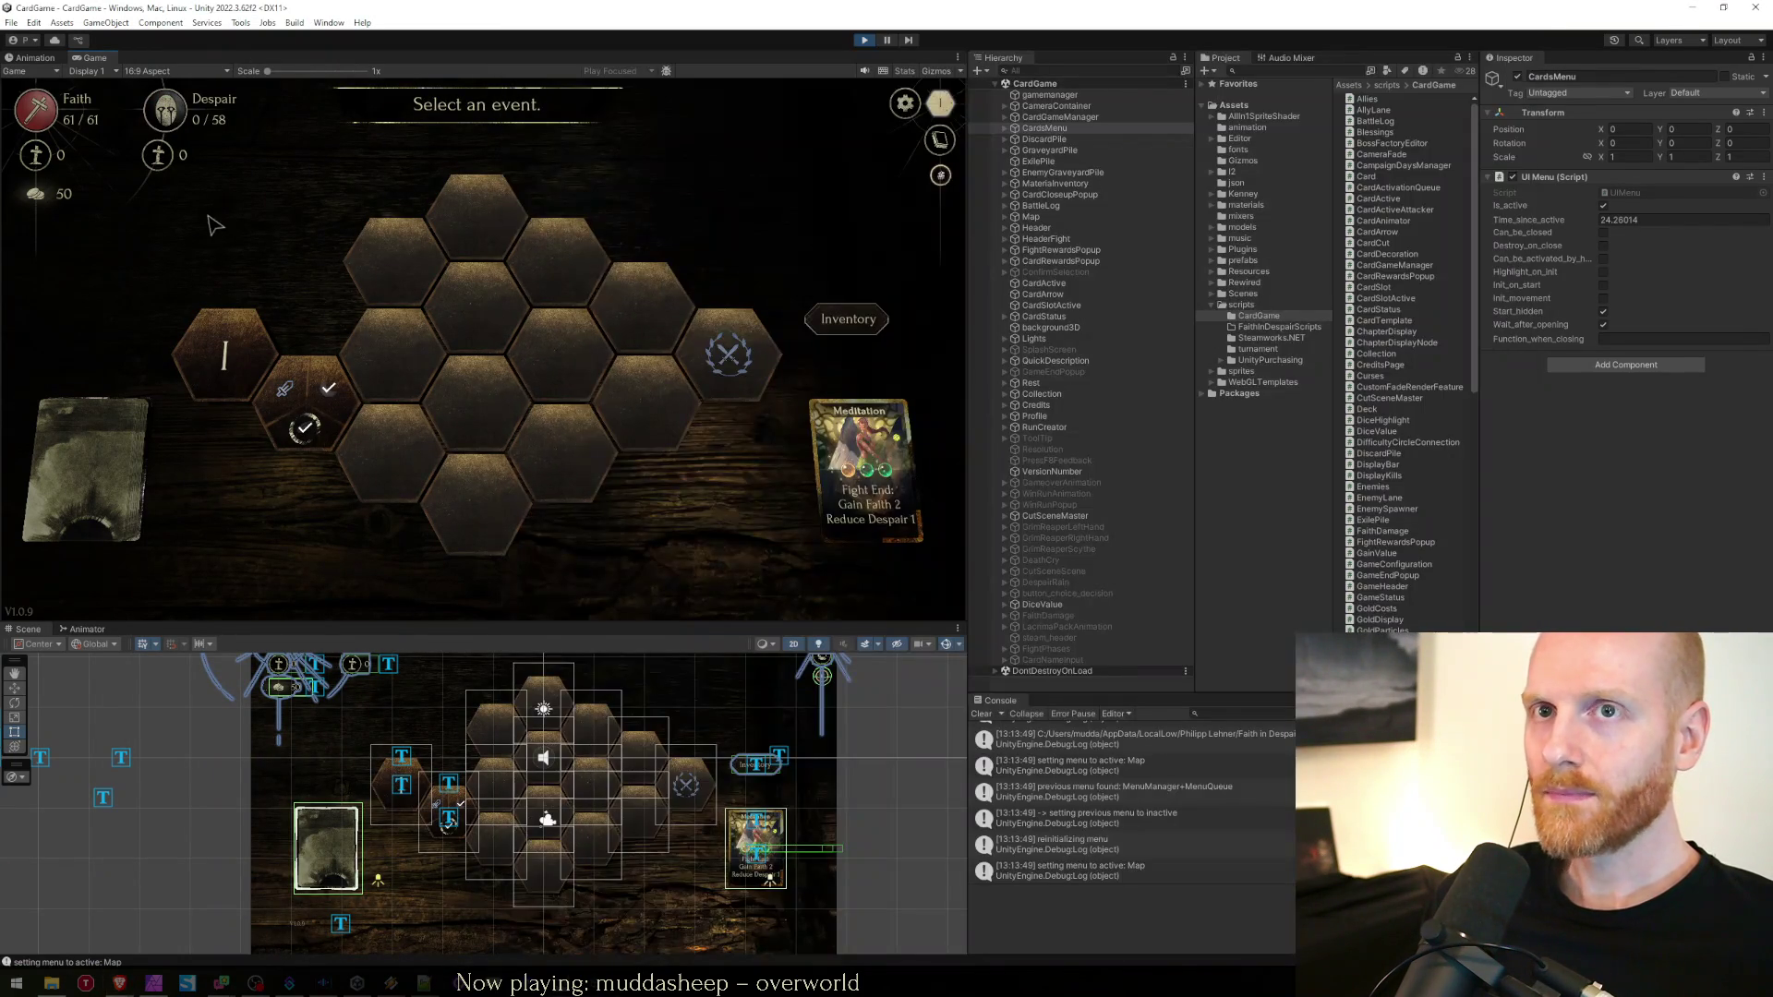
# Start the fight event, play Shekinah onto the board and end the turn
pyautogui.click(304, 427)
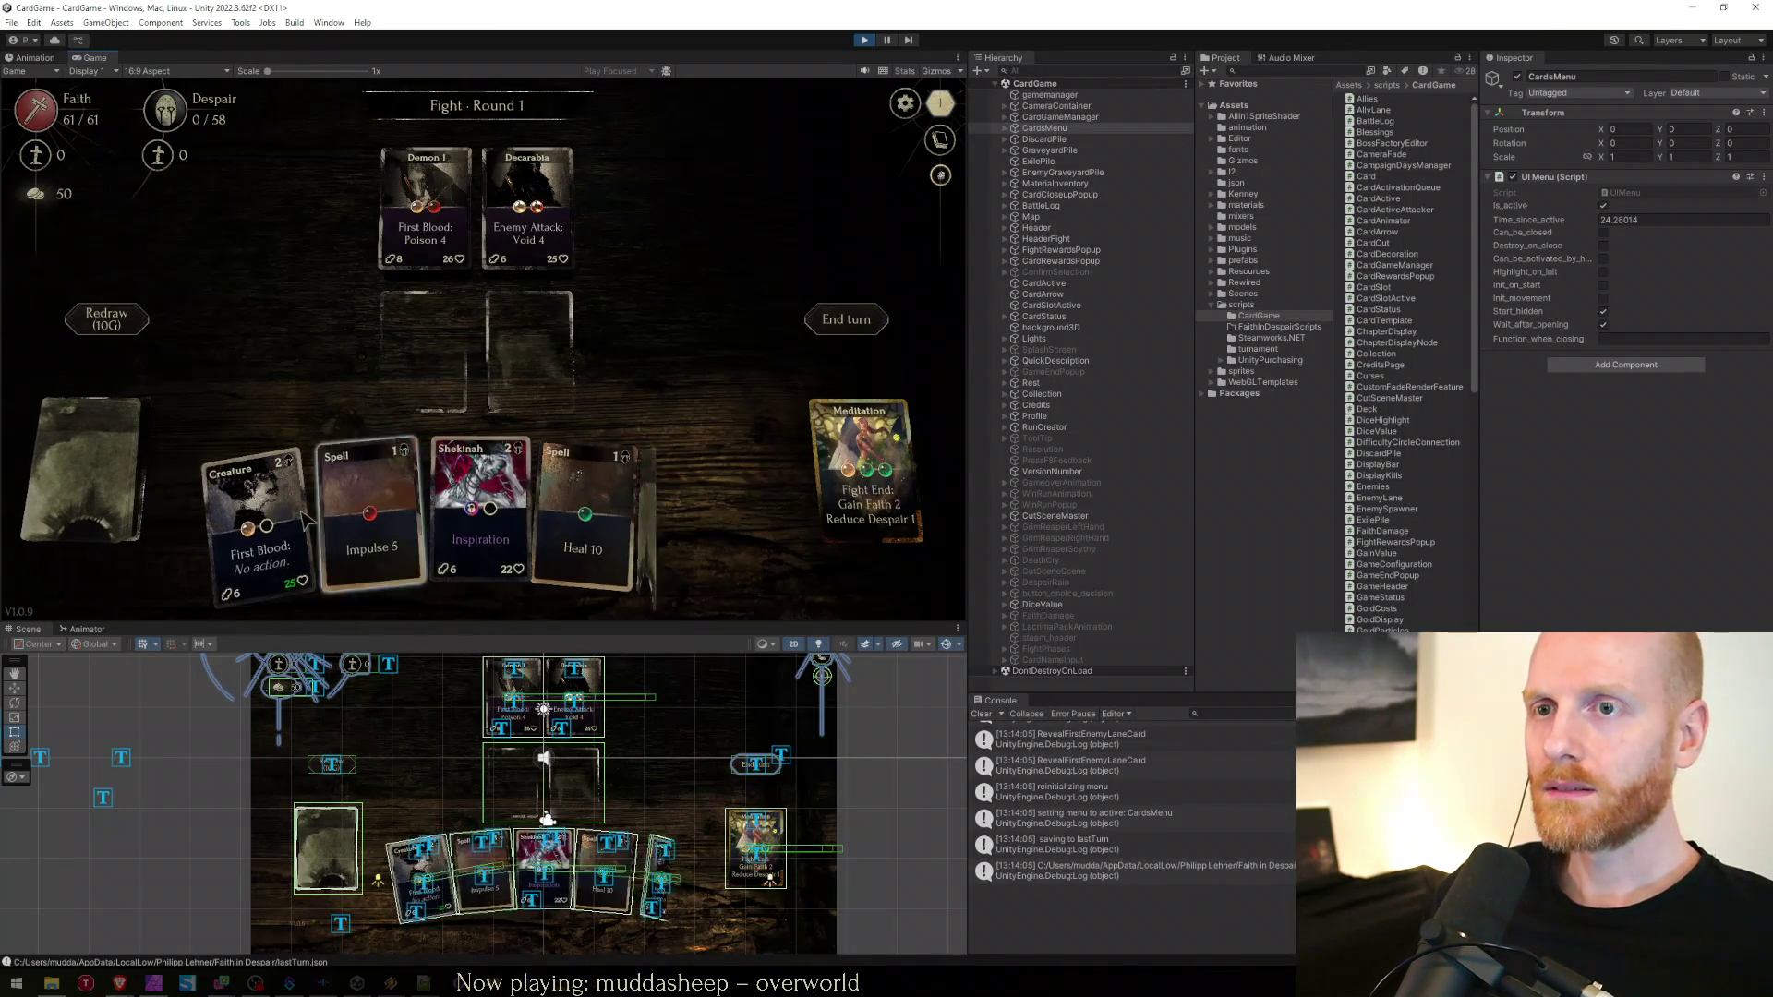
pyautogui.moveTo(476, 499); pyautogui.dragTo(529, 351)
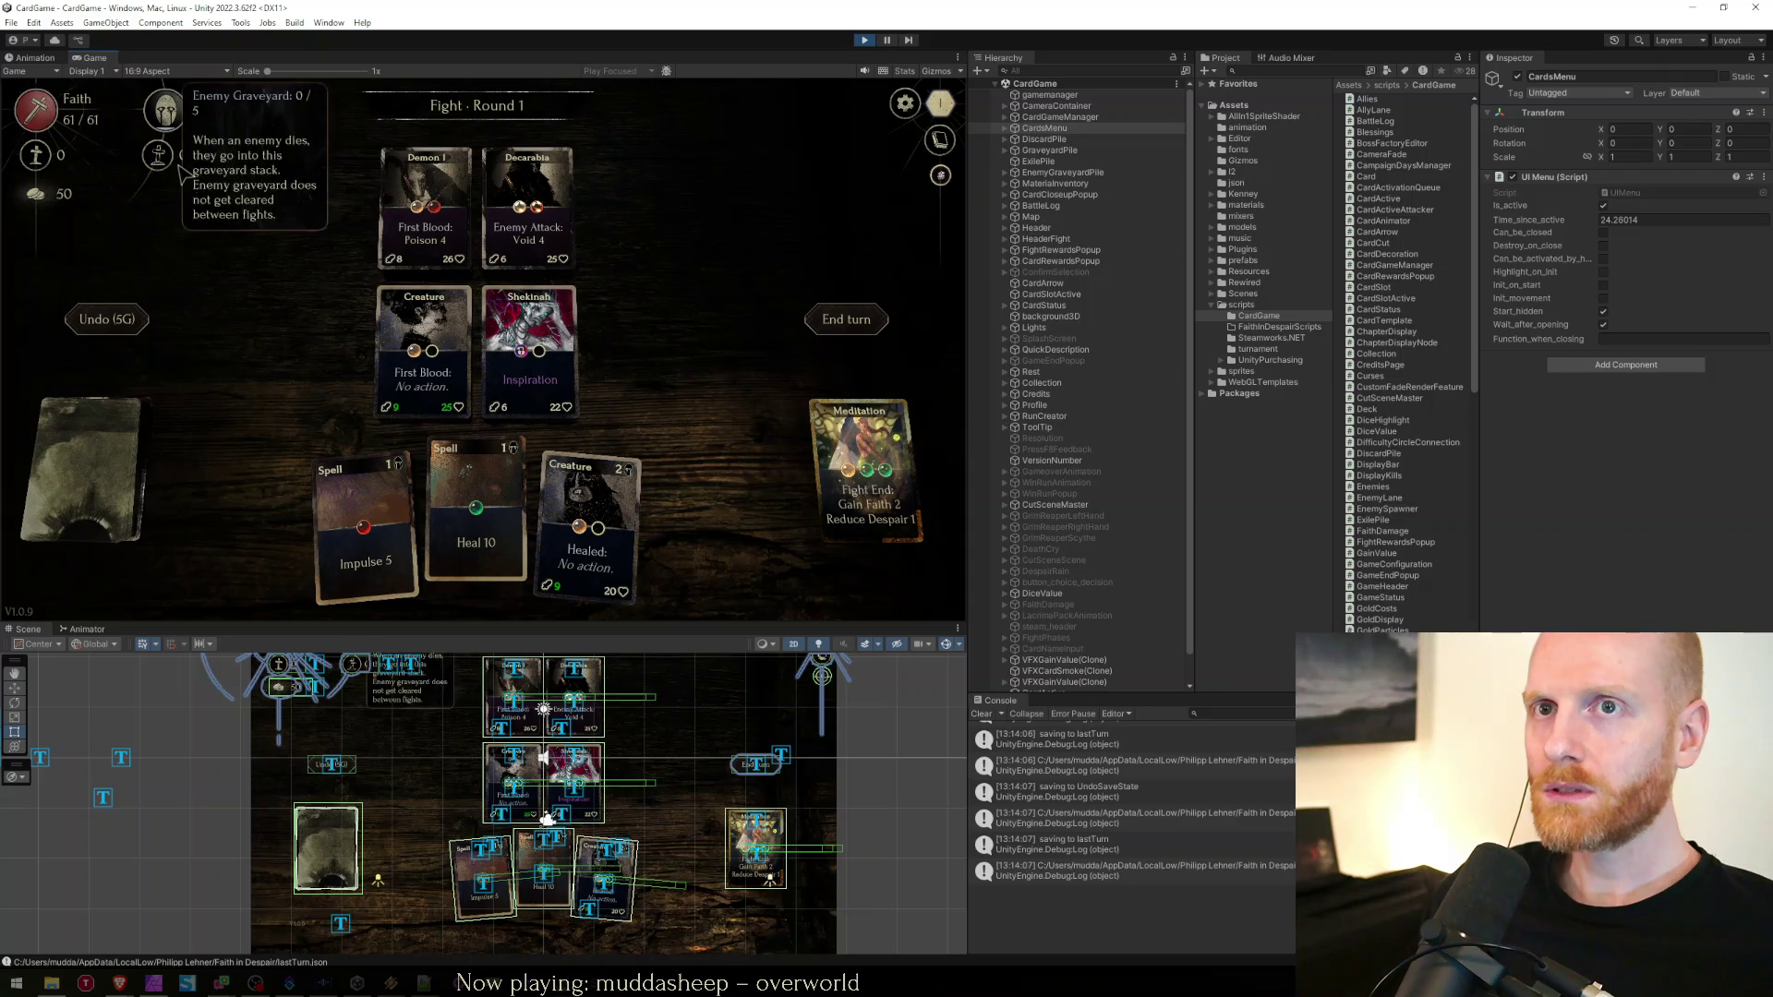
pyautogui.press('space')
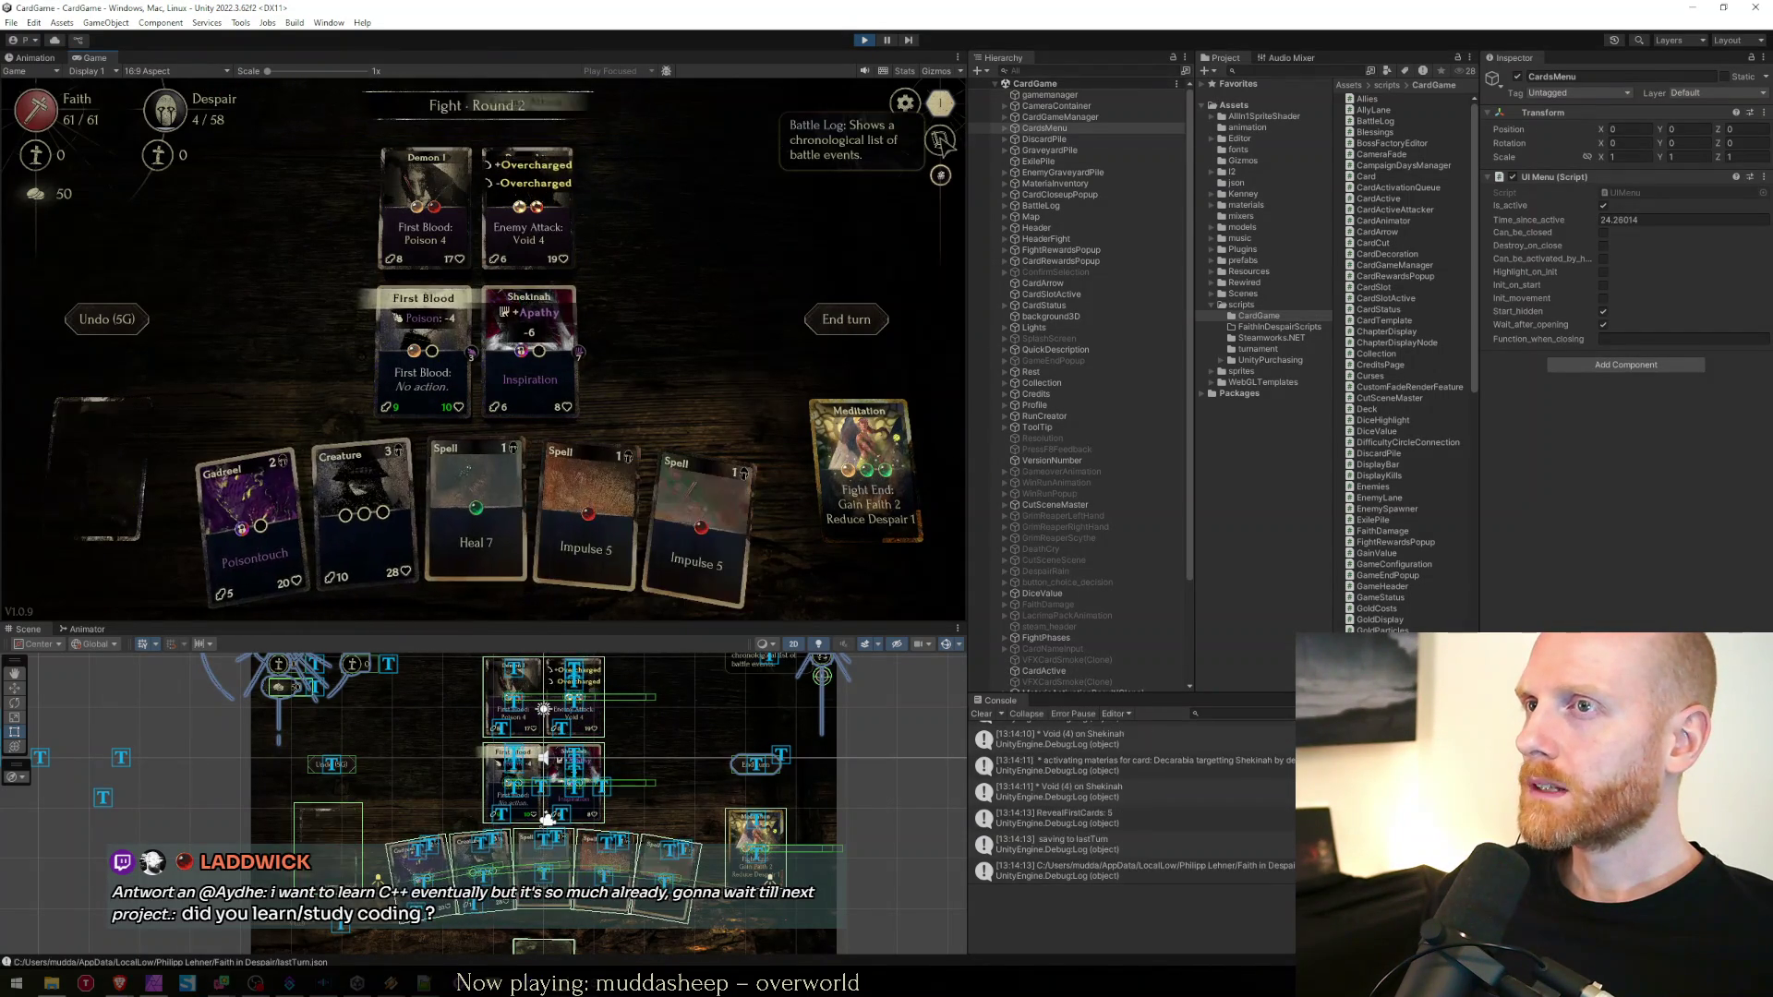
# Open the Battle Log, toggle to the Glossary and back, then stop play mode
pyautogui.click(939, 142)
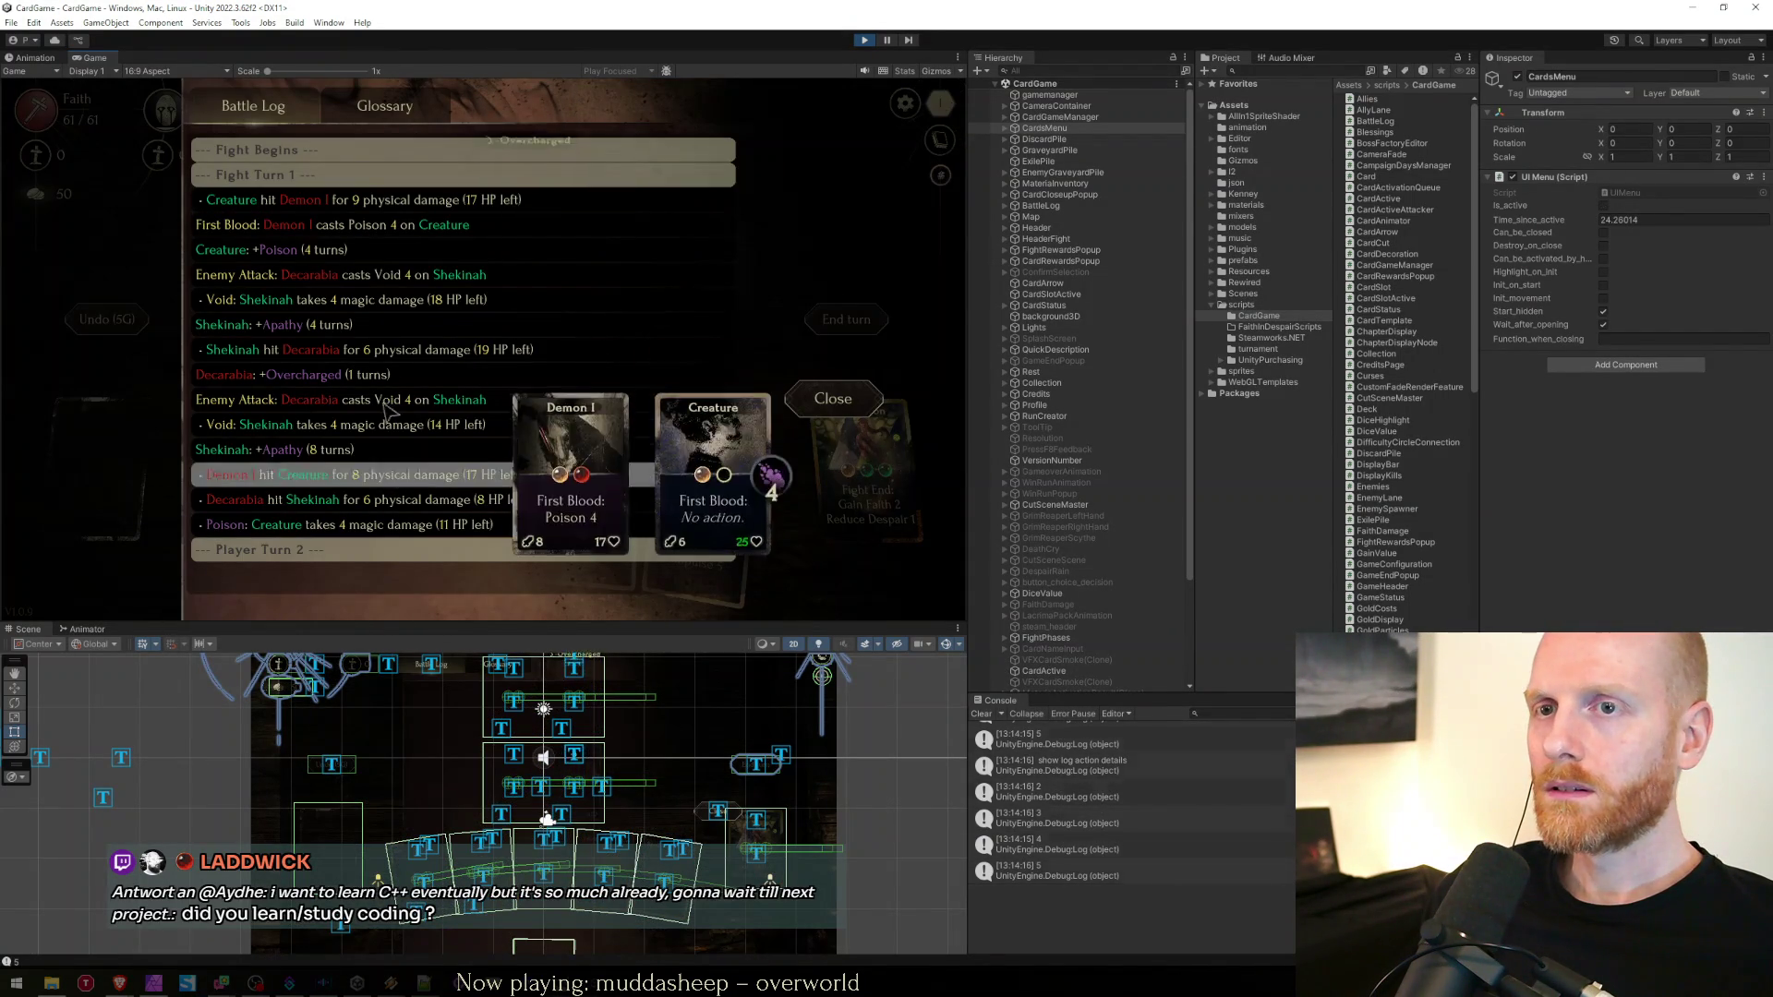
pyautogui.click(251, 116)
pyautogui.click(833, 399)
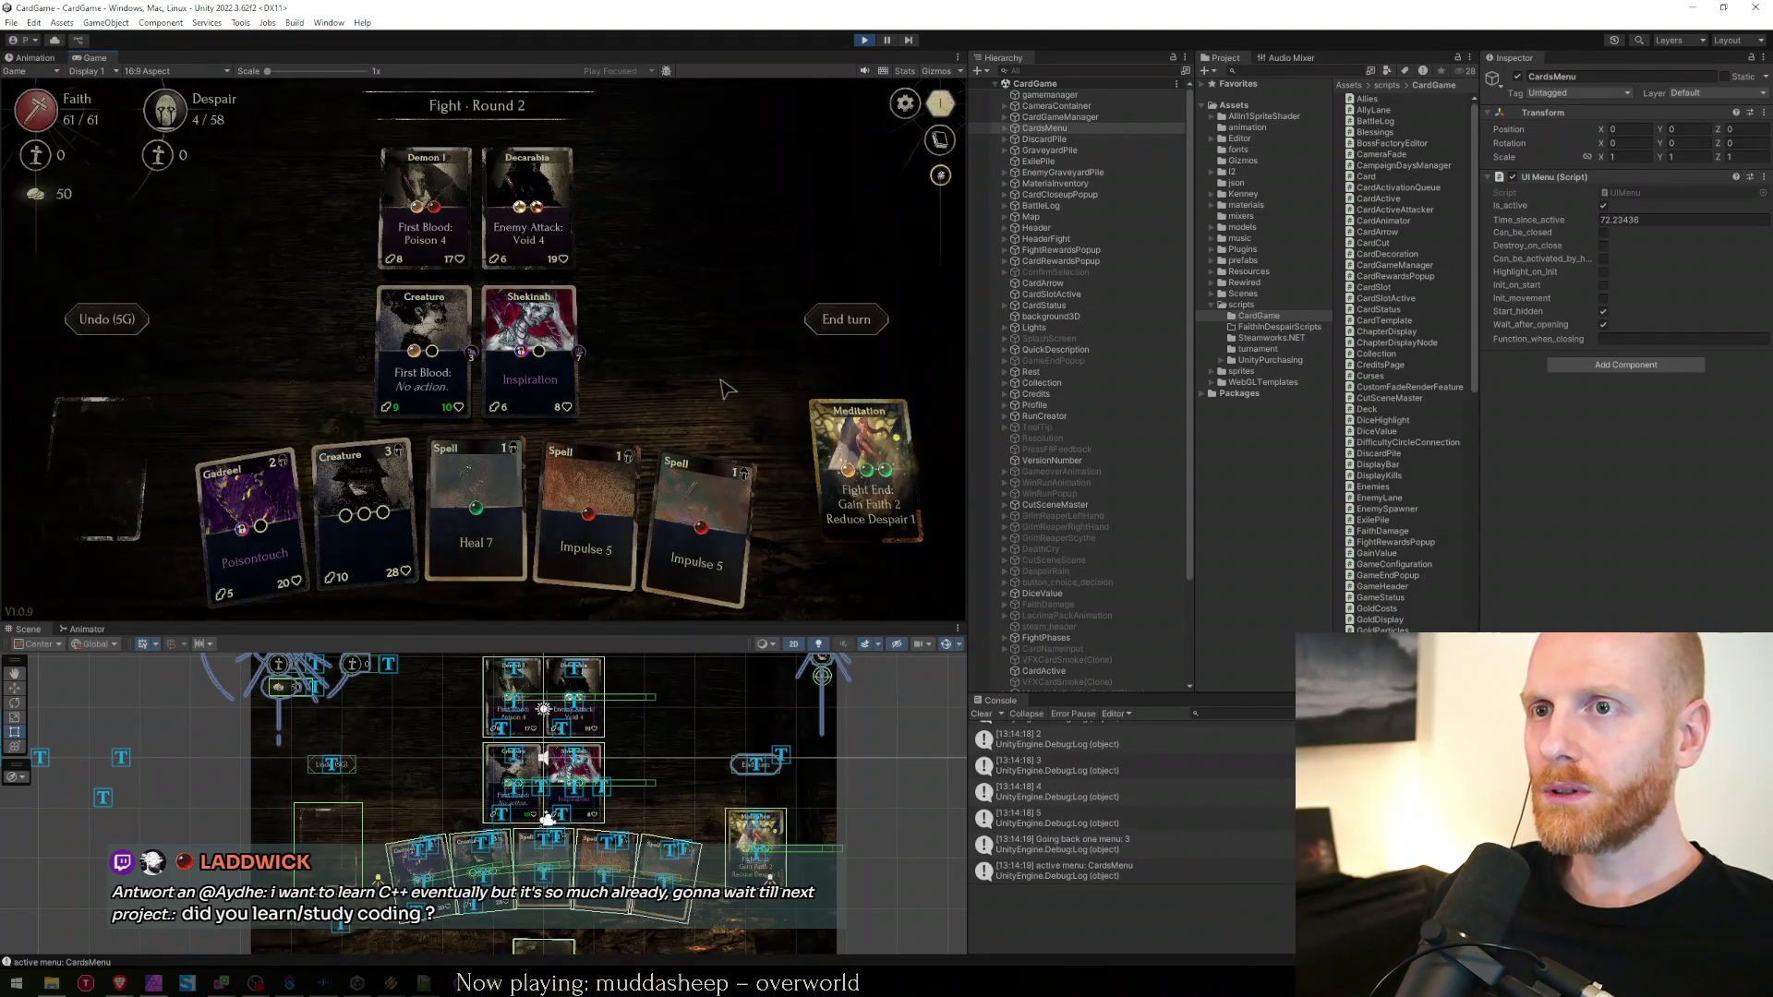
pyautogui.click(864, 41)
pyautogui.hotkey('alt', 'Tab')
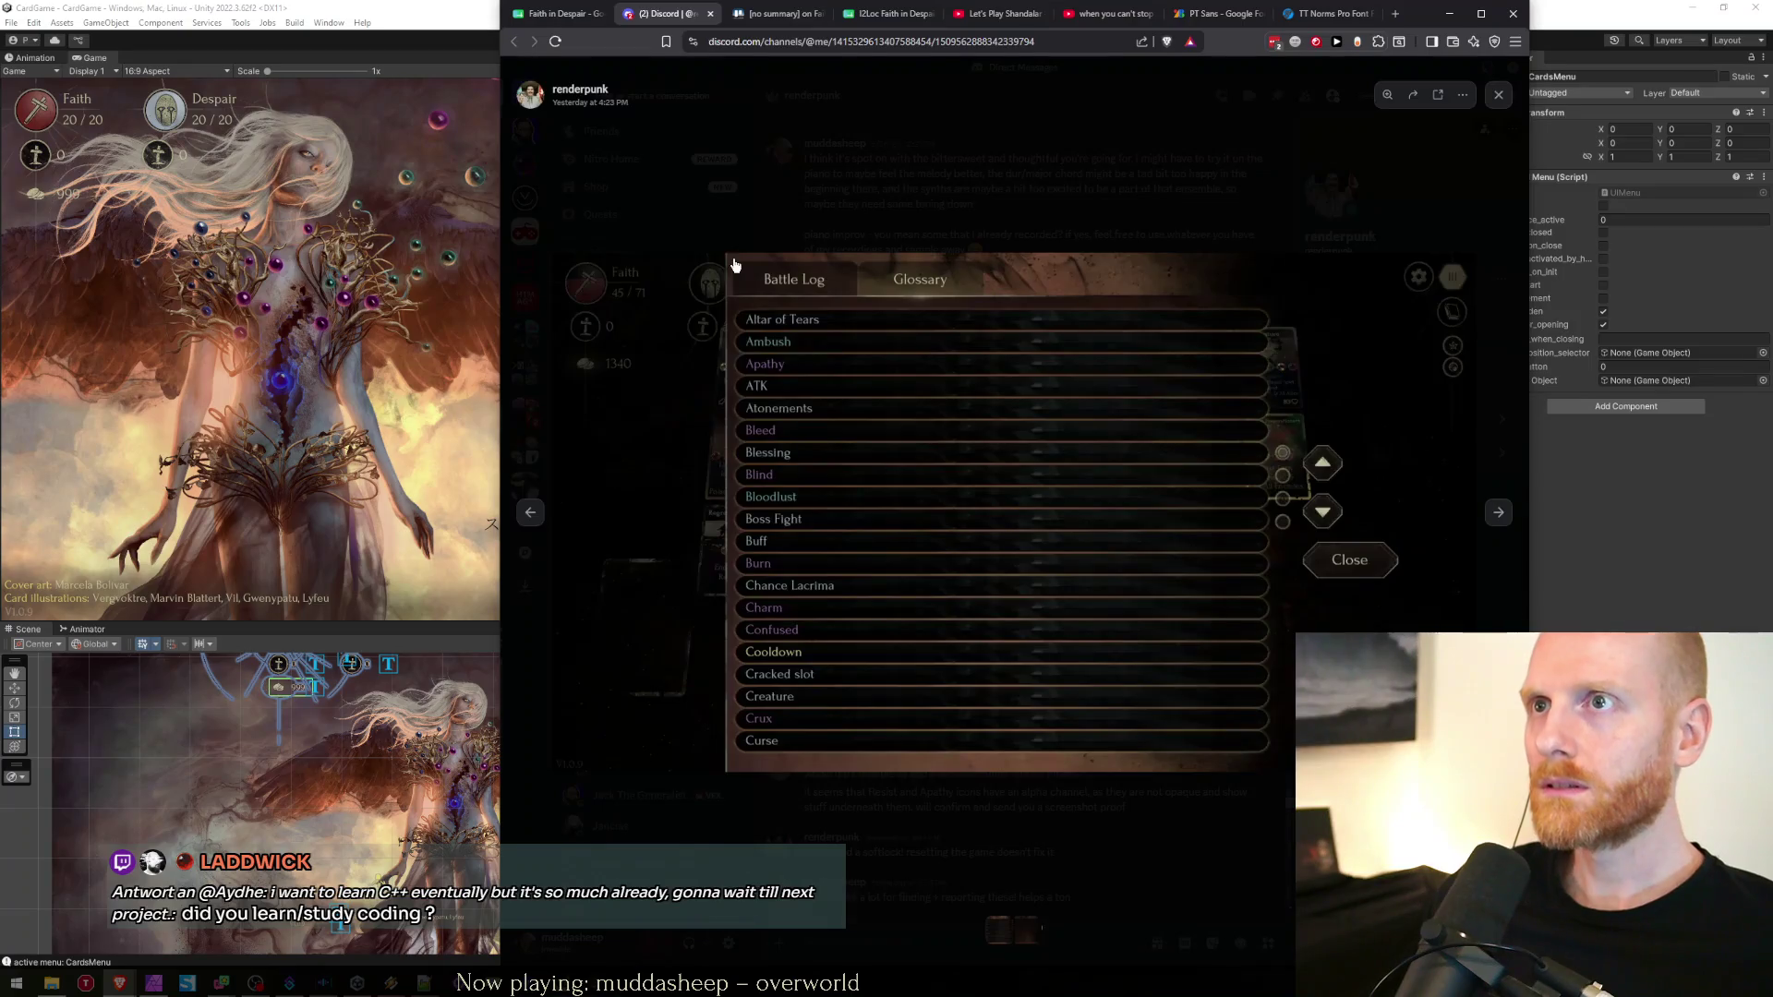
# Close the current card and open the [no summary] bug card's lastTurnV1.0.9.json attachment
pyautogui.click(588, 521)
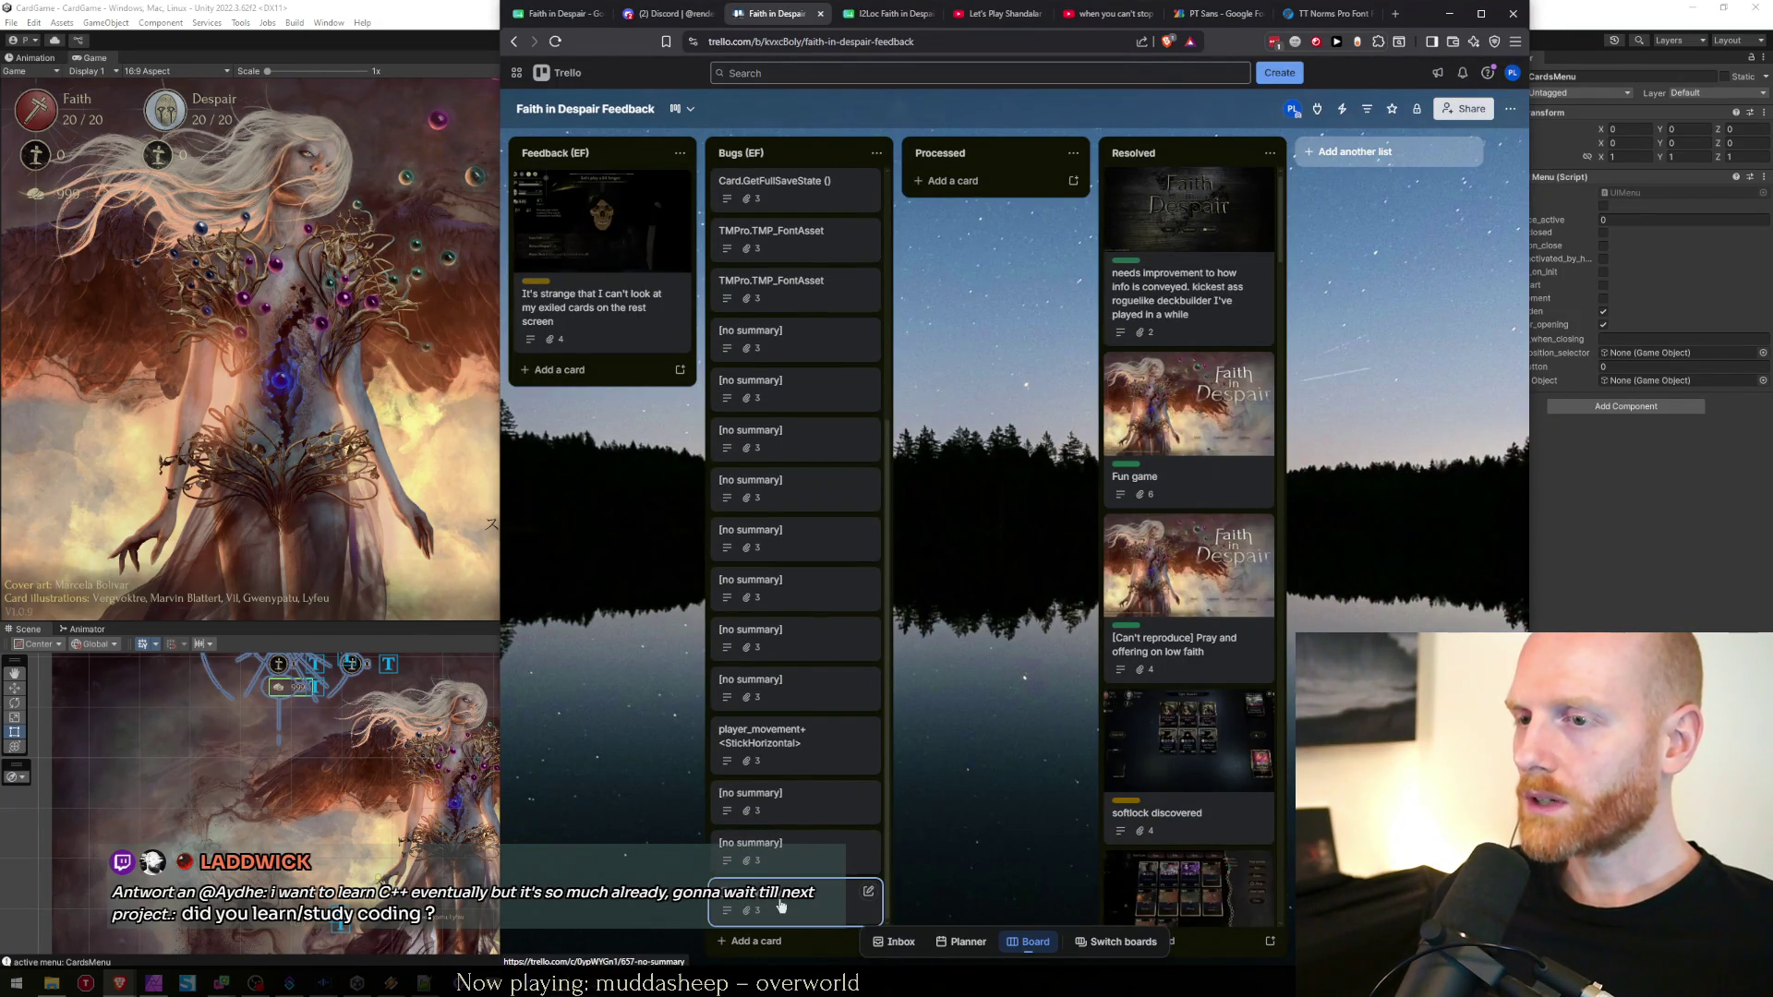
pyautogui.click(838, 791)
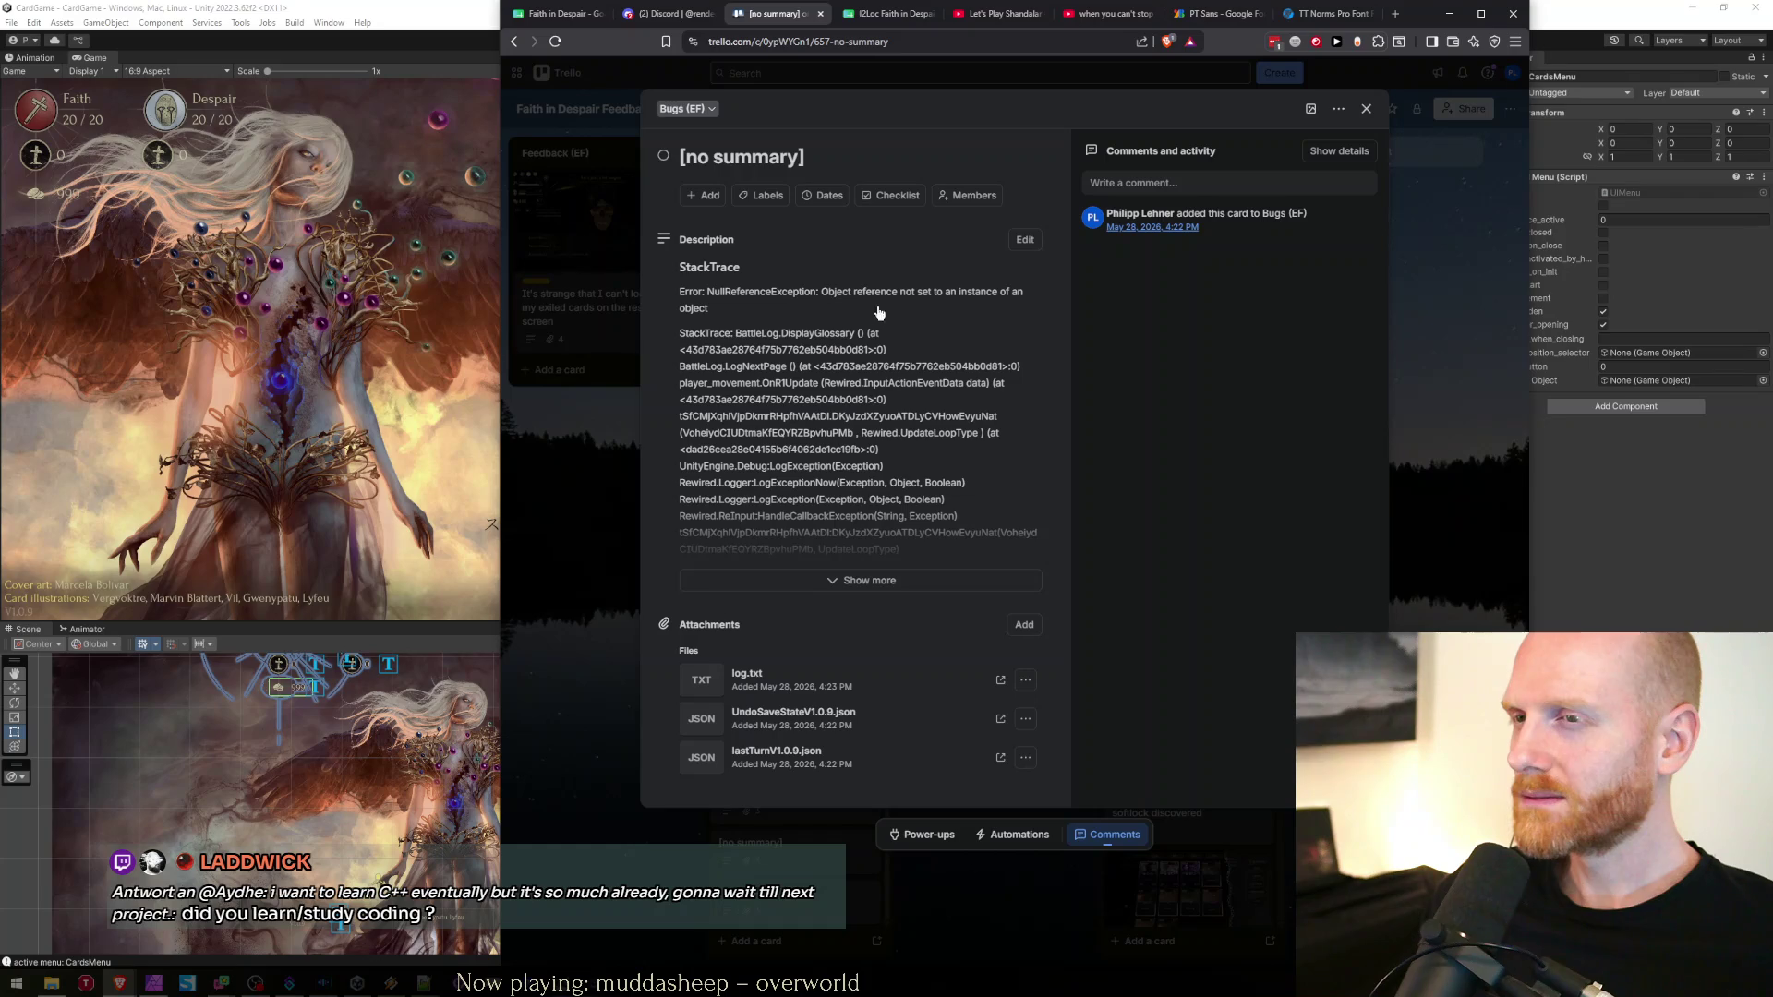
pyautogui.click(777, 764)
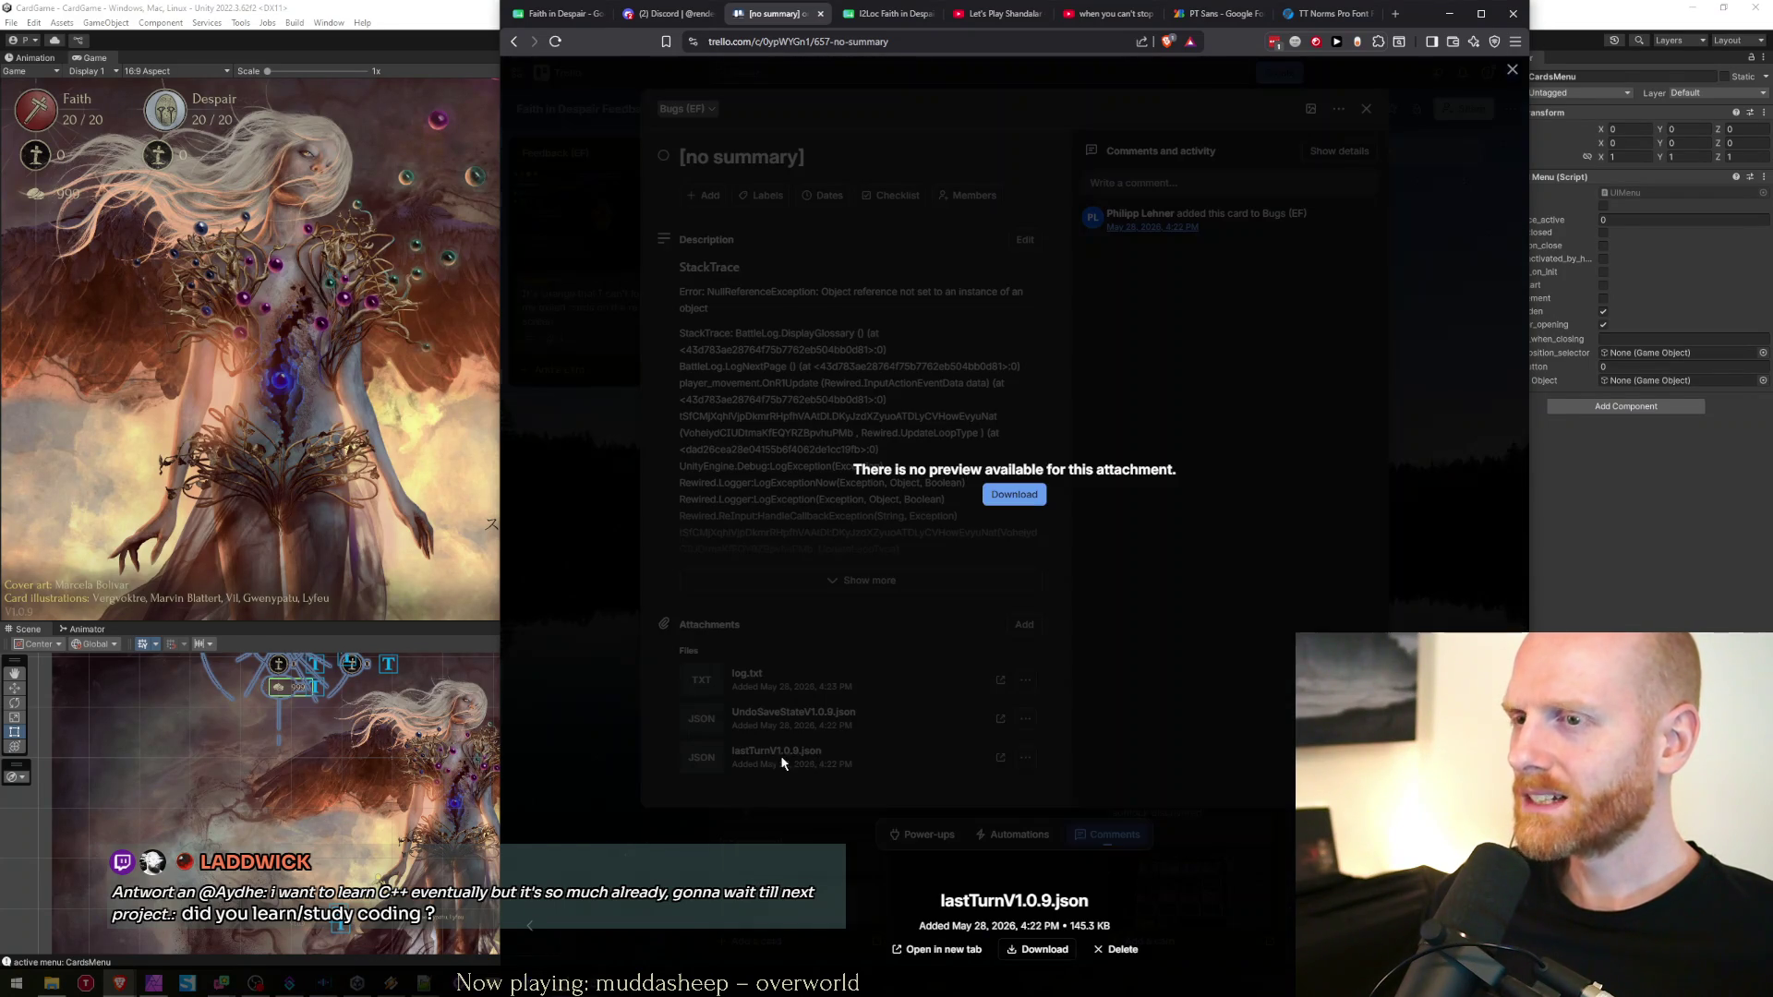
# Download lastTurnV1.0.9.json to the desktop and open it from the browser's downloads list
pyautogui.click(1016, 496)
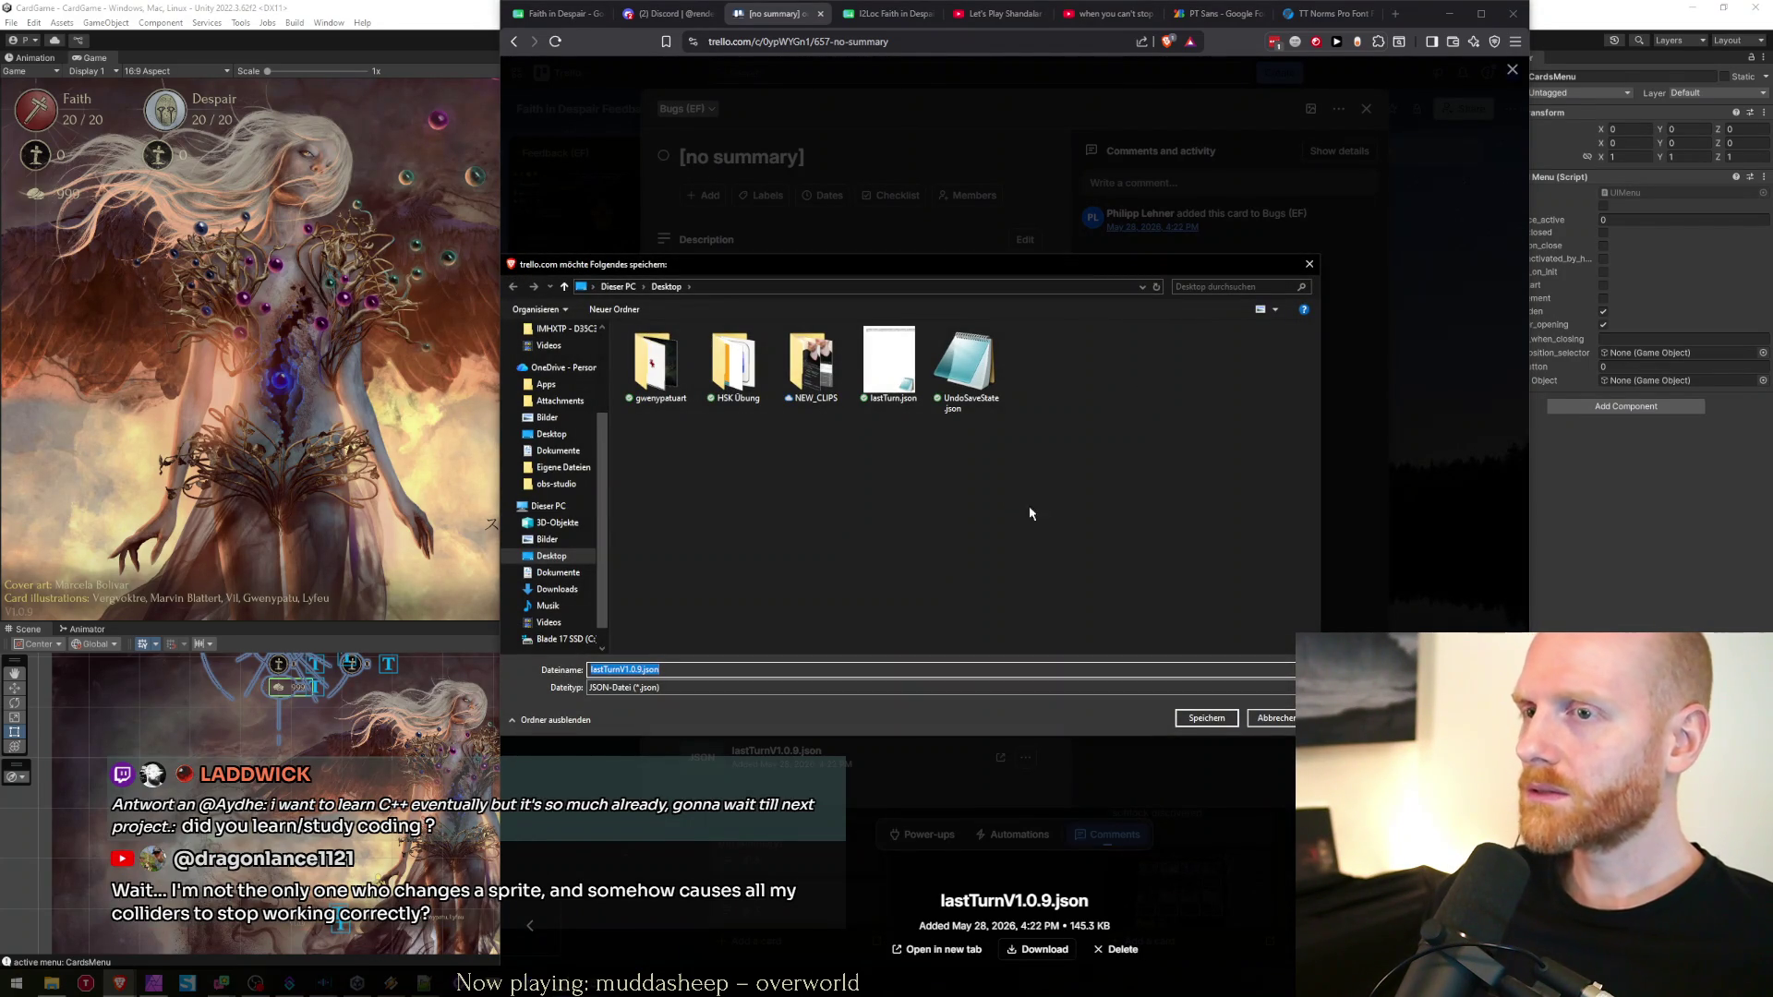
pyautogui.click(1208, 719)
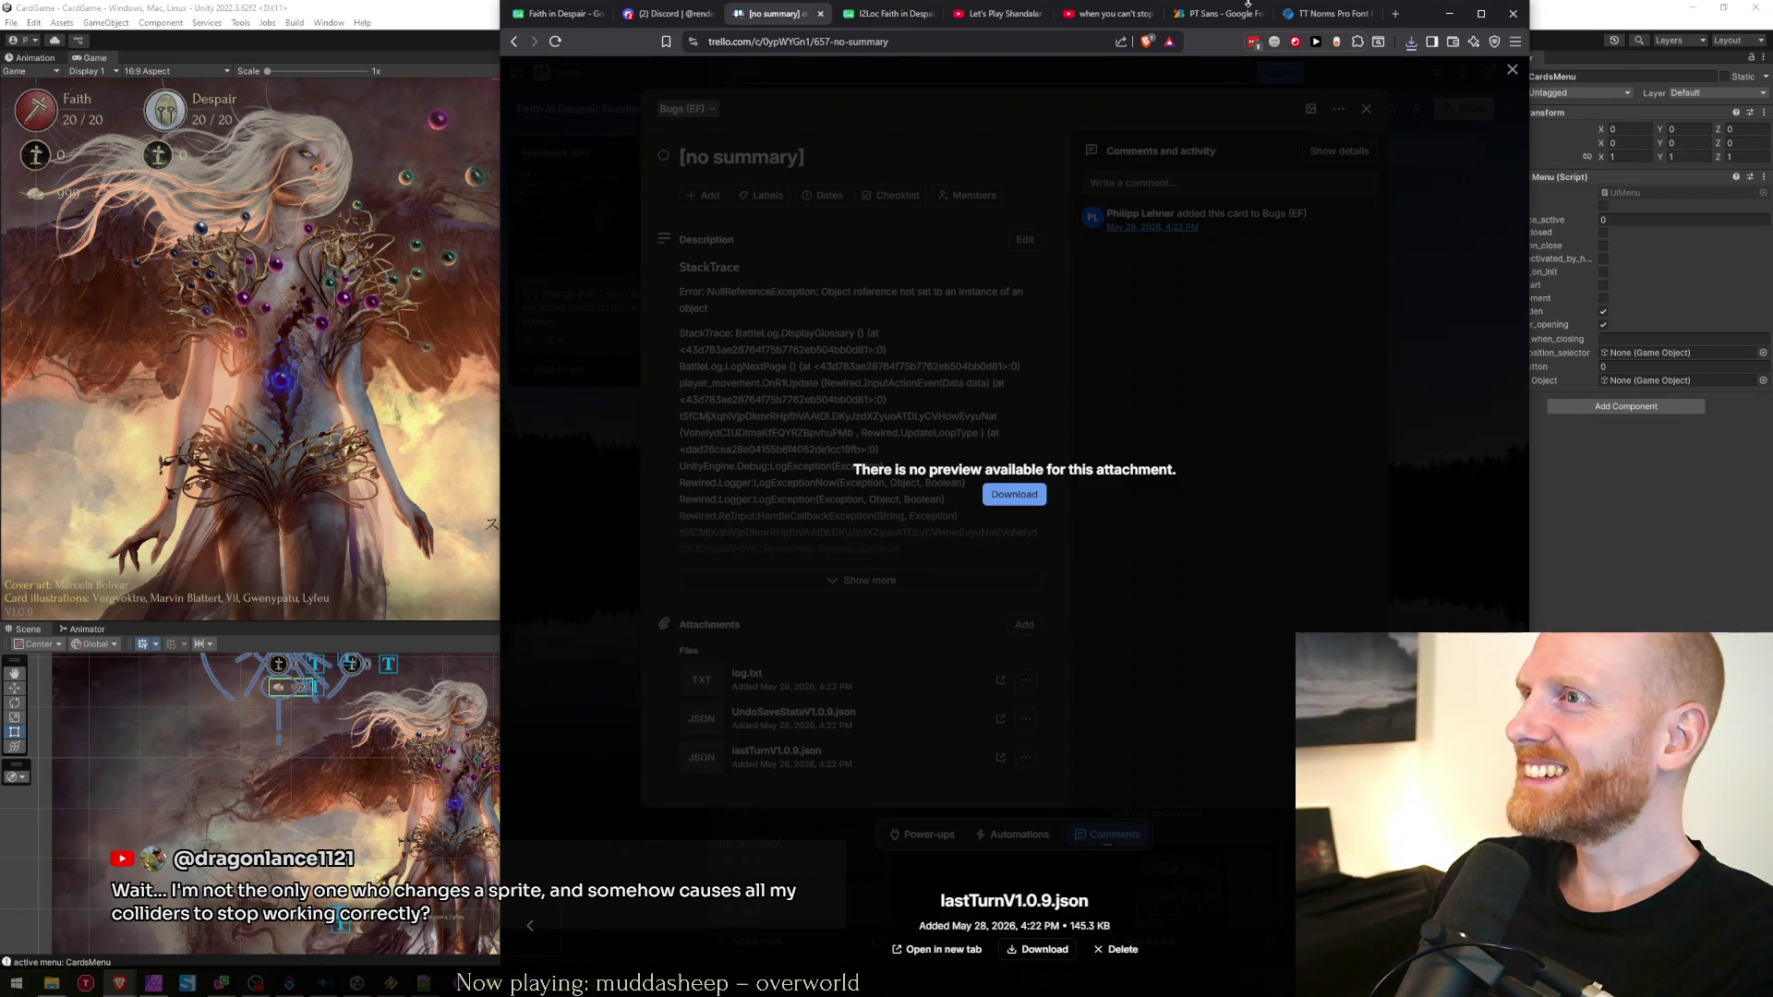
pyautogui.click(1413, 43)
pyautogui.click(1297, 109)
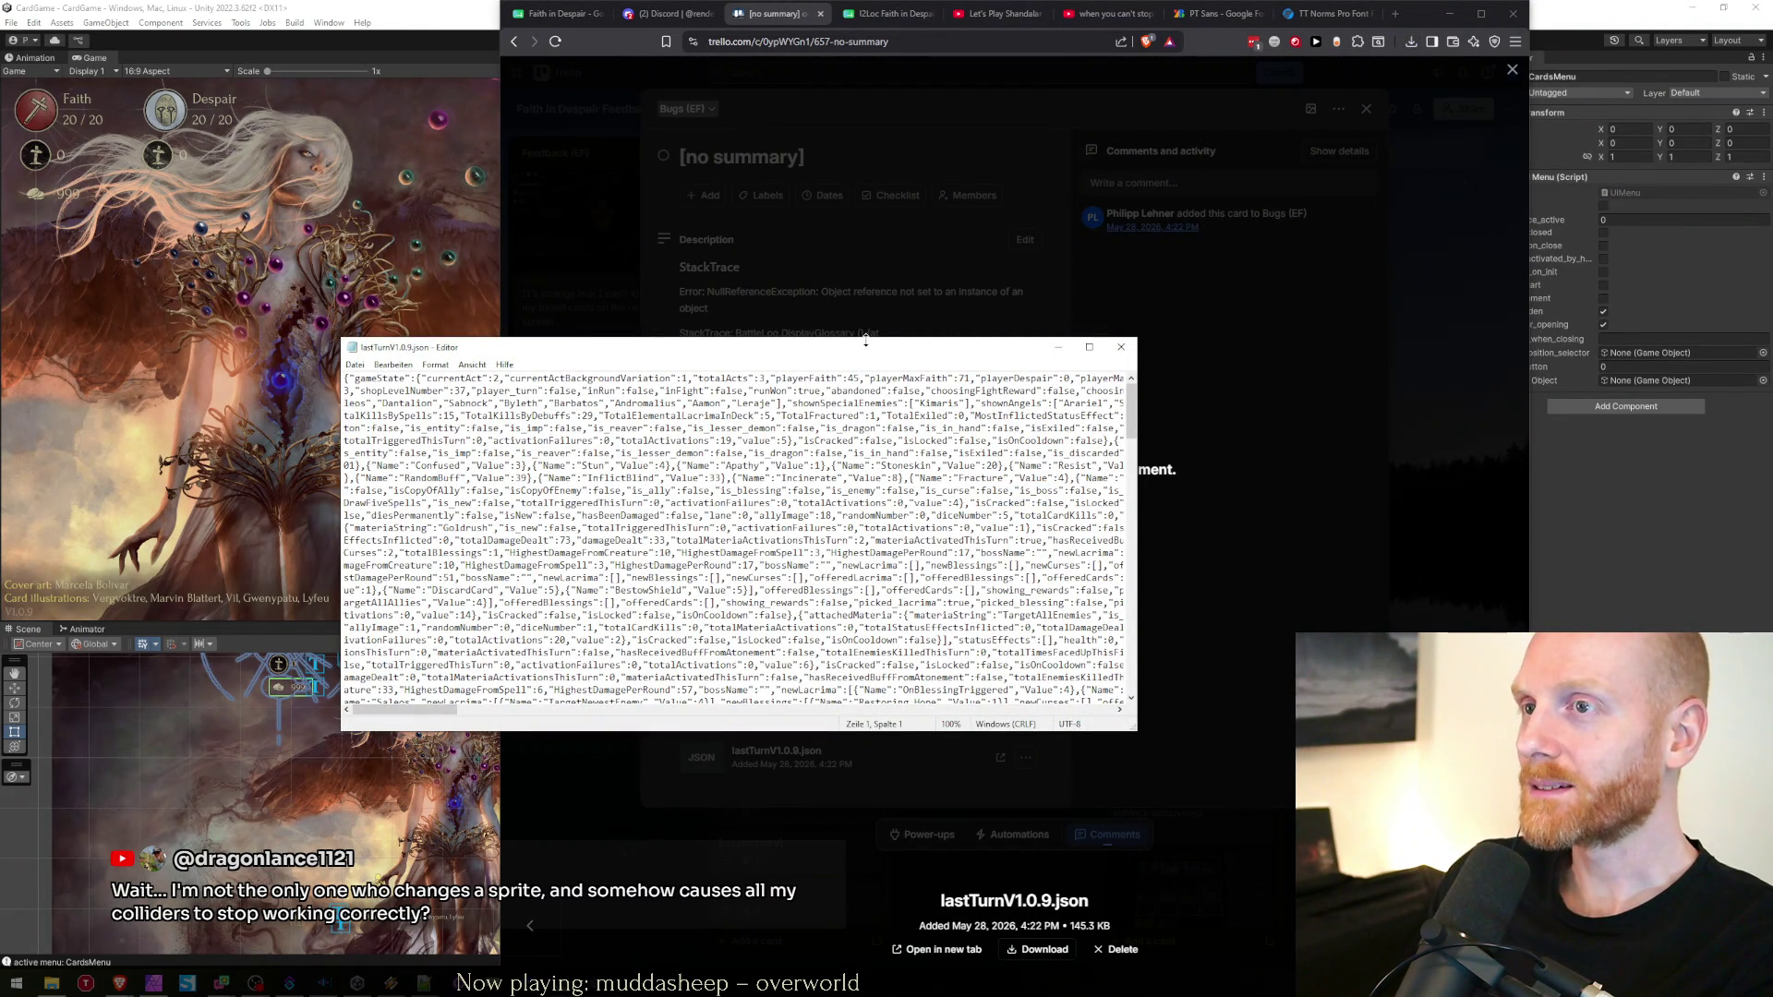
# Enlarge the save file window, select all its JSON, close it, and go to TestSaveState.json in Notepad++
pyautogui.moveTo(865, 340); pyautogui.dragTo(865, 219)
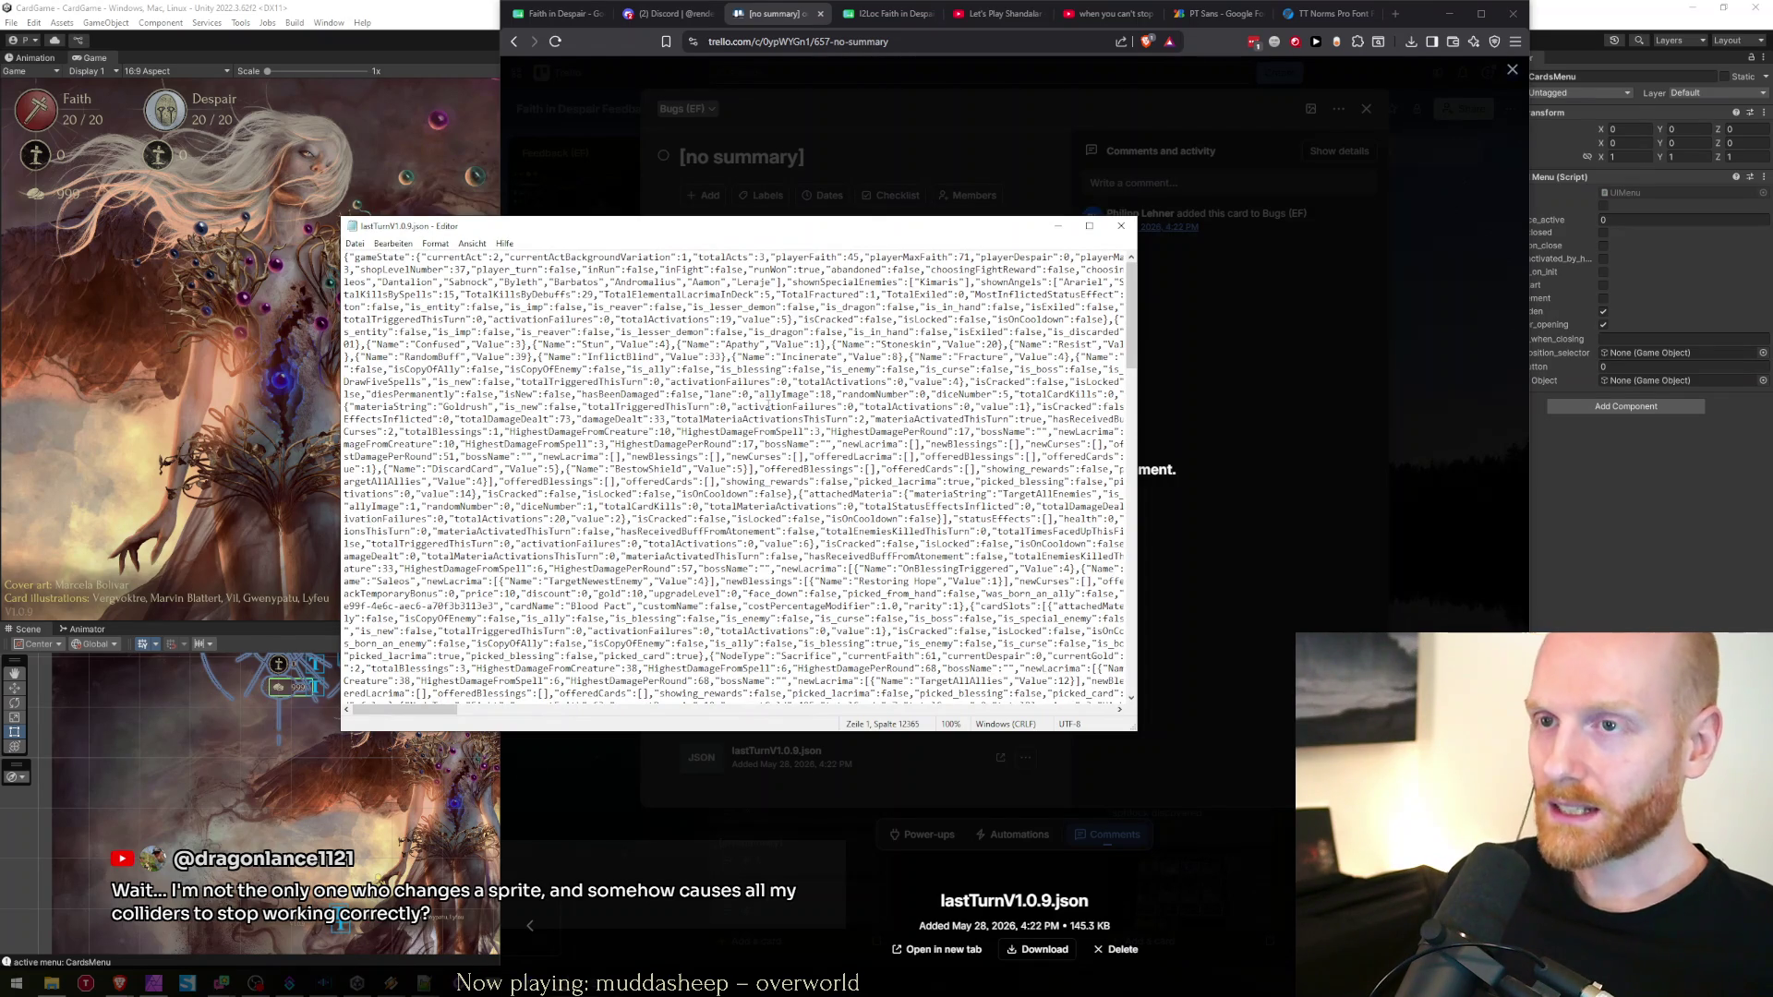
pyautogui.hotkey('ctrl', 'a')
pyautogui.hotkey('alt', 'F4')
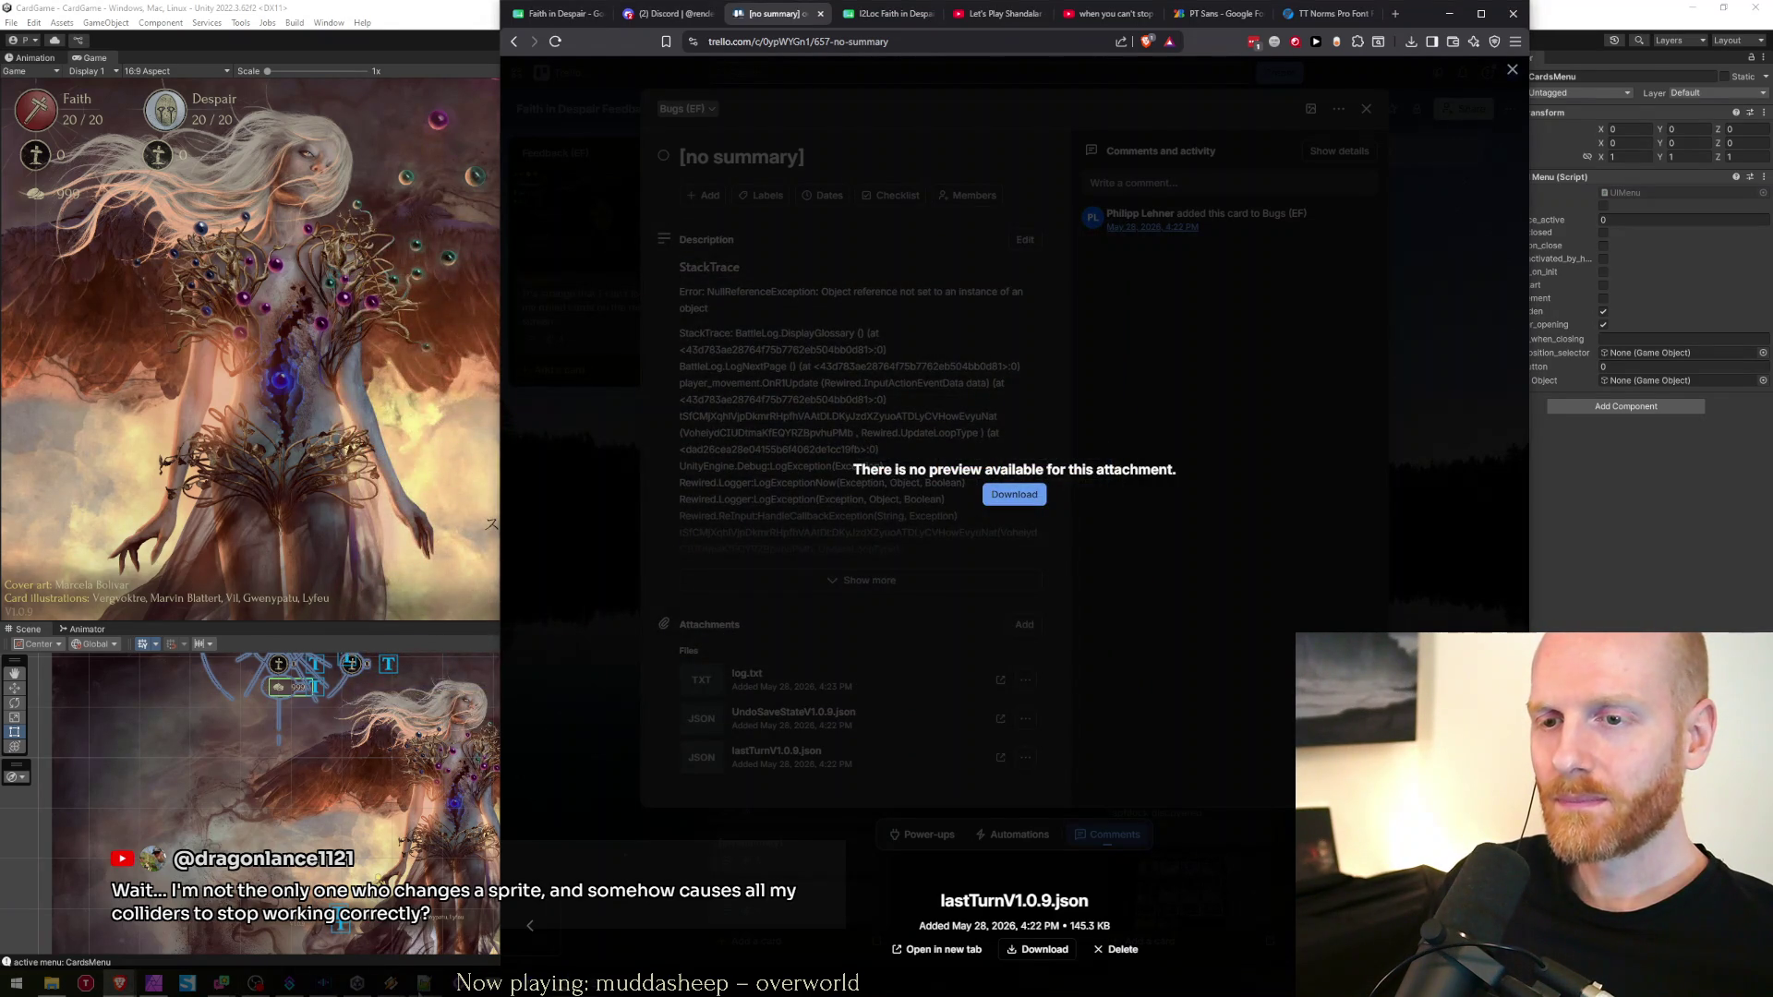
pyautogui.hotkey('alt', 'Tab')
pyautogui.click(566, 624)
pyautogui.hotkey('ctrl', 'Tab')
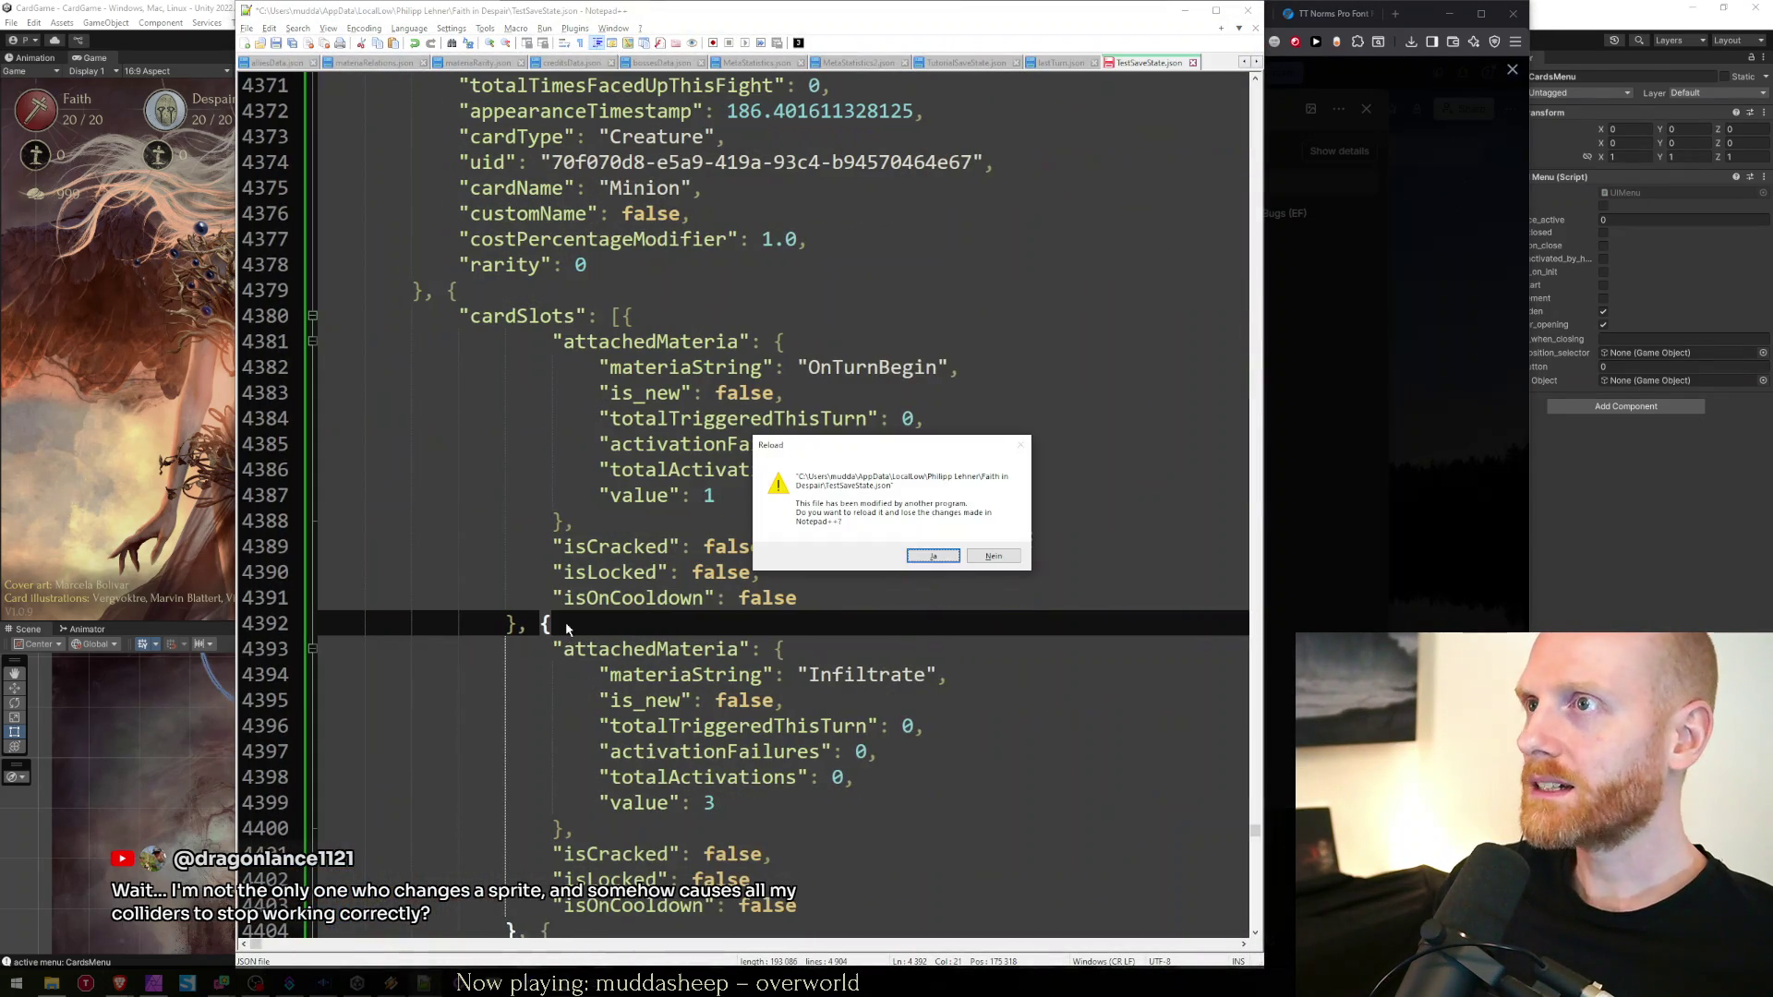
# Reload TestSaveState.json, paste the save data, and pretty-print it with JSTool's JSFormat
pyautogui.press('Return')
pyautogui.hotkey('ctrl', 'v')
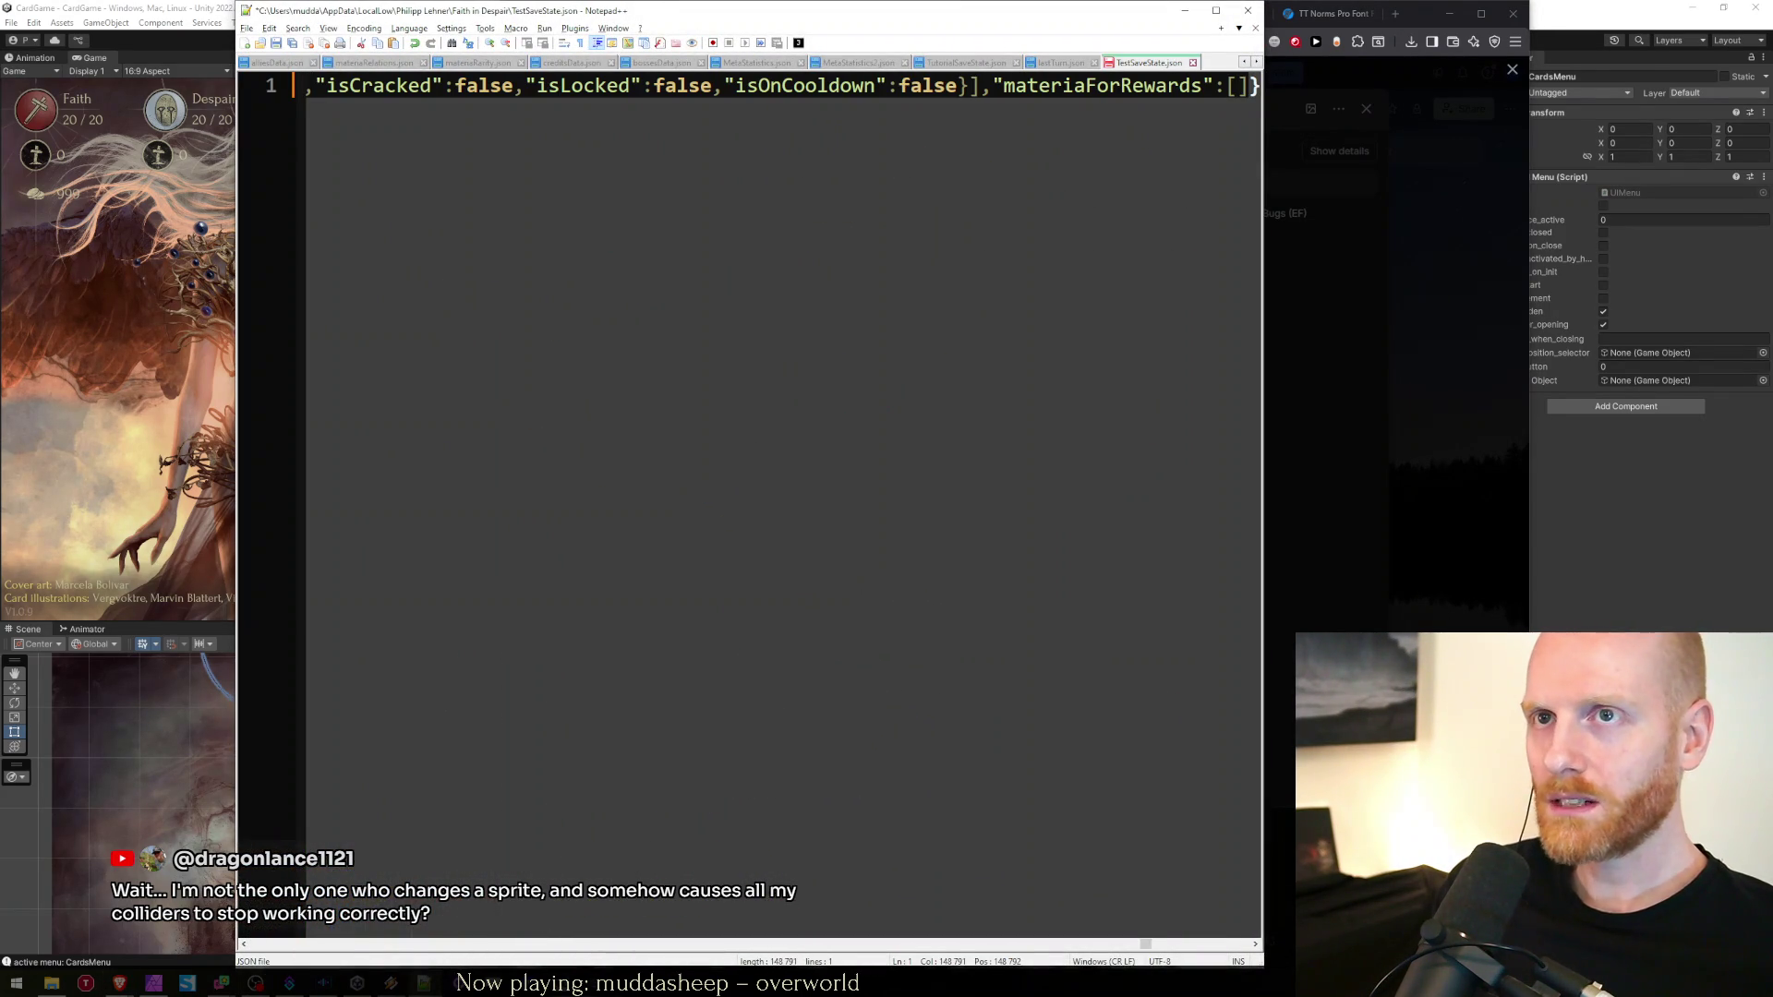
pyautogui.click(574, 28)
pyautogui.moveTo(660, 45)
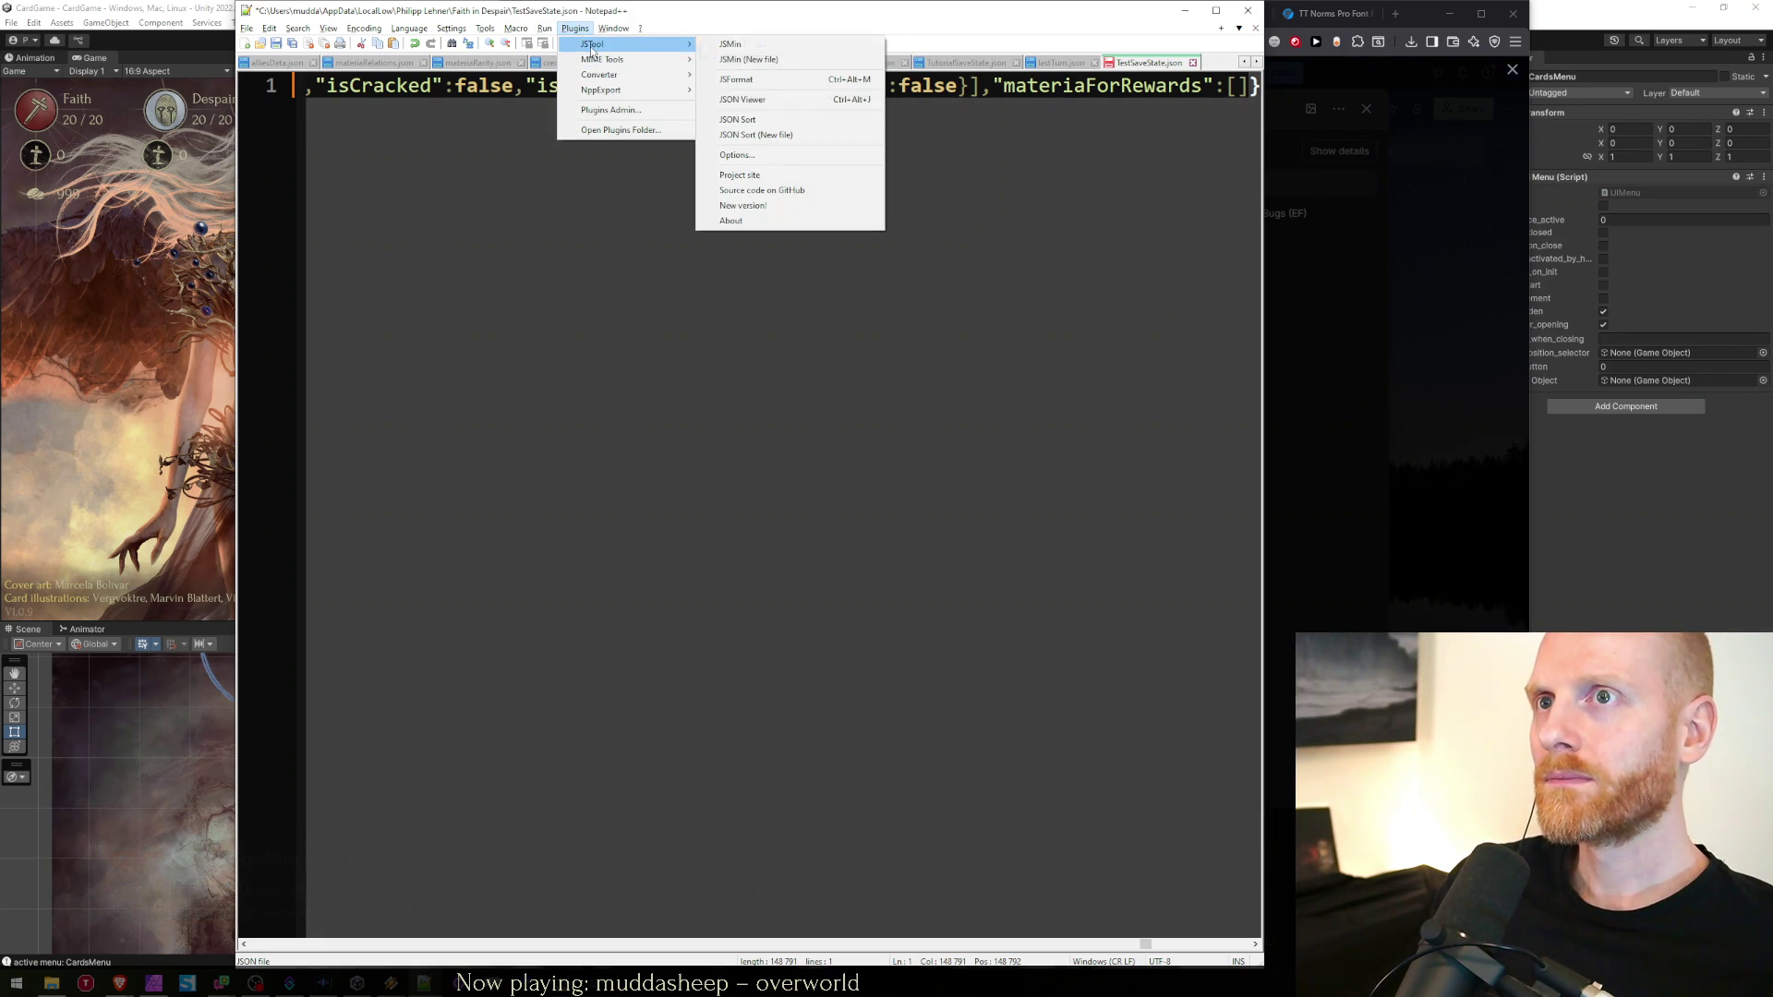
pyautogui.click(724, 83)
# Save the formatted TestSaveState.json and return to the Unity editor
pyautogui.click(616, 416)
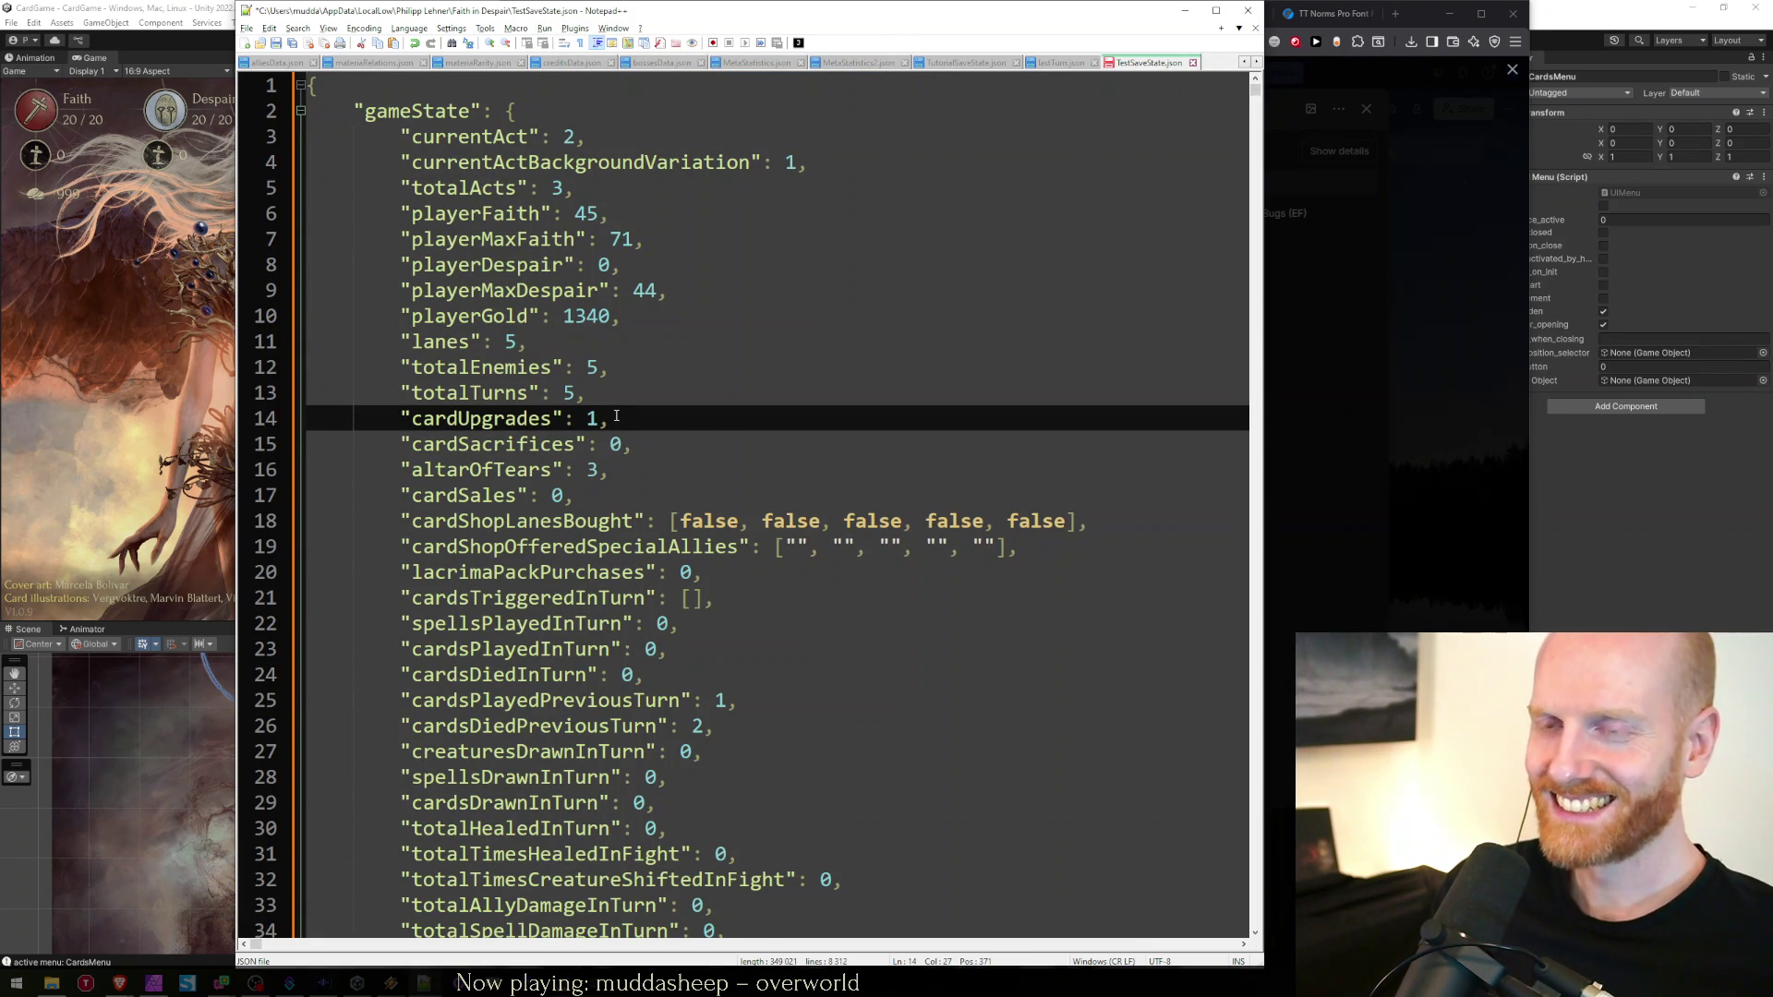
pyautogui.hotkey('ctrl', 's')
pyautogui.press('Down')
pyautogui.press('Down')
pyautogui.press('Down')
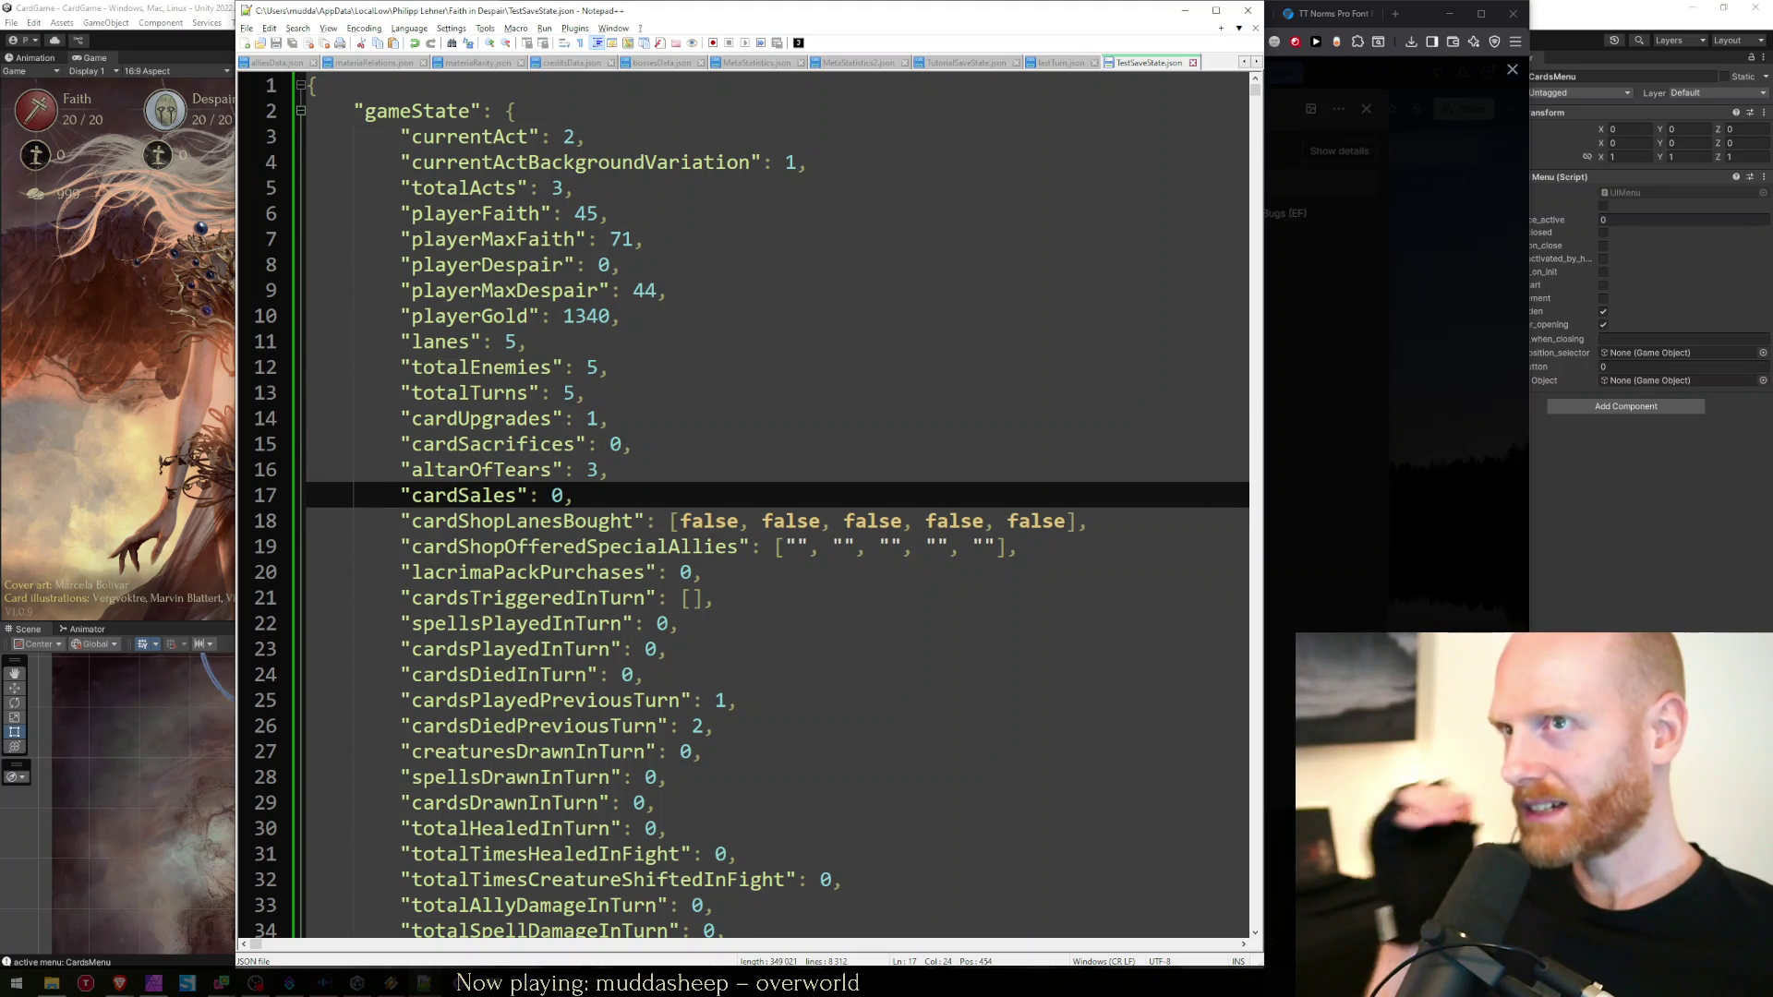
pyautogui.click(70, 423)
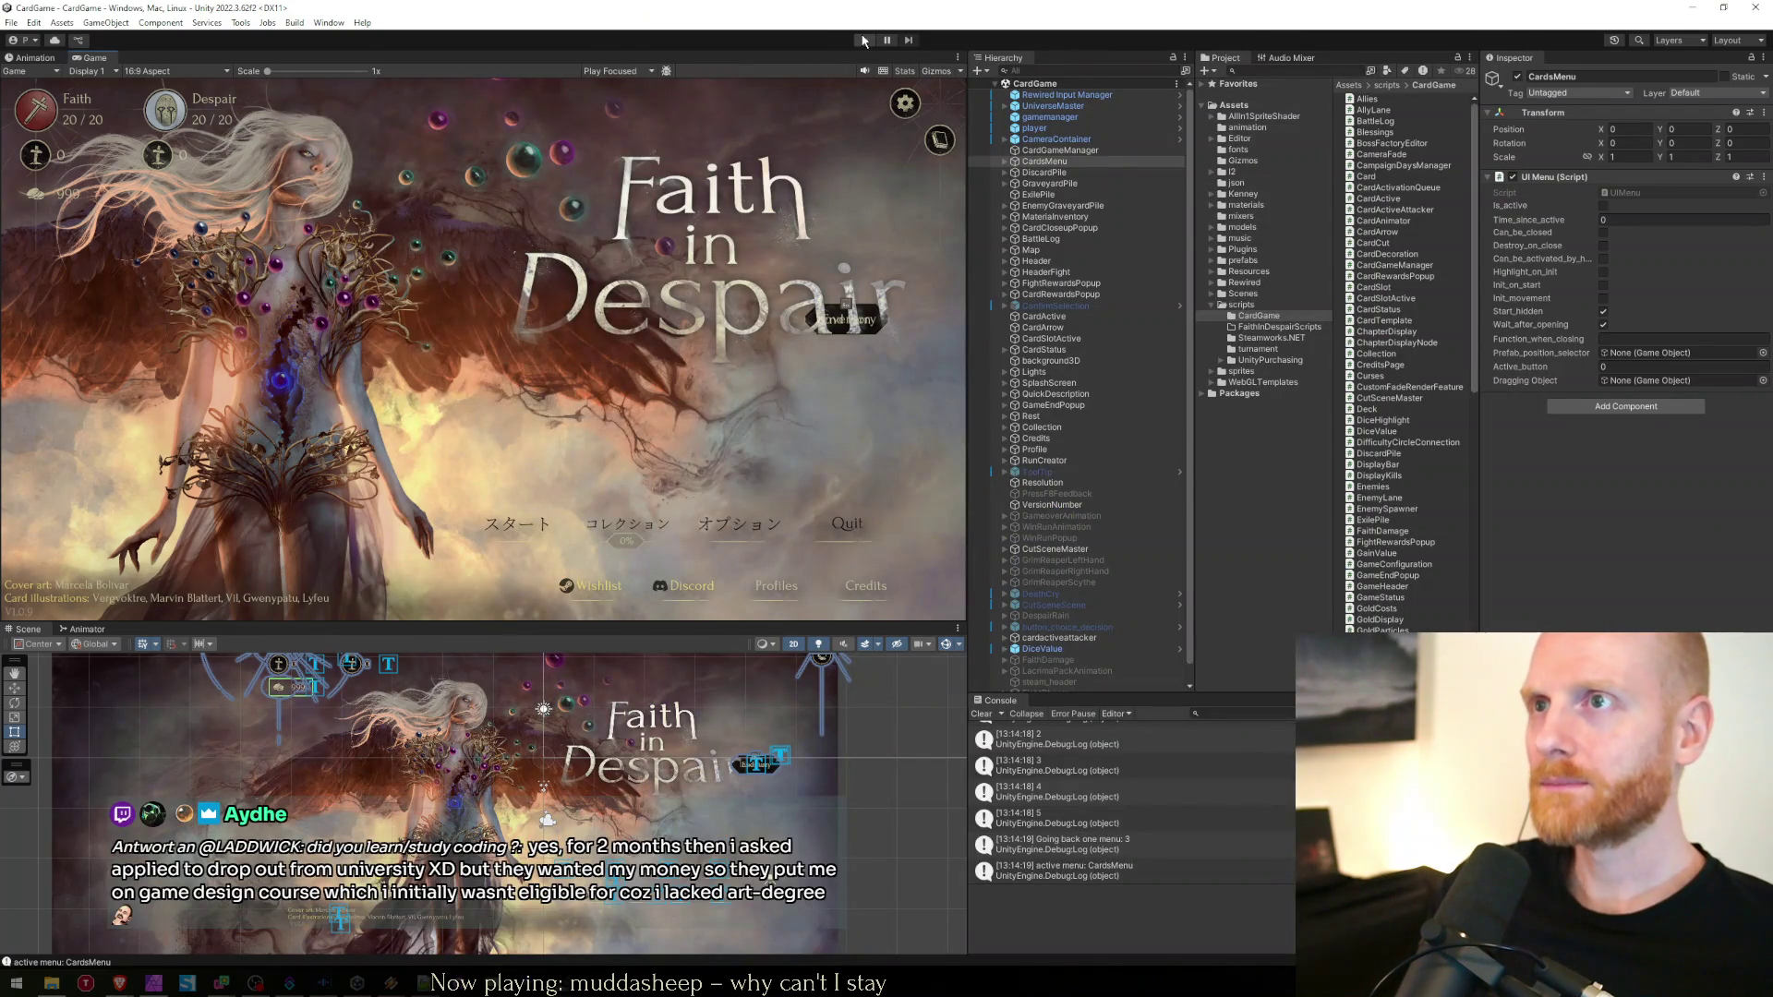
# Start play mode, then expand the Trello bug card's description to the full NullReferenceException stack trace
pyautogui.hotkey('ctrl', 'p')
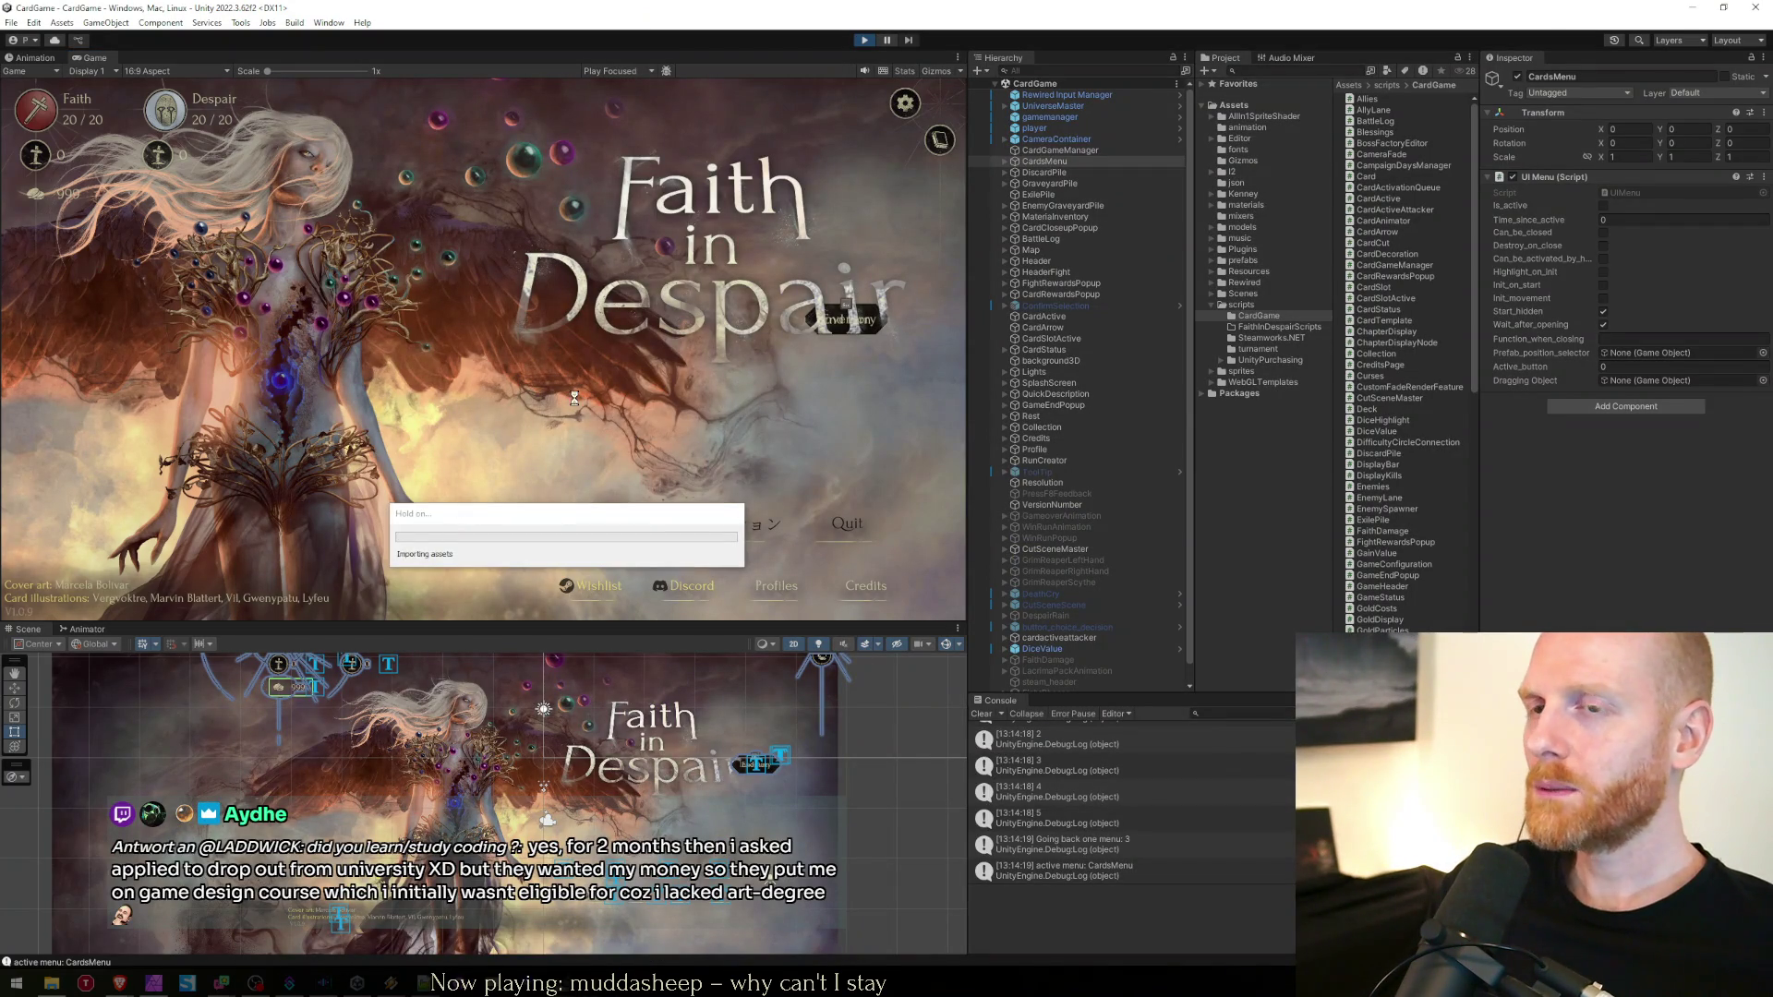
pyautogui.click(121, 985)
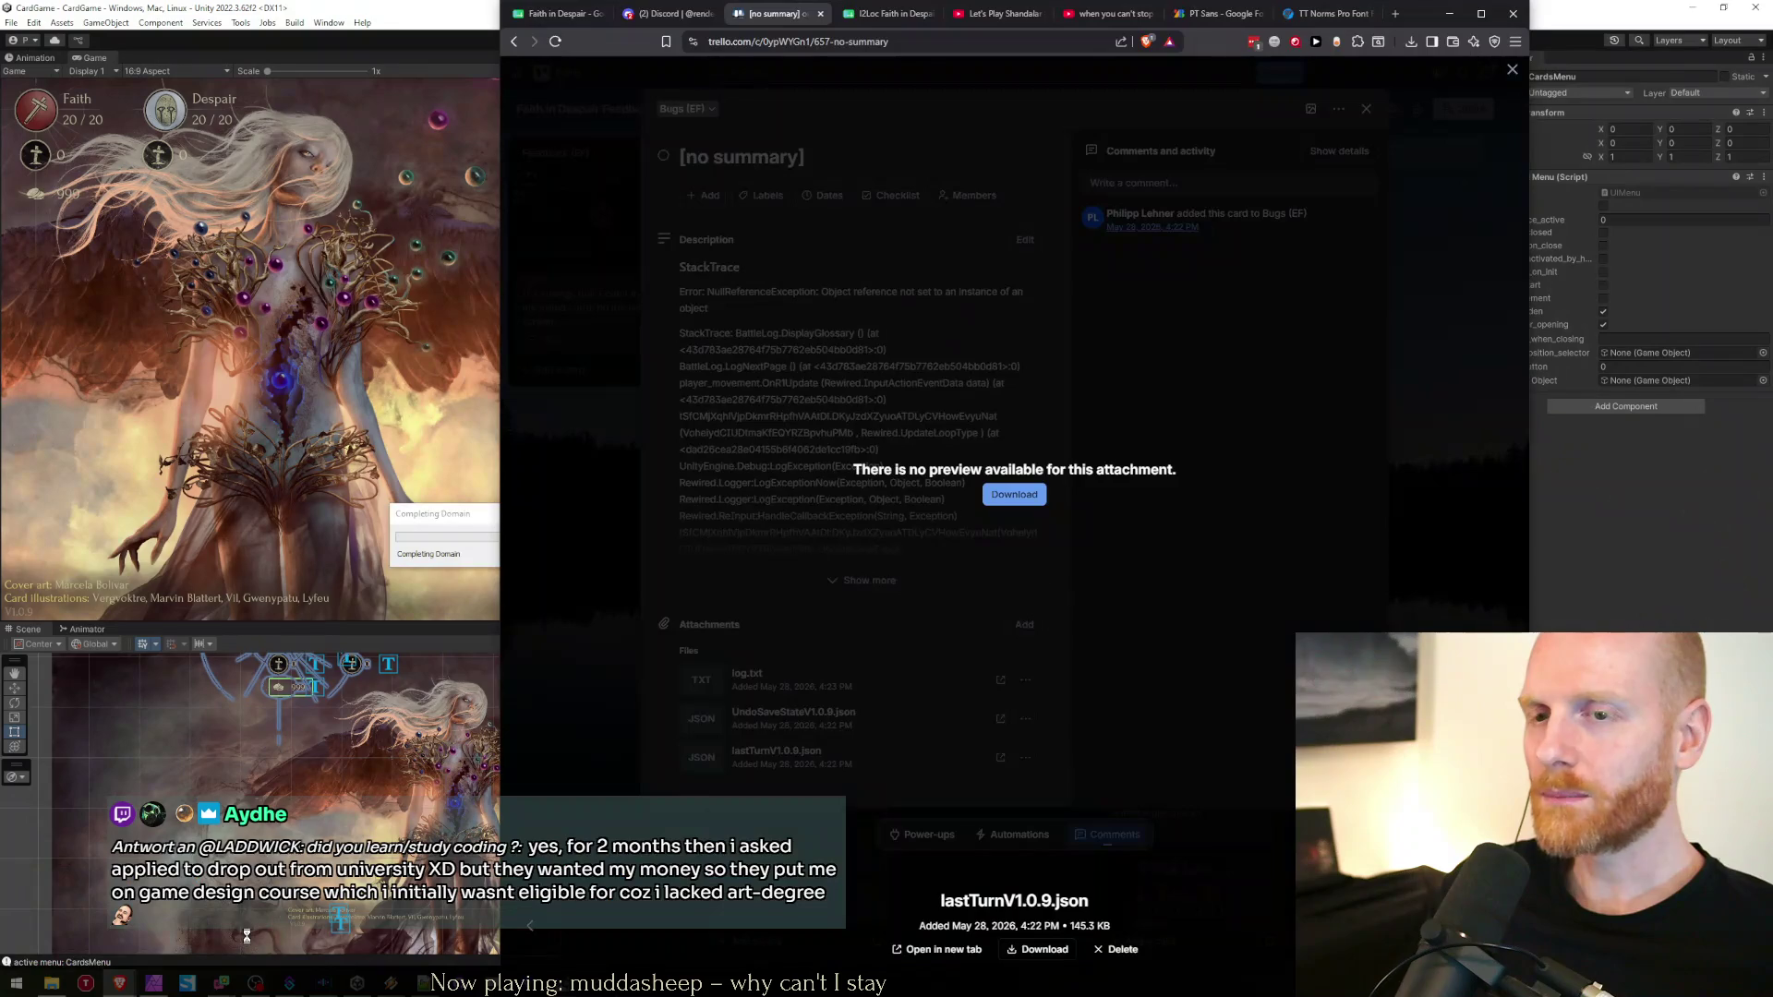
pyautogui.click(659, 363)
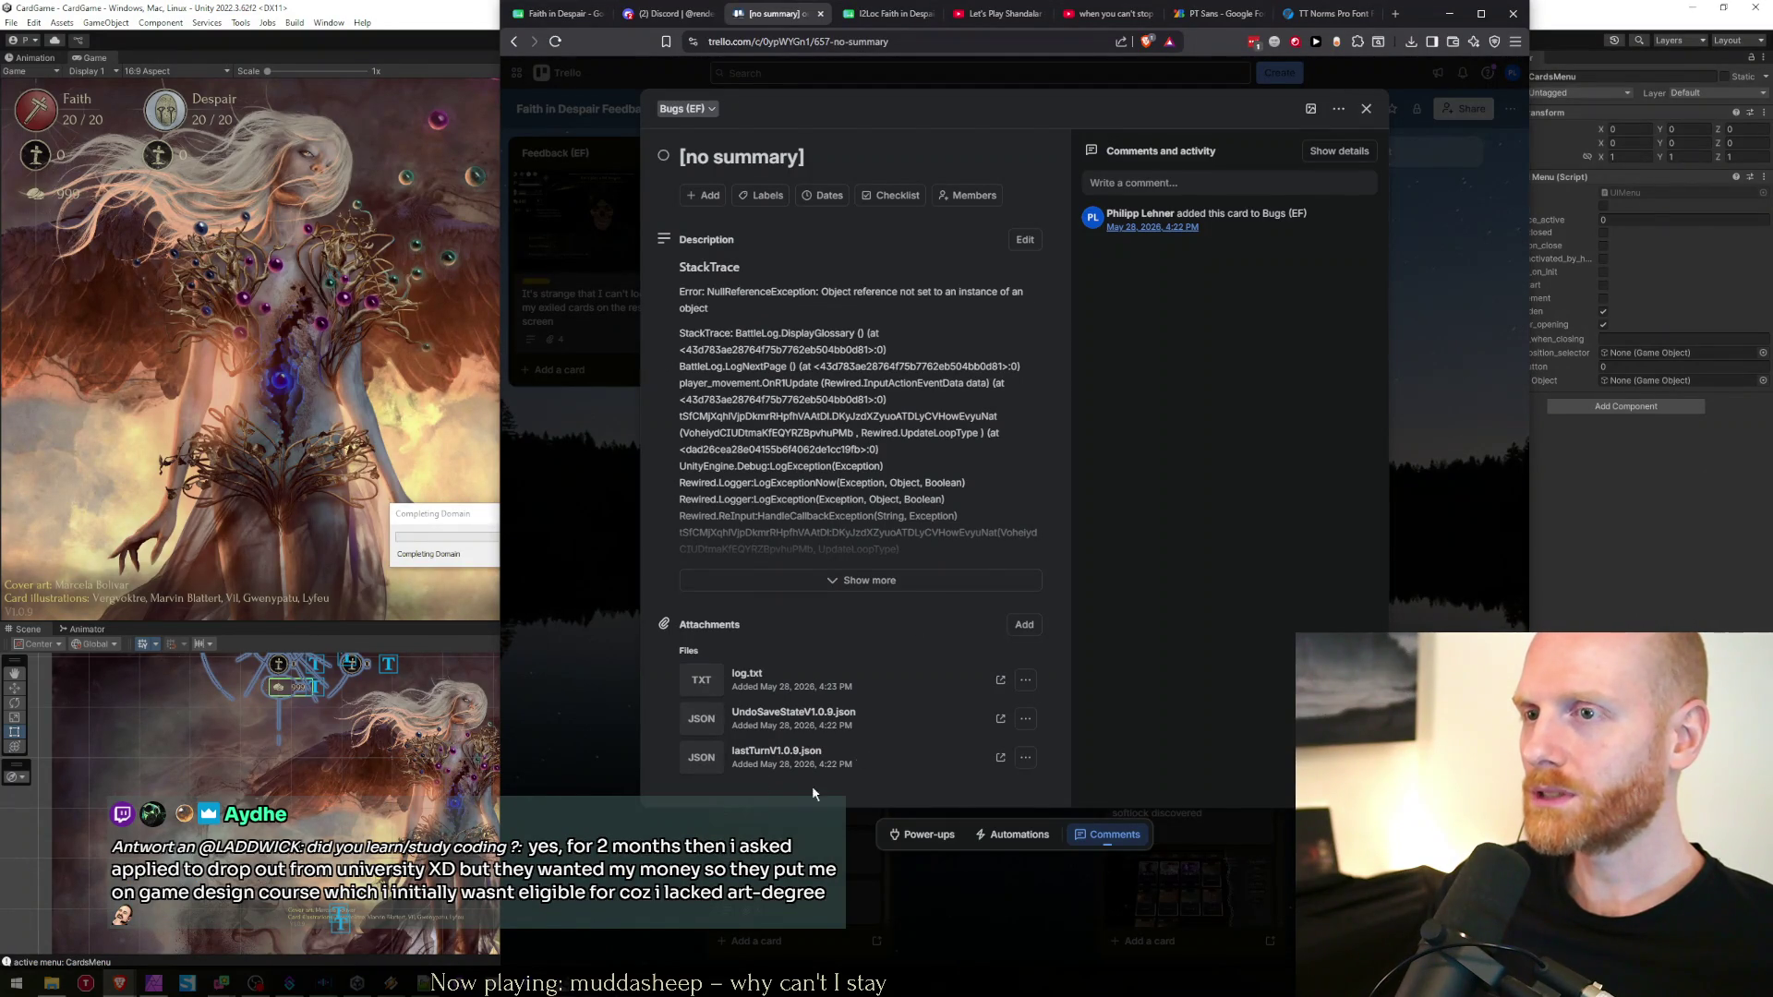
pyautogui.click(774, 582)
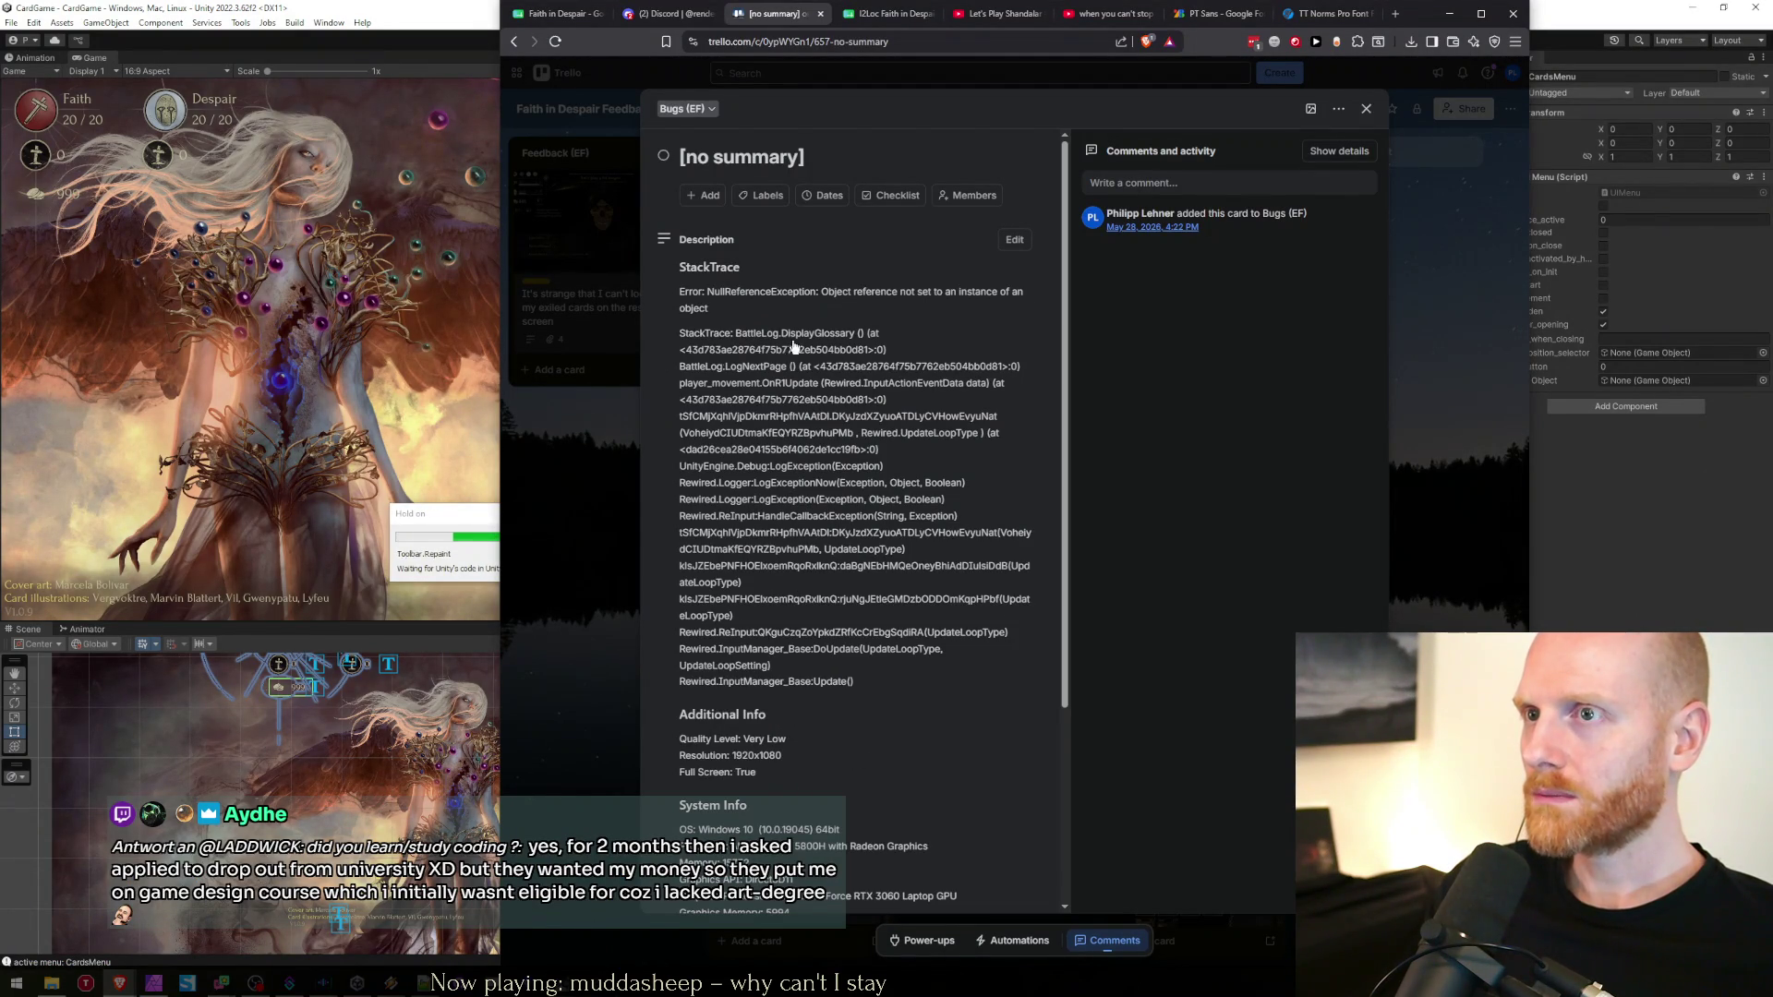
pyautogui.click(366, 251)
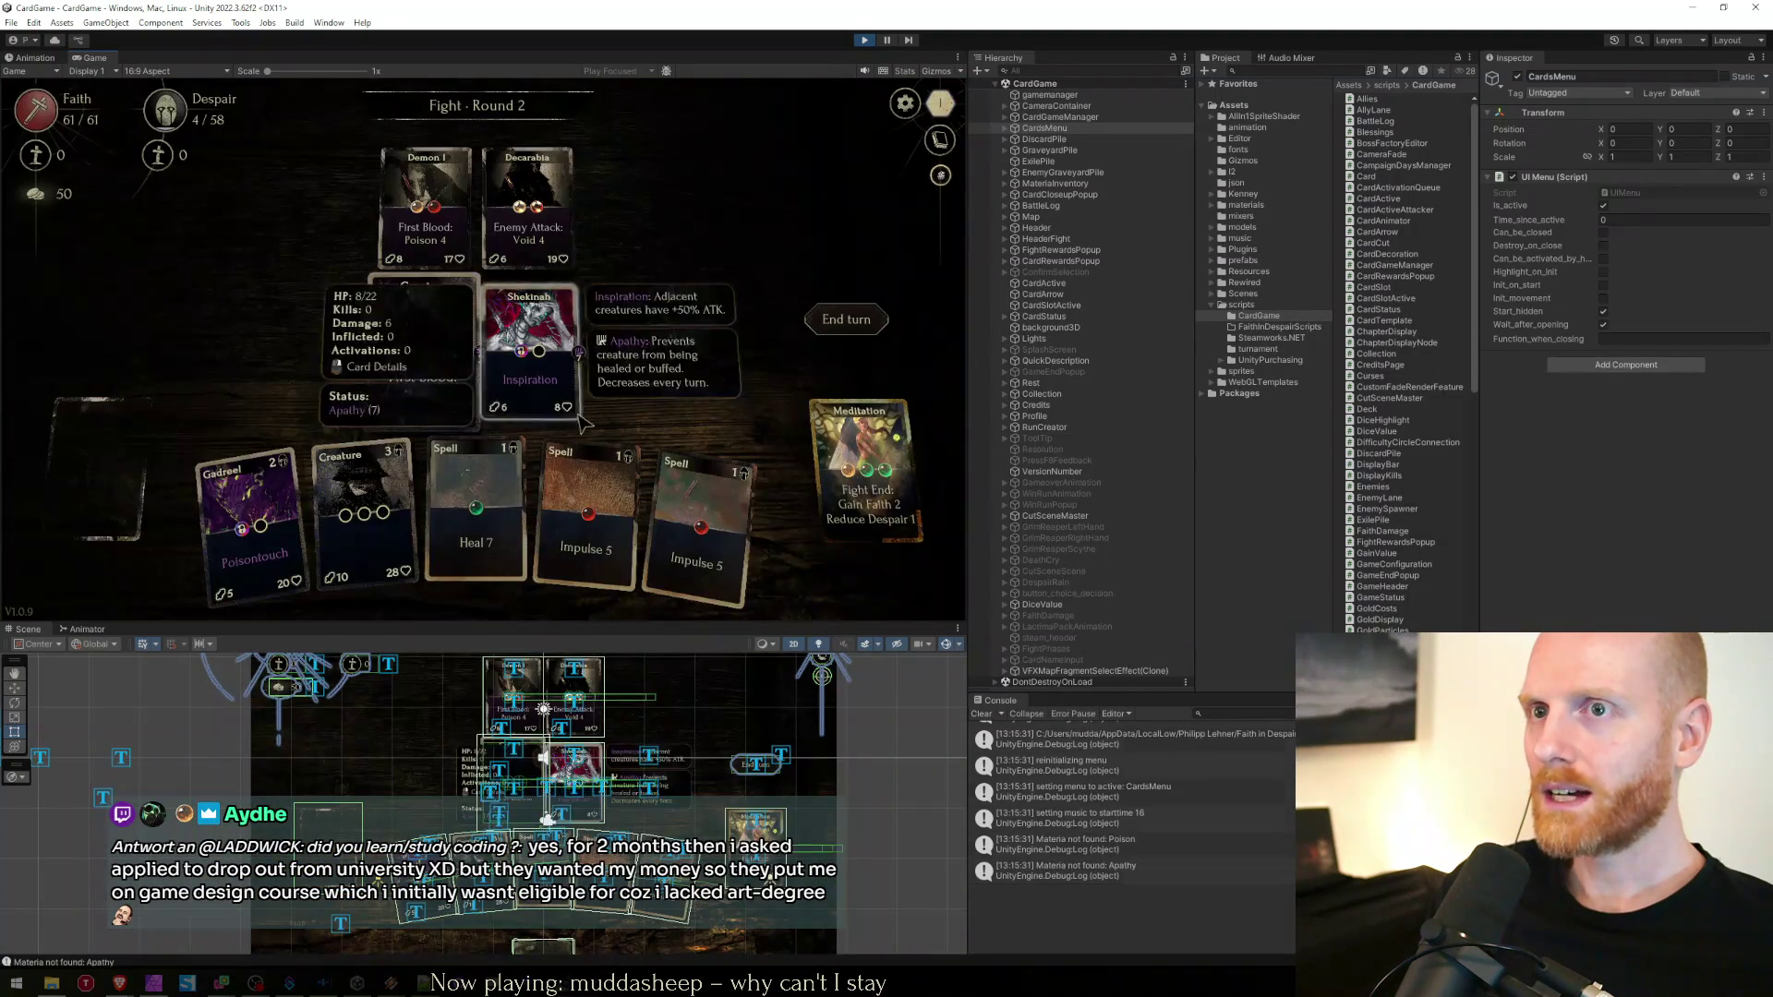
# Open the in-game Battle Log to check it, then close it
pyautogui.moveTo(159, 154)
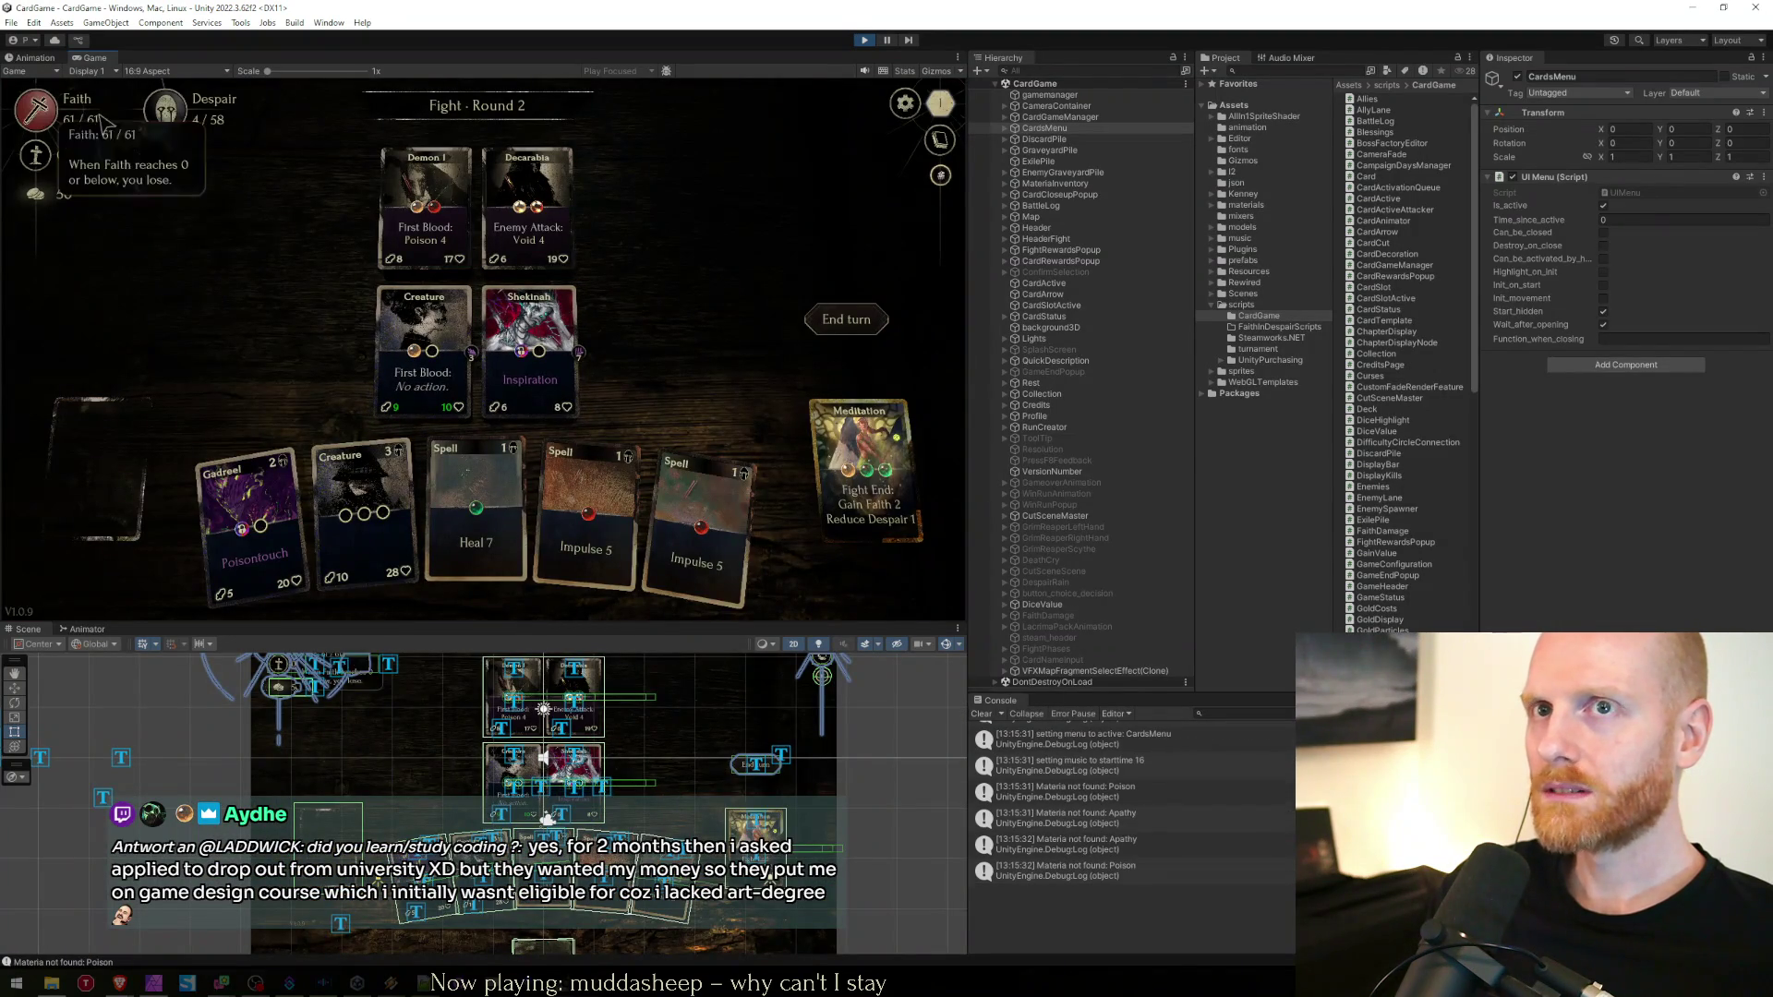
pyautogui.click(939, 139)
pyautogui.click(307, 110)
pyautogui.press('Escape')
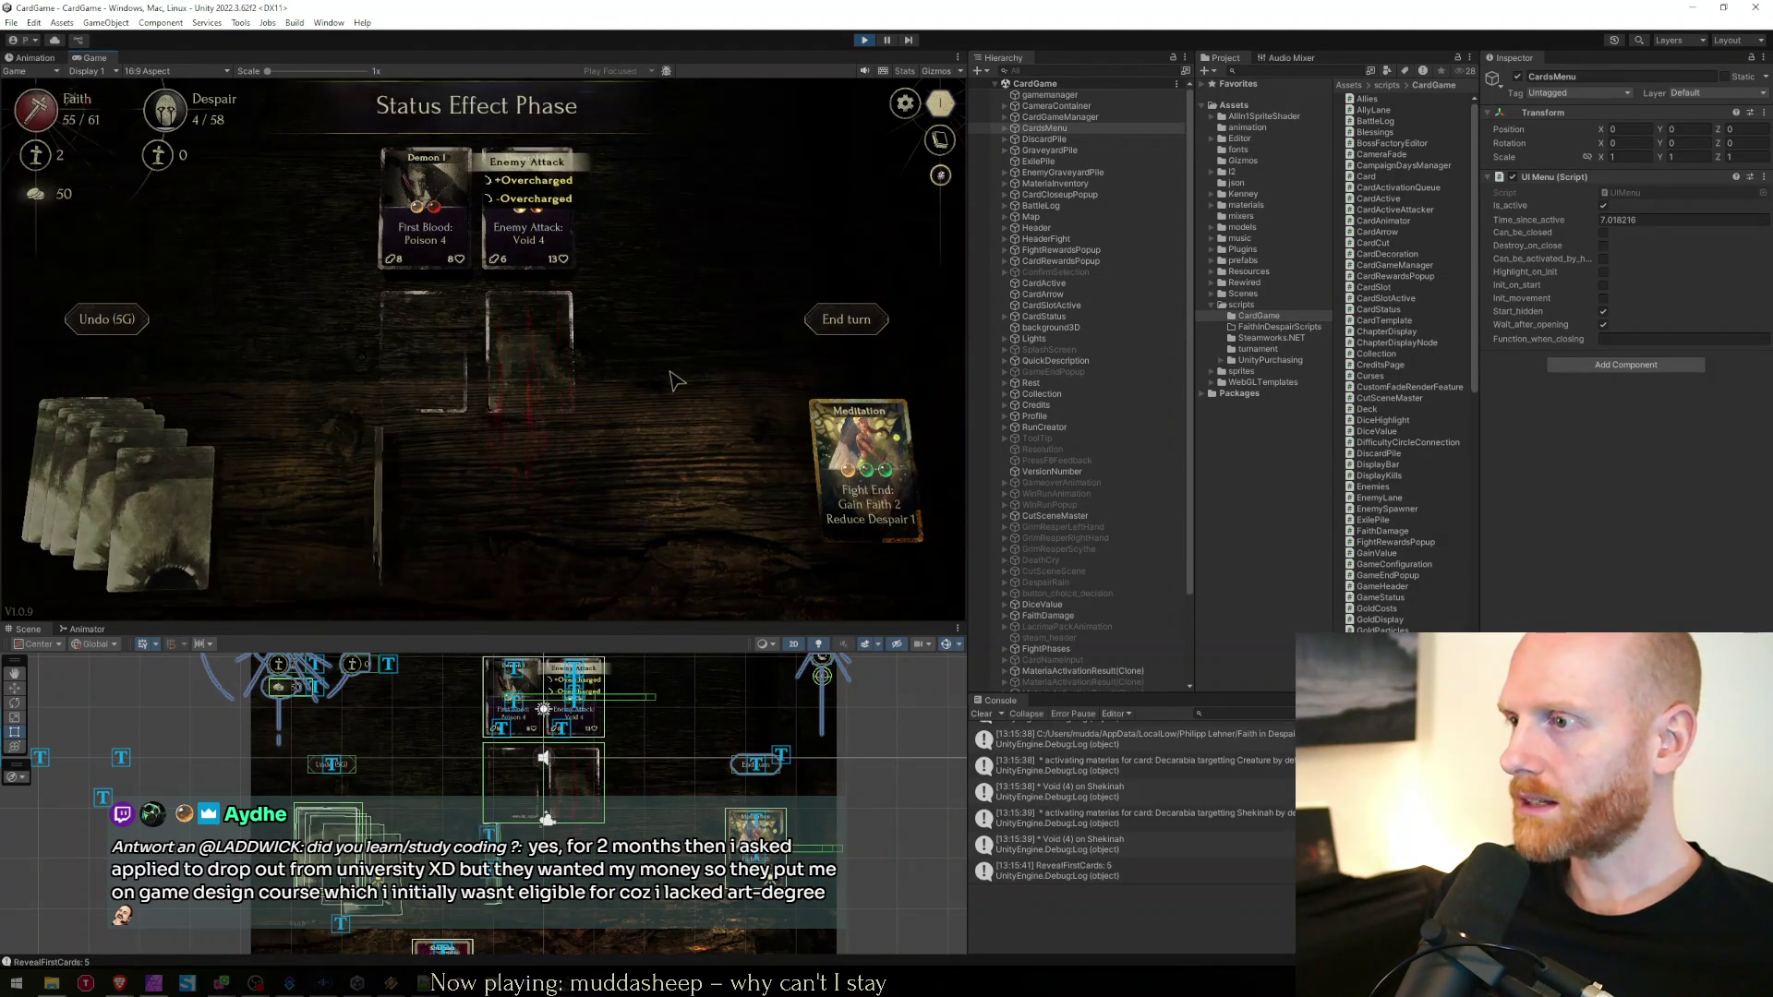
# Place Creature and Gadreel into empty slots and cast Impulse 5 on Decarabia
pyautogui.moveTo(552, 518); pyautogui.dragTo(424, 351)
pyautogui.moveTo(702, 517); pyautogui.dragTo(531, 350)
pyautogui.moveTo(254, 536); pyautogui.dragTo(525, 269)
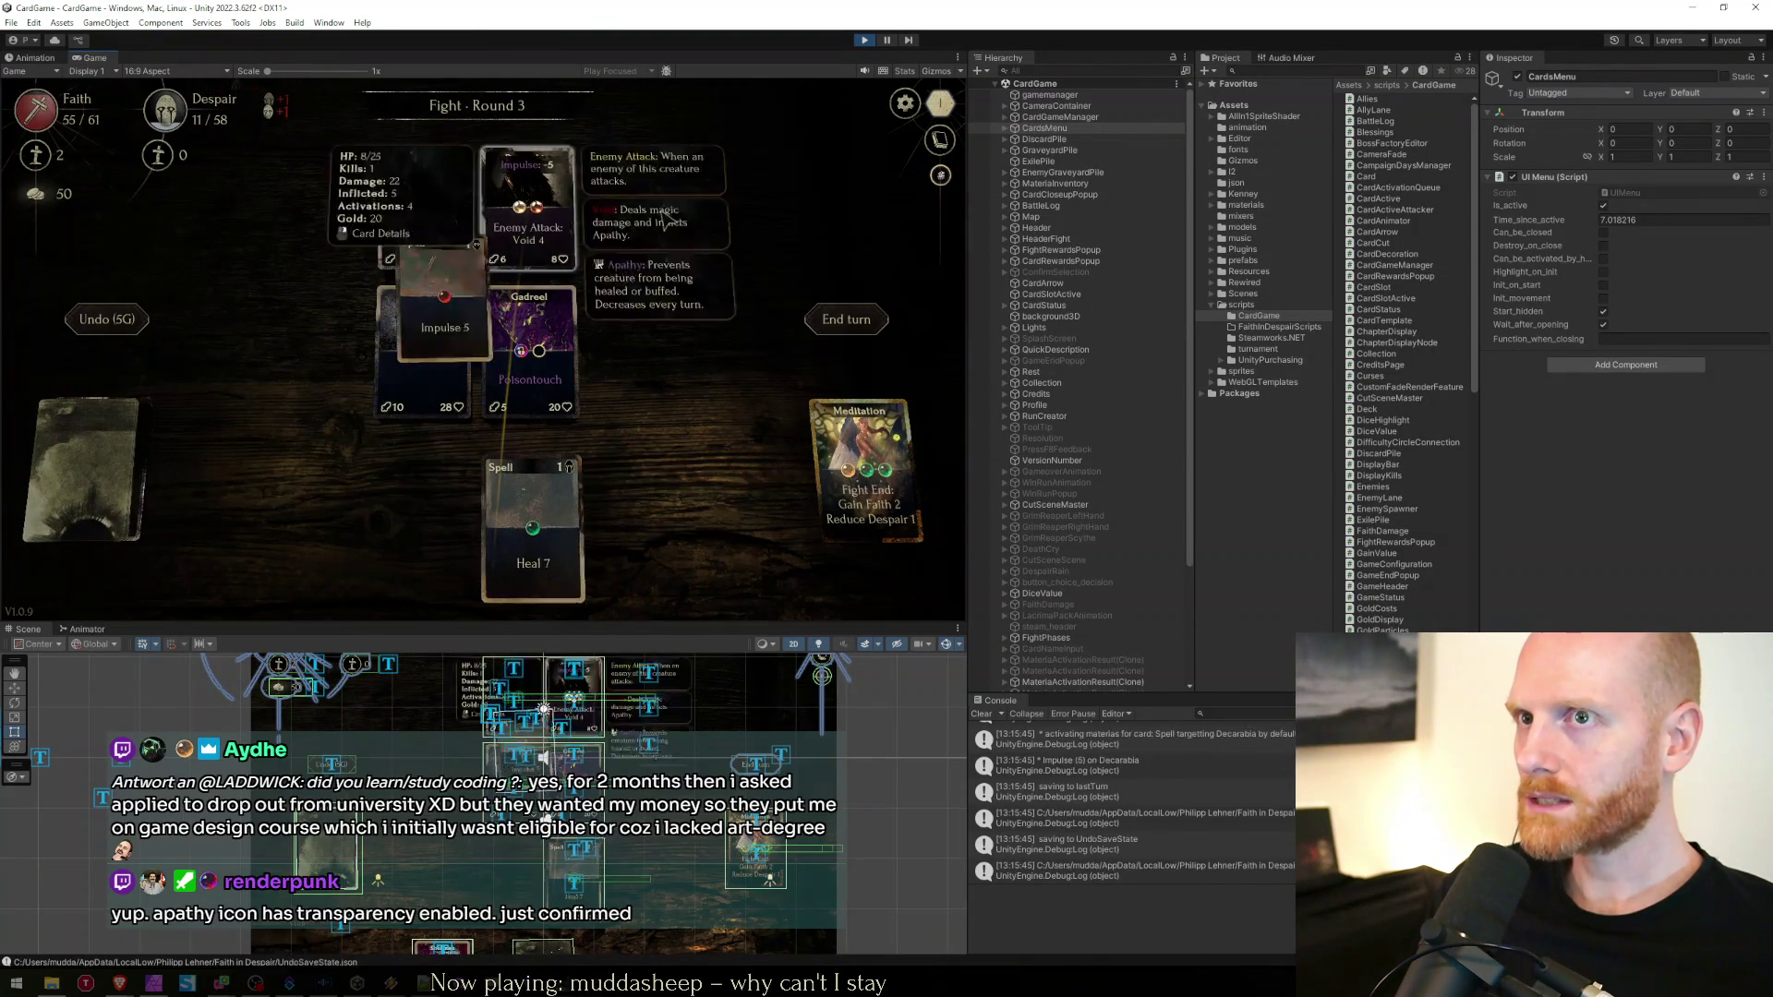
# Reopen the Battle Log and Glossary, then open console checkpoint 3's source line
pyautogui.click(938, 140)
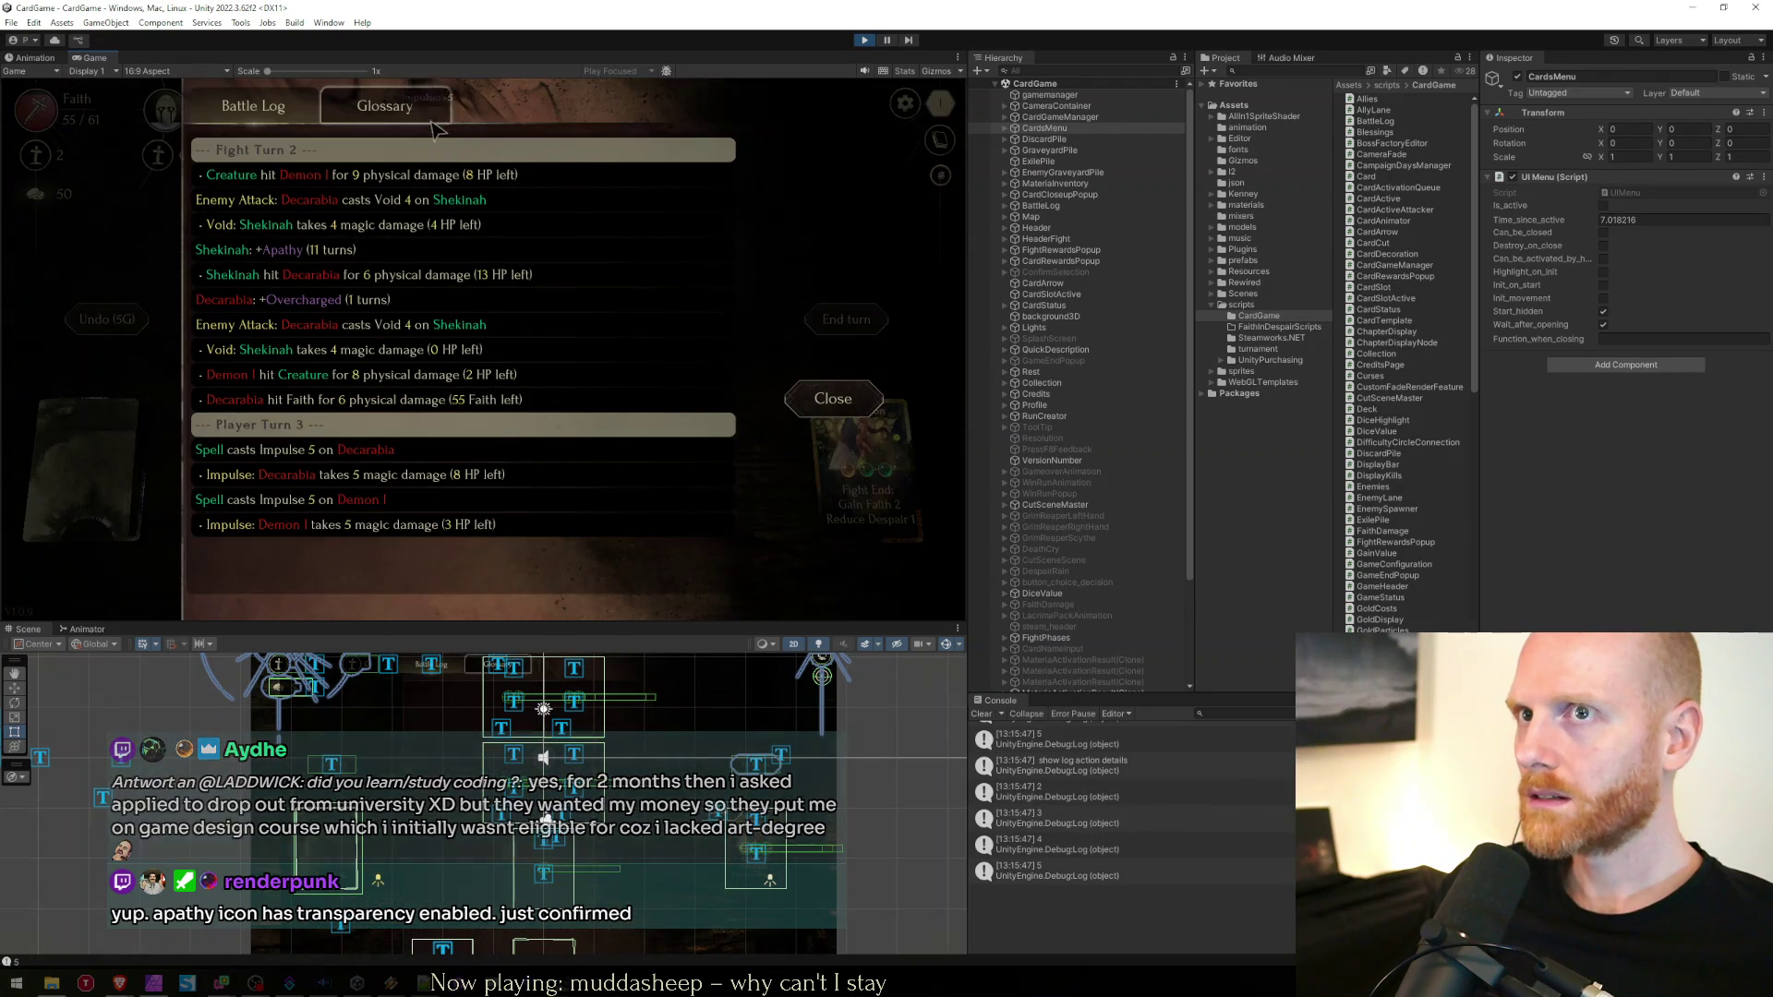
pyautogui.click(385, 106)
pyautogui.click(248, 108)
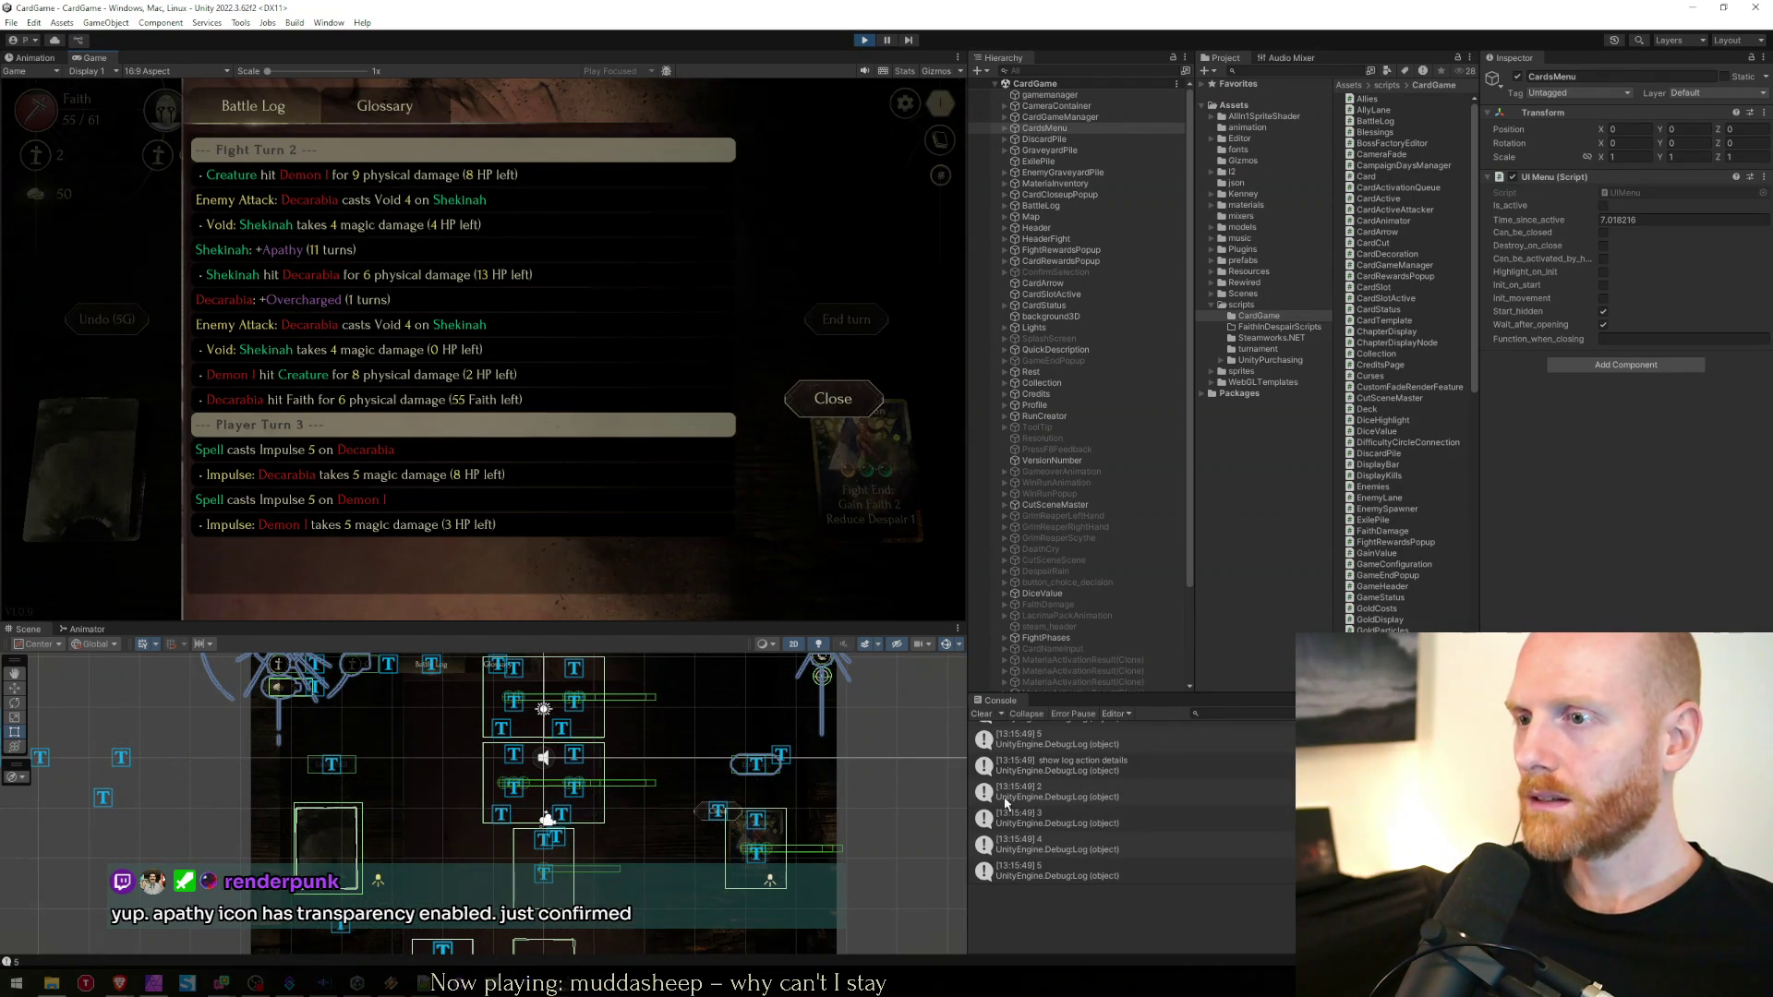
pyautogui.click(1093, 824)
pyautogui.doubleClick(1093, 825)
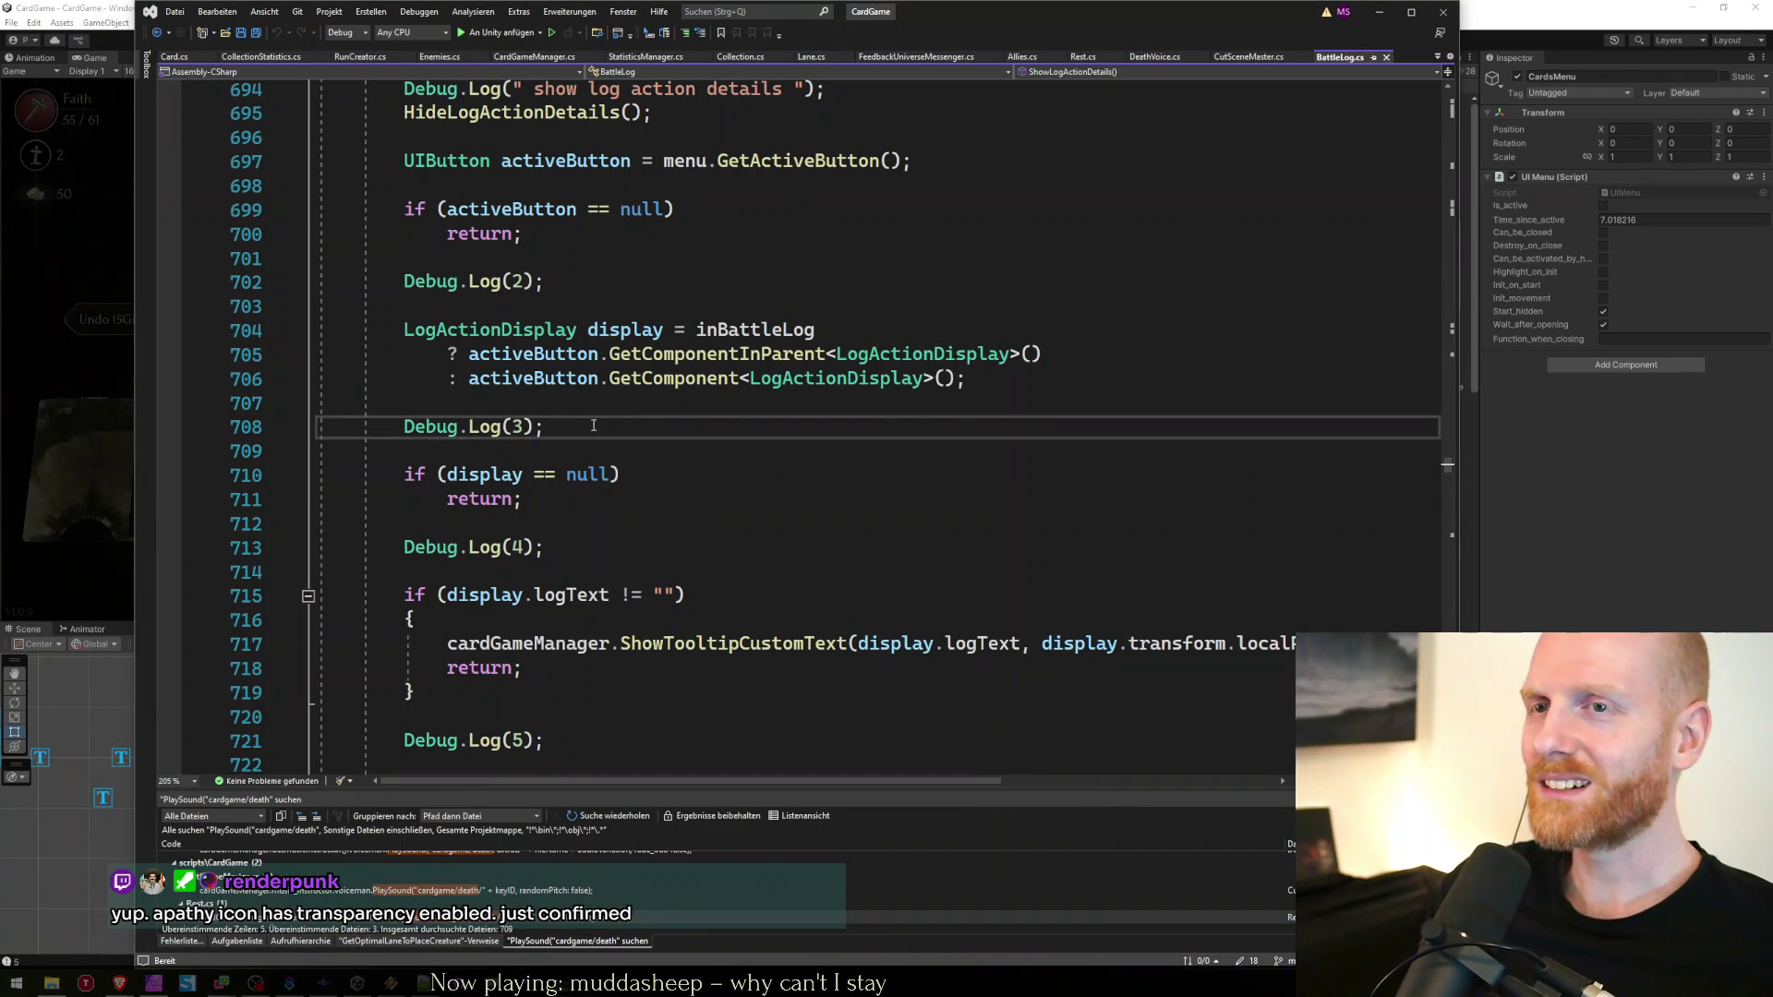
# Scroll through ShowLogActionDetails in BattleLog.cs, checking the Debug.Log(4) and Debug.Log(5) lines
pyautogui.scroll(5, 586, 436)
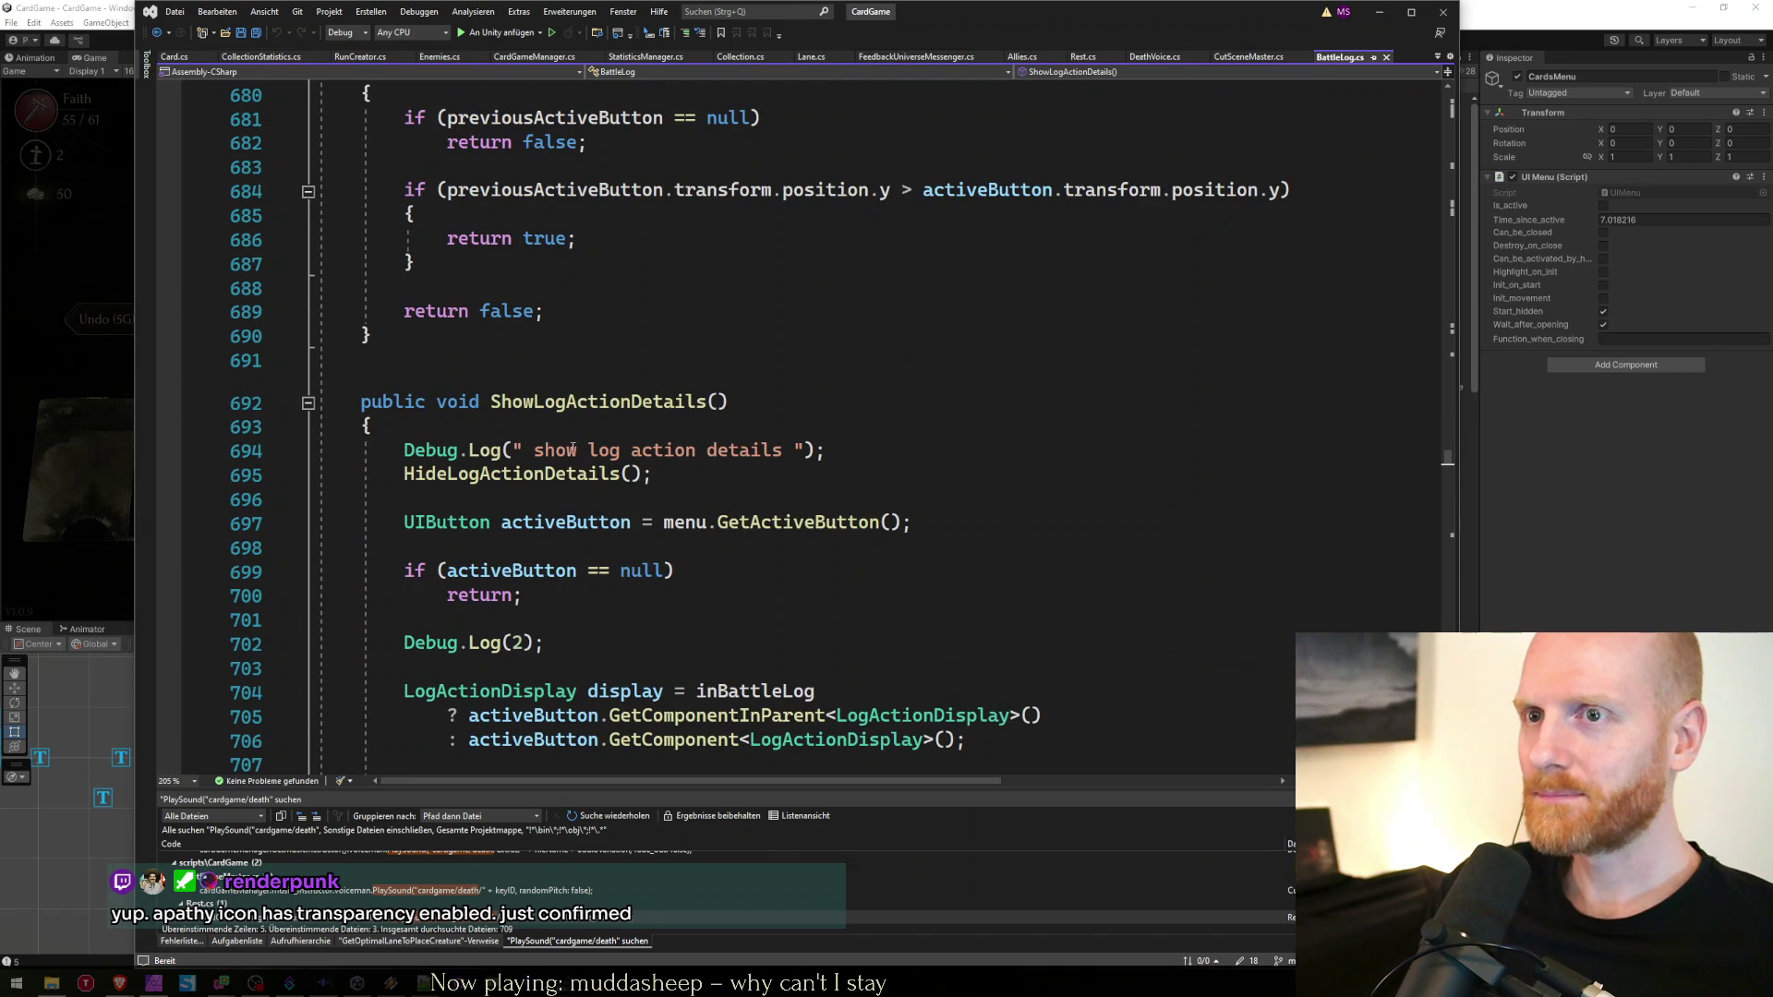
pyautogui.scroll(-2, 583, 506)
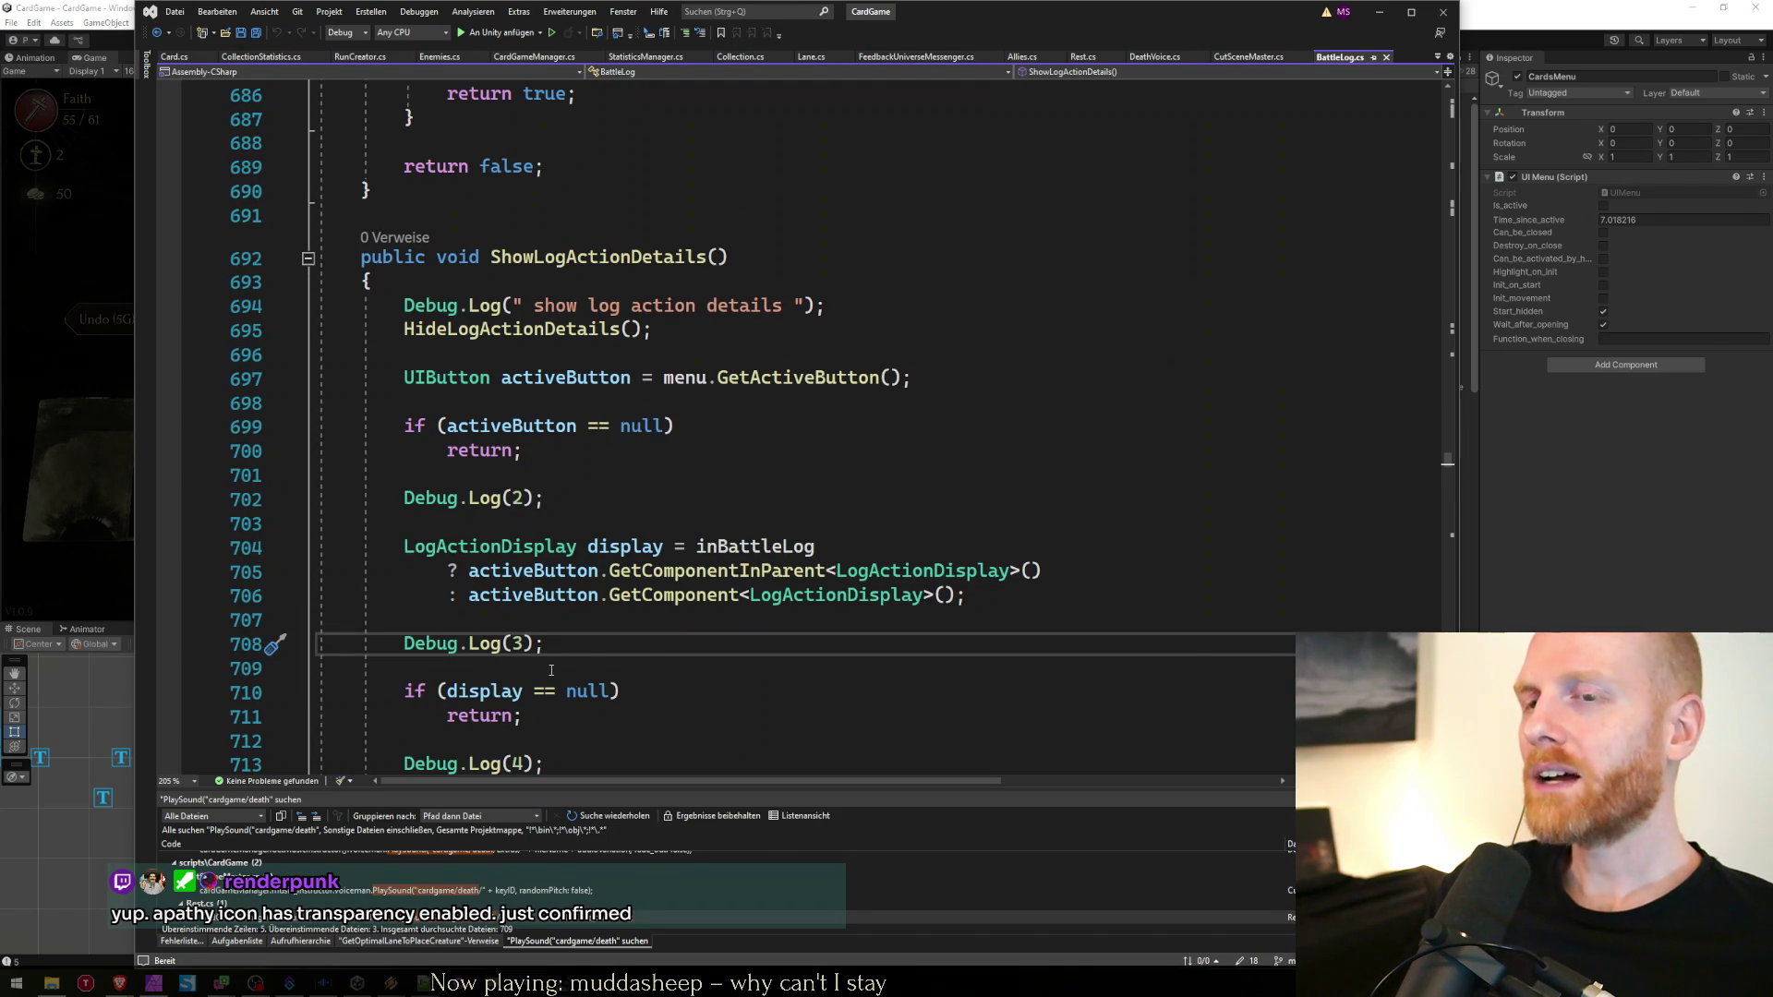
pyautogui.scroll(-2, 568, 646)
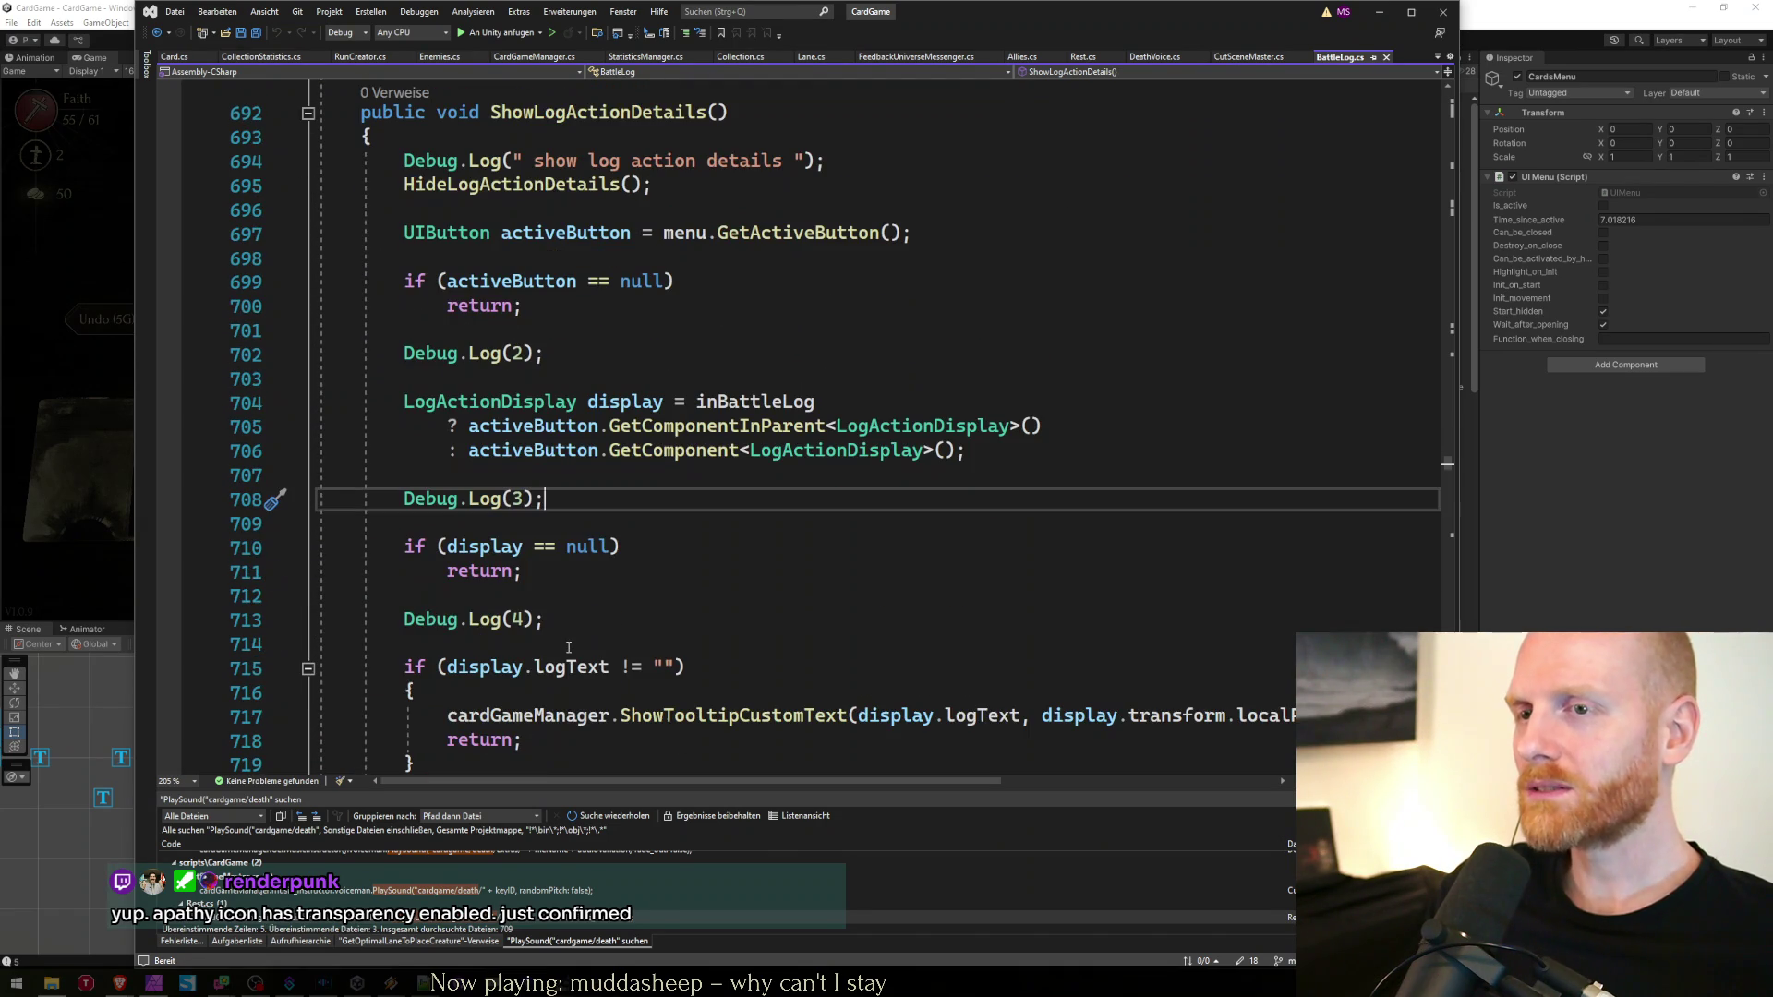
pyautogui.click(596, 622)
pyautogui.scroll(-1, 596, 628)
pyautogui.scroll(-2, 595, 628)
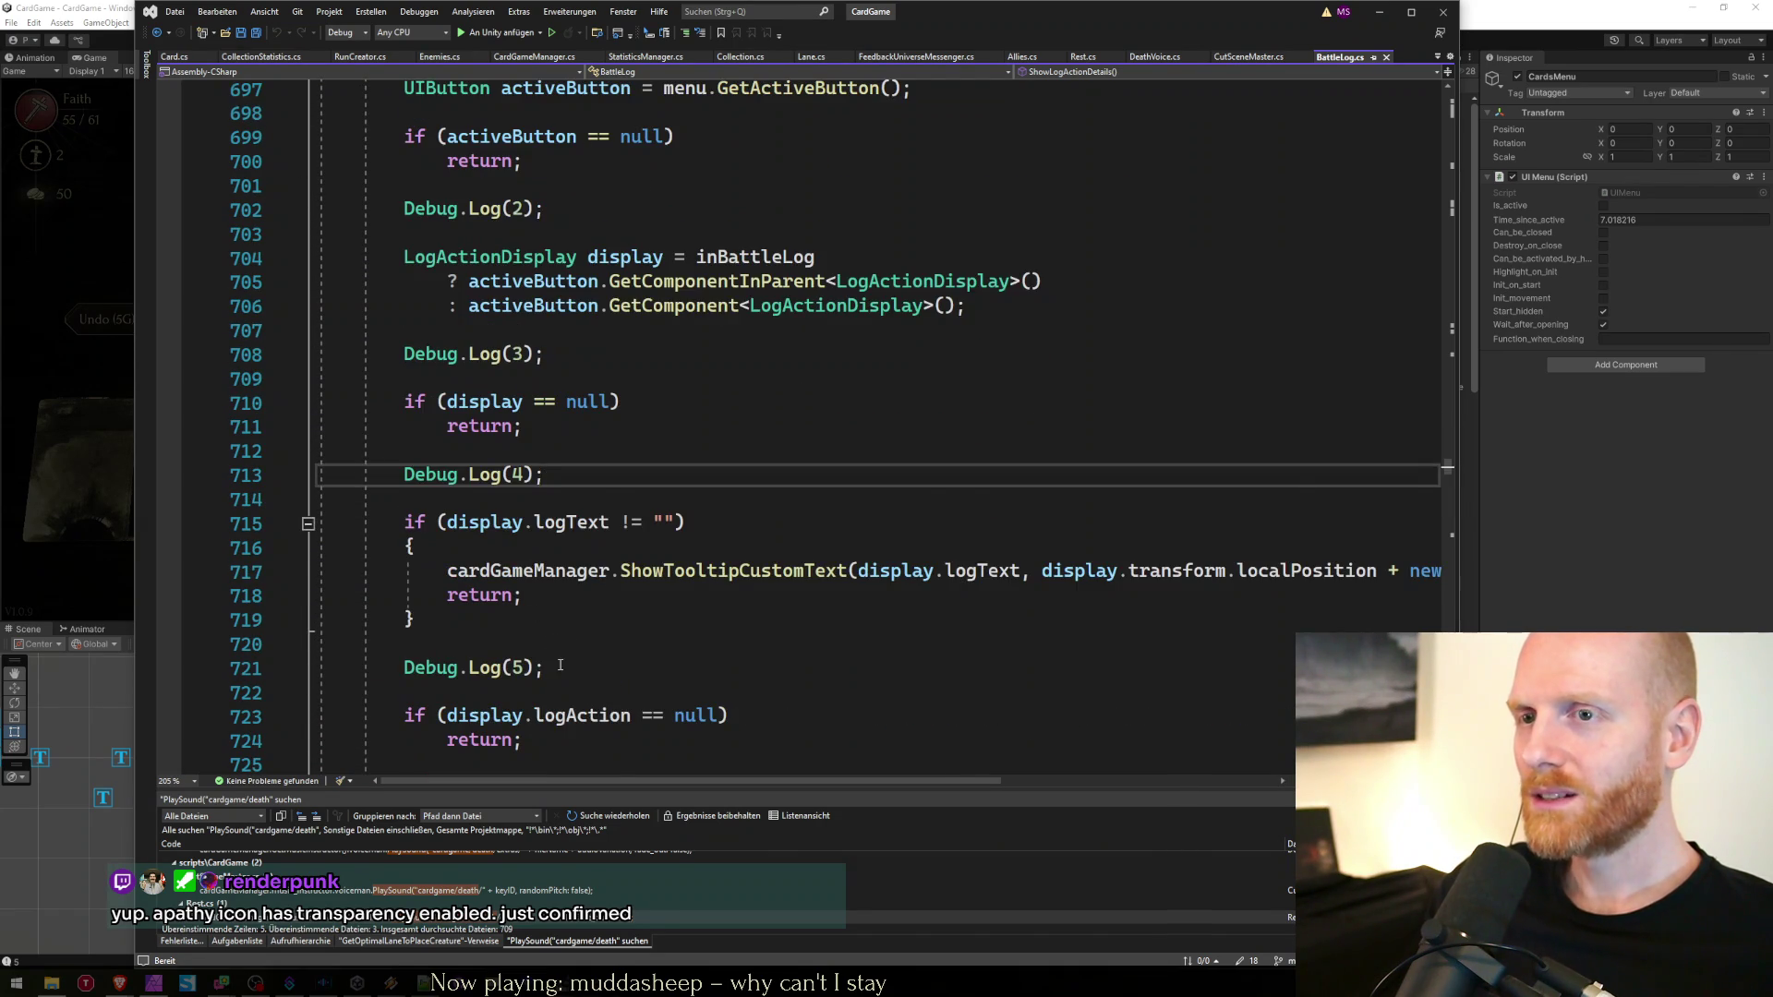
pyautogui.click(561, 598)
pyautogui.click(48, 499)
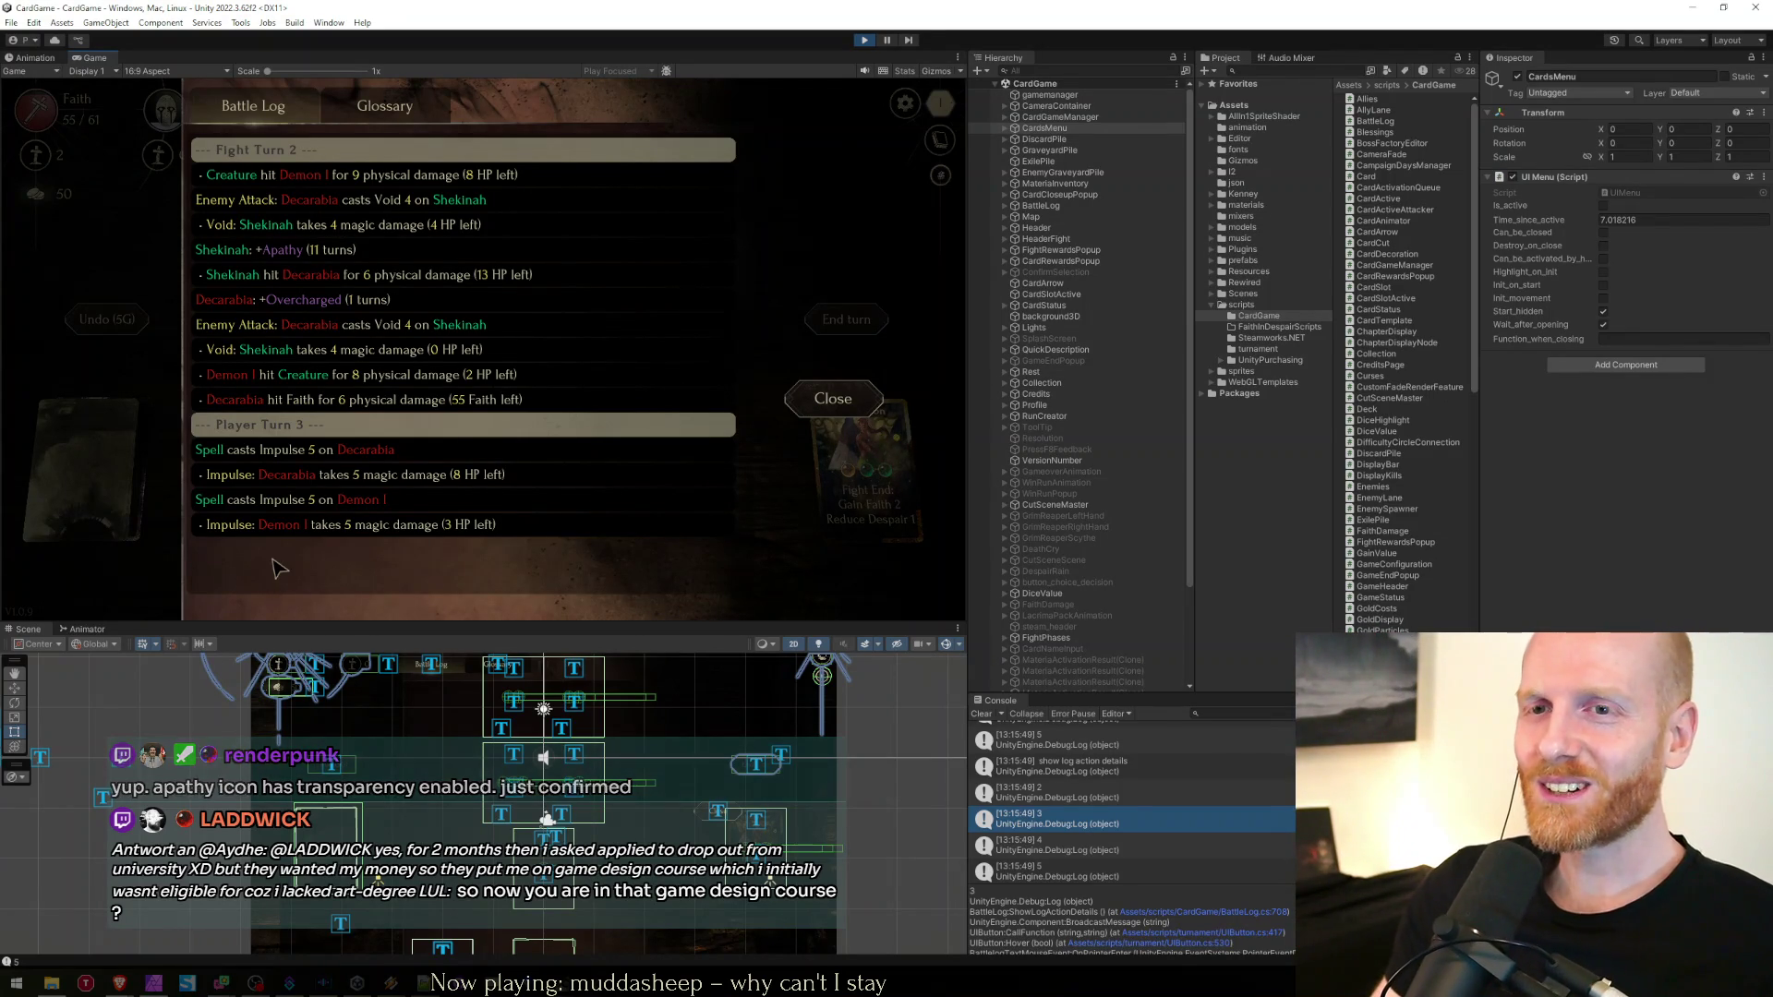
# Inspect card previews on battle log rows, close the log, and stop play mode
pyautogui.moveTo(317, 525)
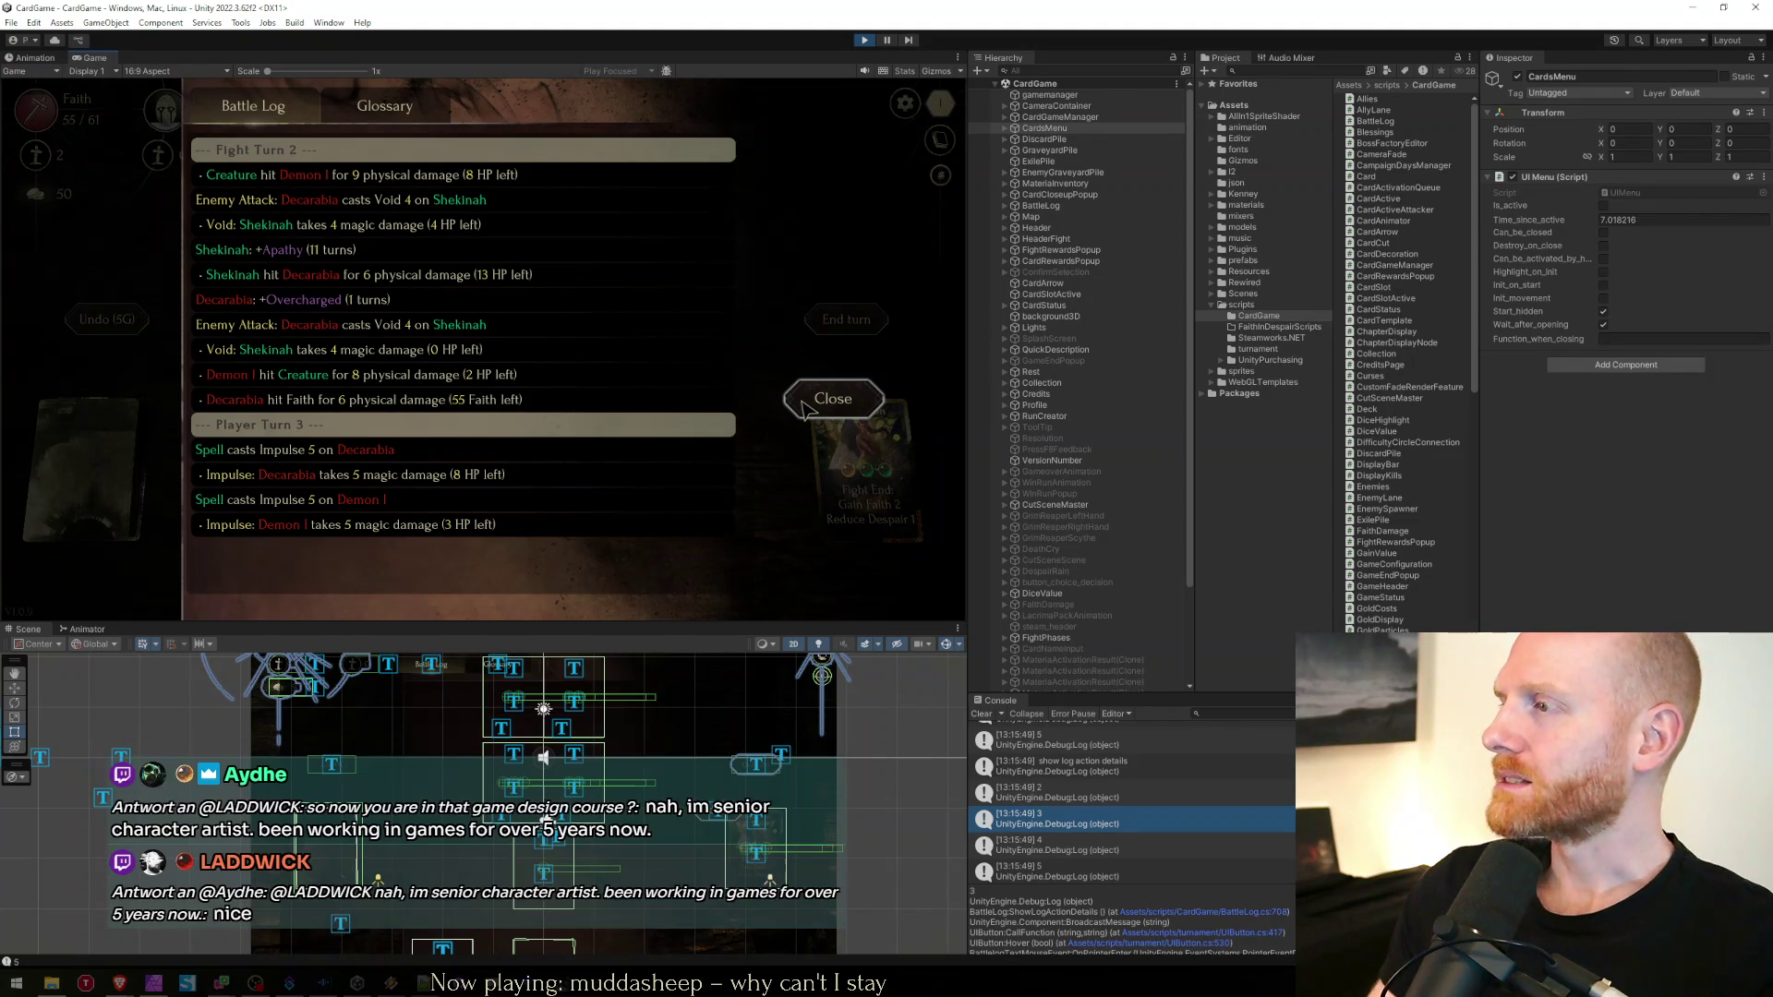
pyautogui.moveTo(433, 225)
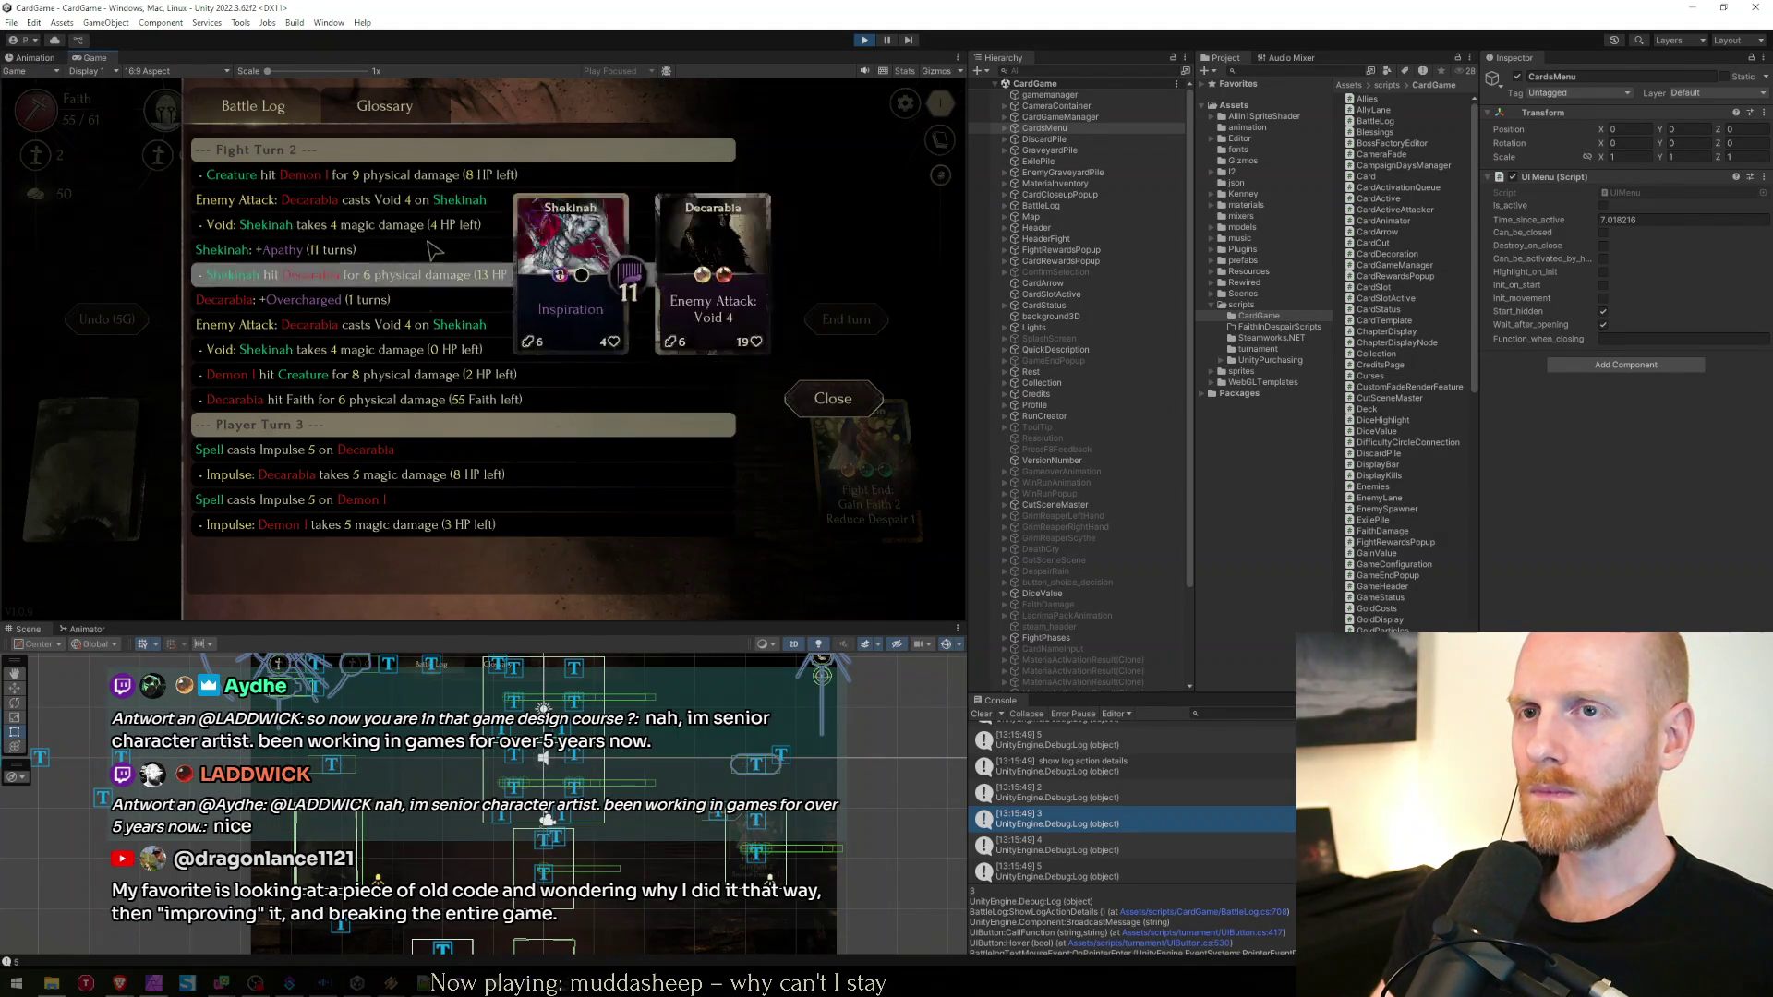
pyautogui.click(834, 398)
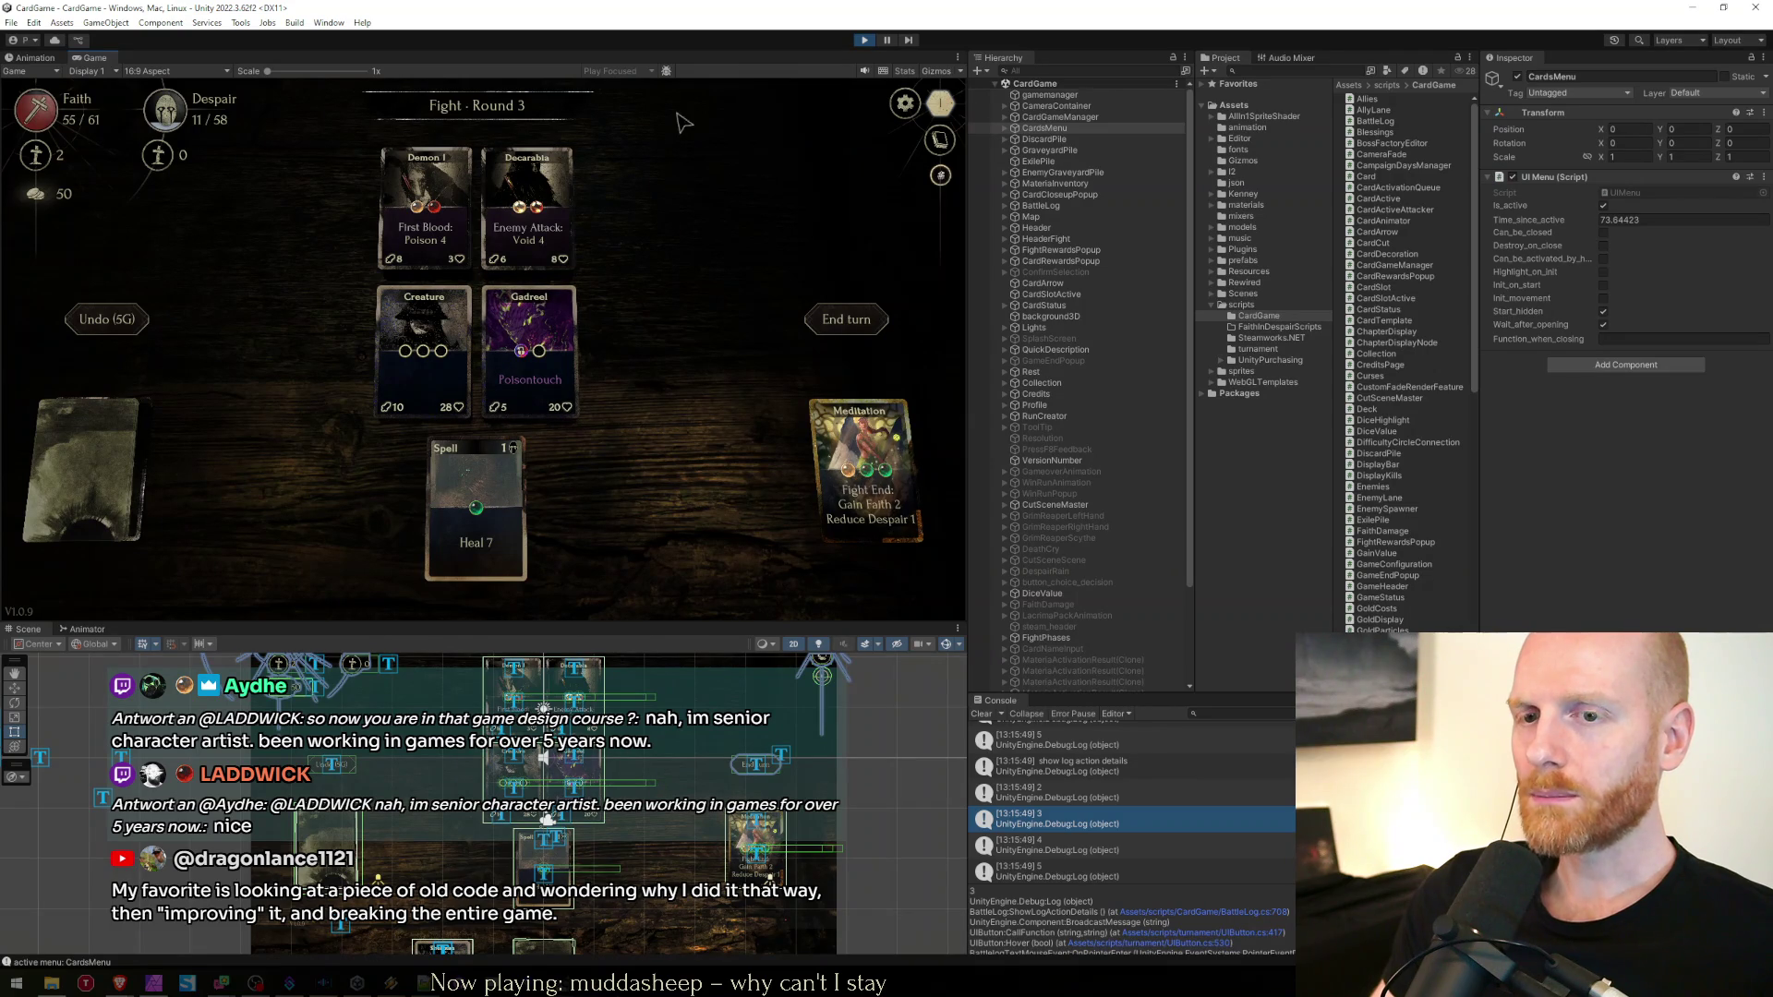
pyautogui.click(865, 44)
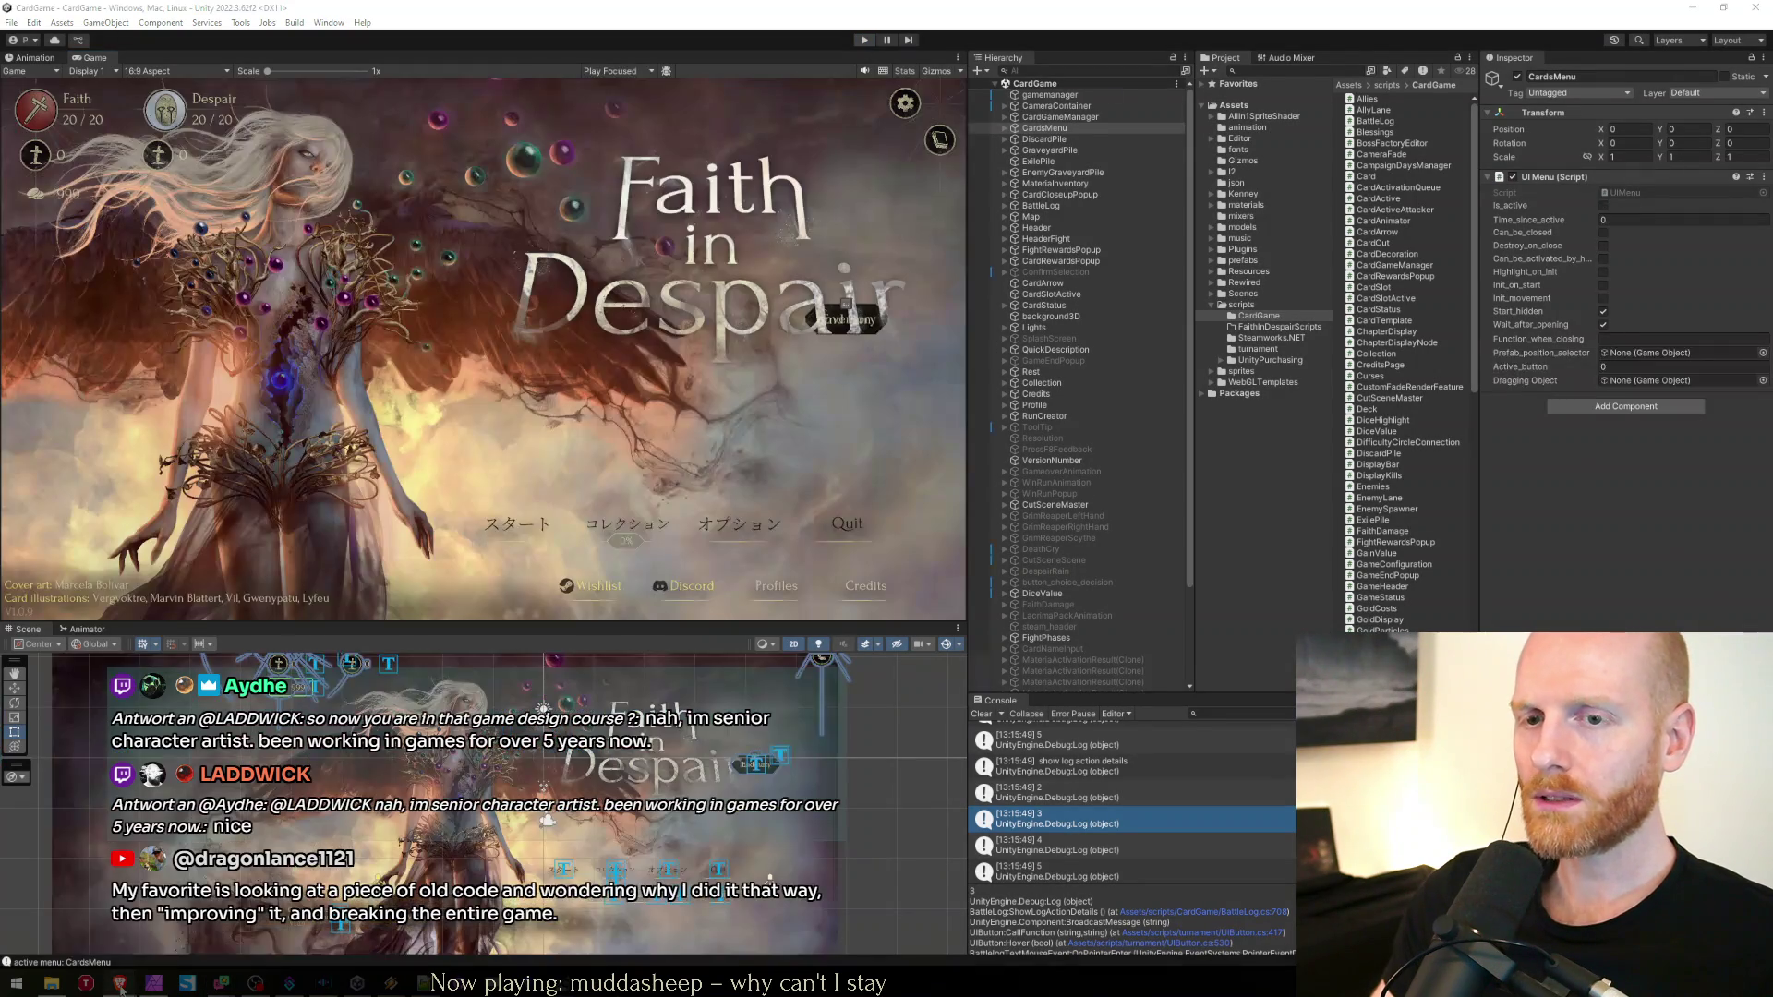
# Select DisplayGlossary and OnR1Update in the Trello stack trace, then return to Unity
pyautogui.click(119, 982)
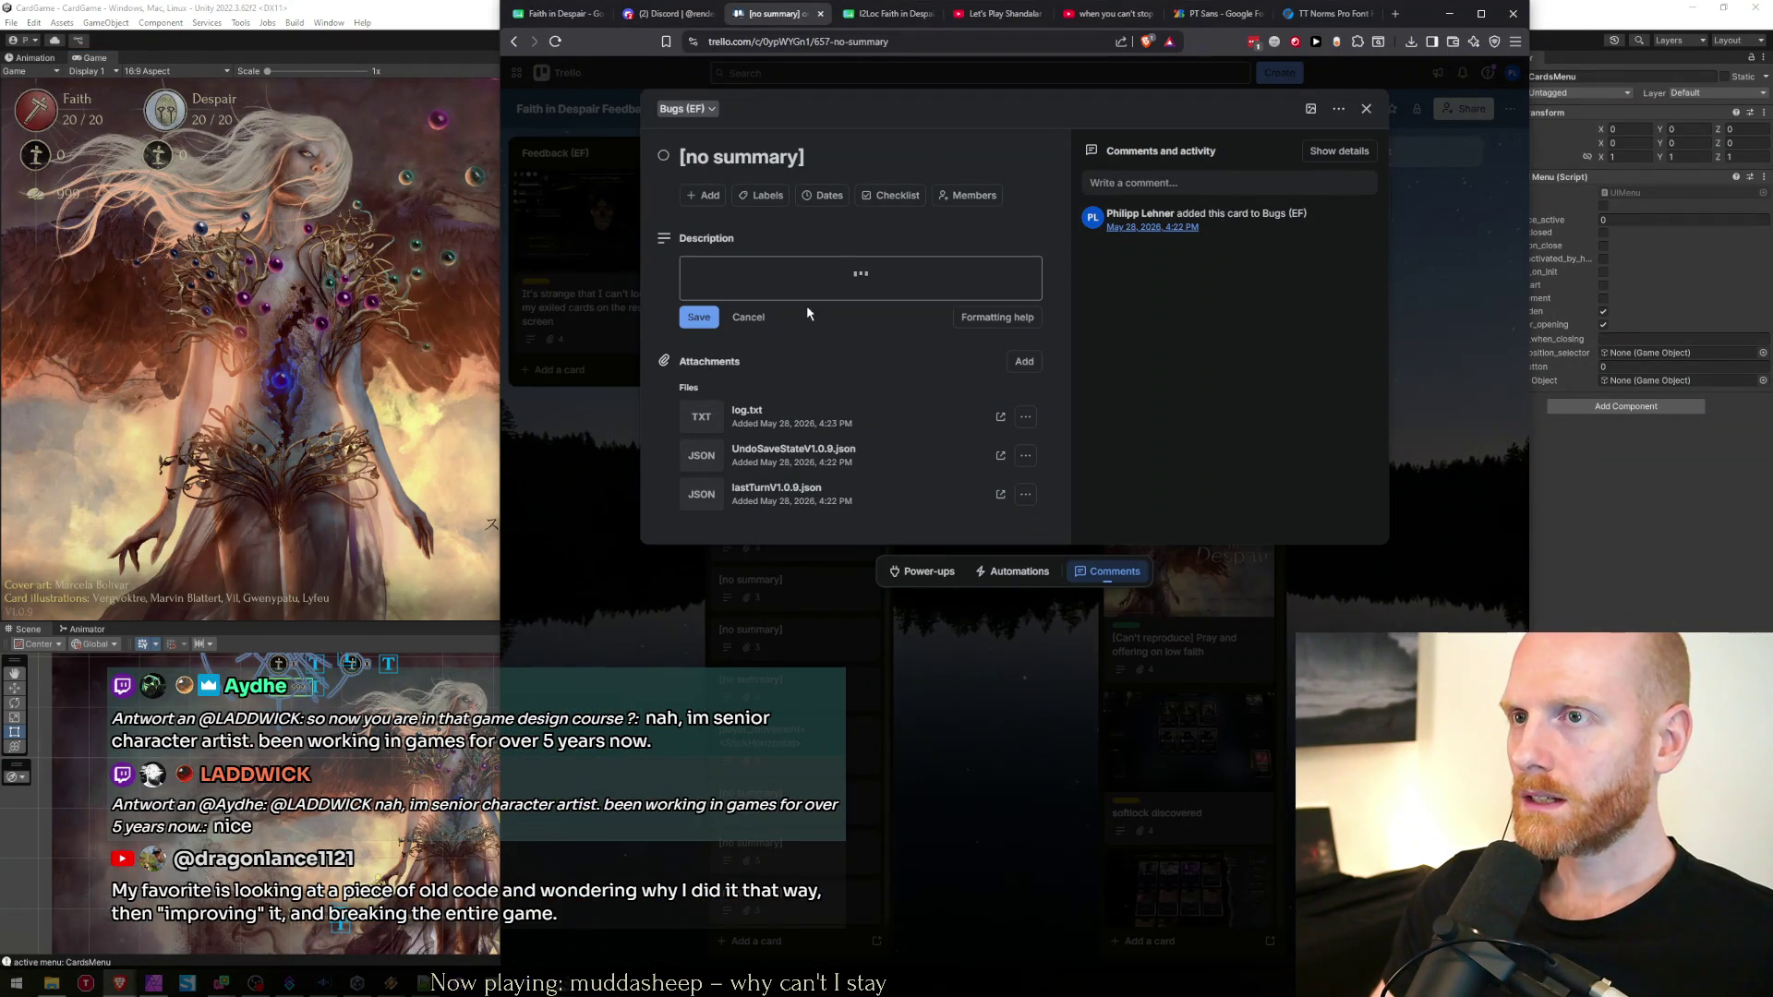
pyautogui.doubleClick(833, 382)
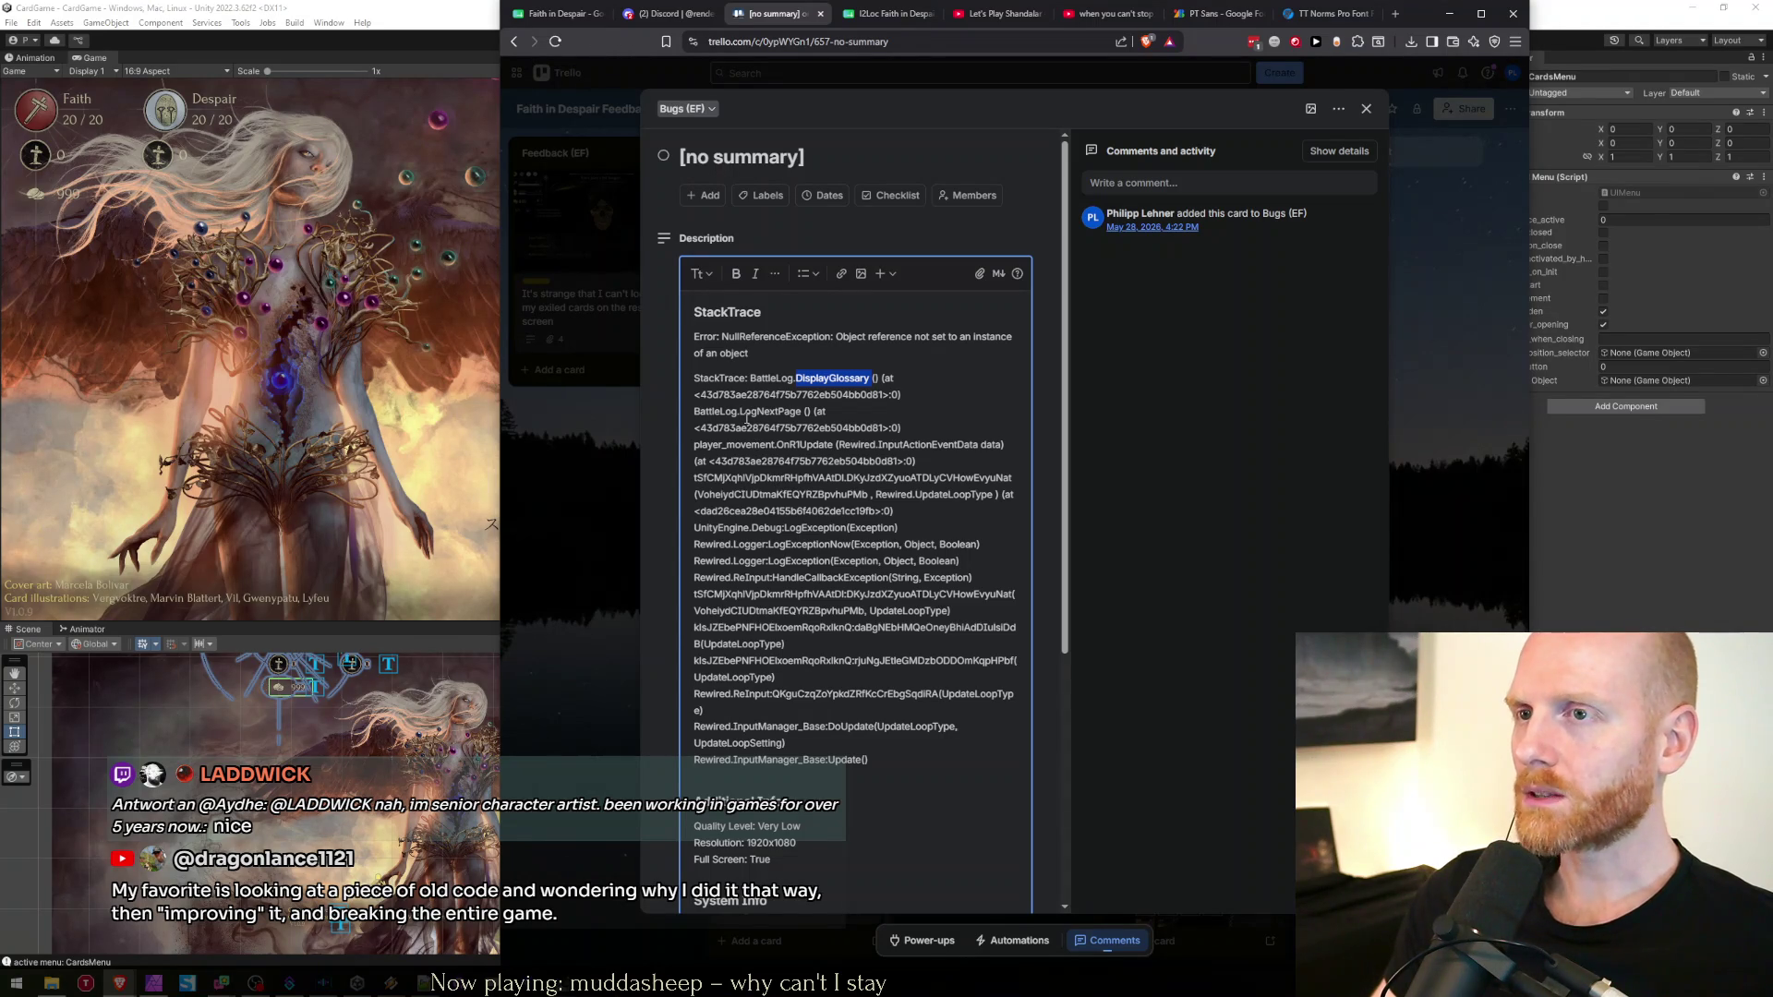
pyautogui.moveTo(776, 445); pyautogui.dragTo(838, 446)
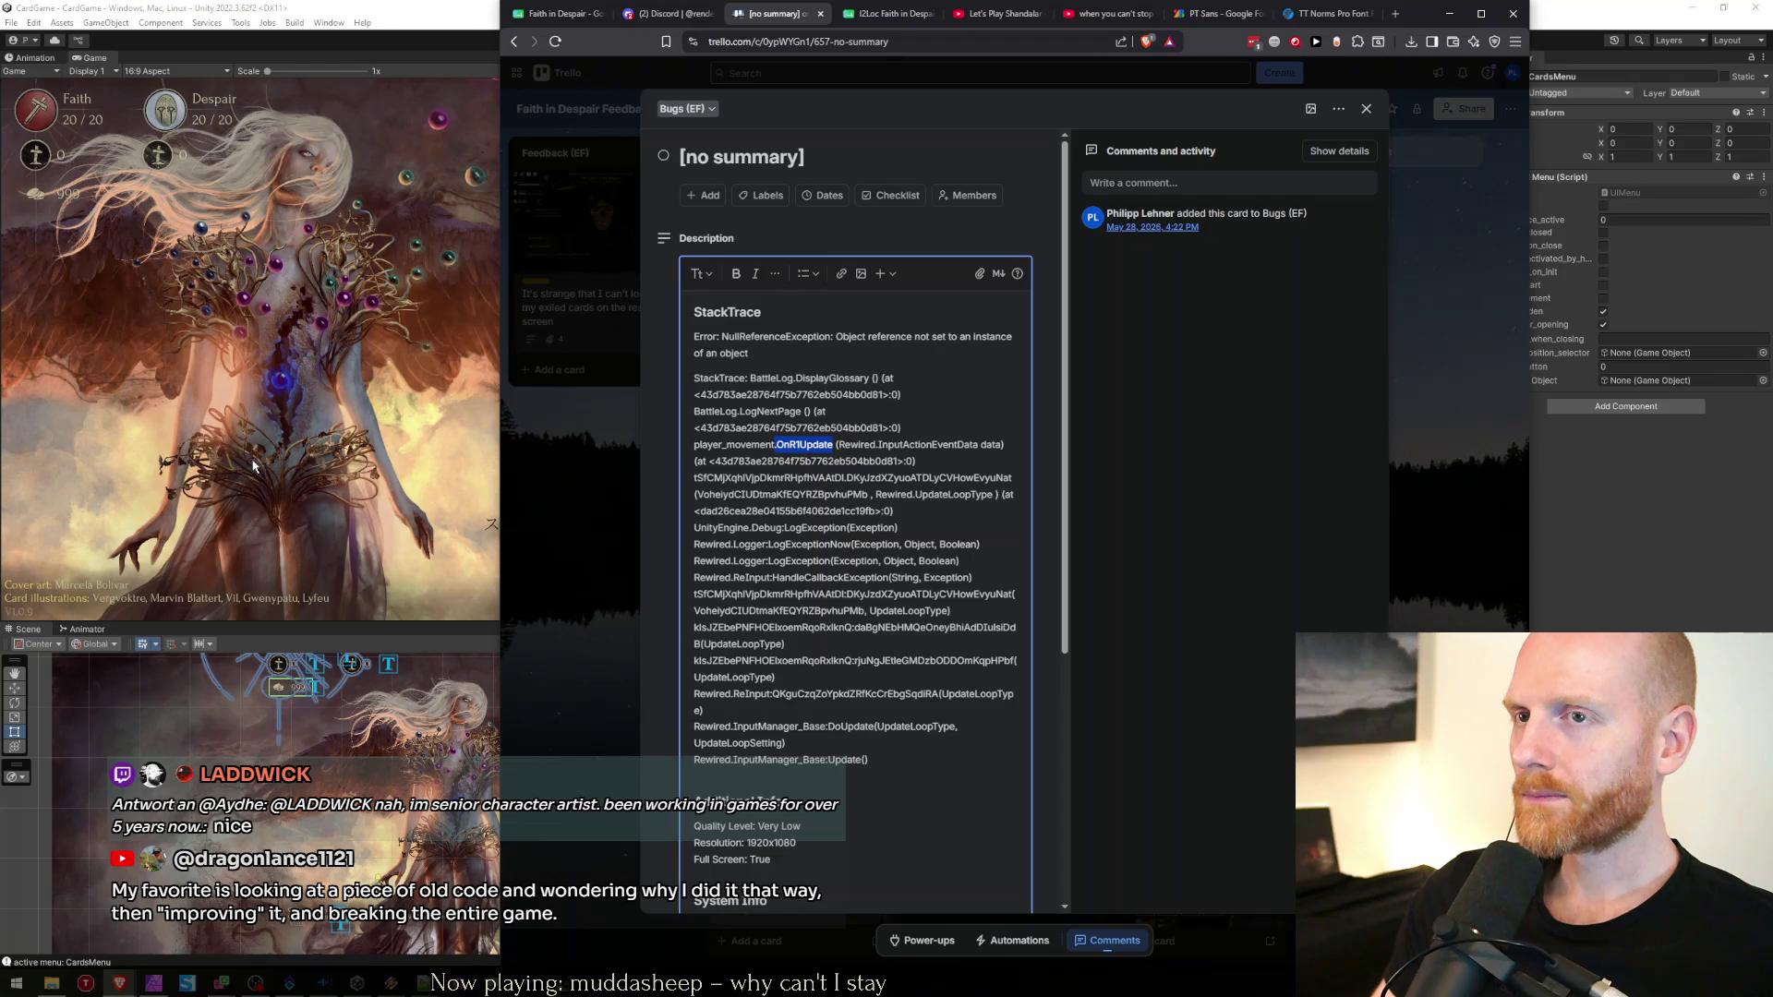
pyautogui.click(300, 462)
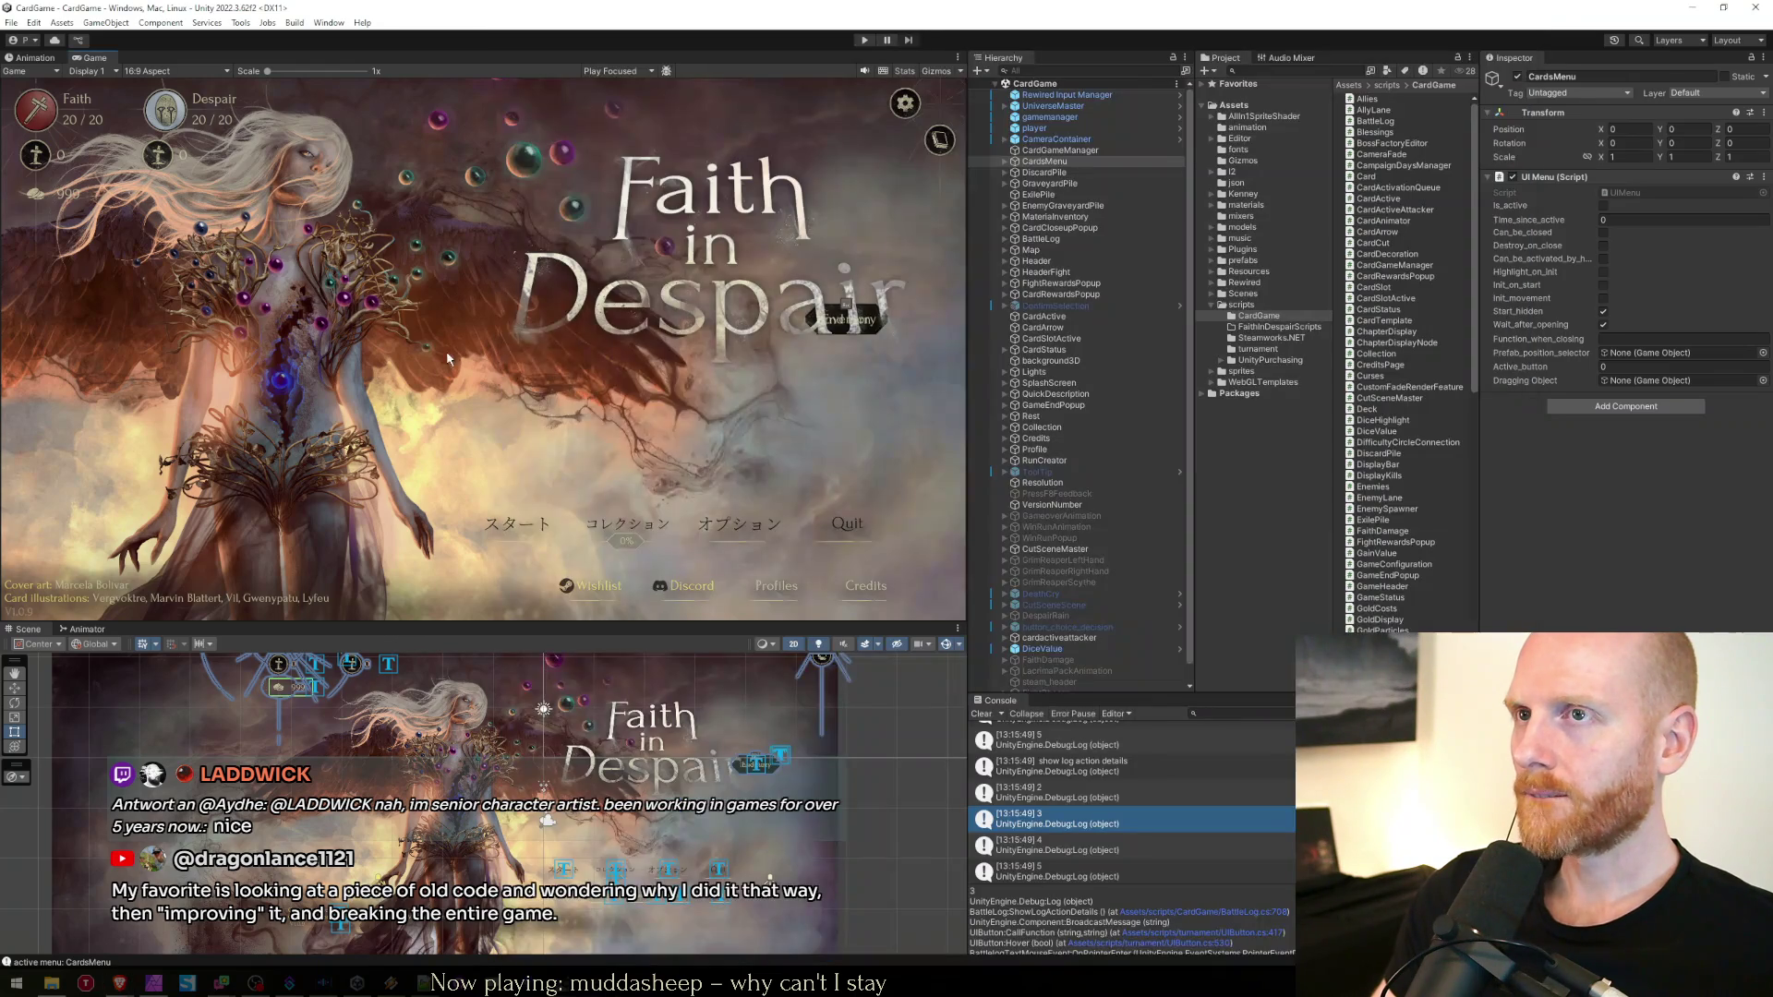
# Start the game in play mode and play into the round 3 fight
pyautogui.click(863, 41)
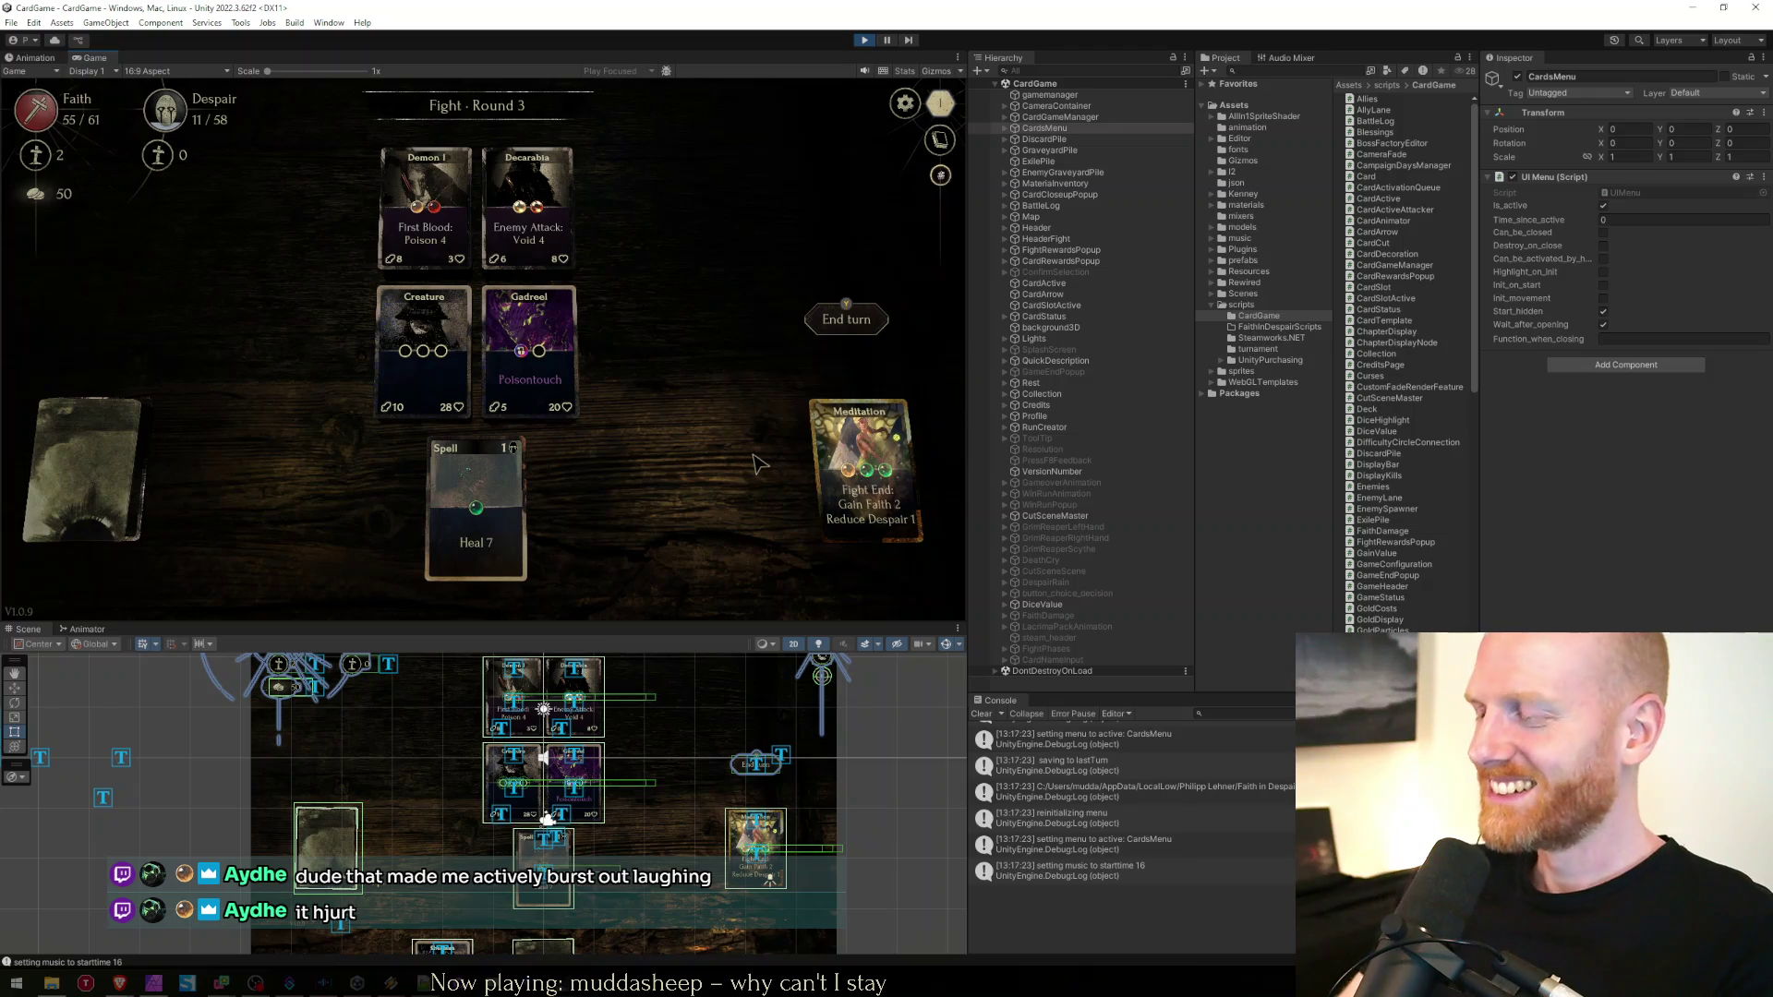
# Open the battle log's glossary with the L key and cycle through its pages
pyautogui.press('l')
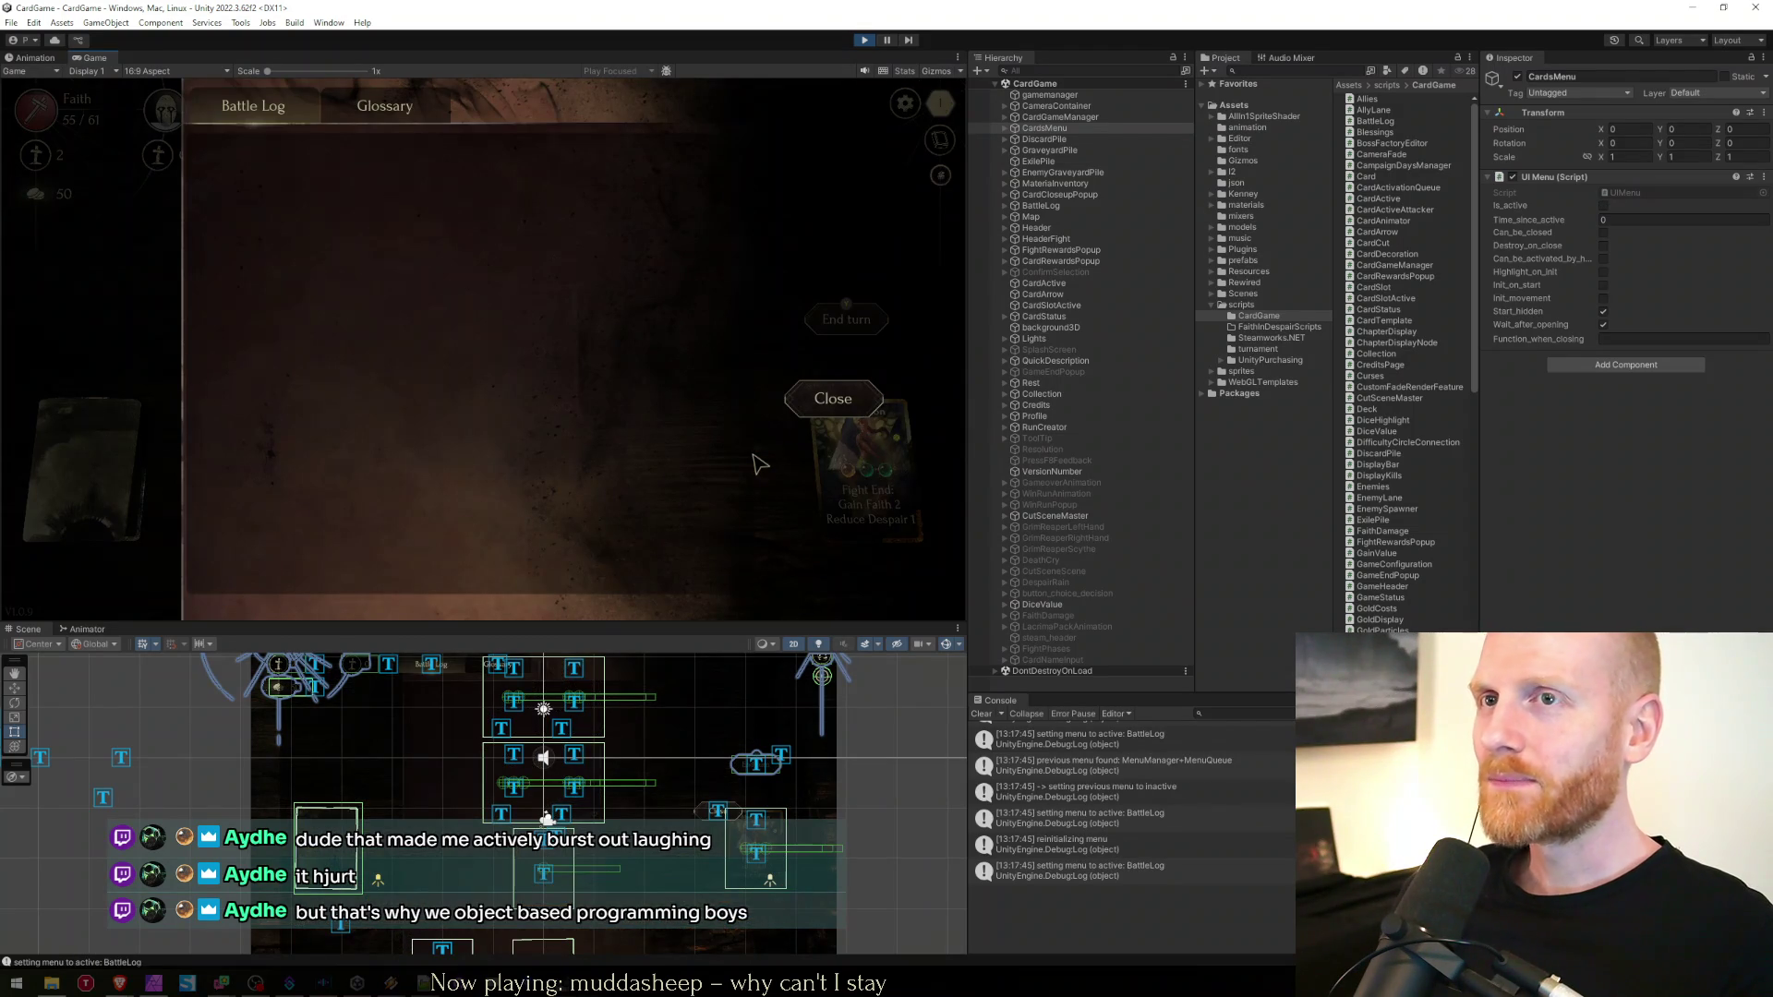
pyautogui.press('l')
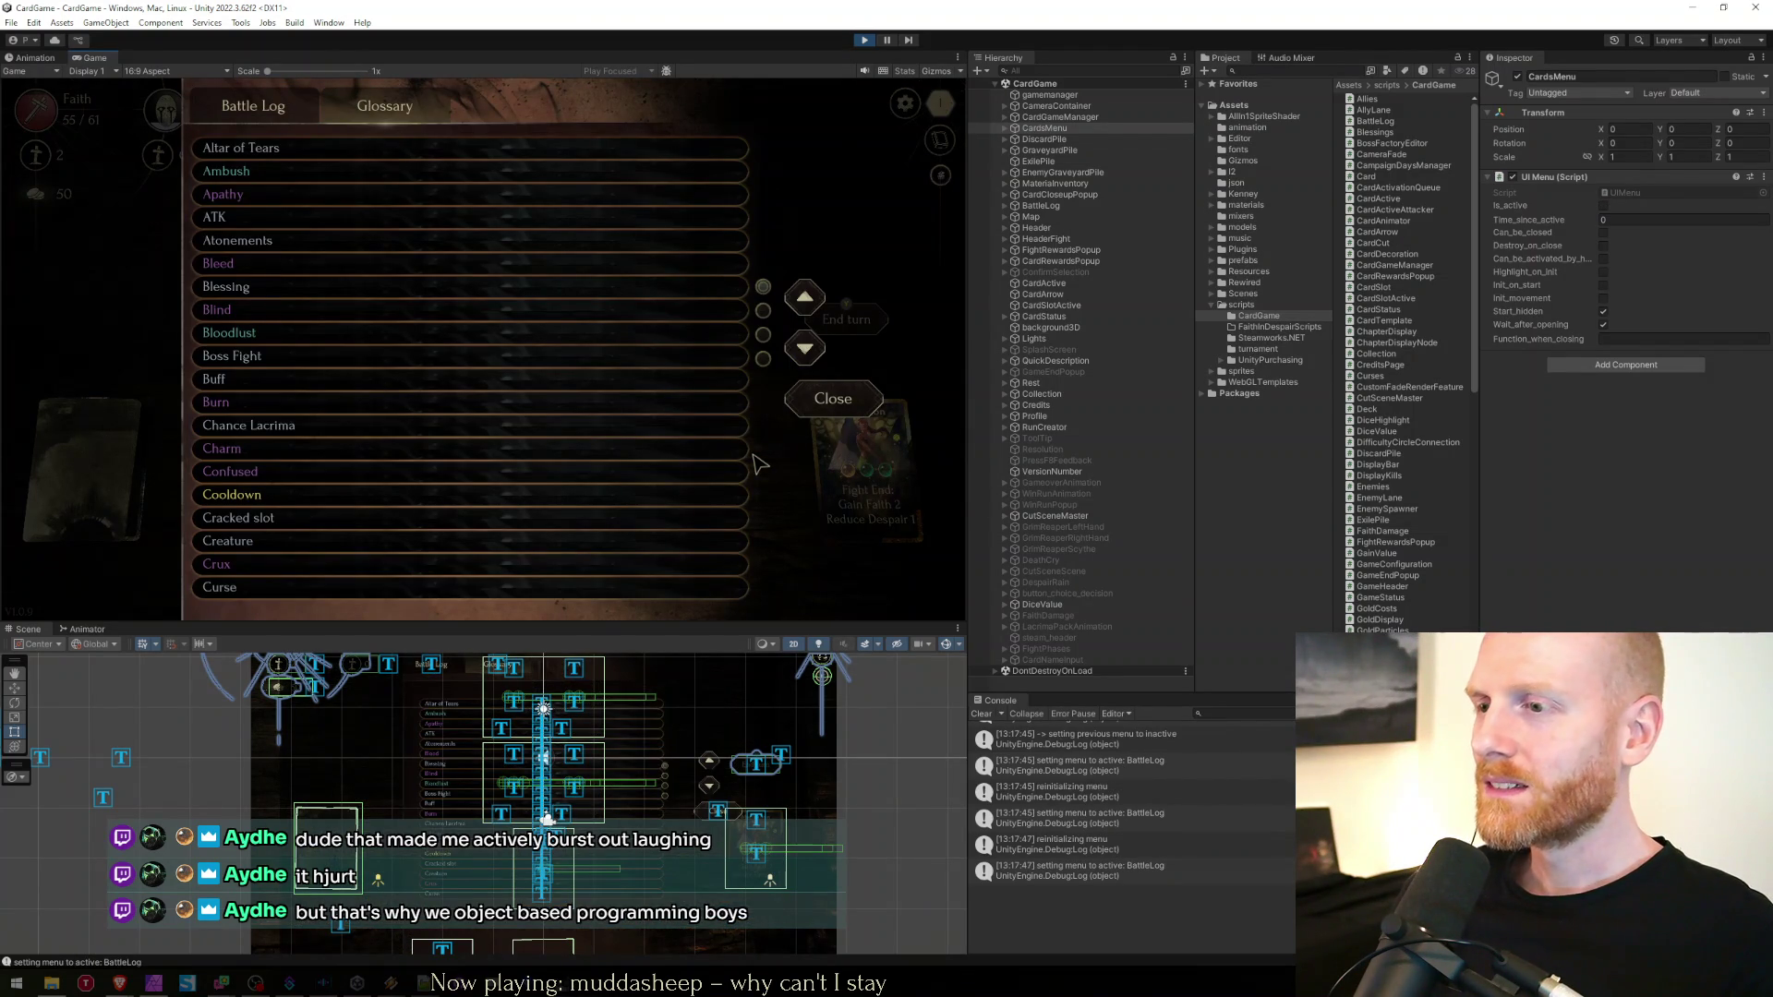
pyautogui.press('l')
pyautogui.press('l')
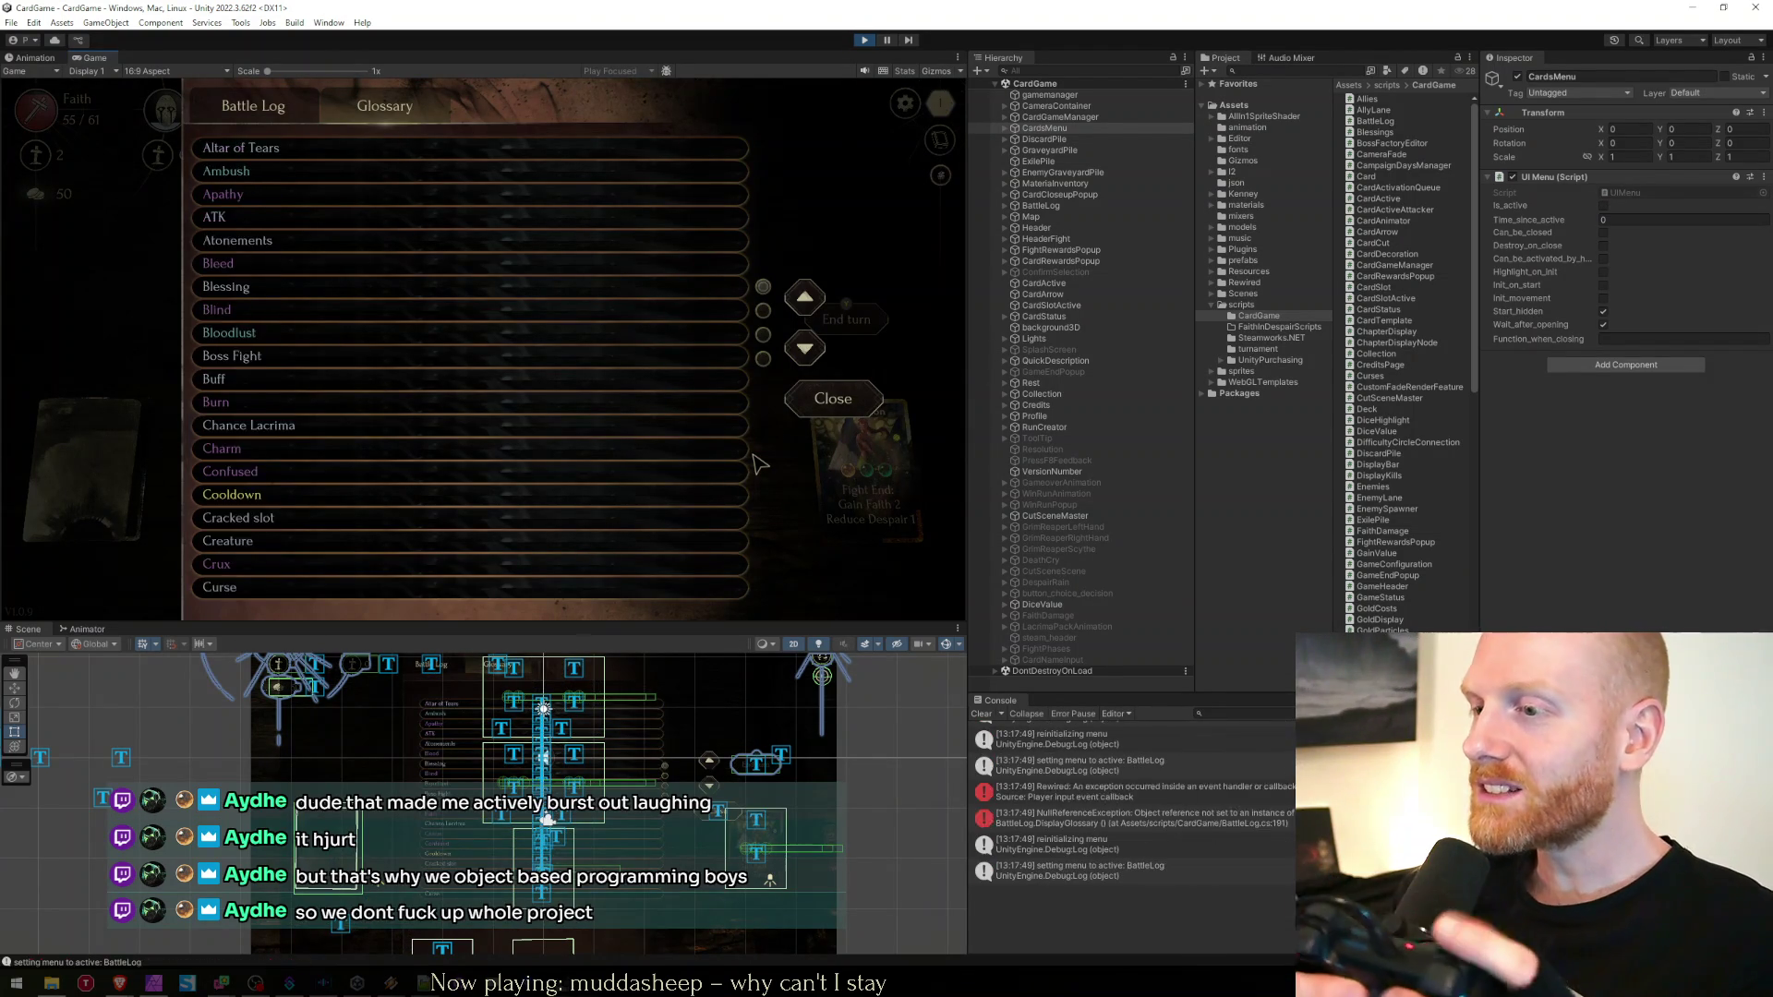
pyautogui.press('l')
pyautogui.press('l')
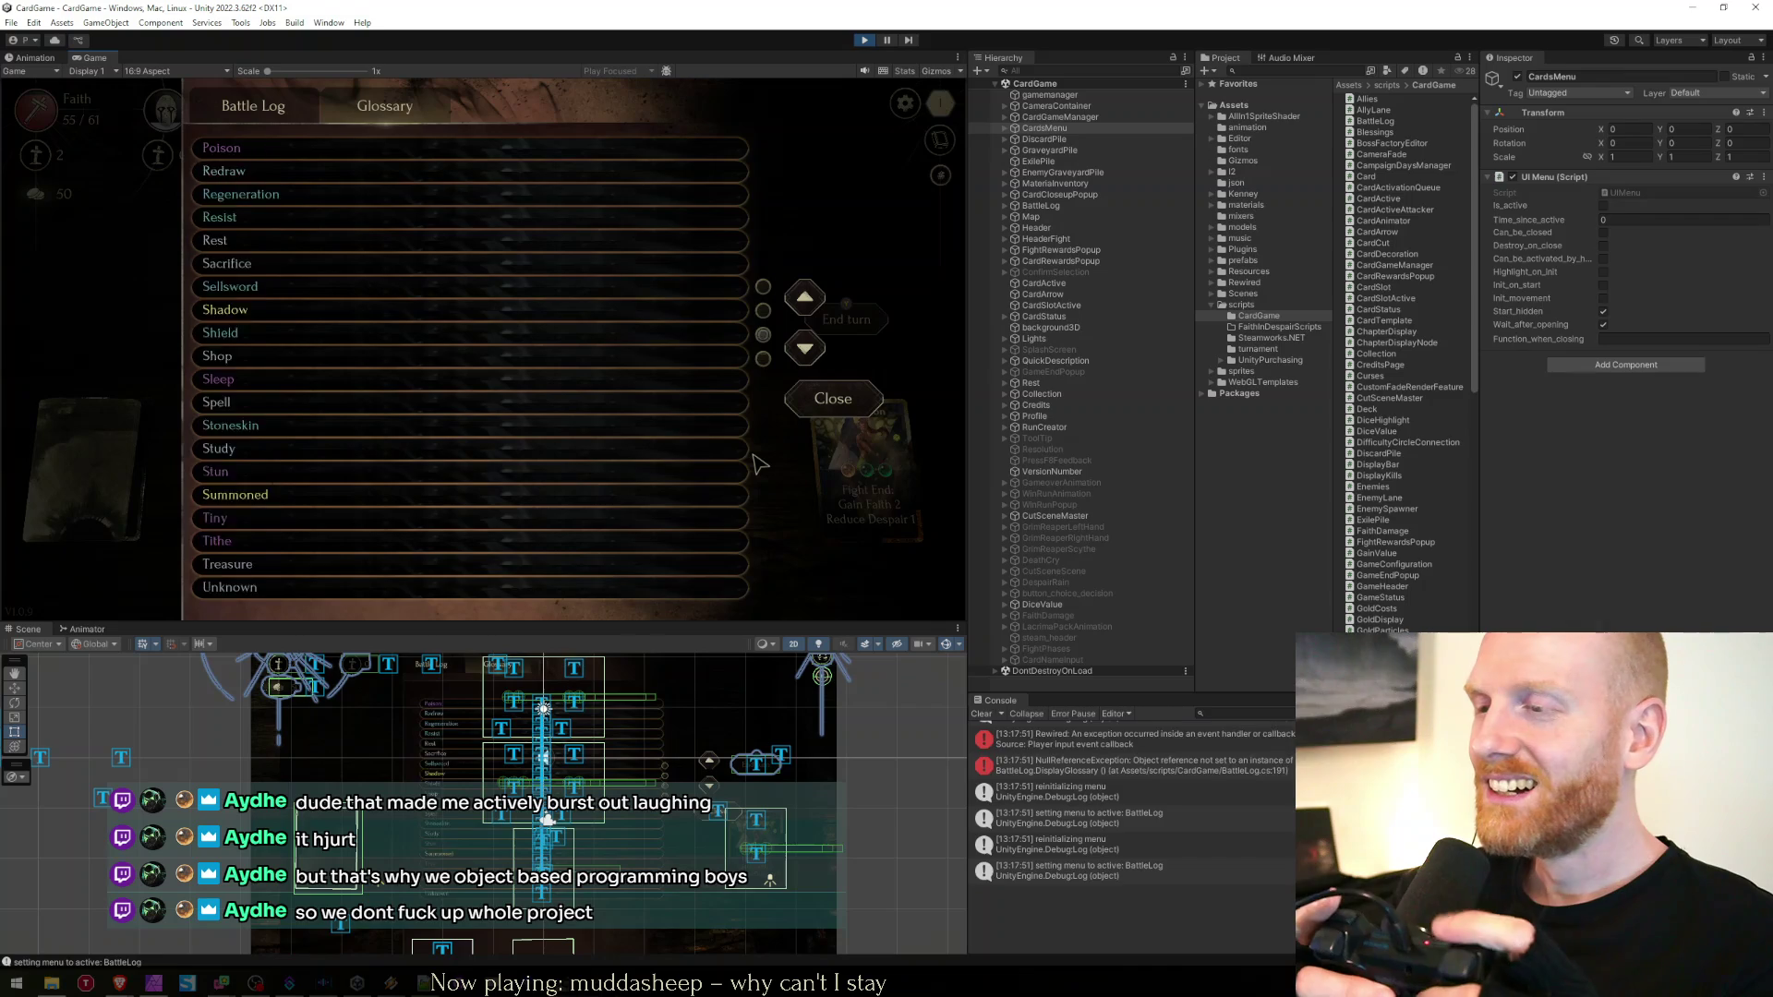
pyautogui.press('l')
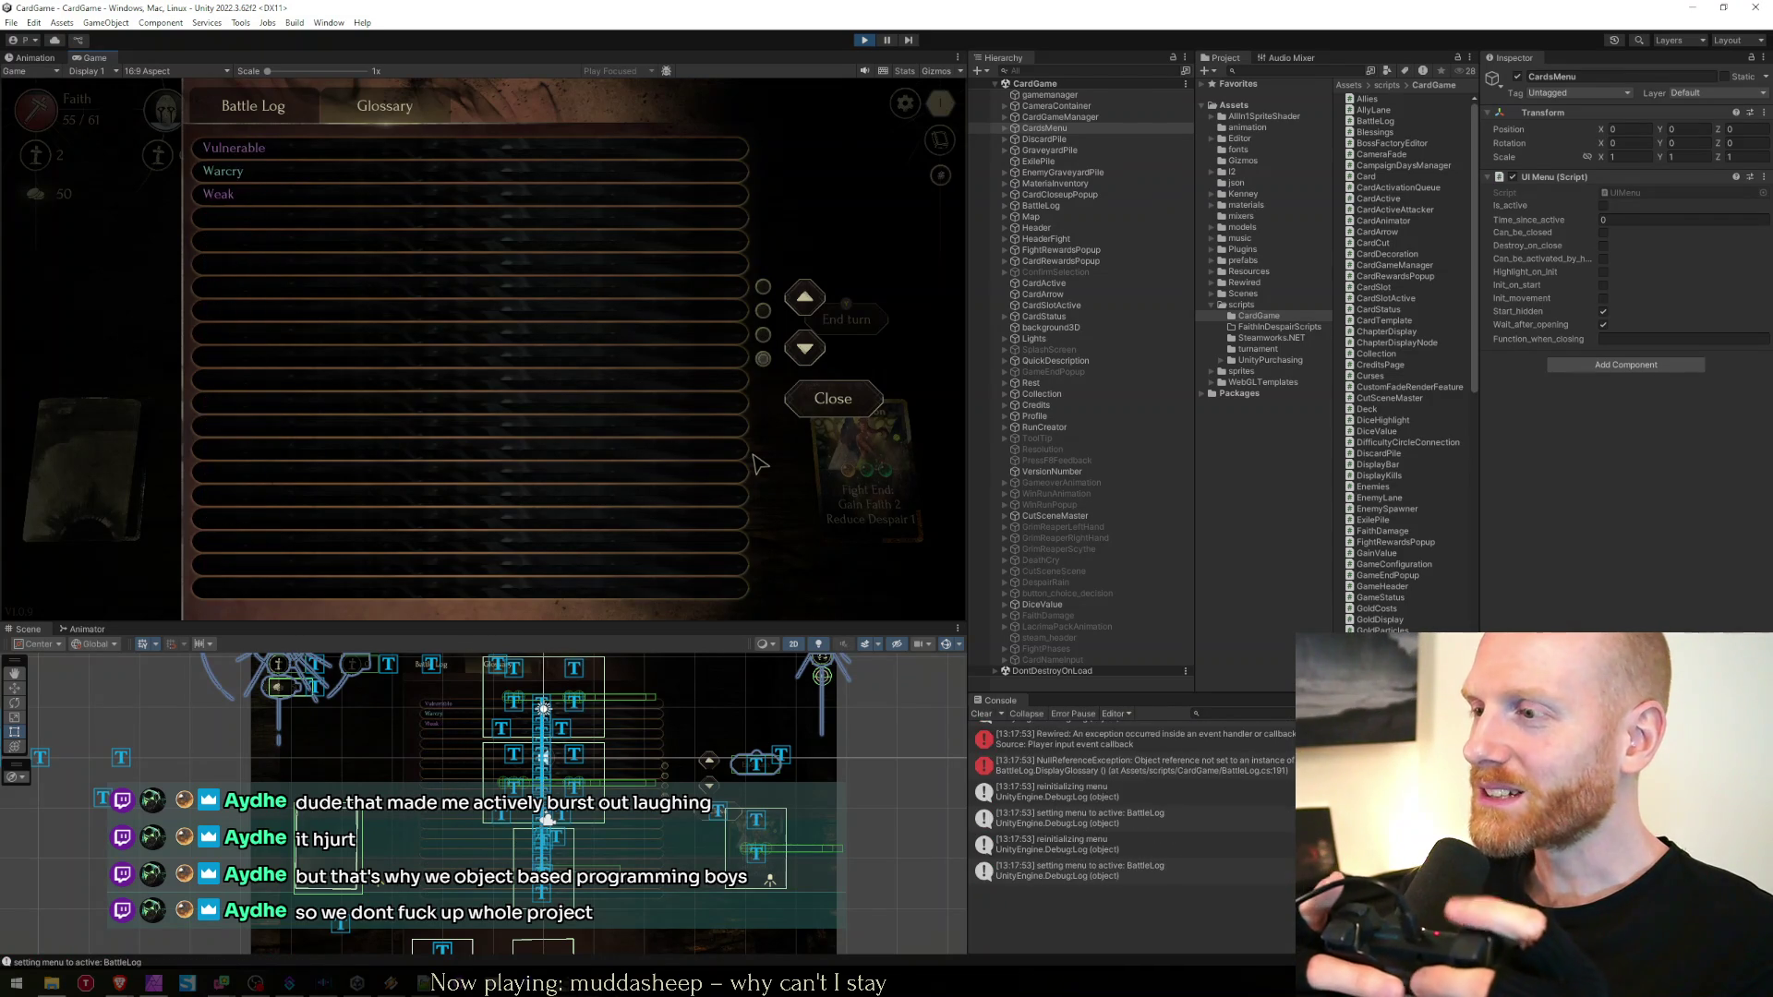
pyautogui.press('l')
pyautogui.press('l')
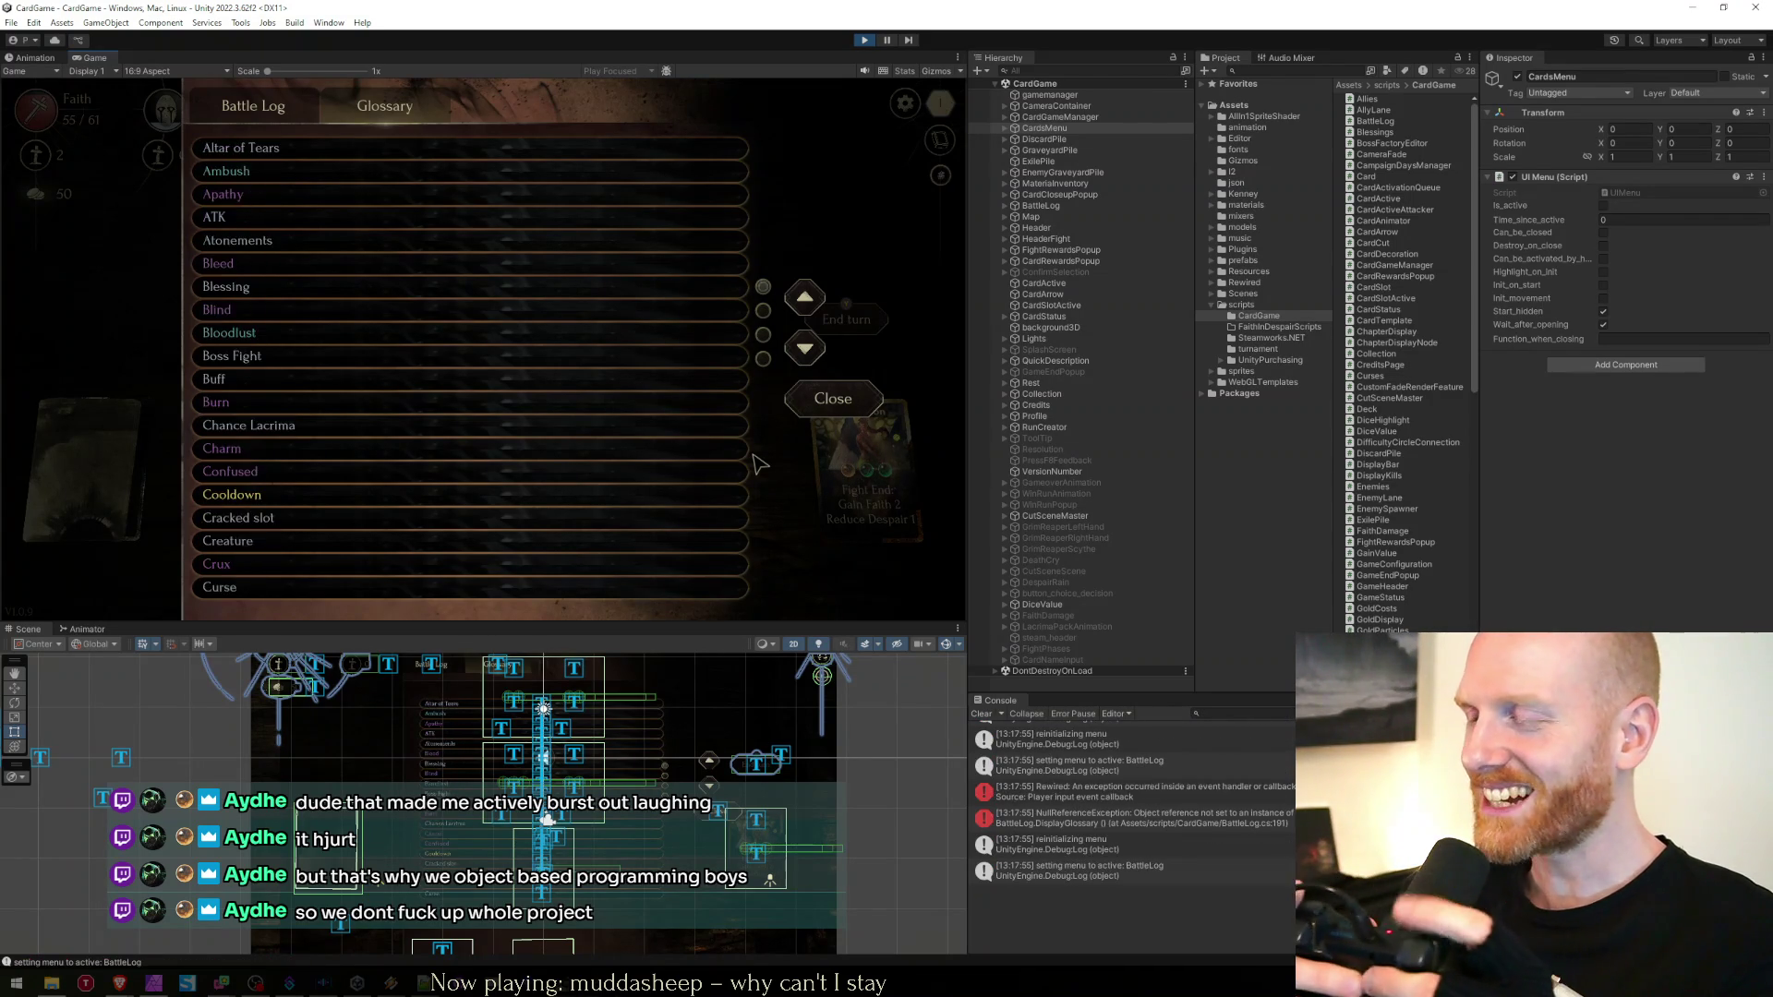
pyautogui.press('l')
pyautogui.press('l')
pyautogui.press('l')
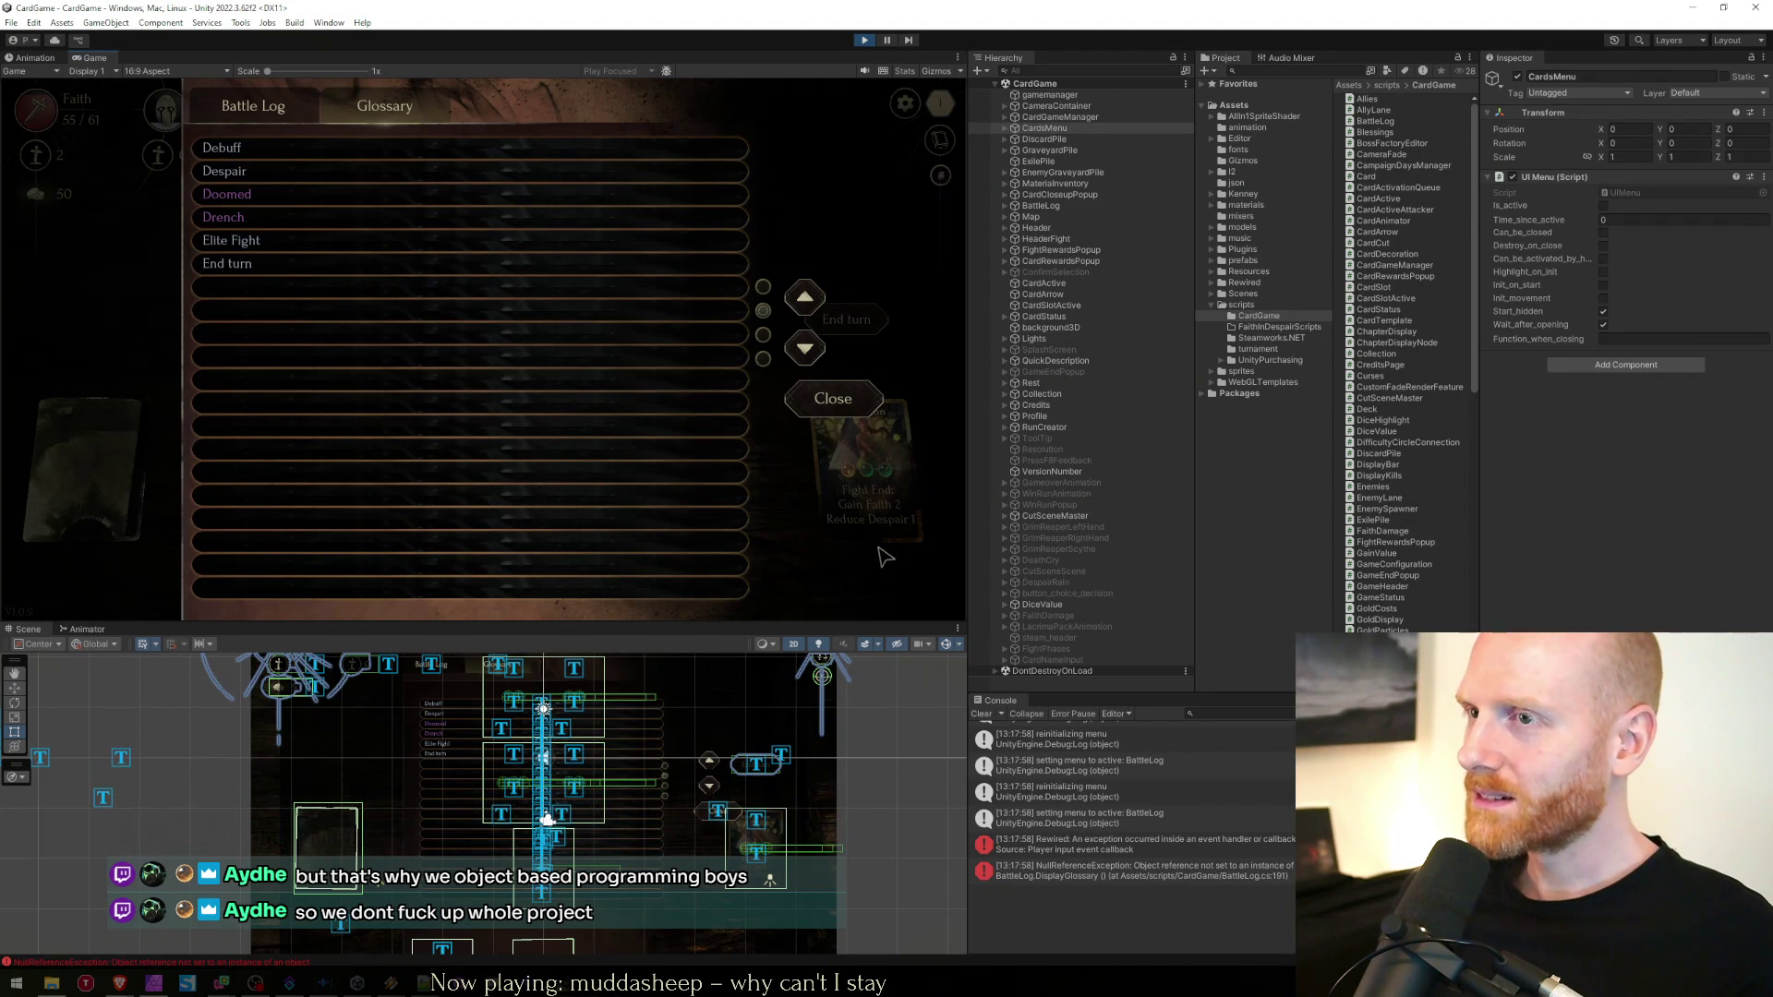
# Clear the Console, page the glossary until the NullReferenceException appears, and inspect its stack trace
pyautogui.click(981, 714)
pyautogui.click(809, 349)
pyautogui.click(811, 350)
pyautogui.click(810, 349)
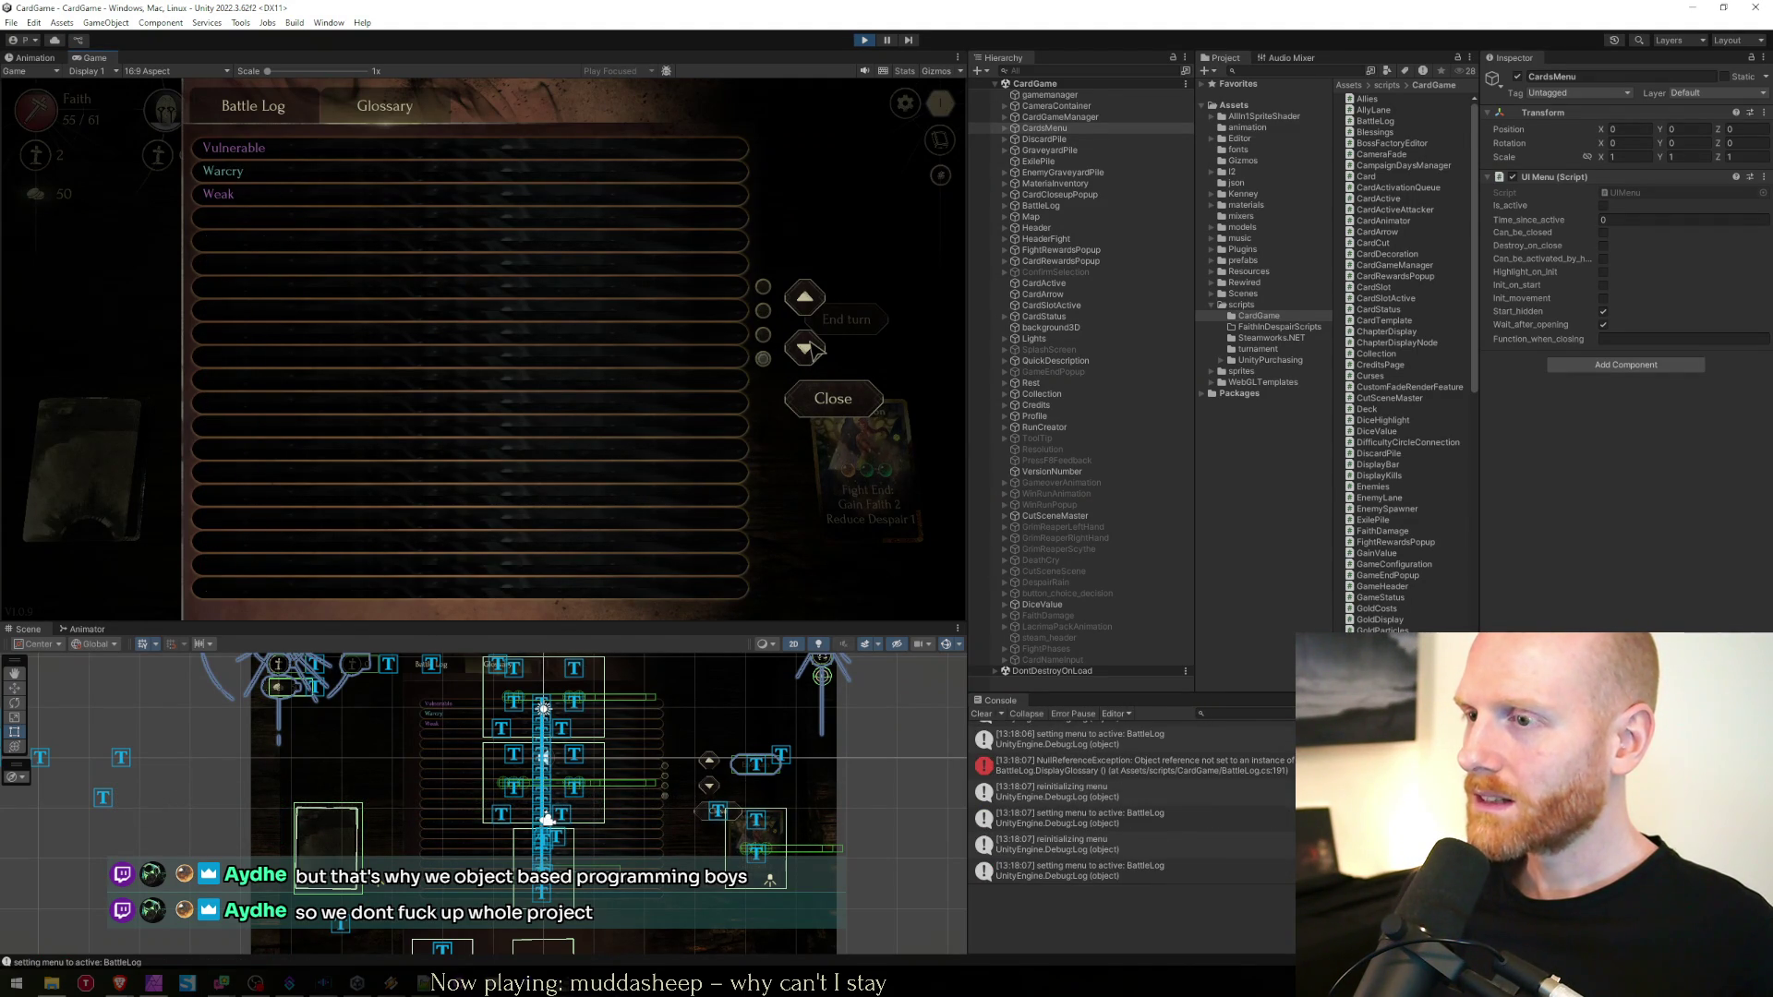
pyautogui.click(811, 349)
pyautogui.click(811, 350)
pyautogui.click(811, 349)
pyautogui.click(811, 349)
pyautogui.click(810, 349)
pyautogui.click(811, 349)
pyautogui.click(811, 349)
pyautogui.click(1080, 872)
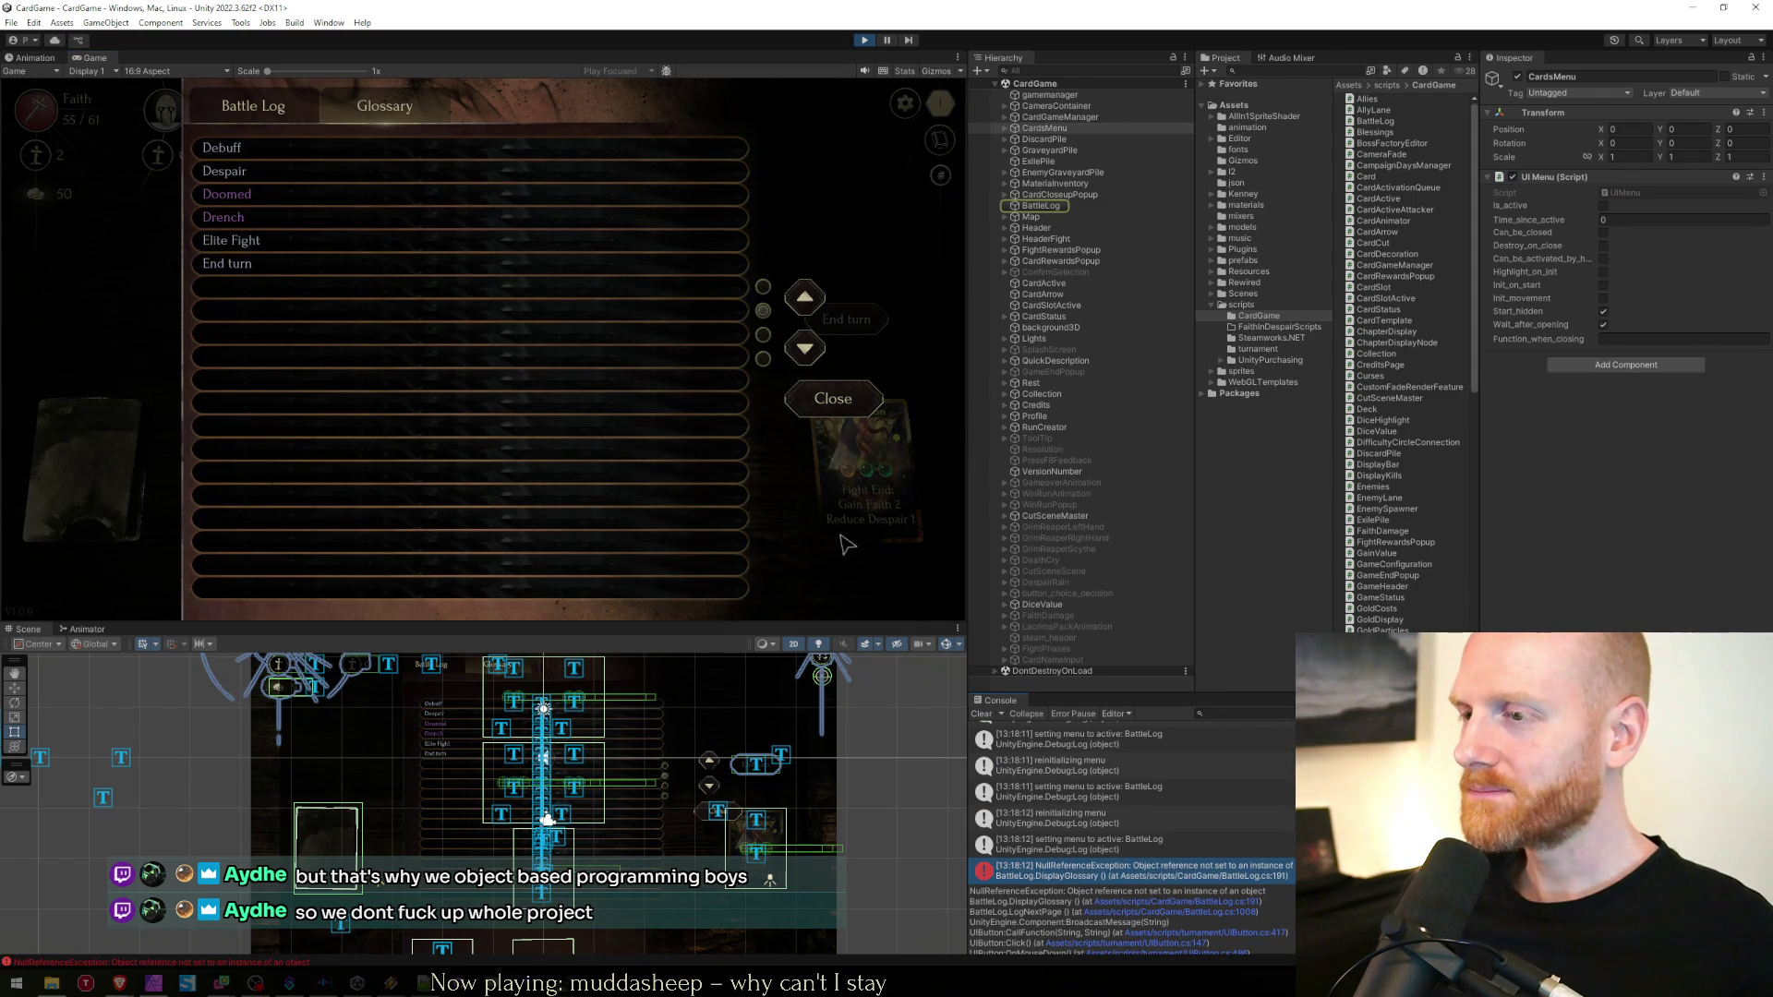
# Close the panel, cast Heal 7 on Gadreel, then reopen the panel on the Glossary
pyautogui.click(249, 105)
pyautogui.click(826, 397)
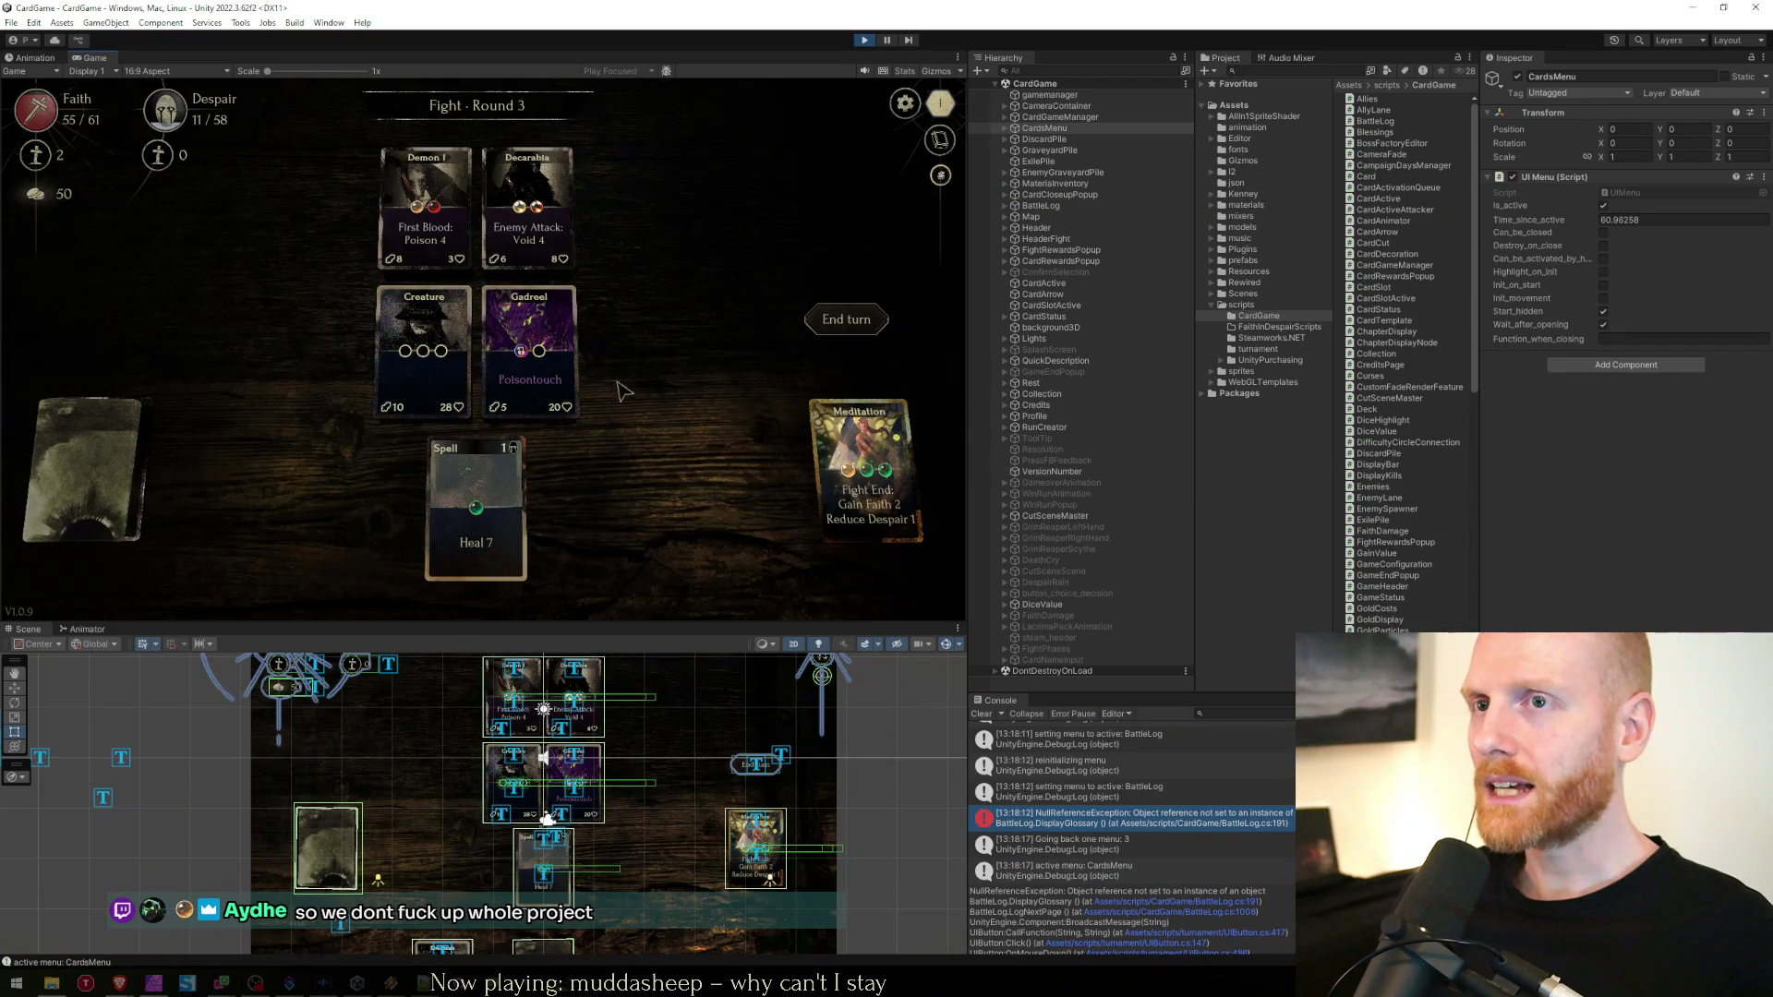
pyautogui.moveTo(475, 508); pyautogui.dragTo(529, 349)
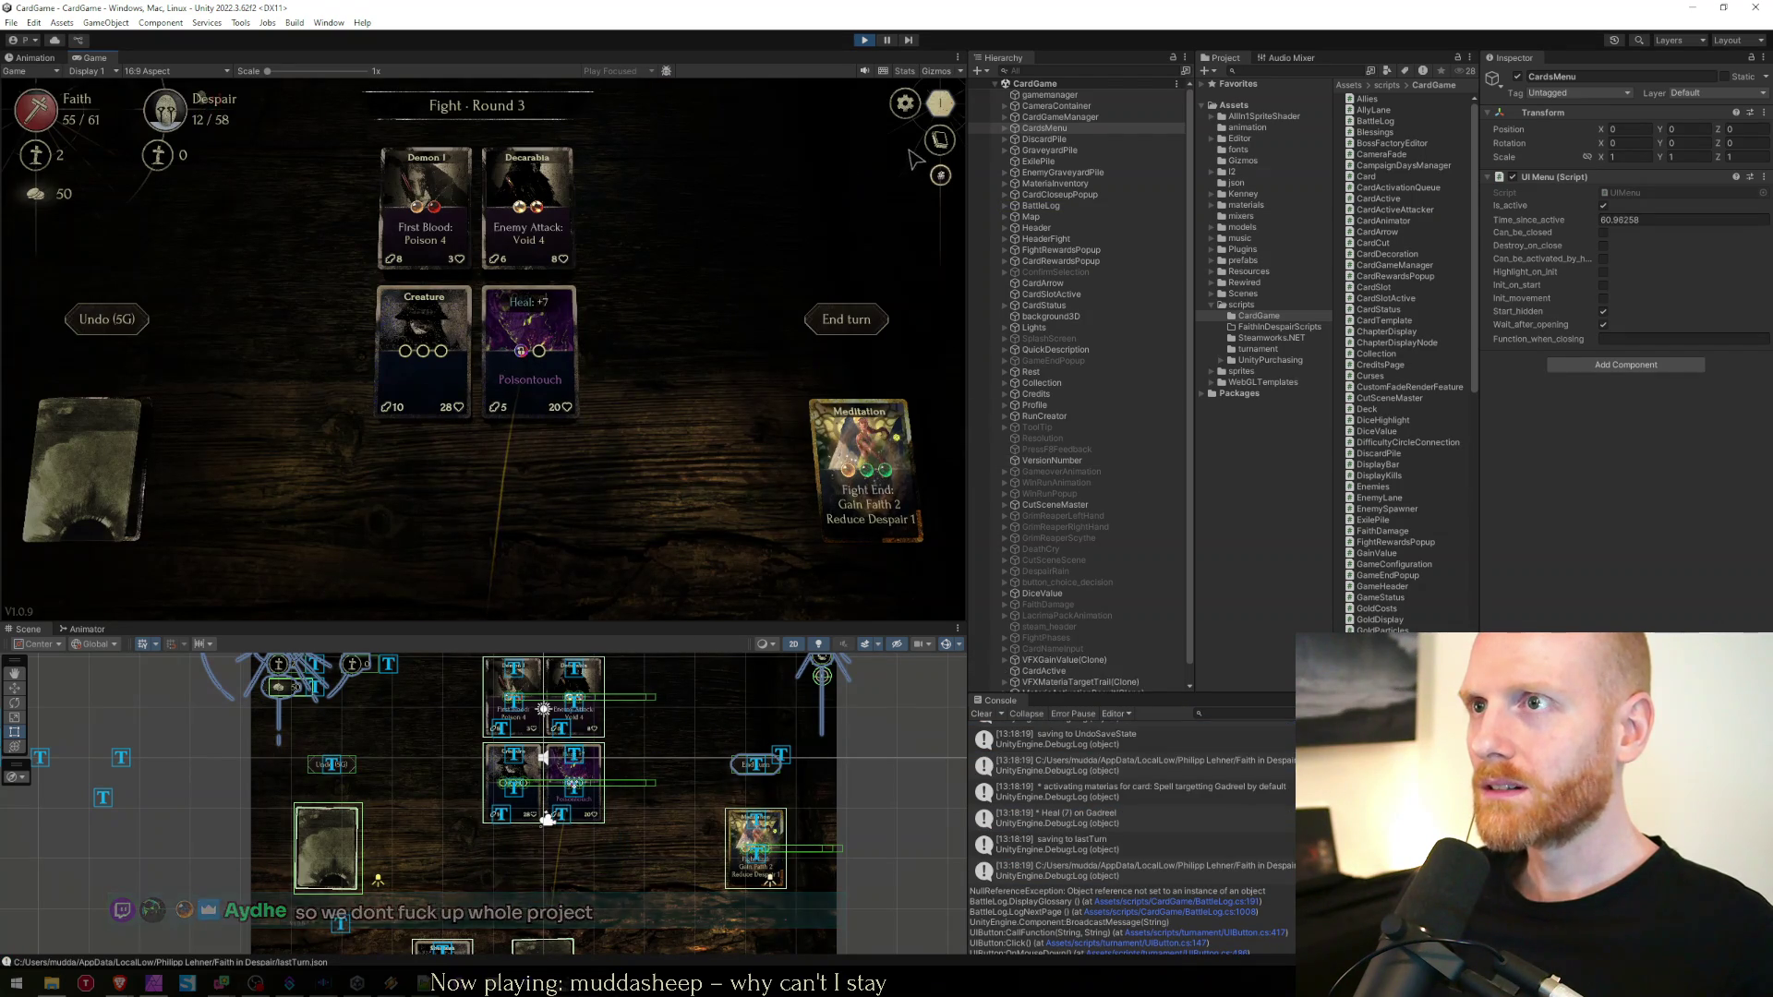
pyautogui.click(939, 140)
pyautogui.click(386, 107)
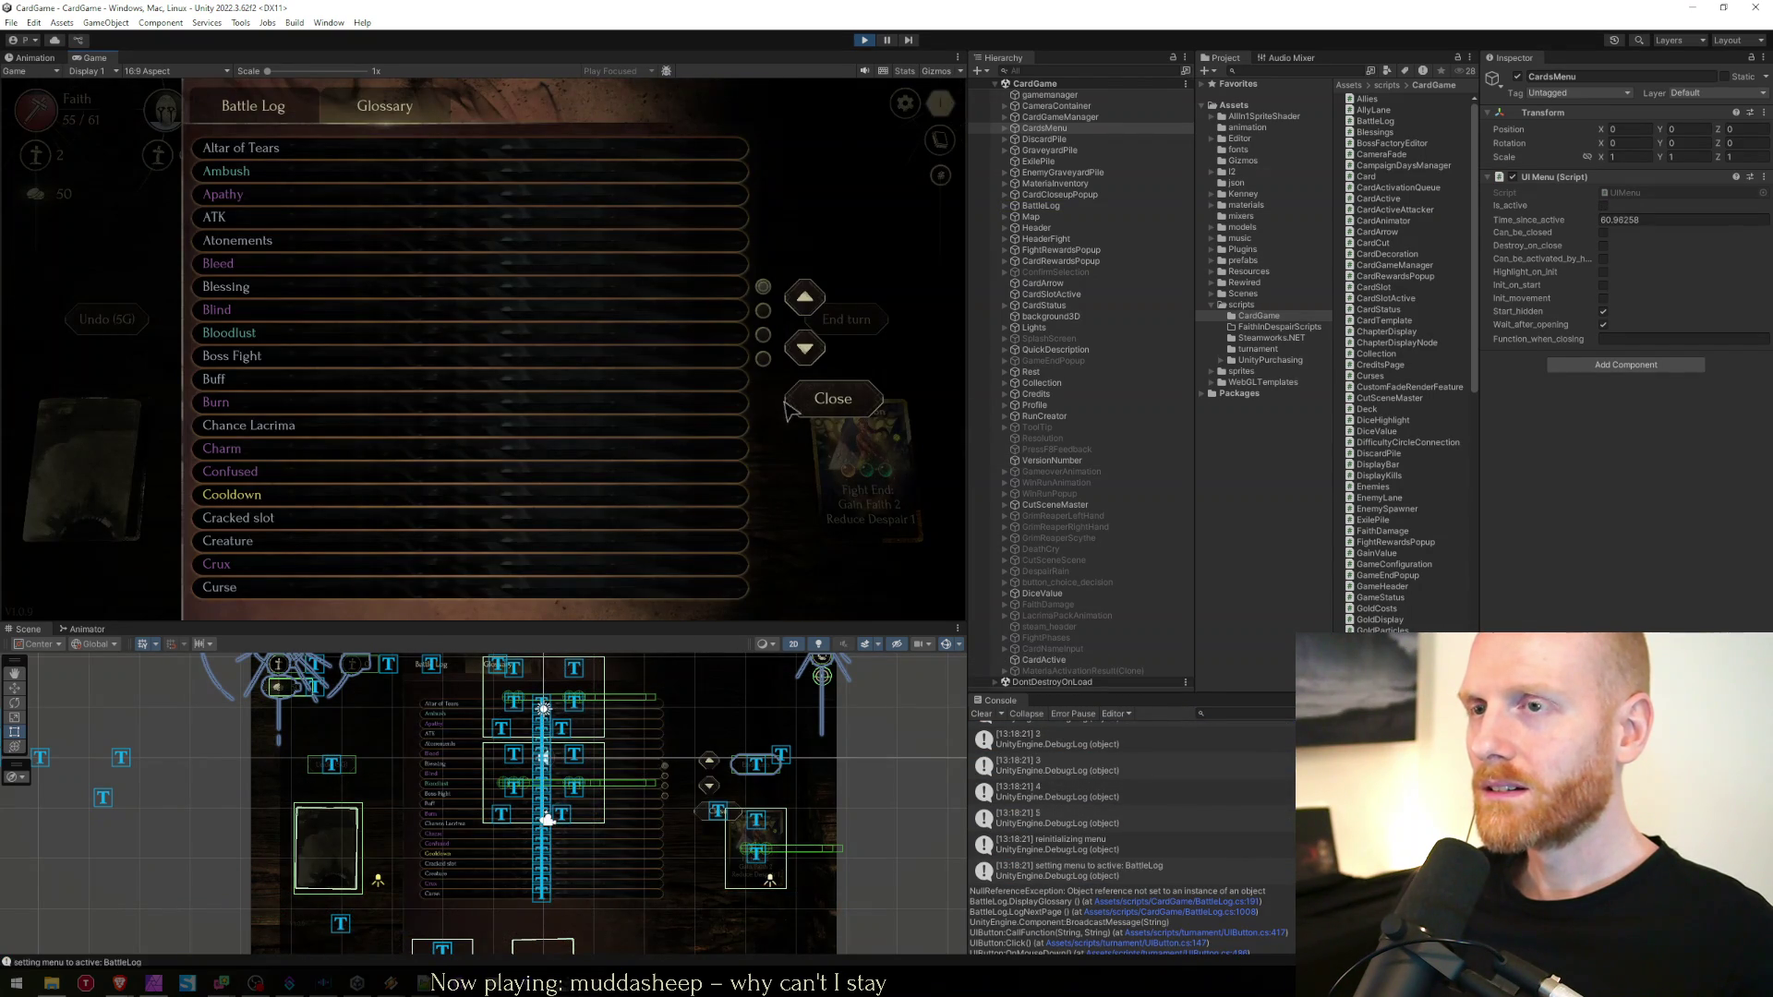
# Check the Heal 7 entry in the Battle Log, then inspect Gadreel and the Meditation card close-up
pyautogui.click(236, 109)
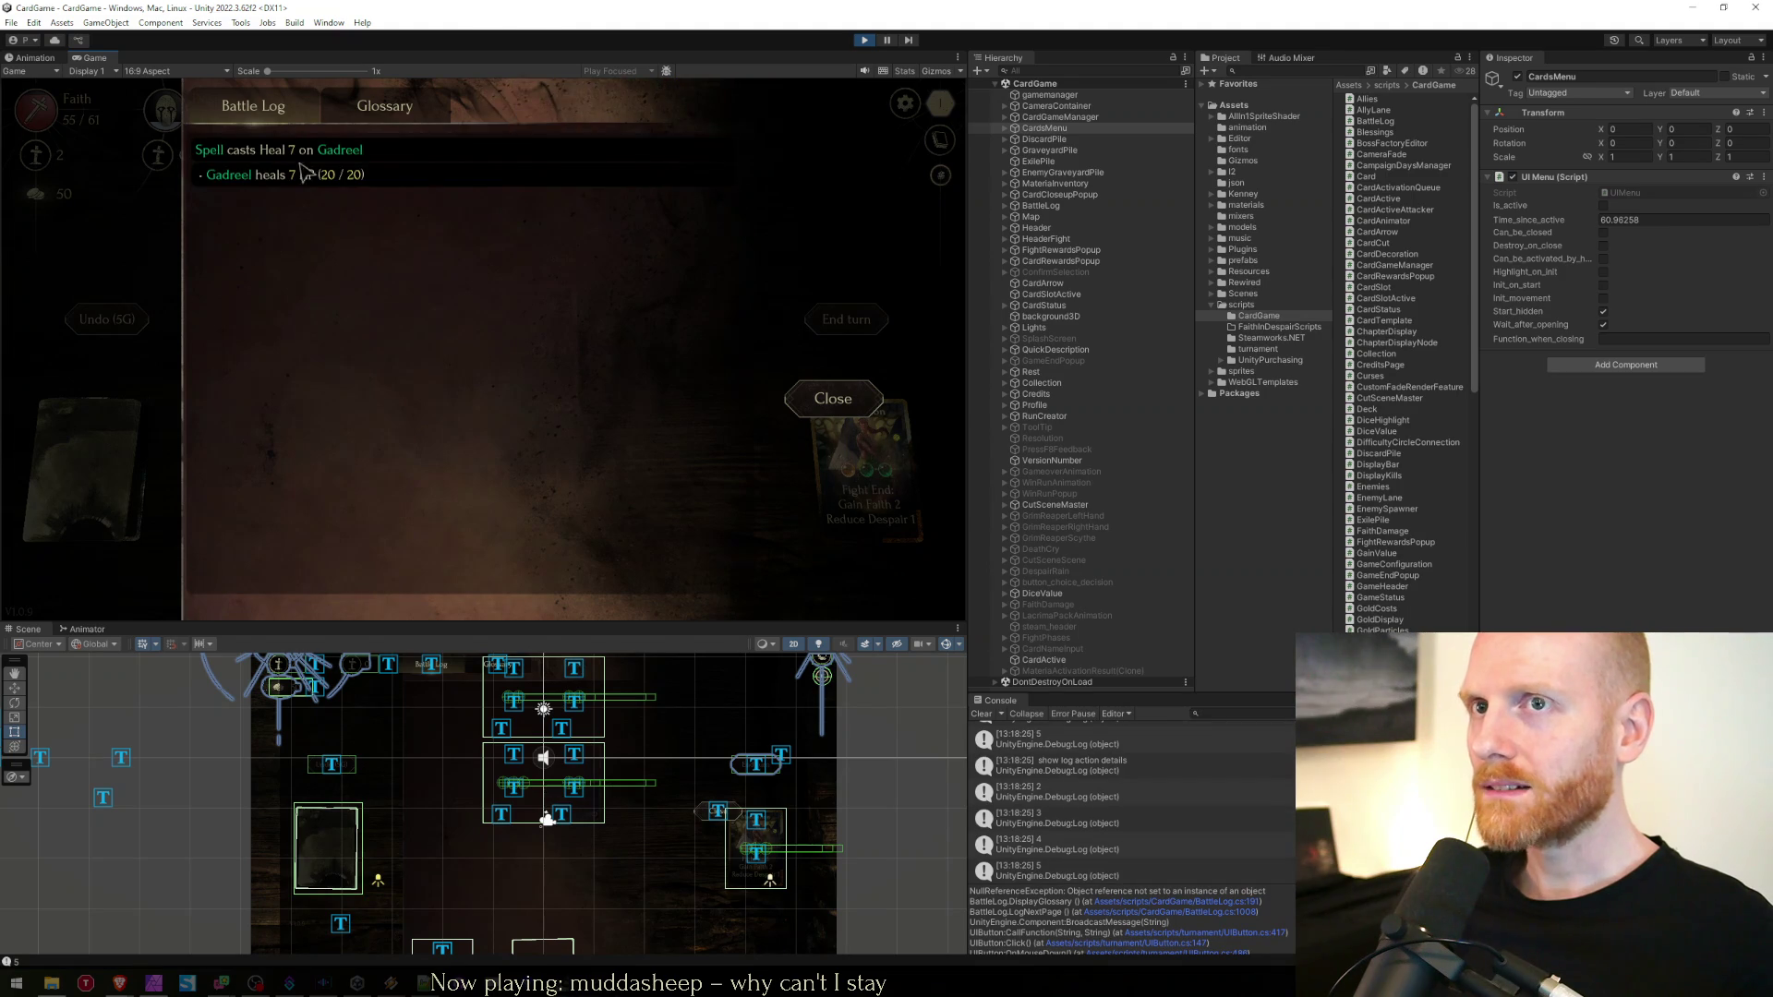
pyautogui.click(848, 409)
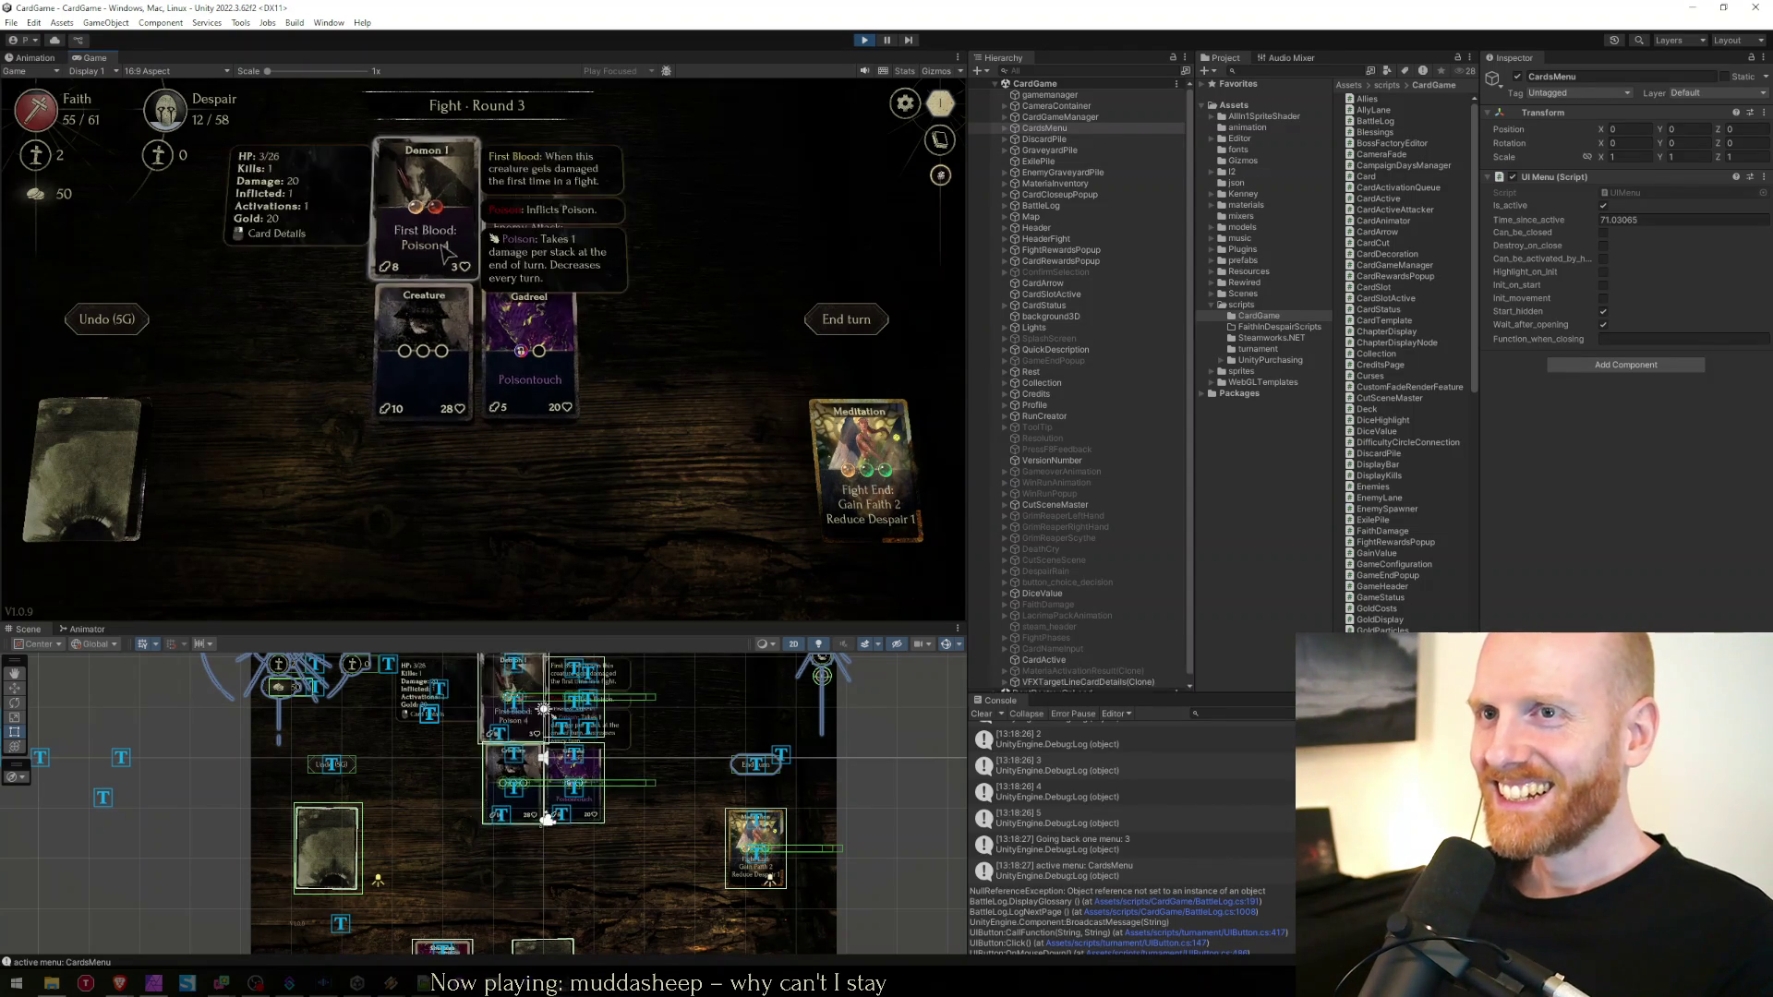
pyautogui.moveTo(483, 334)
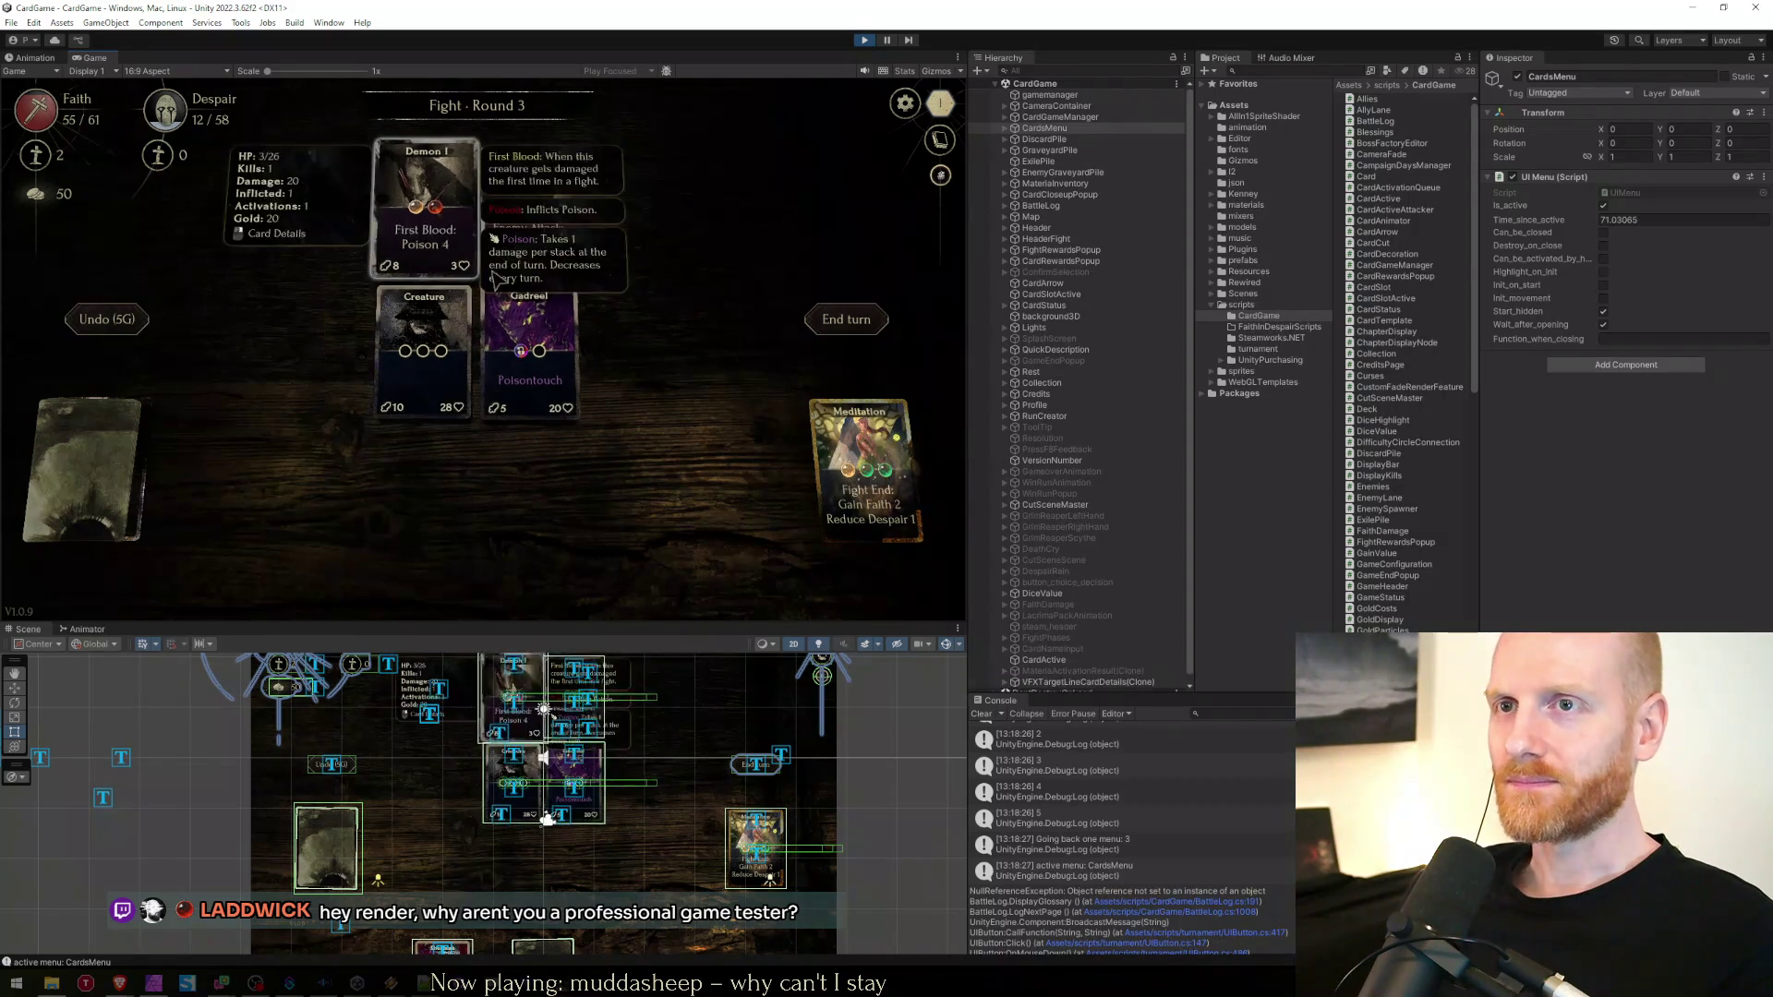
pyautogui.rightClick(866, 450)
pyautogui.click(476, 321)
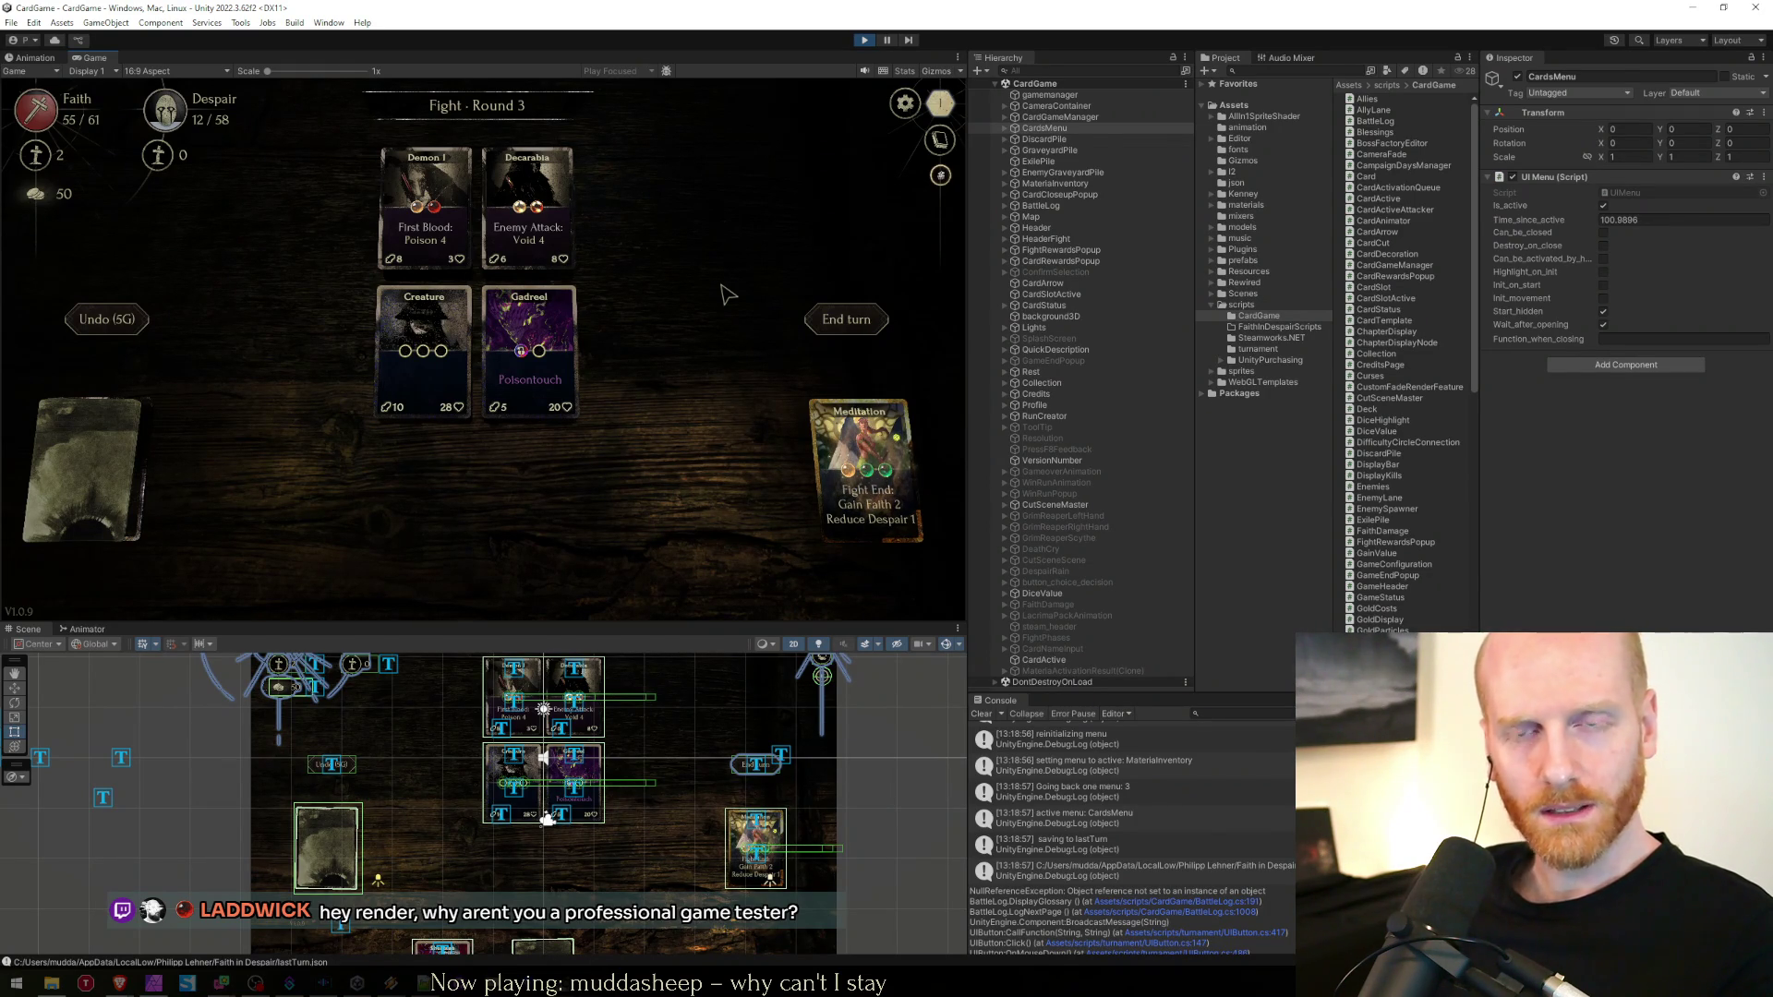
# End the turn to finish the fight and glance at the Battle Log
pyautogui.press('space')
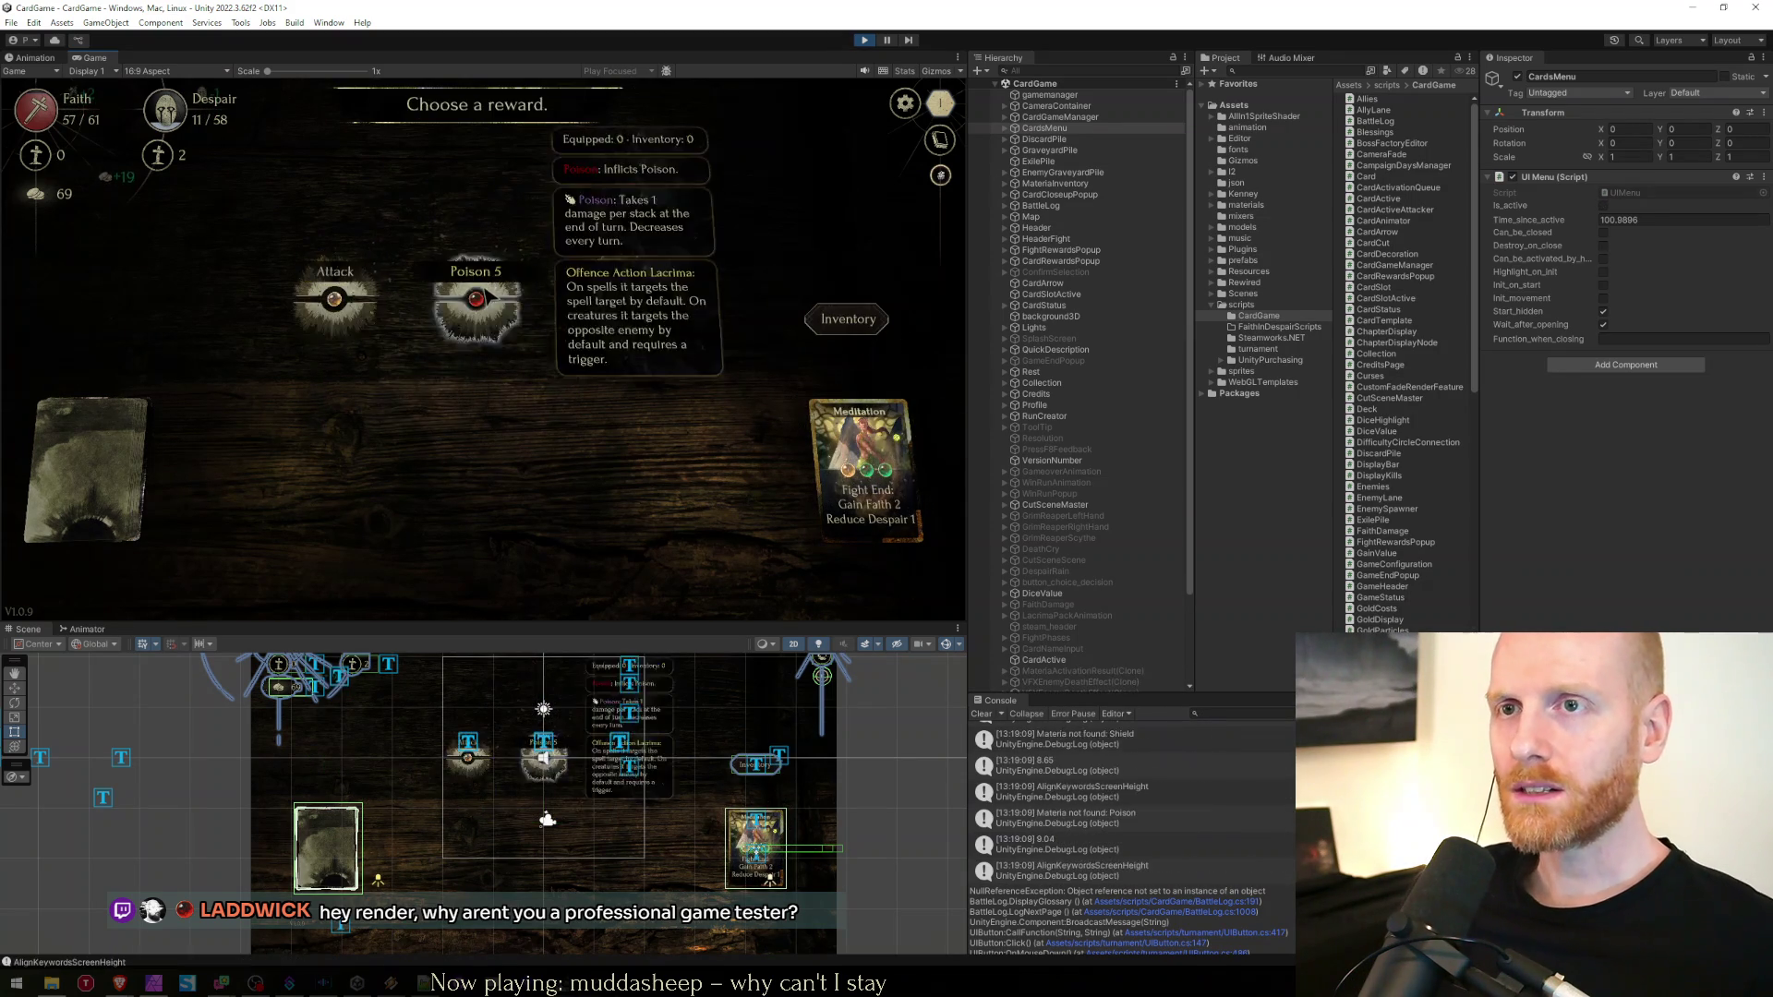
pyautogui.click(939, 139)
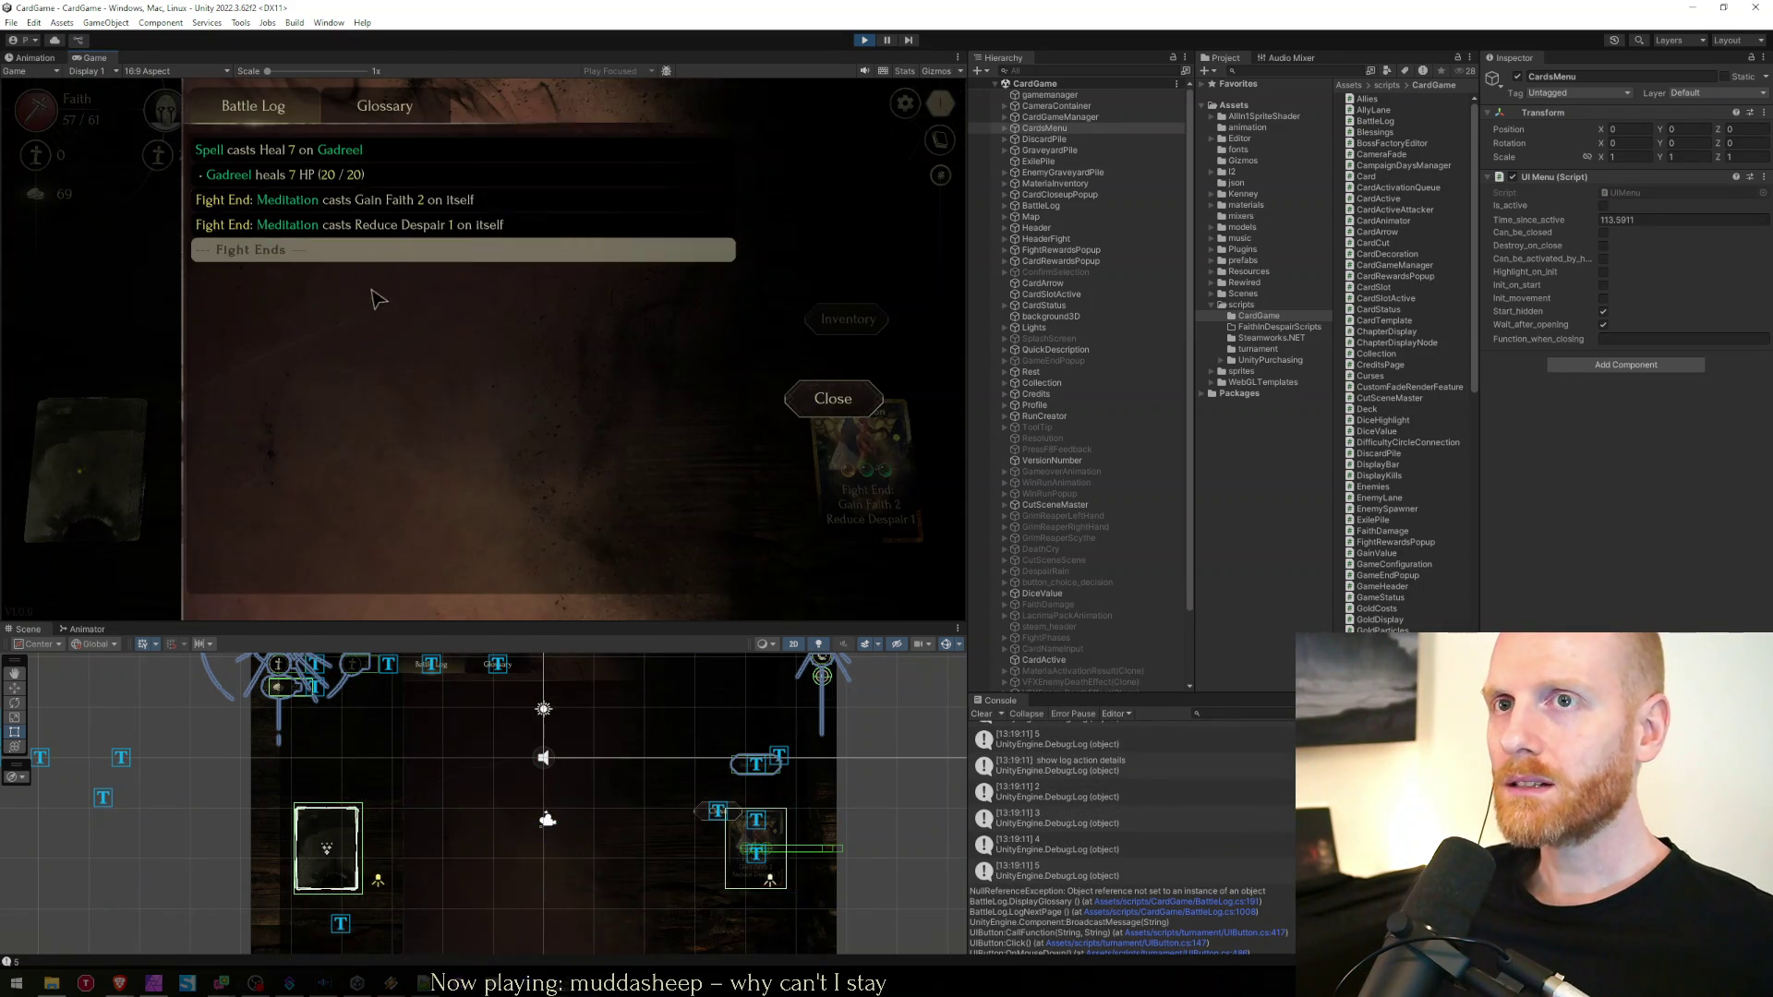
pyautogui.click(833, 398)
# Abandon the run from the pause menu, dismiss the blessing popup, and open the empty Glossary
pyautogui.press('Escape')
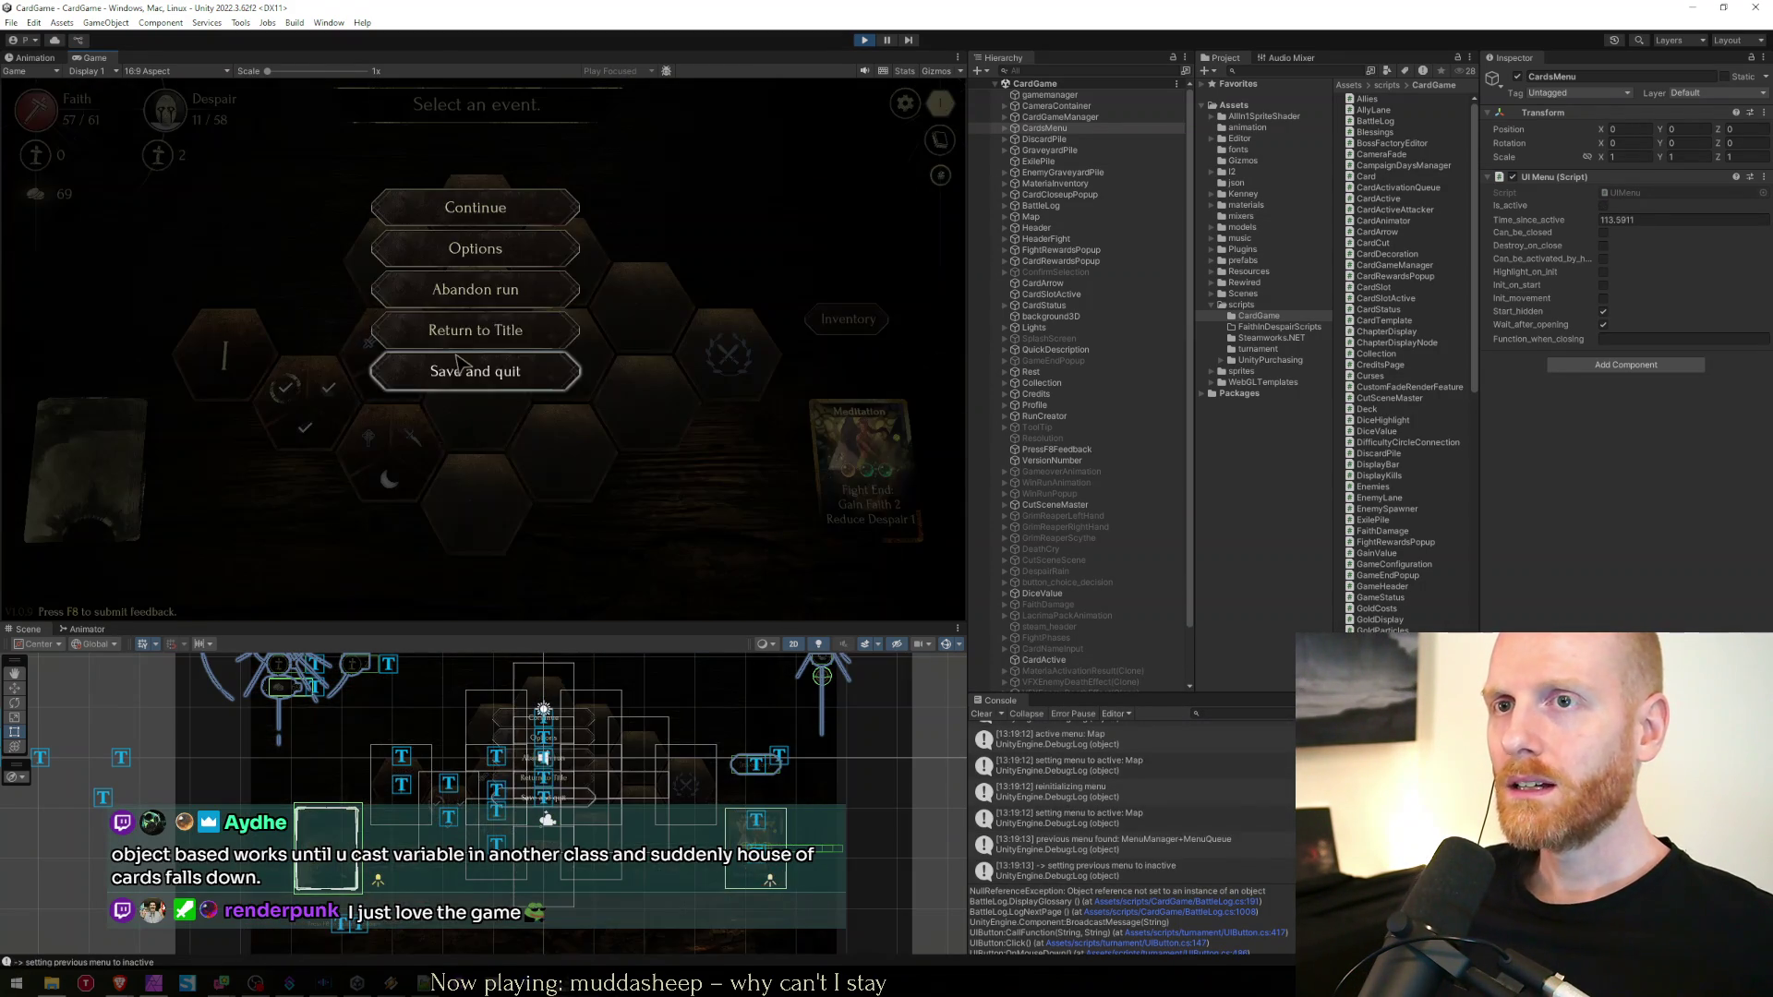
pyautogui.click(488, 292)
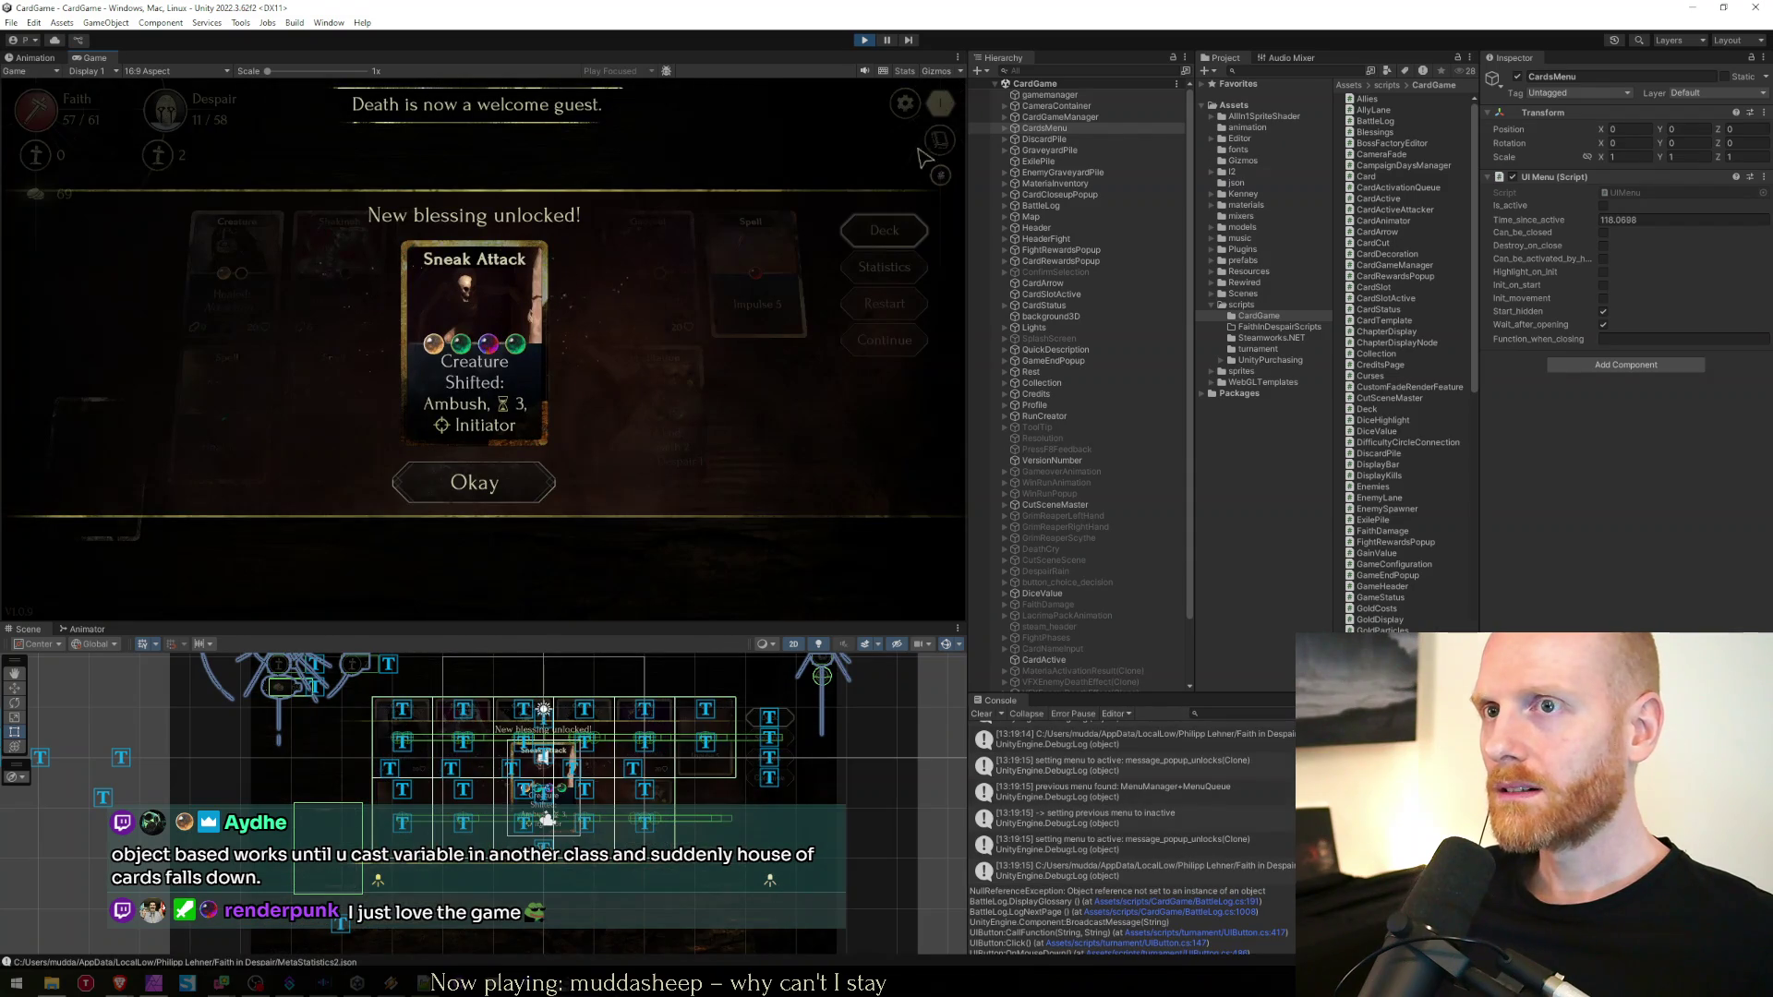
pyautogui.click(513, 487)
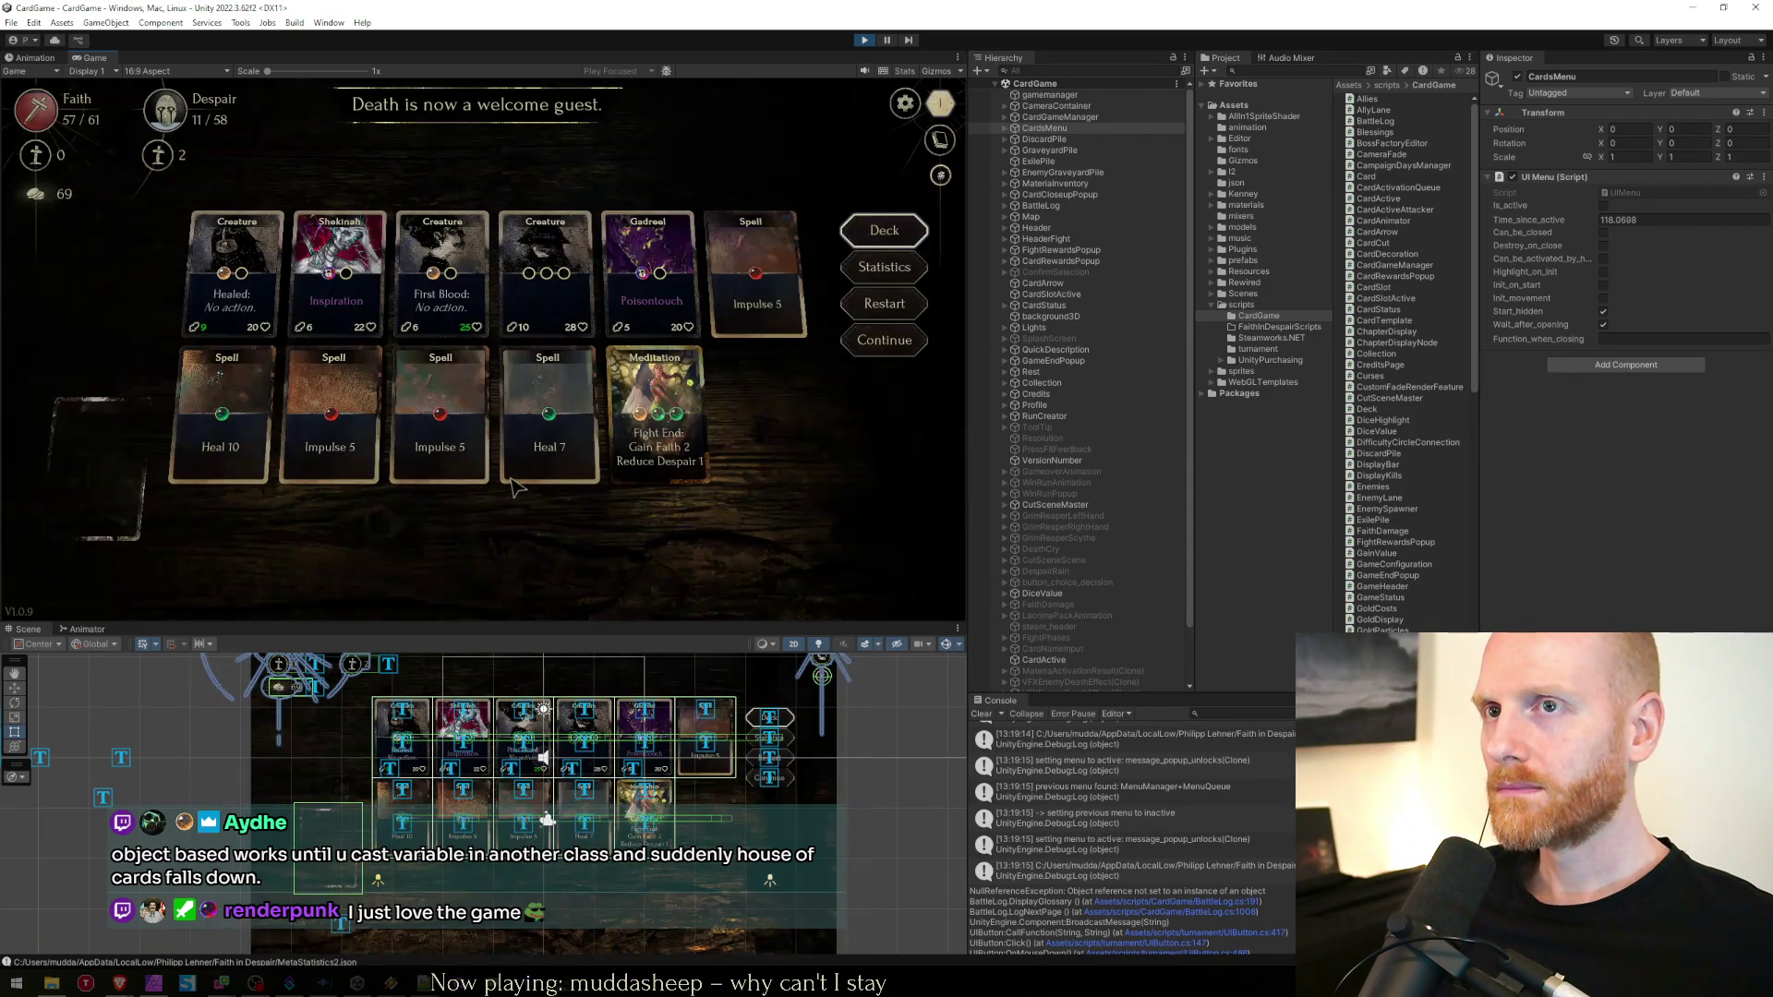
pyautogui.click(938, 141)
pyautogui.click(384, 107)
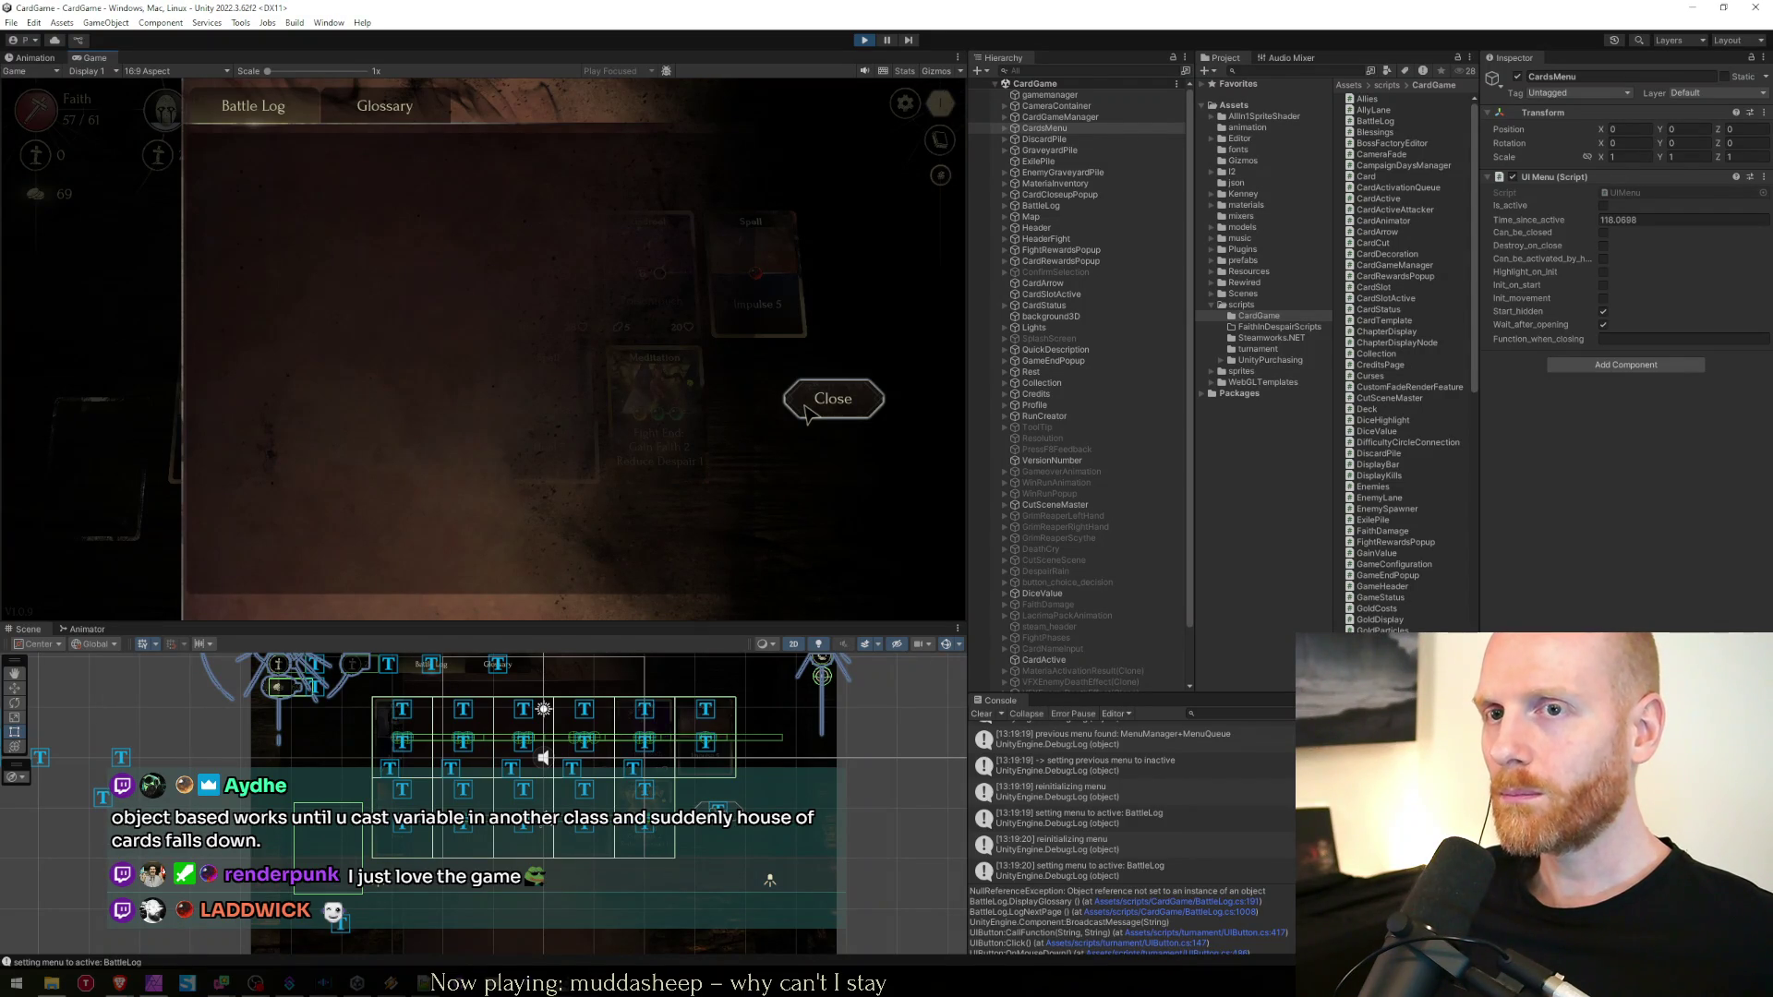
# In the Brave spreadsheet, enter 'Don't clear battle log when aborting/ending game' in cell A23
pyautogui.moveTo(145, 976)
pyautogui.click(222, 909)
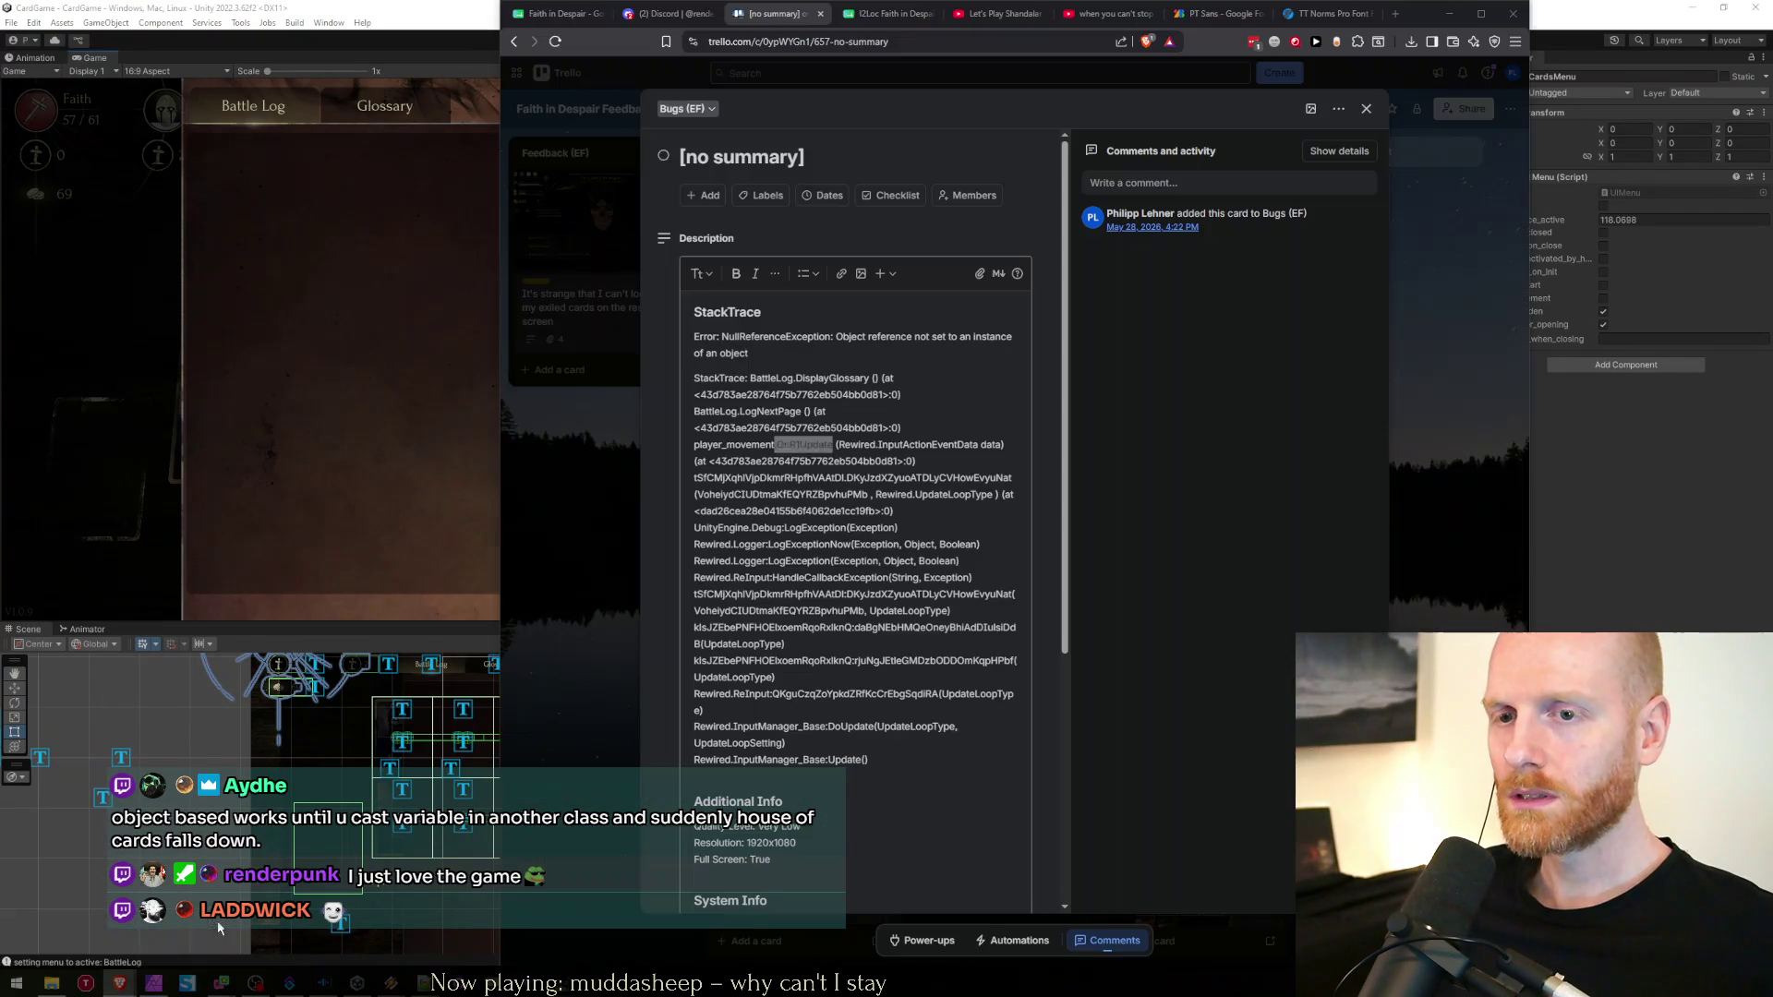
pyautogui.hotkey('ctrl', 'shift', 'Tab')
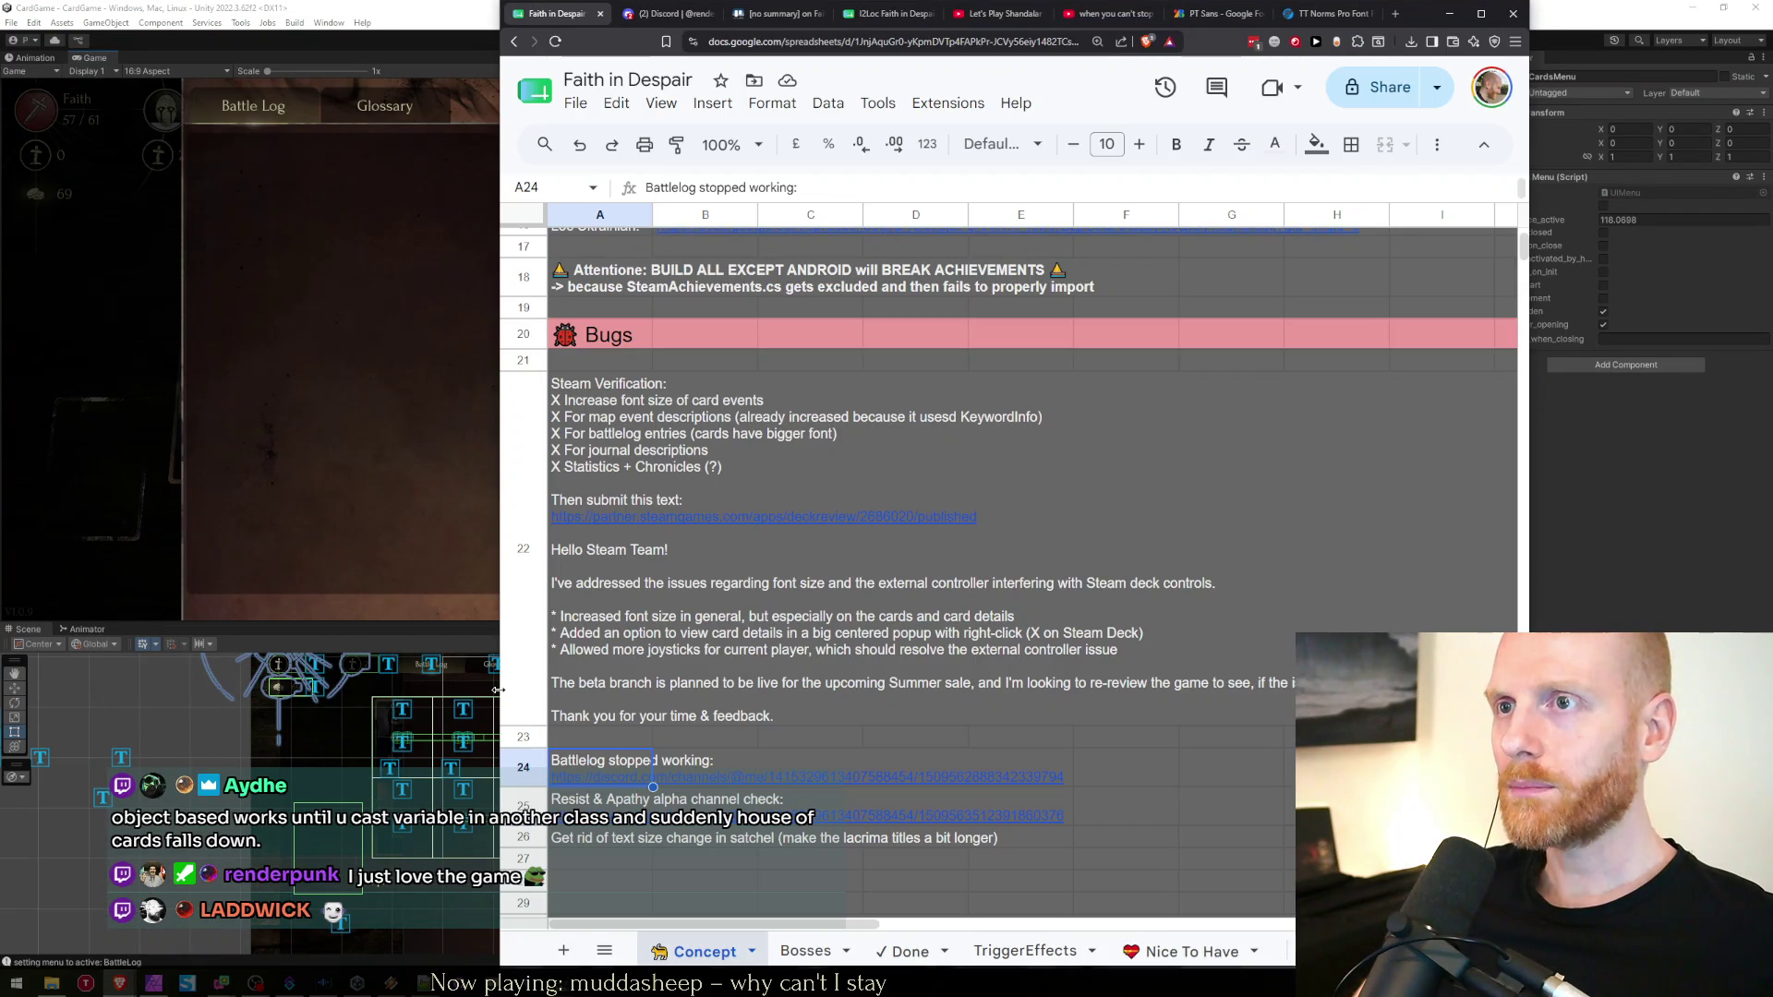
pyautogui.write('DonÄt')
pyautogui.press('BackSpace')
pyautogui.press('BackSpace')
pyautogui.write("'t clear battle log when ab")
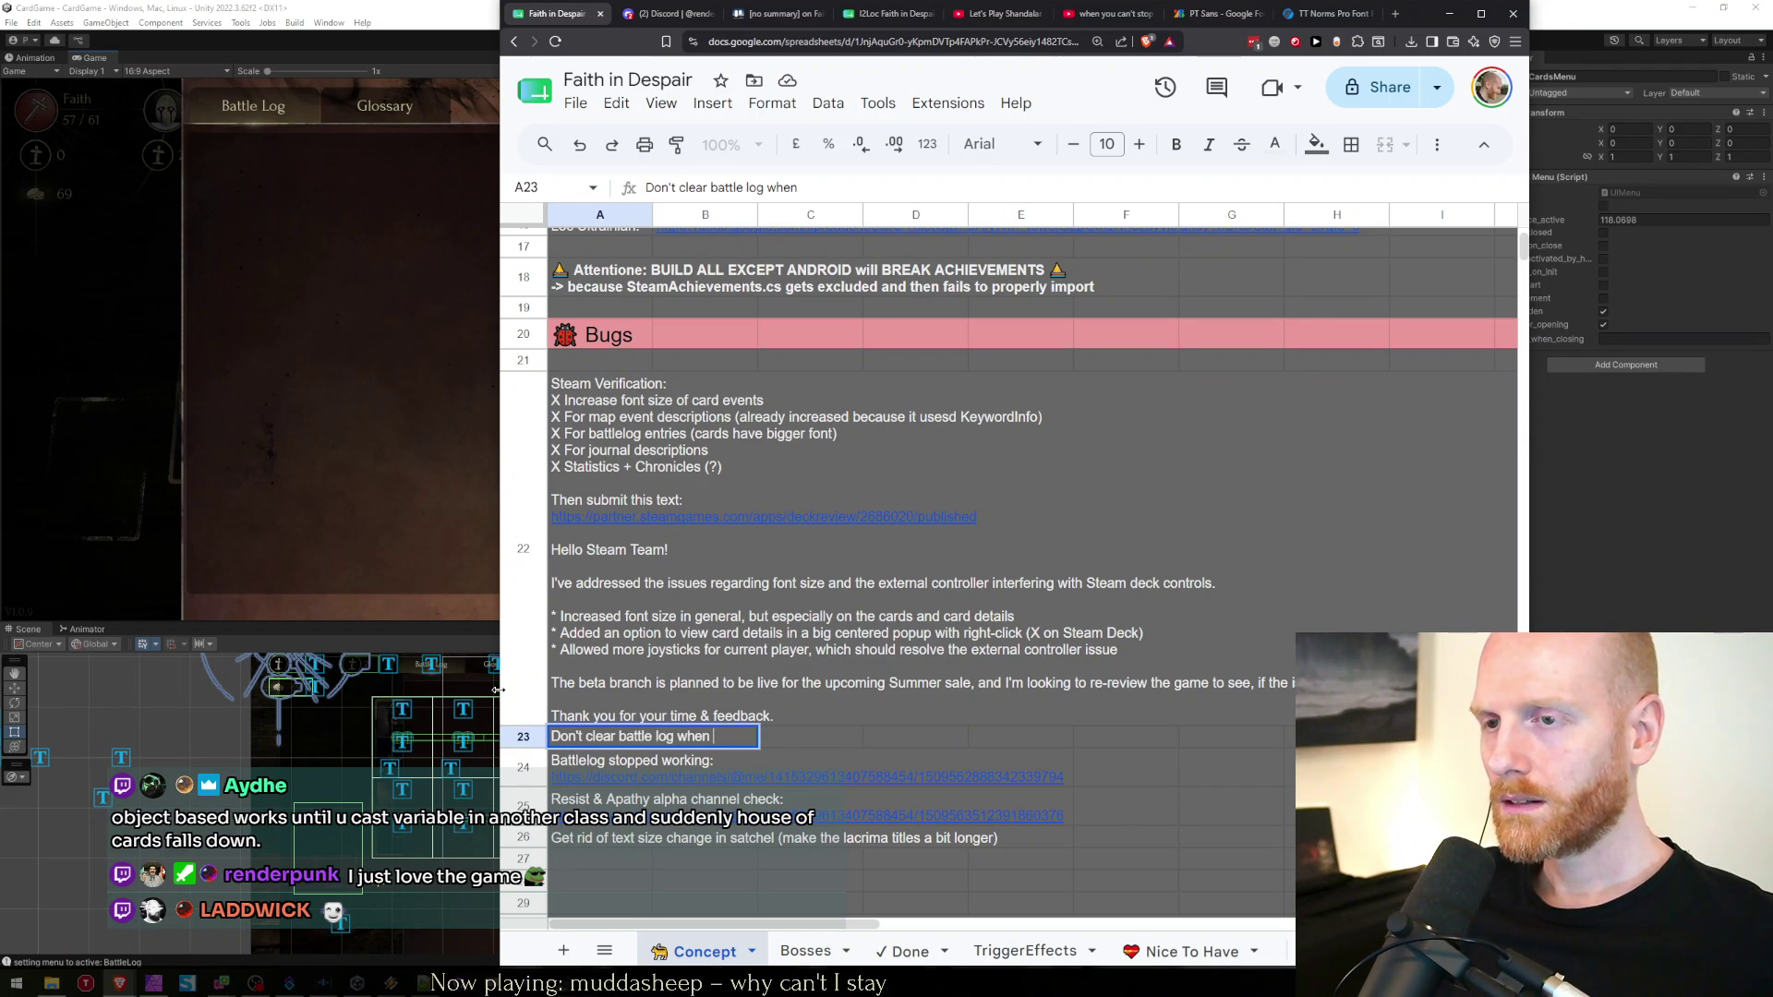
pyautogui.write('orting/ending game')
pyautogui.press('Return')
pyautogui.press('Up')
# Show the game's Glossary, clear the Console, and page the glossary to trigger the NullReferenceException
pyautogui.click(314, 527)
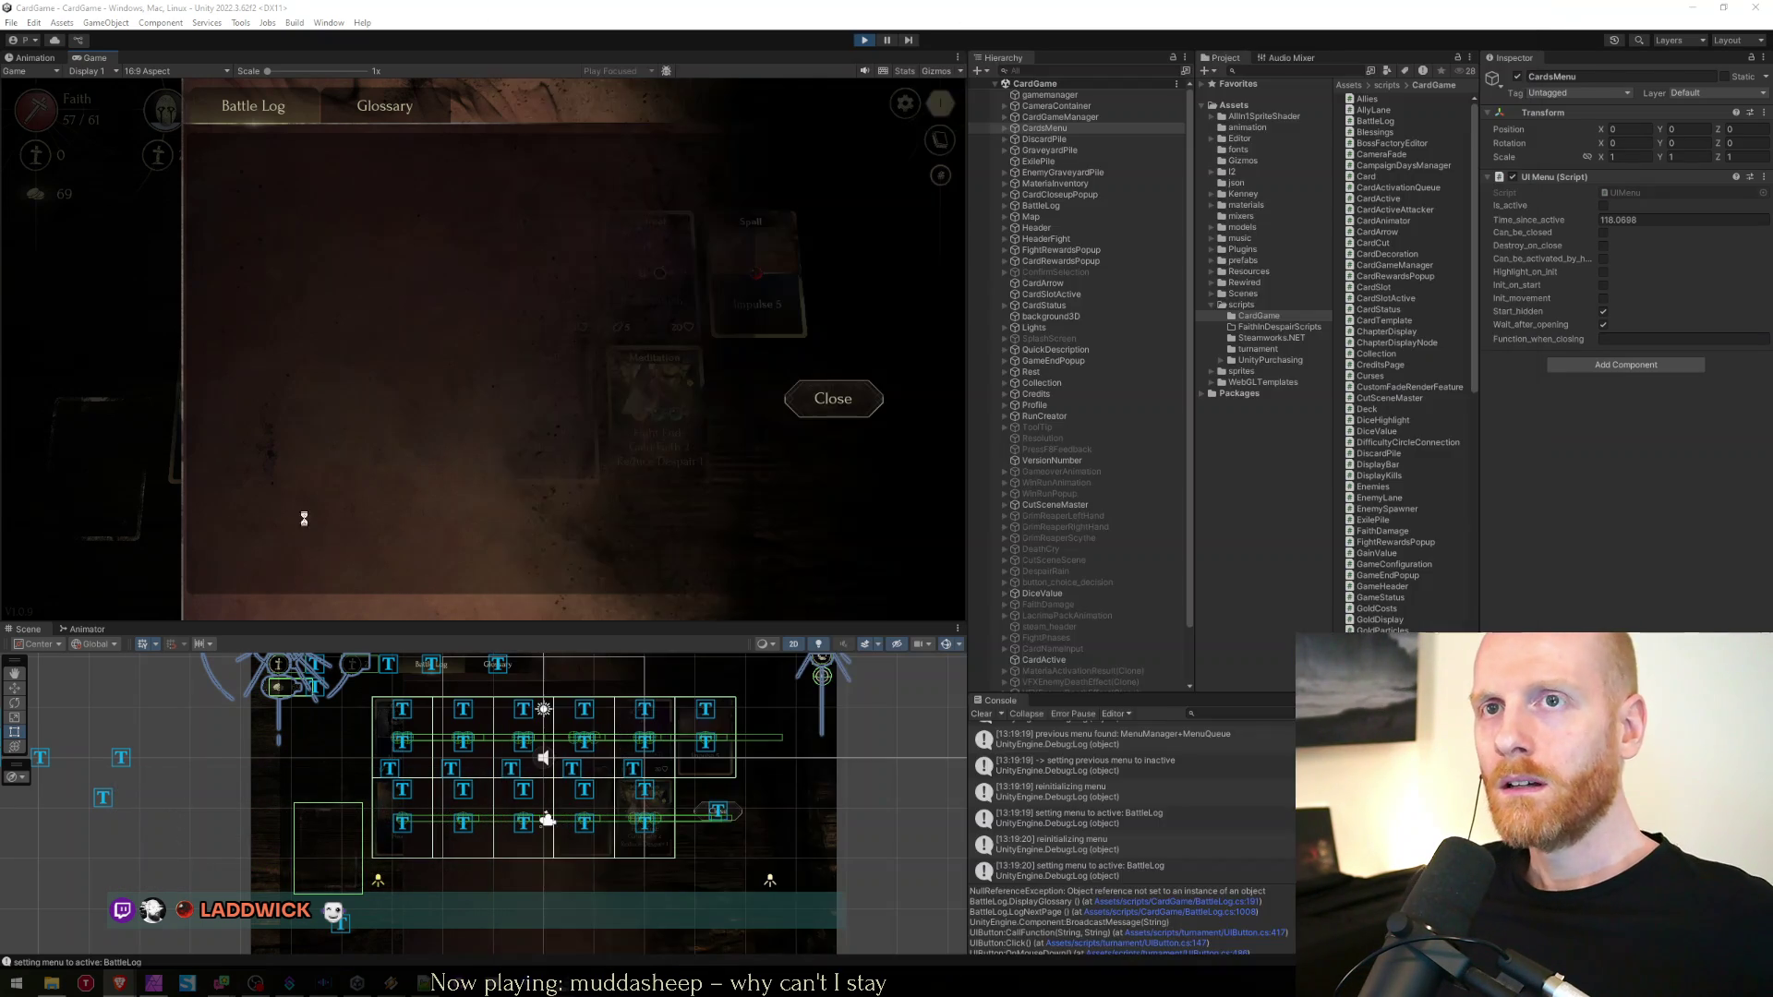
pyautogui.click(344, 123)
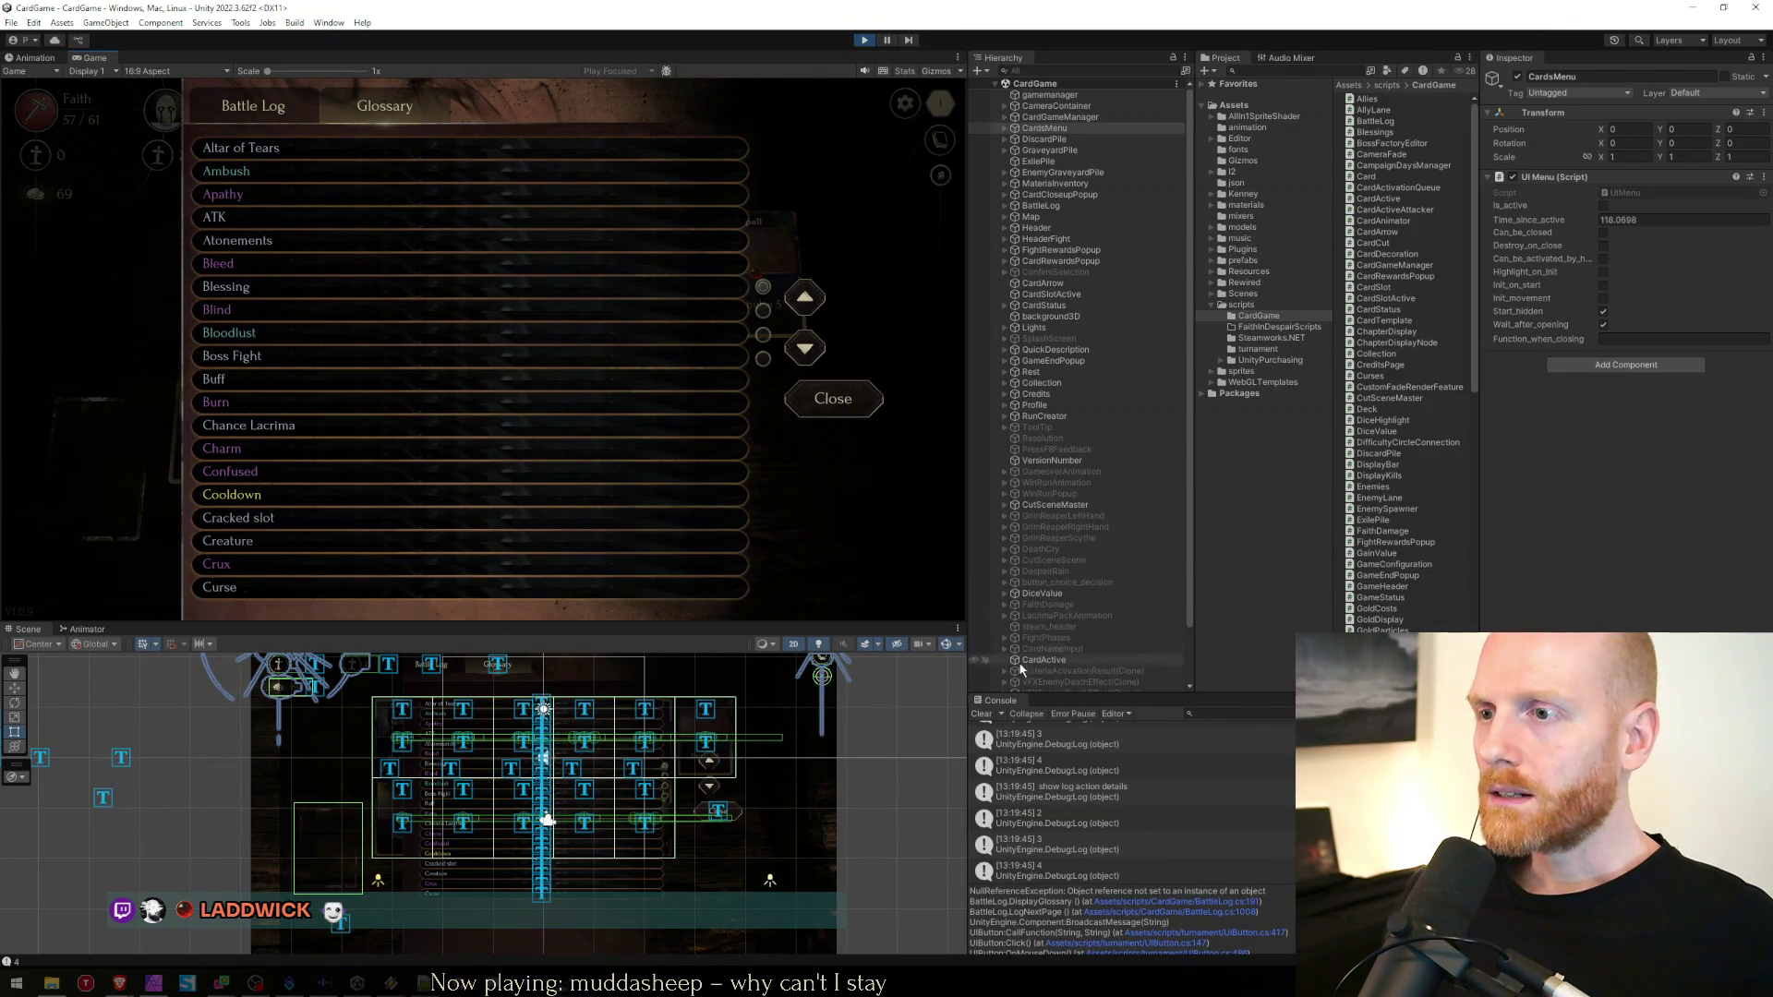
pyautogui.click(980, 714)
pyautogui.click(805, 348)
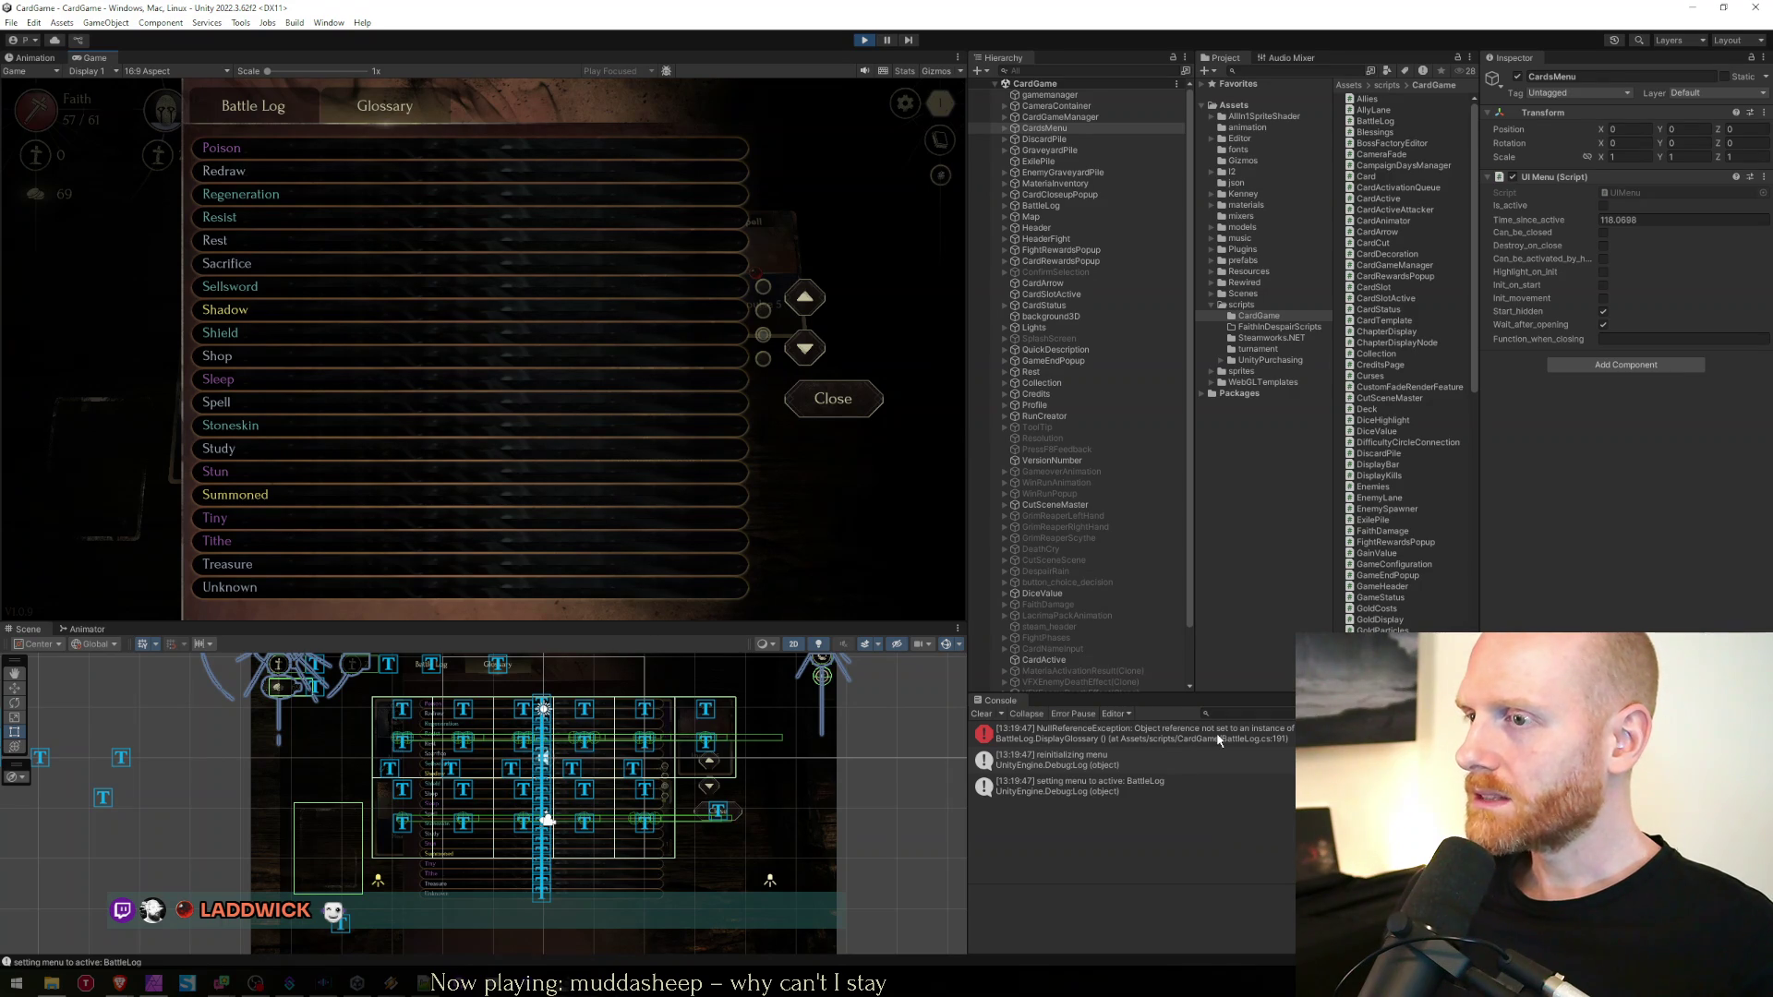
# Open the error's source in BattleLog.cs and inspect the translatedText uses on line 191
pyautogui.doubleClick(1078, 739)
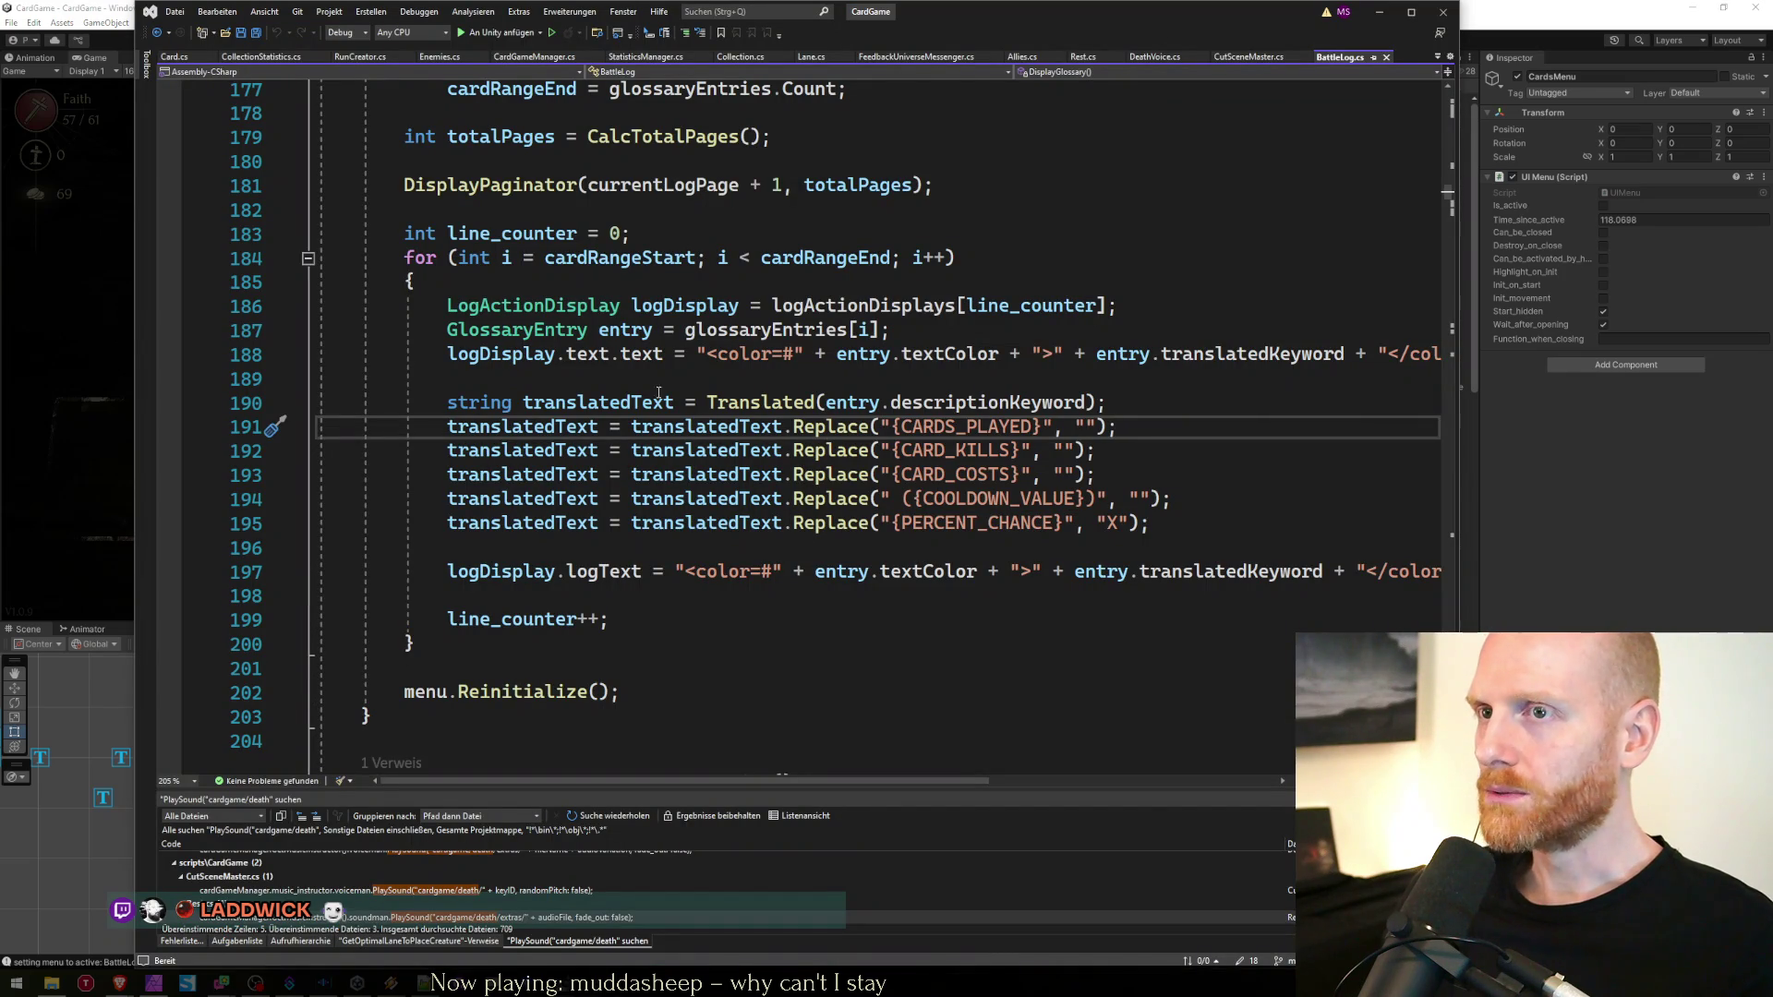
pyautogui.press('Up')
pyautogui.press('Up')
pyautogui.scroll(1, 717, 518)
pyautogui.click(722, 498)
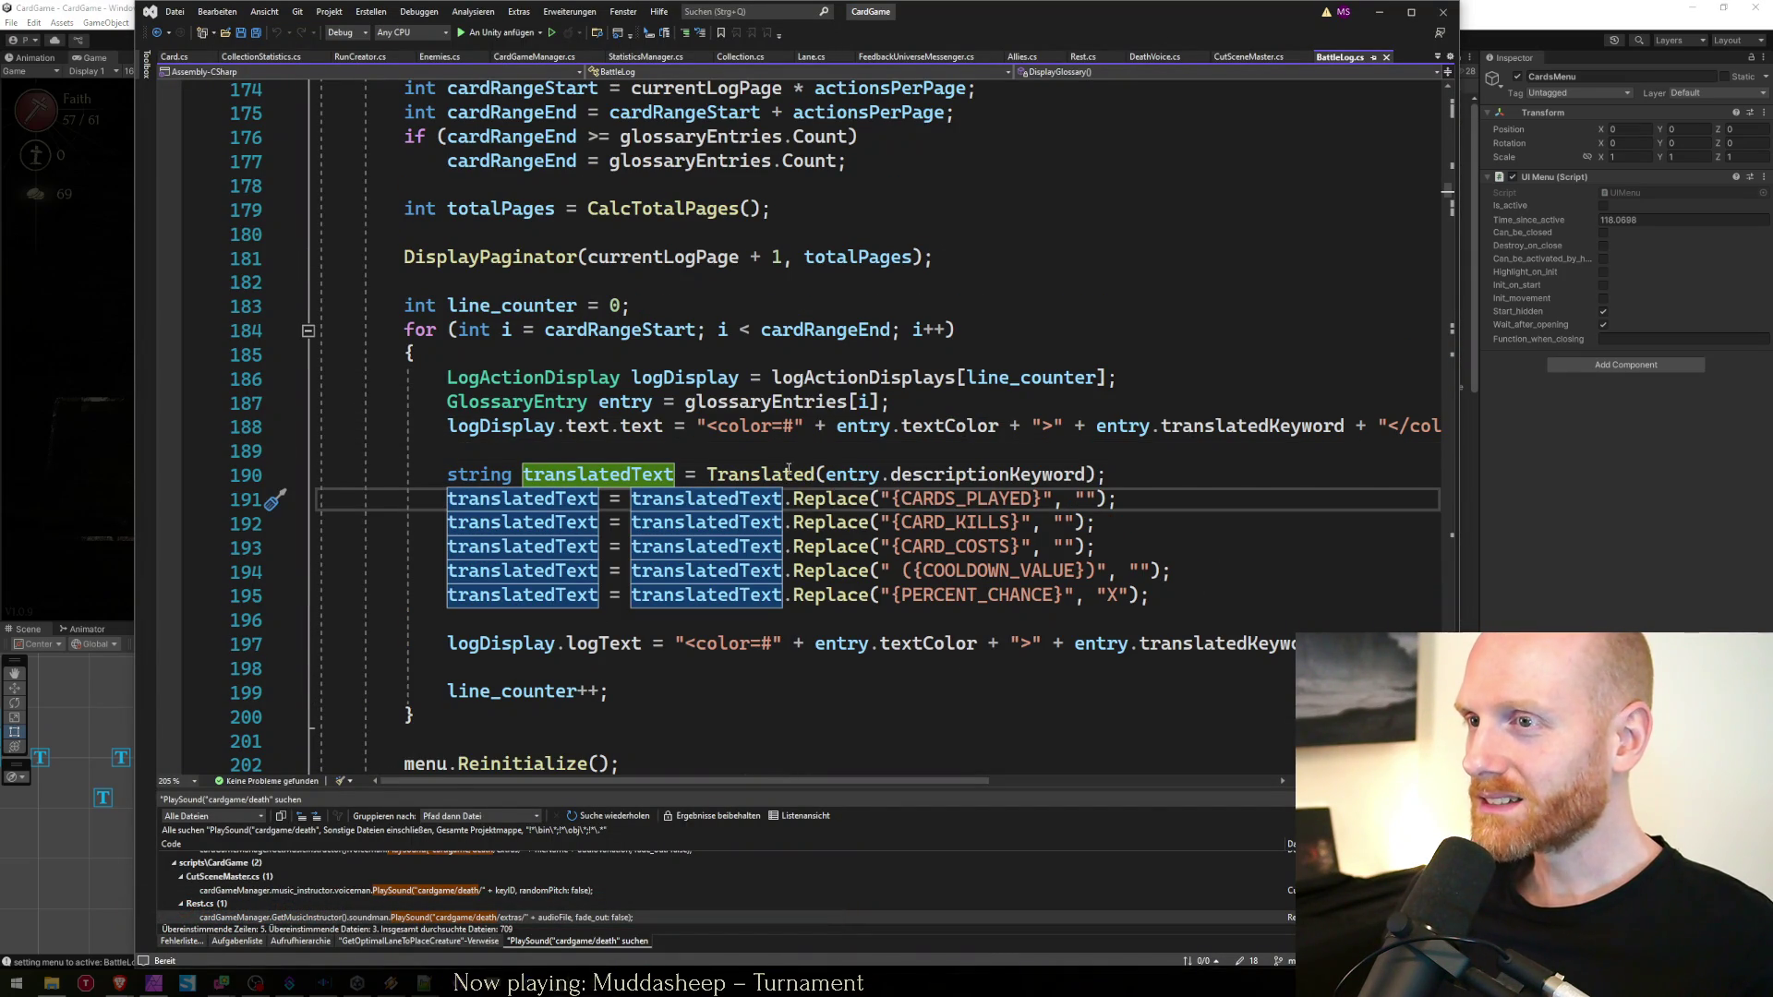
# Move up to the Translated call on line 190 and return to the Unity editor
pyautogui.press('Up')
pyautogui.hotkey('alt', 'Tab')
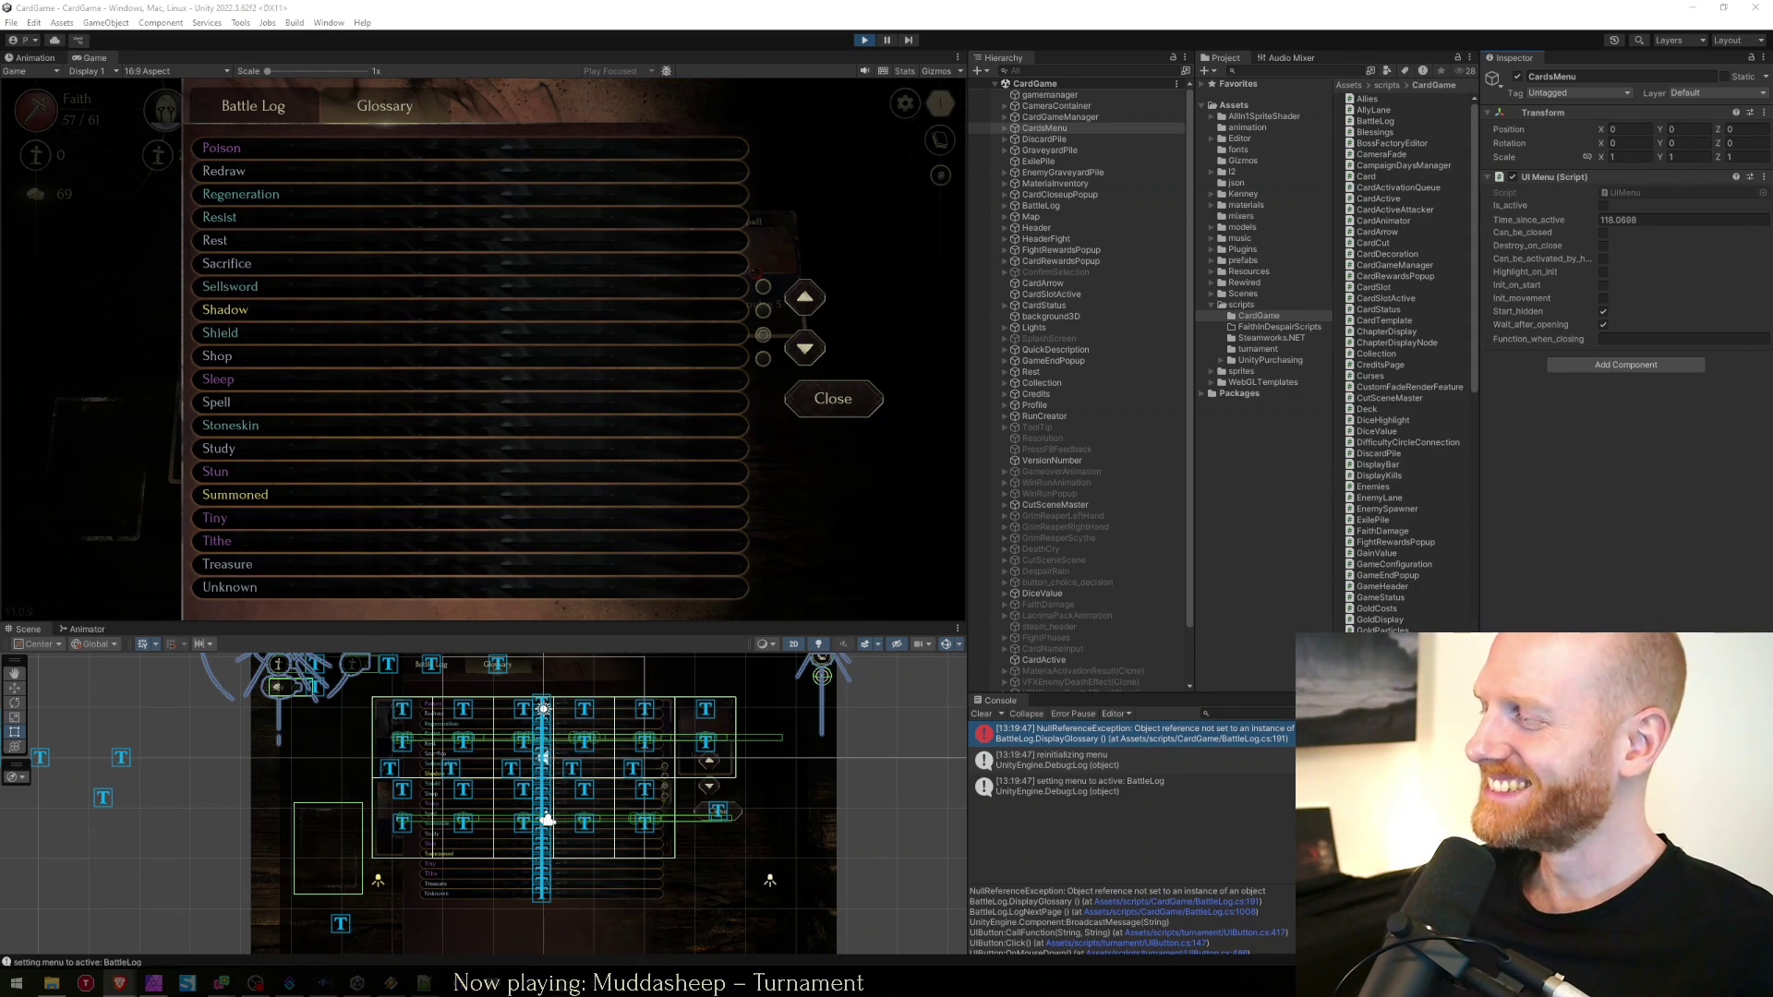
# Review the Console messages and null-reference stack trace, stop play mode, and jump to BattleLog.cs line 191
pyautogui.click(1200, 785)
pyautogui.click(1165, 735)
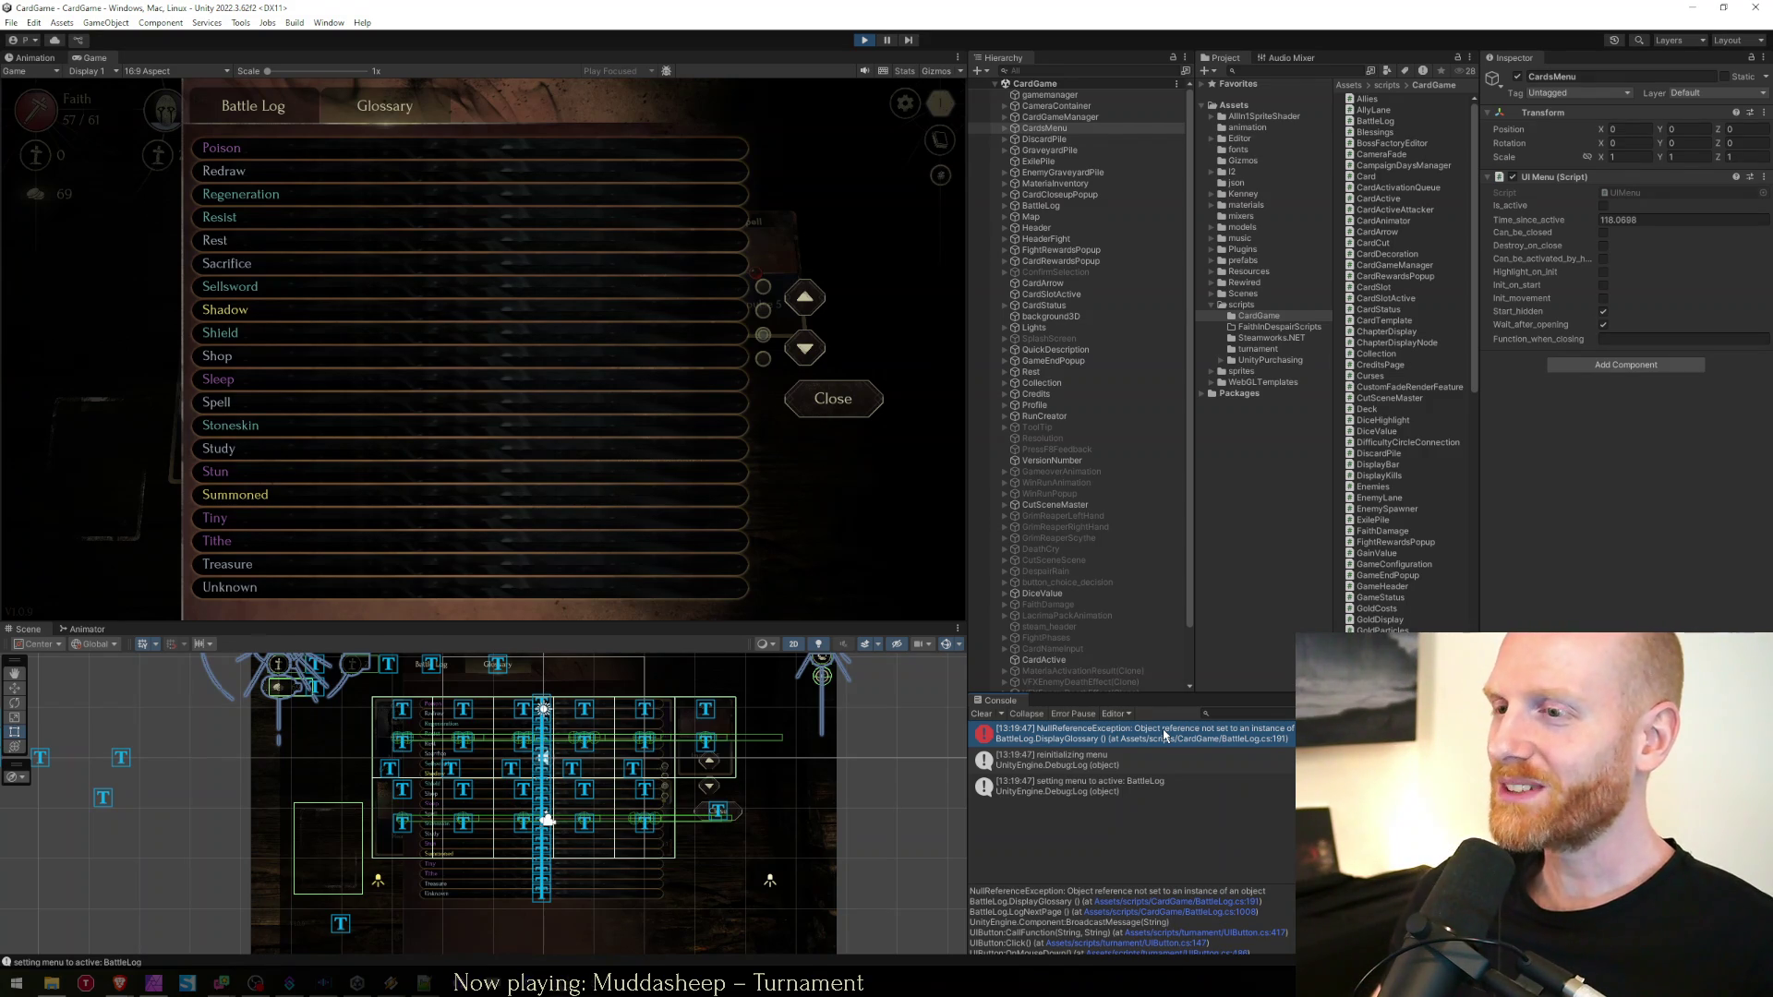
pyautogui.click(1139, 756)
pyautogui.click(1139, 742)
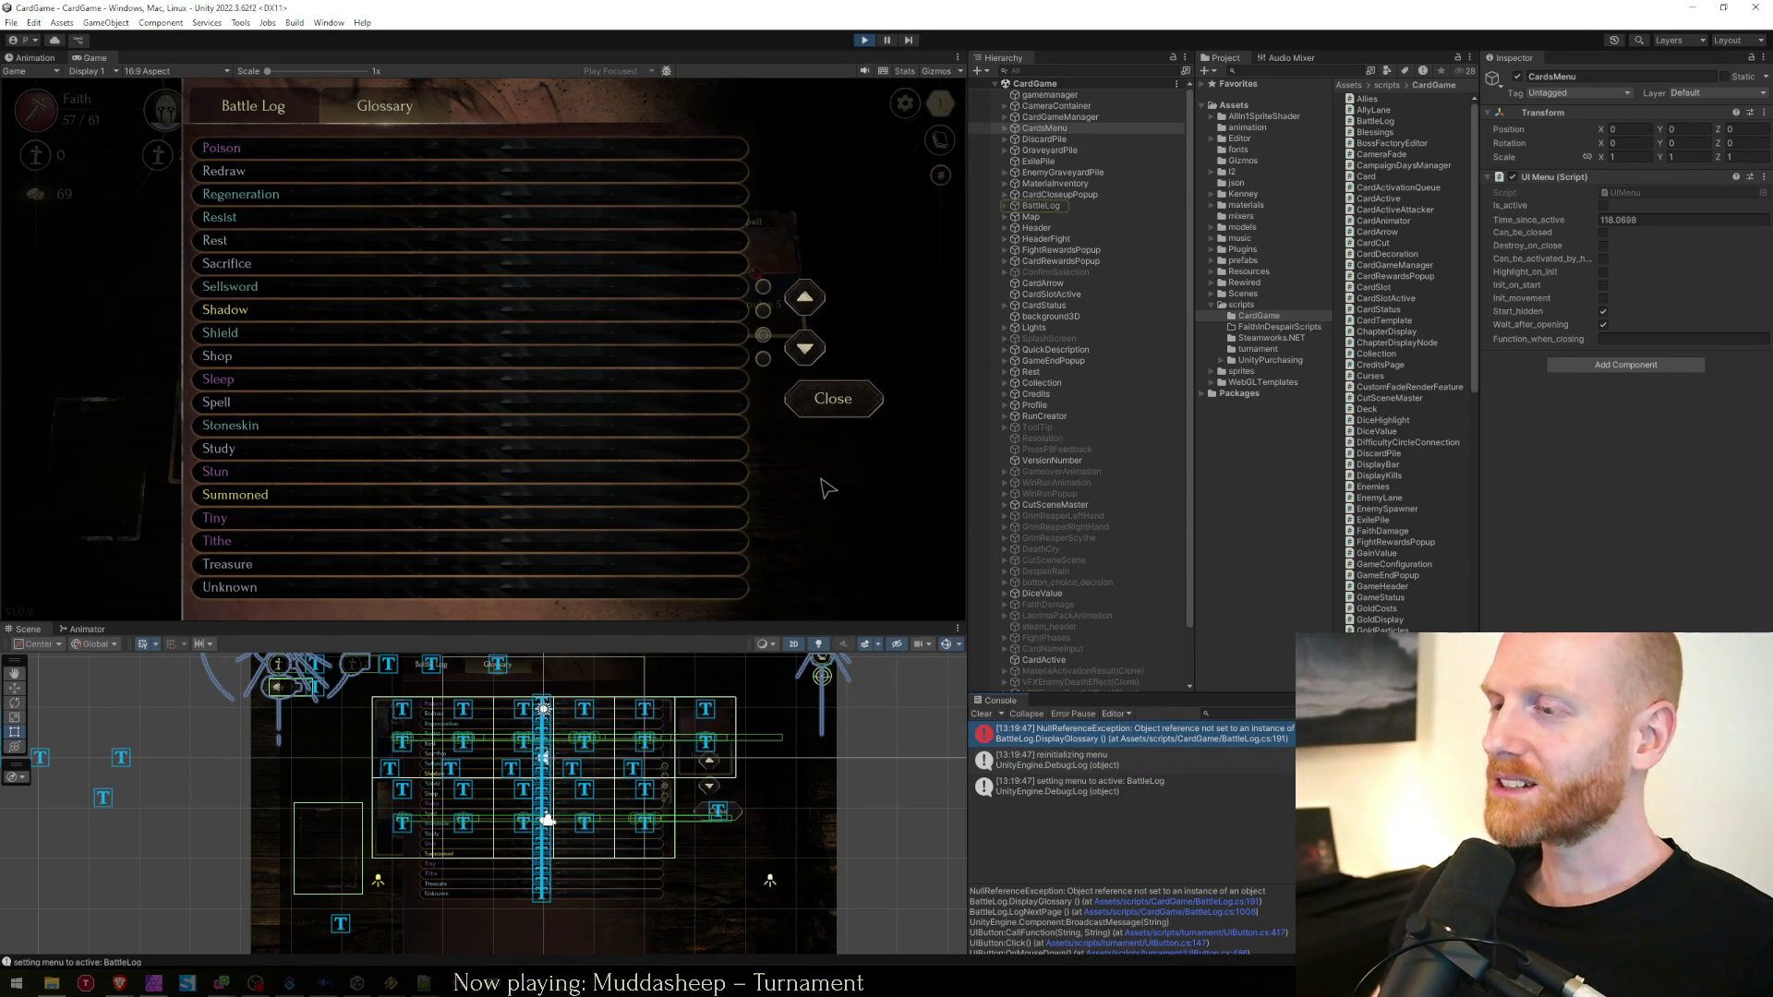
pyautogui.click(1067, 738)
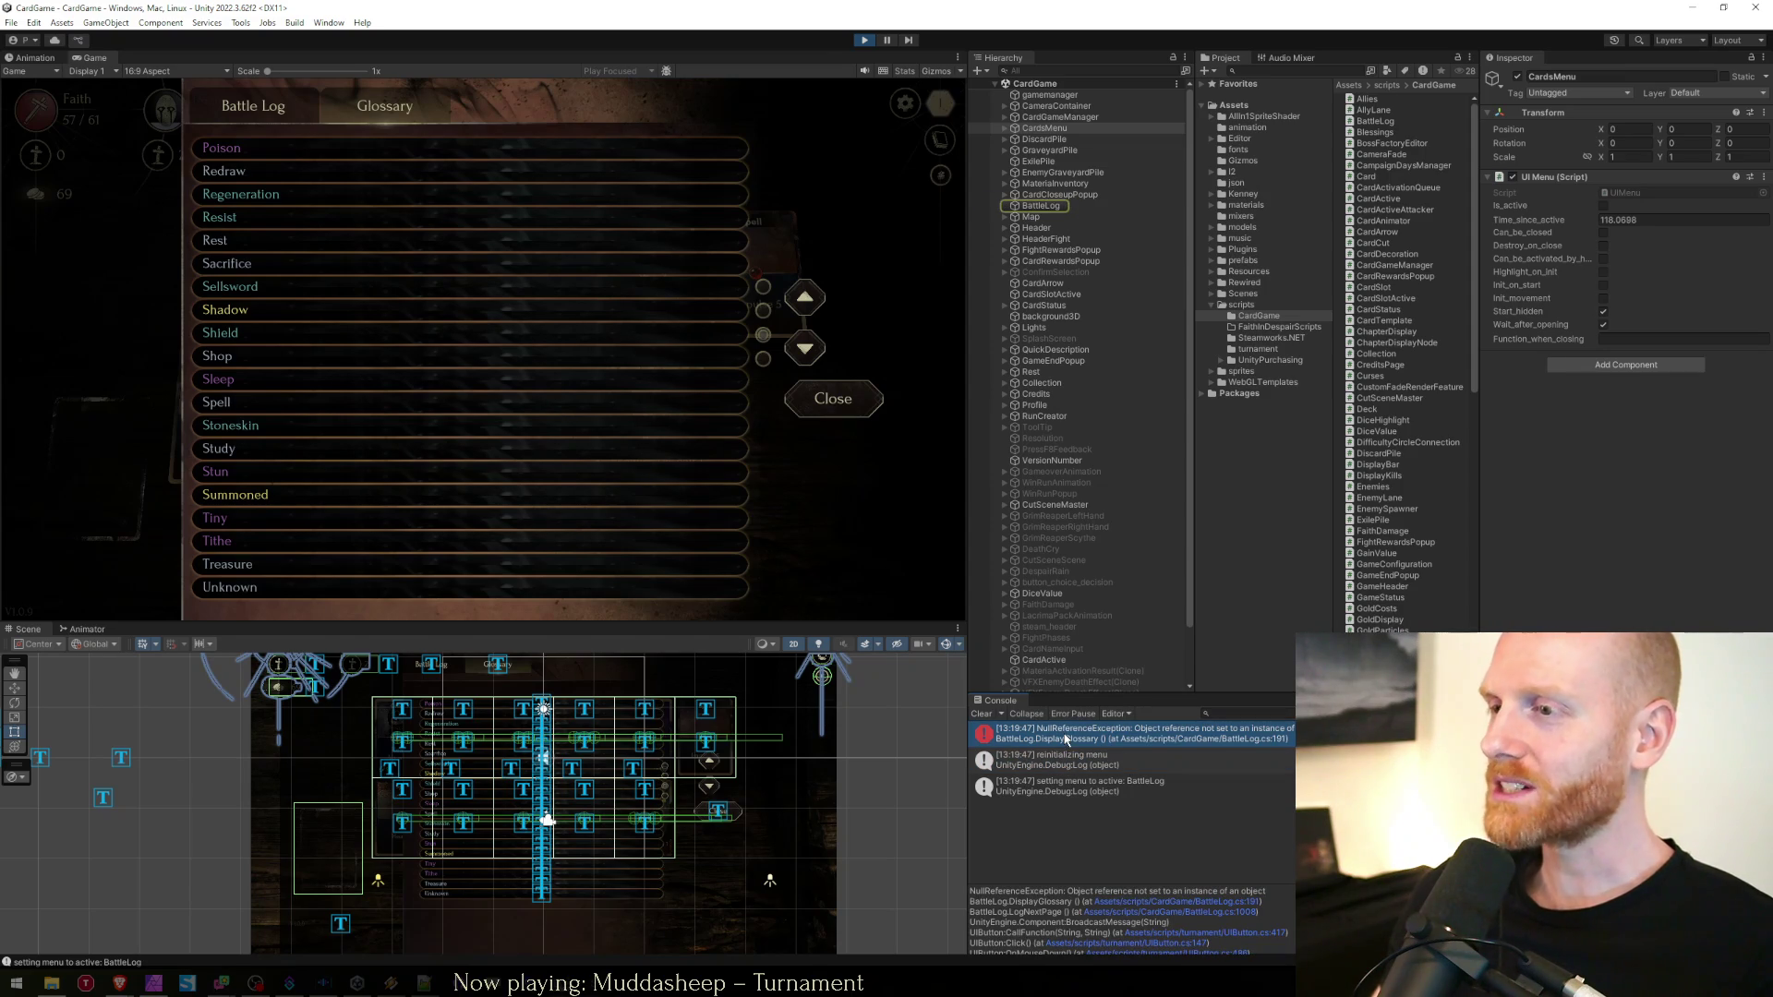
pyautogui.click(865, 40)
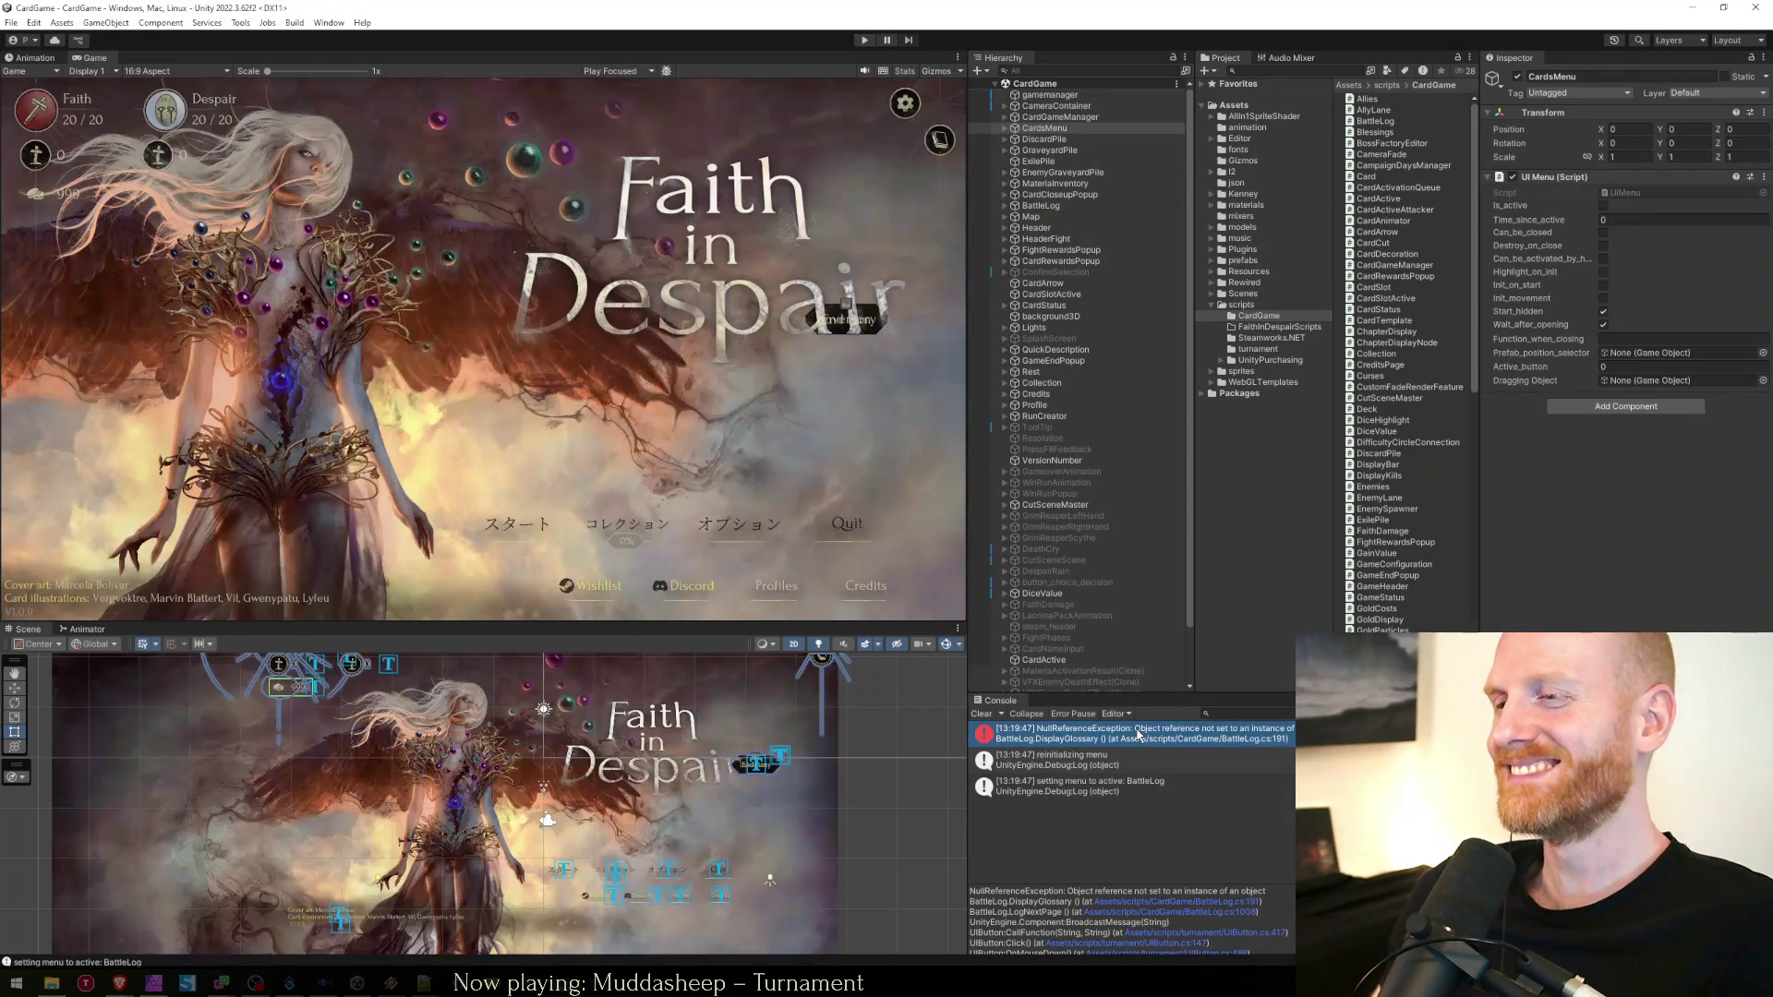
pyautogui.doubleClick(1138, 734)
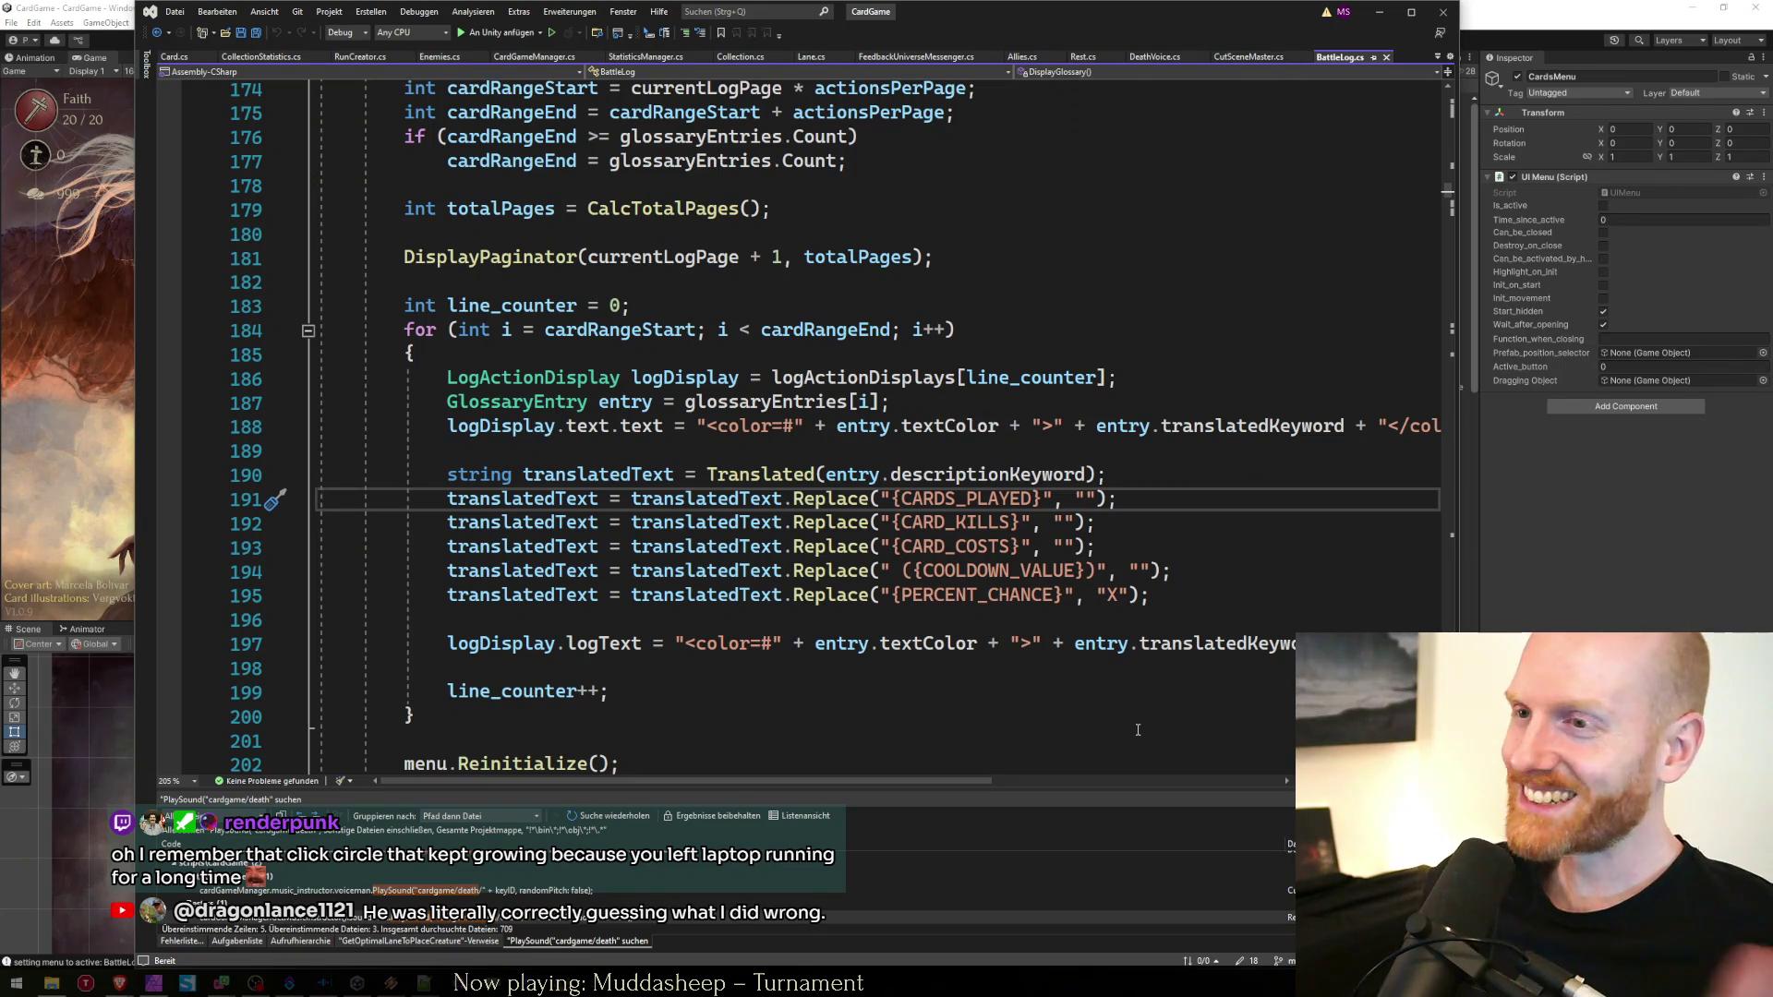
pyautogui.press('Up')
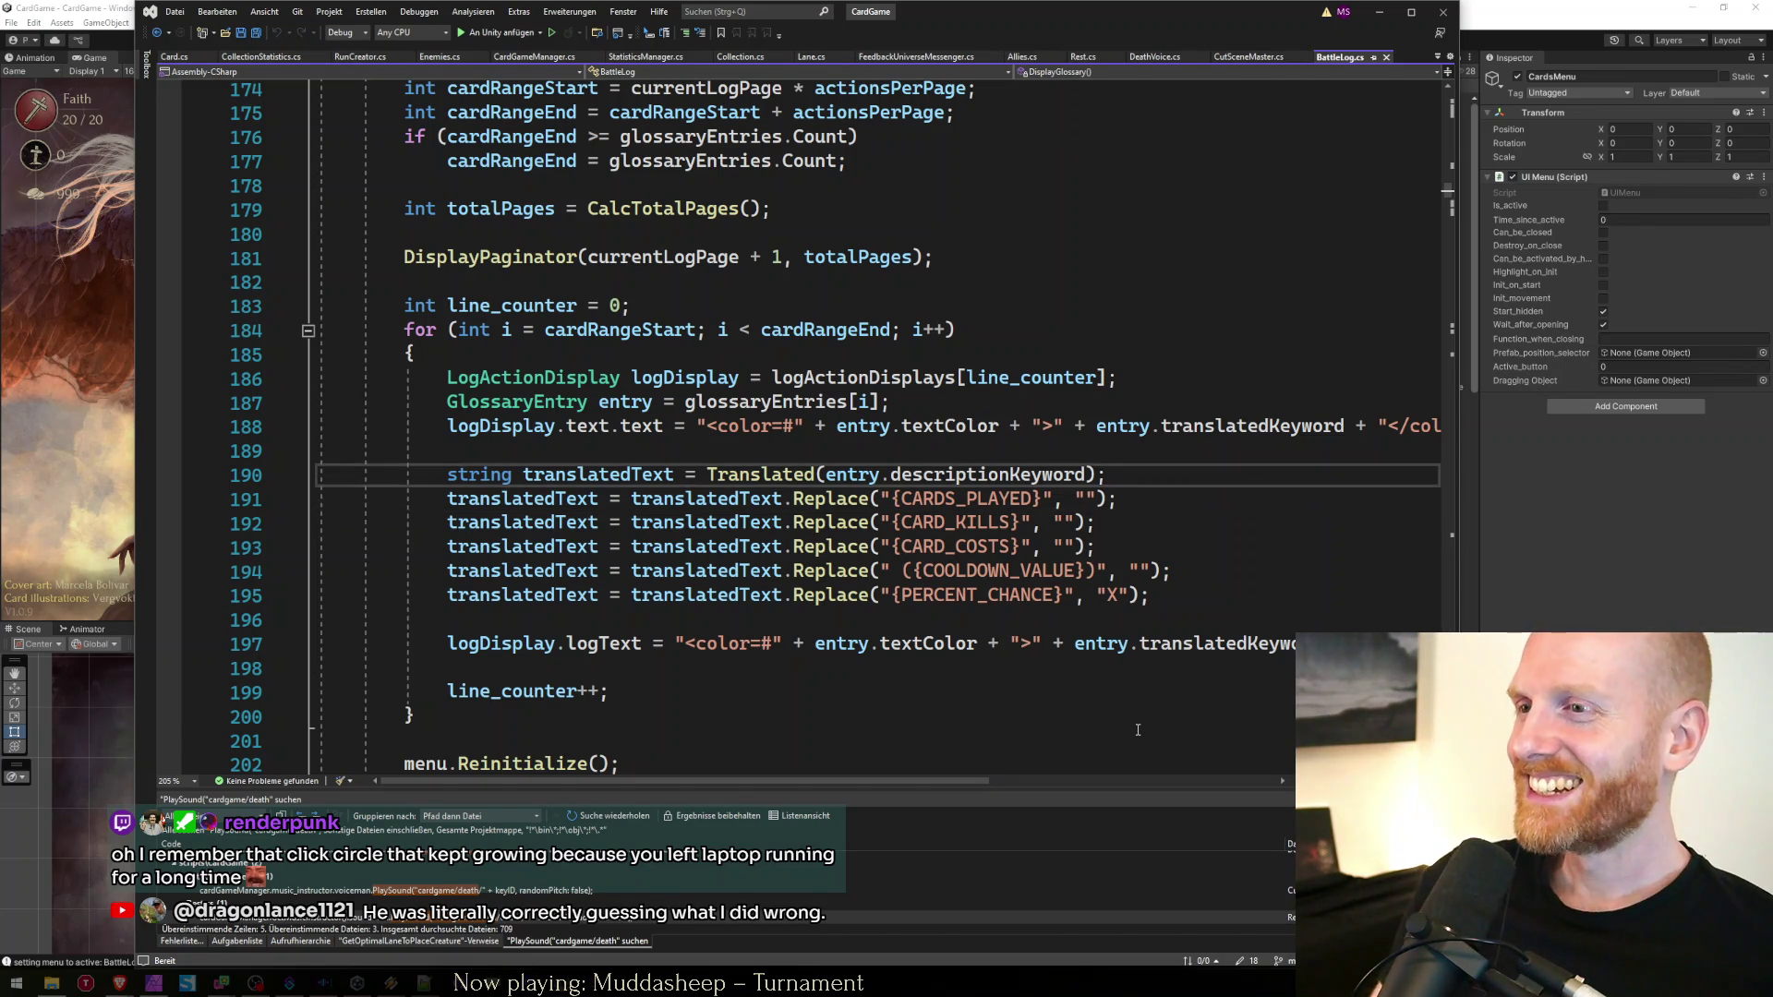
pyautogui.press('Down')
pyautogui.press('Down')
pyautogui.press('Down')
pyautogui.press('Up')
pyautogui.press('Up')
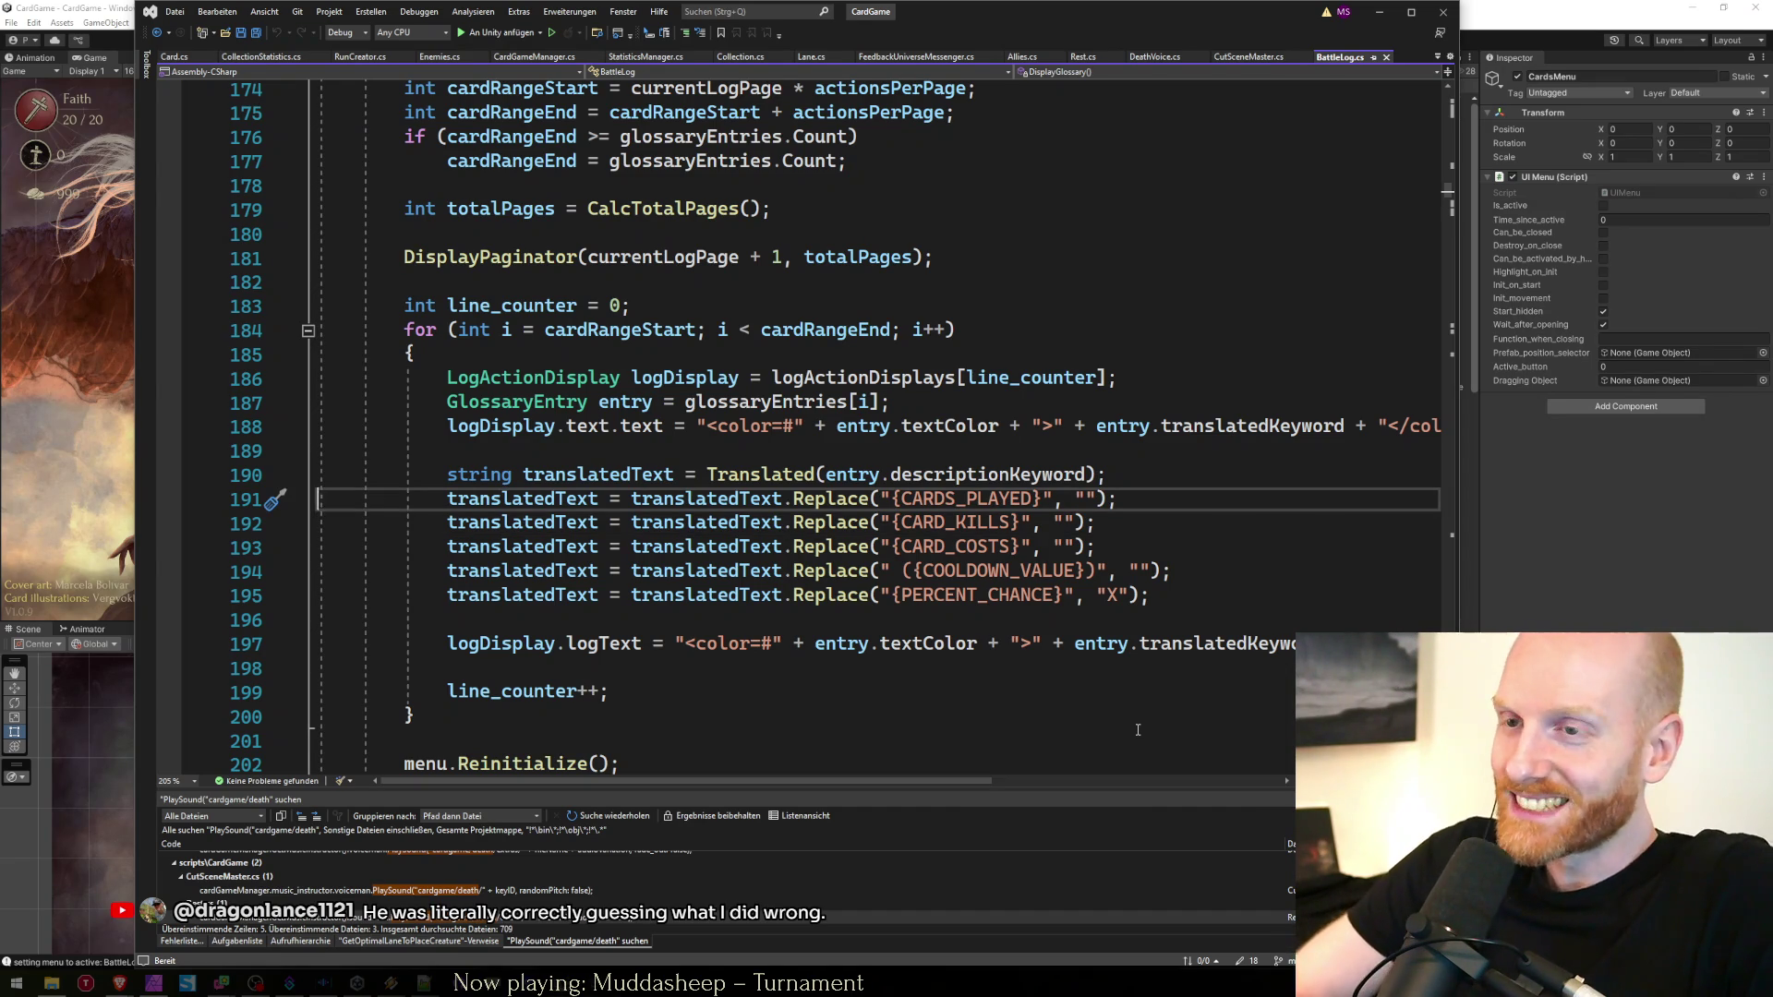
pyautogui.press('End')
pyautogui.press('Left')
pyautogui.press('Down')
pyautogui.press('Down')
pyautogui.press('Up')
pyautogui.press('Up')
pyautogui.press('Down')
pyautogui.press('Down')
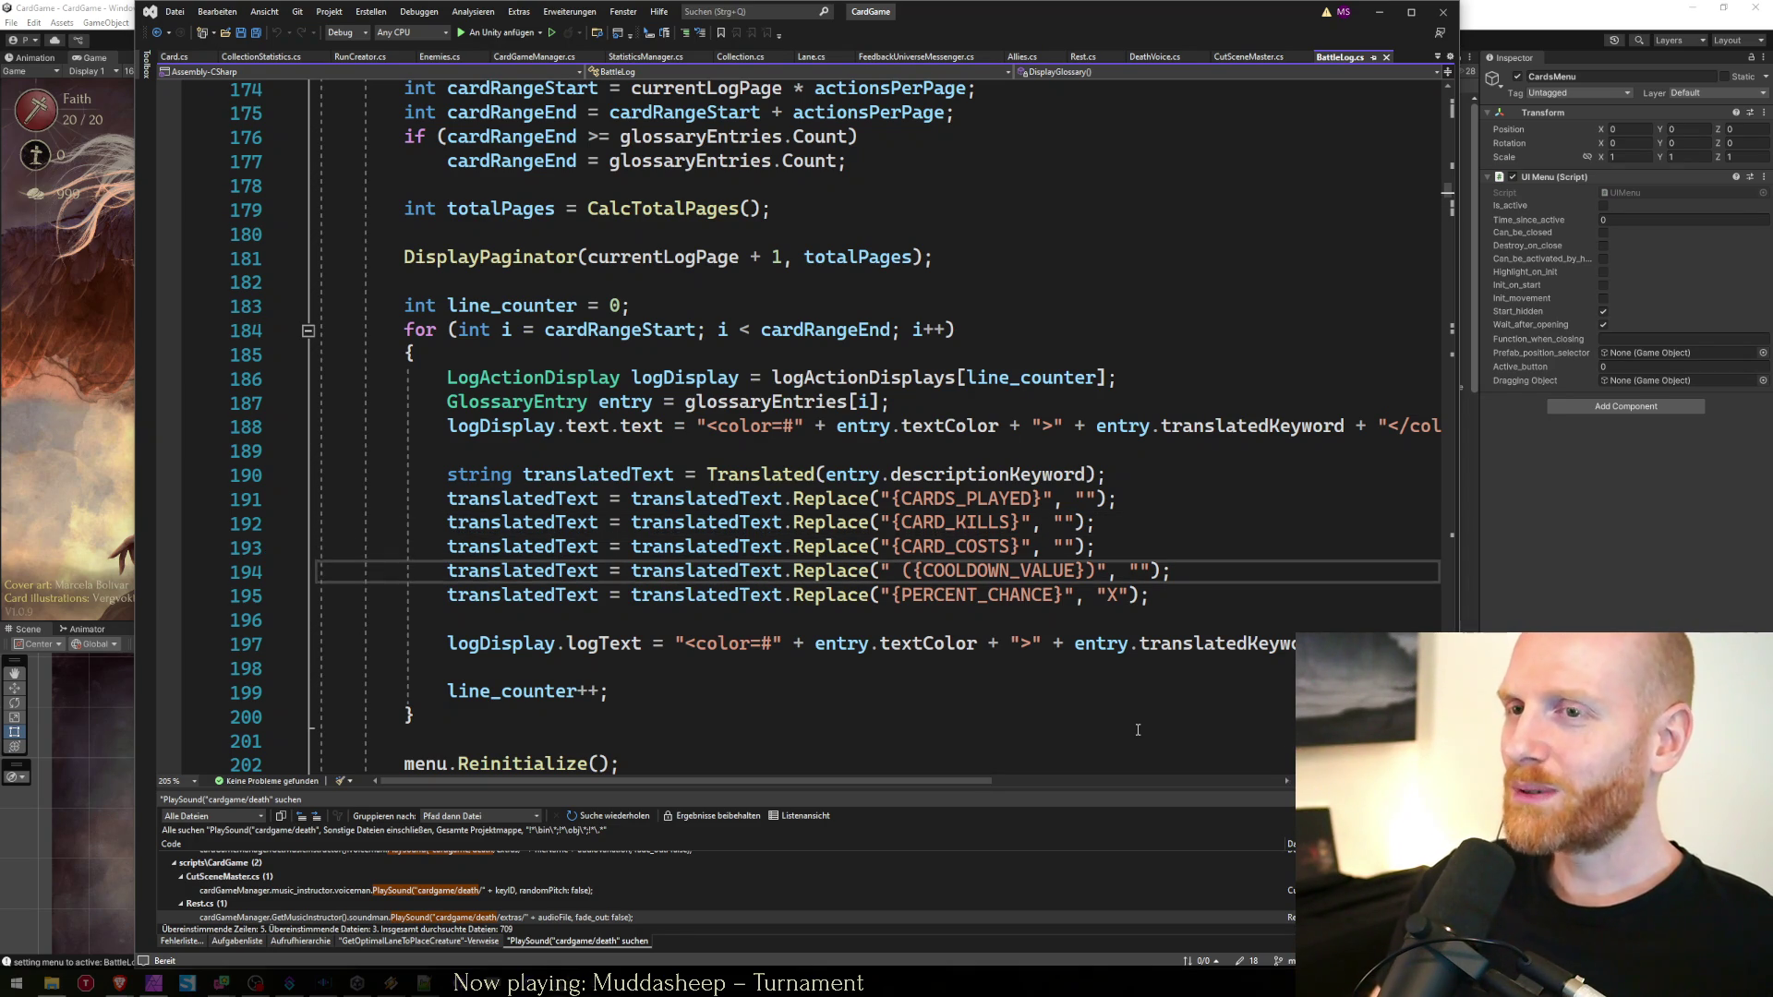
pyautogui.press('Down')
pyautogui.press('Up')
pyautogui.press('Down')
pyautogui.press('Up')
pyautogui.press('Down')
pyautogui.press('Up')
pyautogui.press('Down')
pyautogui.press('Up')
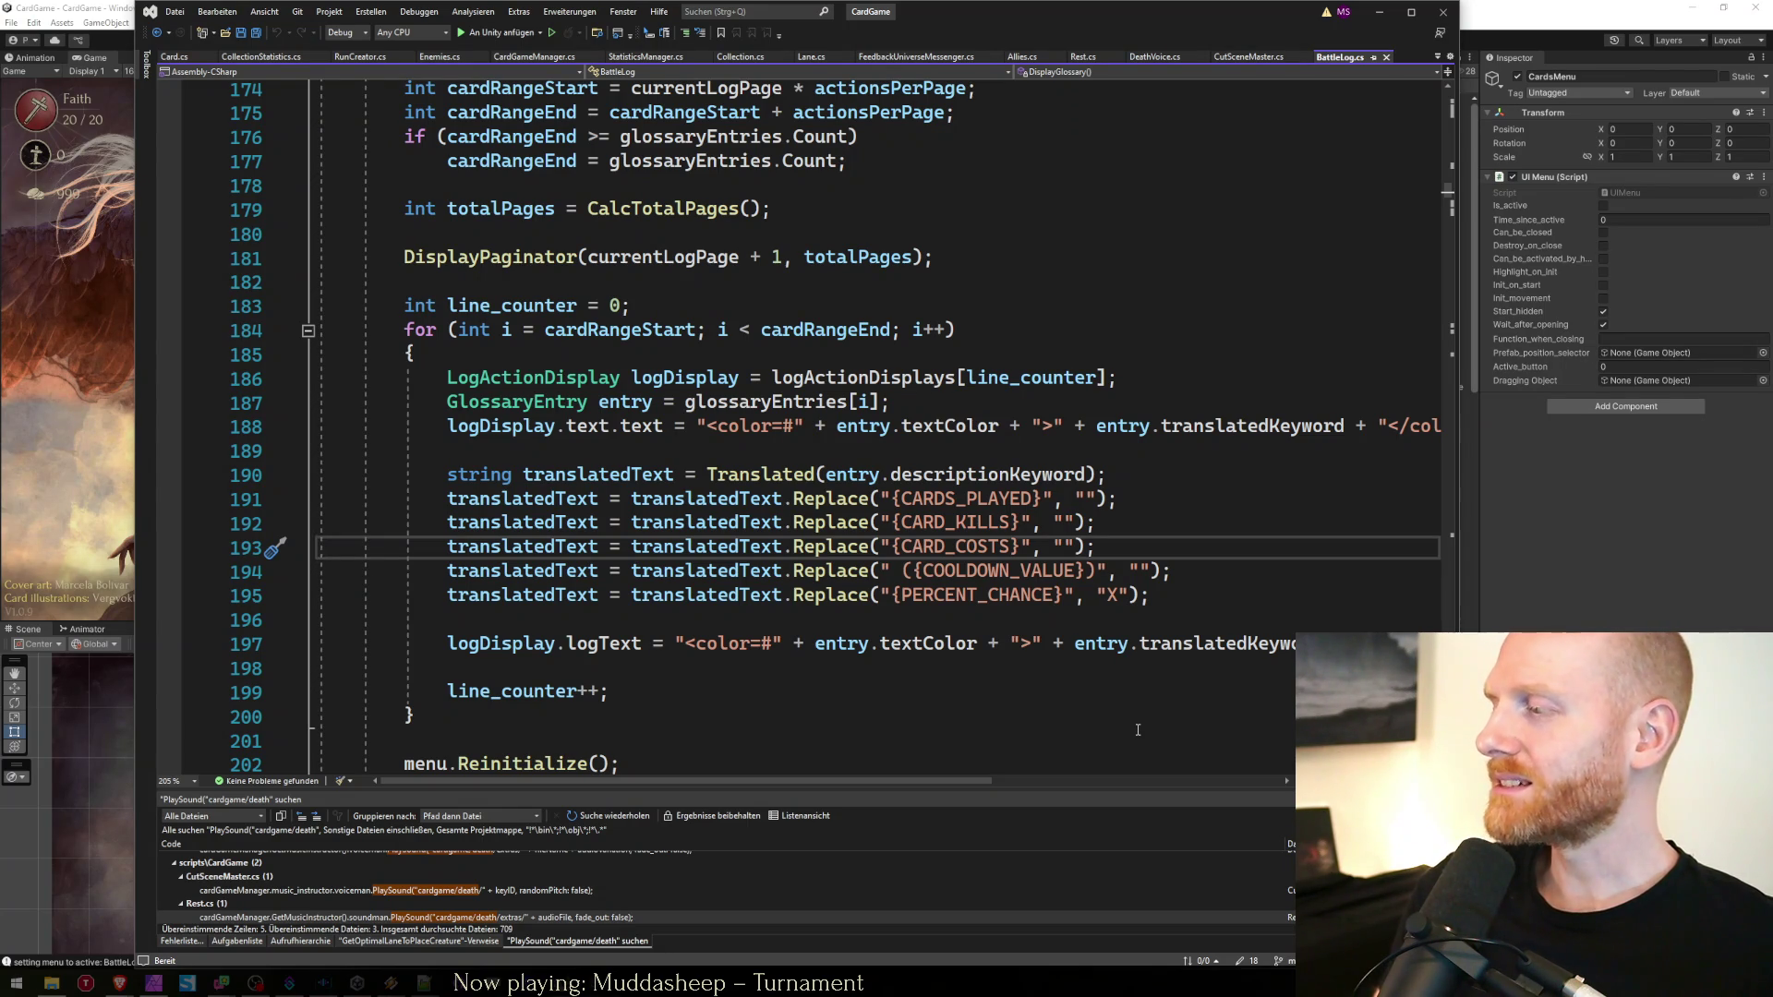
pyautogui.press('Down')
pyautogui.press('Down')
pyautogui.press('Down')
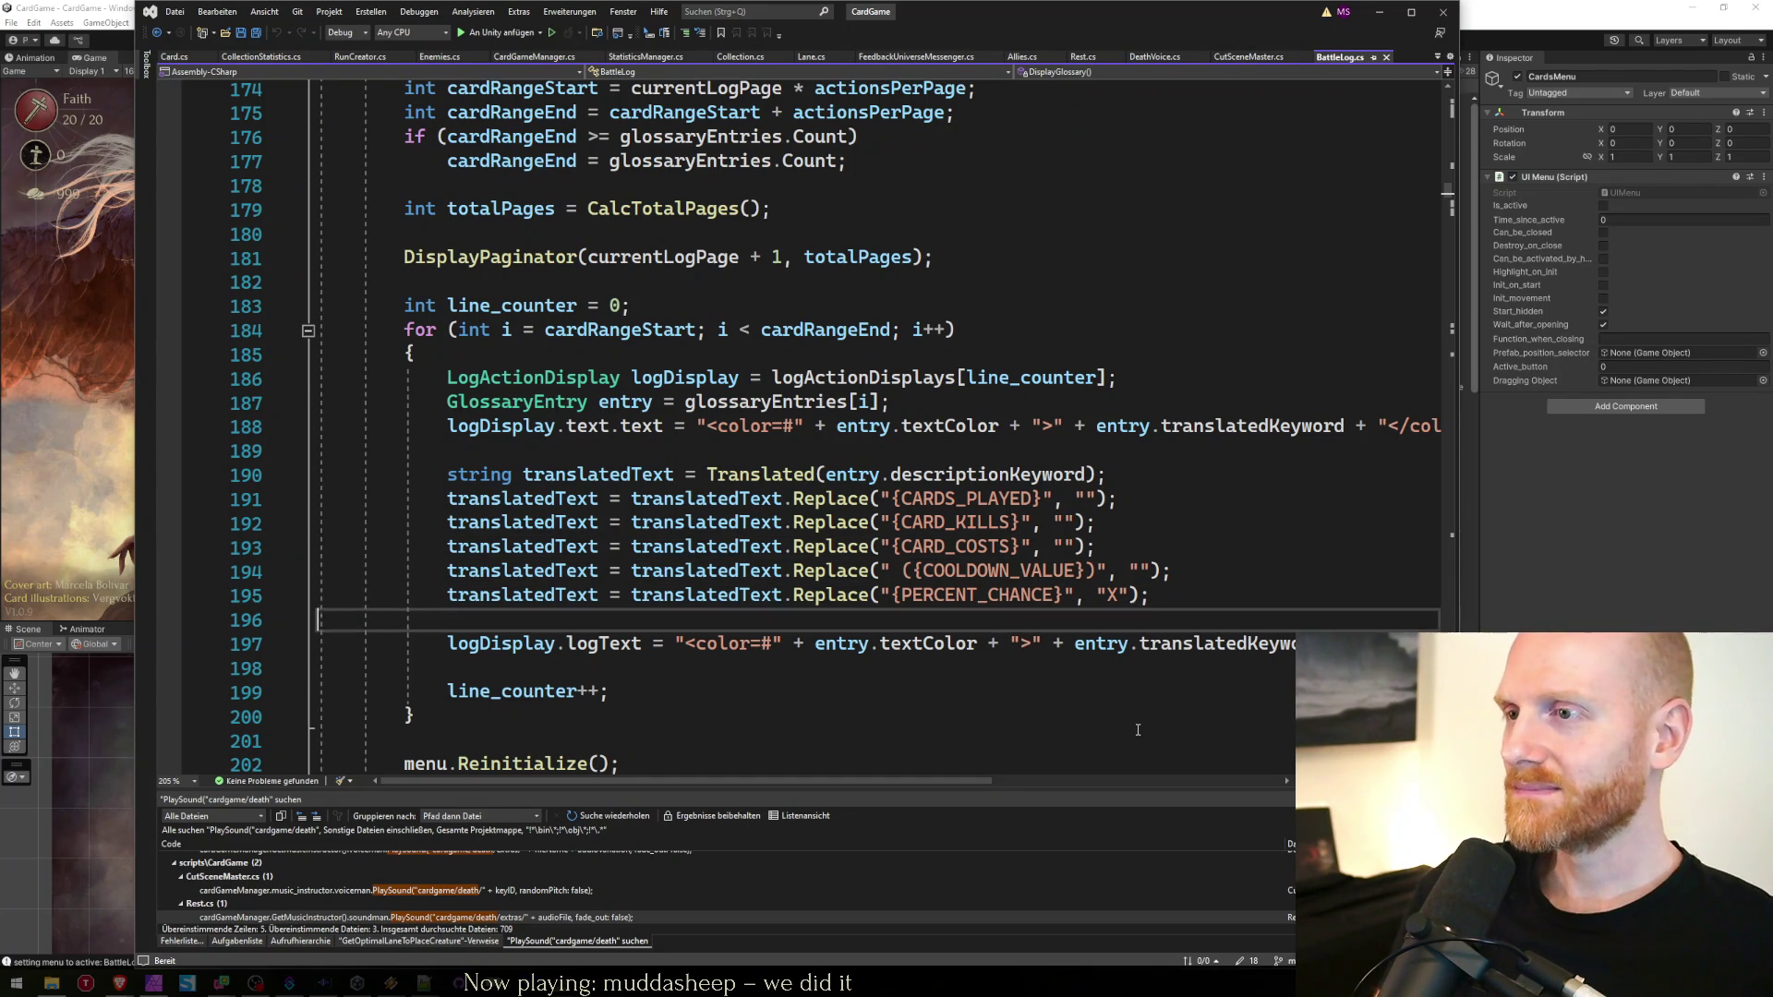
# Insert a new line above the translatedText declaration and begin a Debug.Log( call
pyautogui.press('Down')
pyautogui.press('Down')
pyautogui.press('Down')
pyautogui.press('Up')
pyautogui.press('Up')
pyautogui.press('Up')
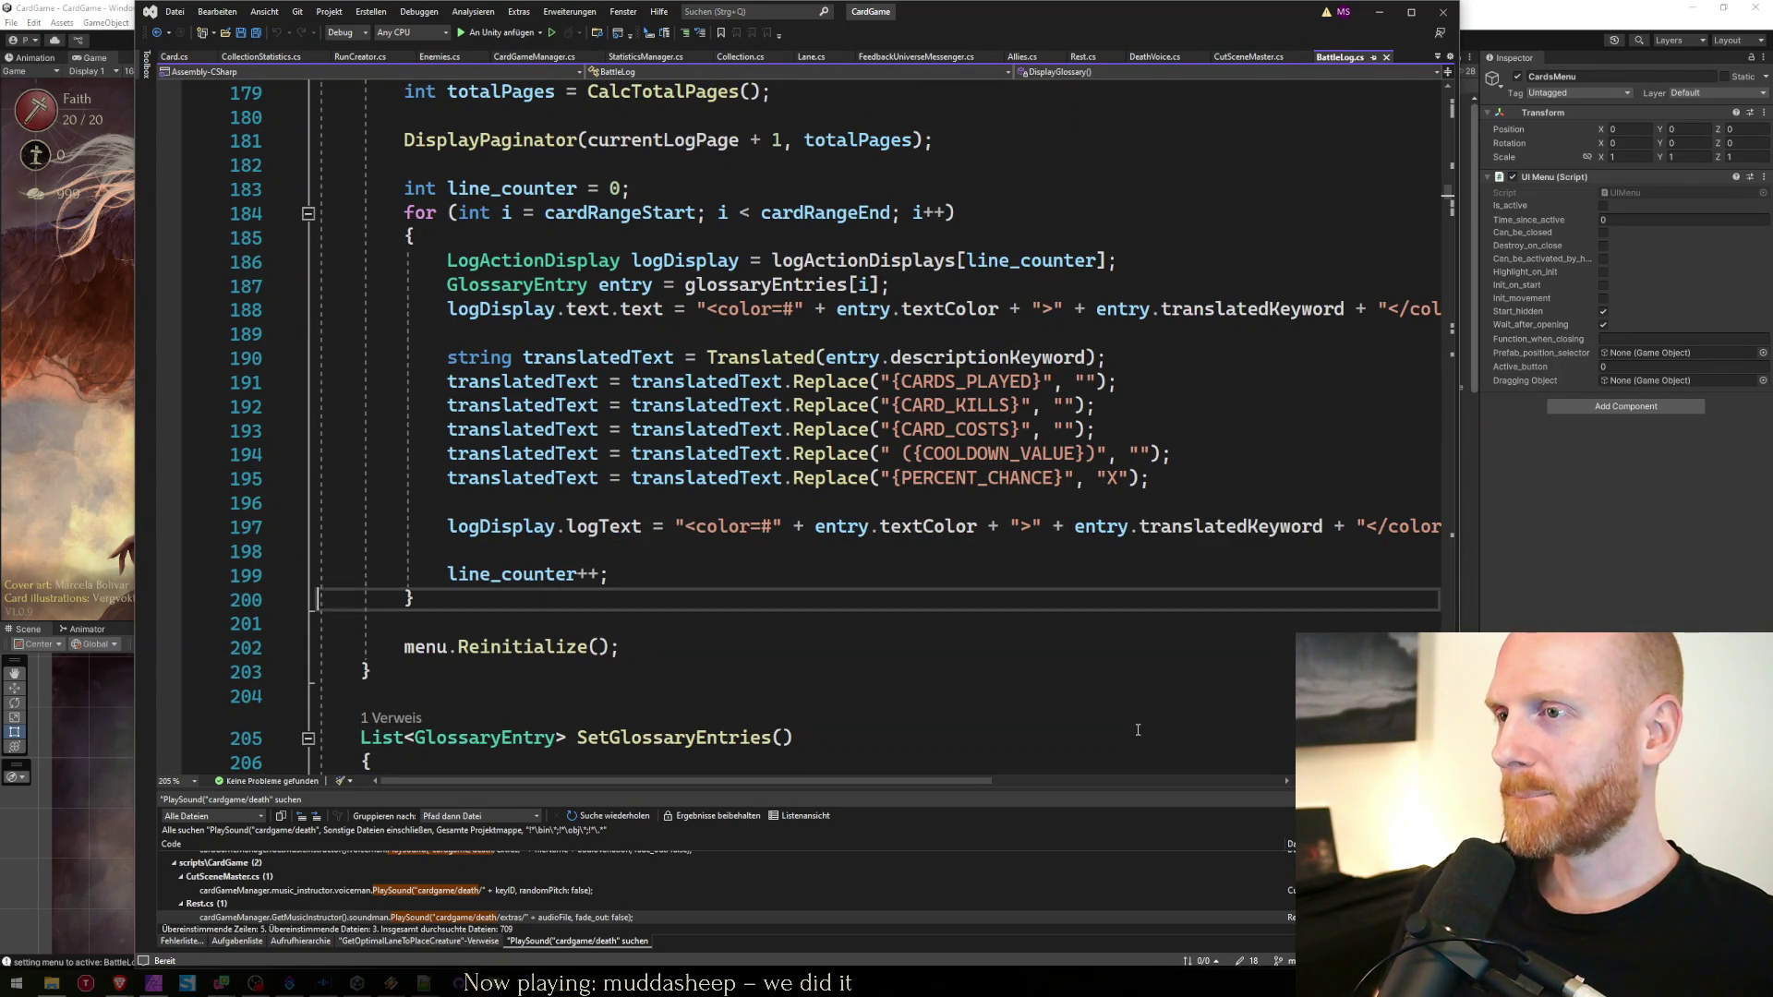
pyautogui.press('Up')
pyautogui.press('Up')
pyautogui.press('Up')
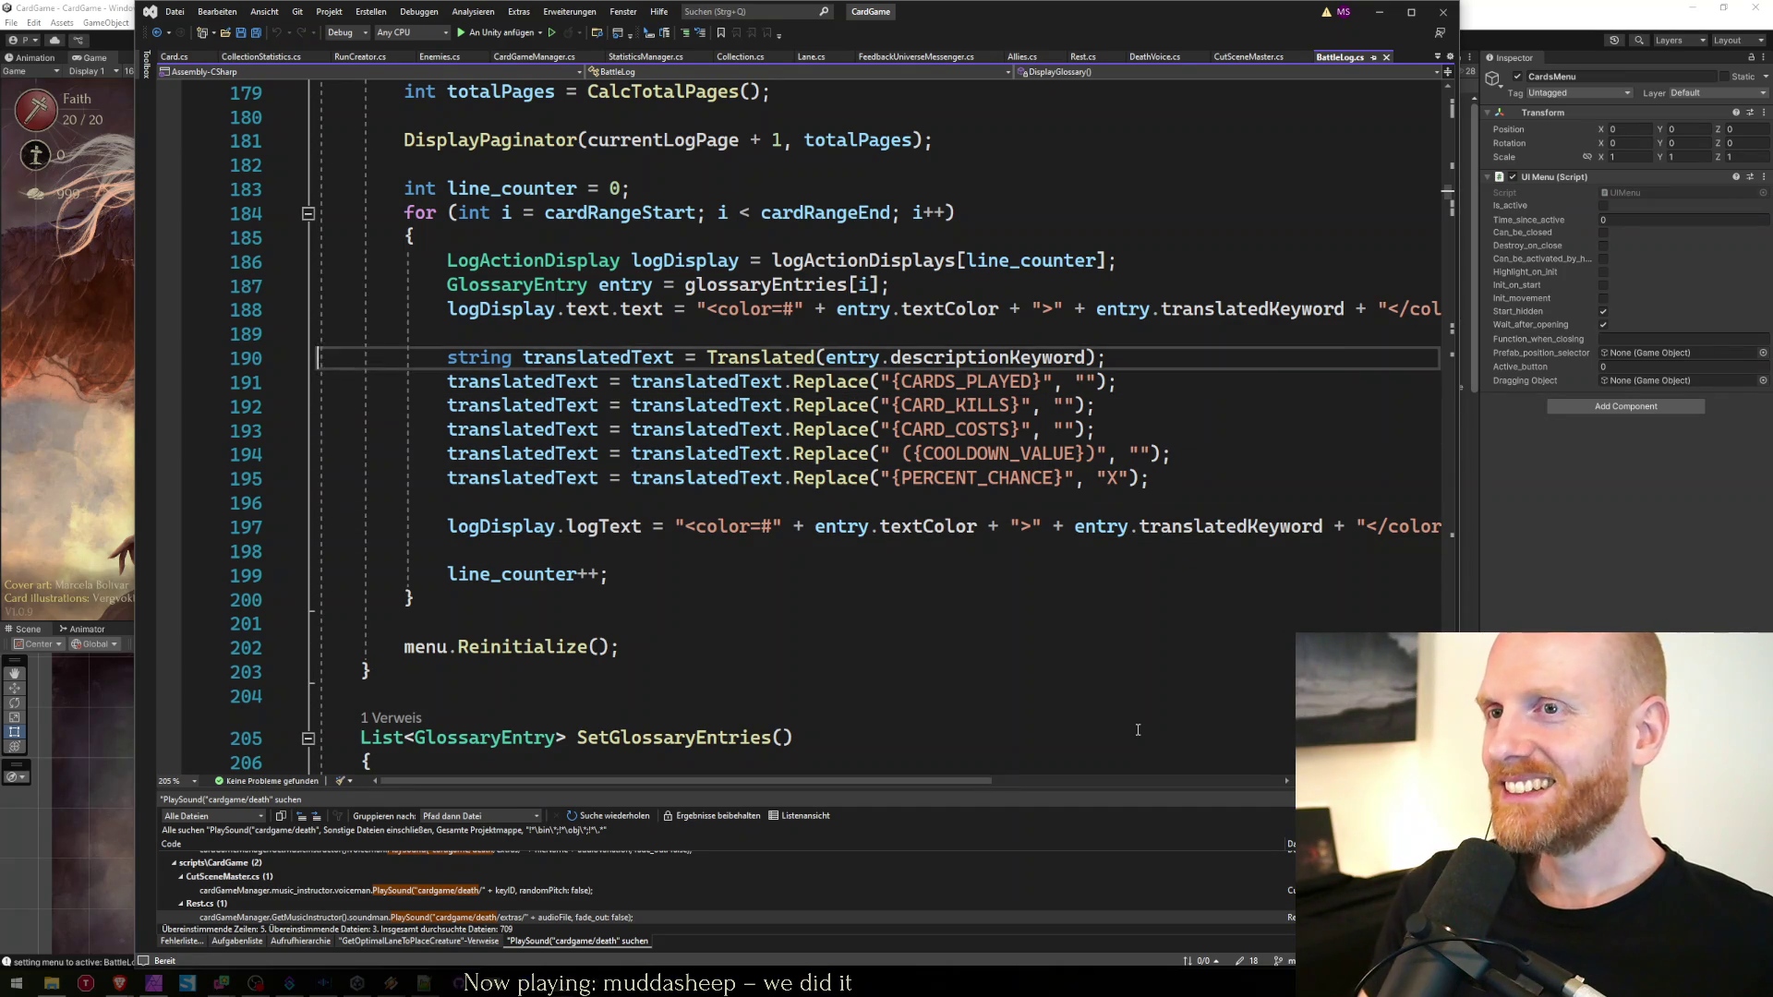
pyautogui.hotkey('ctrl', 'Return')
pyautogui.write('Debug.Log(')
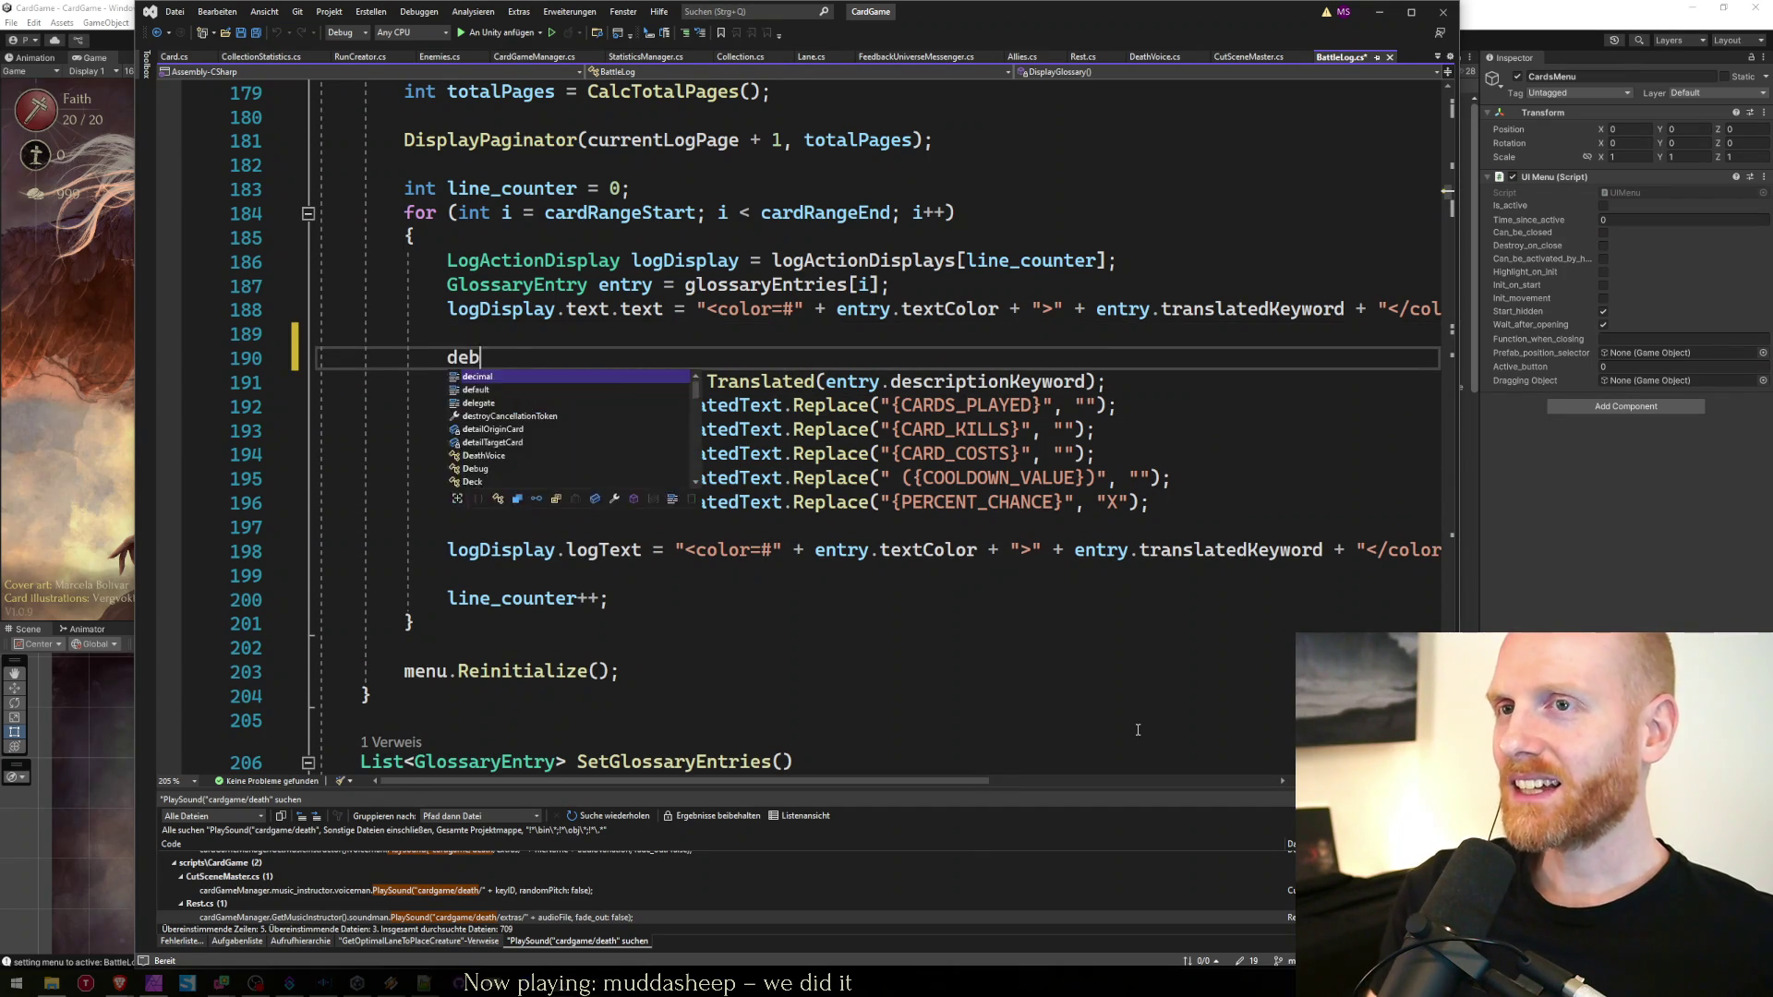
pyautogui.press('Escape')
# Complete it as Debug.Log(entry.descriptionKeyword); using the keyword copied from the next line, and save BattleLog.cs
pyautogui.press('Down')
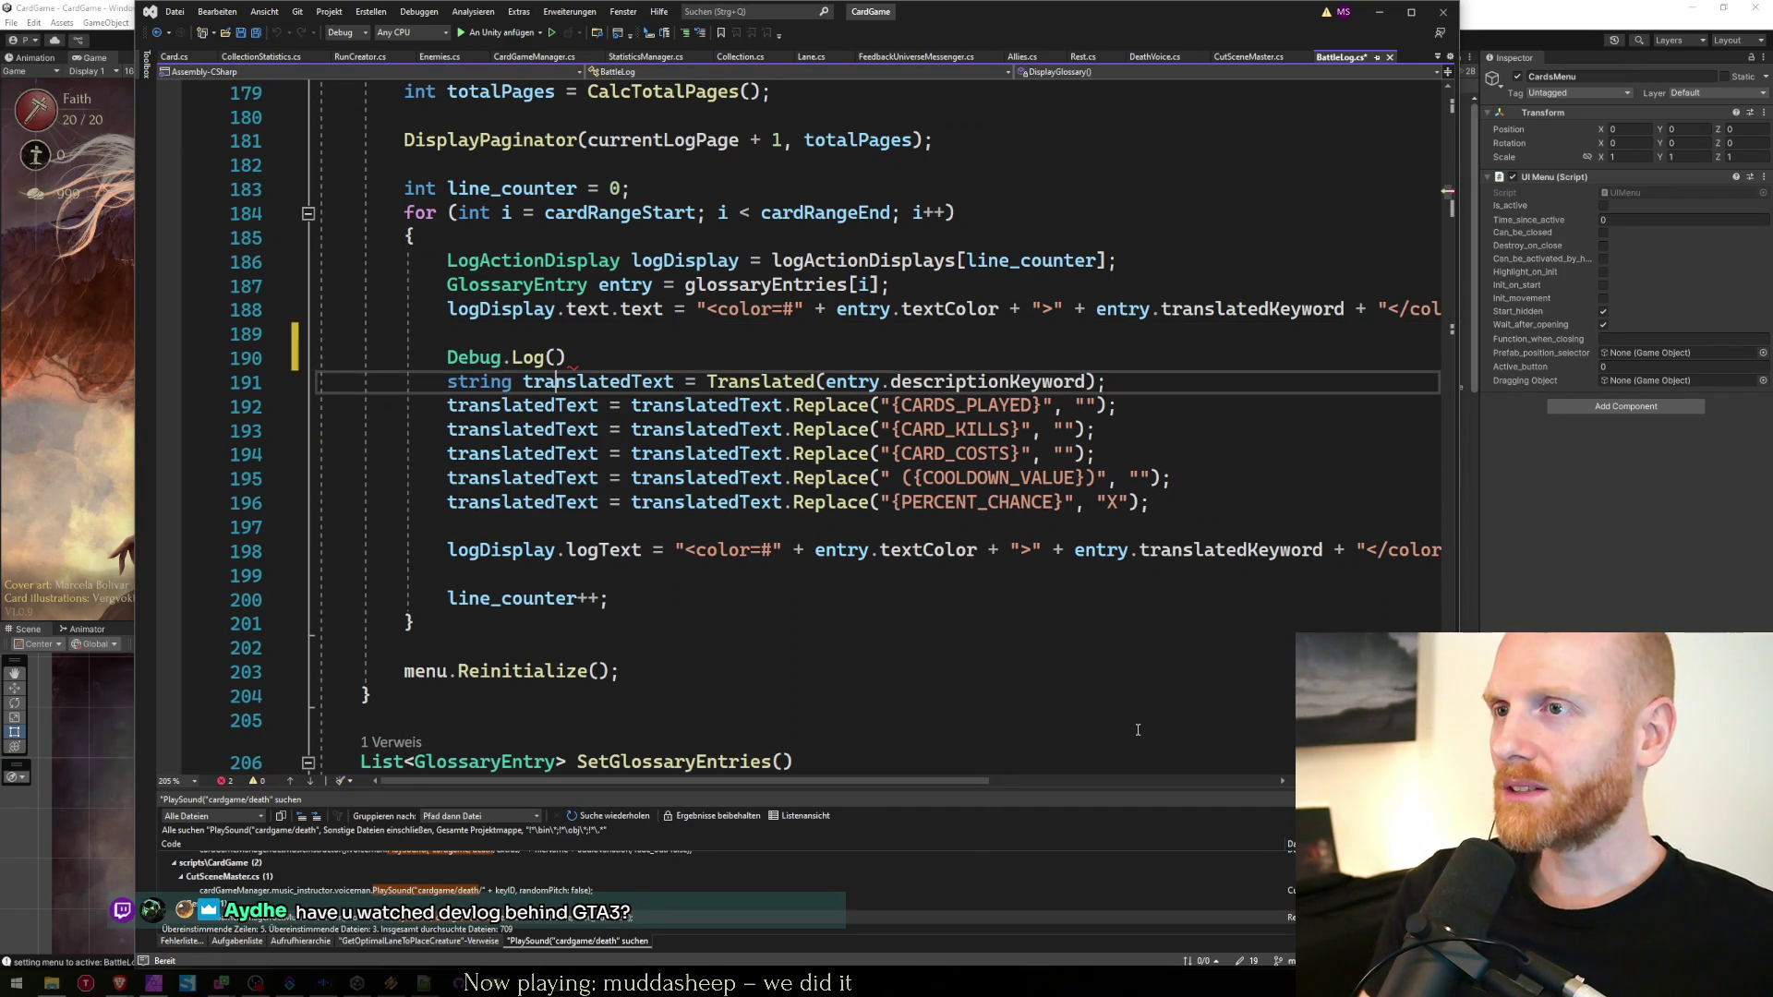
pyautogui.hotkey('ctrl', 'shift', 'Left')
pyautogui.hotkey('ctrl', 'shift', 'Left')
pyautogui.hotkey('ctrl', 'shift', 'Left')
pyautogui.hotkey('ctrl', 'c')
pyautogui.press('Up')
pyautogui.press('Left')
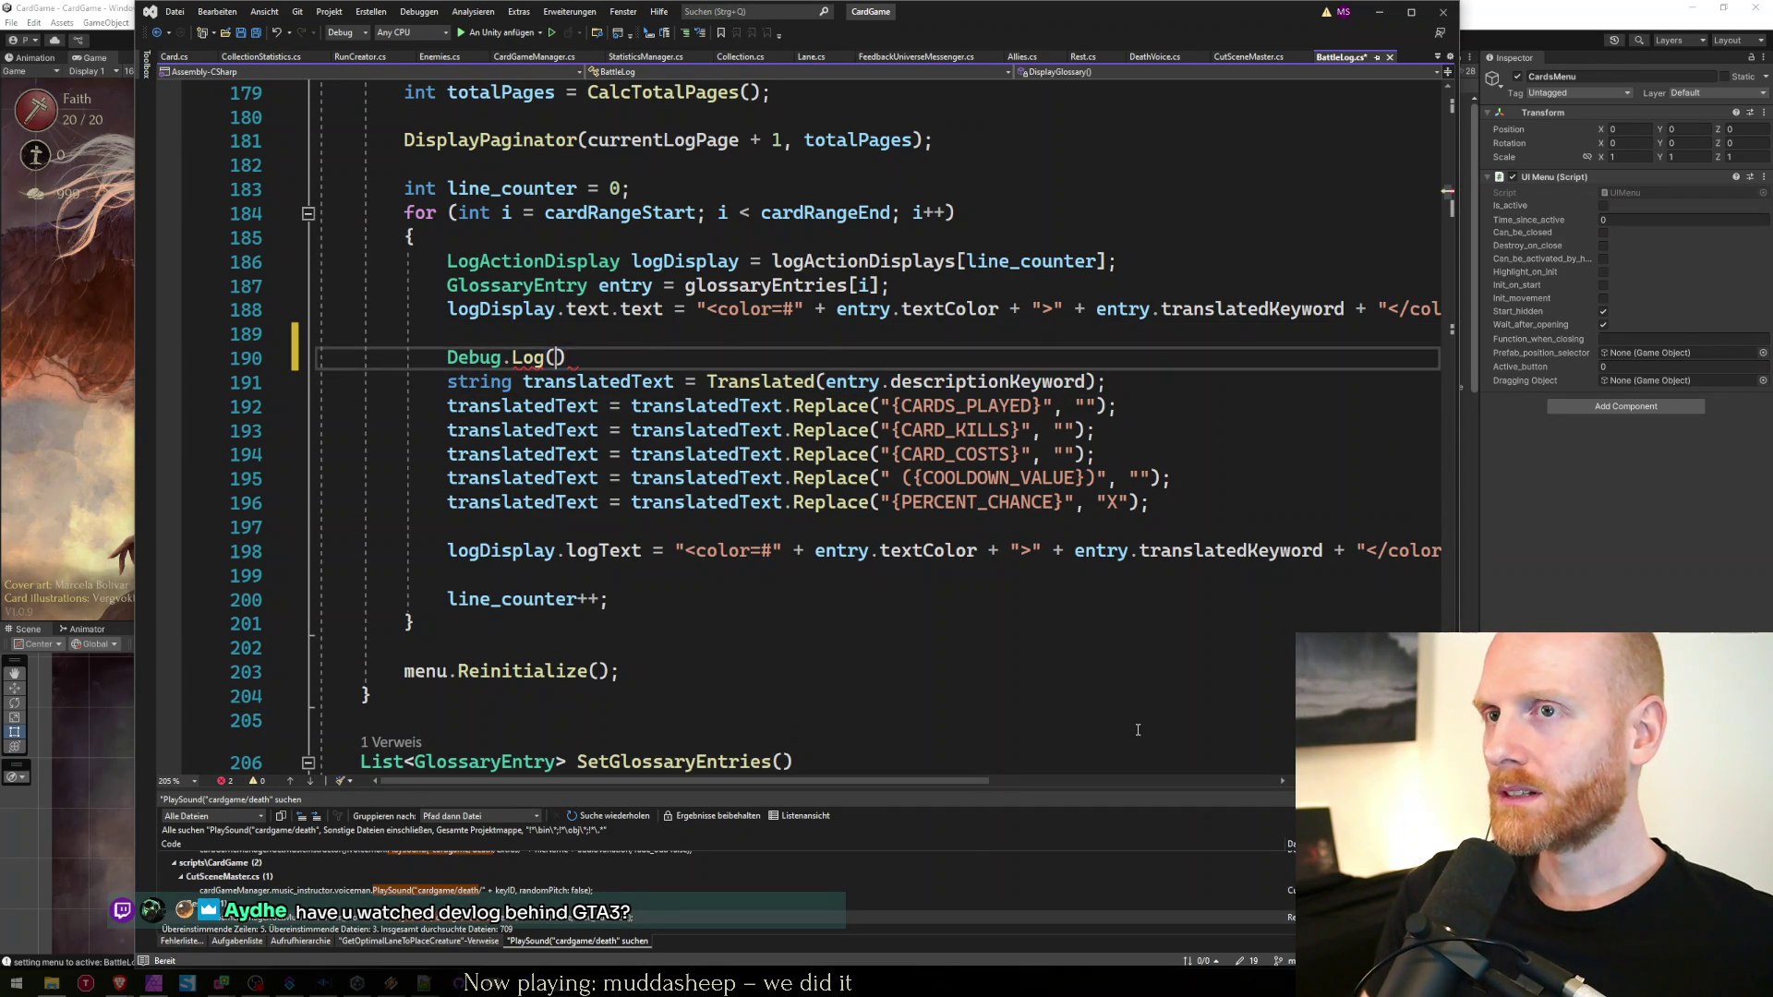
pyautogui.hotkey('ctrl', 'v')
pyautogui.write(';')
pyautogui.press('Down')
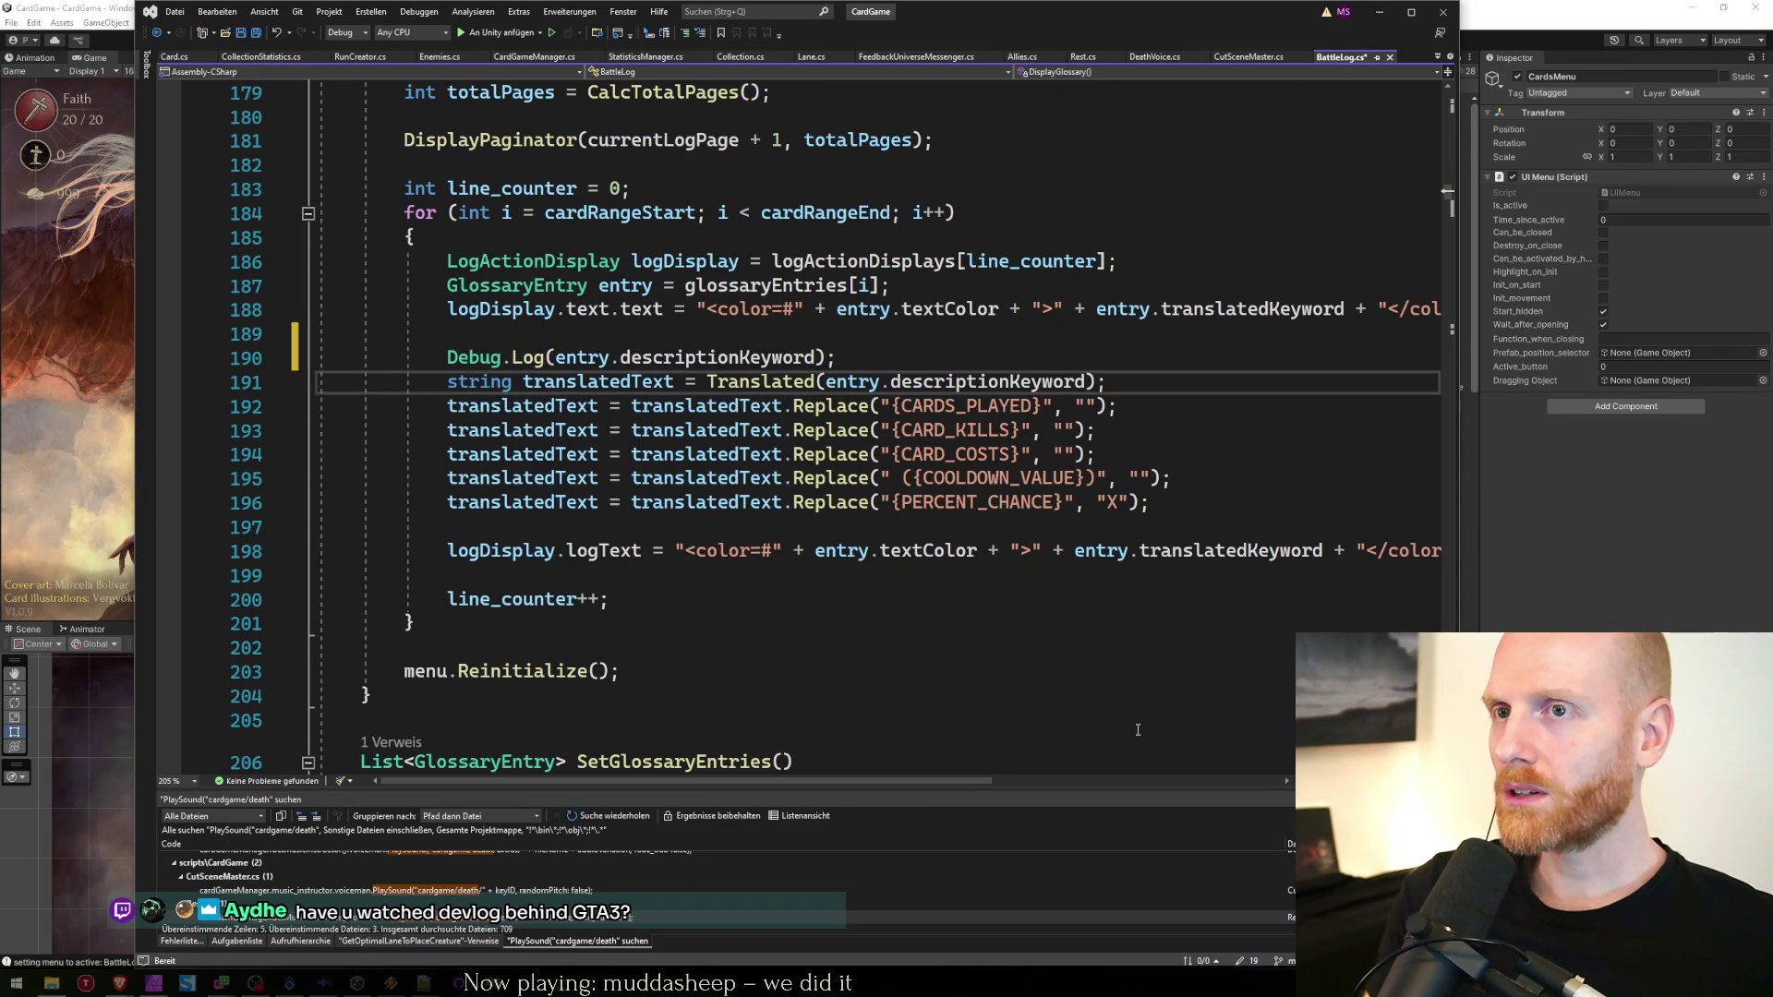
pyautogui.hotkey('ctrl', 's')
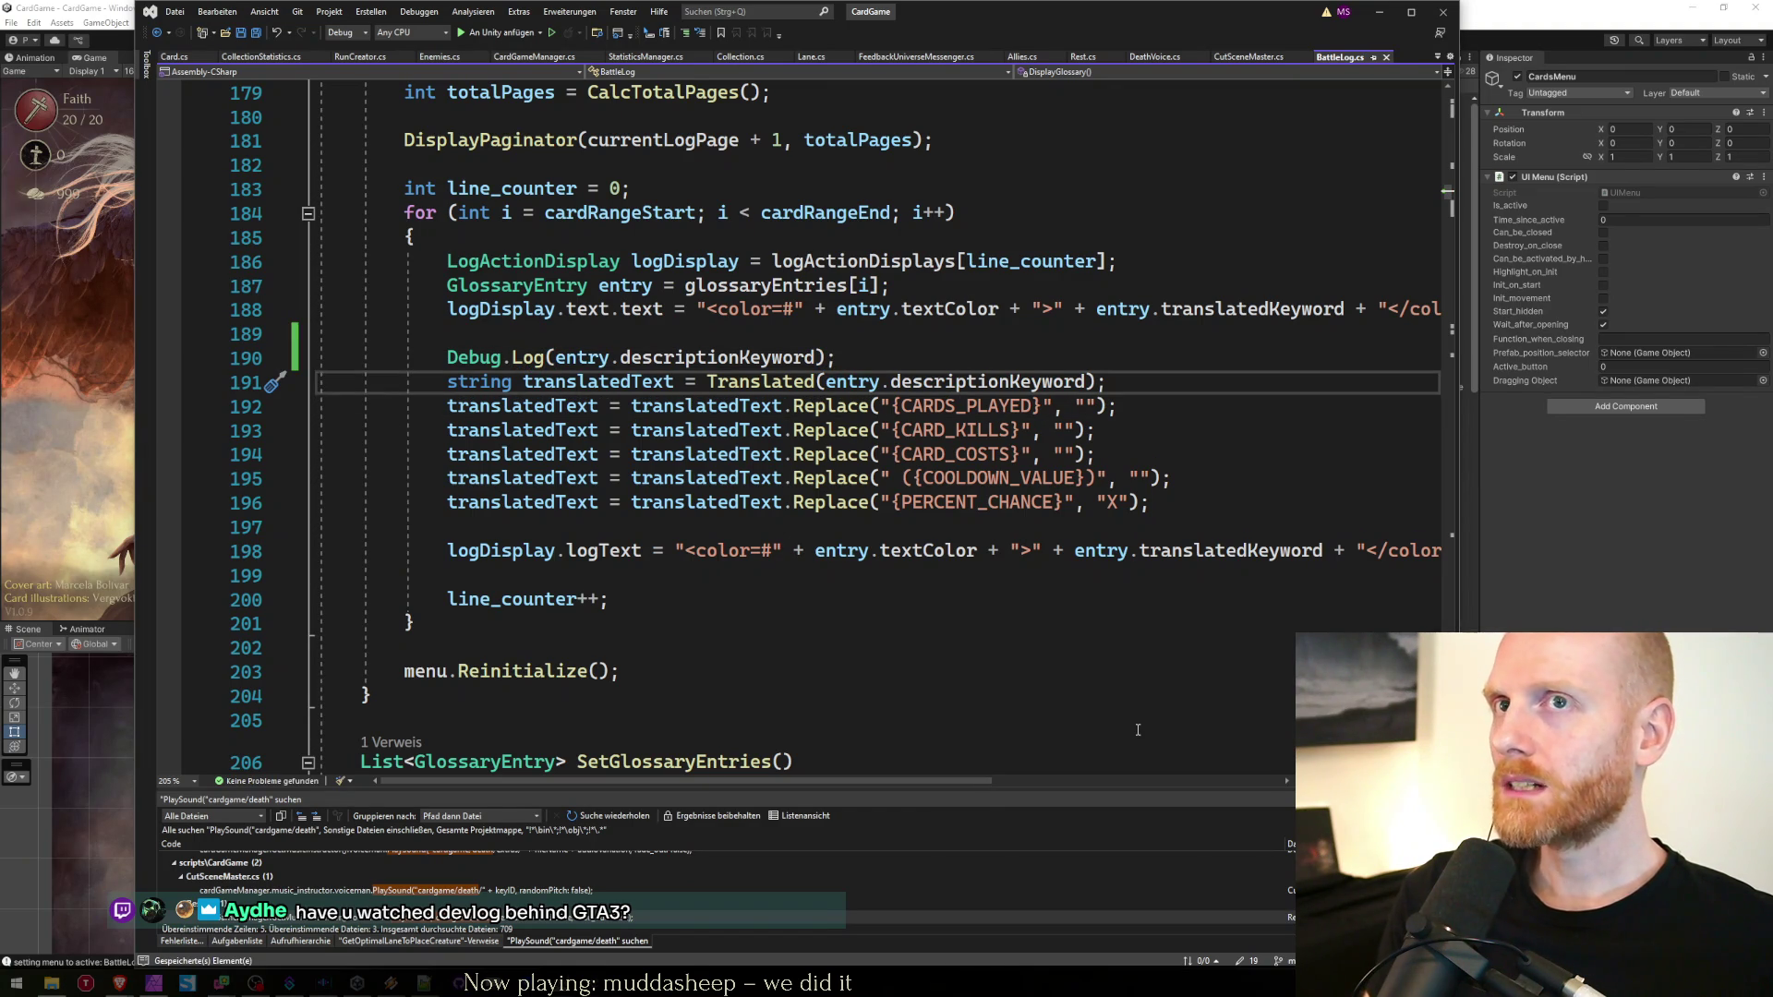
pyautogui.hotkey('alt', 'Tab')
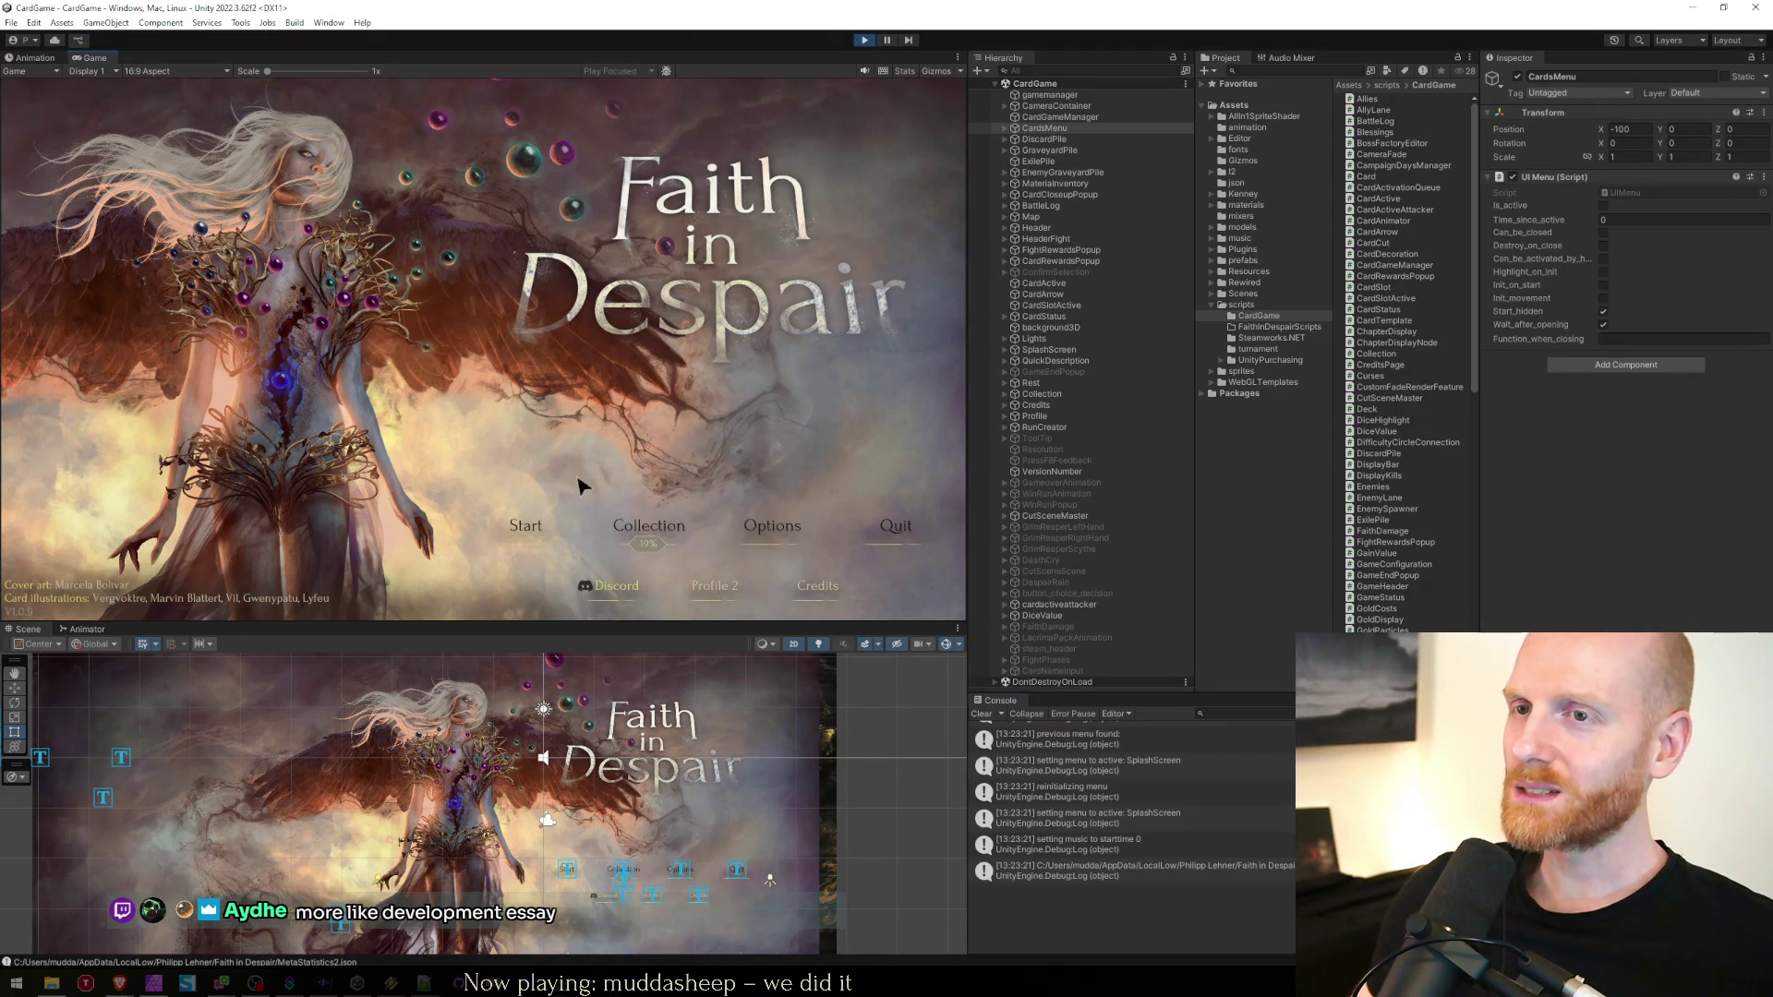
# From the title screen, start a new run, view the Journal page, then cancel out of run setup
pyautogui.click(530, 530)
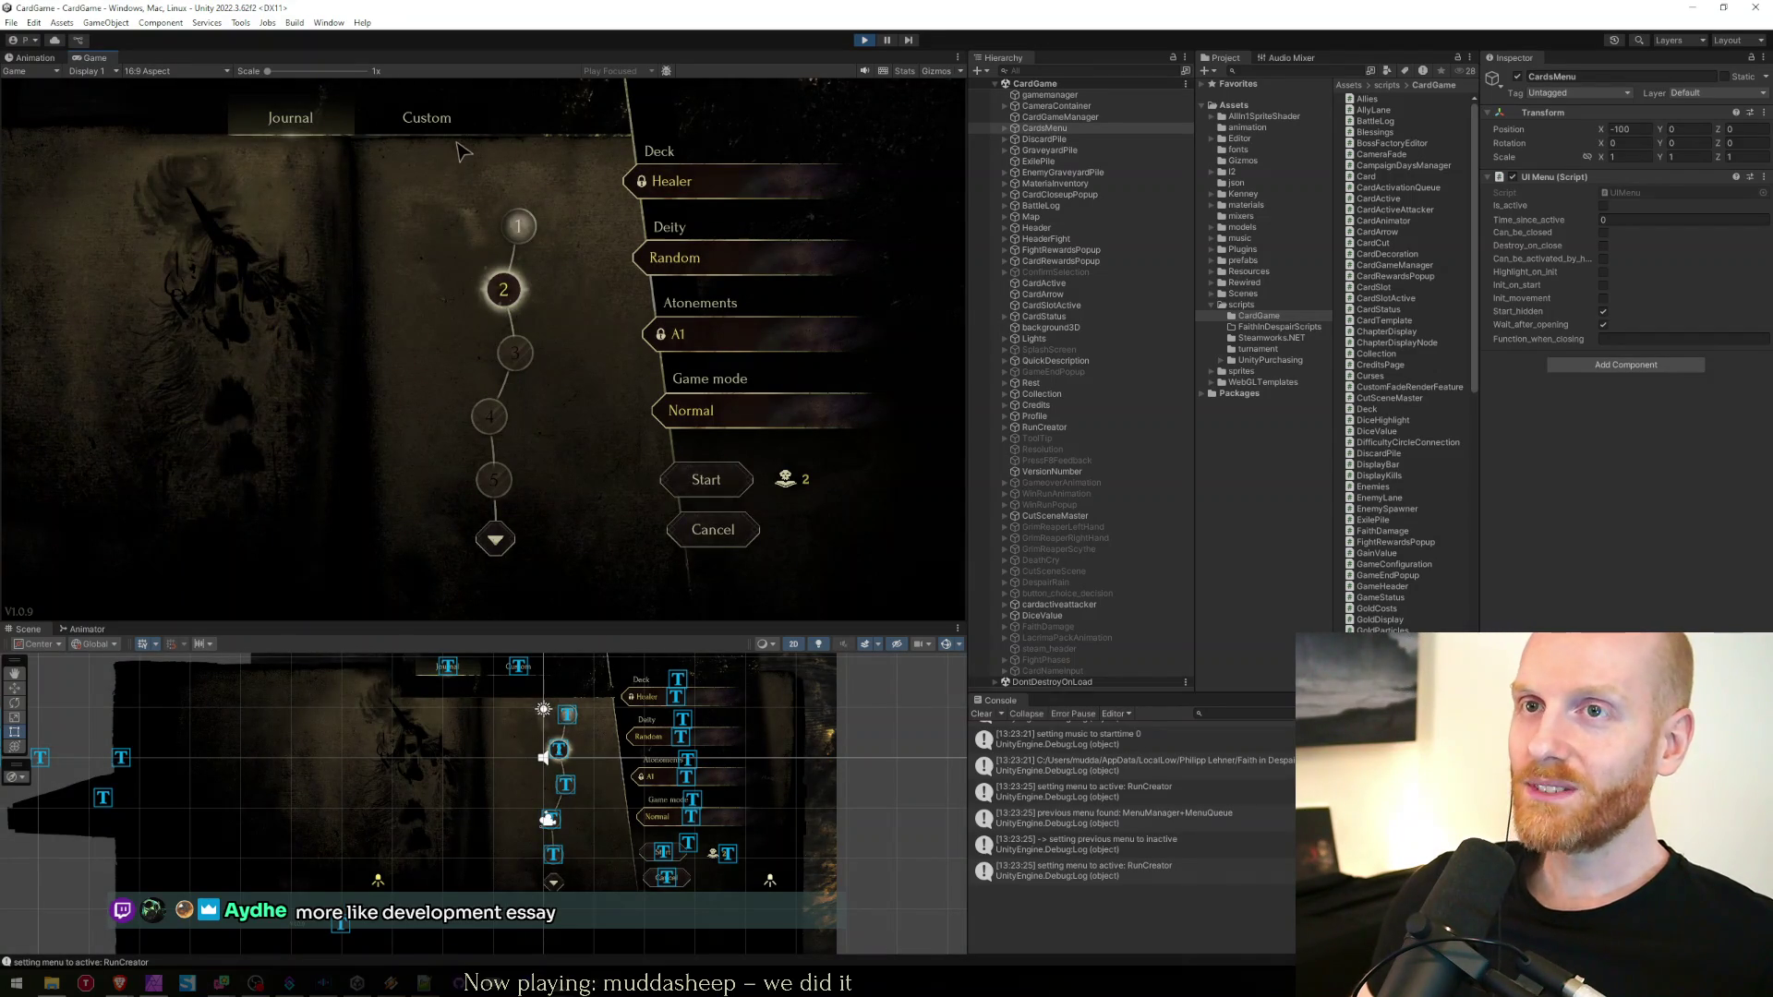
pyautogui.click(342, 129)
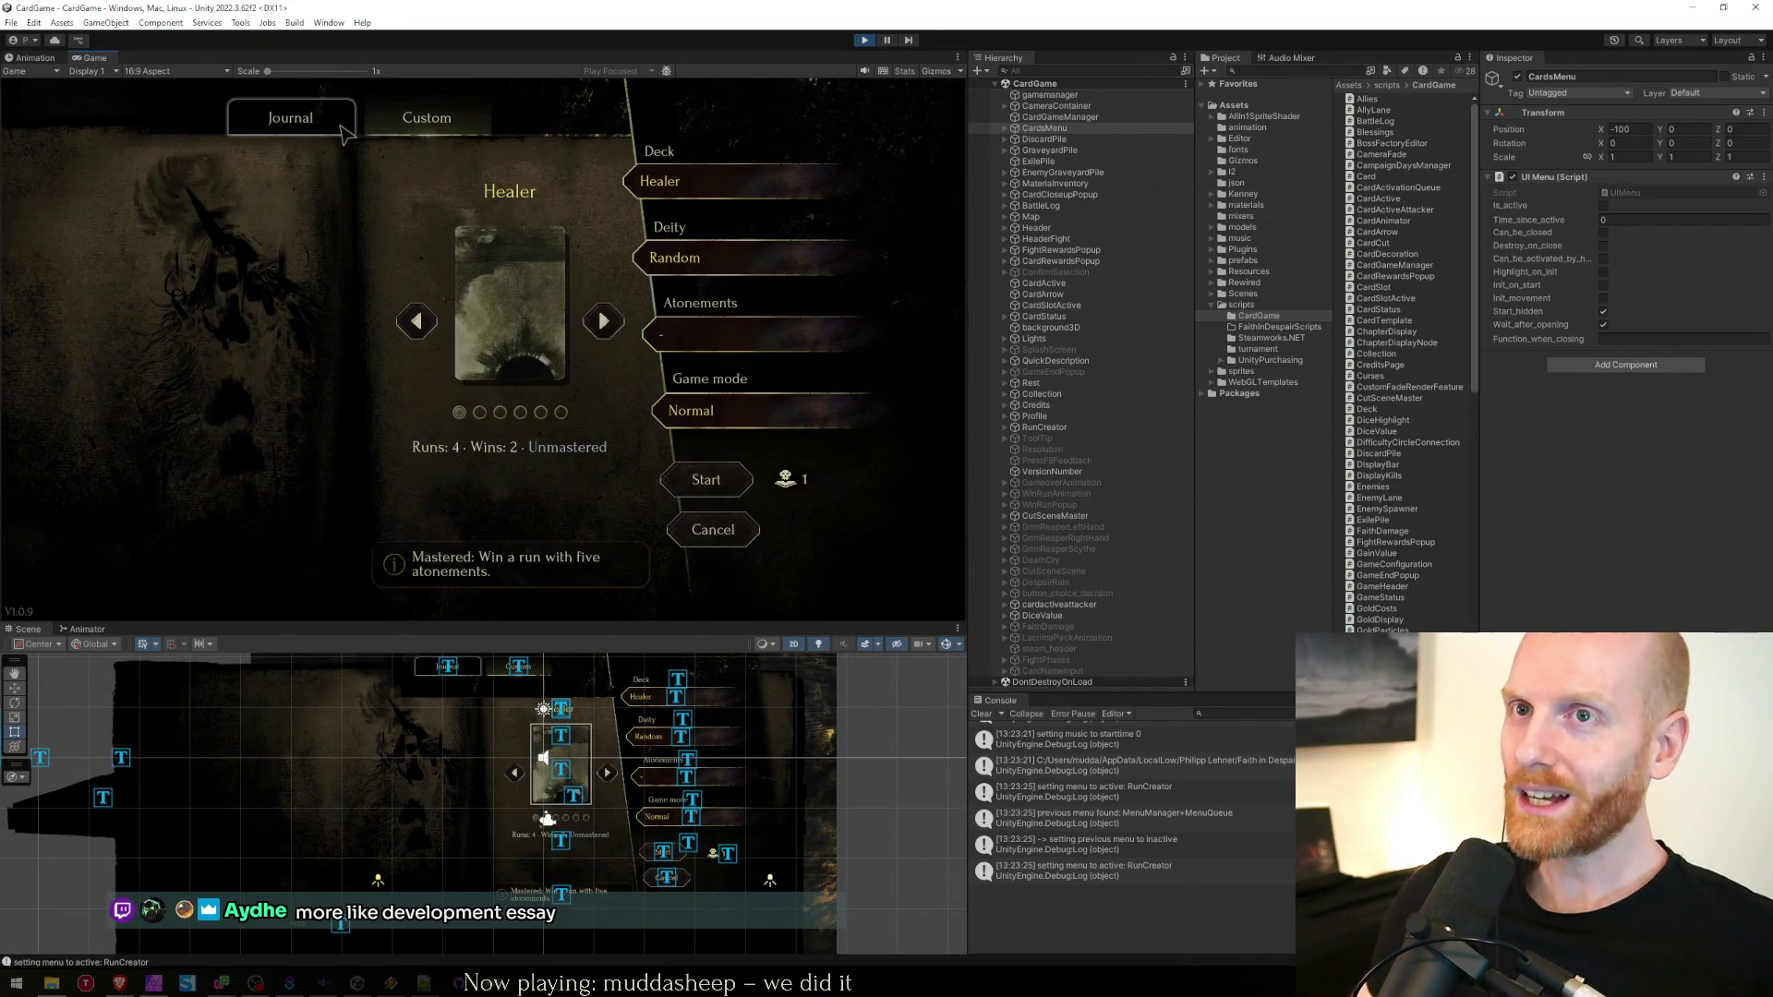
pyautogui.click(710, 479)
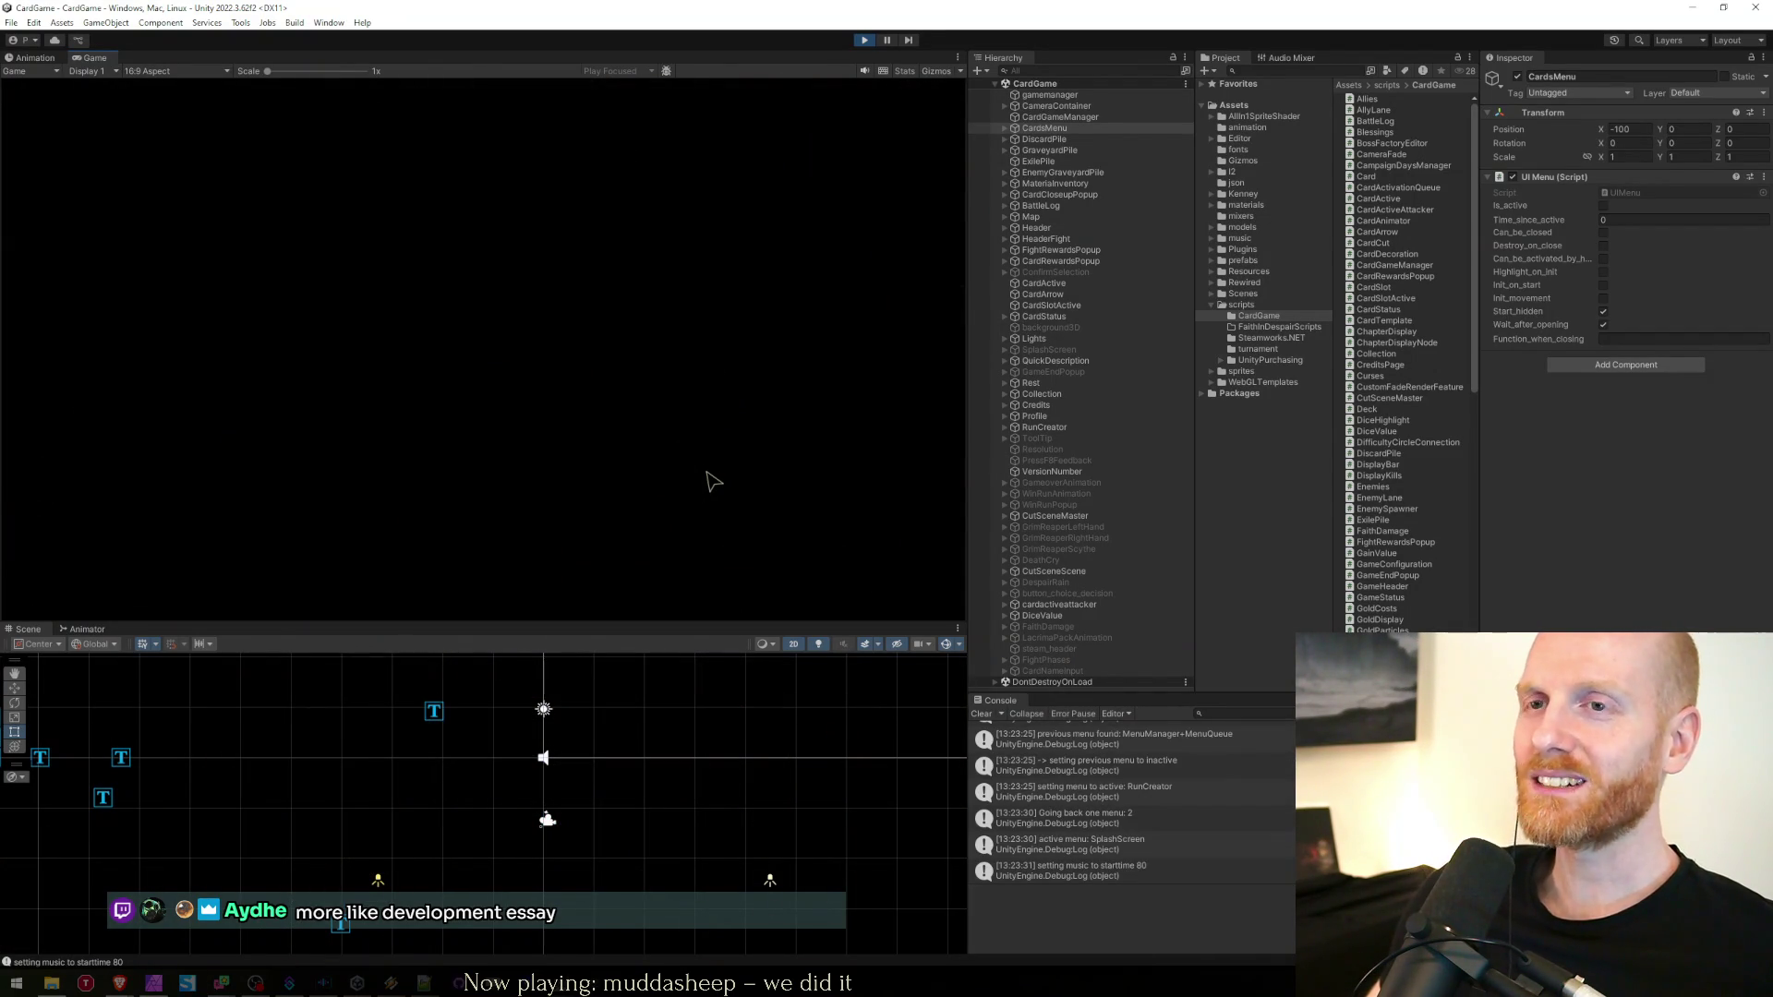
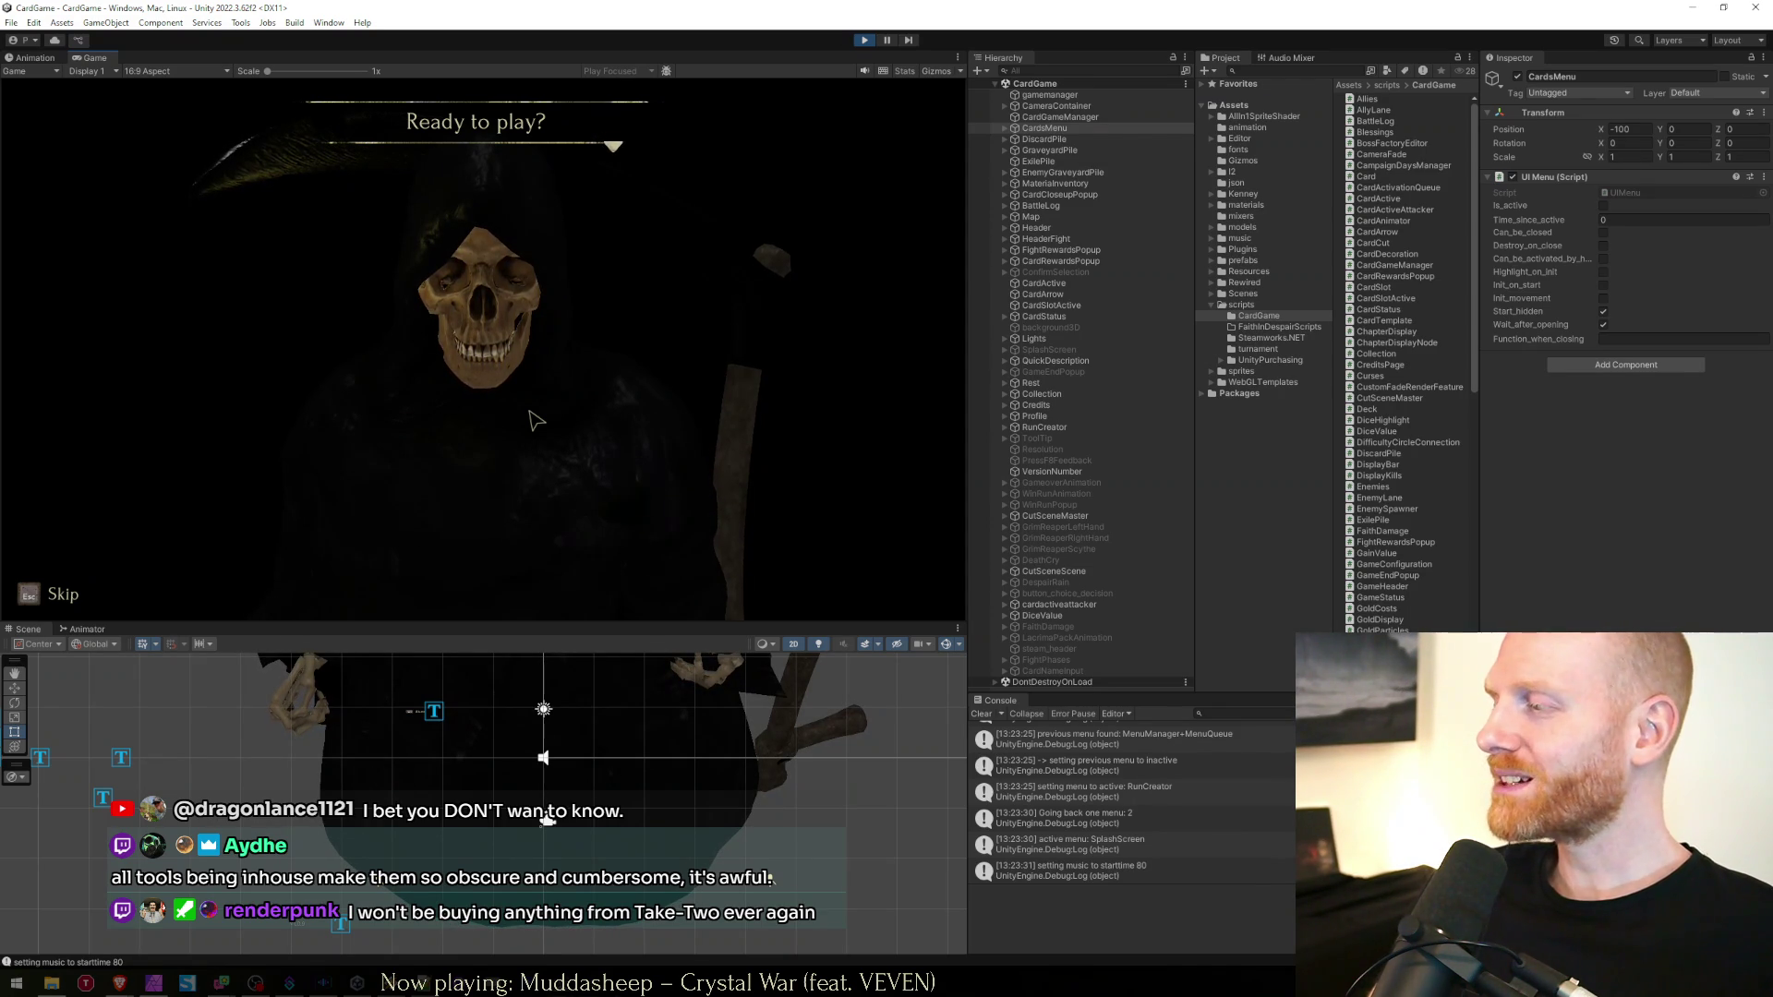
# Skip the intro dialogue and cutscene, then back out of the pause menu's audio settings
pyautogui.click(536, 421)
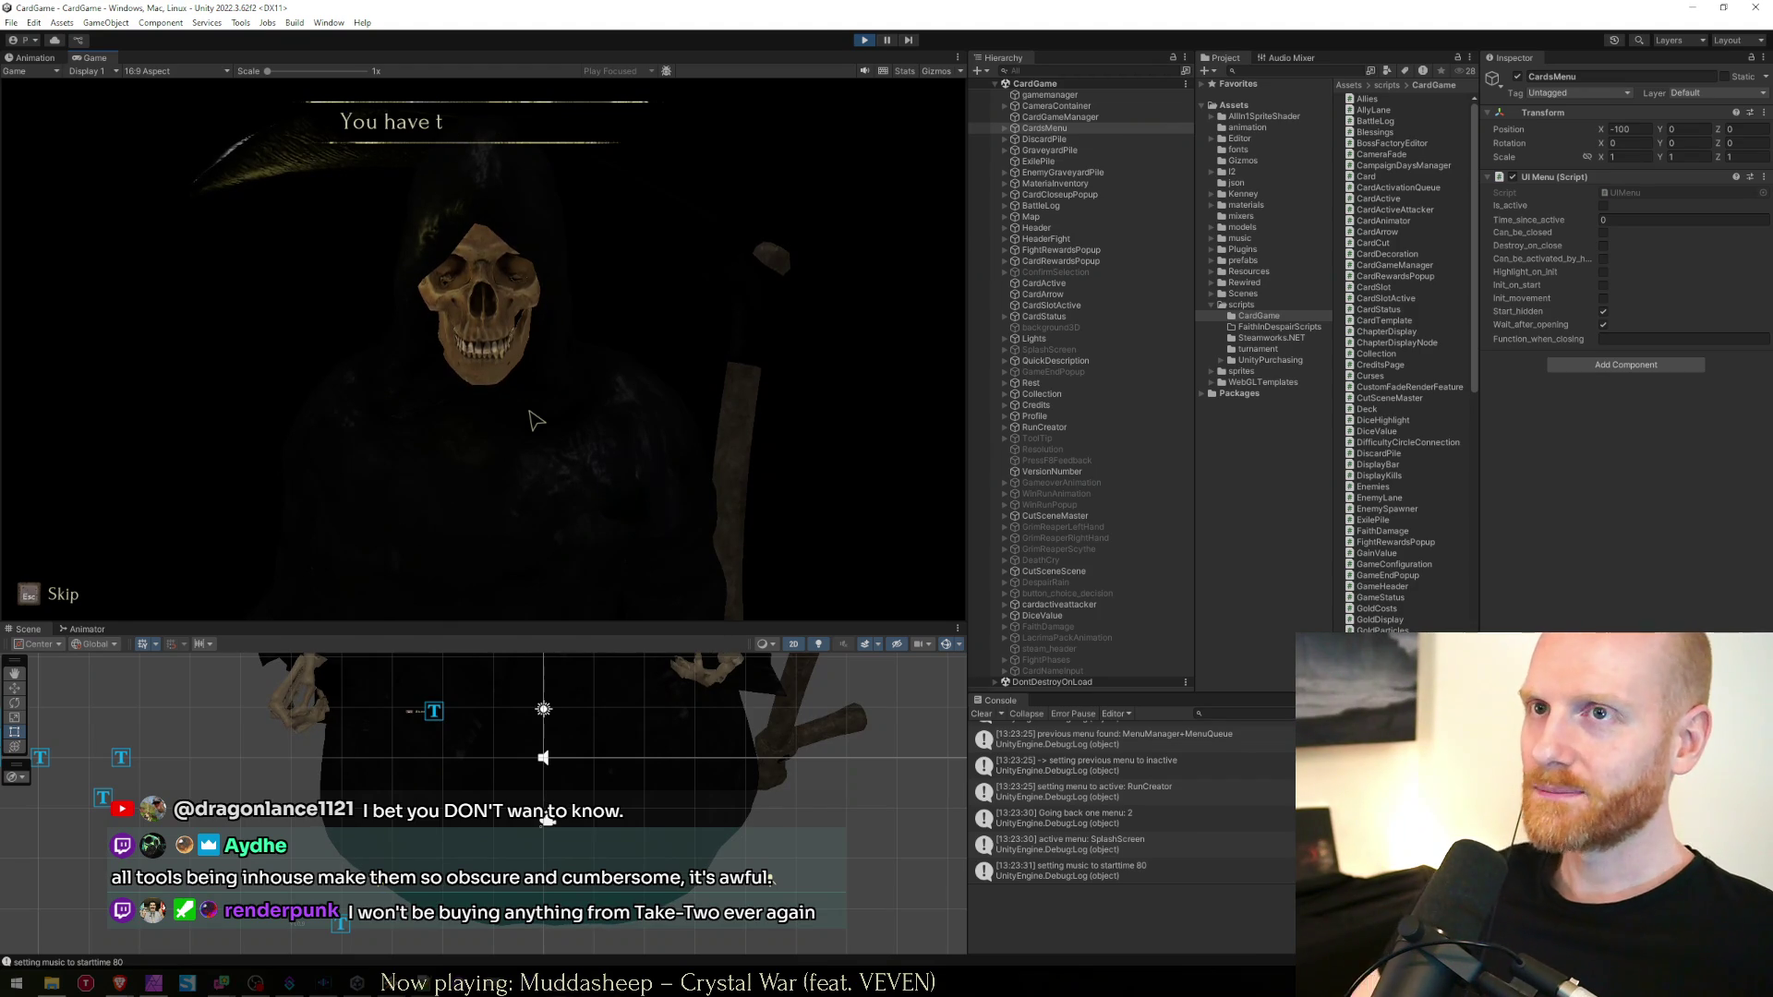
pyautogui.press('Escape')
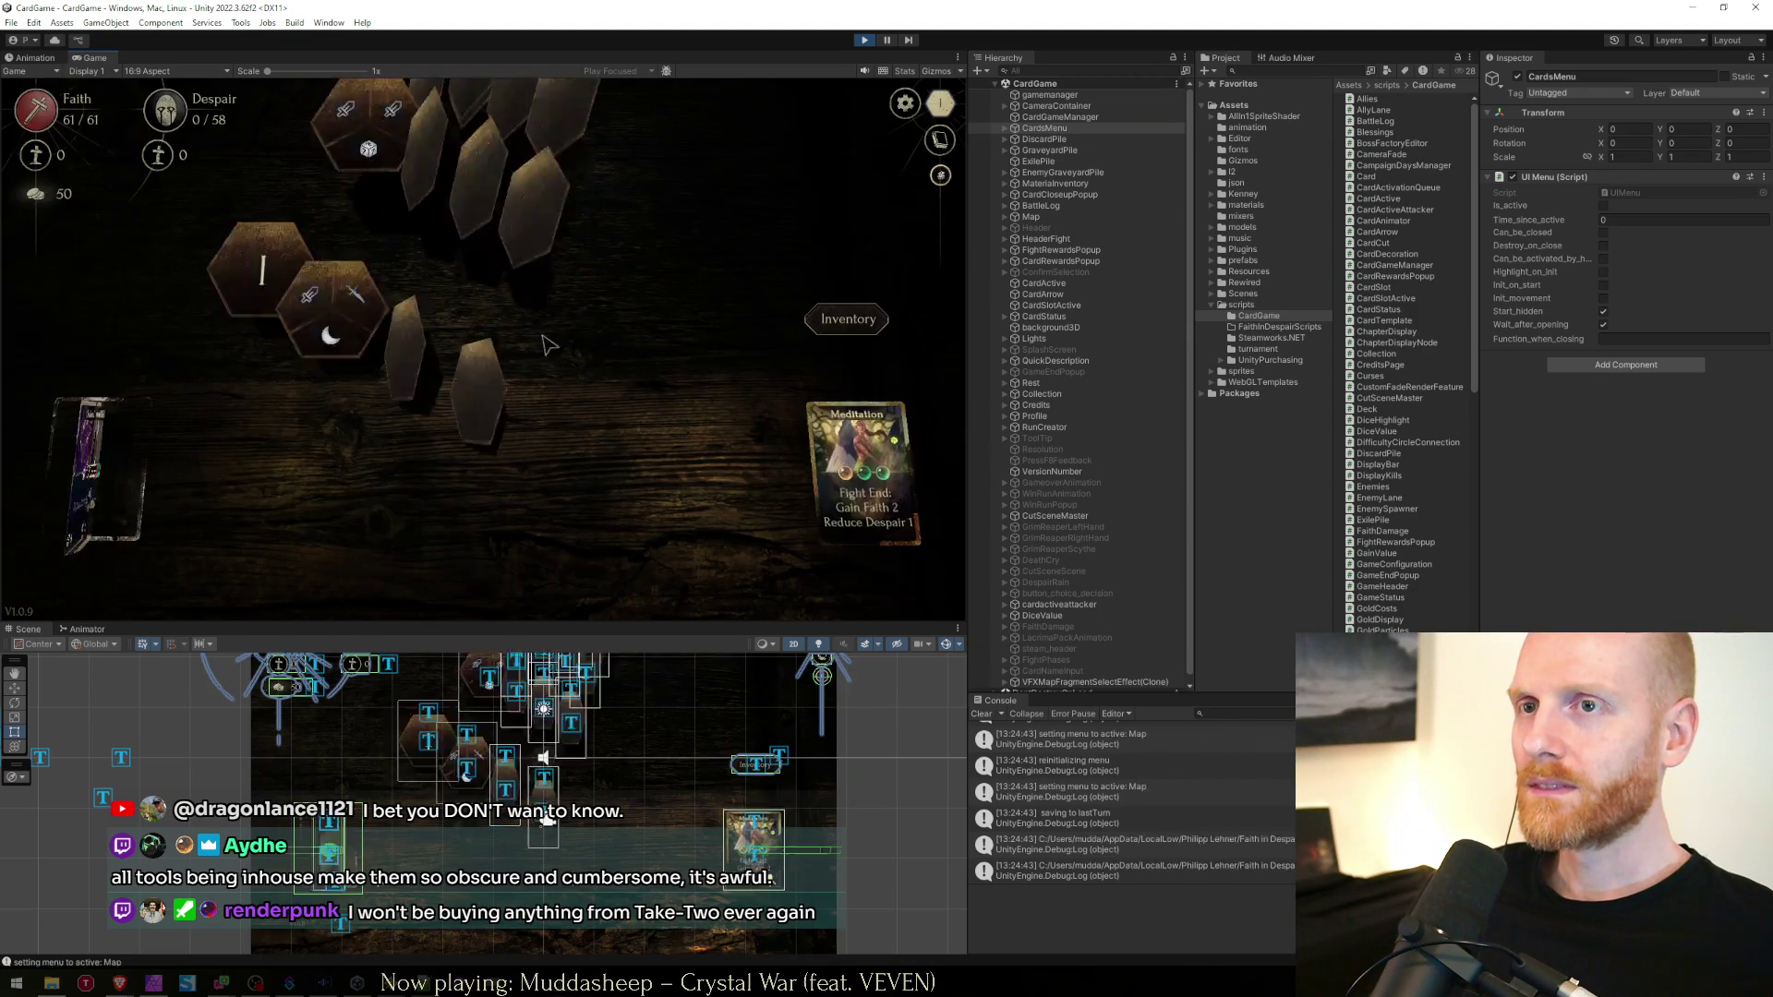
pyautogui.press('Escape')
pyautogui.click(479, 266)
pyautogui.click(479, 263)
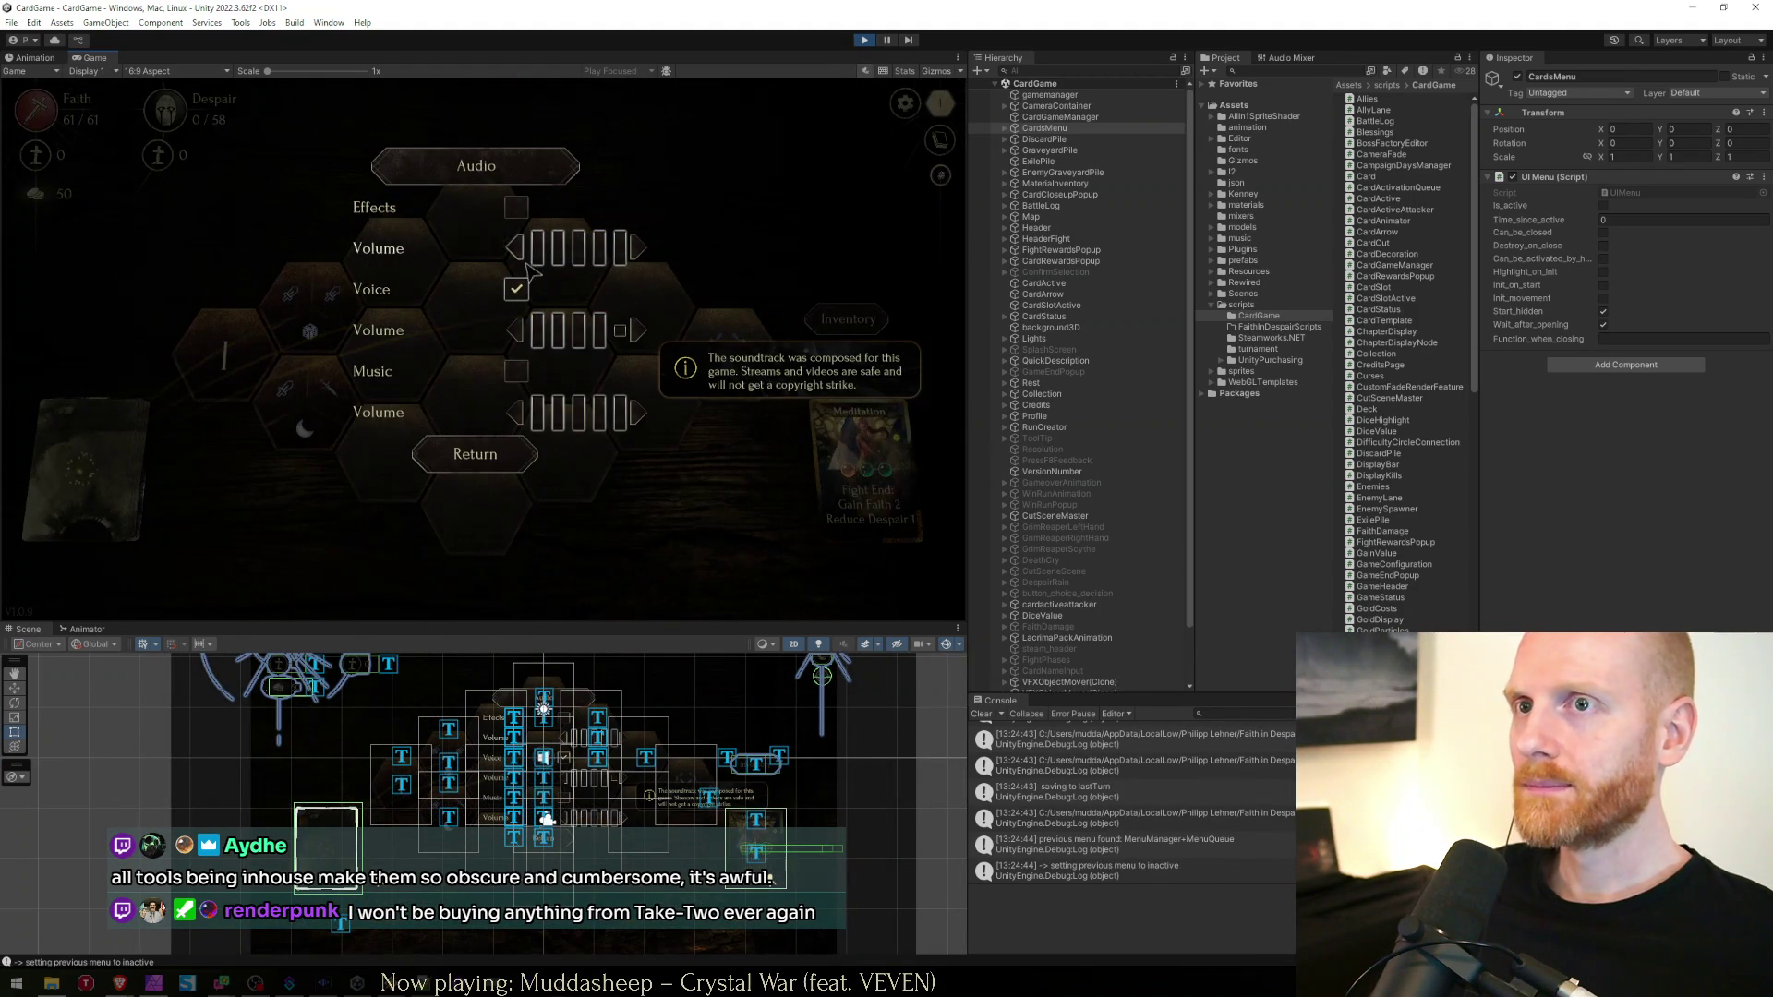
pyautogui.press('Escape')
pyautogui.press('Escape')
pyautogui.press('Escape')
pyautogui.press('Escape')
# Open the Battle Log's Glossary and page forward through its terms
pyautogui.click(941, 140)
pyautogui.click(384, 106)
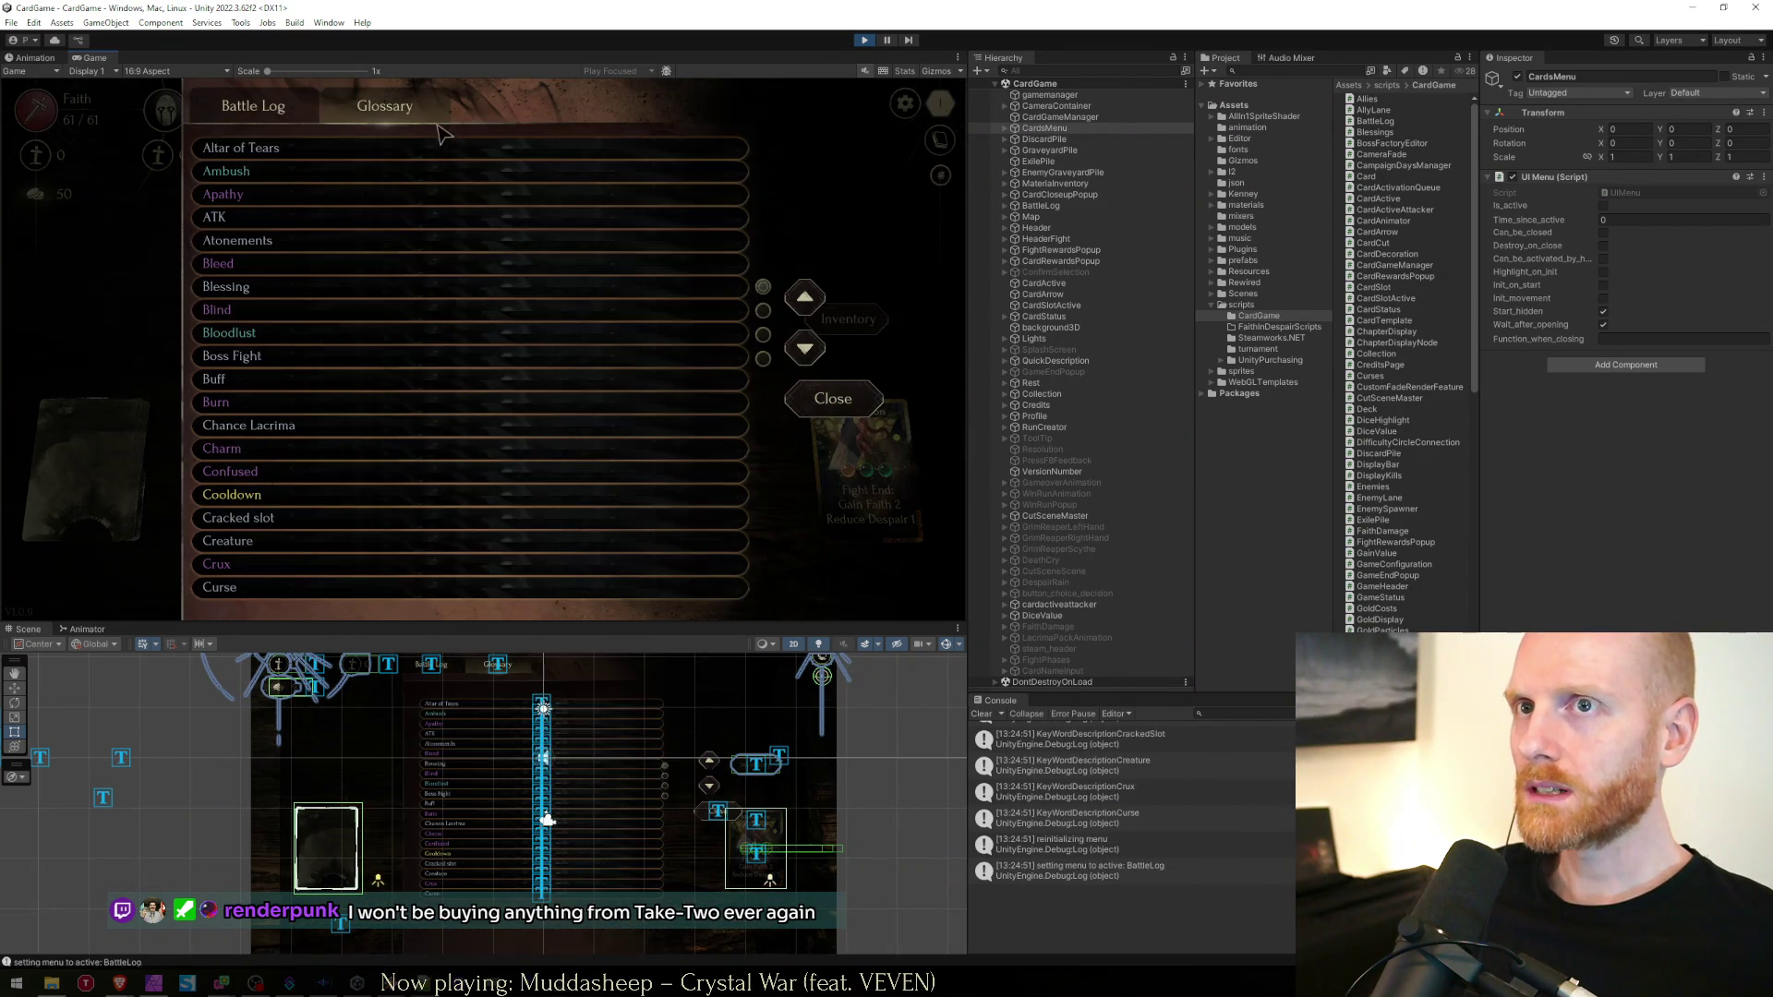
pyautogui.click(806, 349)
pyautogui.click(805, 349)
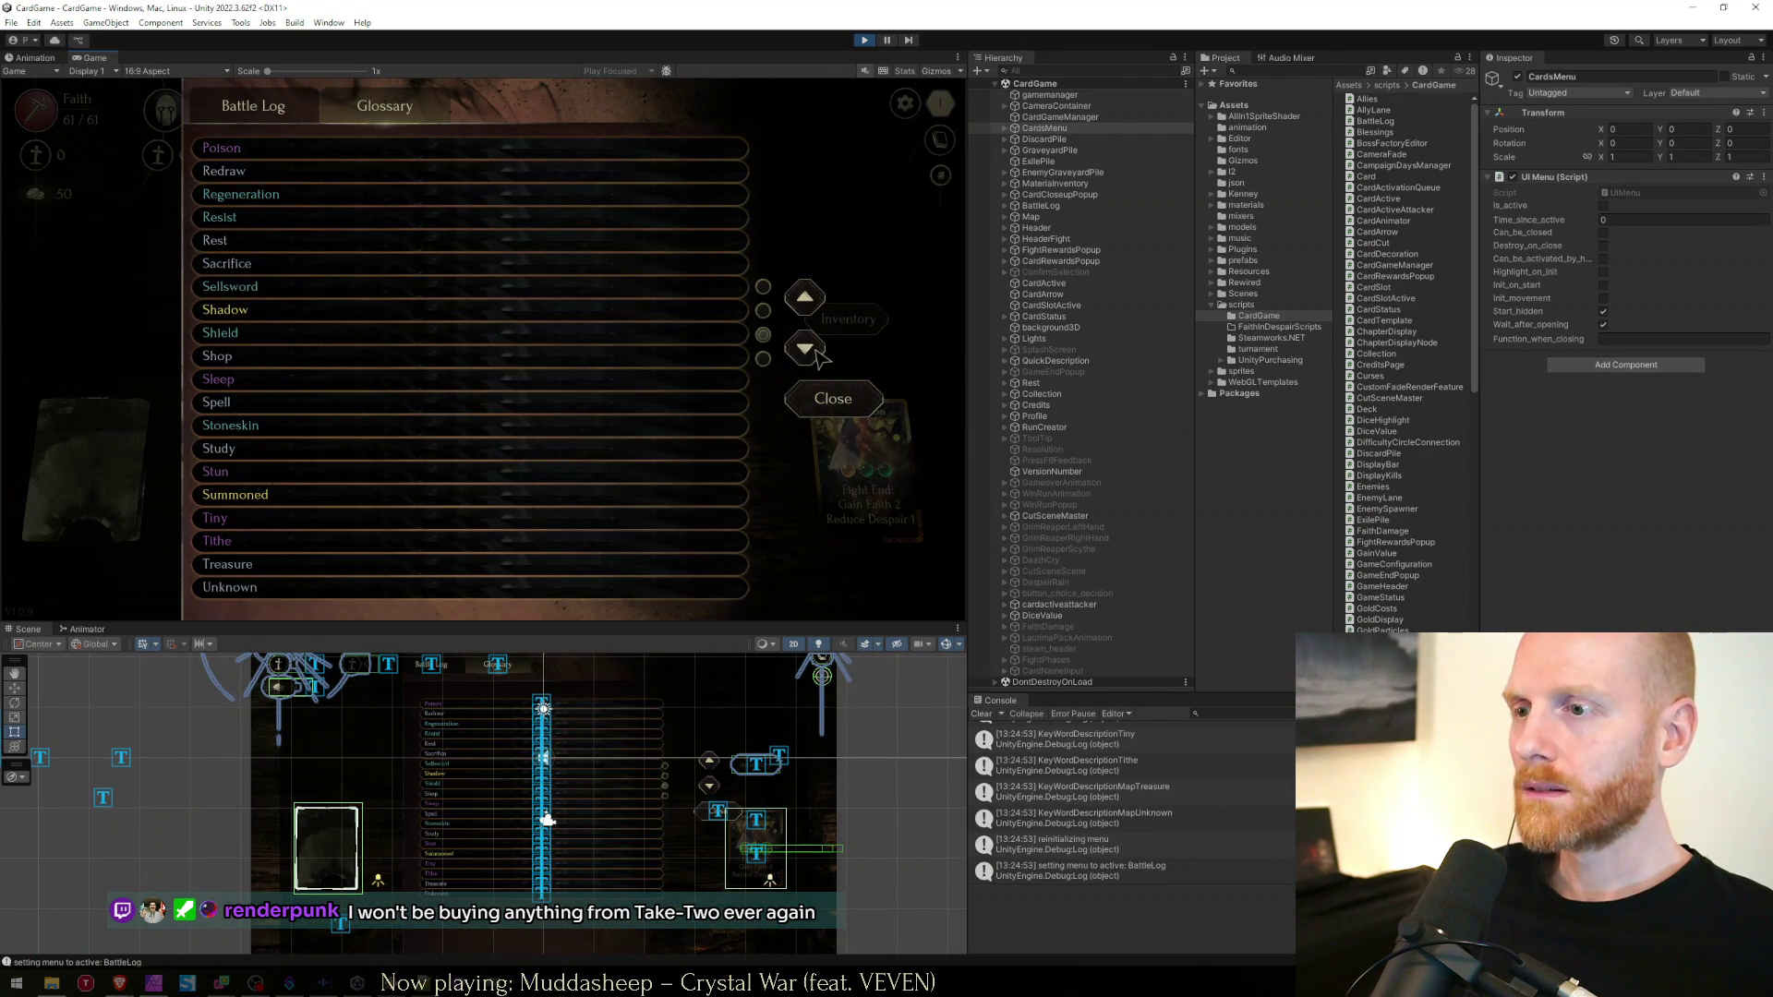
pyautogui.scroll(10, 1173, 800)
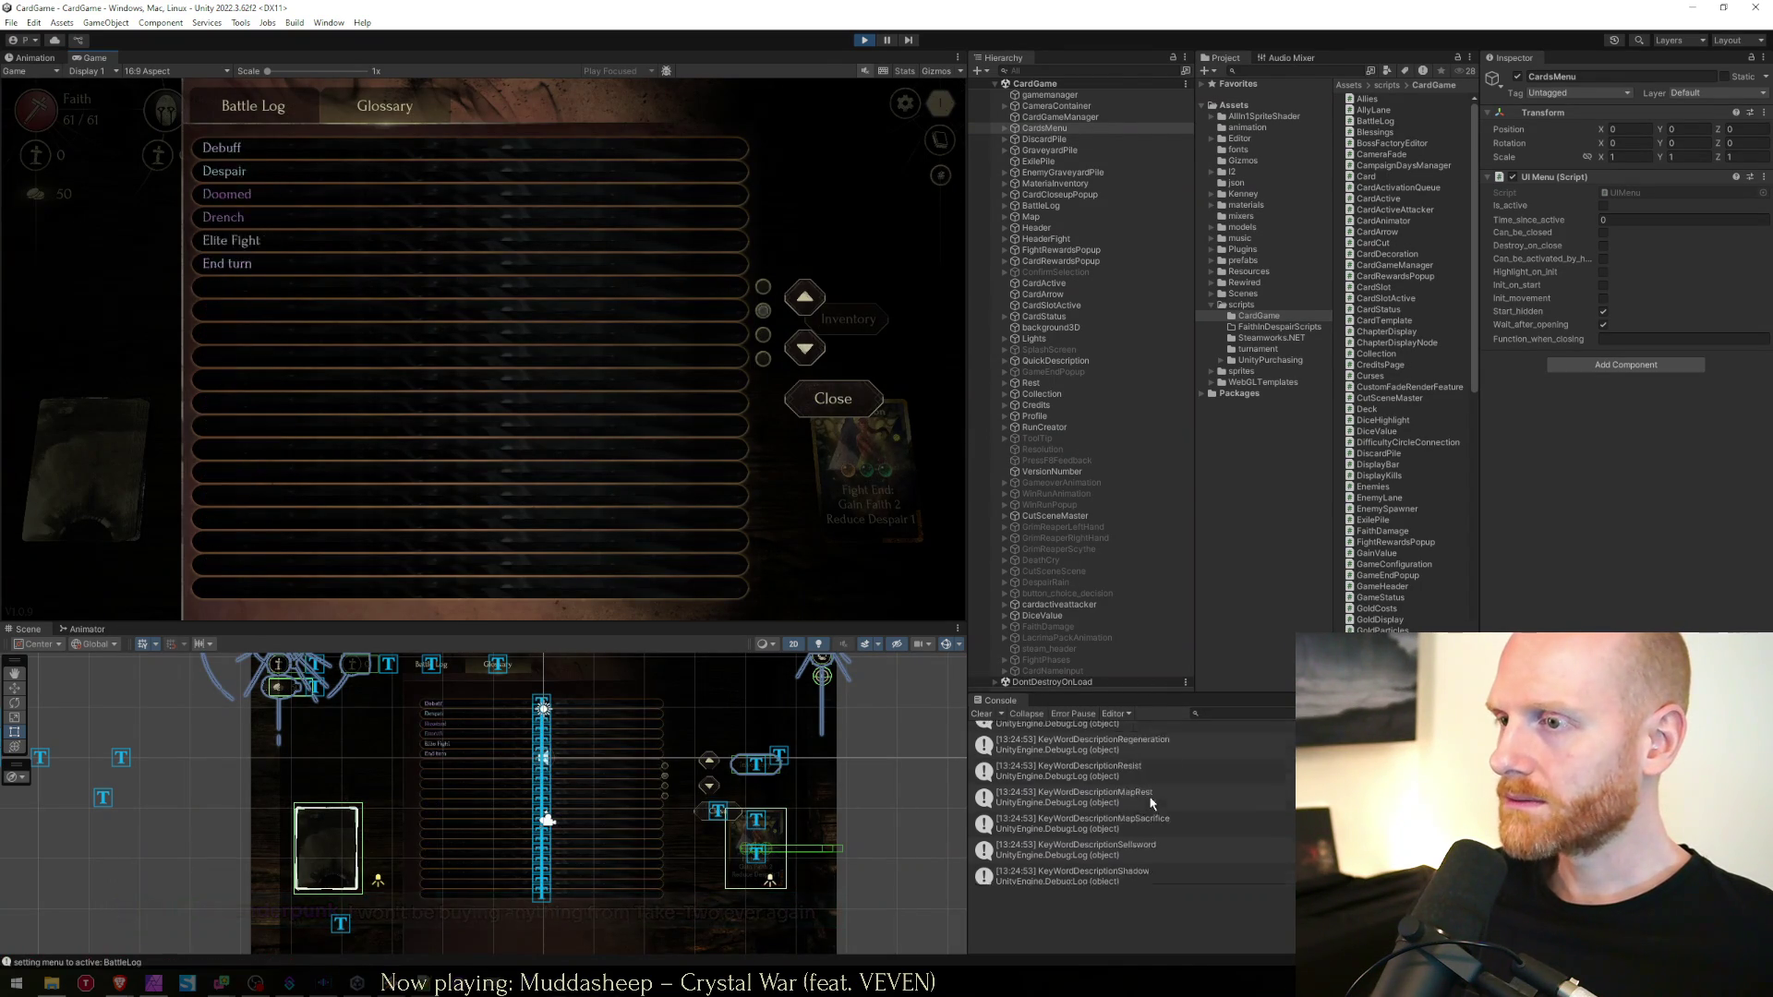
# Copy the KeyWordDescriptionEndTurn key from its console entry and bring up the I2Loc localization sheet
pyautogui.click(1136, 806)
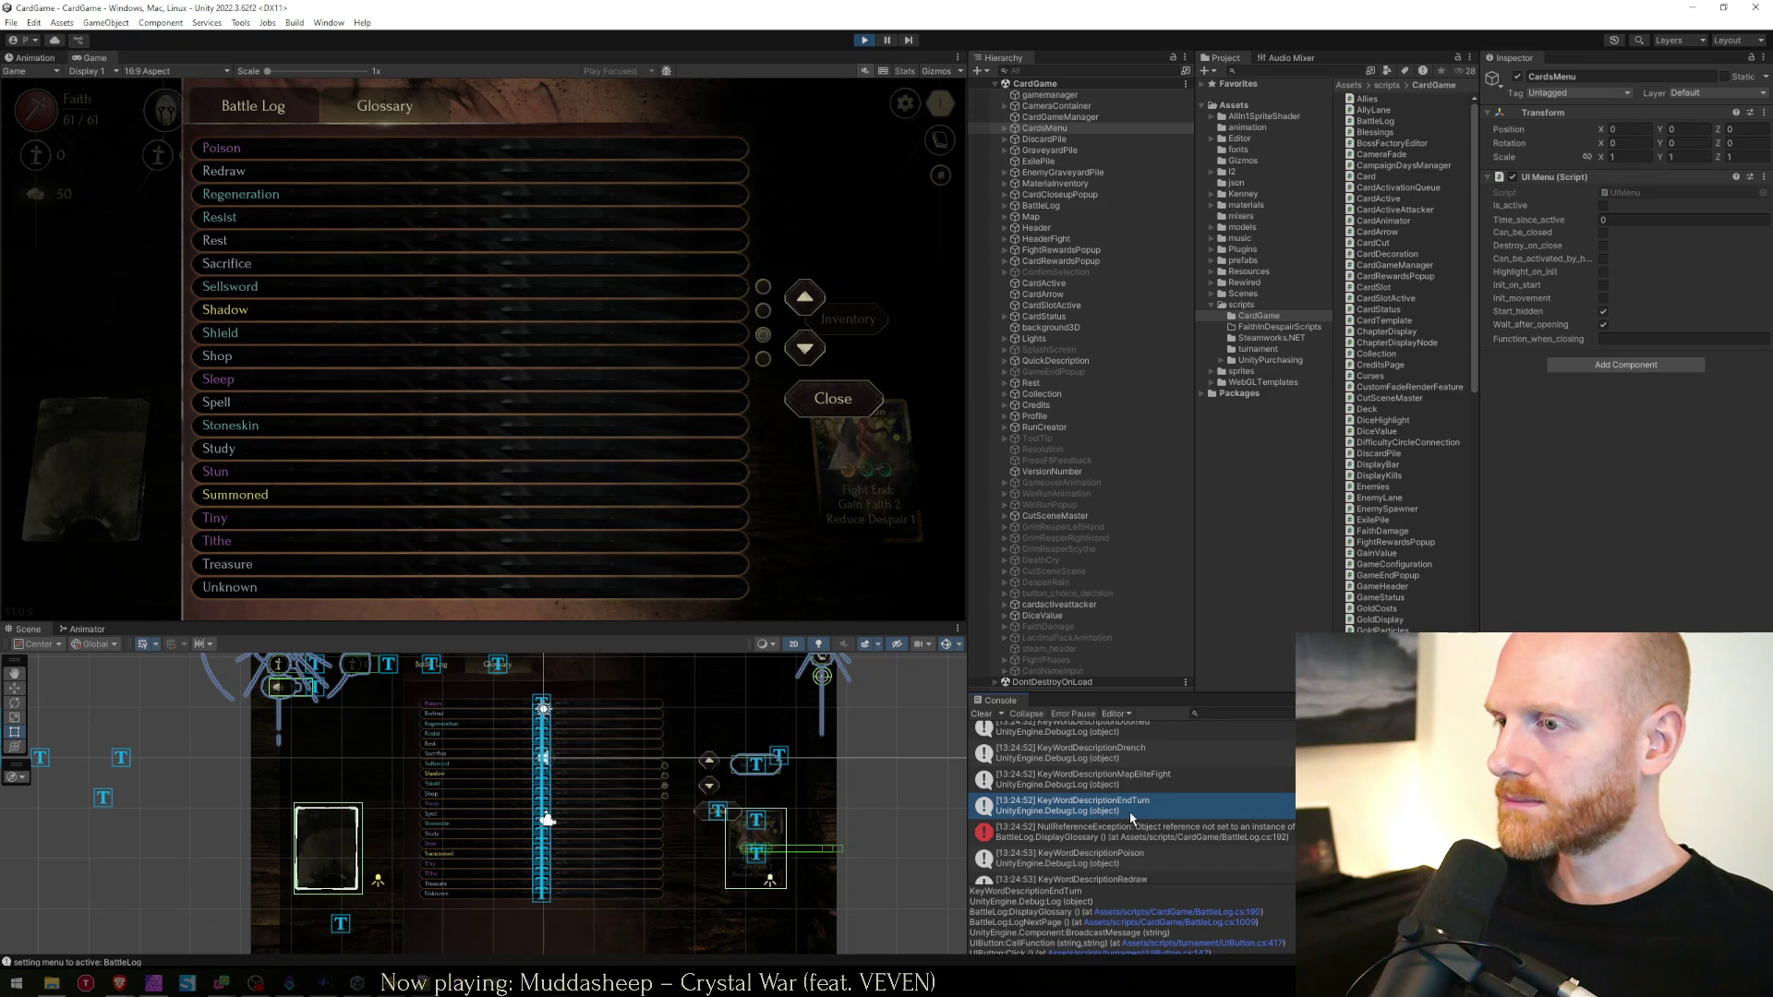
pyautogui.doubleClick(1133, 813)
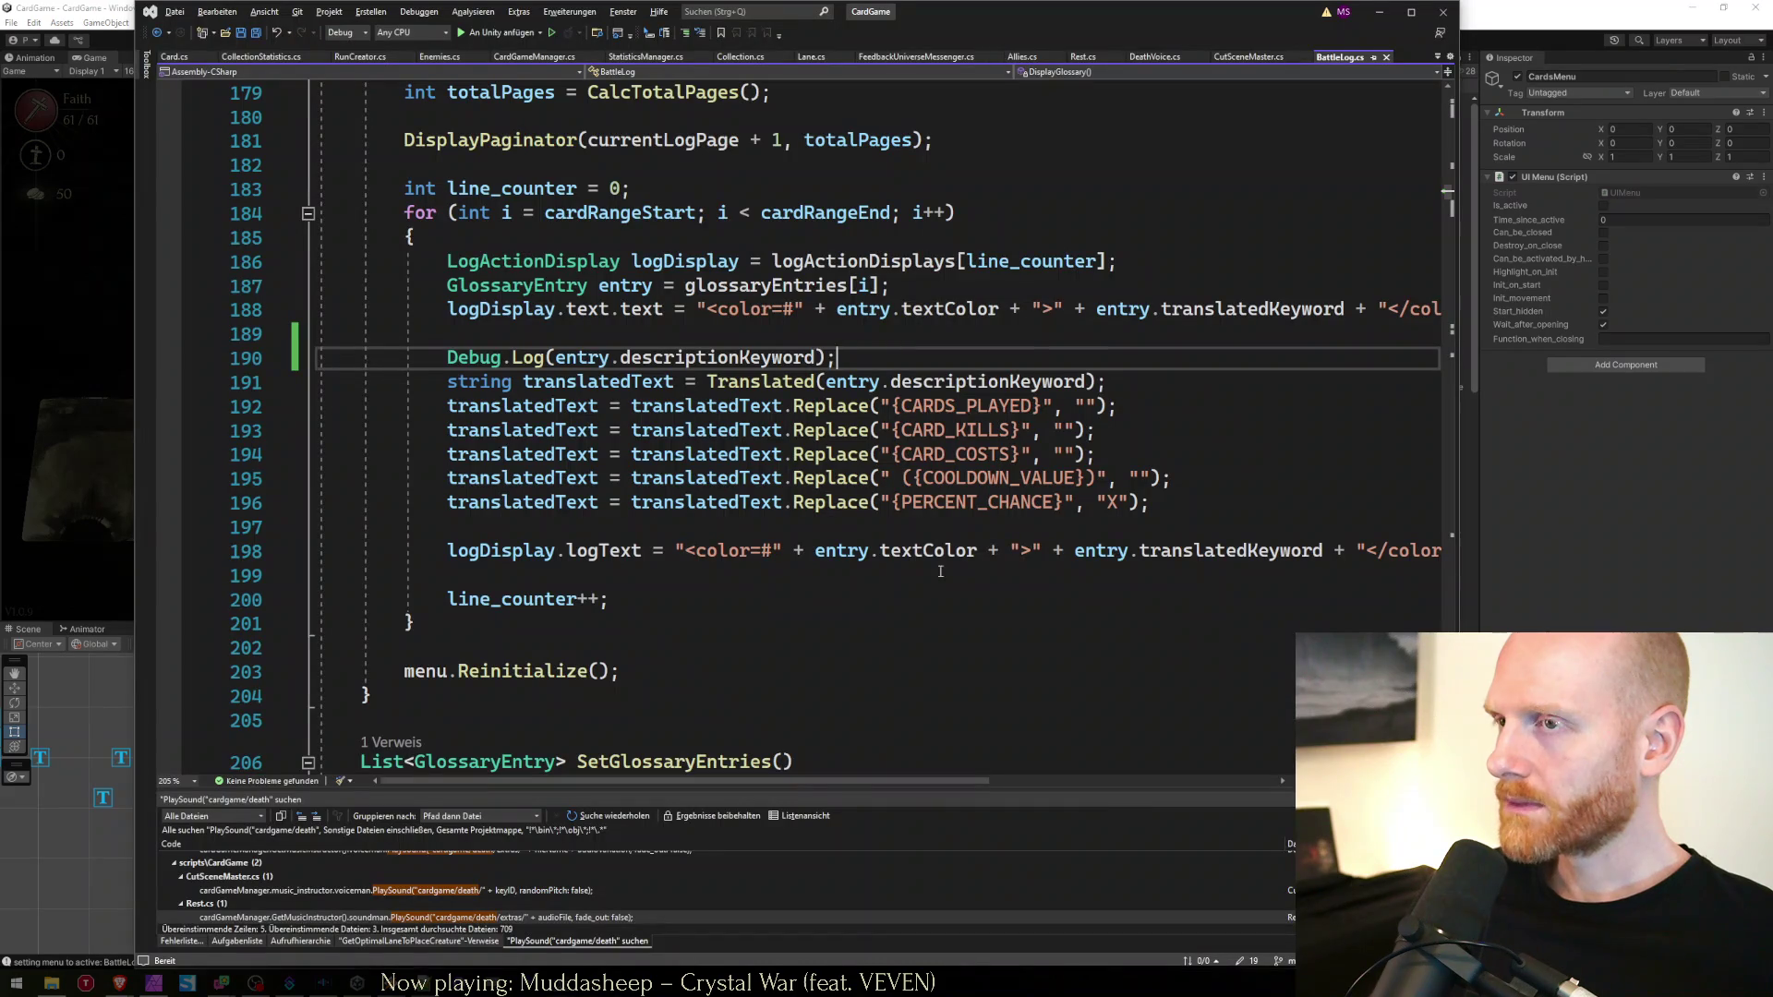
pyautogui.hotkey('alt', 'Tab')
pyautogui.doubleClick(1067, 892)
pyautogui.moveTo(119, 984)
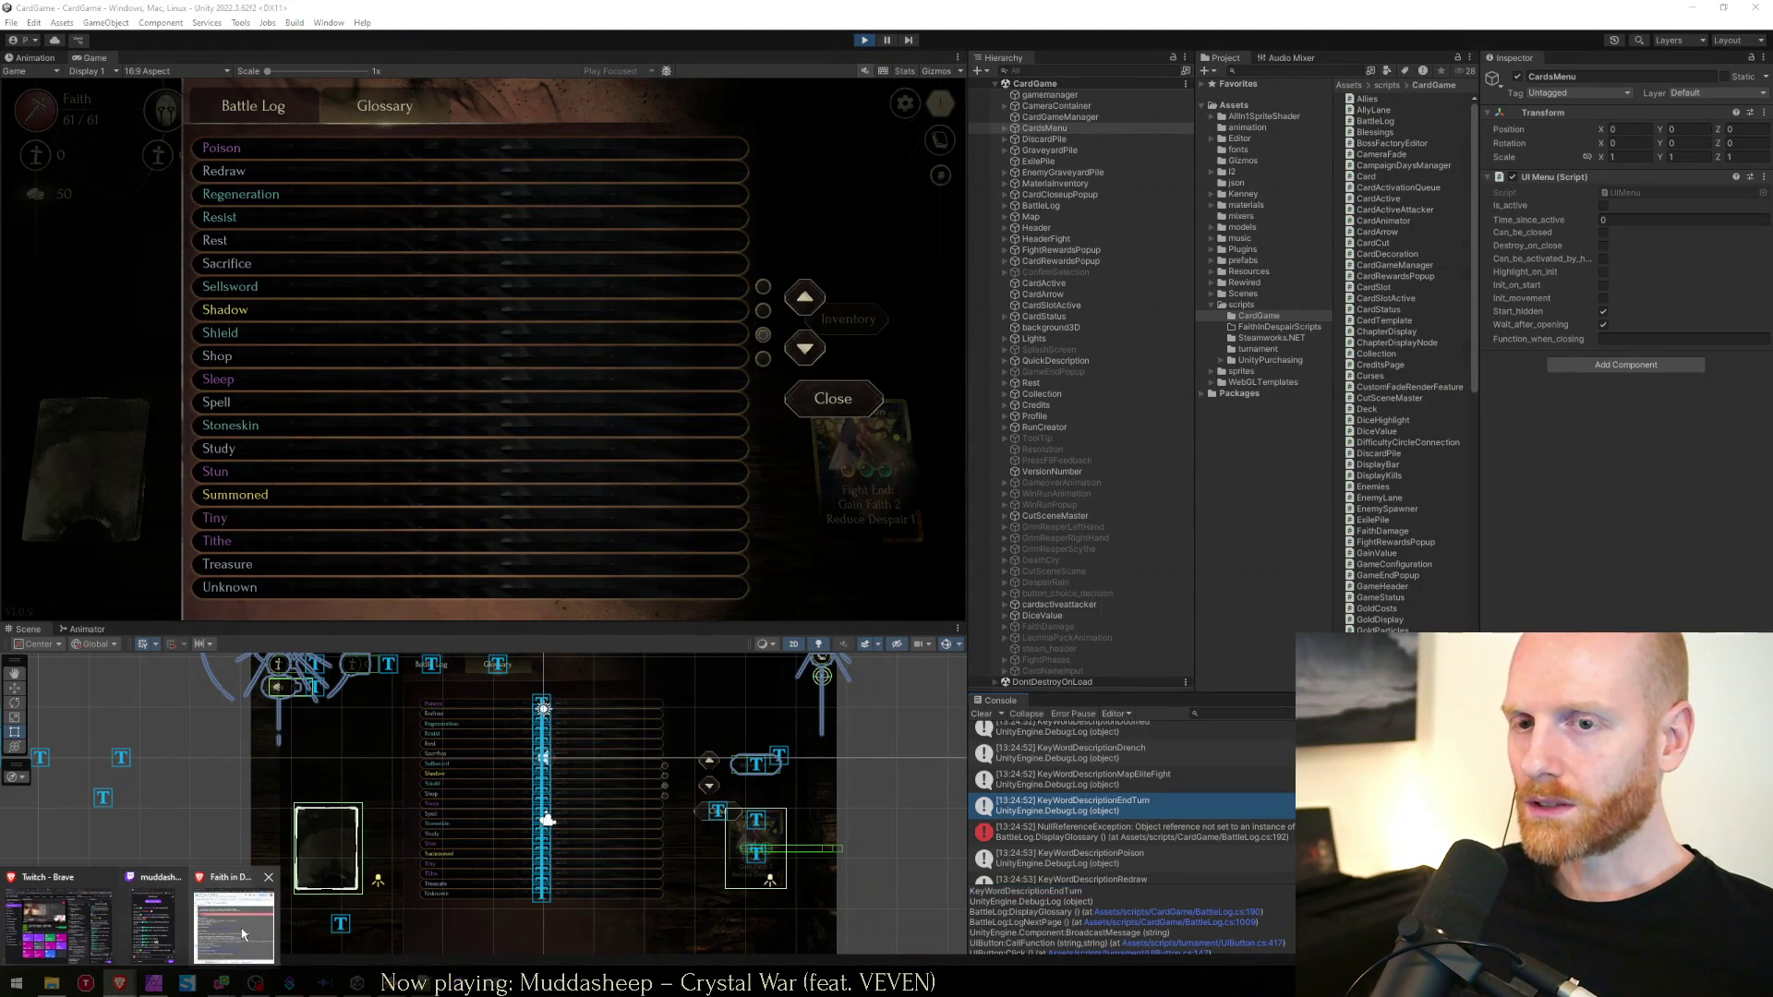
pyautogui.click(241, 928)
pyautogui.click(882, 4)
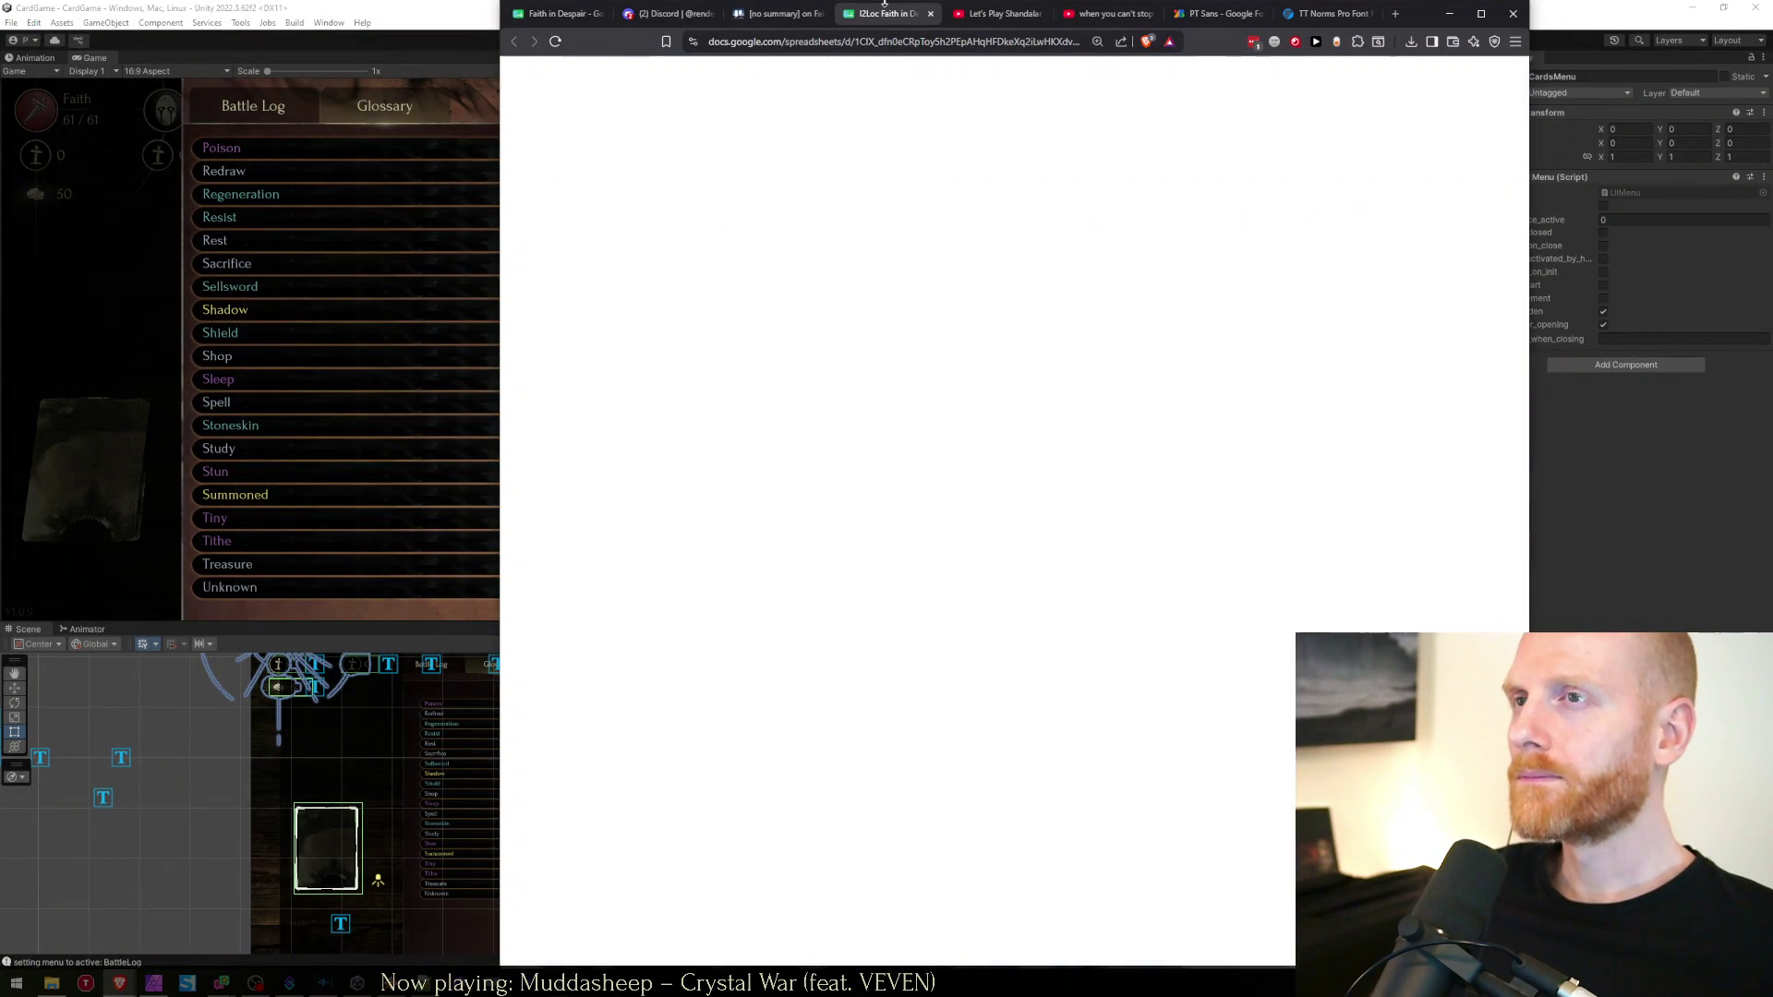
# Search the sheet for the copied KeyWordDescriptionEndTurn key, which finds no match
pyautogui.hotkey('ctrl', 'f')
pyautogui.hotkey('ctrl', 'v')
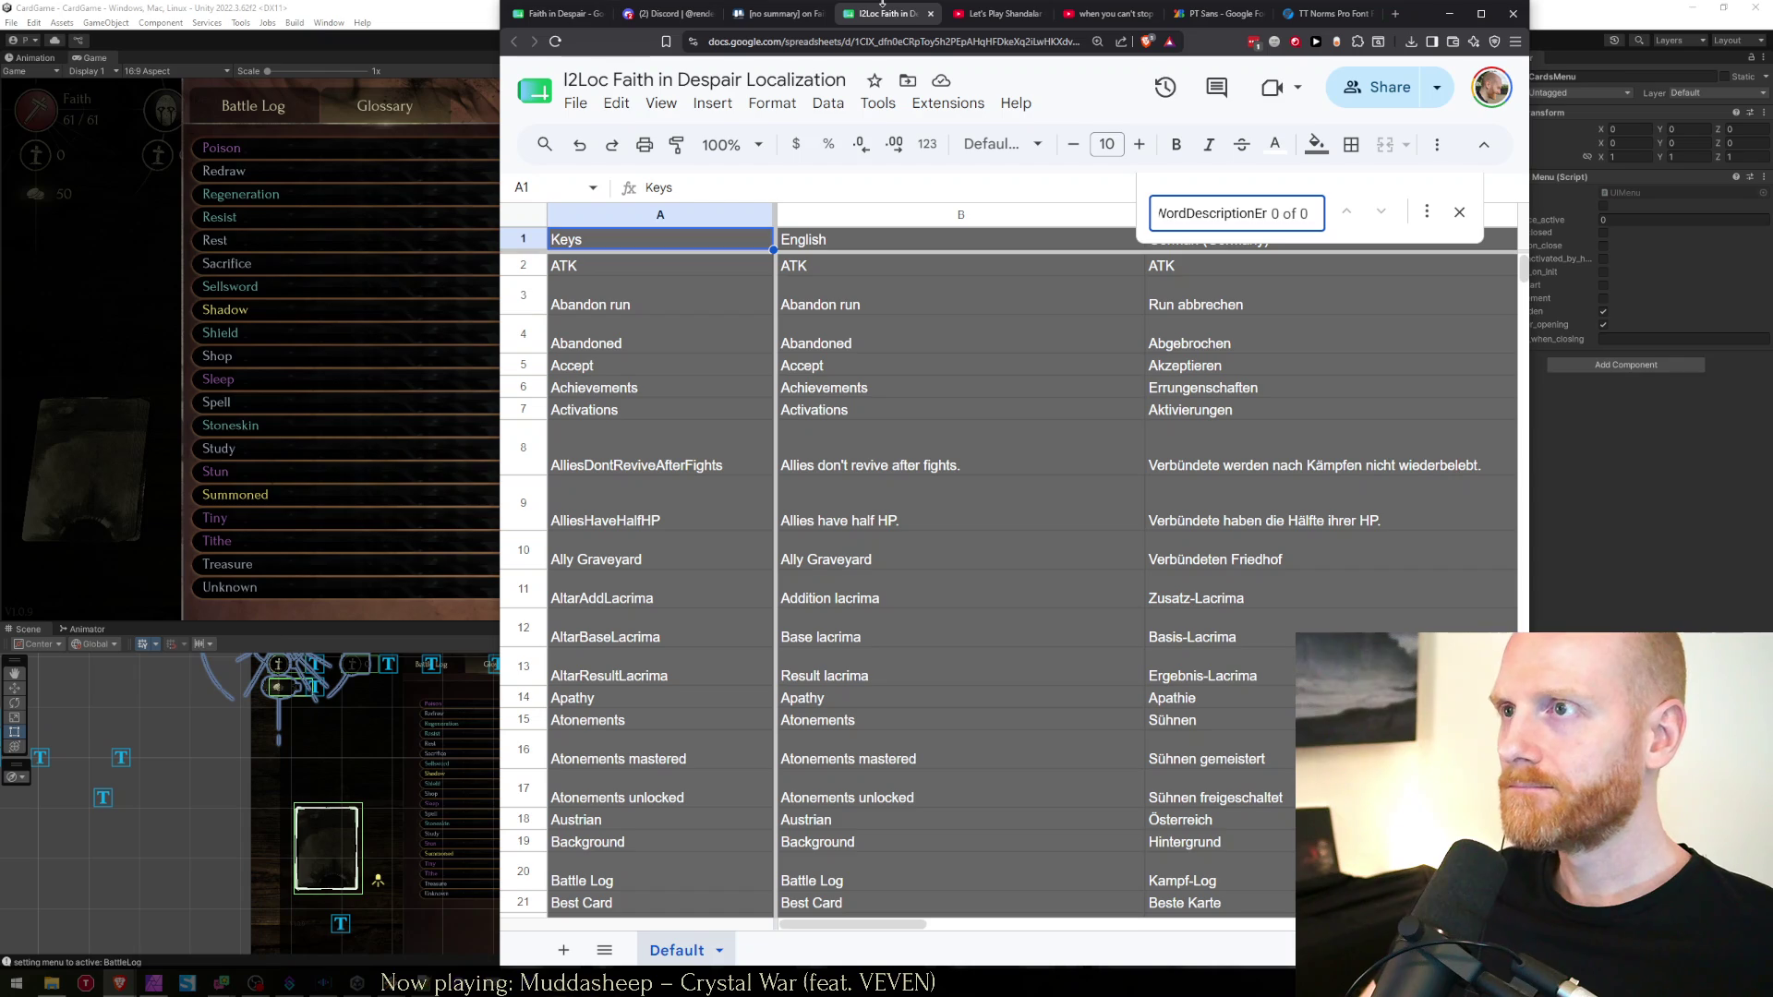
pyautogui.press('Escape')
pyautogui.press('Down')
pyautogui.press('Down')
pyautogui.press('Down')
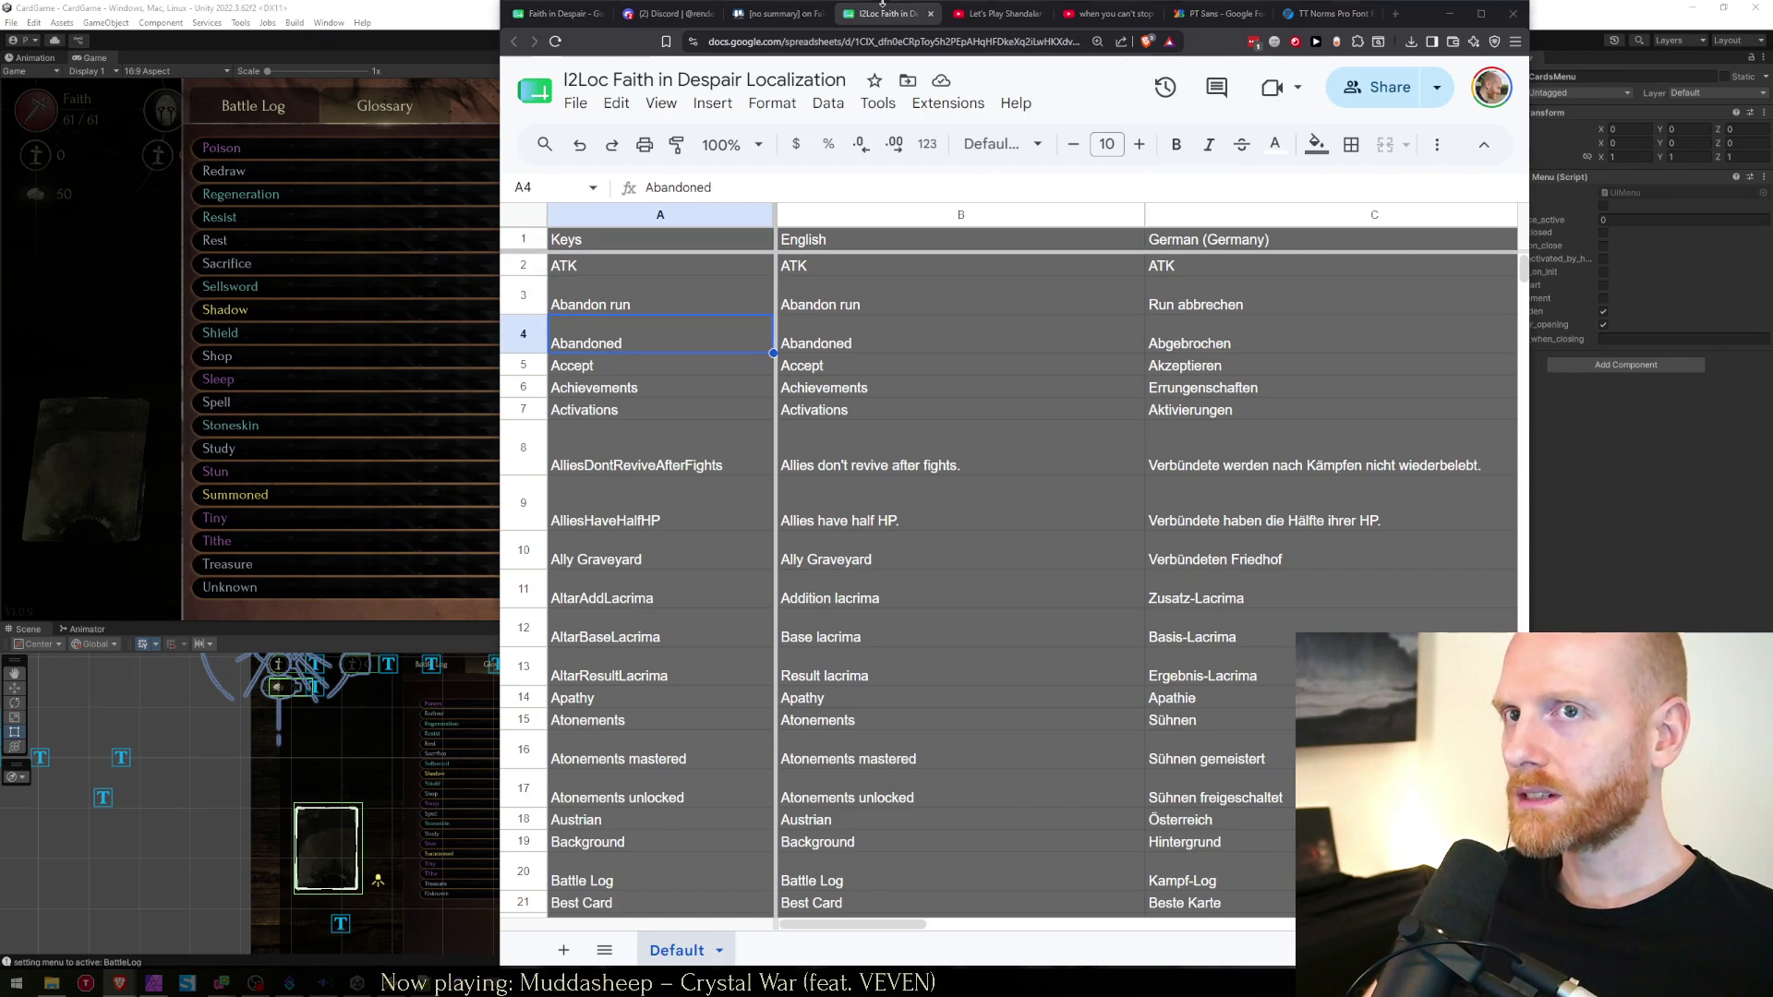
# Check the End turn entry in Unity's glossary, then return to the localization sheet
pyautogui.hotkey('alt', 'Tab')
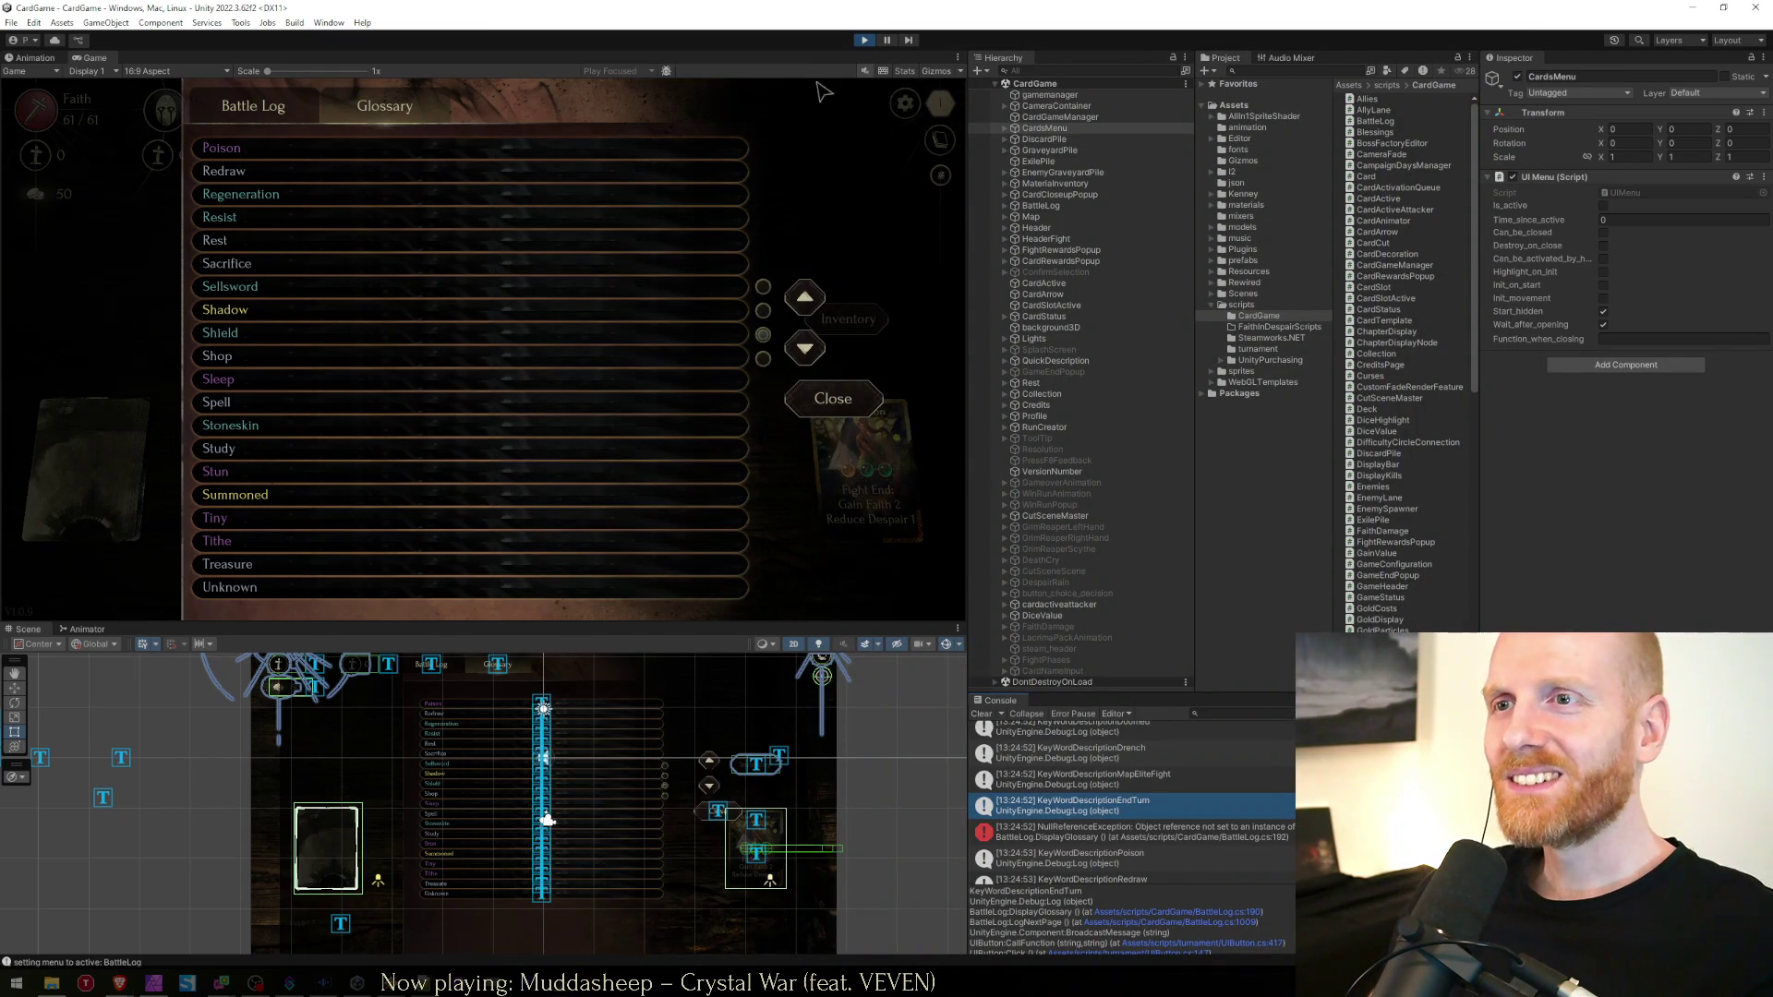
pyautogui.click(805, 298)
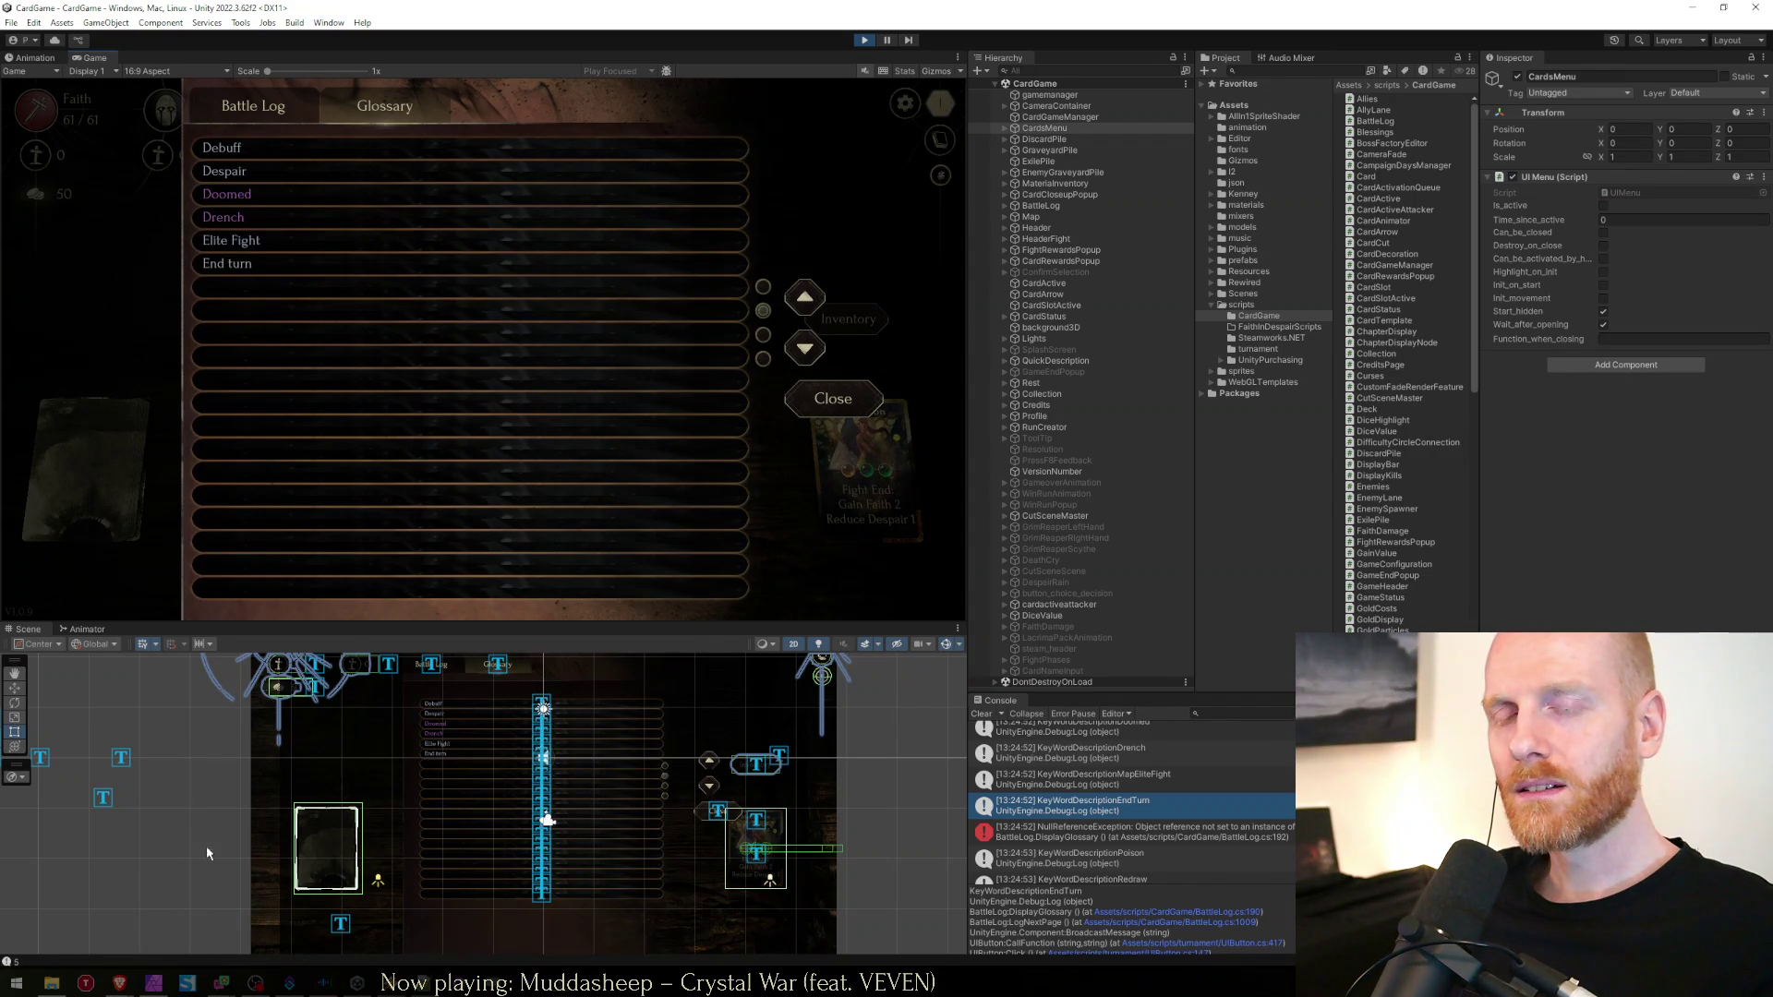
pyautogui.moveTo(119, 984)
pyautogui.click(199, 914)
# Search the sheet for 'endturn' and copy the KeyWordDescriptionButtonEndTurn key from cell A177
pyautogui.click(605, 721)
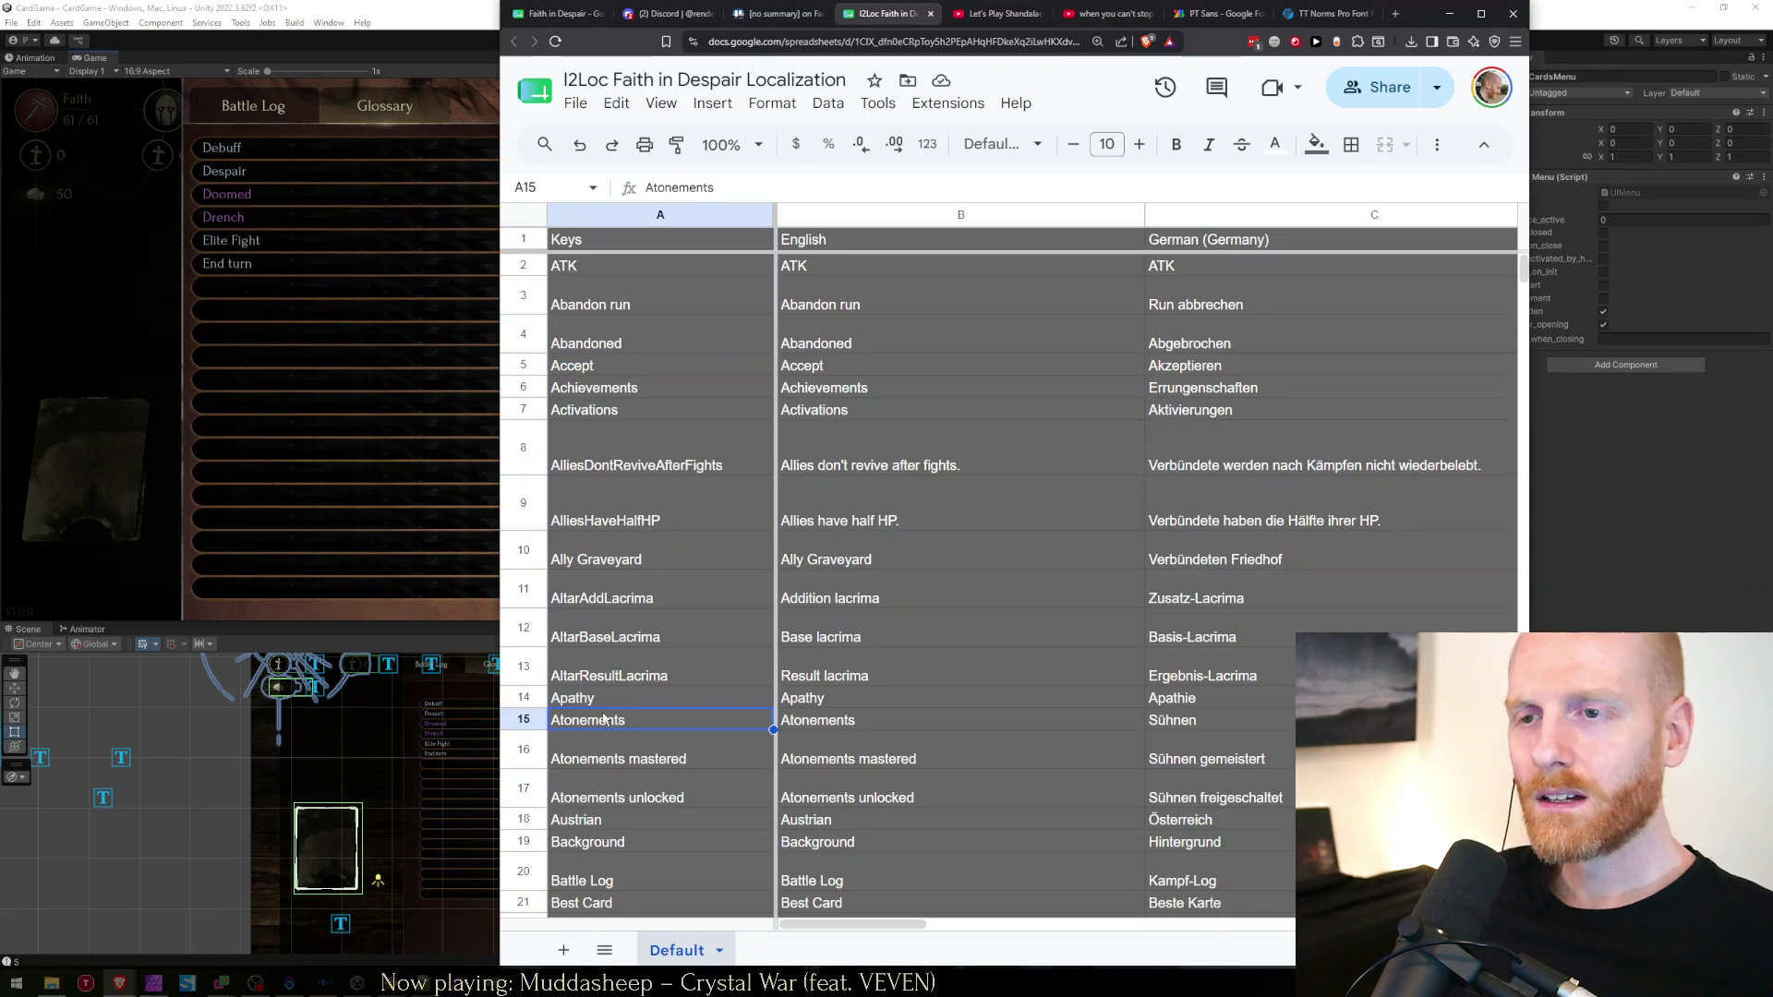
pyautogui.hotkey('ctrl', 'f')
pyautogui.write('endturn')
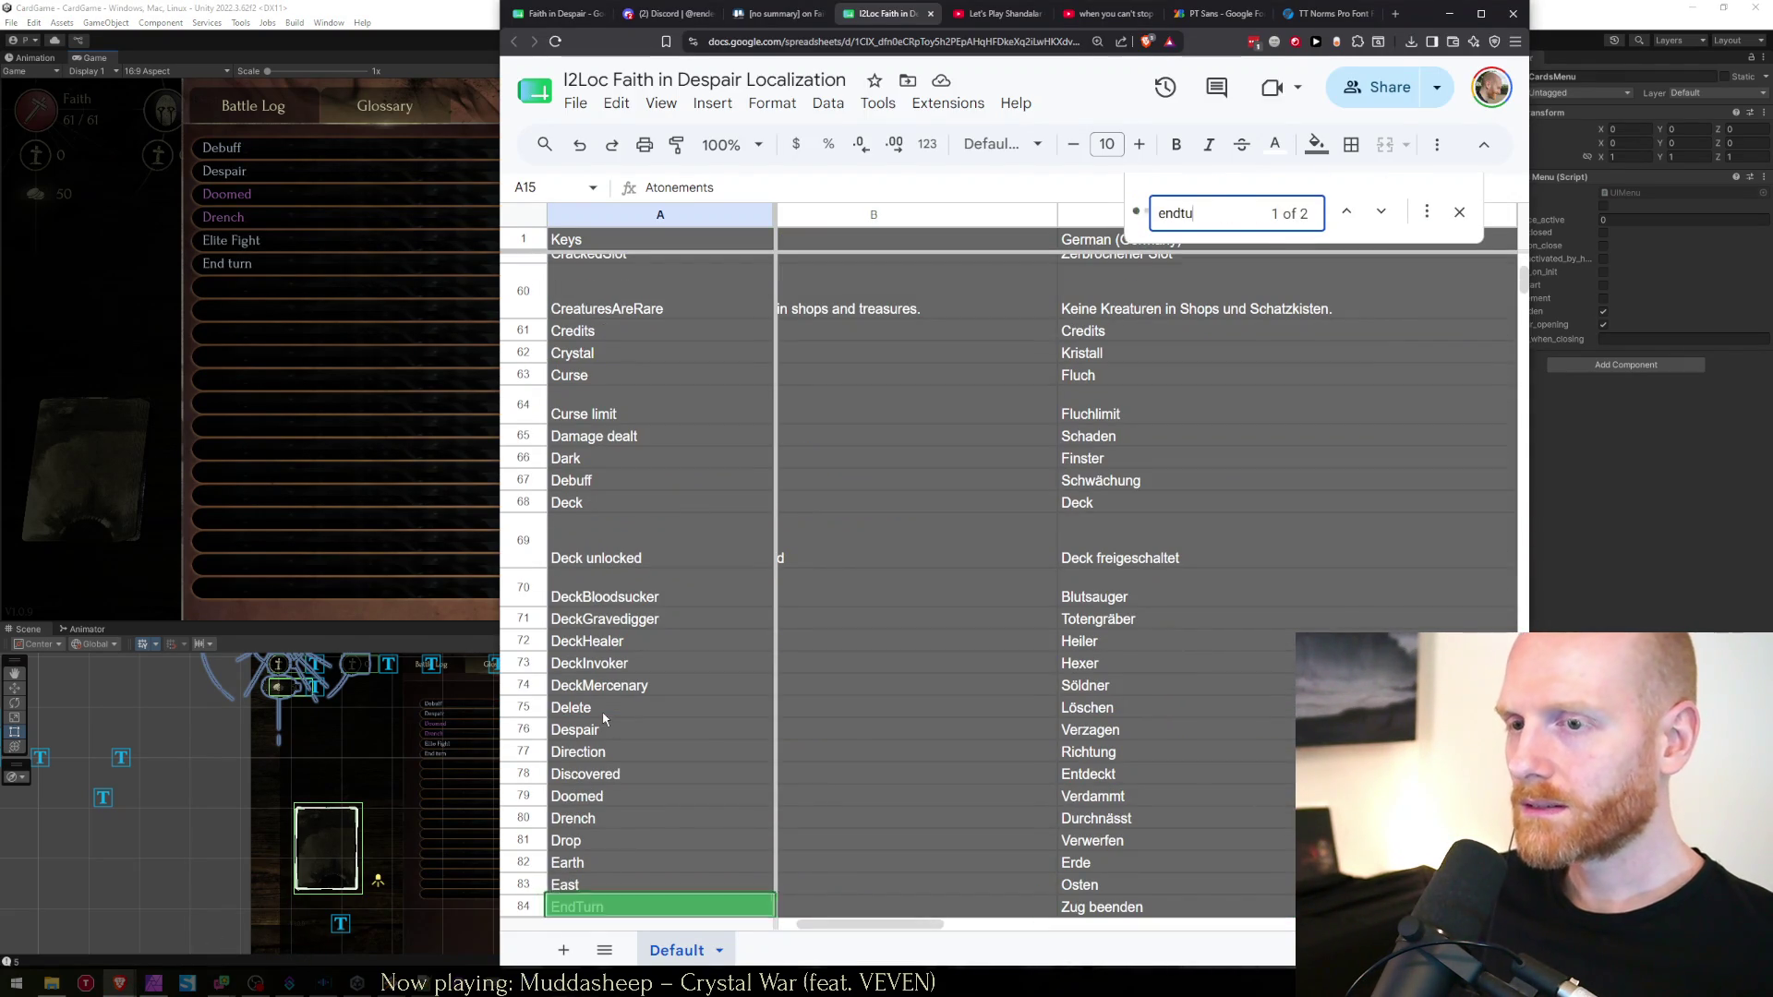
pyautogui.press('Return')
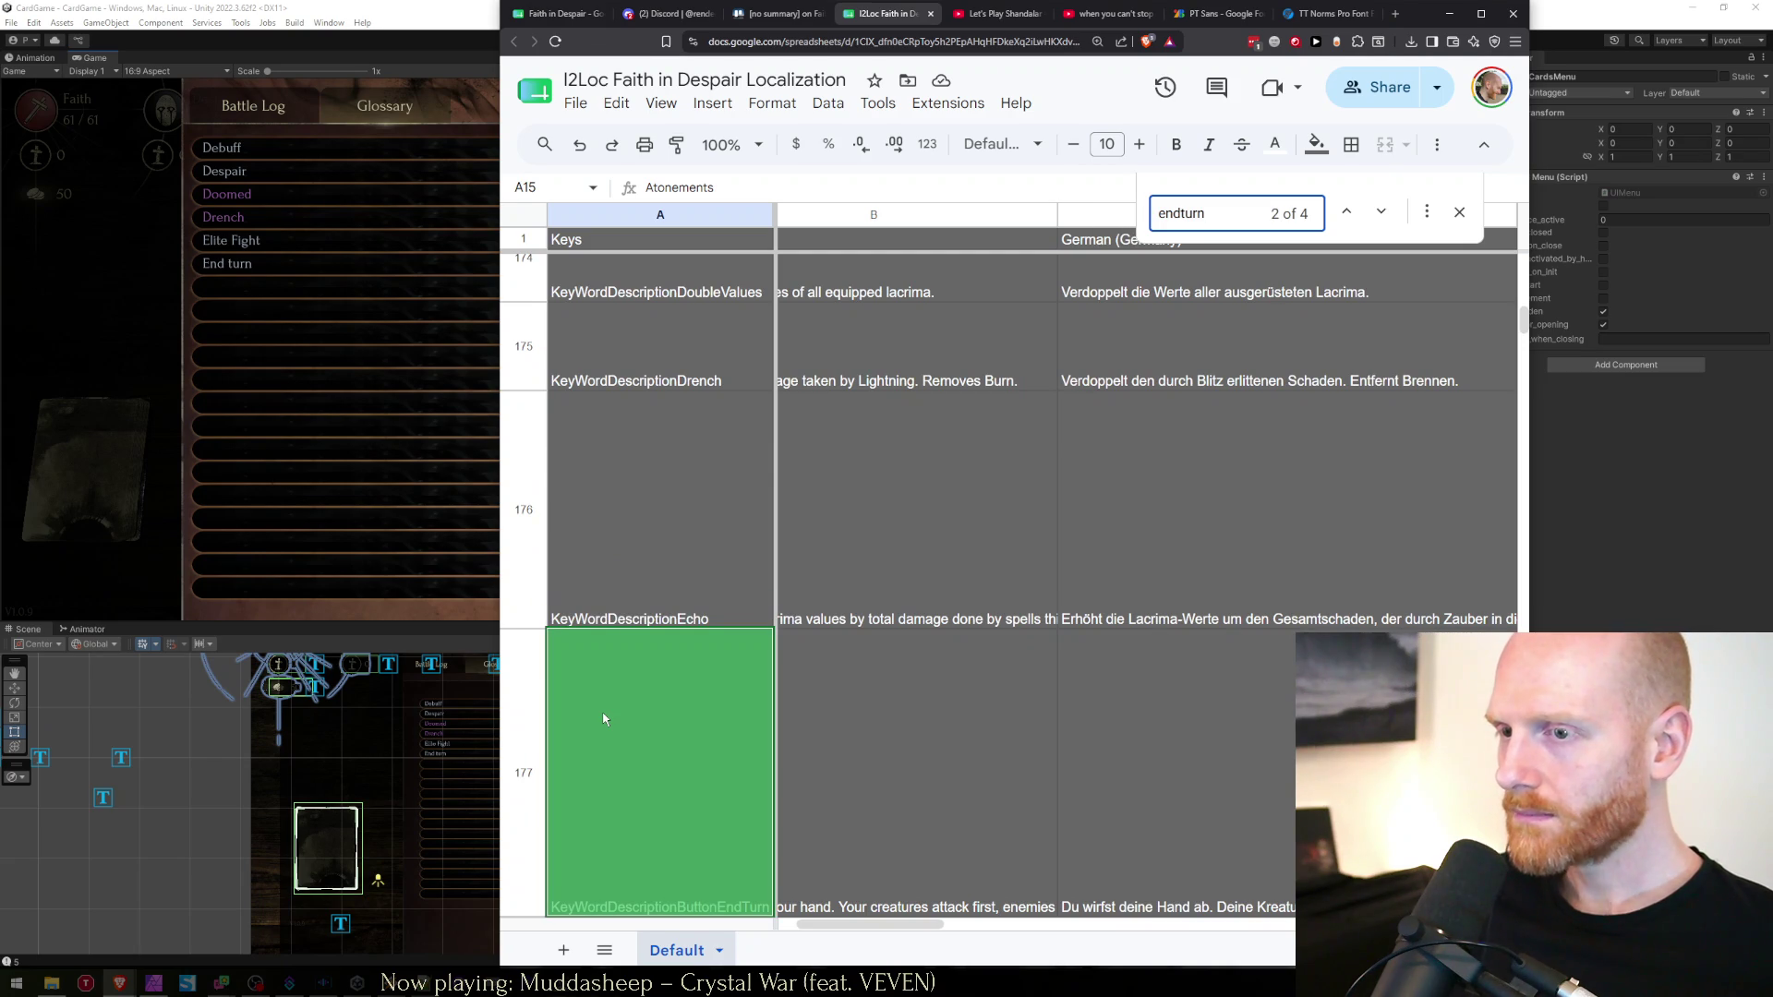
pyautogui.press('Escape')
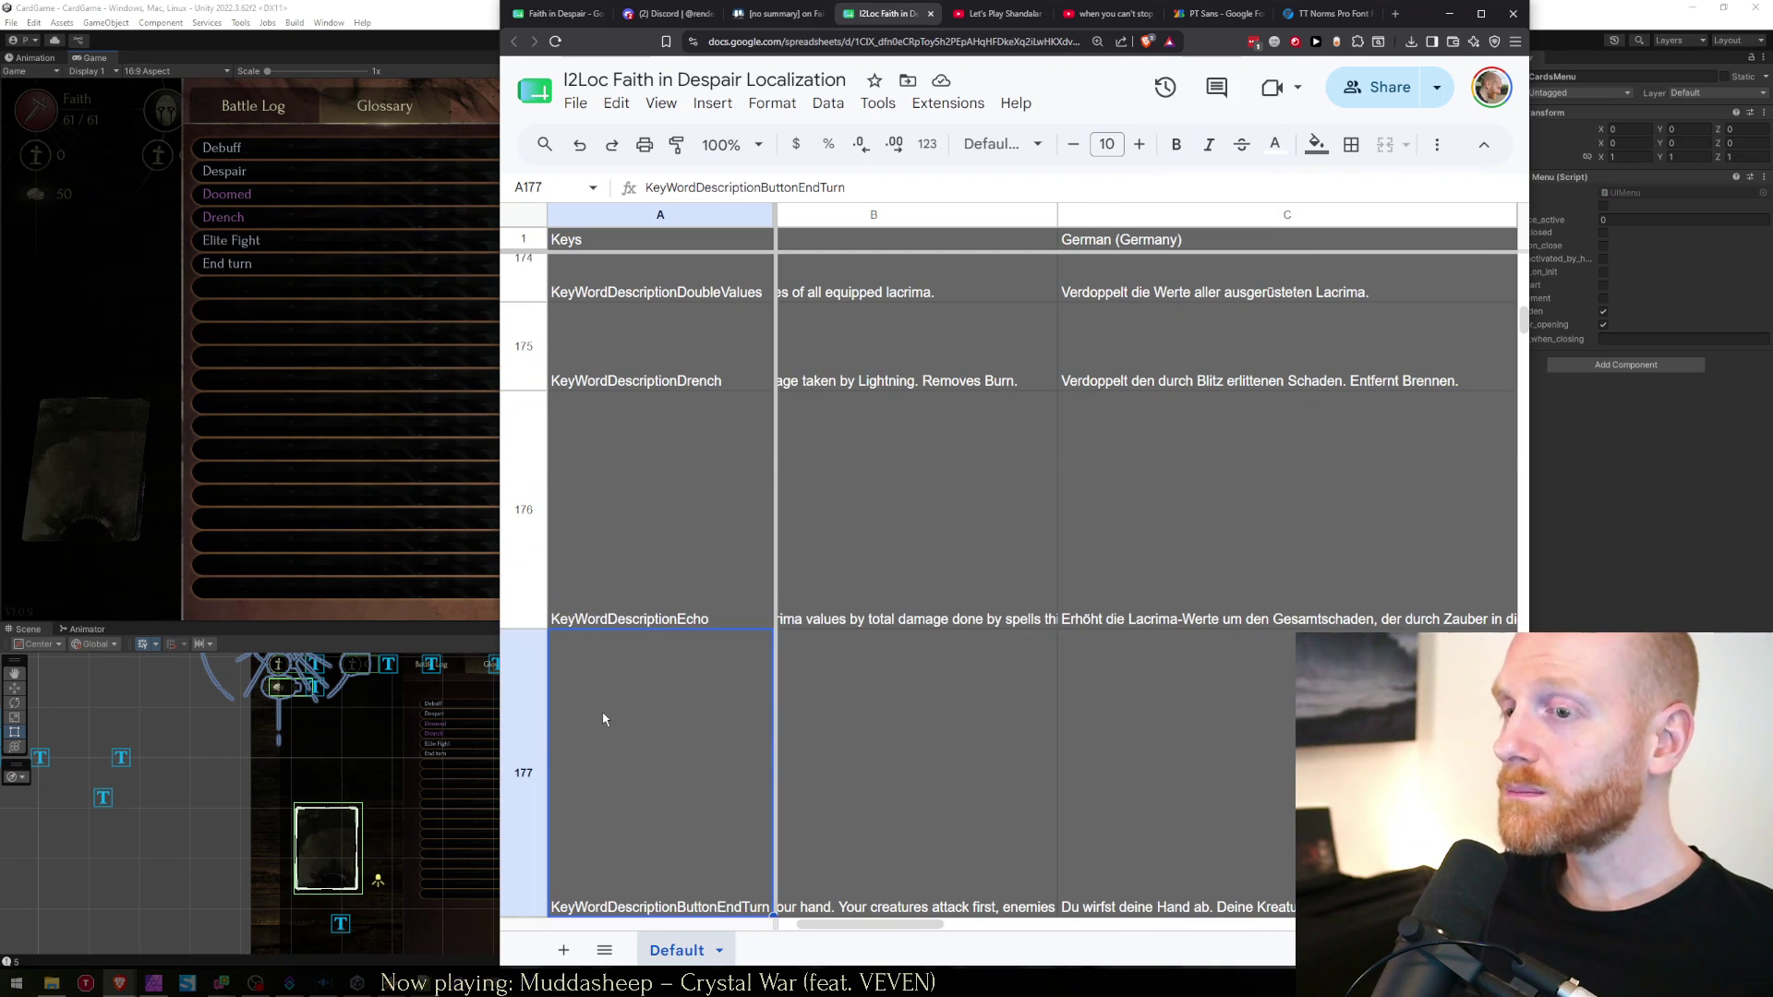
pyautogui.press('Right')
pyautogui.click(604, 719)
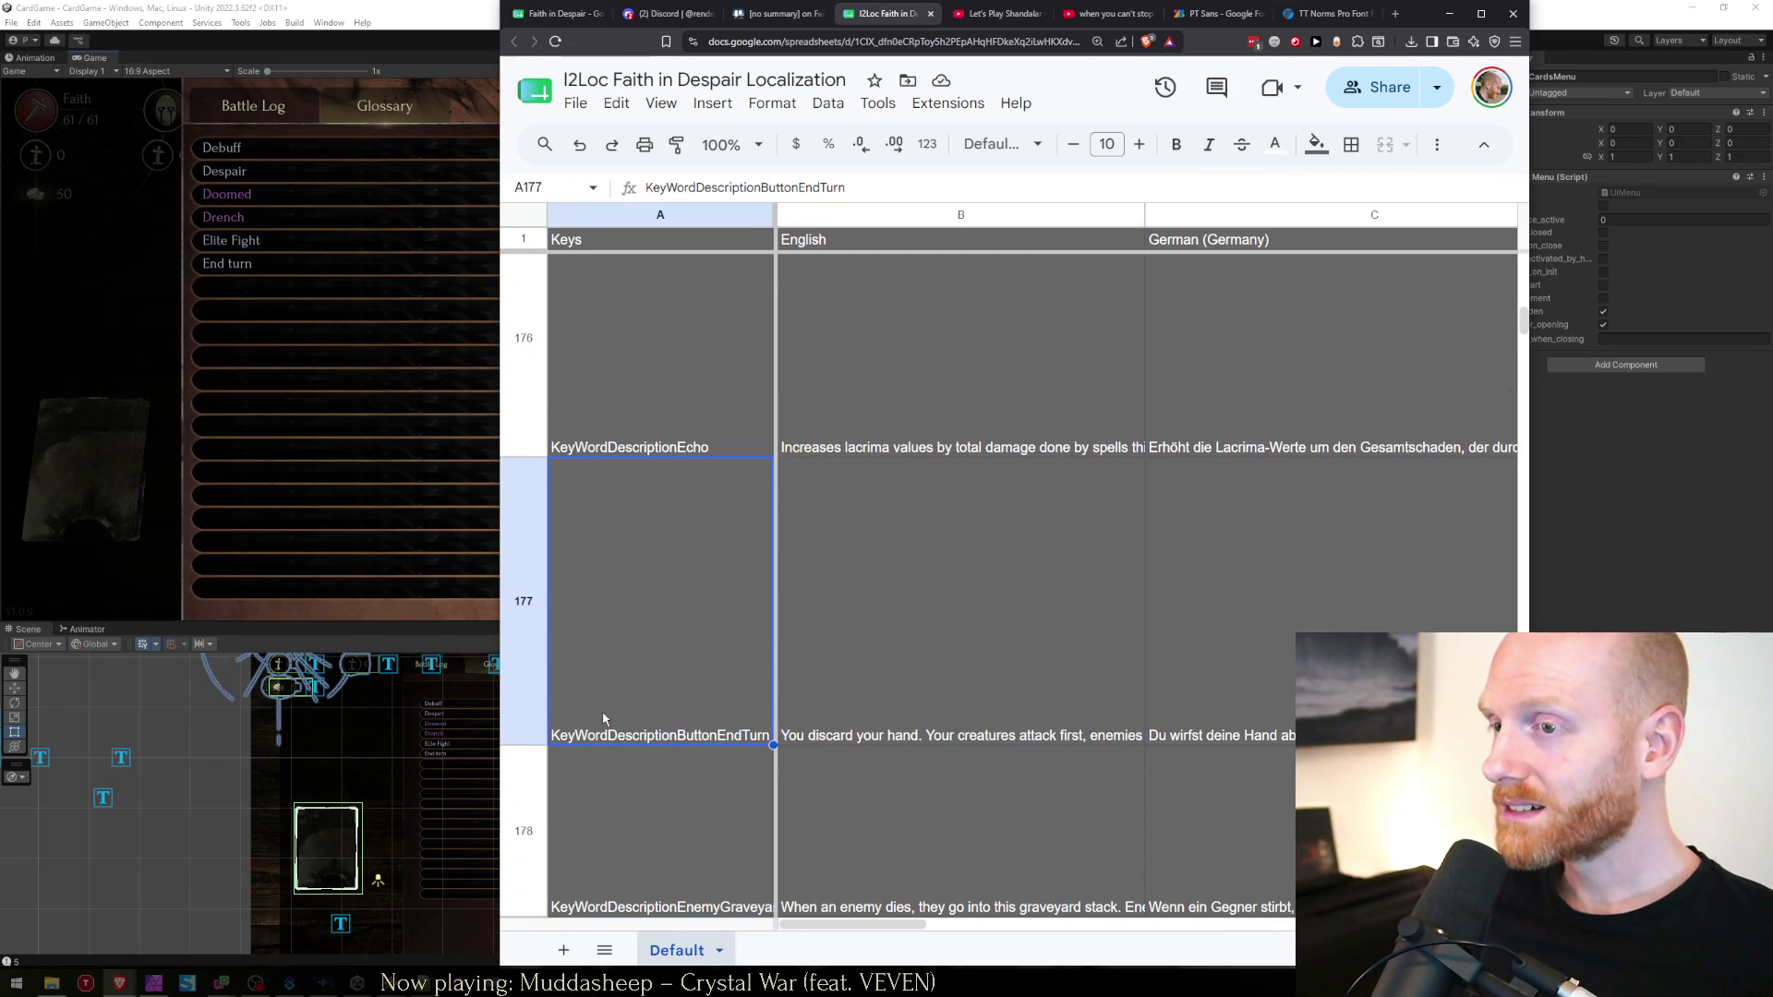
pyautogui.scroll(-1, 604, 718)
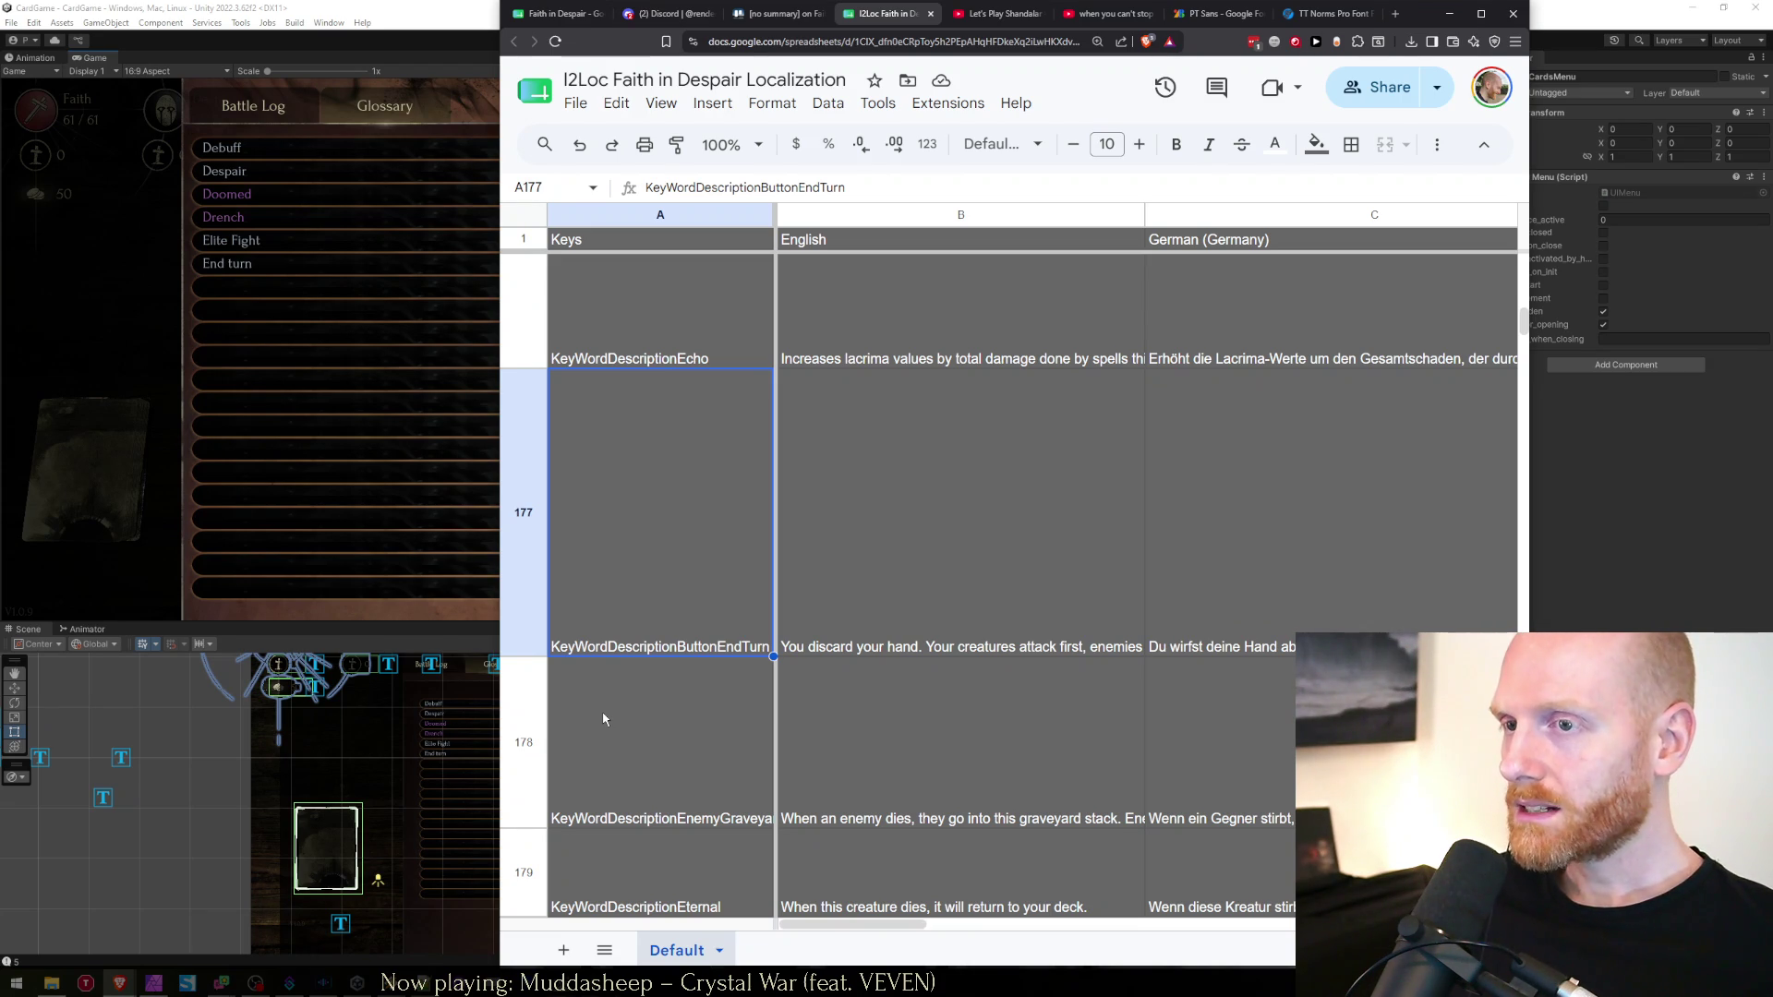
pyautogui.hotkey('ctrl', 'c')
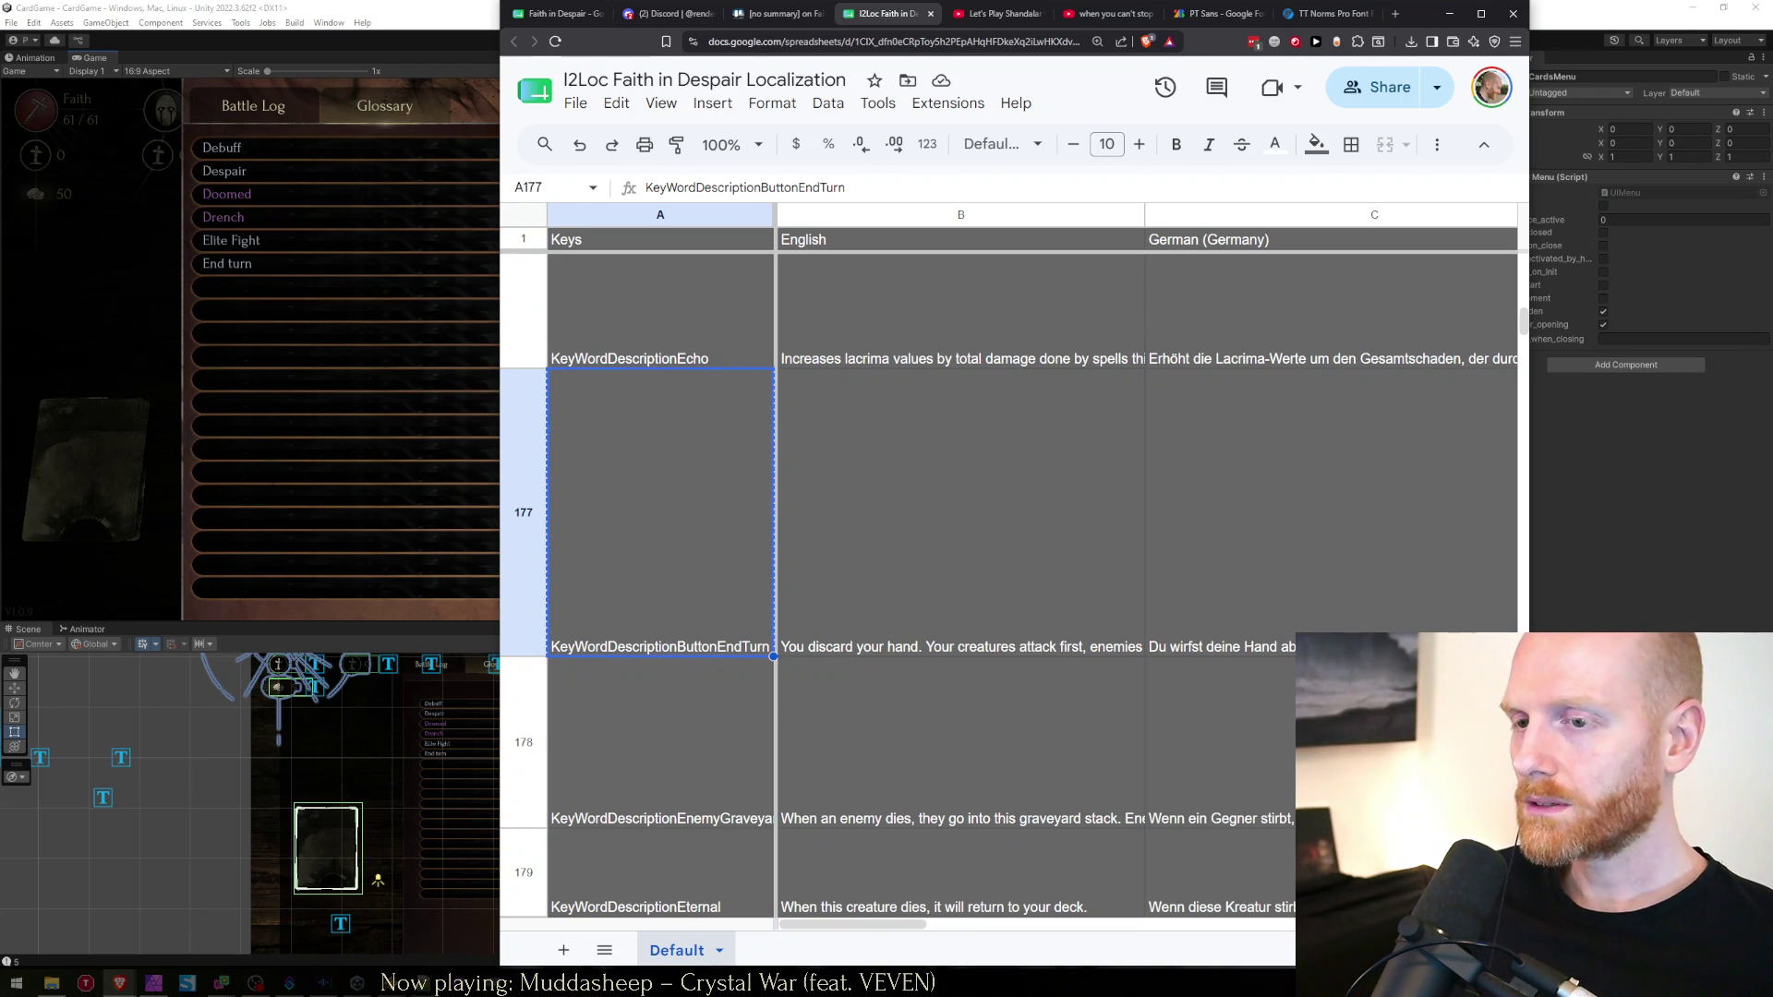
pyautogui.hotkey('alt', 'Tab')
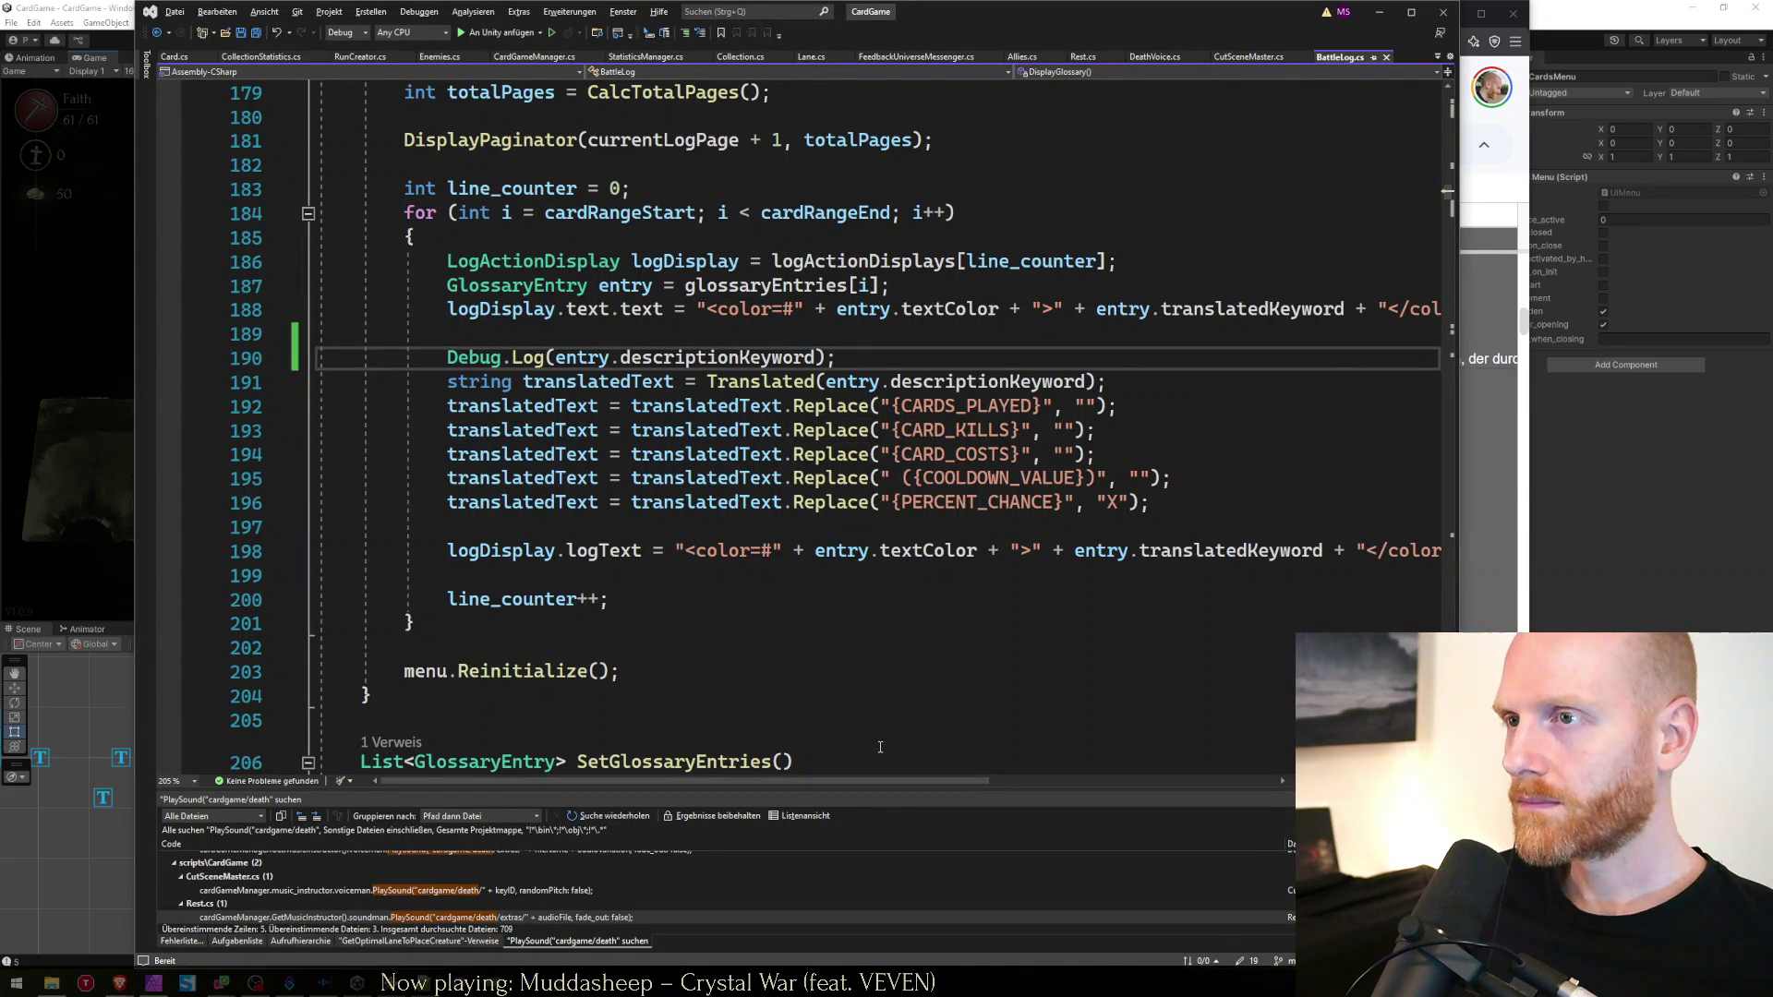
# Search the project for KeyWordDescriptionButtonEndTurn and open its match at CardGameManager.cs line 8359
pyautogui.hotkey('ctrl', 'shift', 'f')
pyautogui.hotkey('ctrl', 'v')
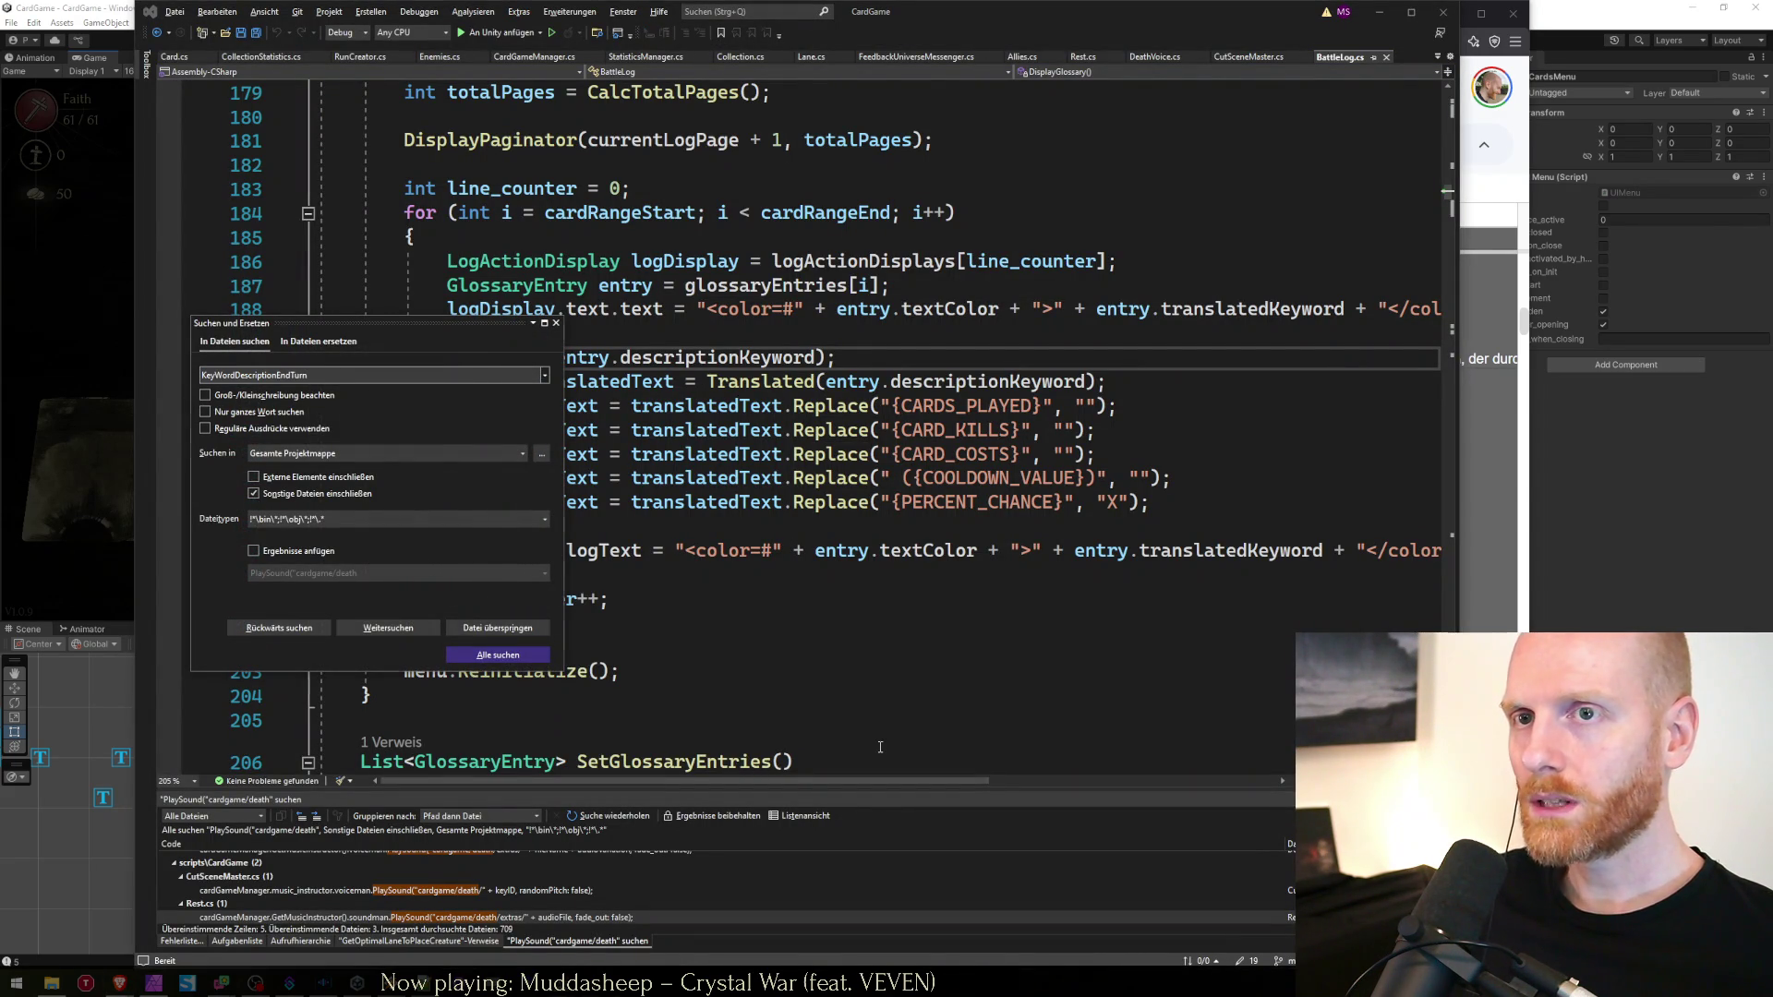
pyautogui.press('Return')
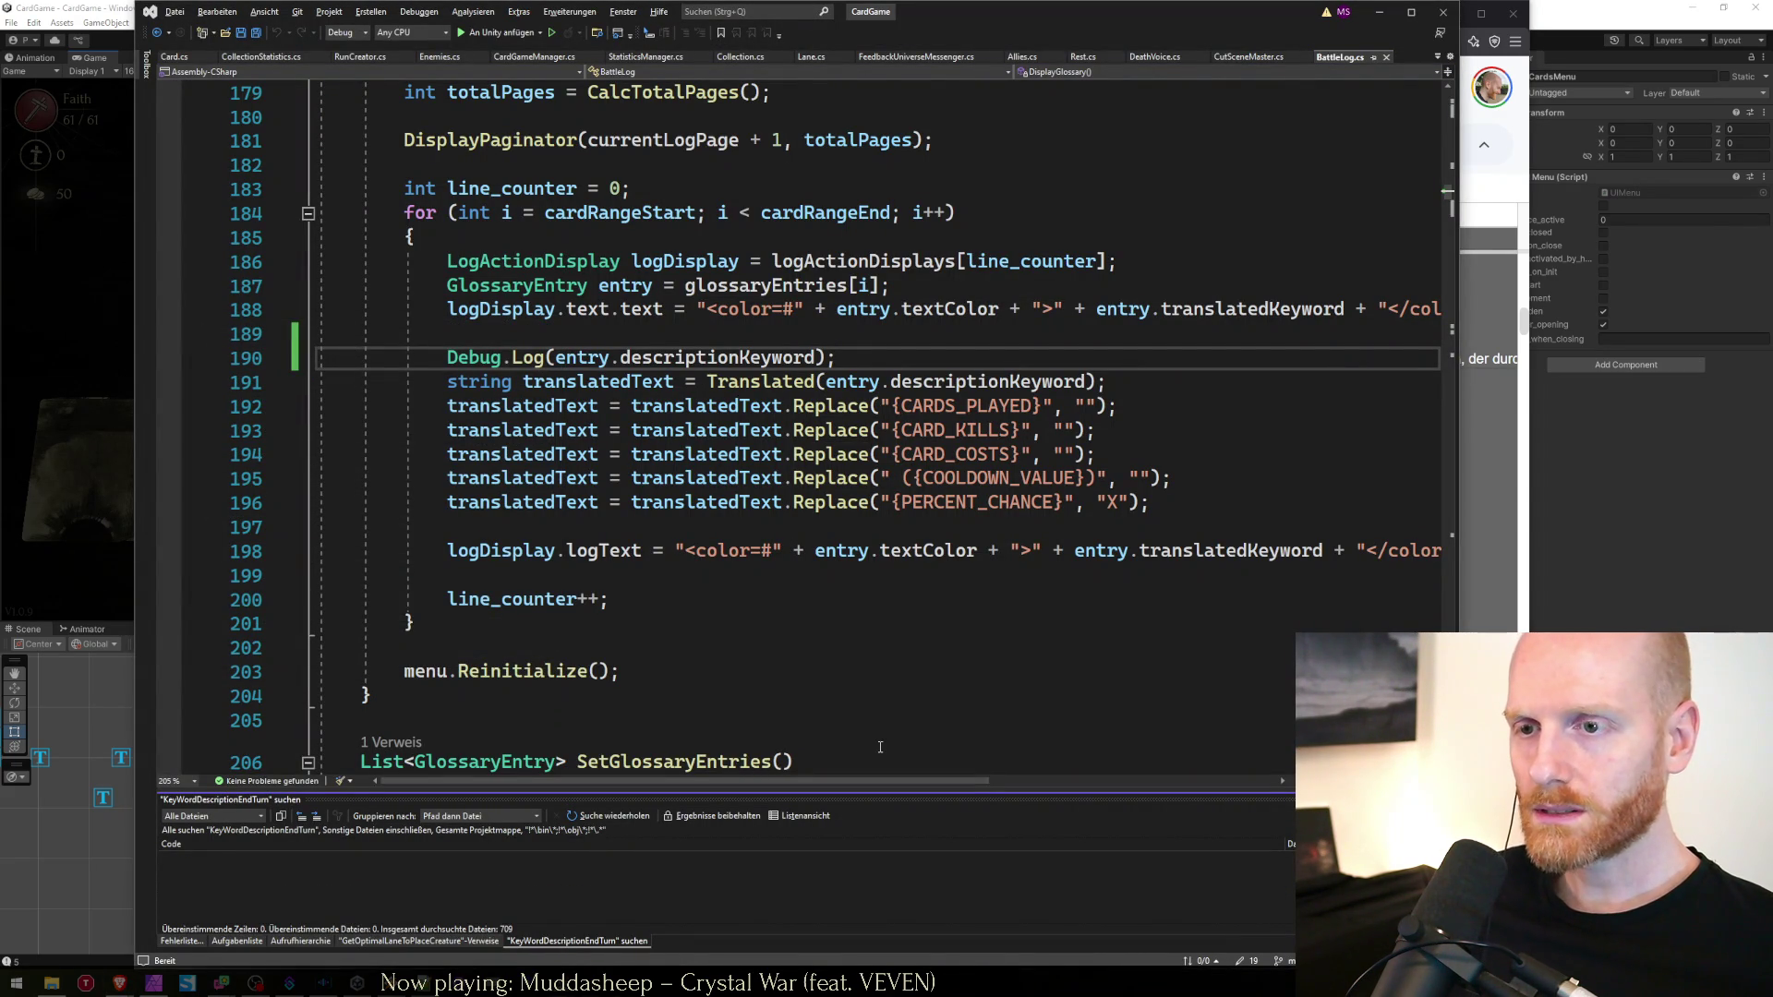
pyautogui.click(751, 554)
pyautogui.hotkey('ctrl', 'shift', 'f')
pyautogui.press('Return')
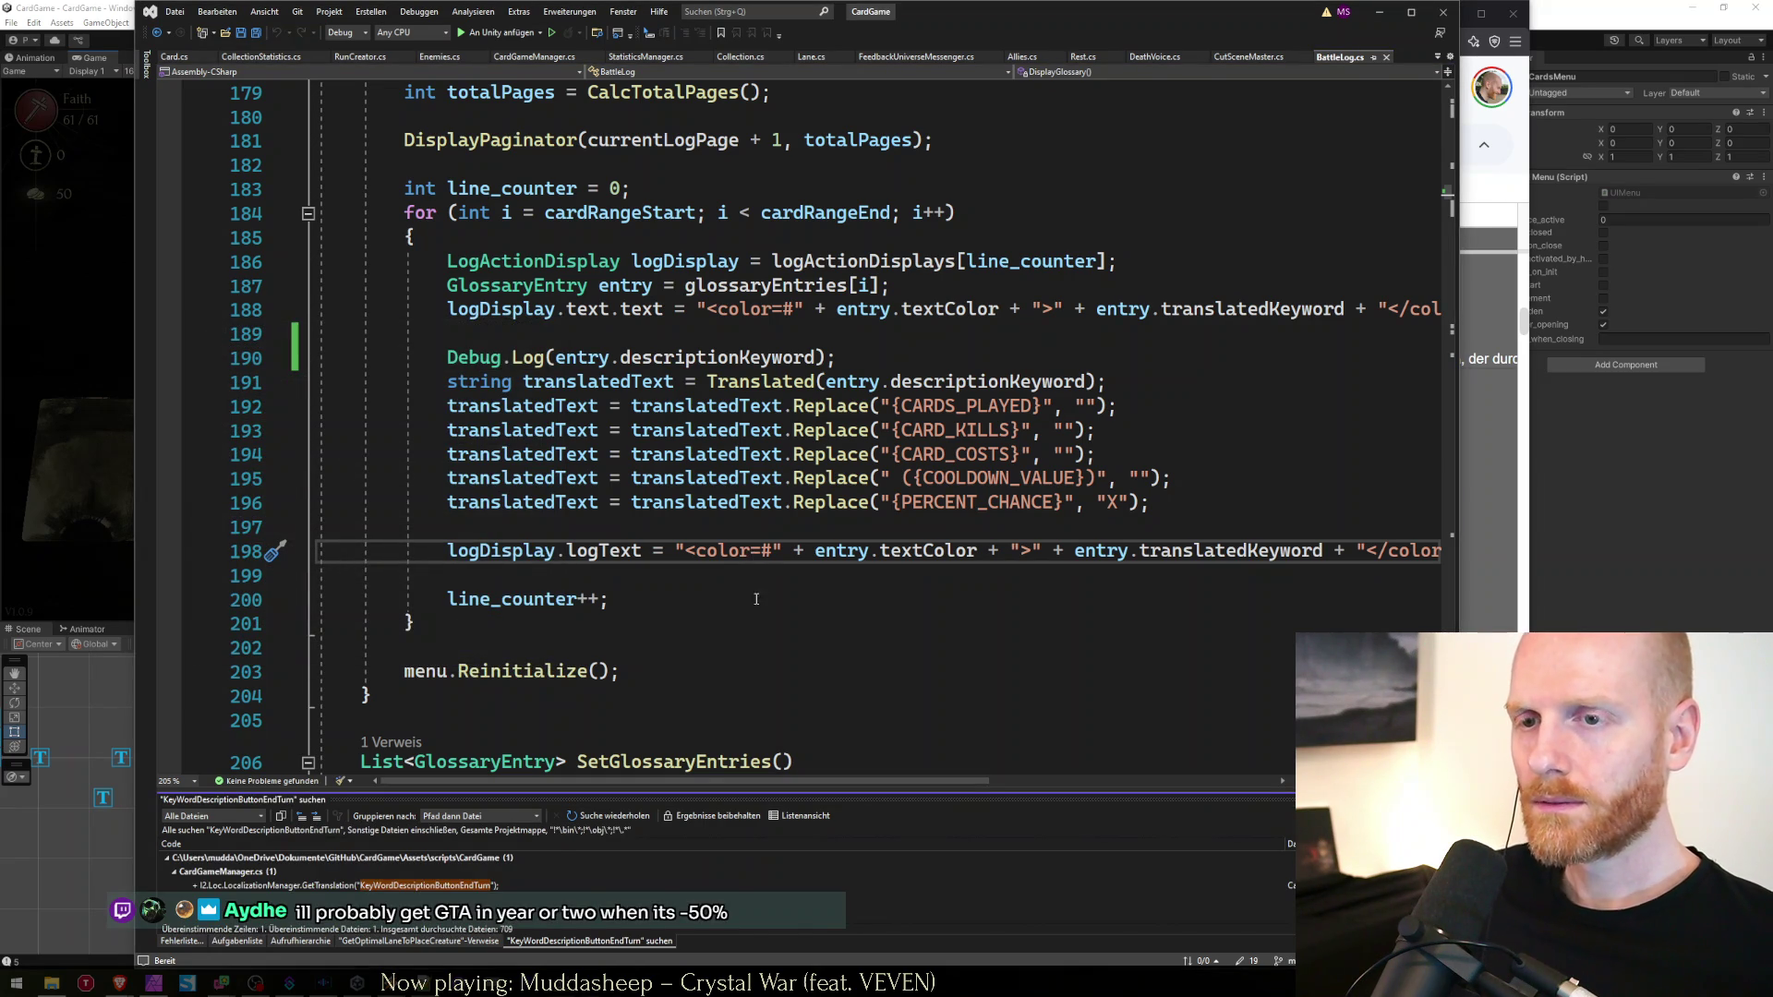
pyautogui.doubleClick(494, 886)
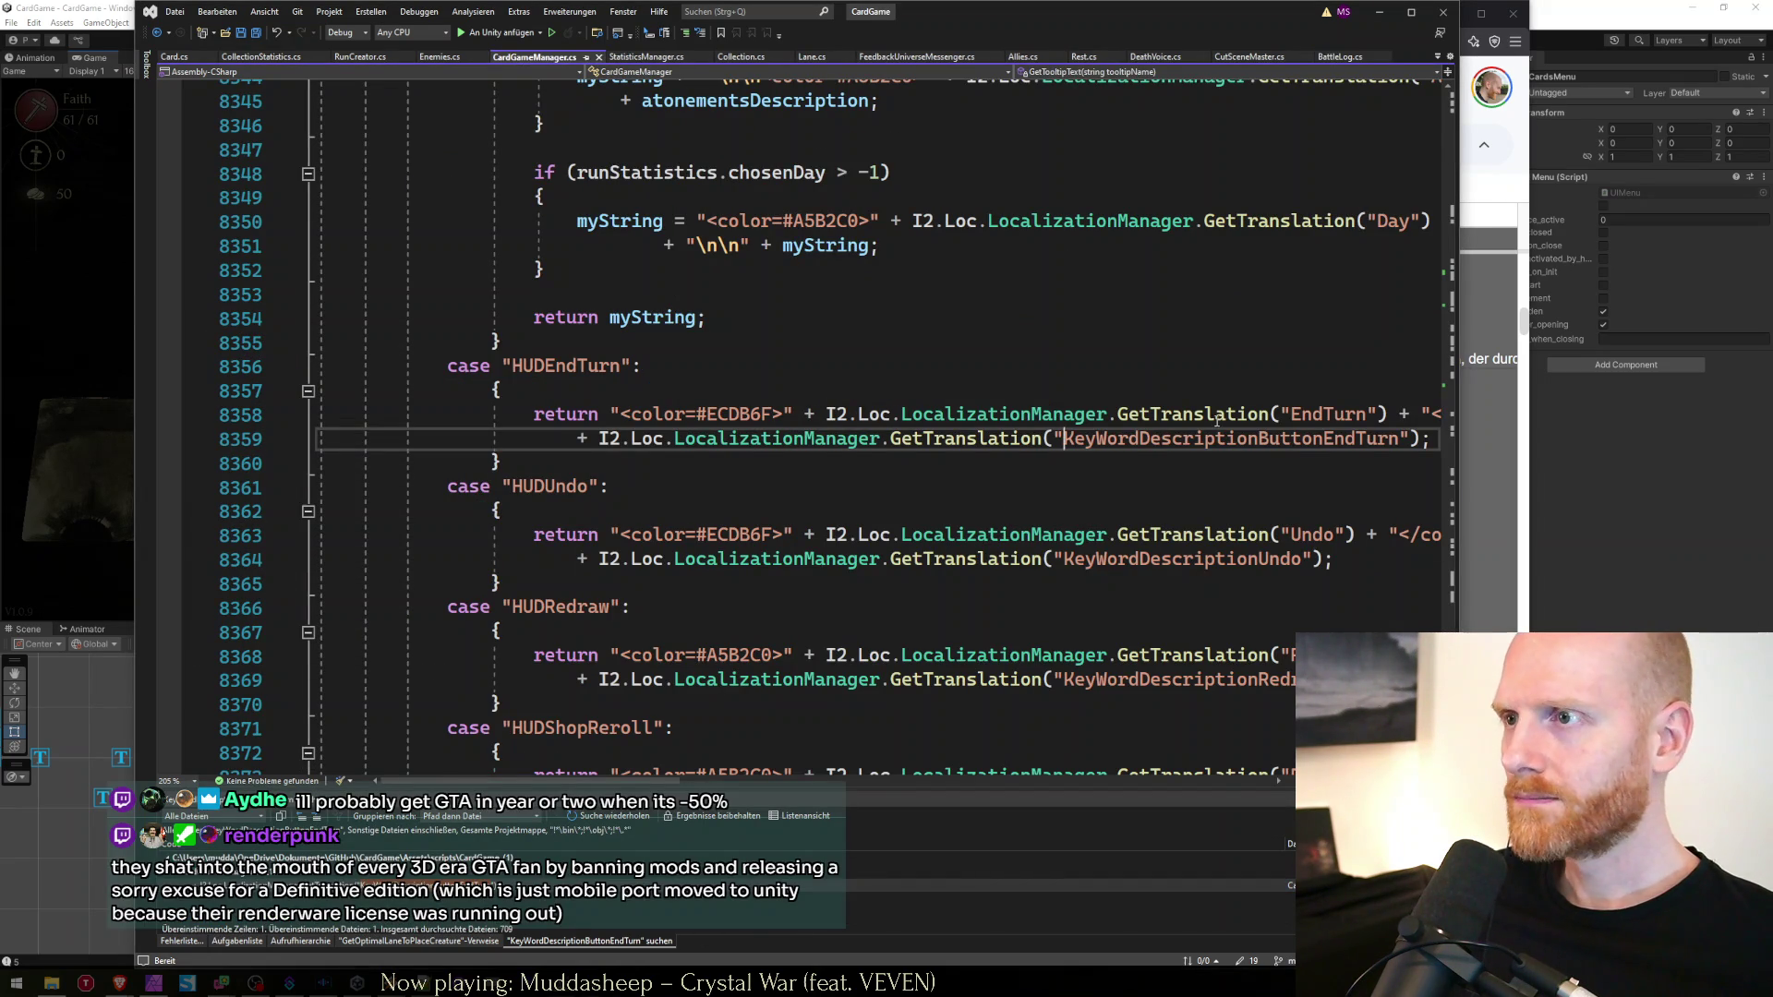
# Delete 'Button' so line 8359 requests KeyWordDescriptionEndTurn, then return to Unity
pyautogui.press('Delete')
pyautogui.press('Delete')
pyautogui.press('Delete')
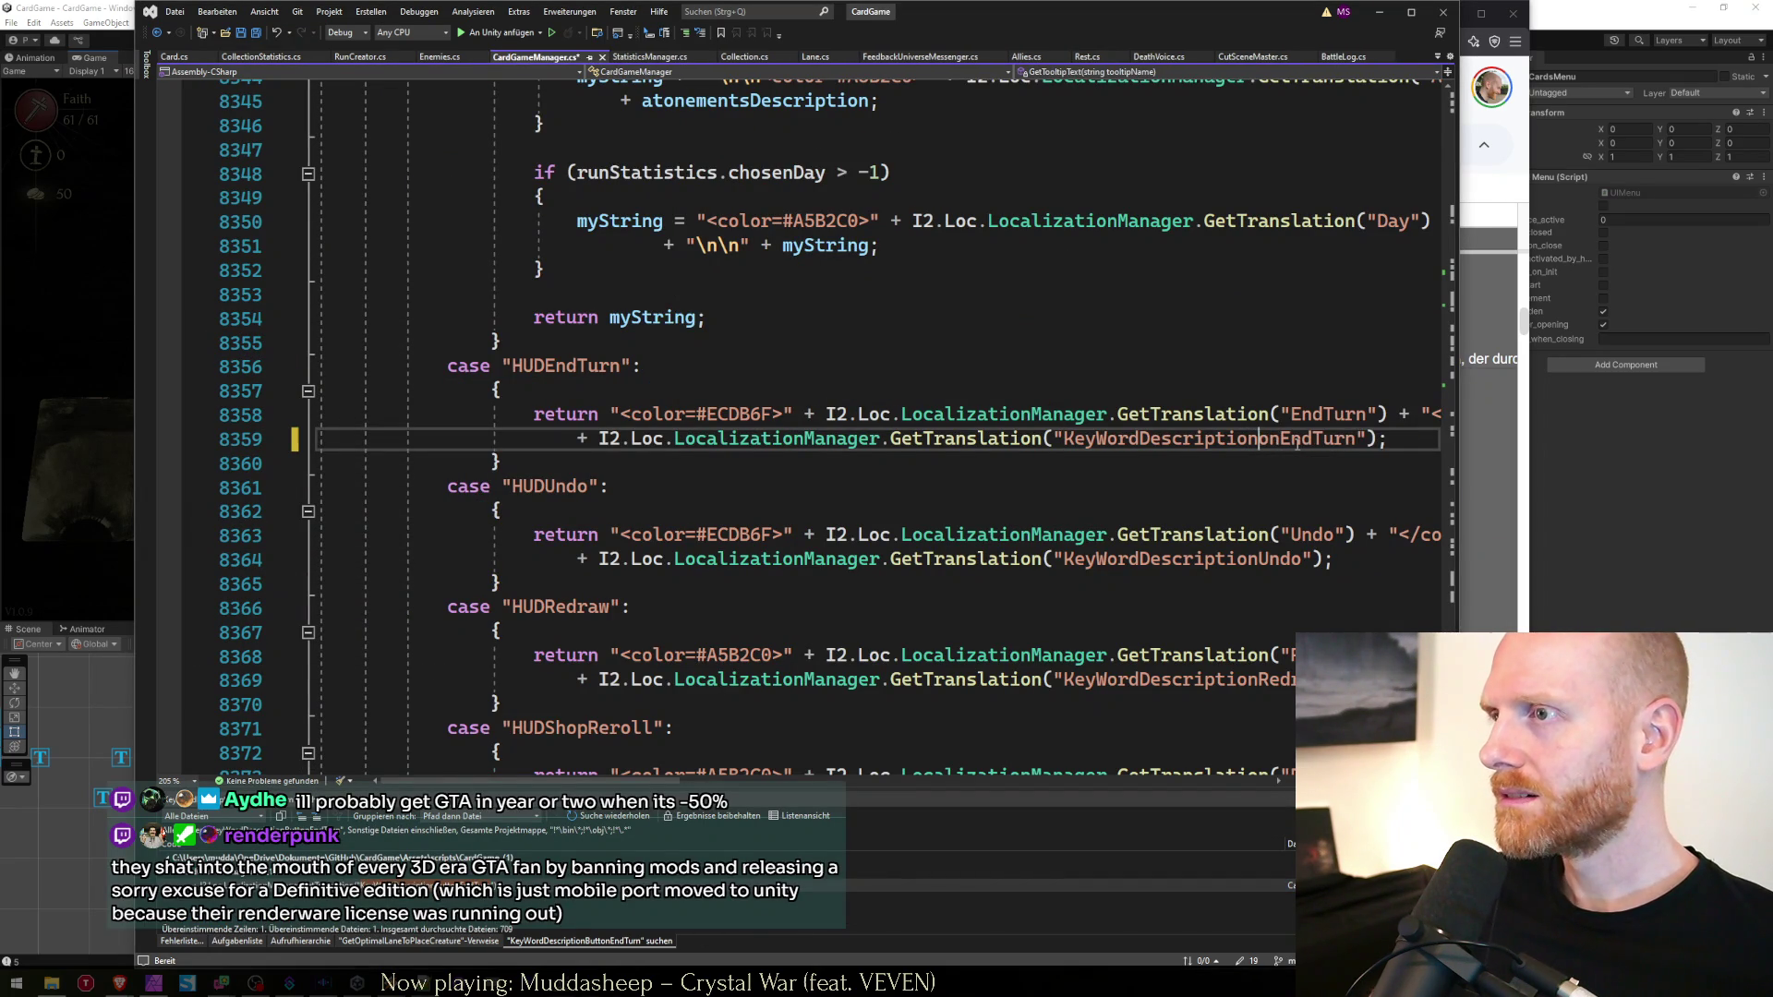
pyautogui.press('End')
pyautogui.press('Home')
pyautogui.press('Home')
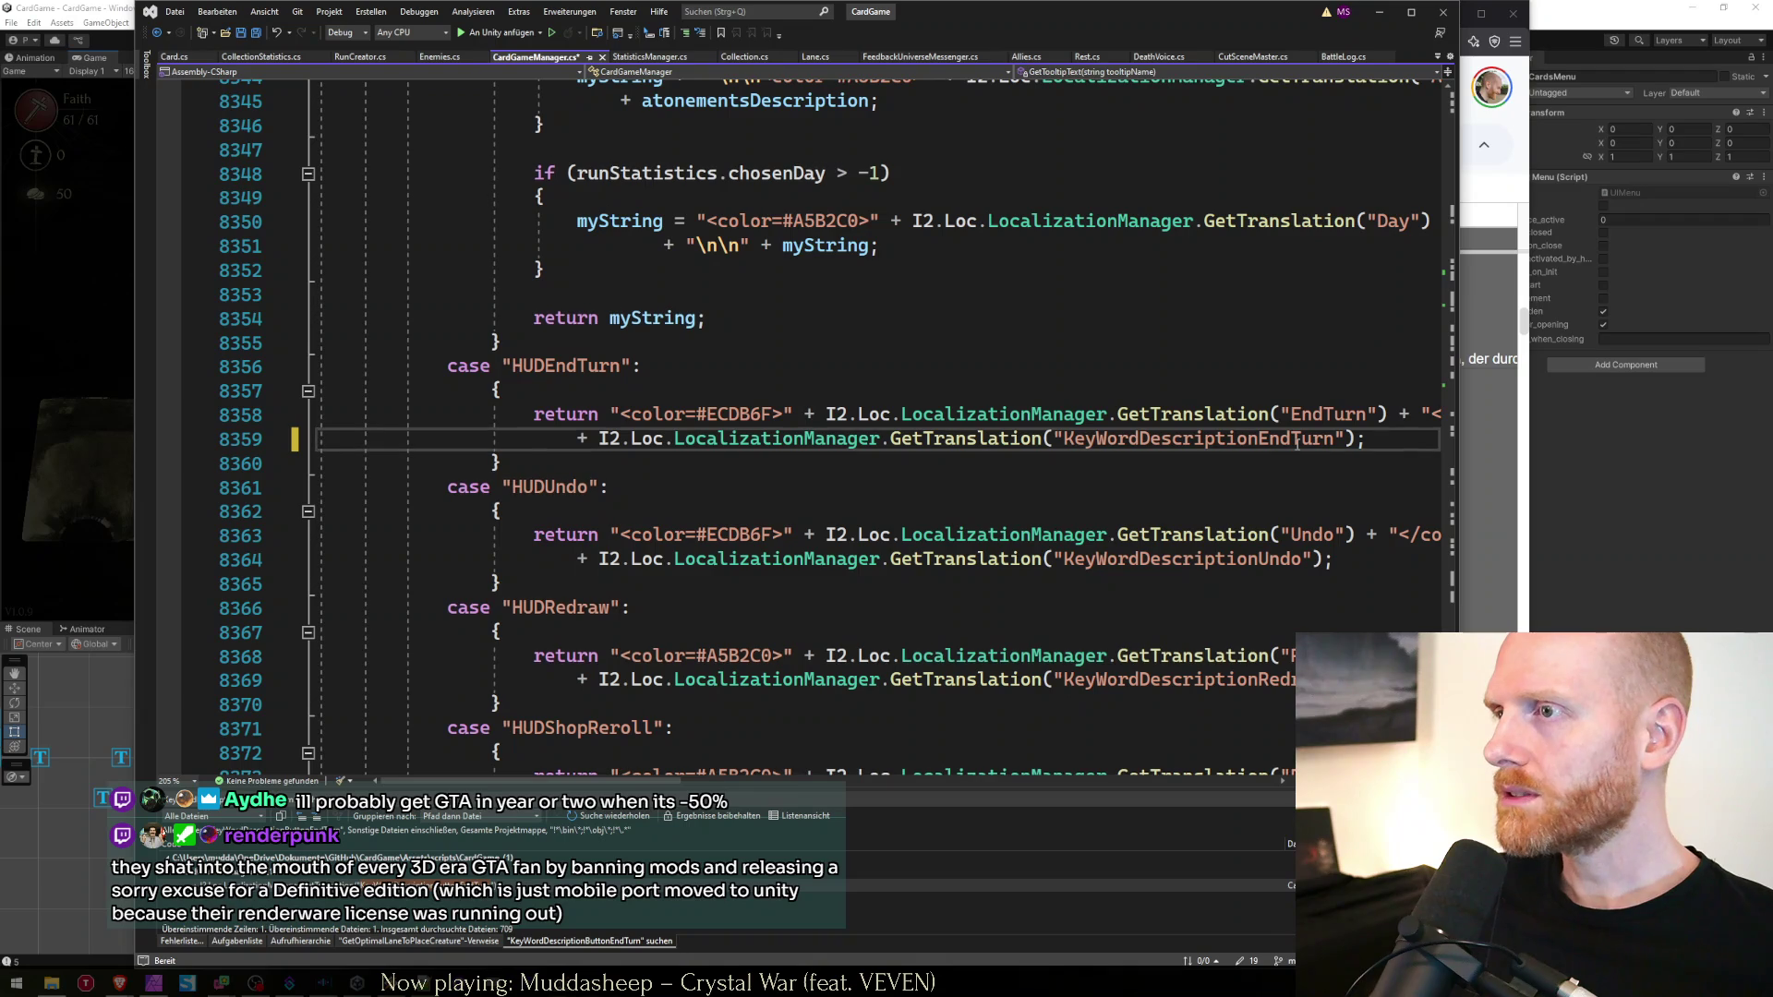
pyautogui.click(1378, 13)
pyautogui.click(1449, 13)
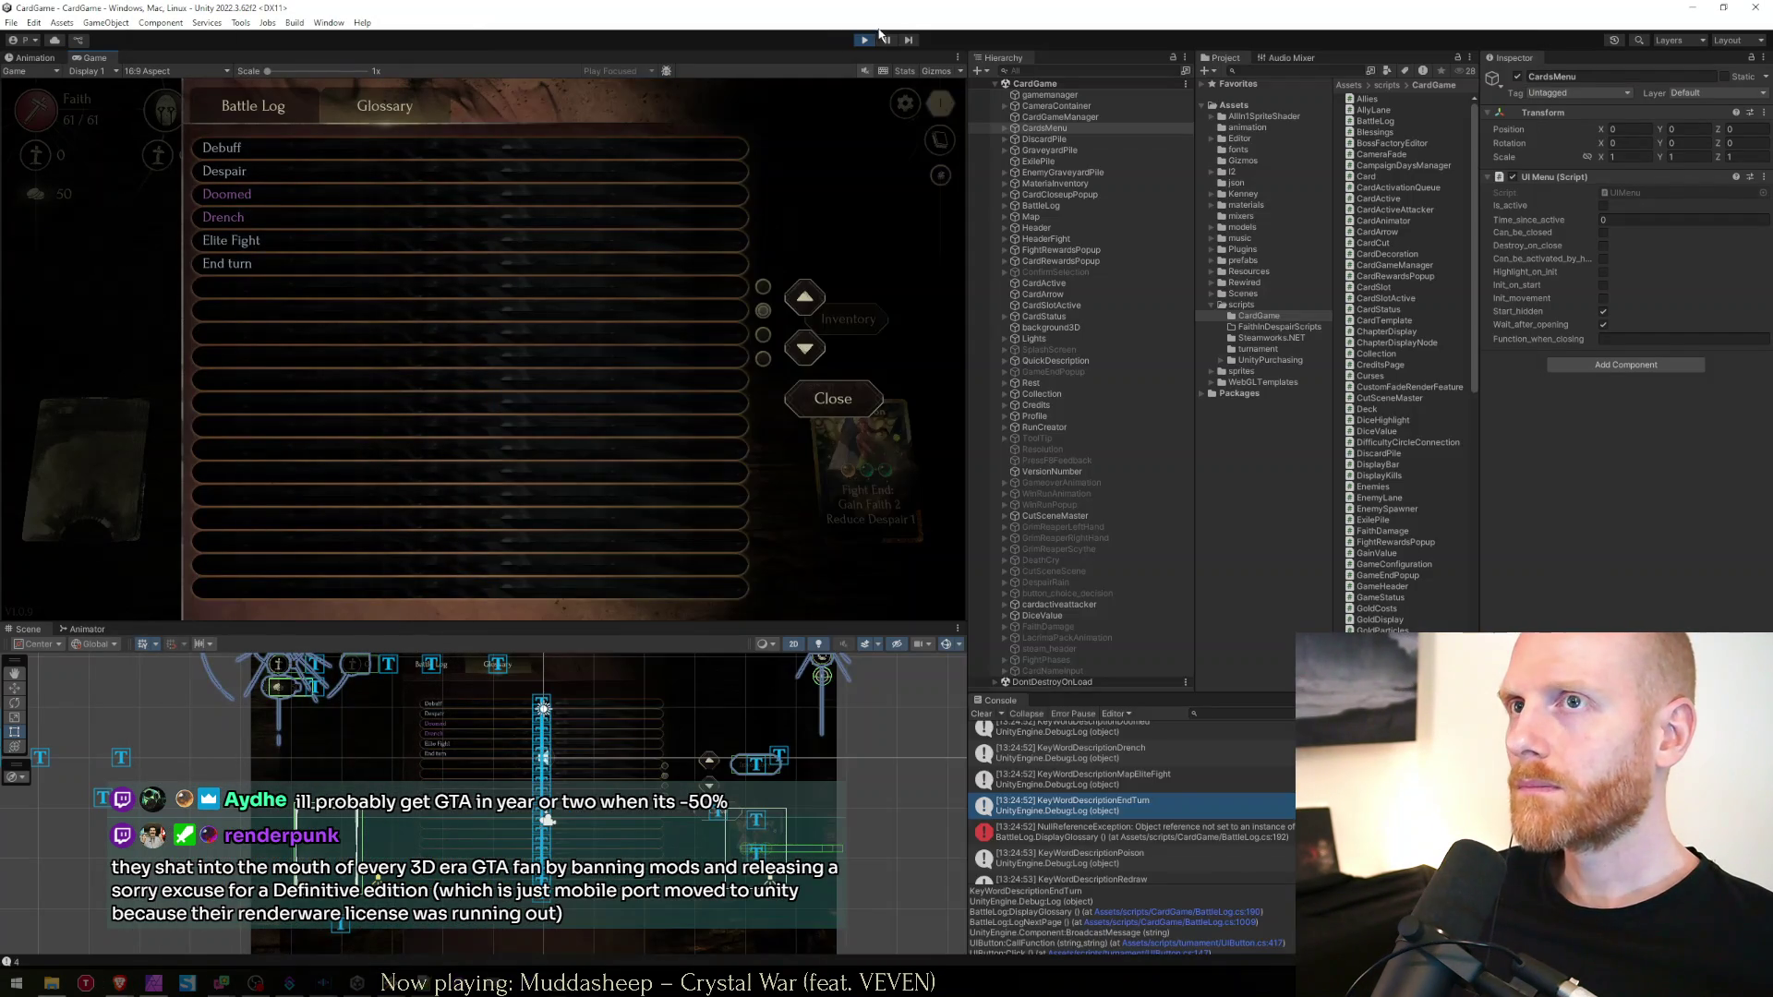
# Stop play mode and rename the cell A177 key to KeyWordDescriptionEndTurn by removing 'Button'
pyautogui.click(862, 41)
pyautogui.hotkey('alt', 'Tab')
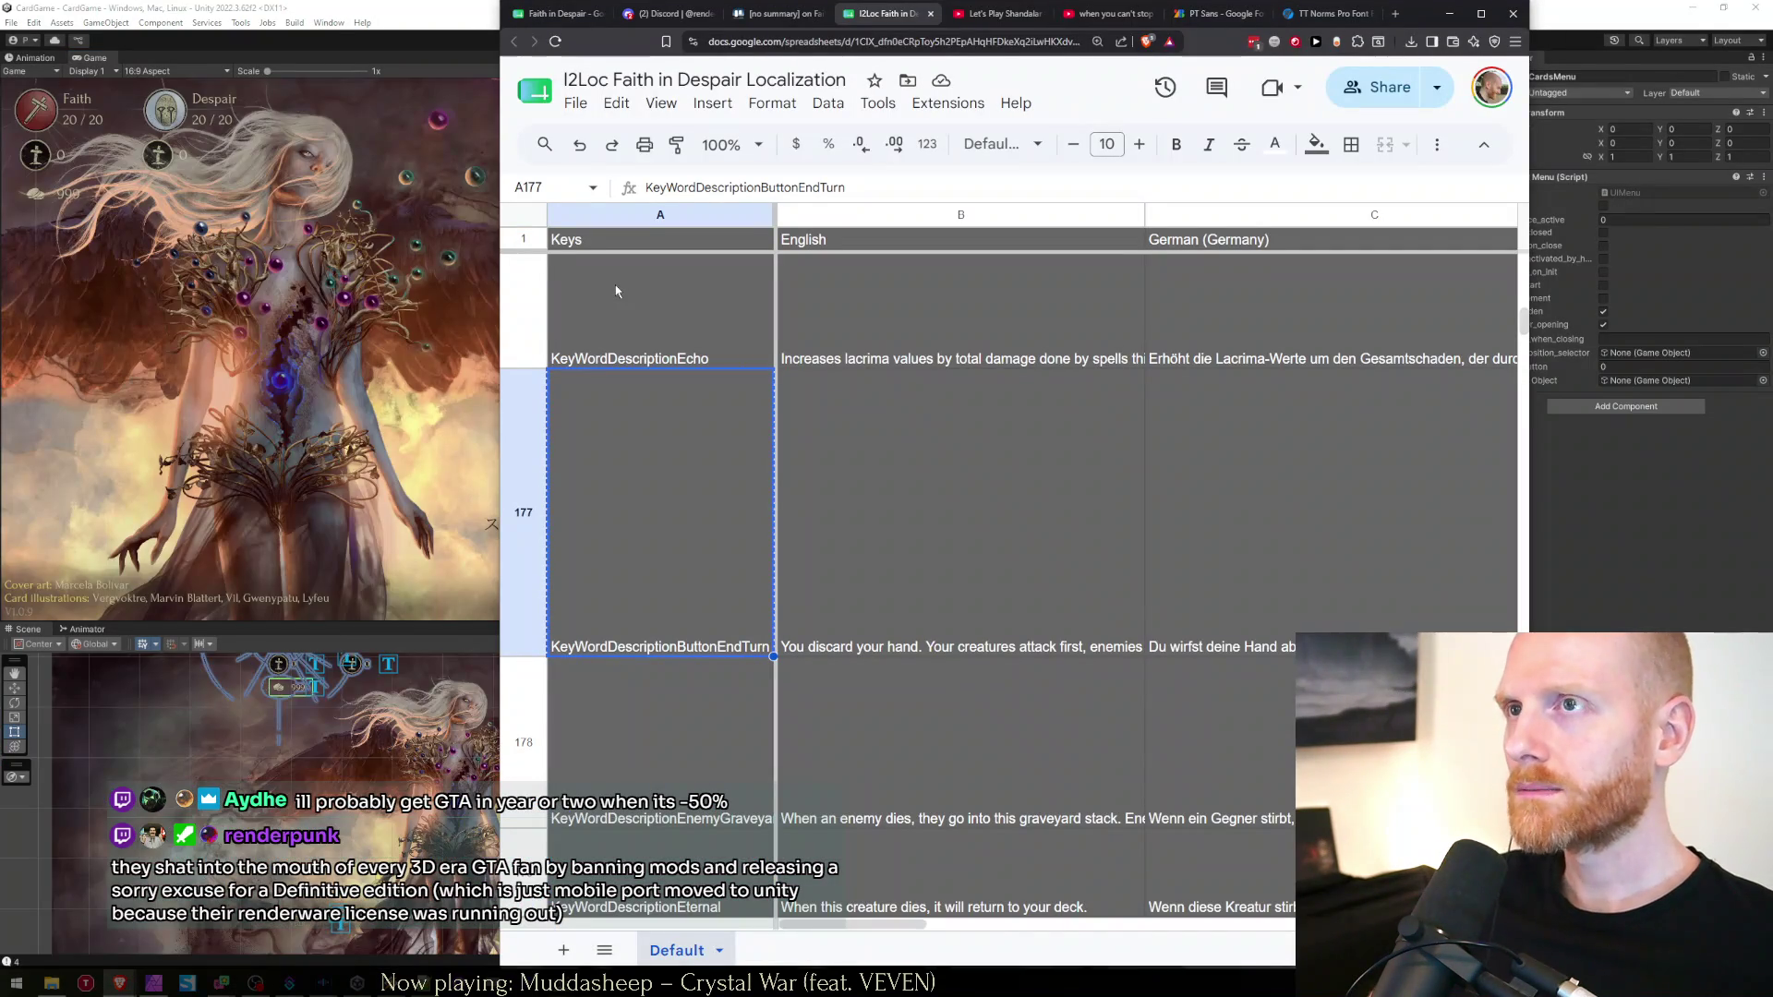
pyautogui.press('Return')
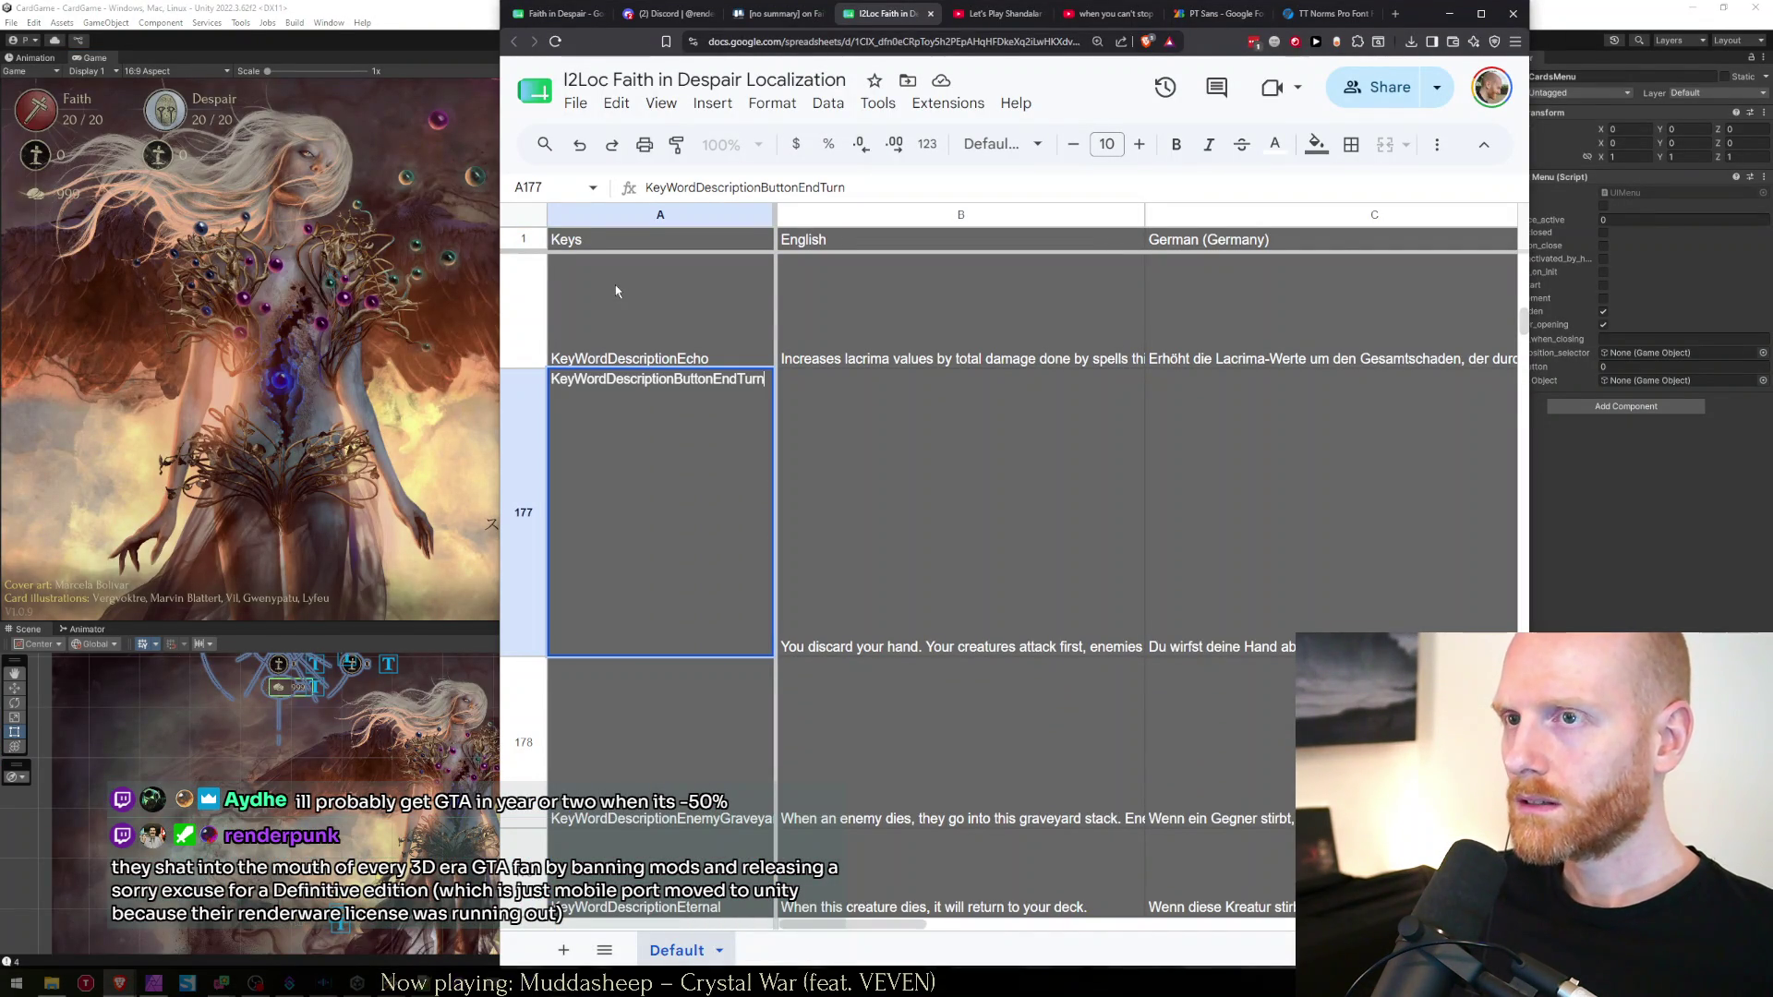
pyautogui.press('Left')
pyautogui.press('Left')
pyautogui.press('Left')
pyautogui.press('BackSpace')
pyautogui.press('BackSpace')
pyautogui.press('BackSpace')
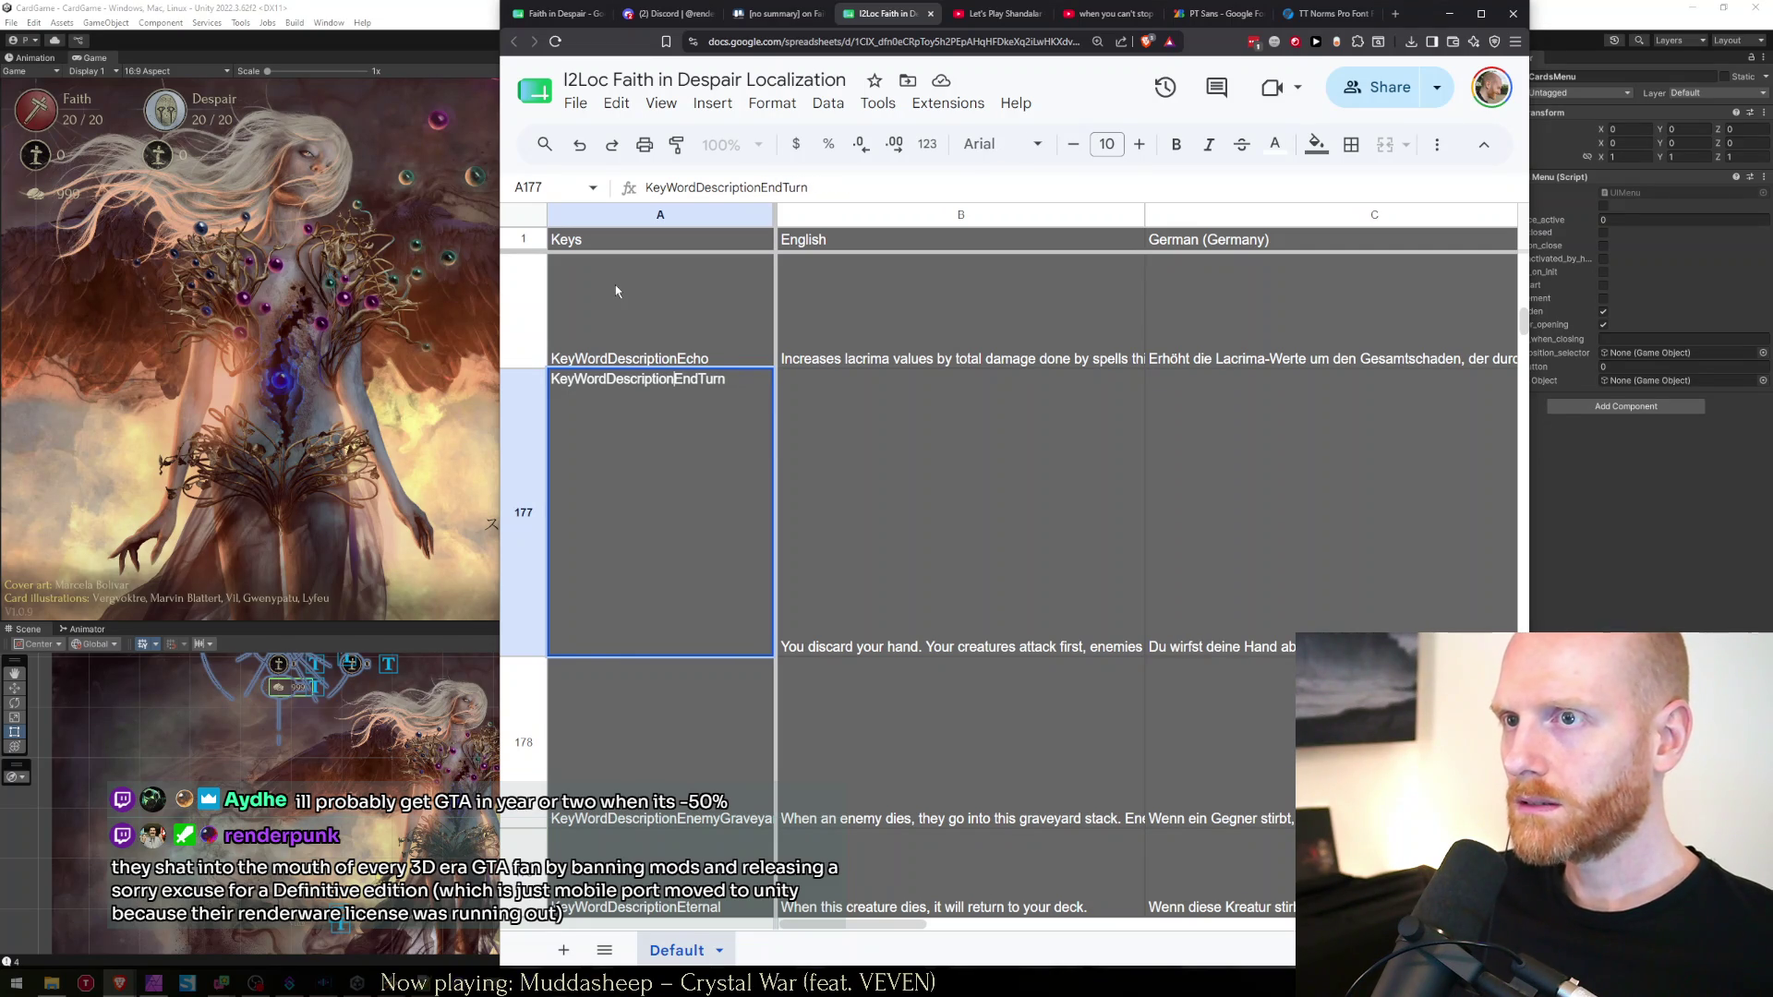
pyautogui.press('Return')
pyautogui.press('Up')
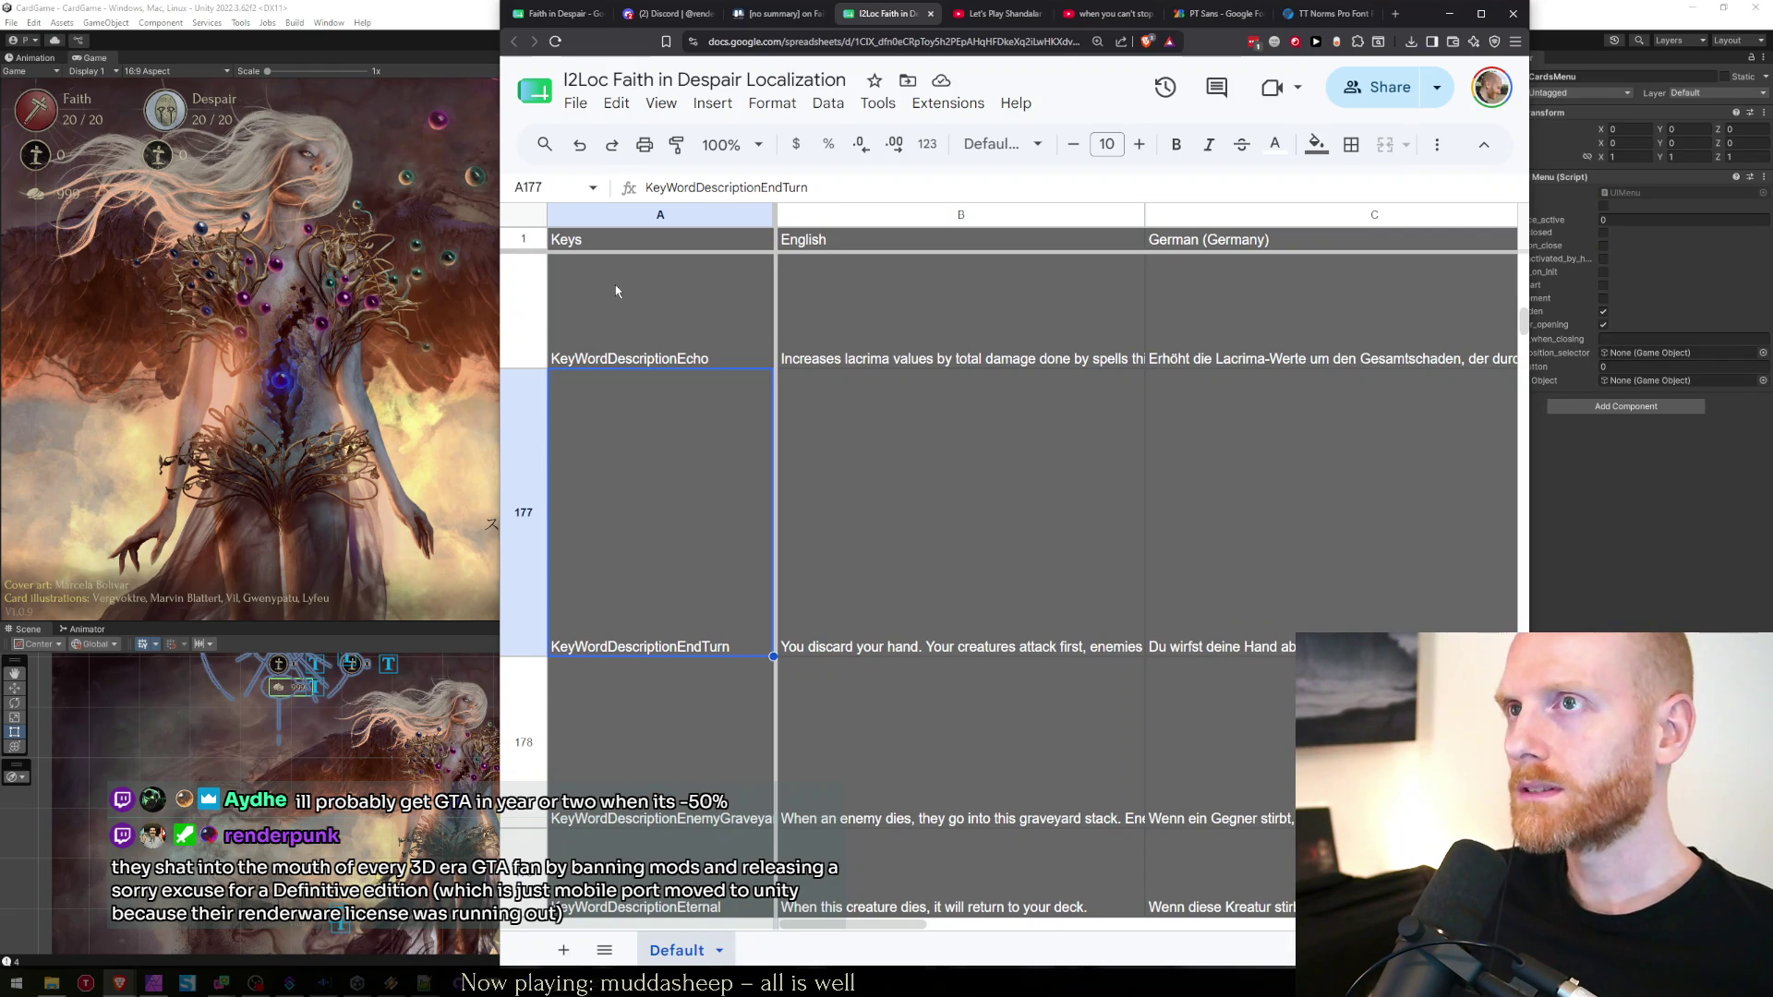
pyautogui.click(416, 88)
# Open I2Languages.asset and Import Replace the terms from the updated spreadsheet
pyautogui.click(241, 22)
pyautogui.moveTo(287, 38)
pyautogui.click(376, 54)
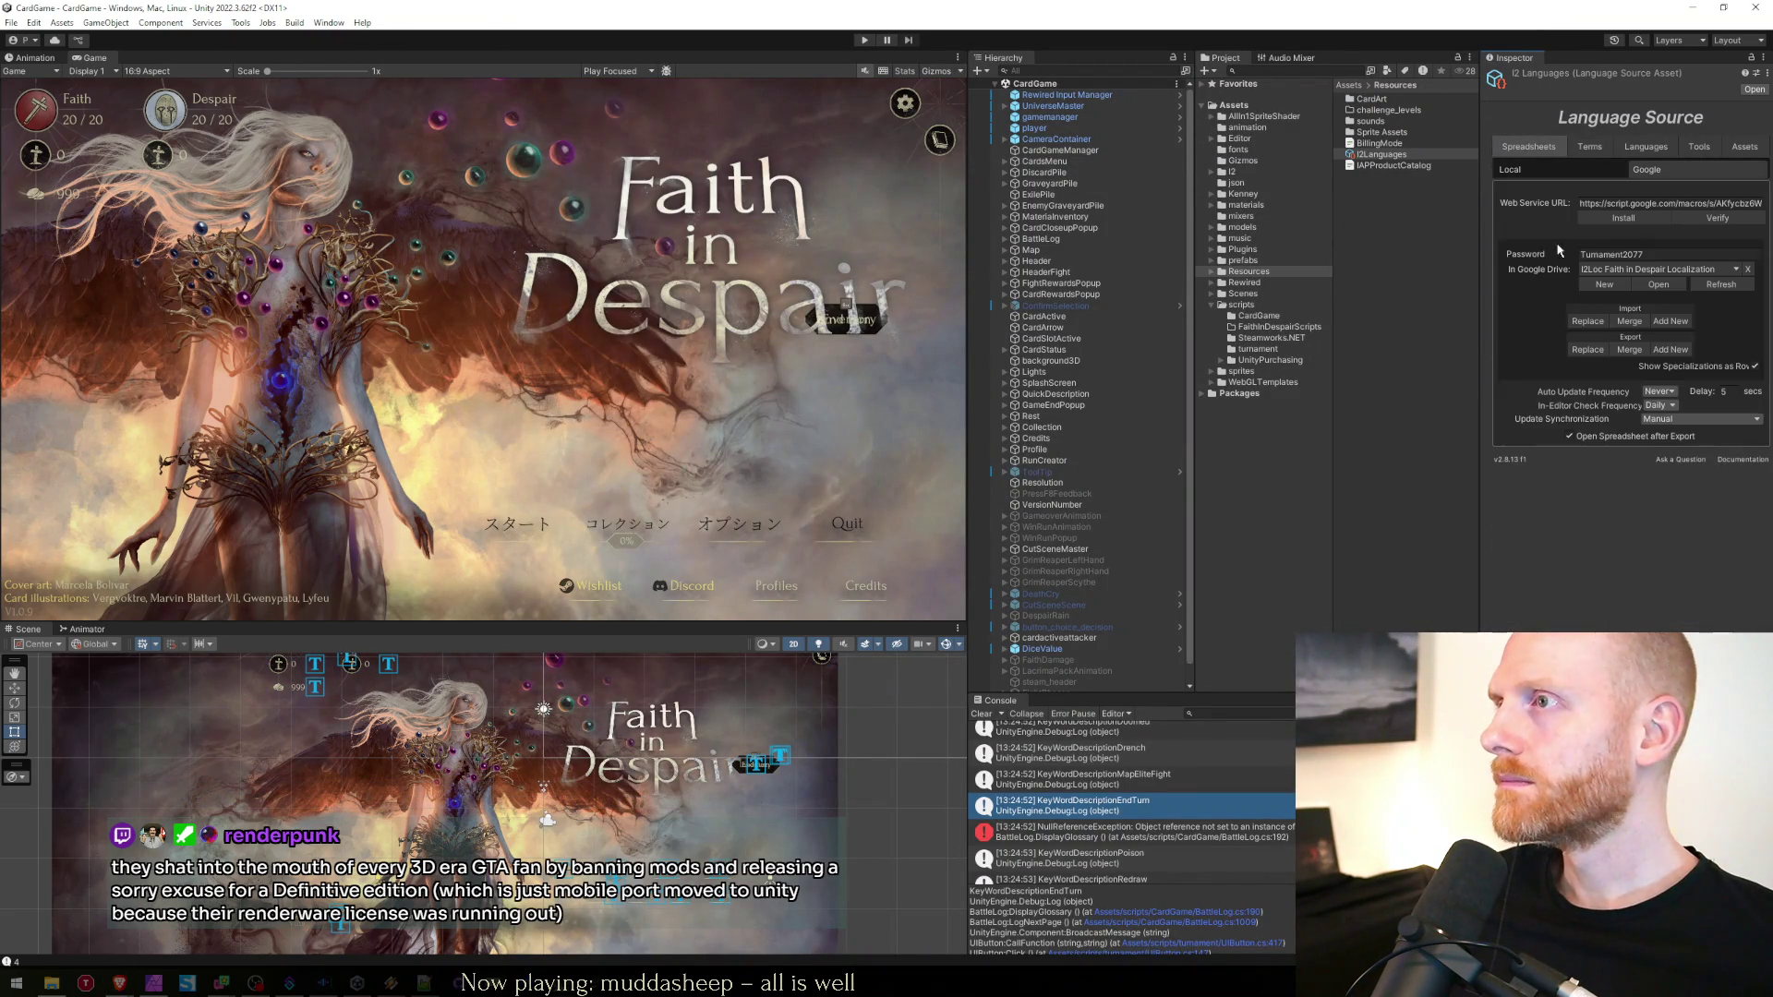
pyautogui.click(1585, 323)
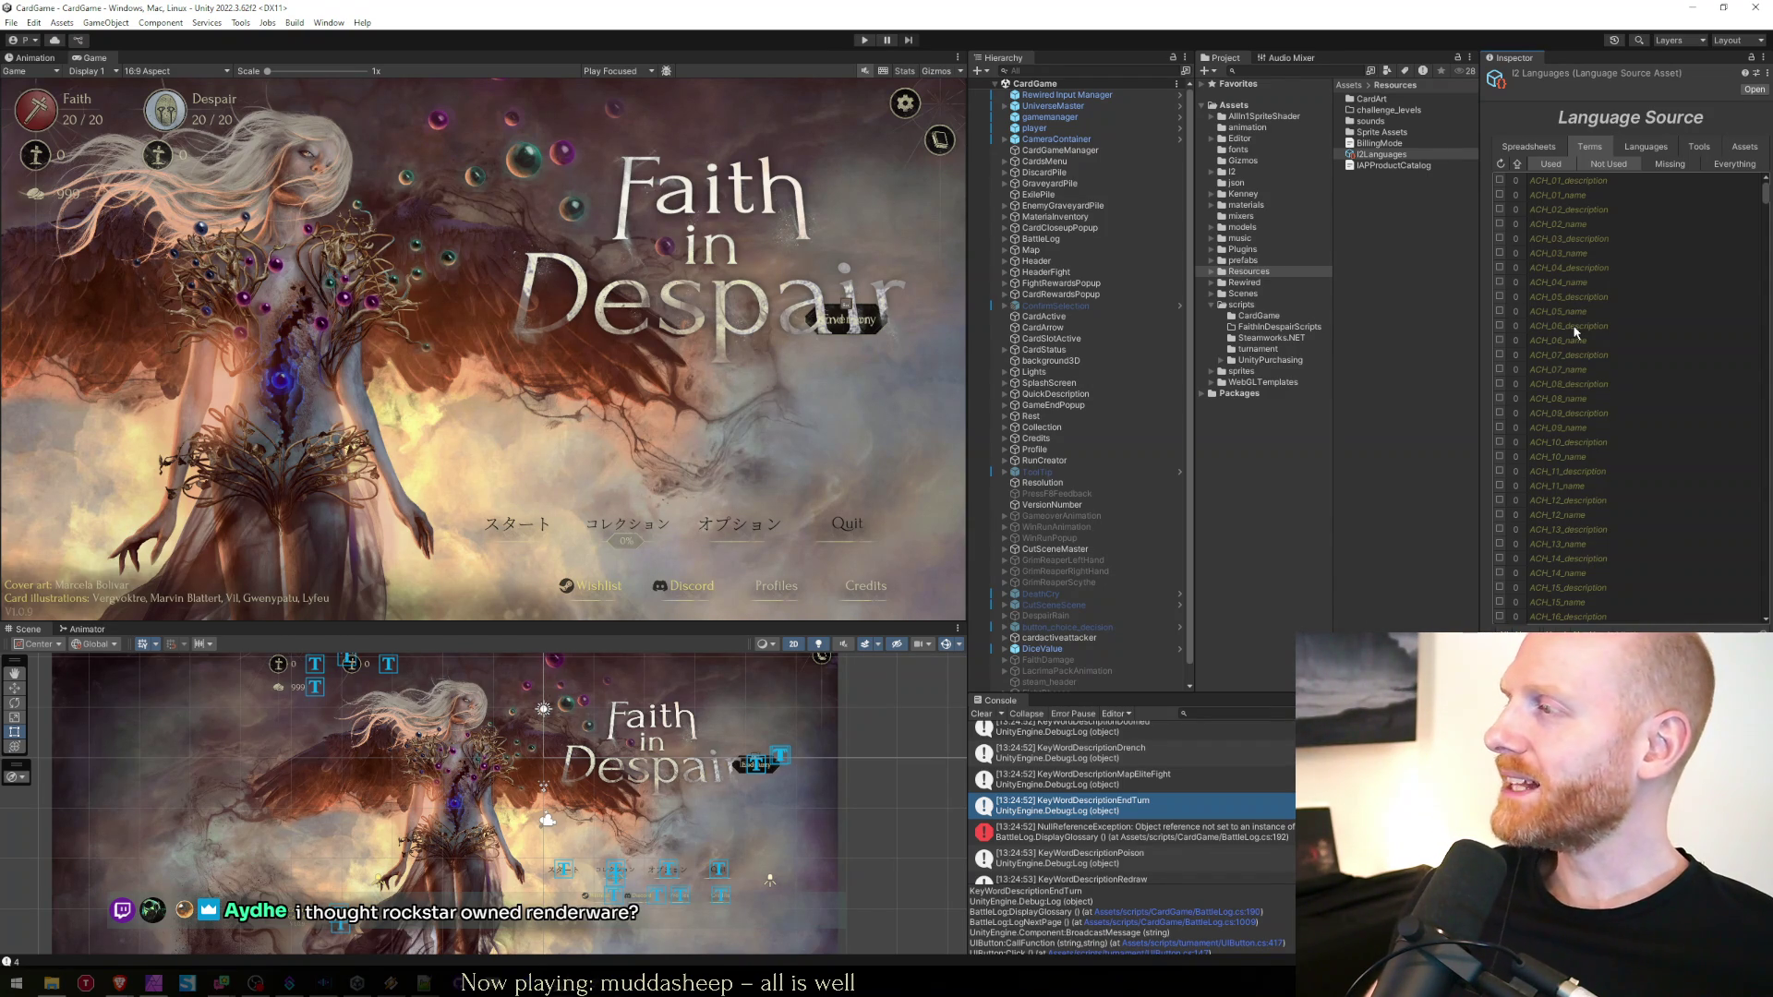
pyautogui.click(1528, 146)
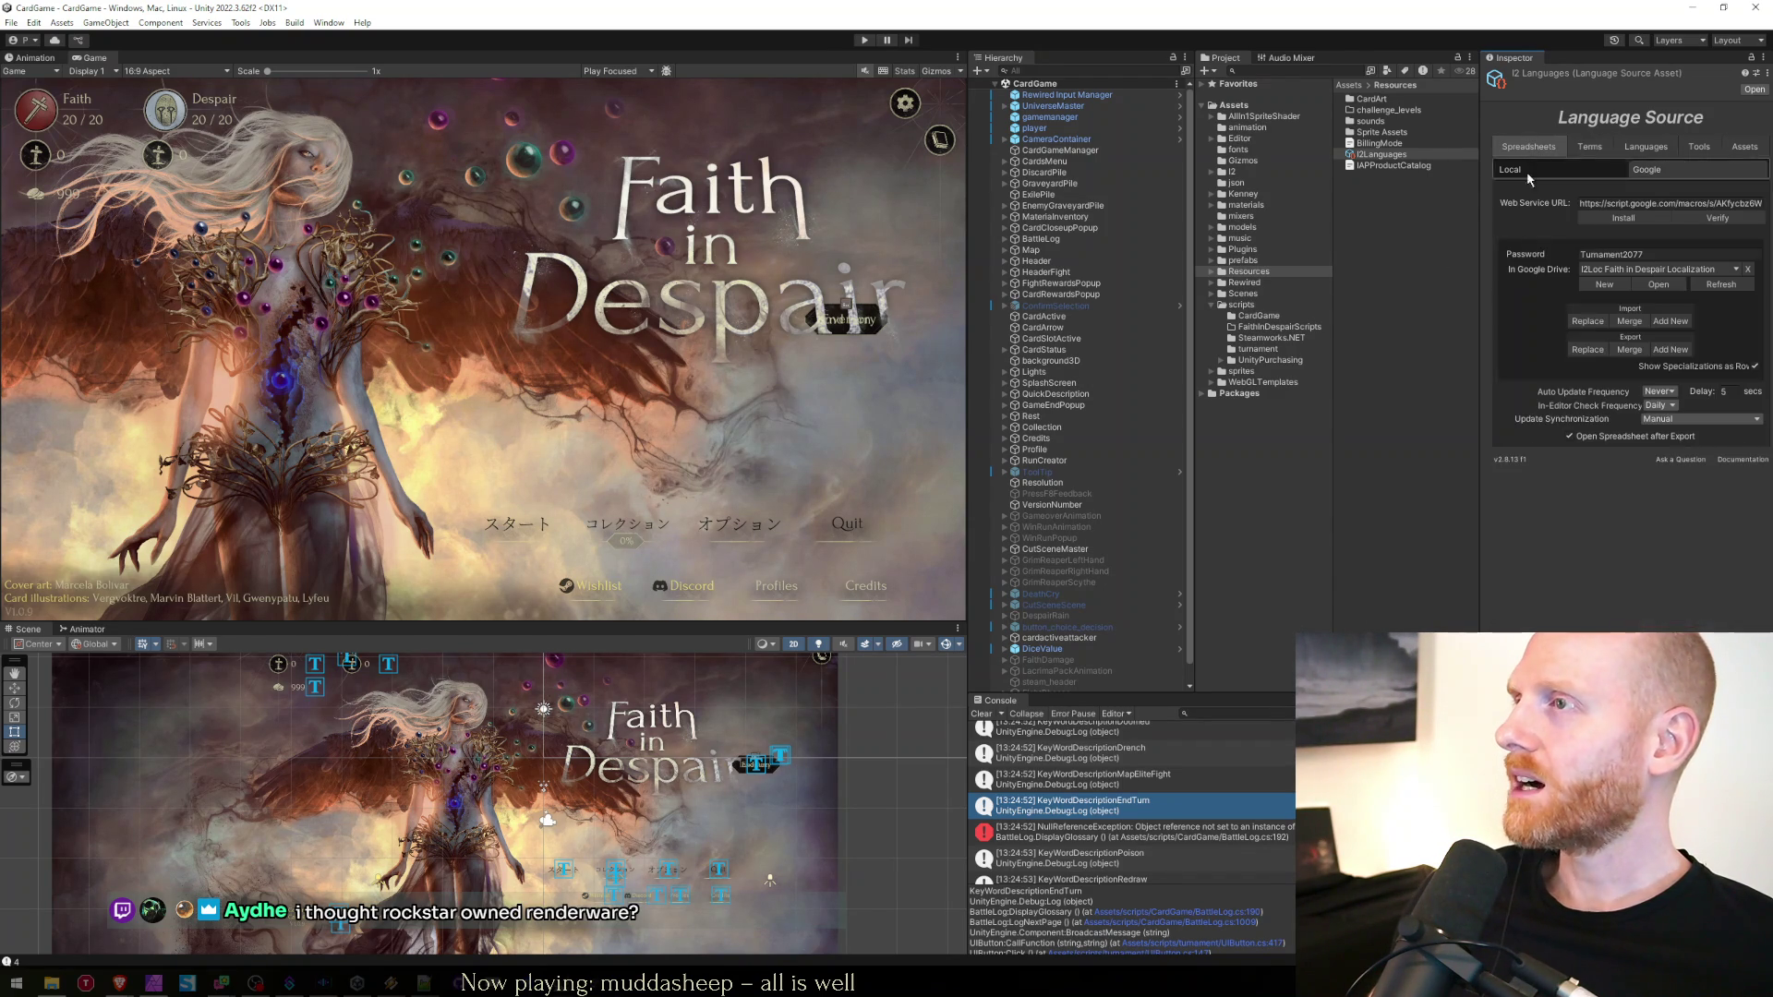
pyautogui.click(1589, 321)
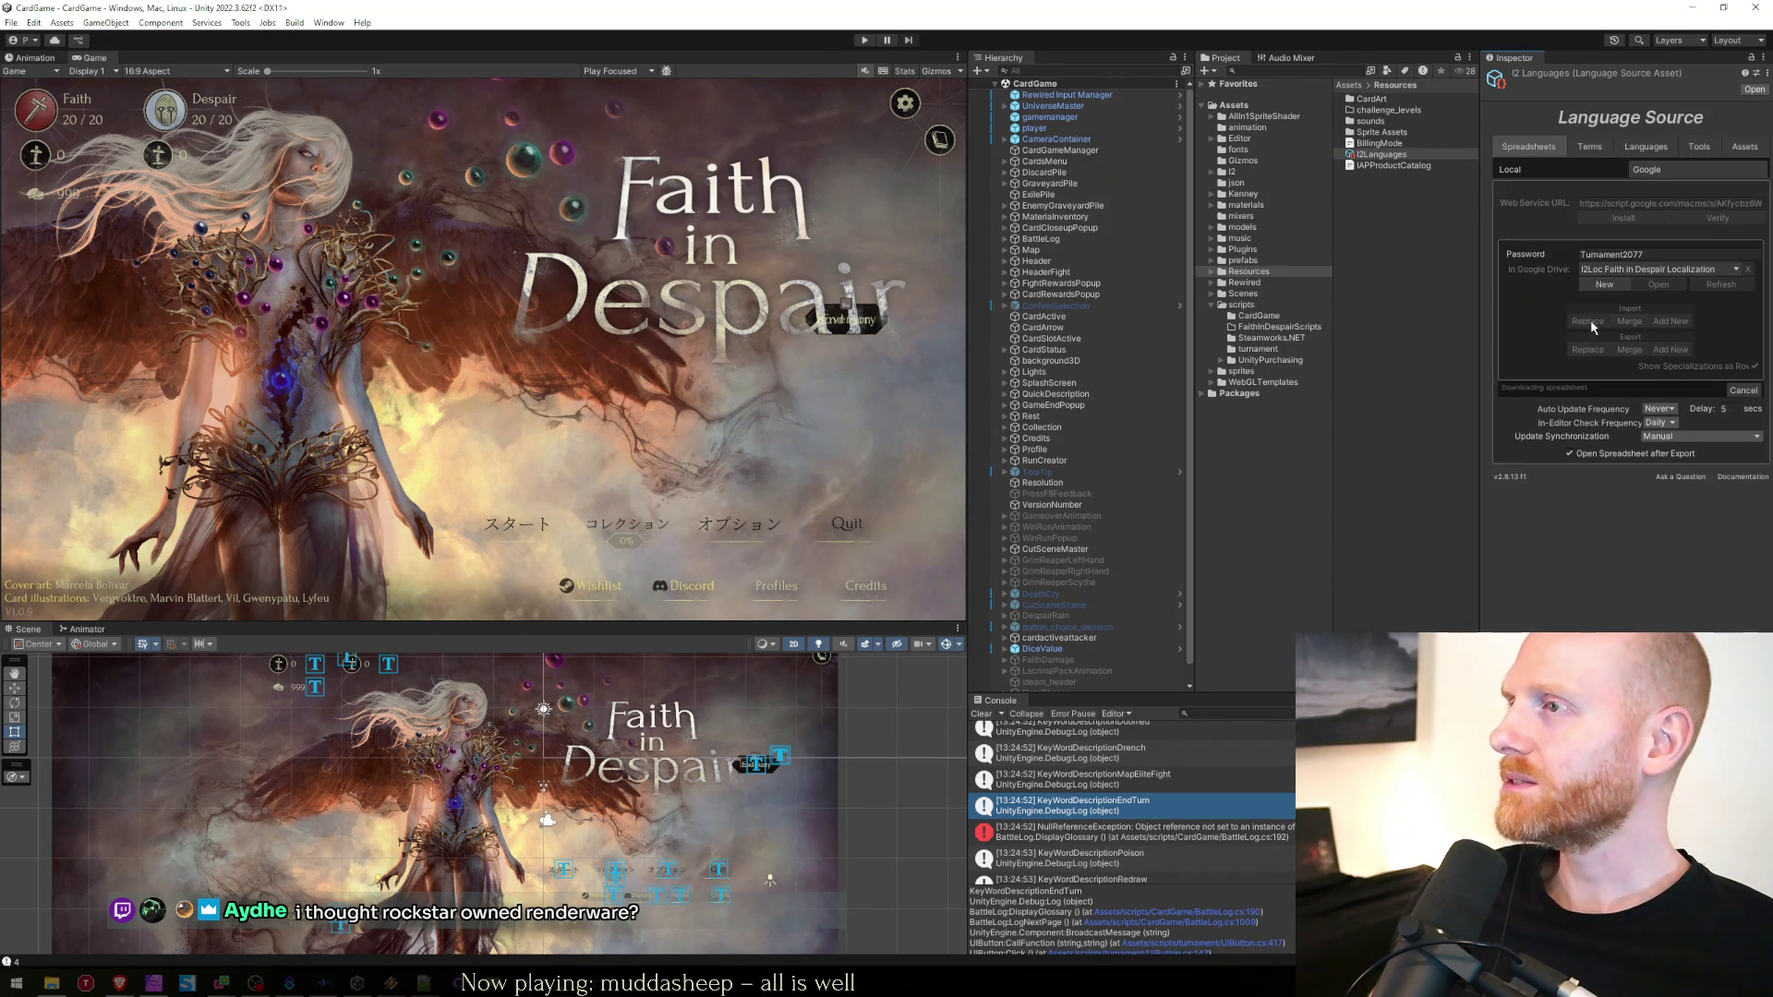
# Open the scripts/CardGame folder and inspect the NullReferenceException and KeyWordDescriptionEndTurn console entries
pyautogui.click(1413, 302)
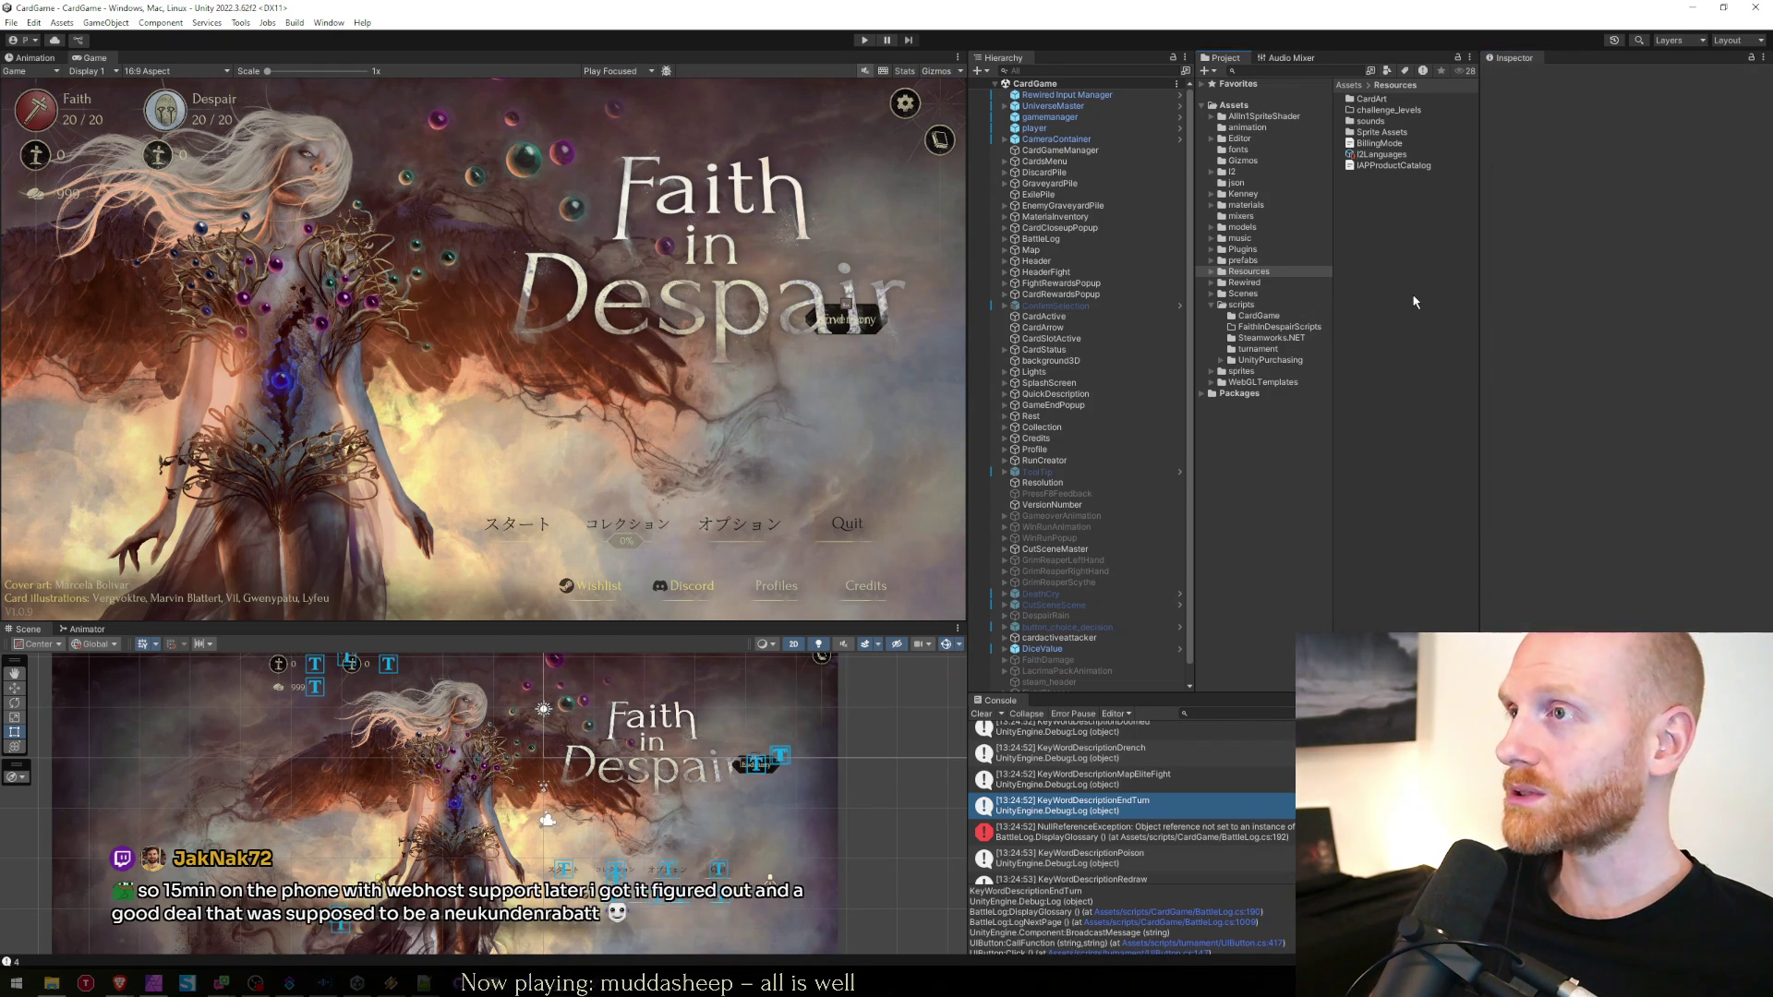
pyautogui.click(1243, 305)
pyautogui.click(1252, 317)
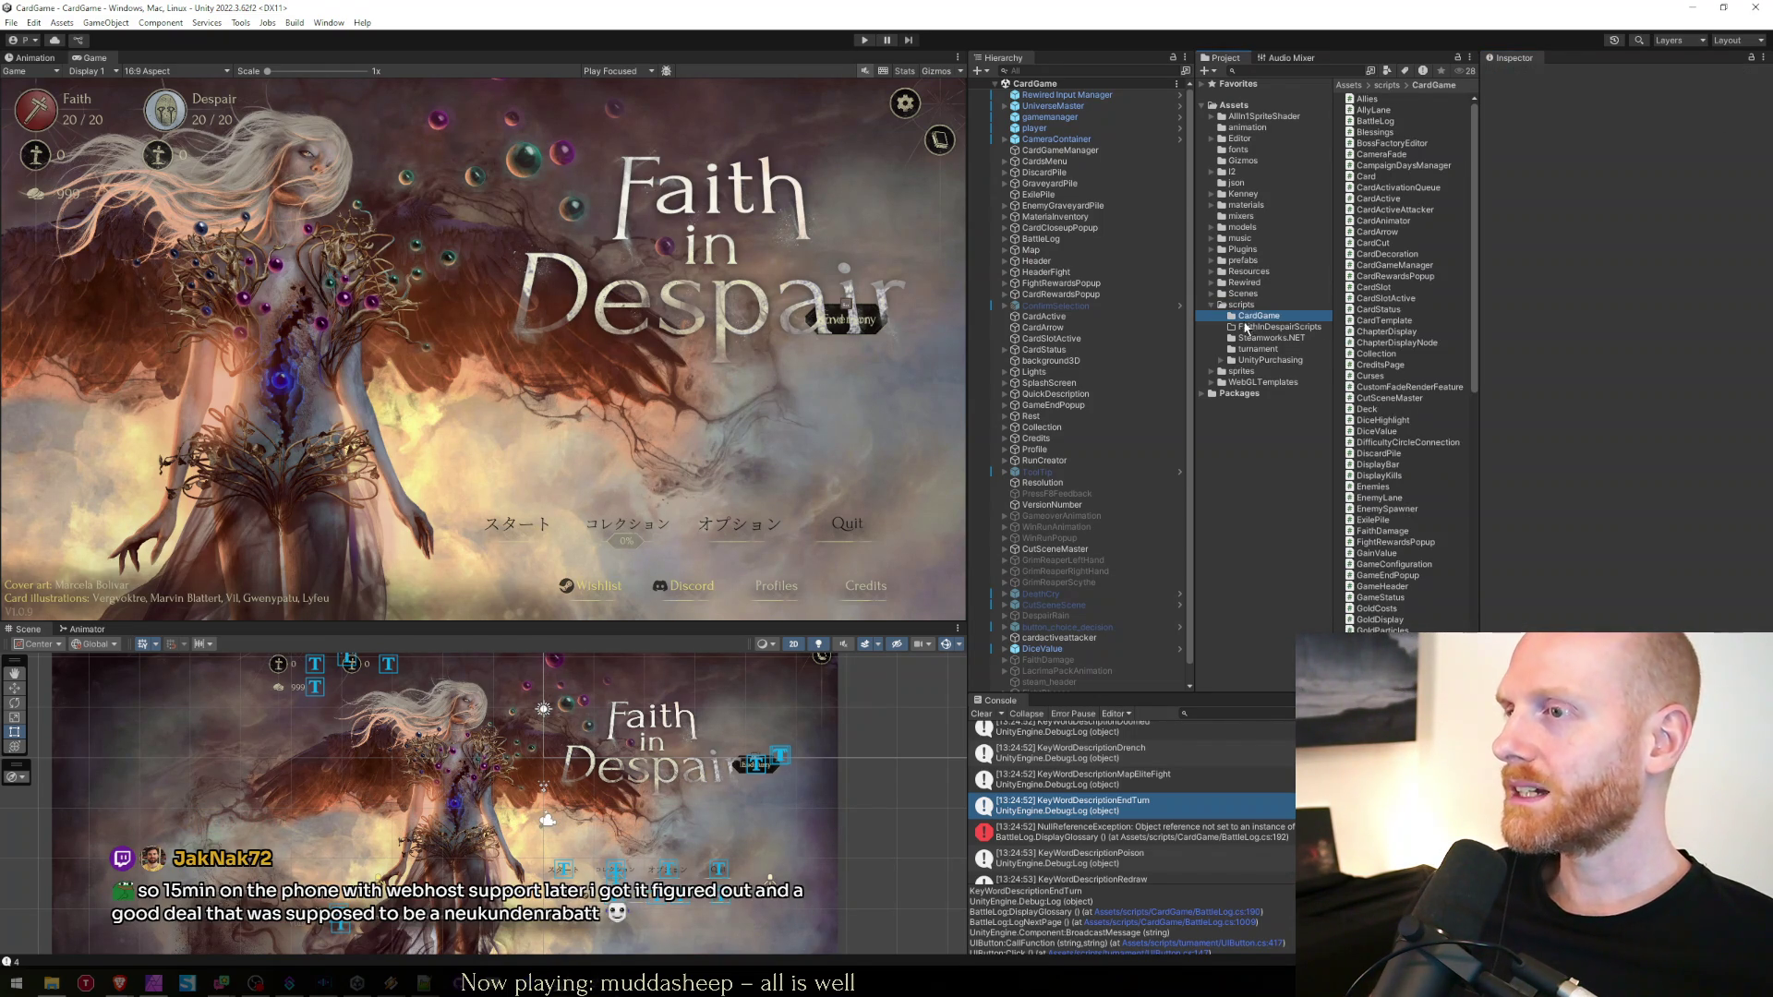
pyautogui.click(1101, 838)
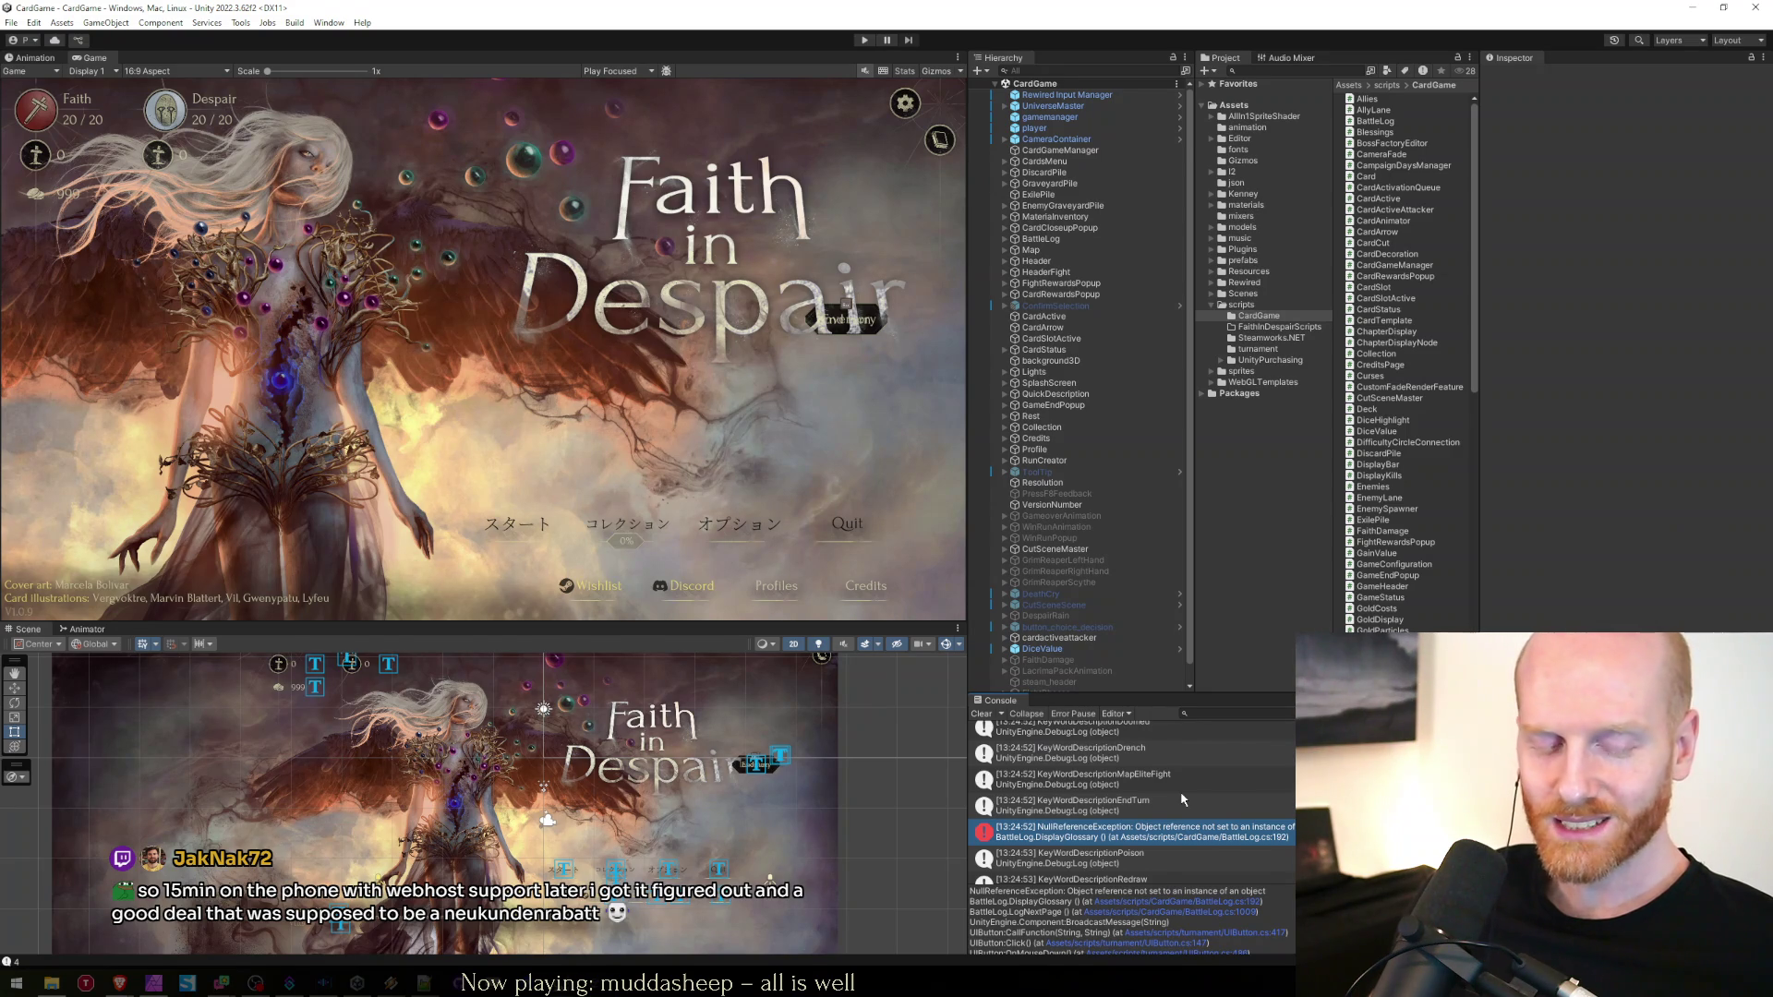
pyautogui.click(1181, 801)
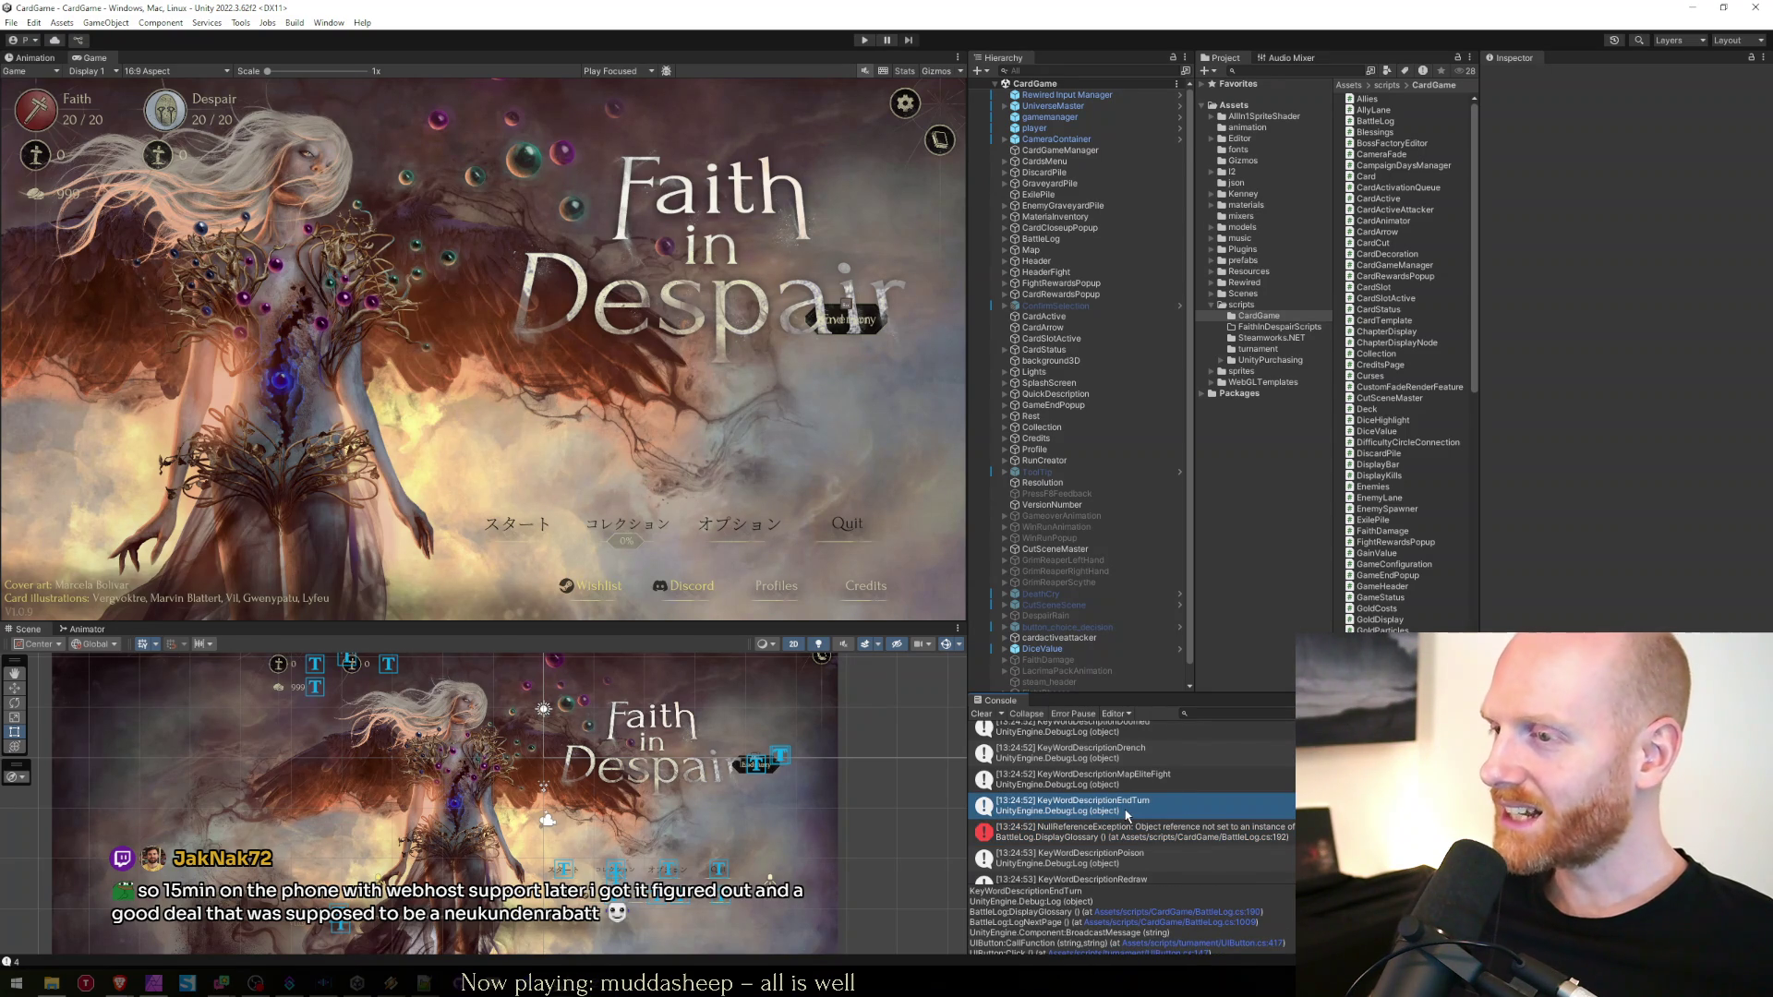
# Save the CardGameManager.cs change, let Unity recompile, and start play mode again
pyautogui.hotkey('alt', 'Tab')
pyautogui.click(500, 584)
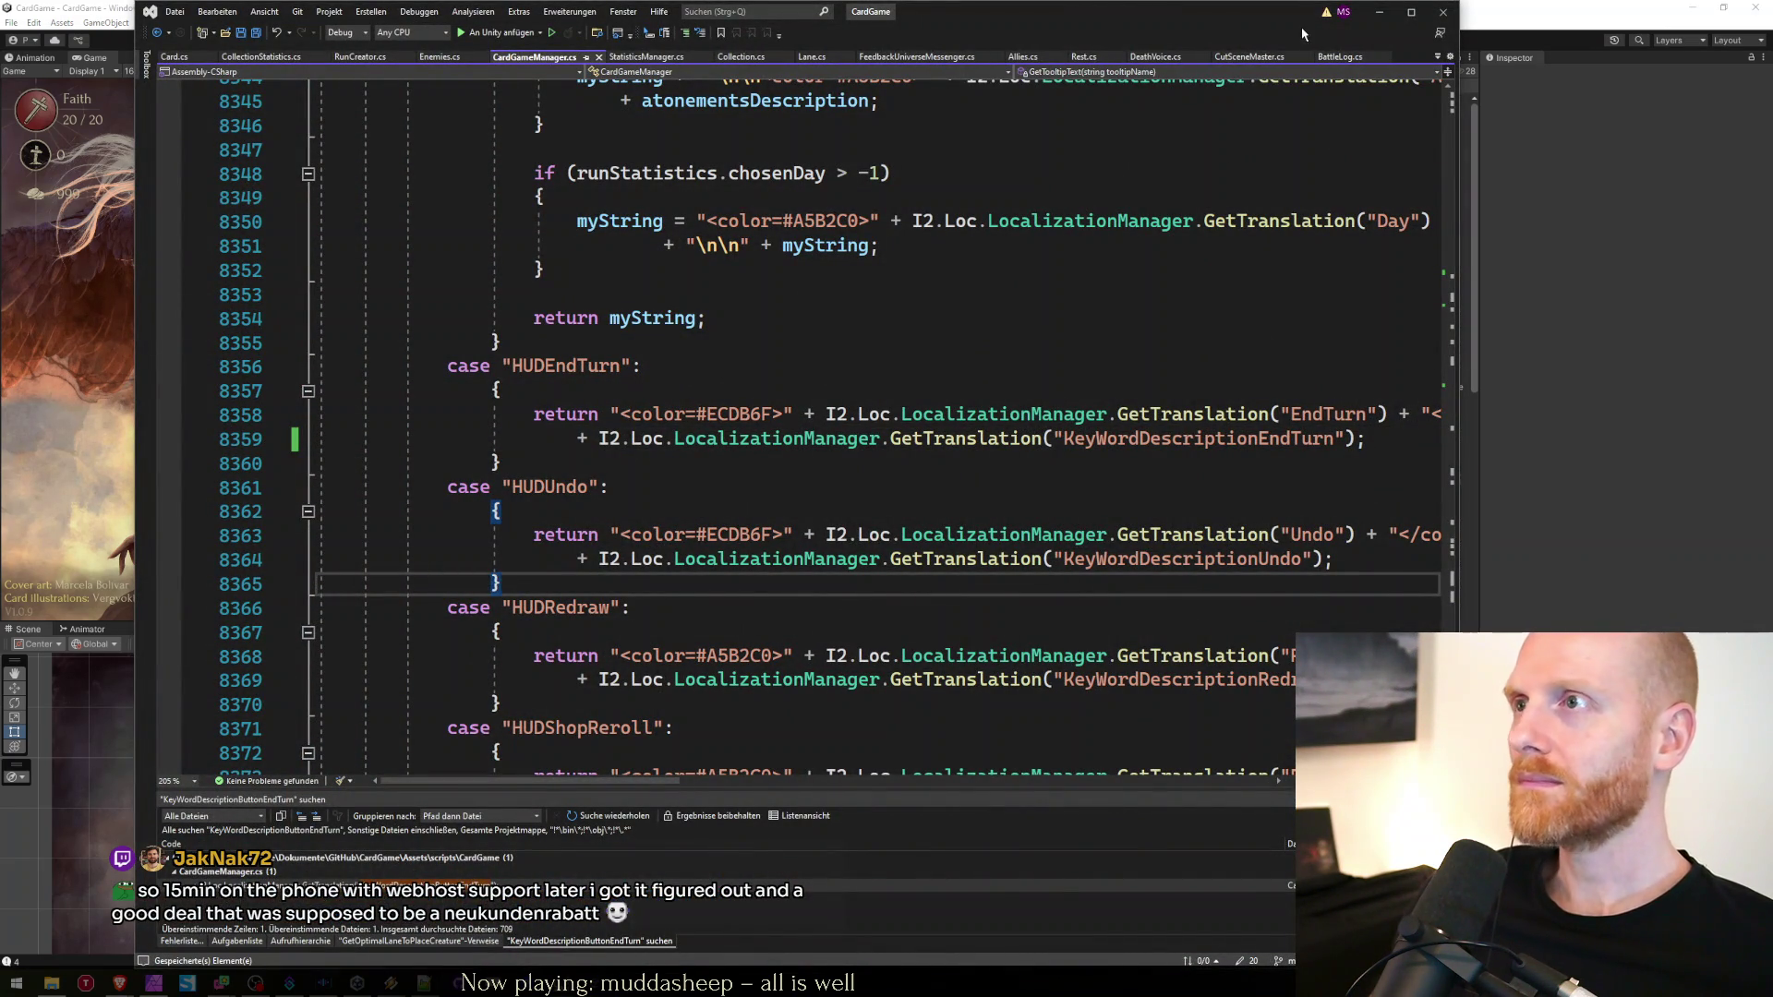
pyautogui.click(1376, 15)
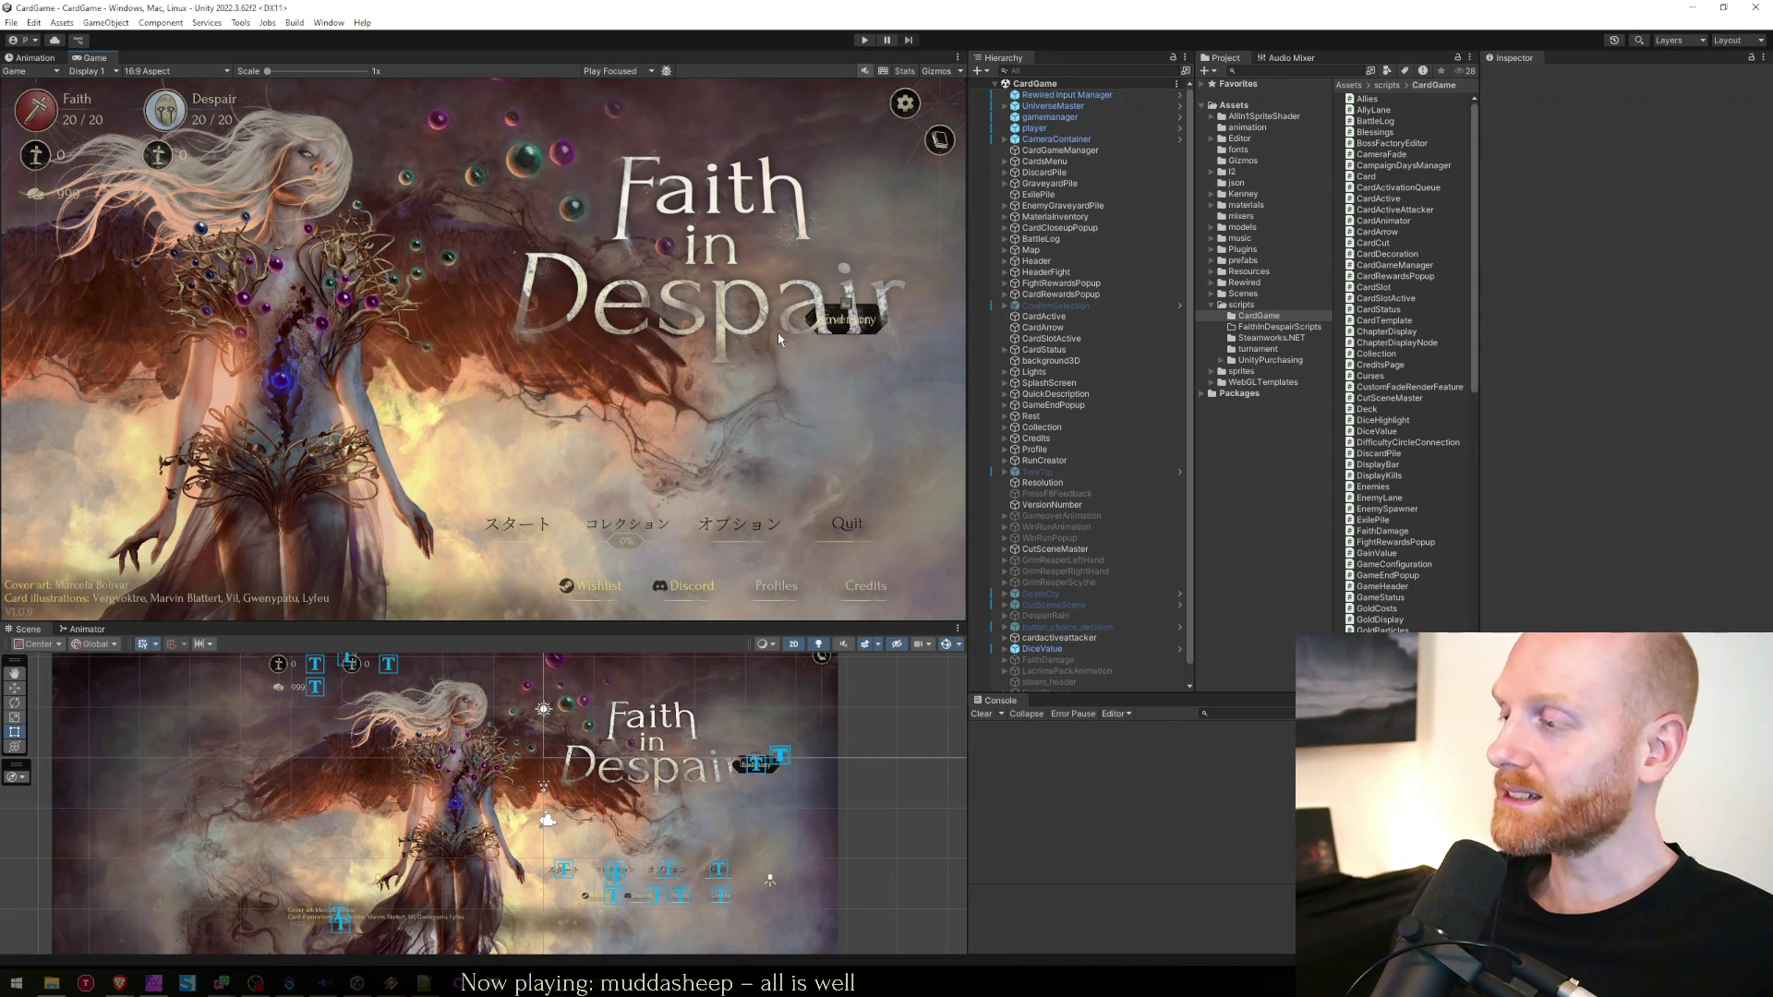
pyautogui.click(864, 40)
pyautogui.hotkey('alt', 'Tab')
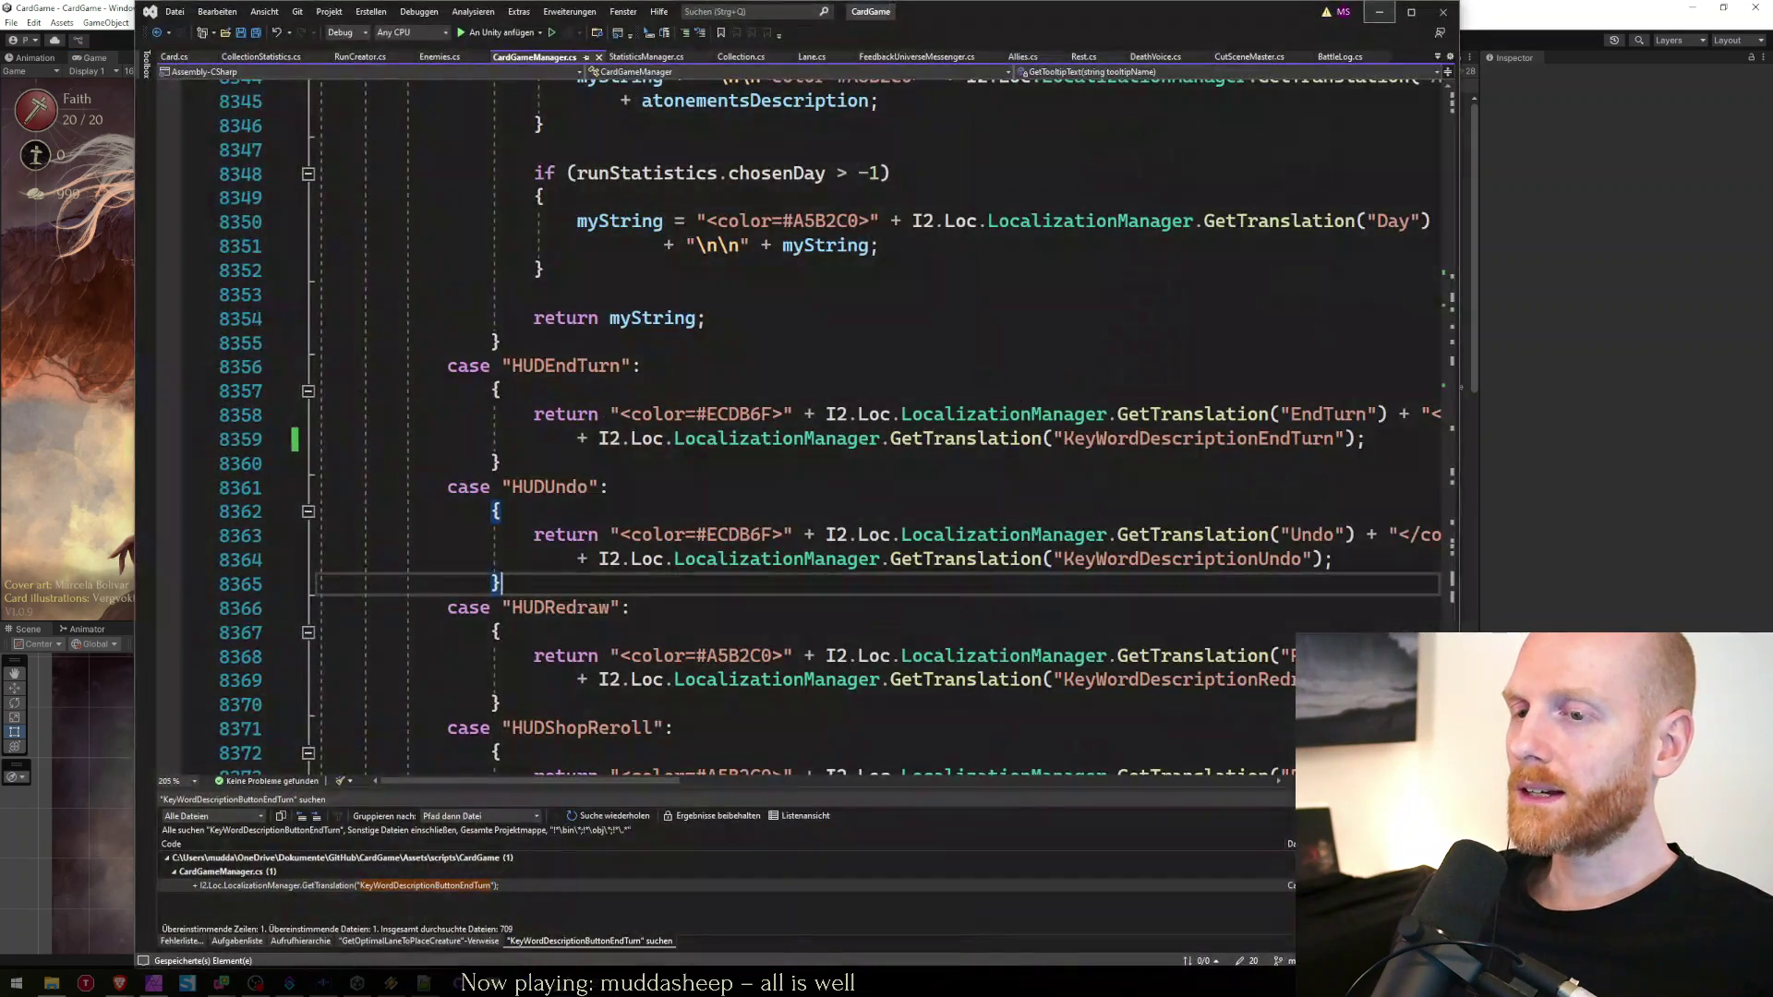
pyautogui.hotkey('alt', 'Tab')
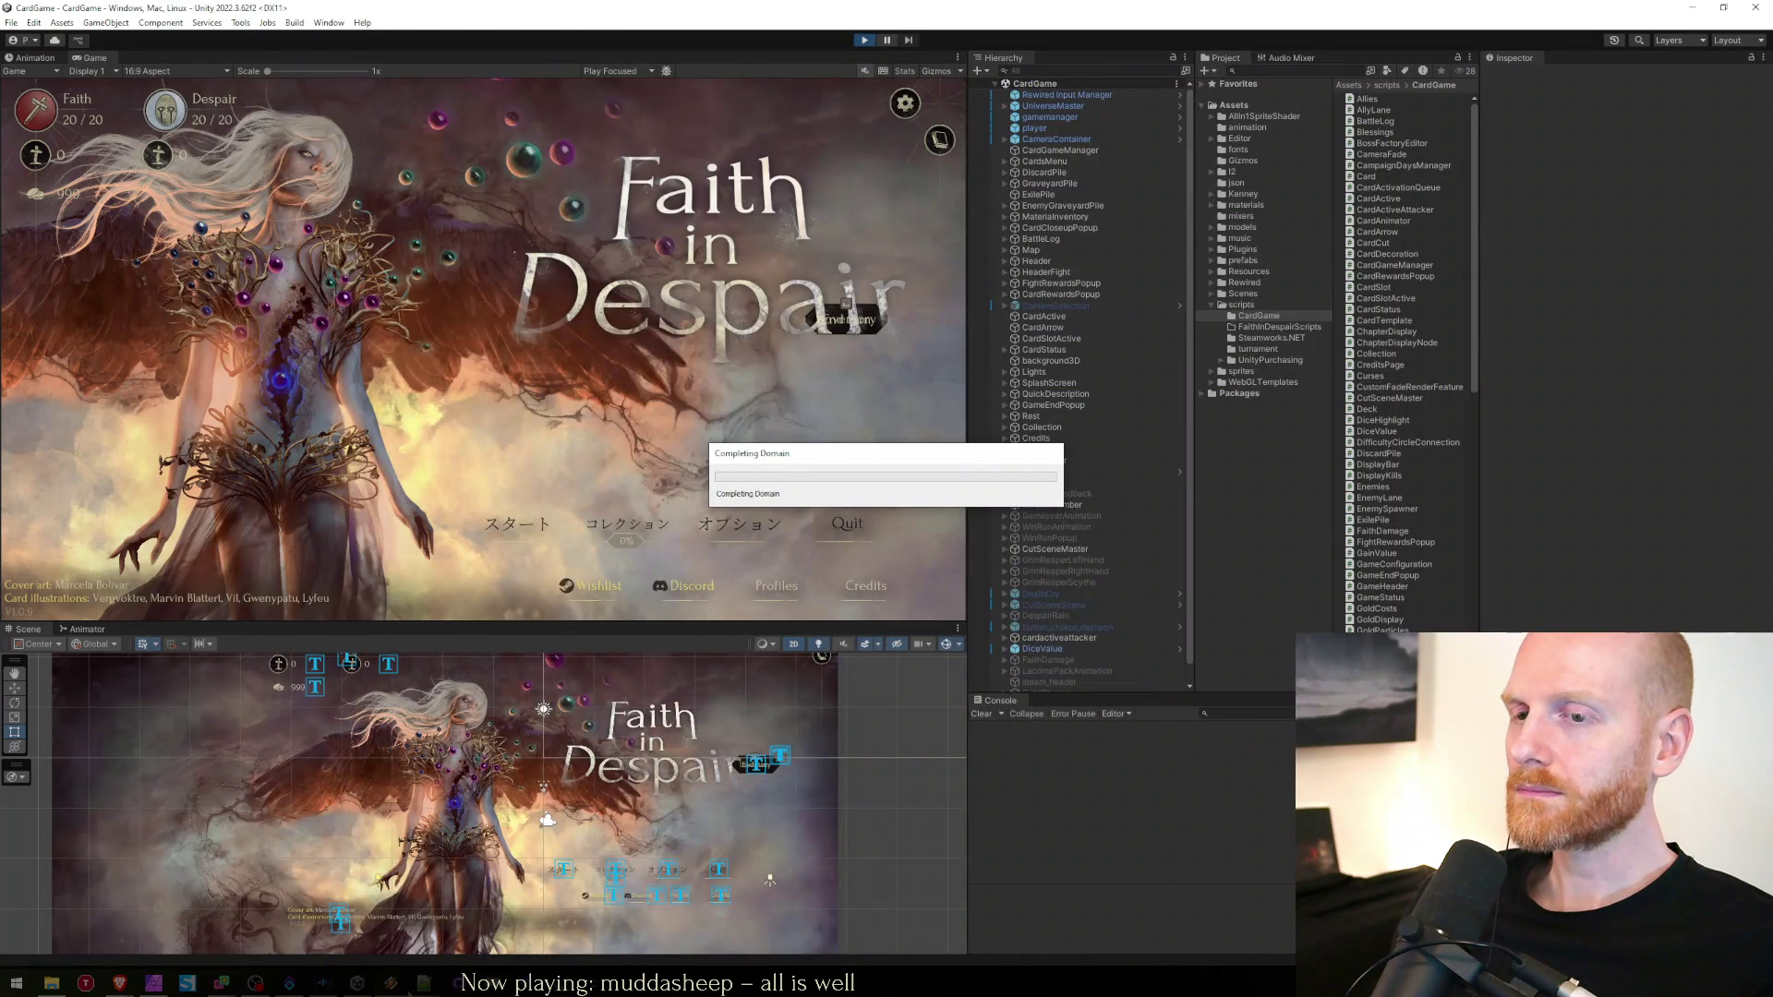
# Hide the save-state file, continue the last run, and open the Battle Log glossary
pyautogui.hotkey('alt', 'Tab')
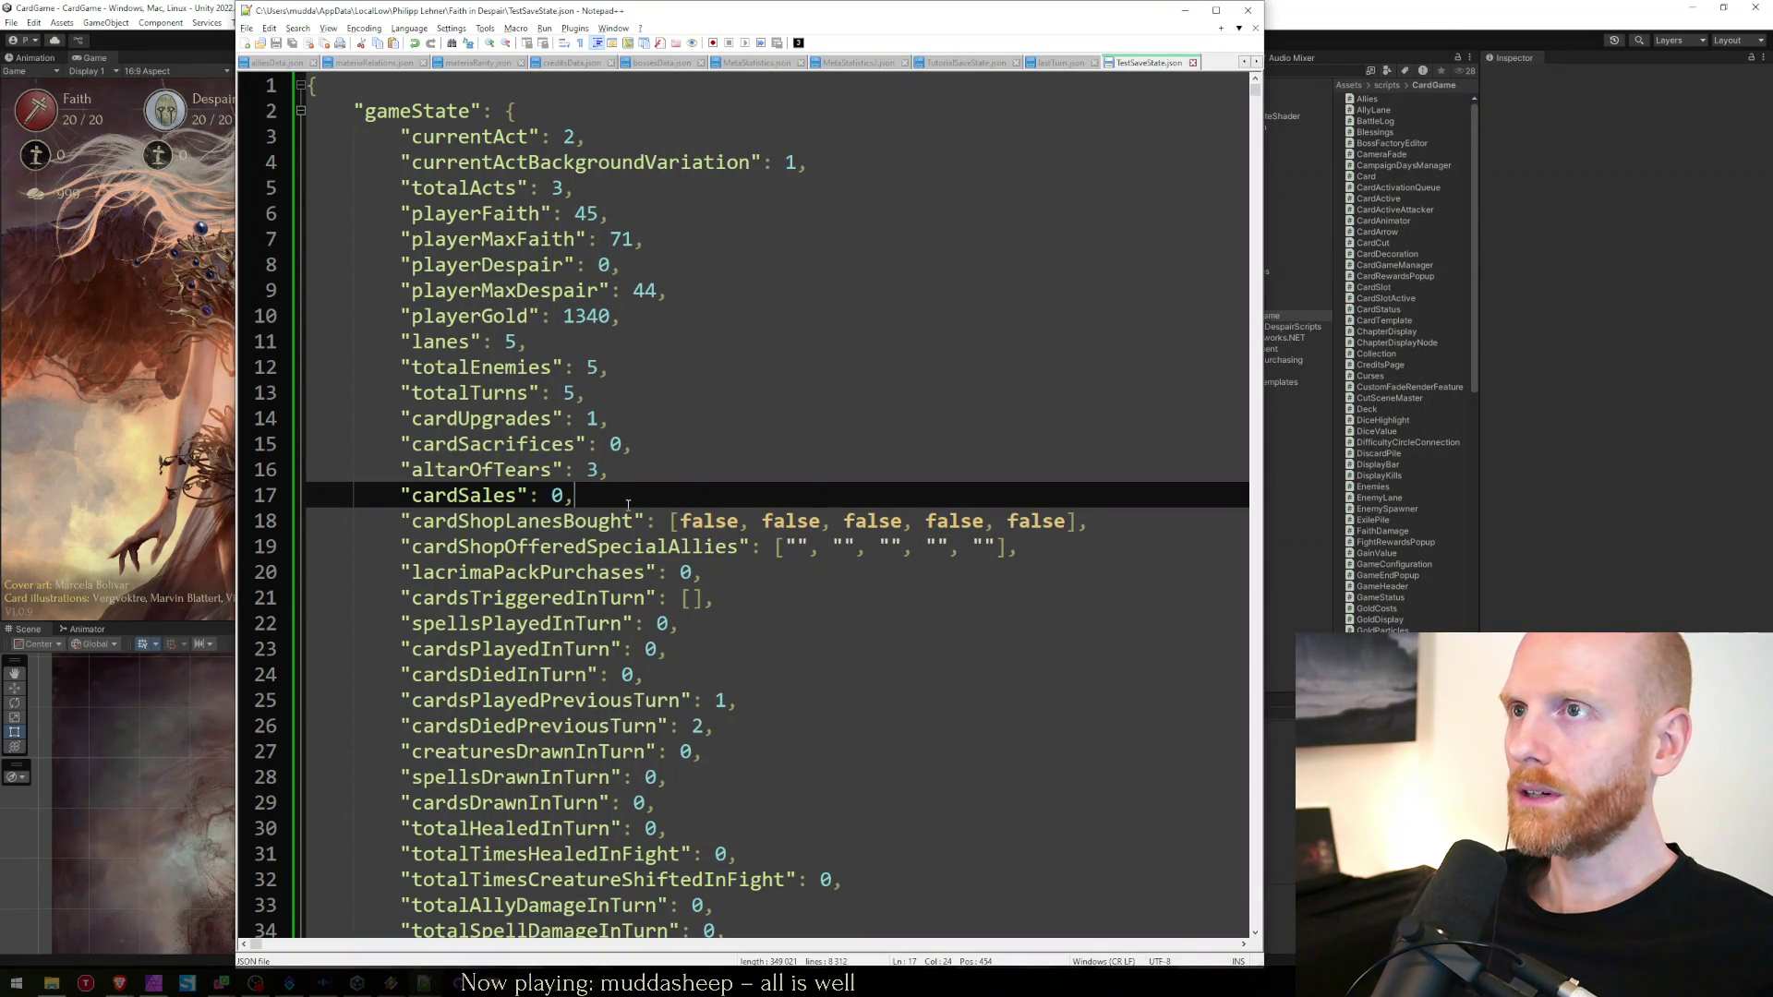
pyautogui.click(1185, 9)
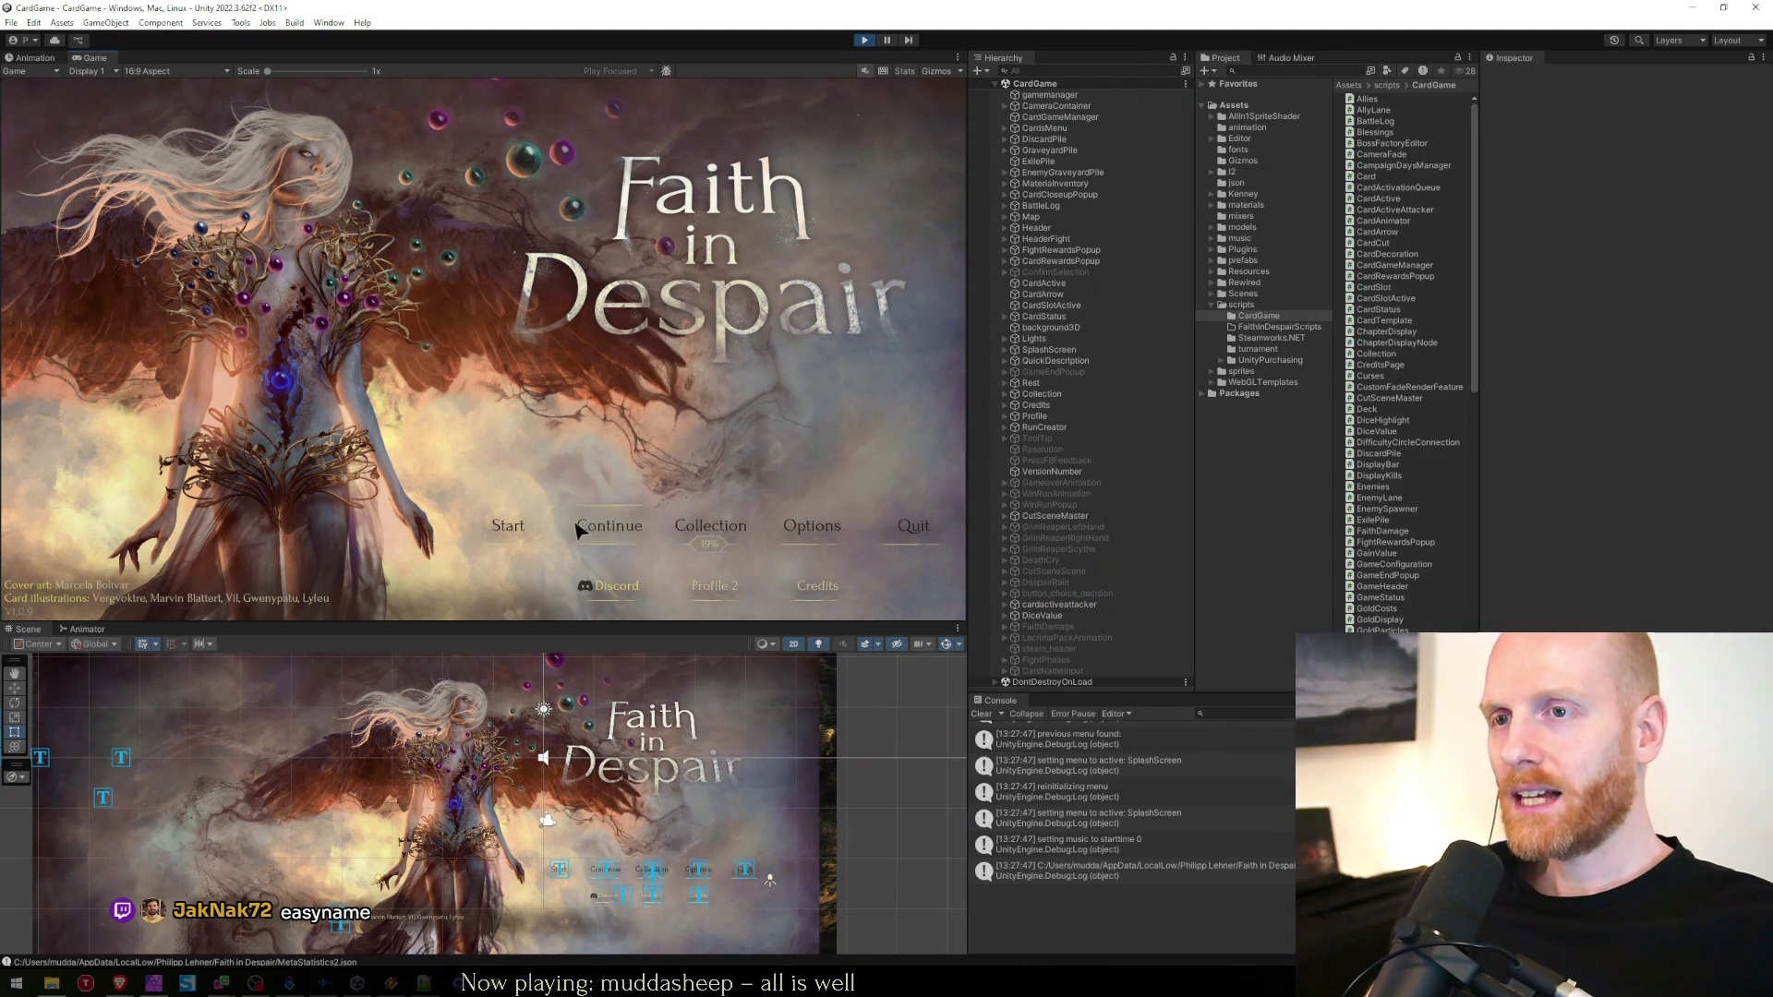
pyautogui.click(605, 529)
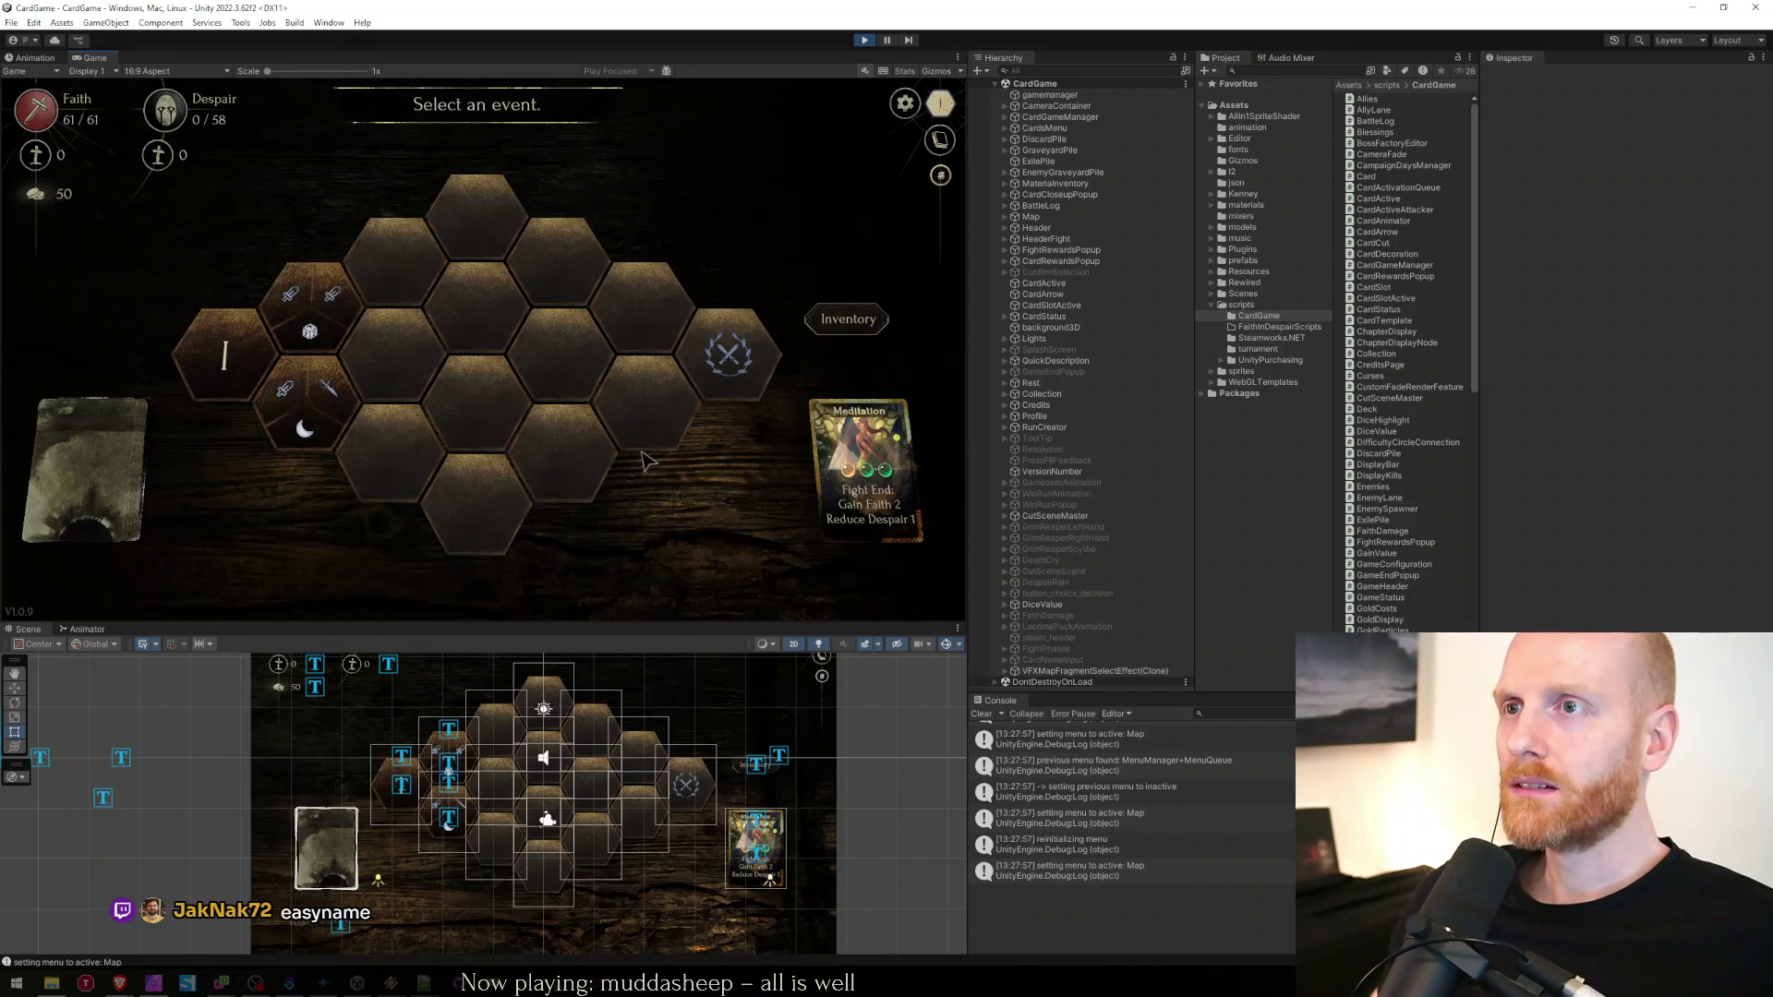
pyautogui.click(940, 140)
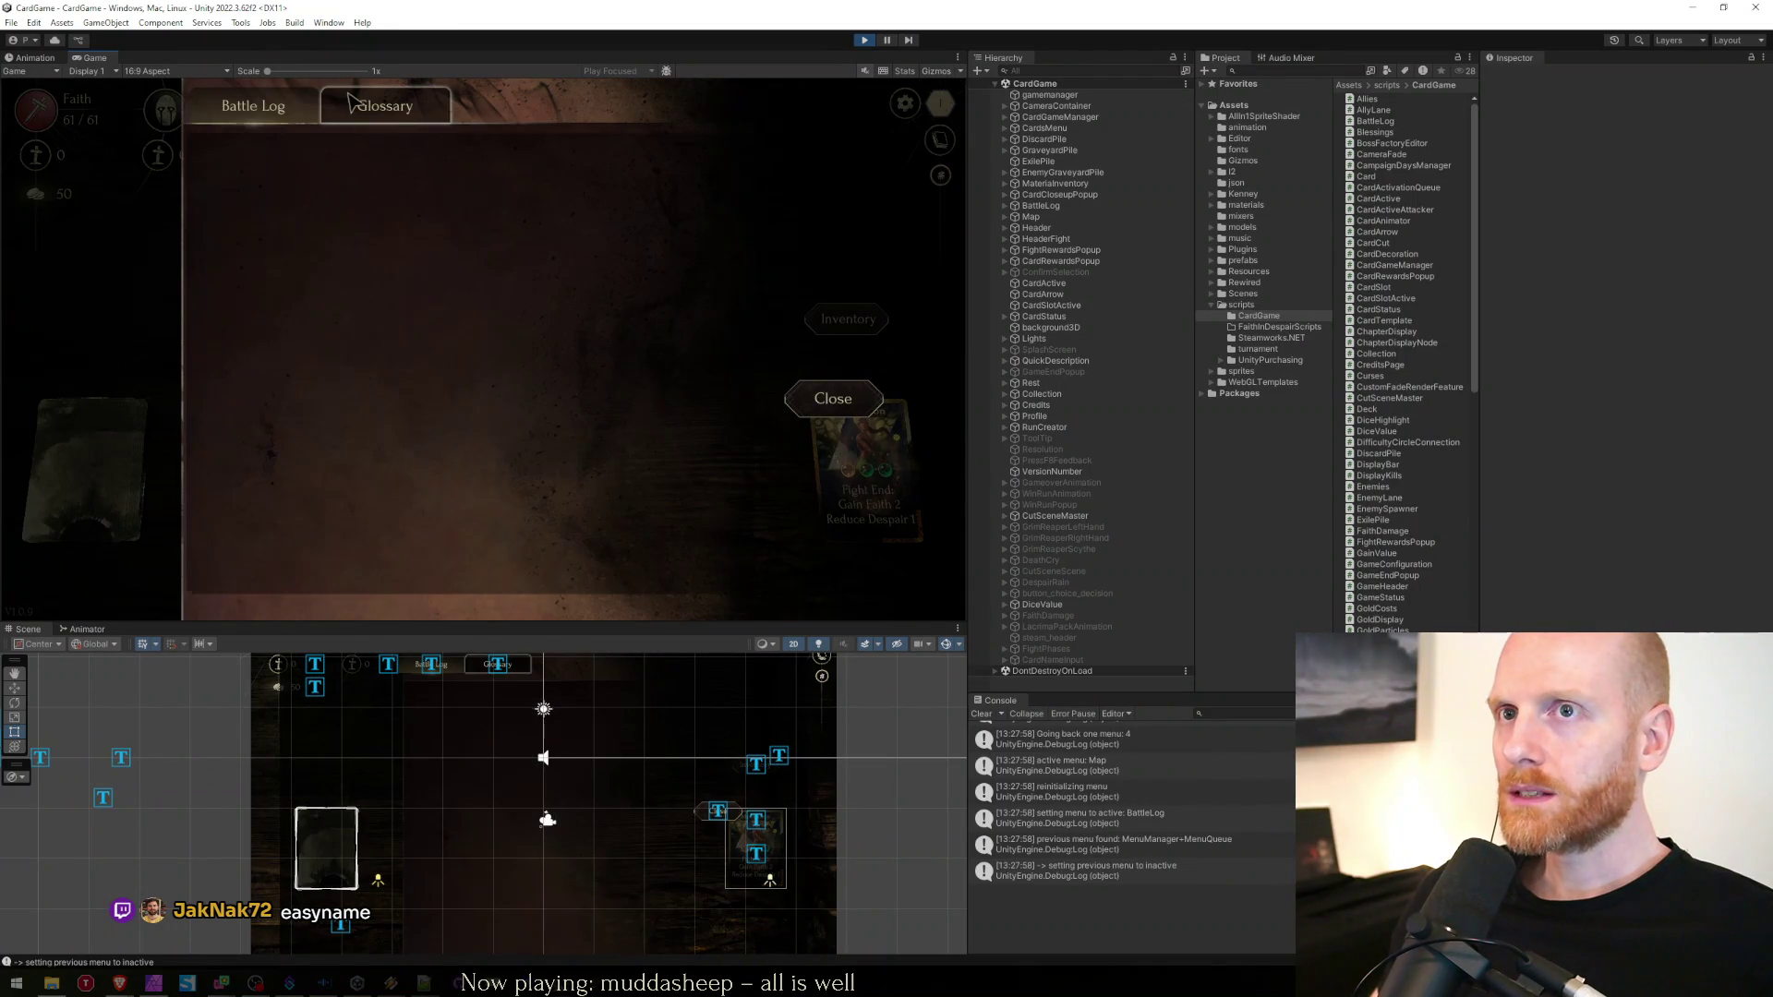
pyautogui.click(382, 105)
# Scroll the glossary through all pages back to Altar of Tears–Curse, then select the log-details console message
pyautogui.scroll(-4, 474, 252)
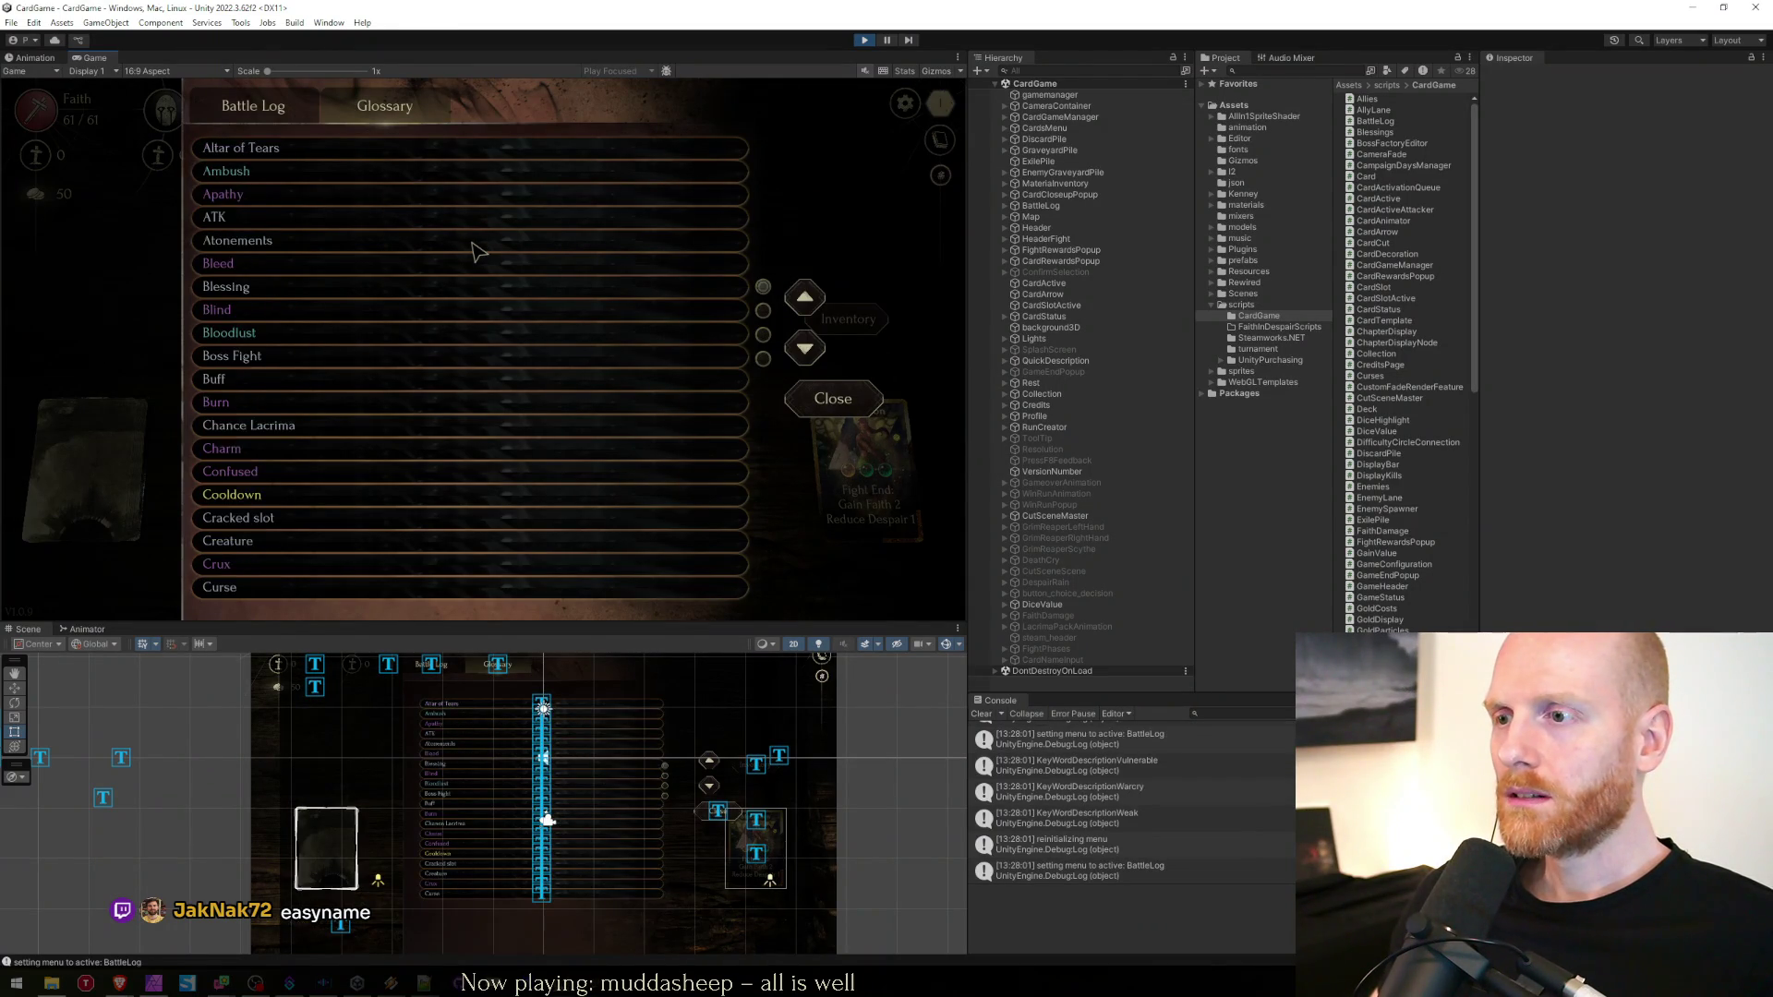
pyautogui.scroll(3, 474, 251)
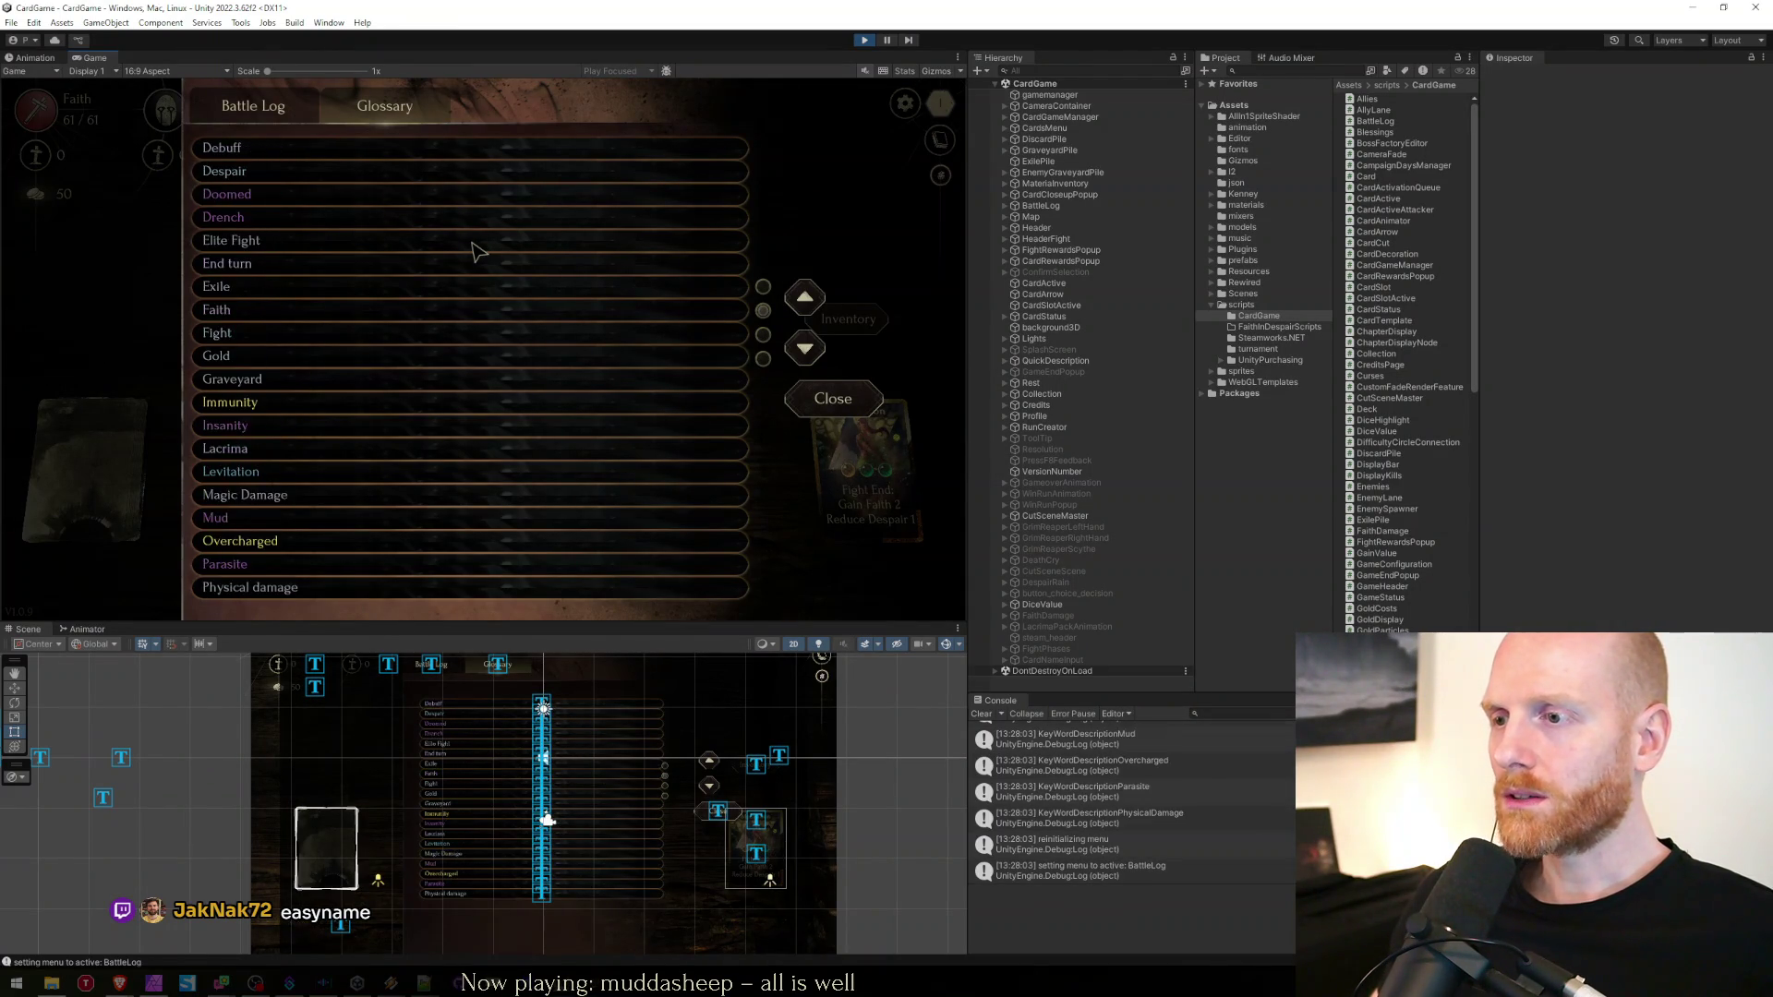
pyautogui.scroll(-1, 462, 240)
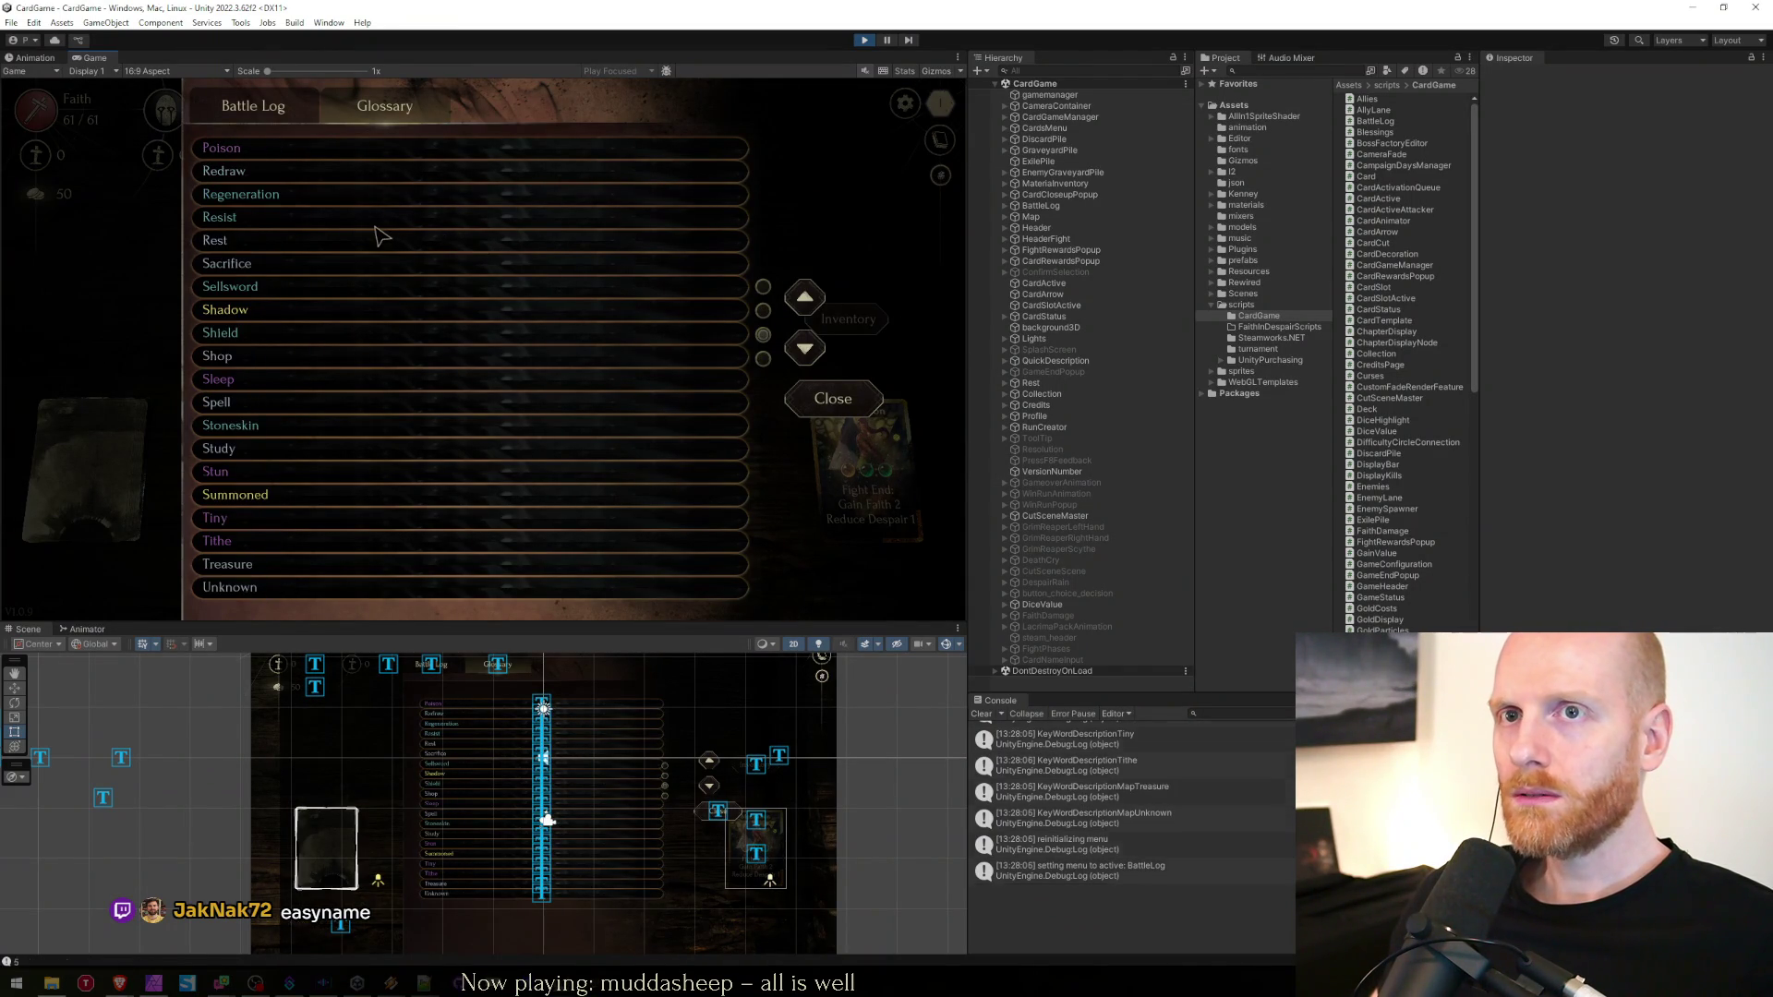
pyautogui.scroll(1, 291, 337)
pyautogui.scroll(-1, 294, 337)
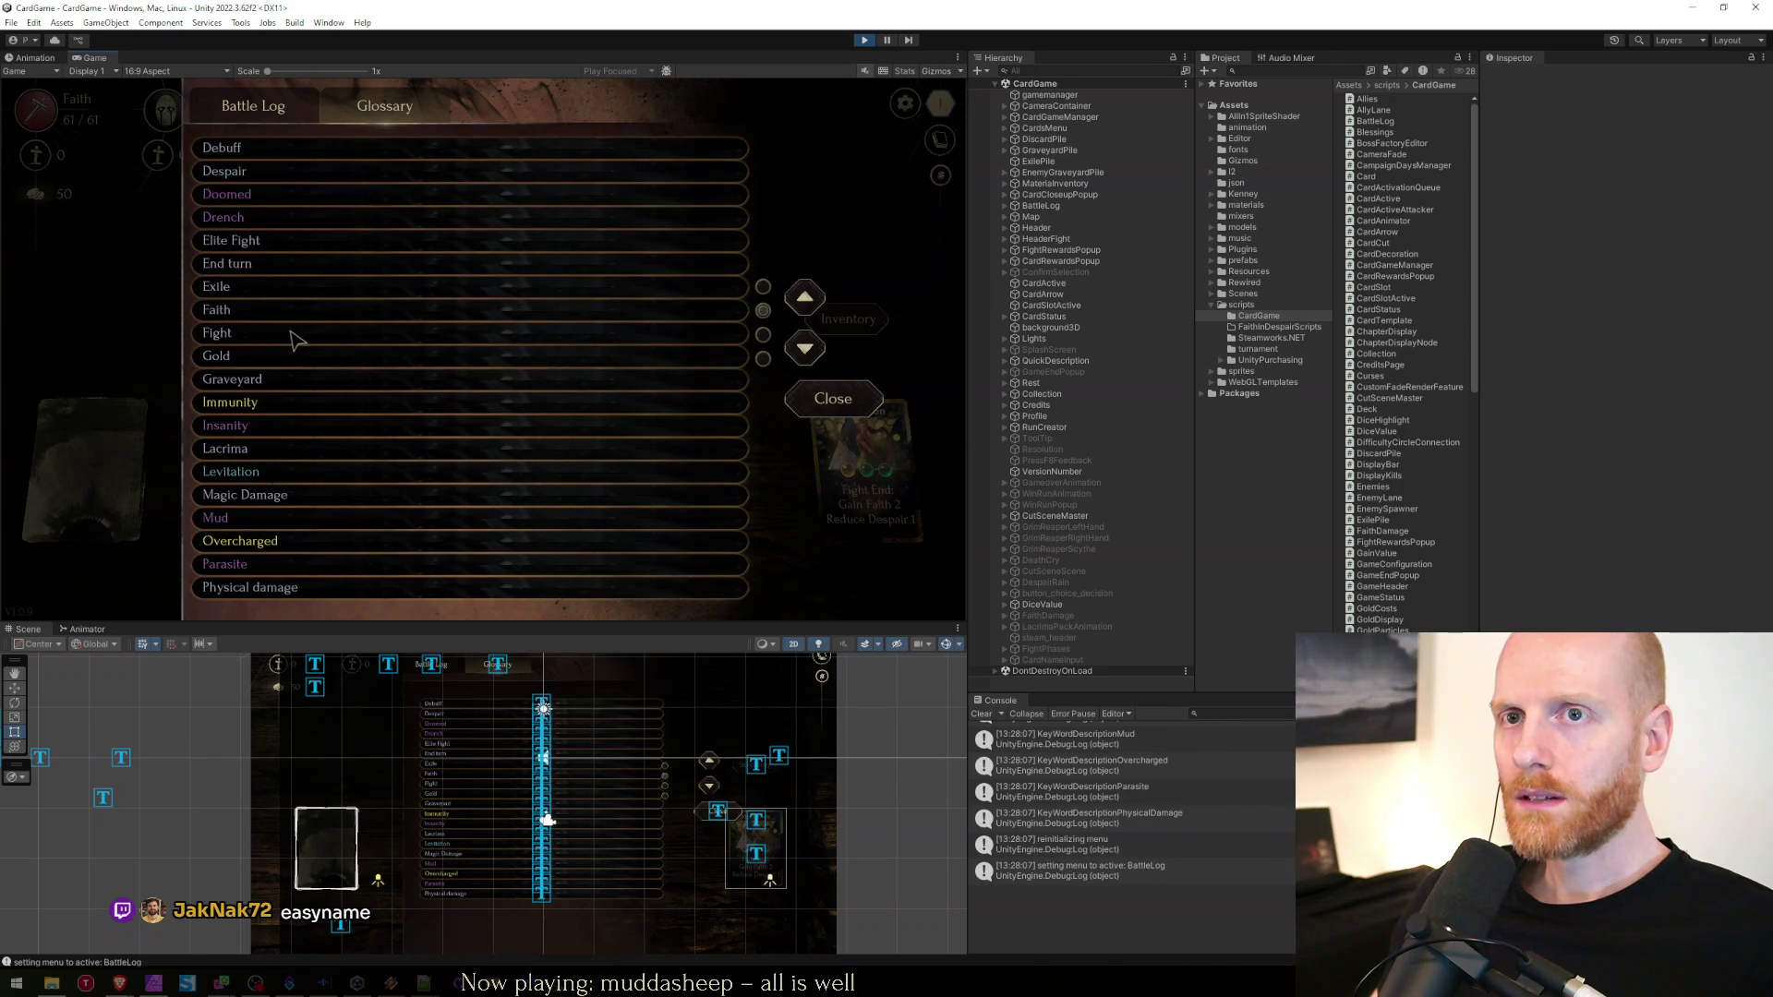
pyautogui.moveTo(270, 284)
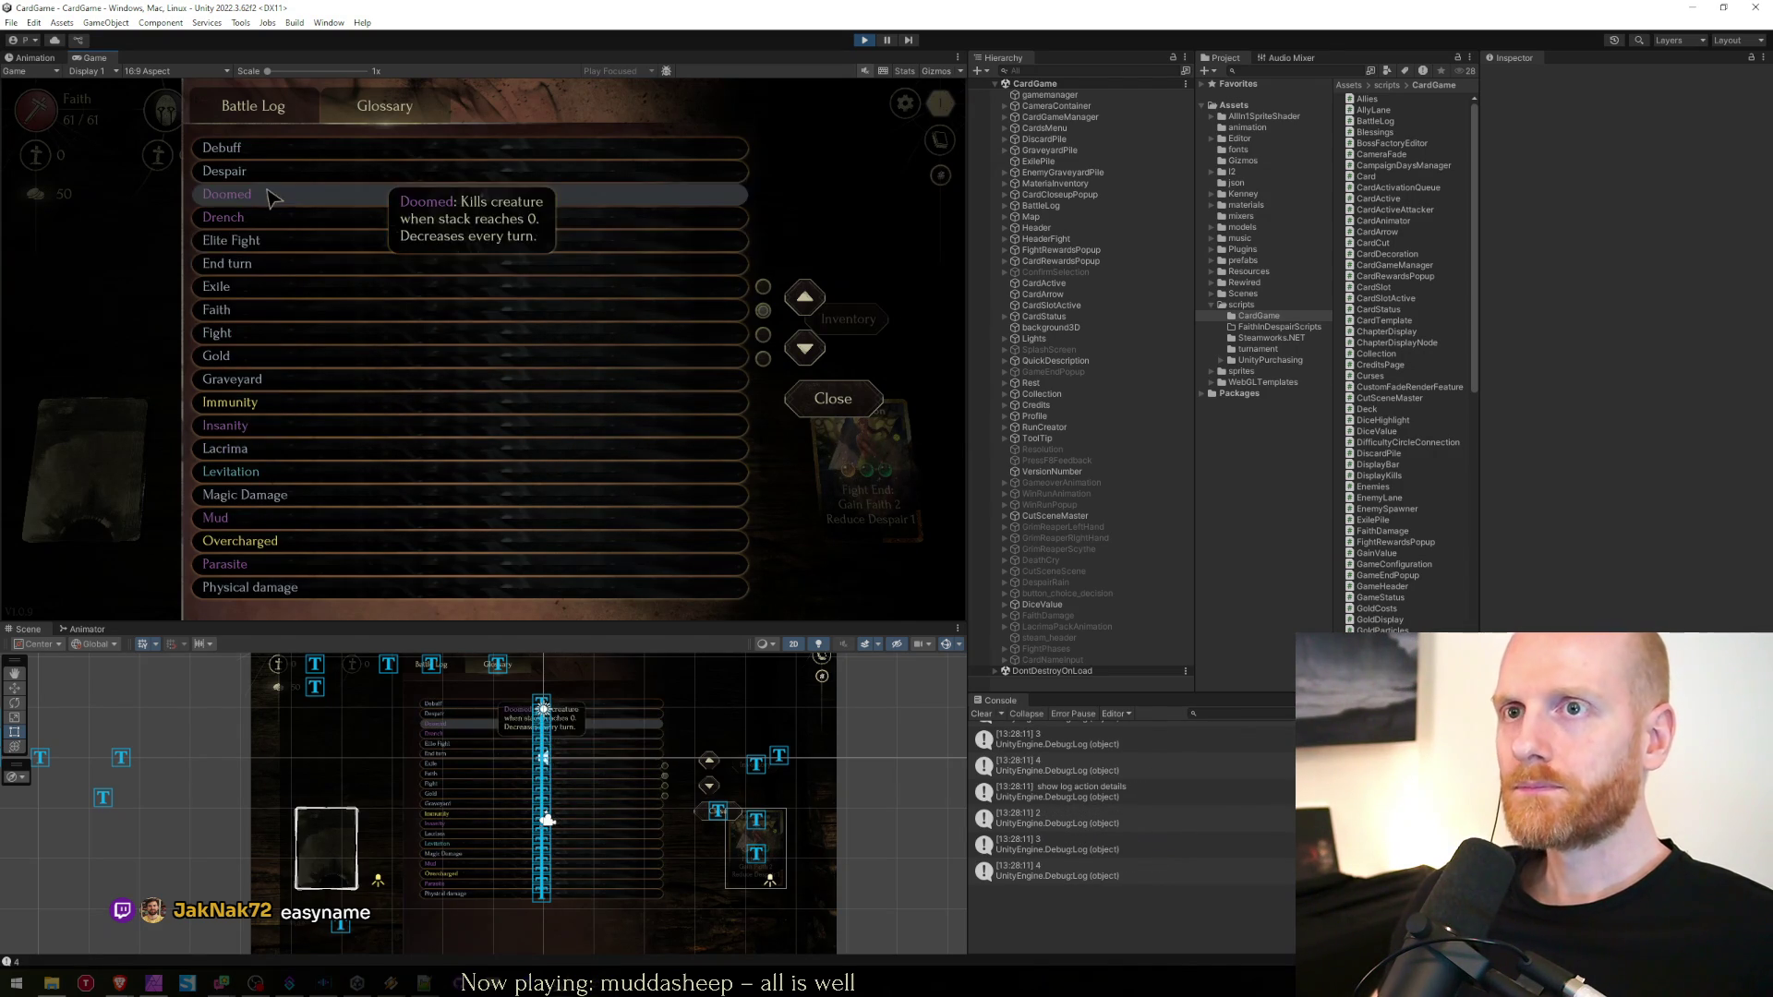
pyautogui.moveTo(265, 388)
pyautogui.scroll(-1, 295, 314)
pyautogui.scroll(-1, 308, 291)
pyautogui.scroll(2, 308, 305)
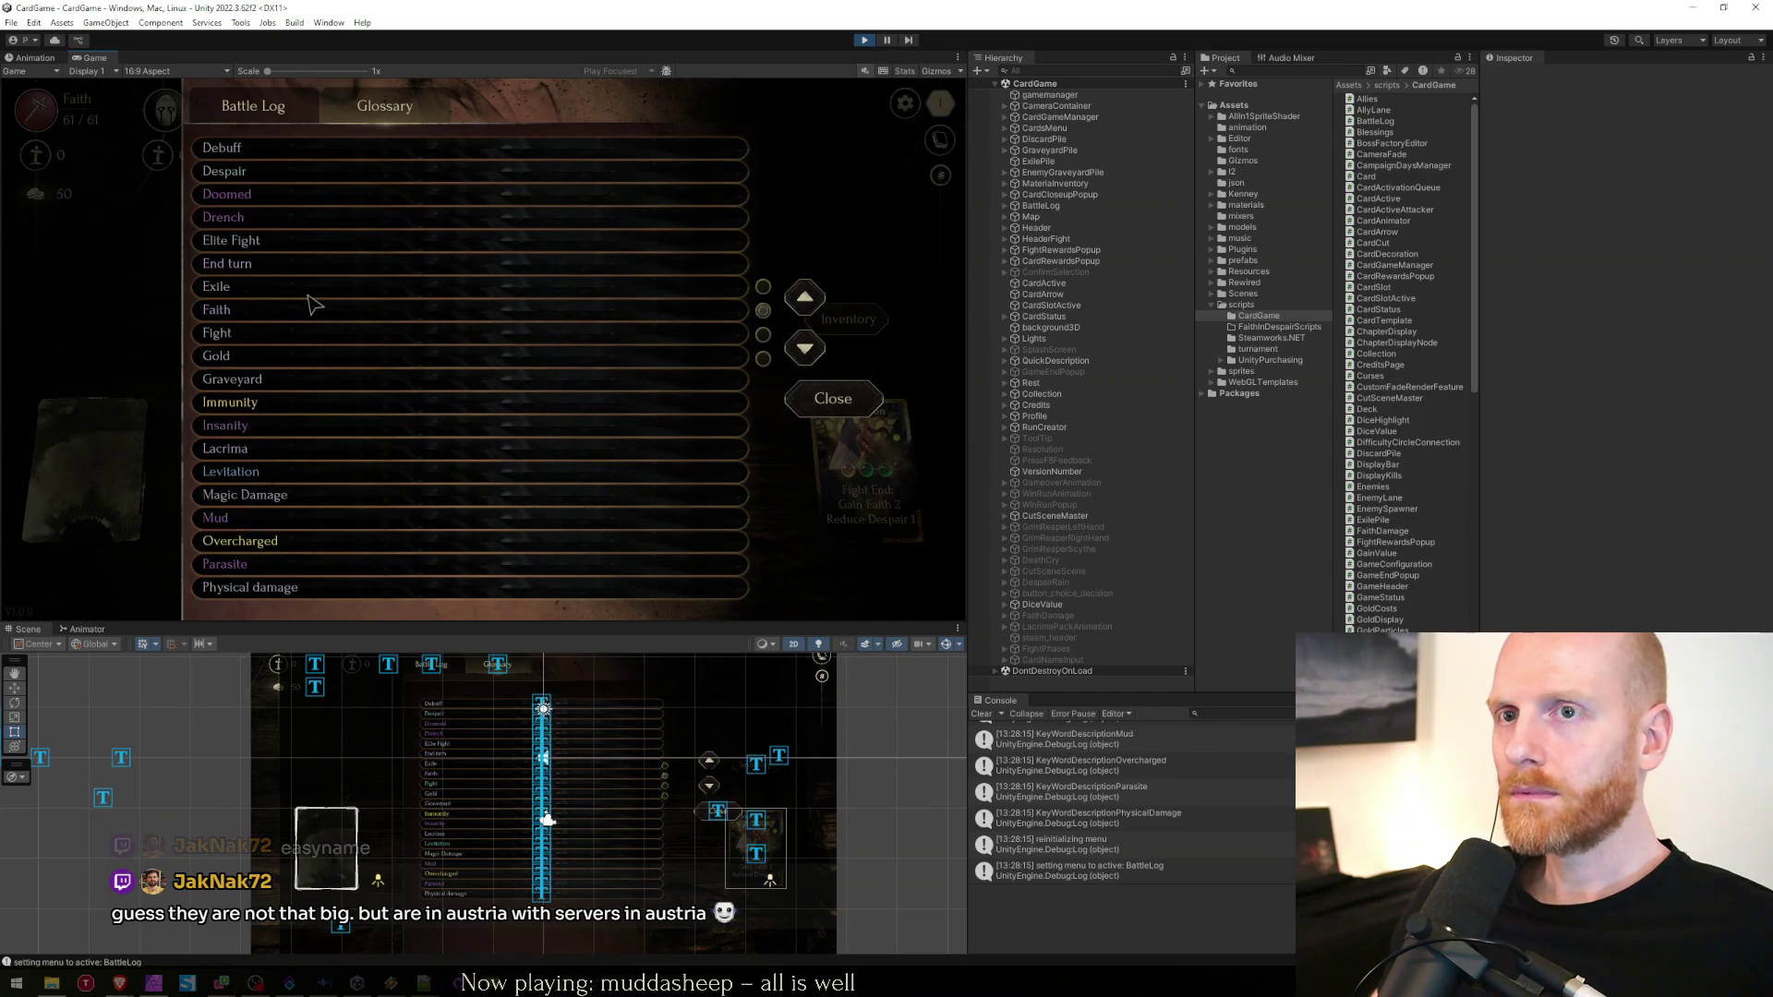
pyautogui.scroll(1, 314, 305)
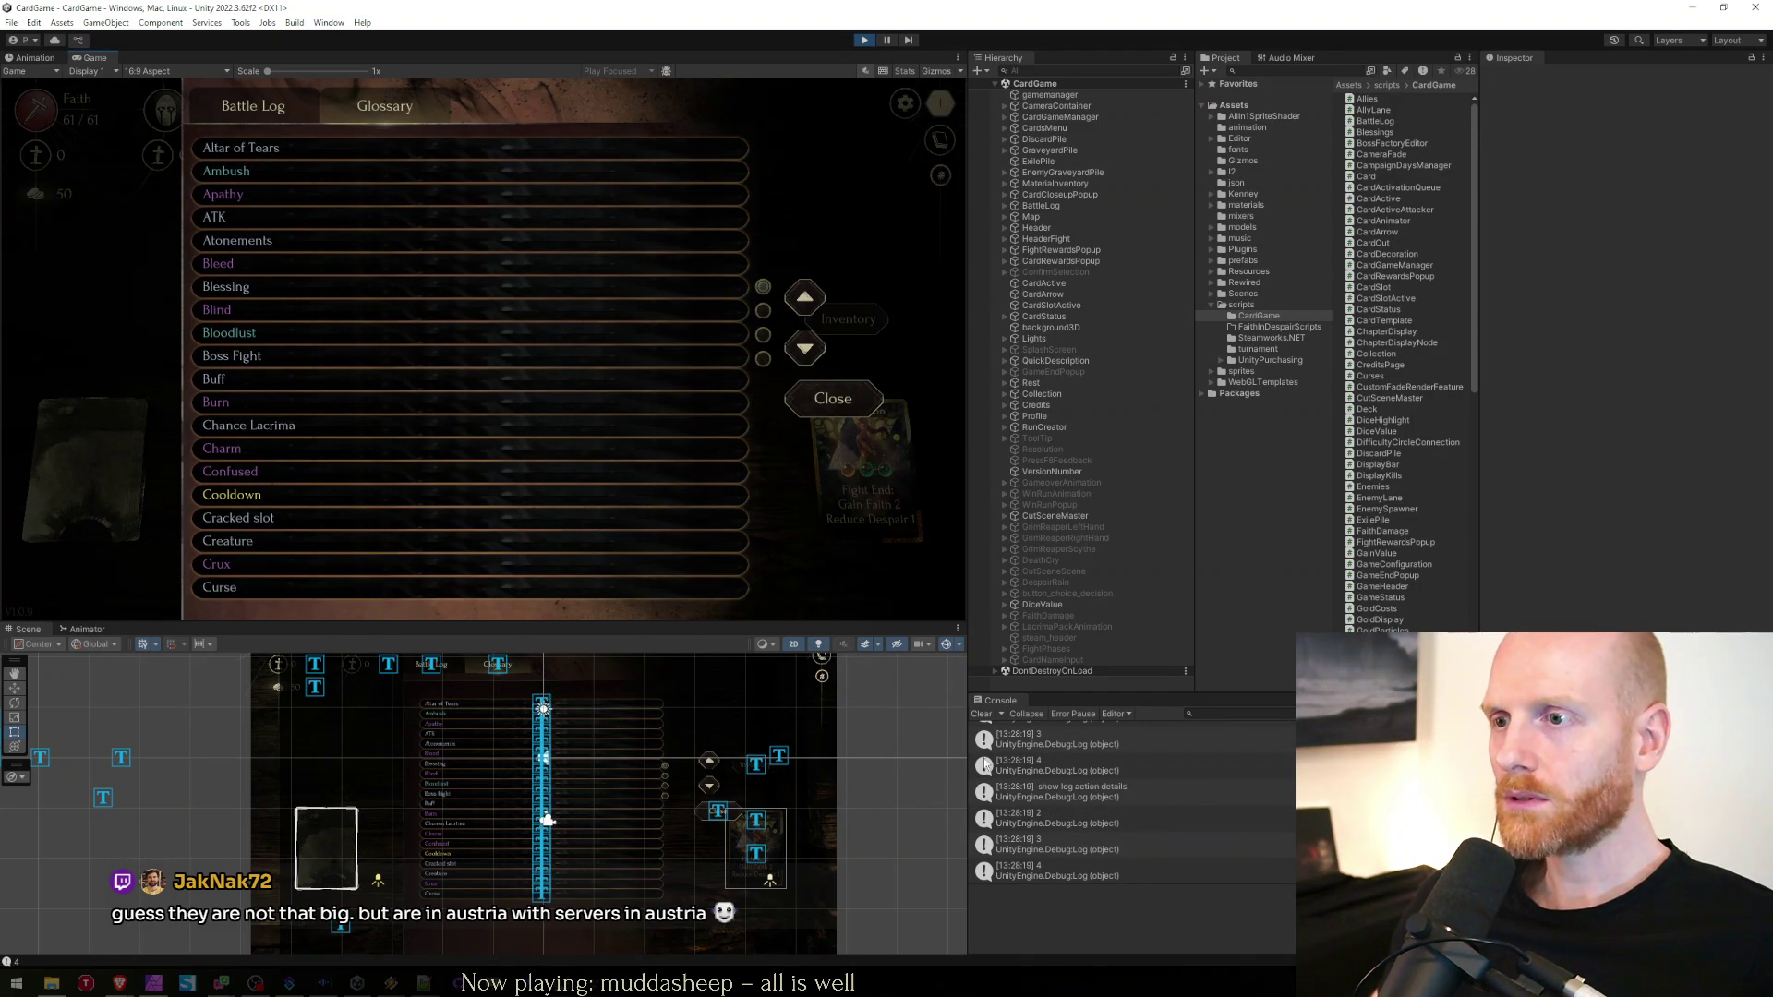
pyautogui.click(1093, 801)
# Delete the 'show log action details' and Debug.Log(4) lines in BattleLog.cs
pyautogui.doubleClick(1093, 802)
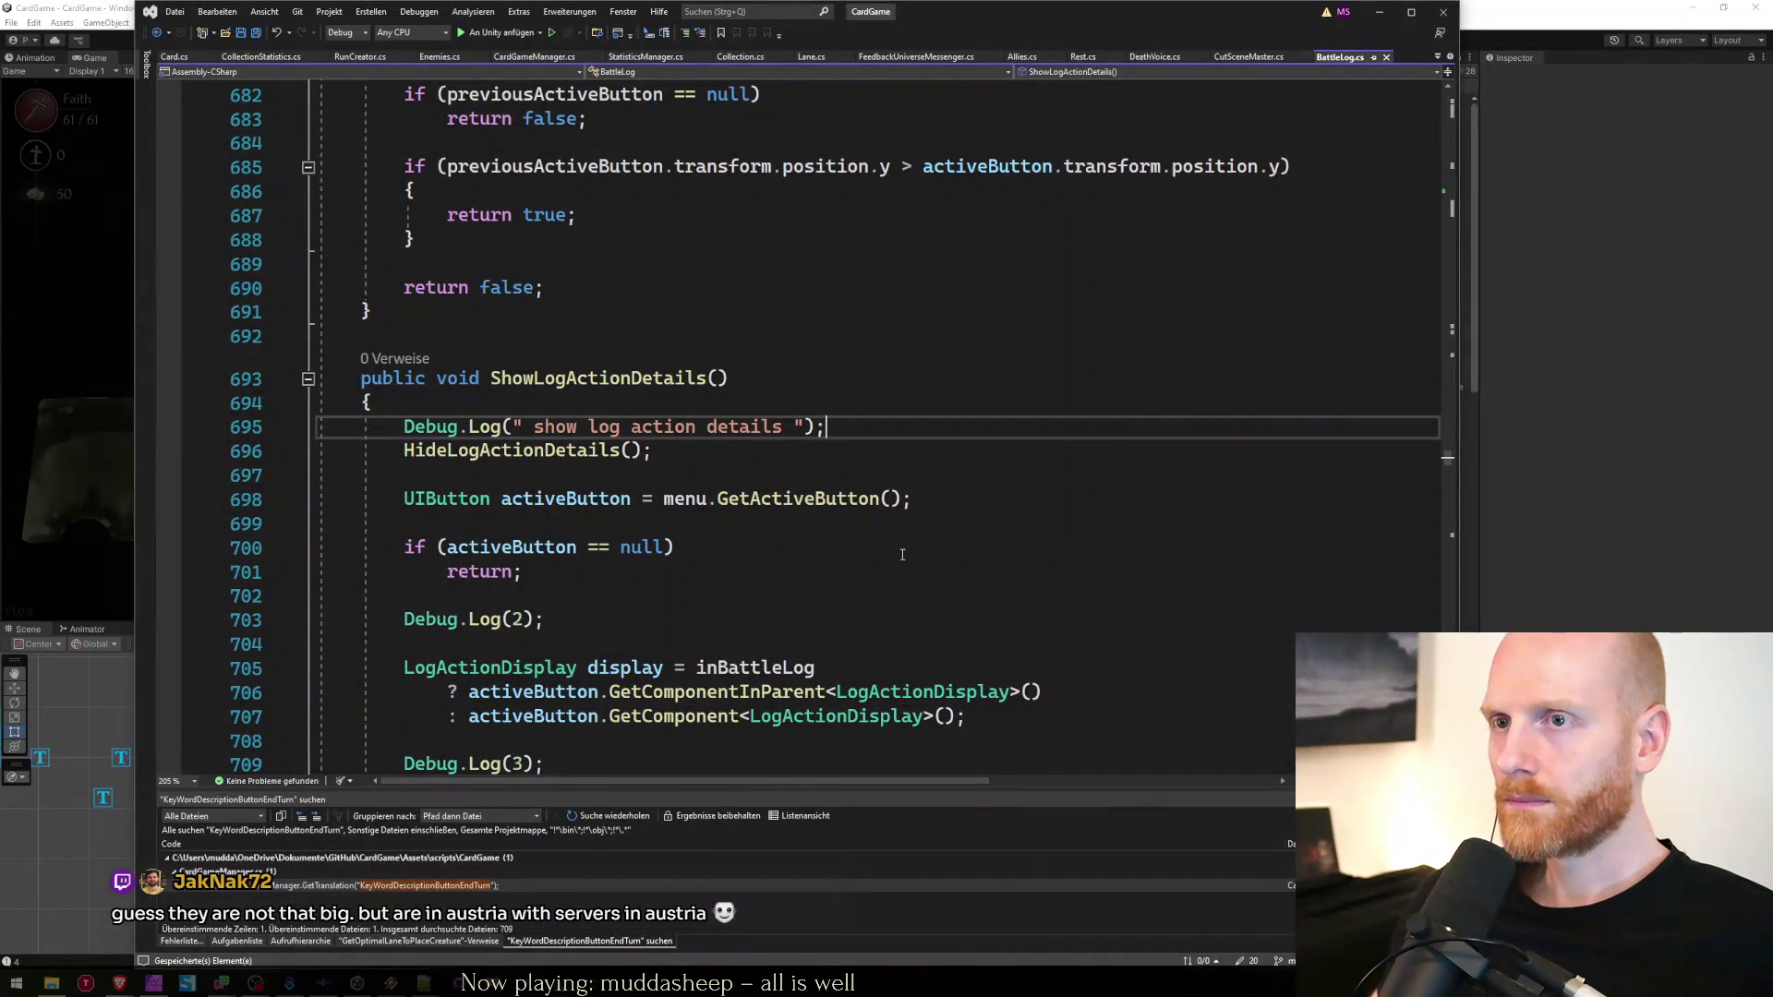
pyautogui.hotkey('ctrl', 'l')
pyautogui.hotkey('alt', 'Tab')
pyautogui.click(1113, 768)
pyautogui.doubleClick(1111, 780)
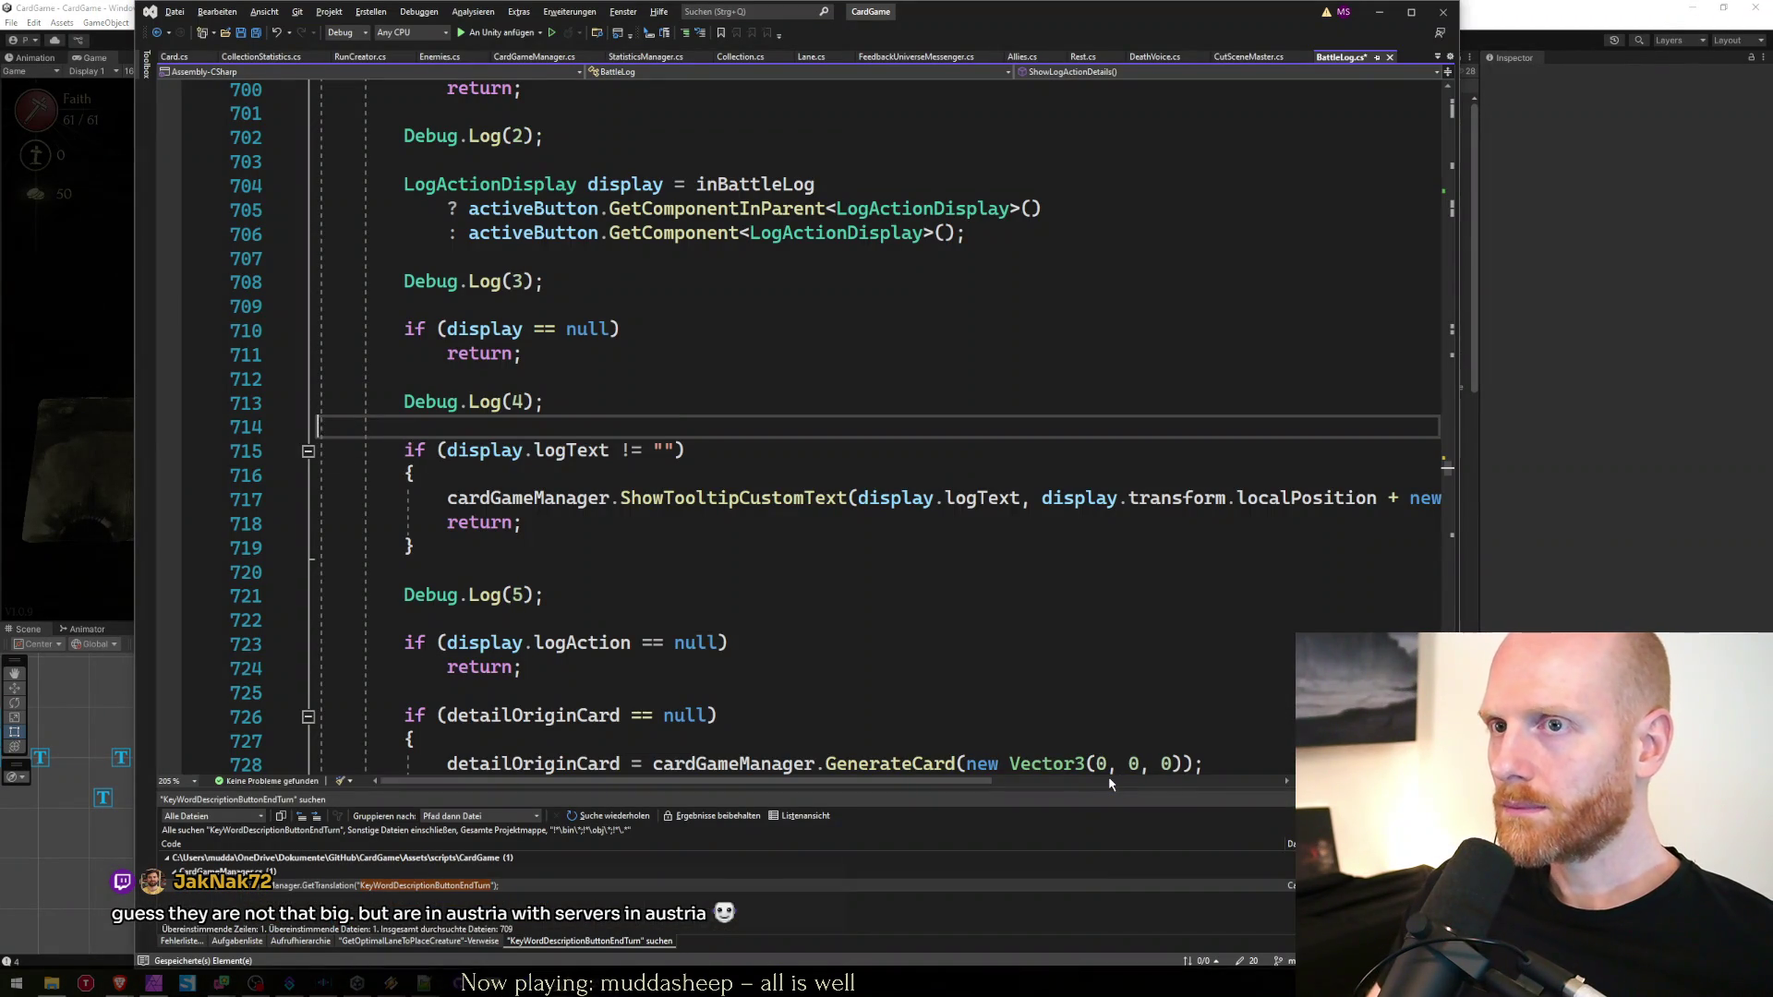
pyautogui.hotkey('ctrl', 'l')
pyautogui.press('Up')
pyautogui.press('Up')
pyautogui.press('Up')
pyautogui.hotkey('alt', 'Tab')
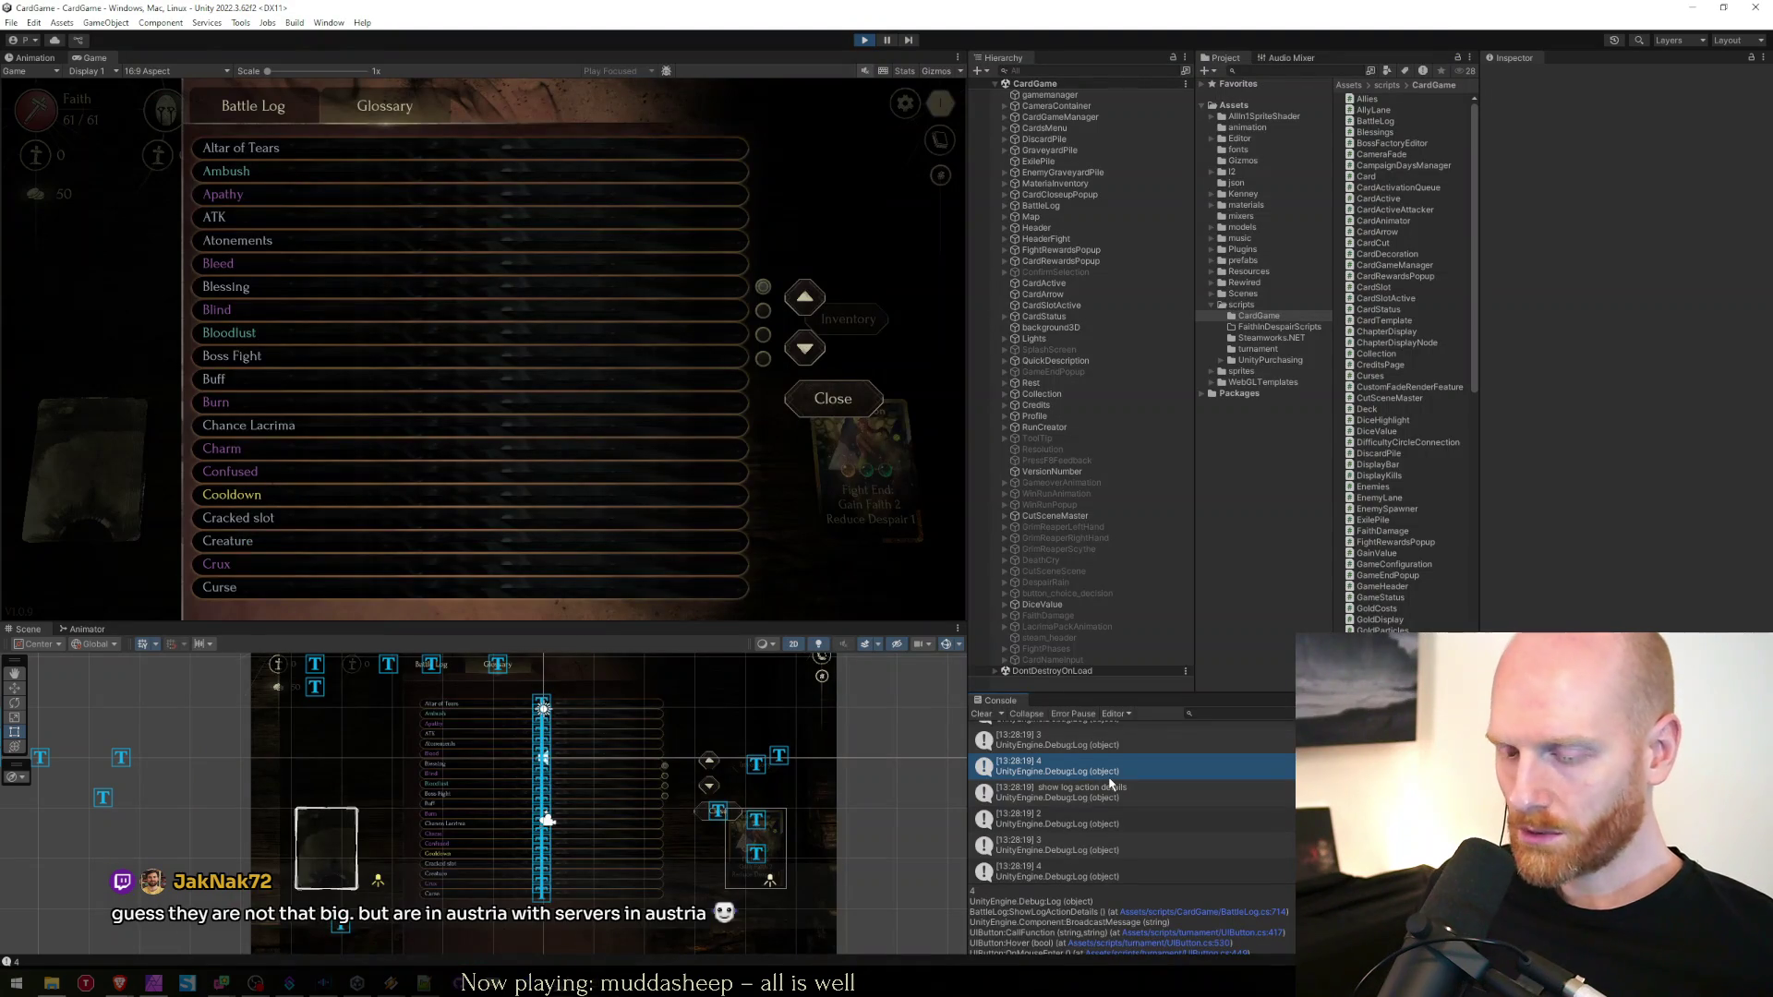
# Remove the Debug.Log(2) and Debug.Log(5) lines along with their leftover blank lines
pyautogui.doubleClick(1111, 784)
pyautogui.hotkey('ctrl', 'l')
pyautogui.press('Down')
pyautogui.press('Down')
pyautogui.hotkey('ctrl', 'l')
pyautogui.press('Up')
pyautogui.press('Up')
pyautogui.press('Up')
pyautogui.press('Up')
pyautogui.hotkey('ctrl', 'l')
pyautogui.hotkey('ctrl', 'l')
pyautogui.press('Down')
pyautogui.press('Down')
pyautogui.press('Down')
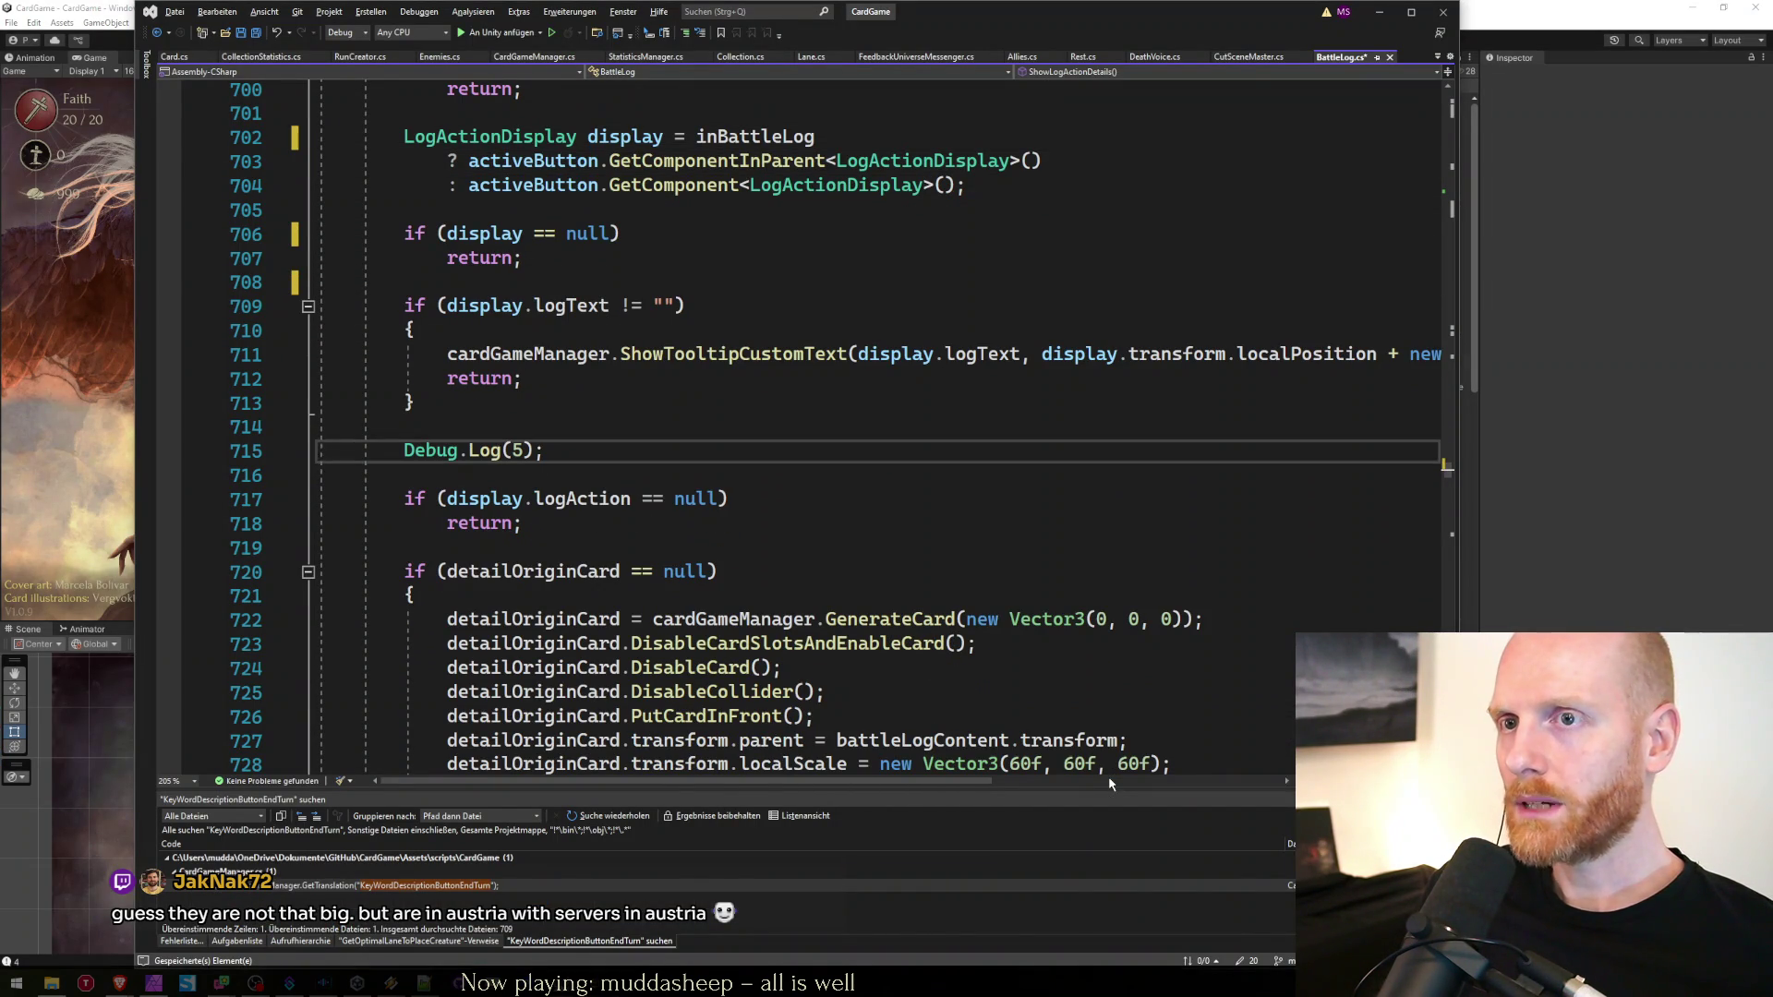
pyautogui.hotkey('ctrl', 'l')
pyautogui.hotkey('ctrl', 'l')
pyautogui.press('Up')
pyautogui.press('Up')
pyautogui.scroll(7, 1110, 783)
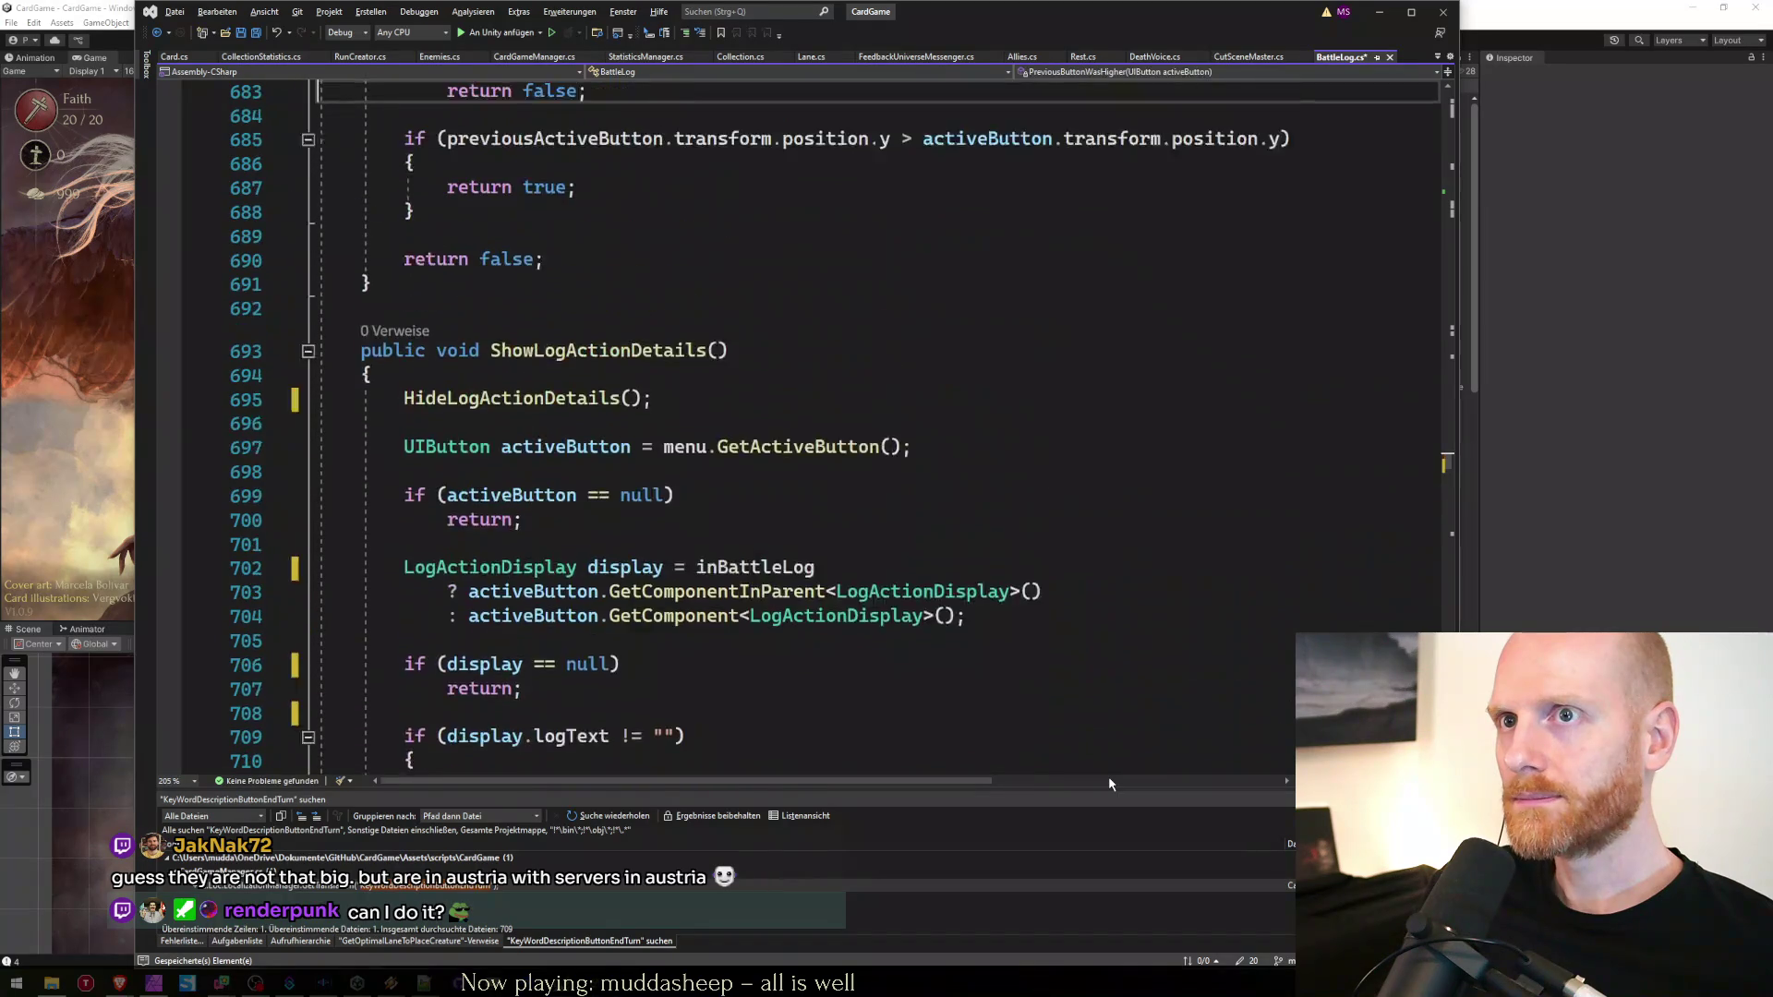
# Delete the glossary Debug.Log on line 190 and confirm no 'debug.log' calls remain
pyautogui.hotkey('ctrl', 'f')
pyautogui.write('debug.l')
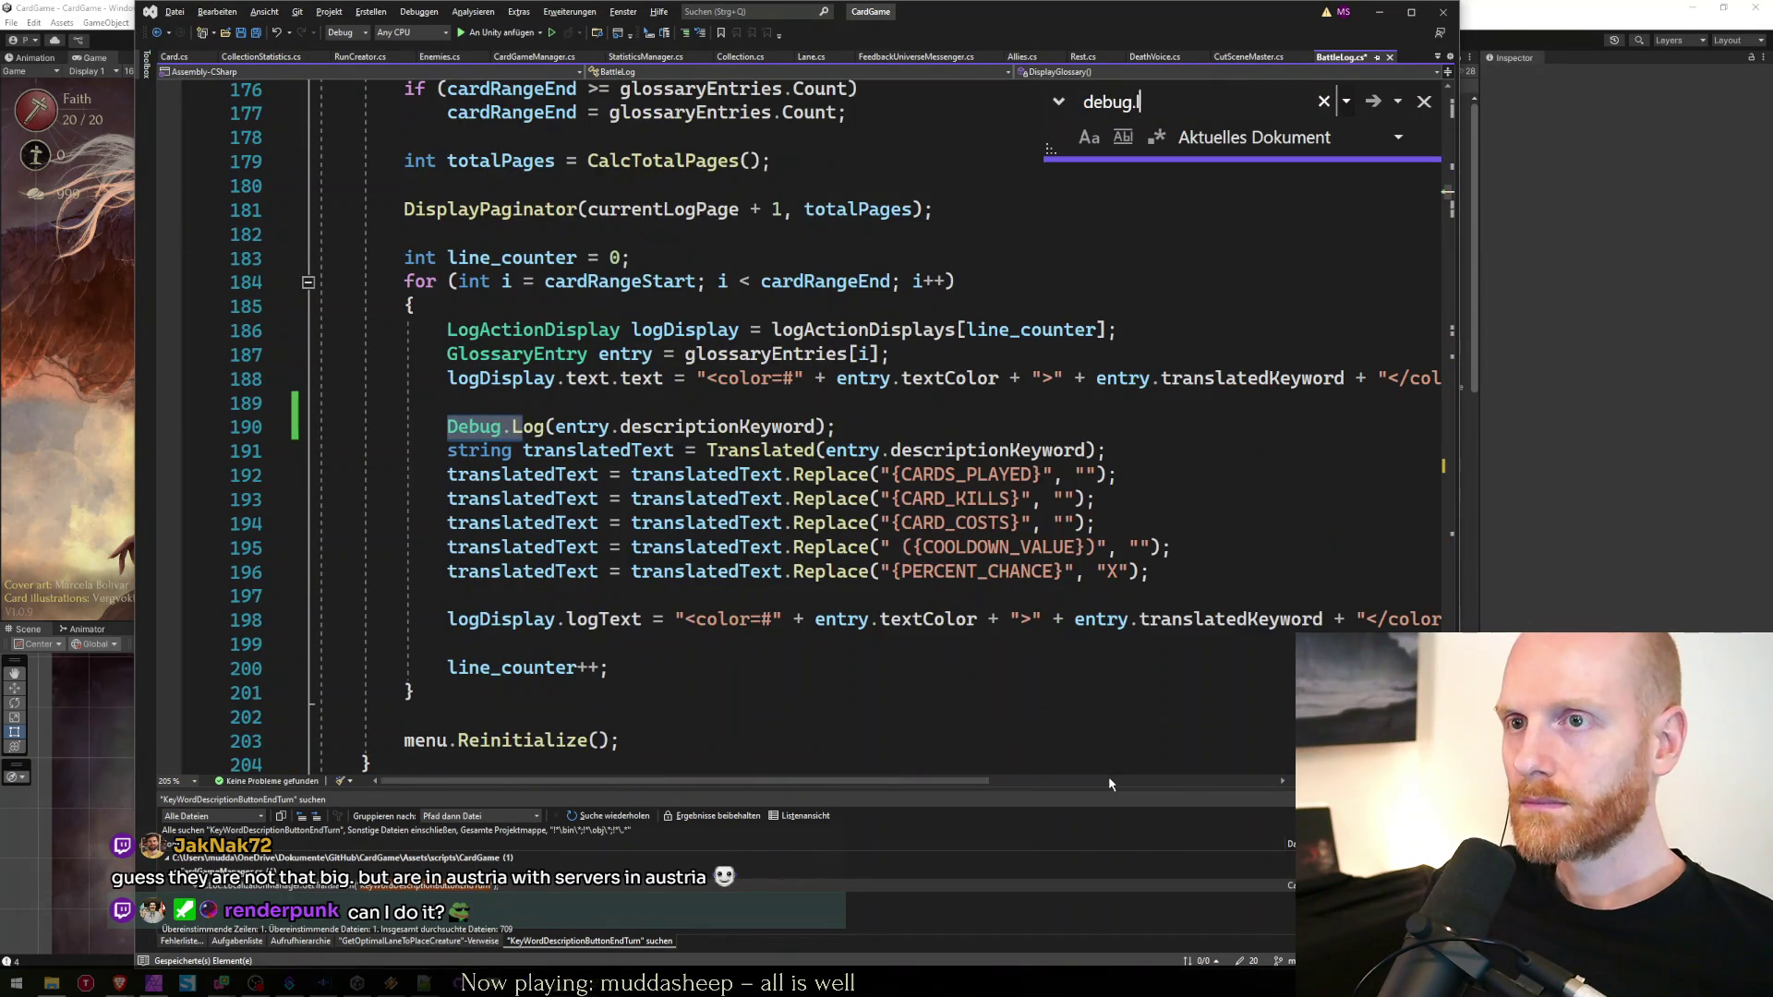
pyautogui.press('Escape')
pyautogui.press('End')
pyautogui.hotkey('shift', 'Home')
pyautogui.hotkey('shift', 'Home')
pyautogui.press('Delete')
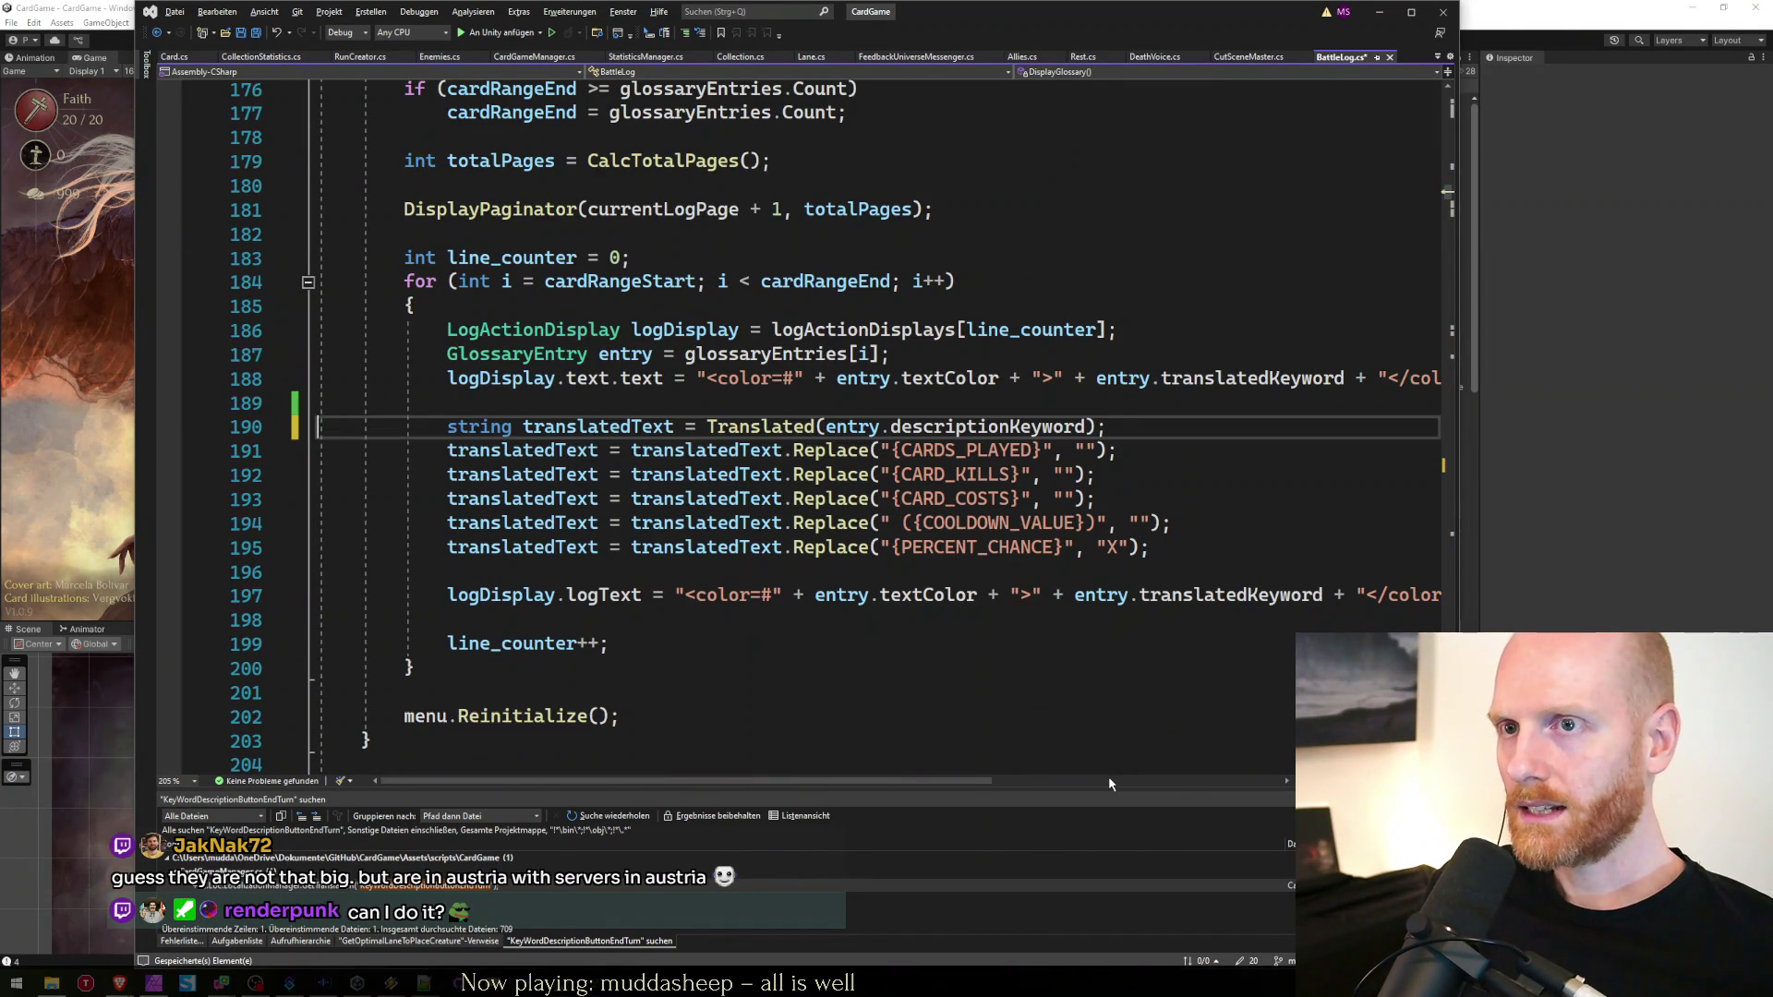
pyautogui.hotkey('ctrl', 'f')
pyautogui.write('debug.log')
pyautogui.press('Return')
pyautogui.press('Escape')
pyautogui.press('Escape')
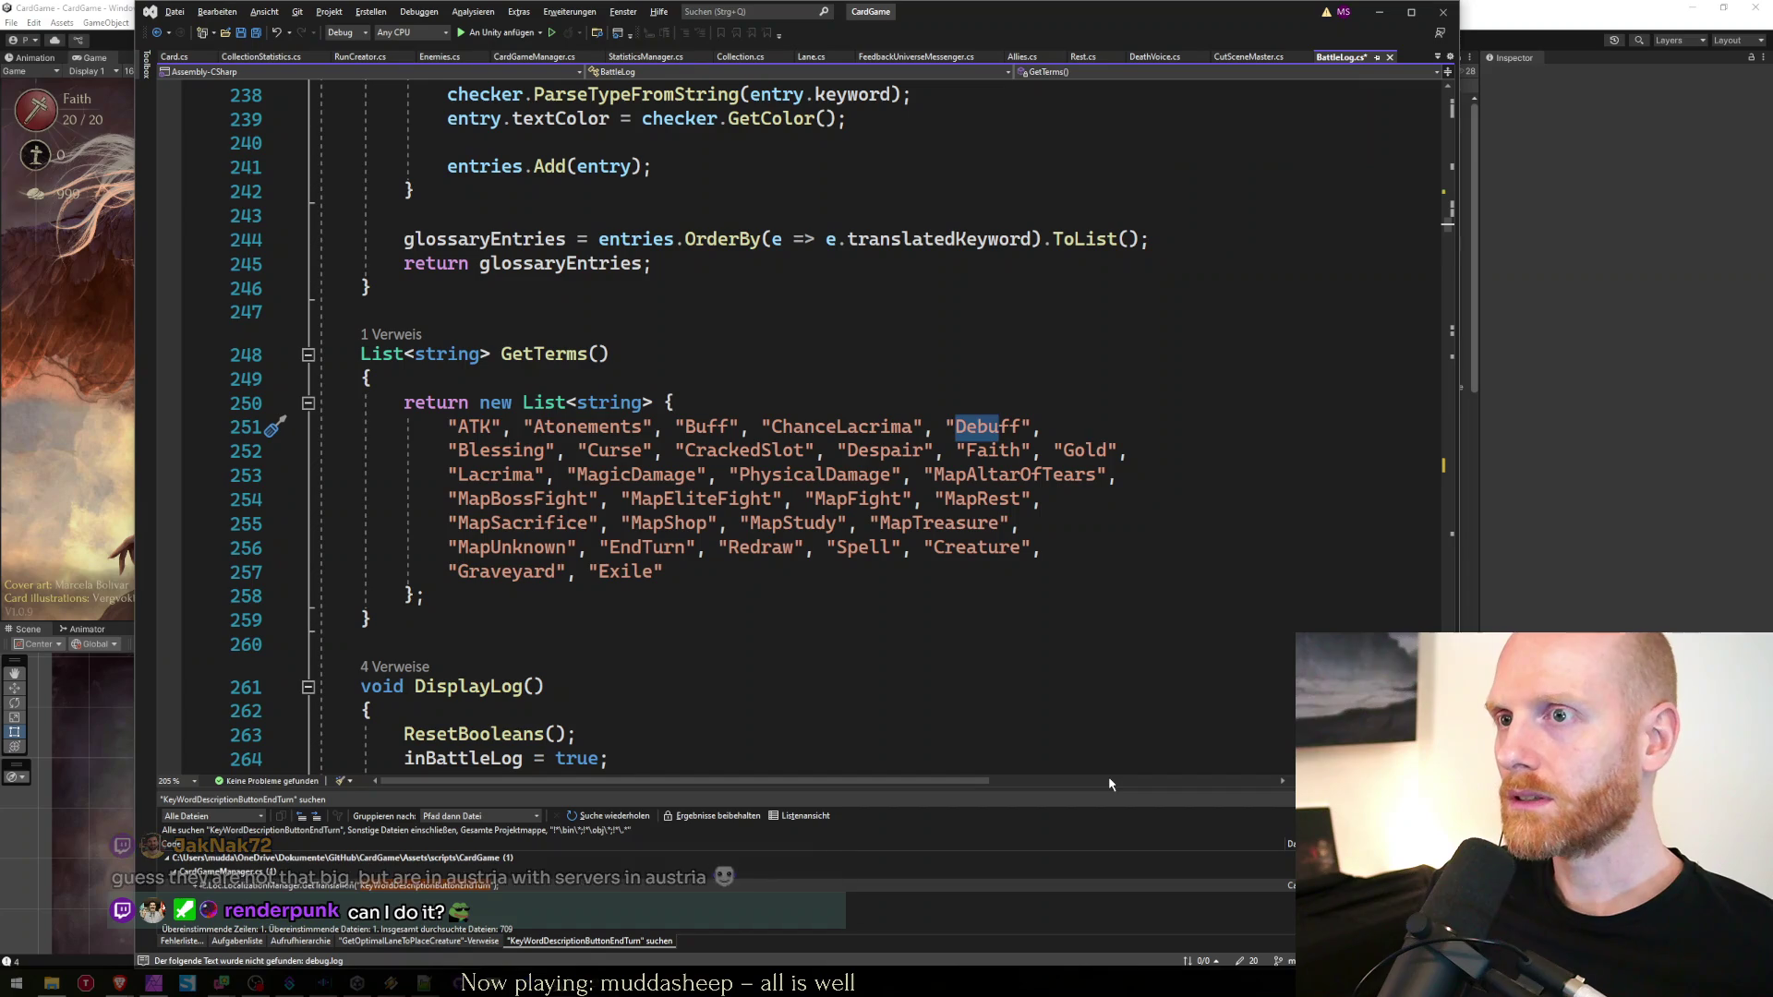
pyautogui.press('Right')
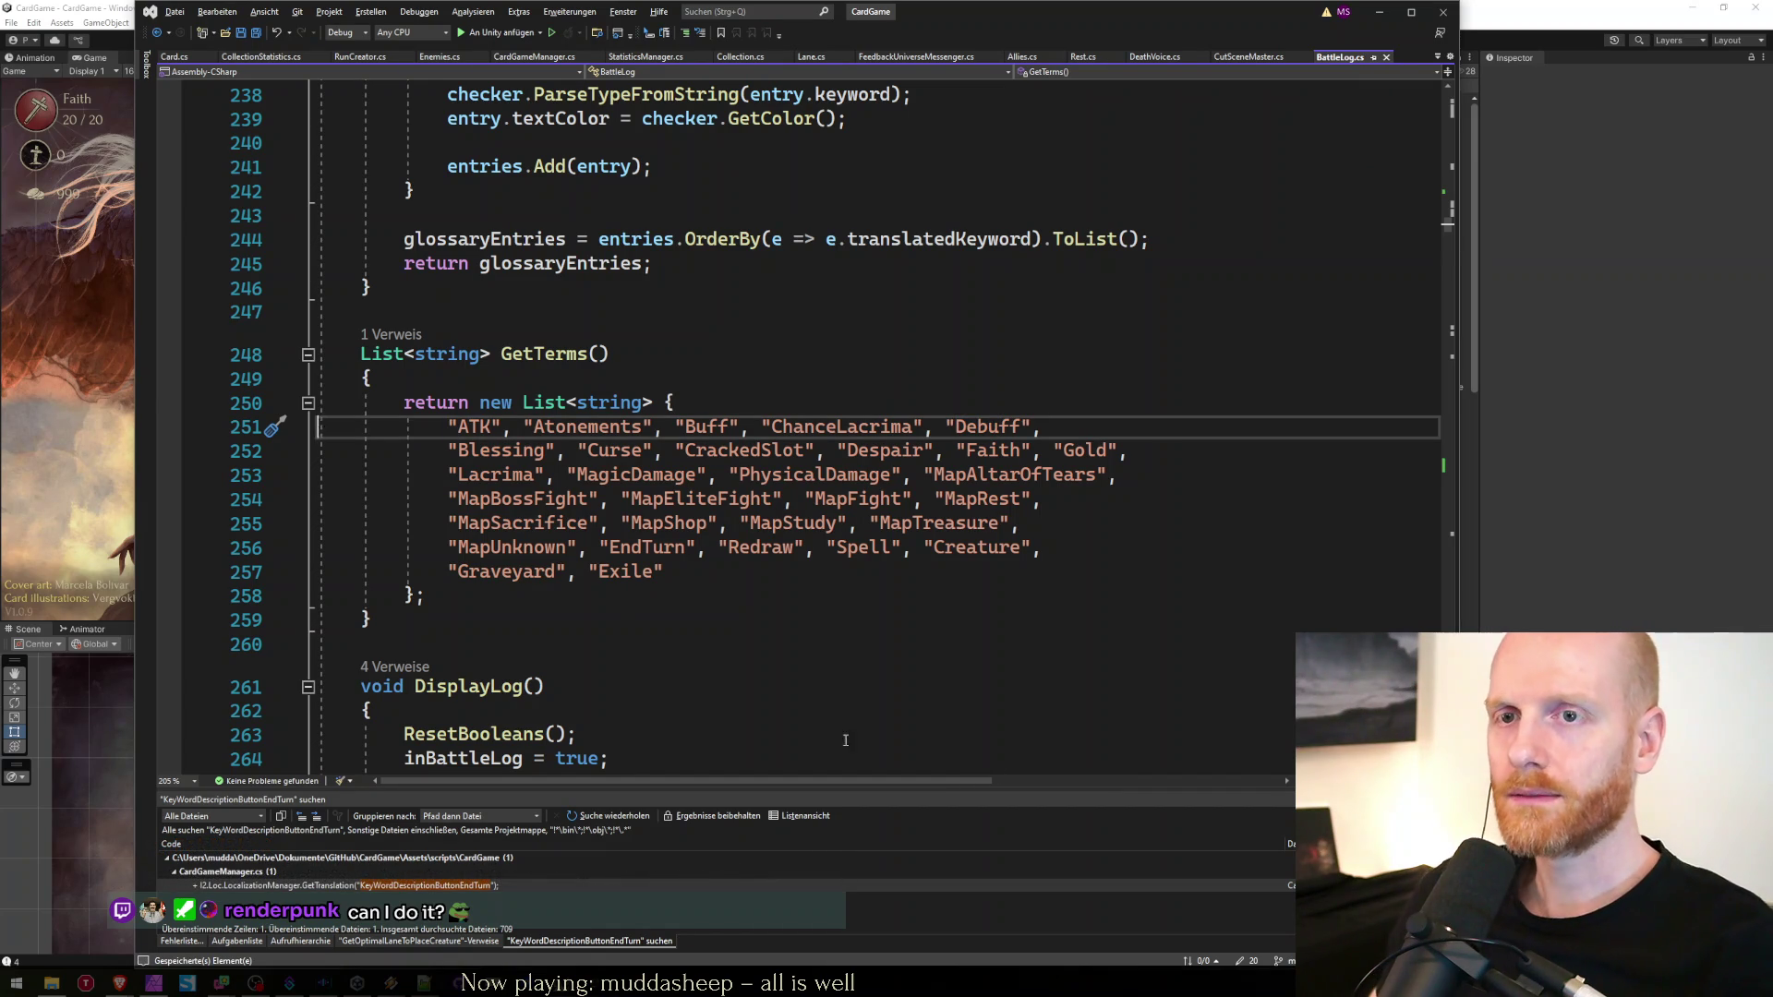
# Return to Unity so the scripts recompile back to the title screen
pyautogui.click(78, 418)
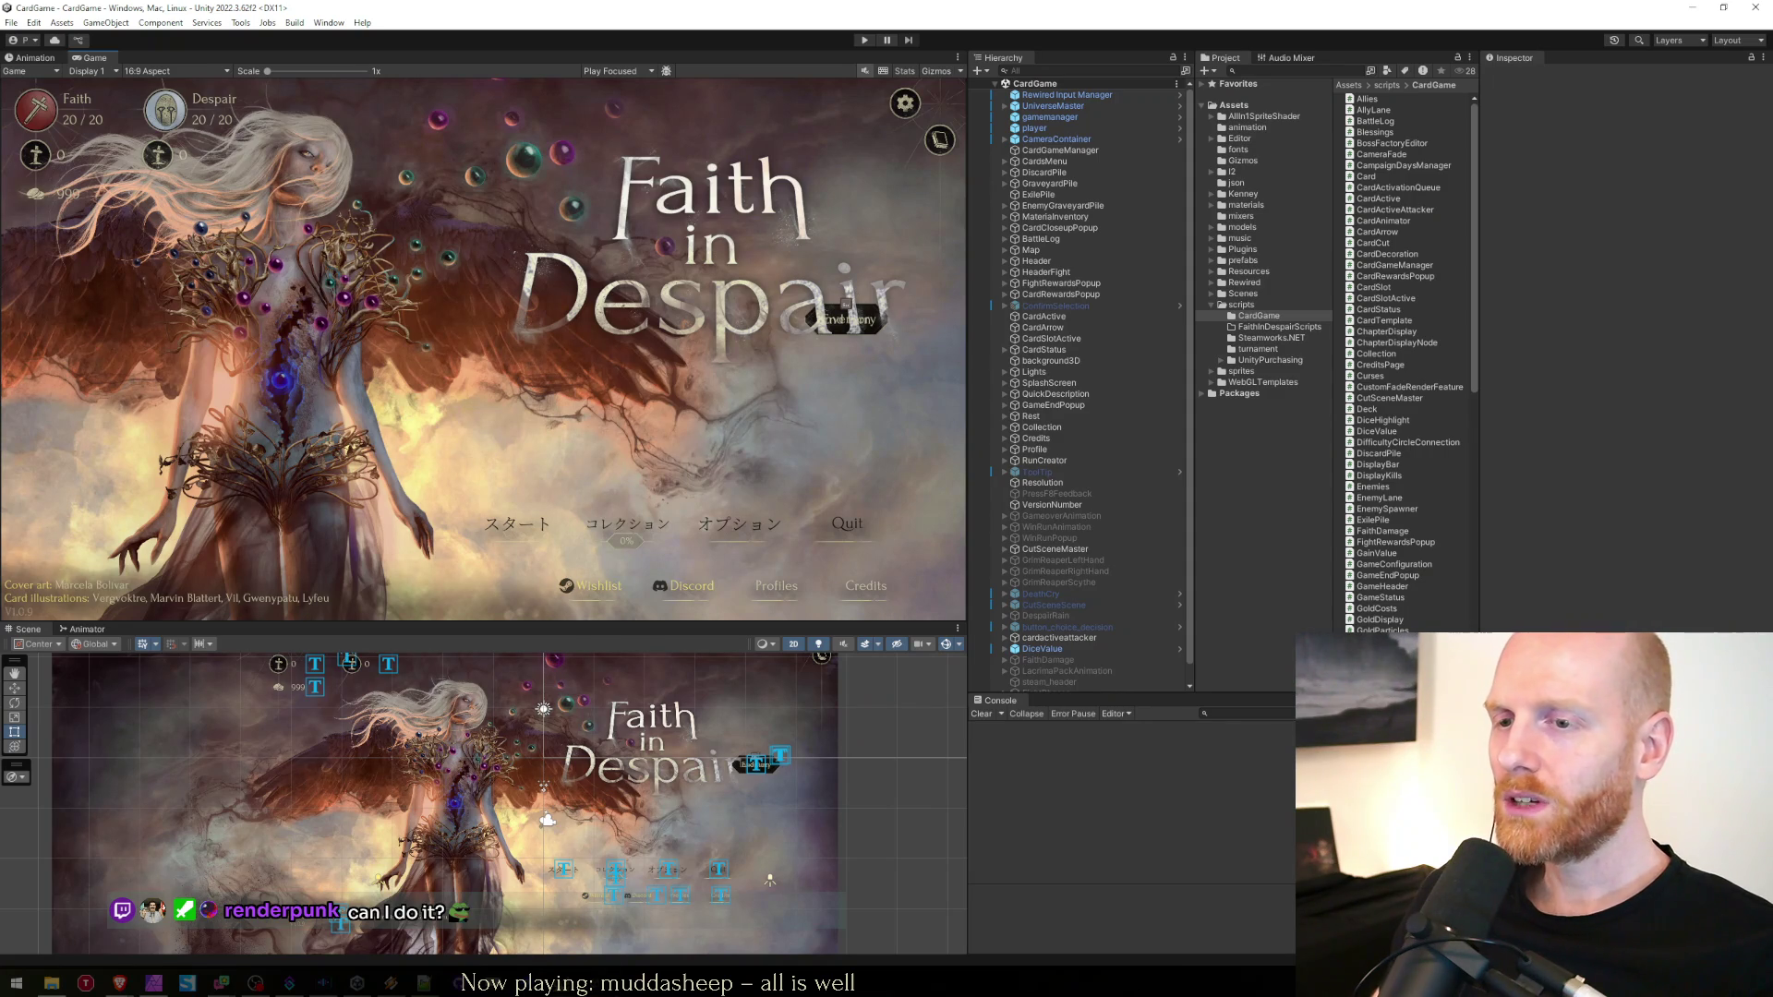
pyautogui.hotkey('alt', 'Tab')
pyautogui.click(662, 627)
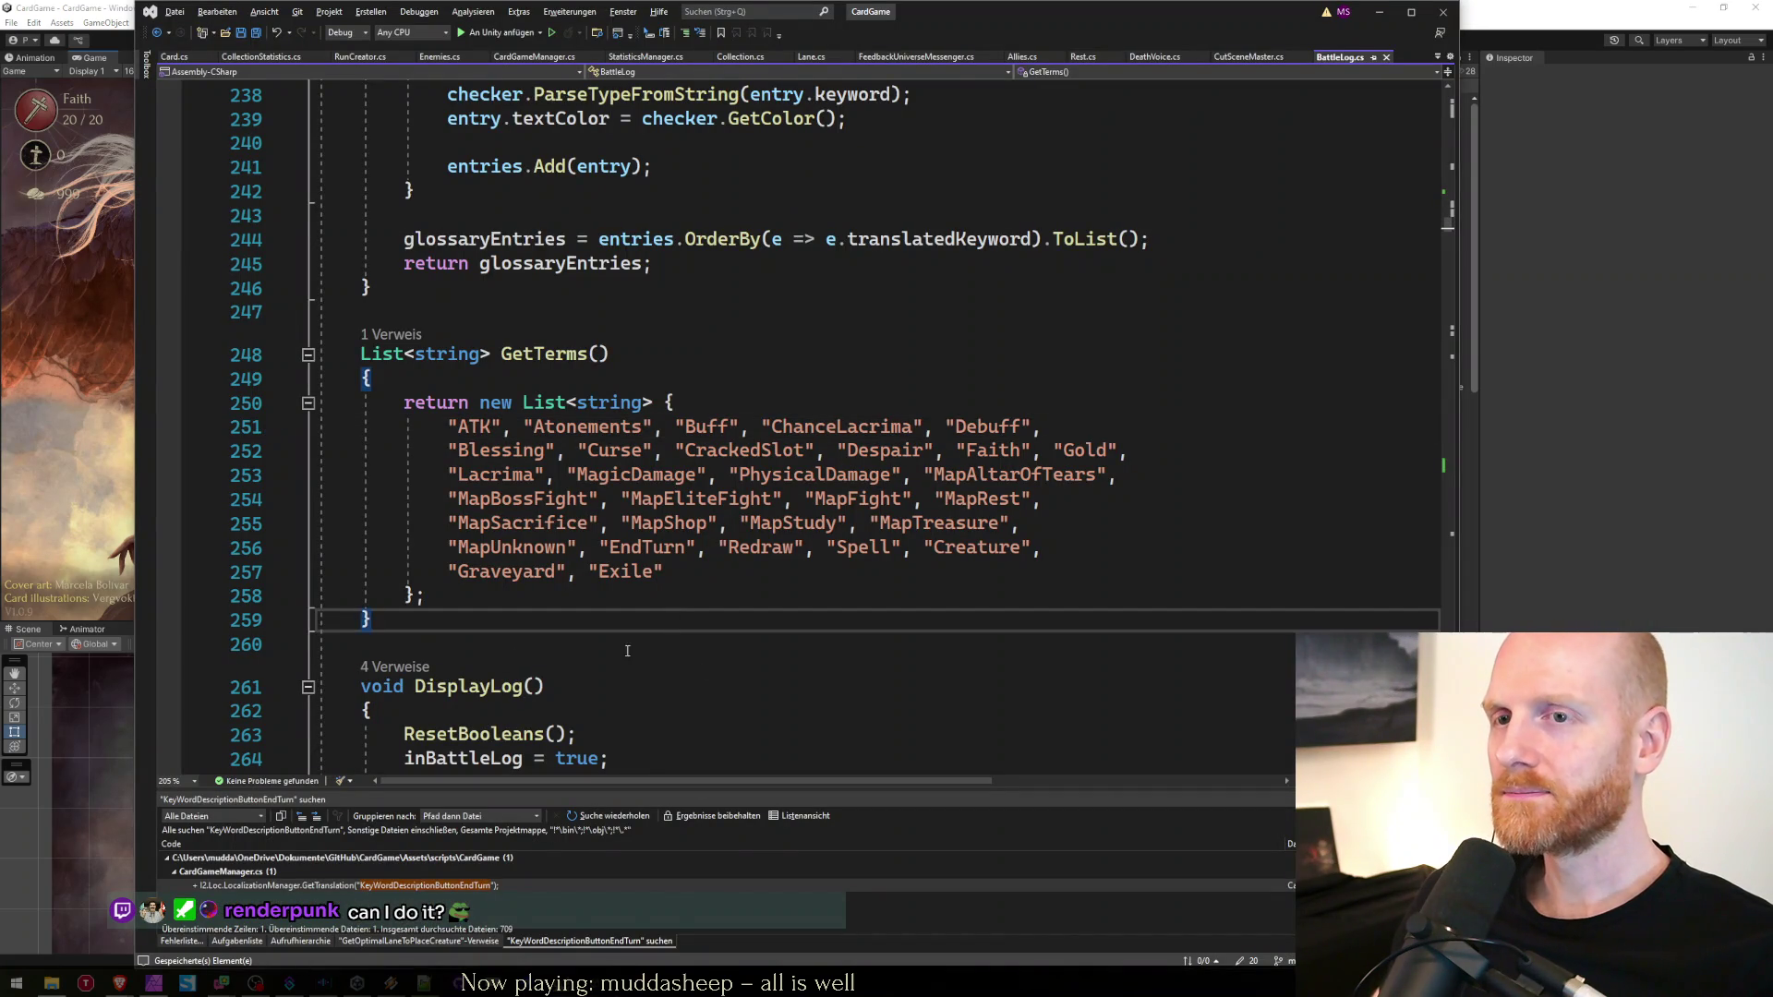
pyautogui.click(47, 431)
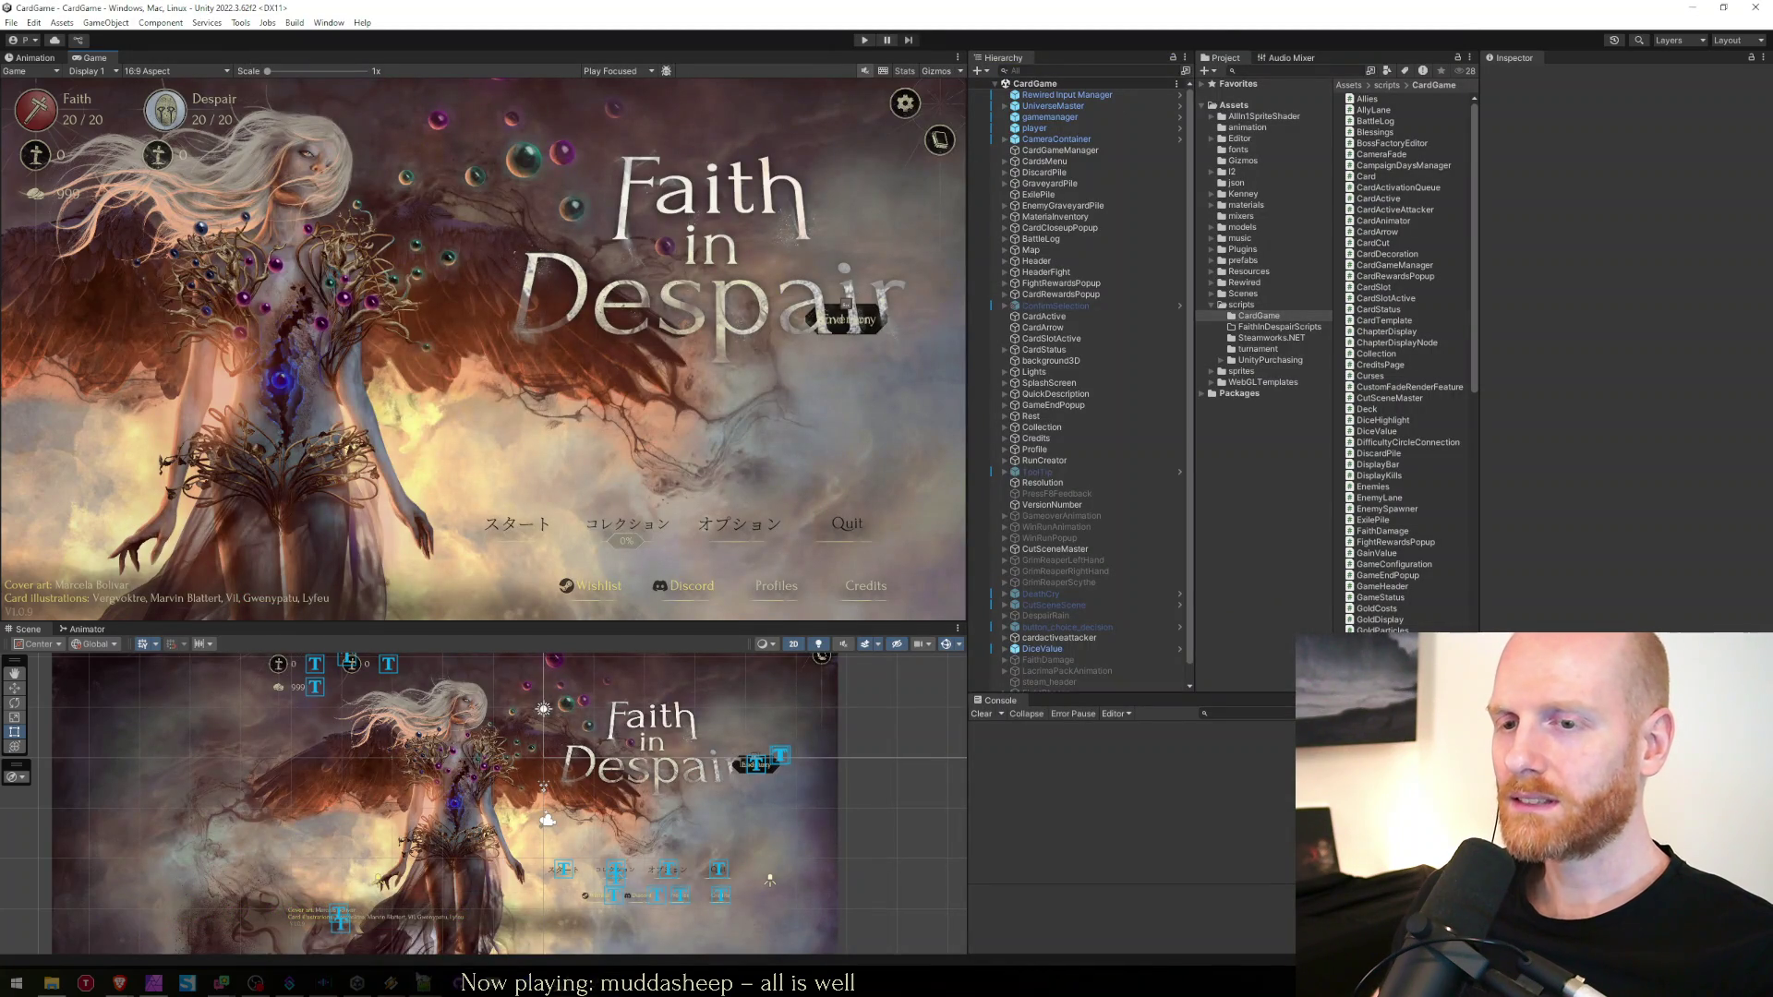
pyautogui.hotkey('alt', 'Tab')
pyautogui.click(50, 465)
# Check the KeyWordDescriptionEndTurn key in row 177, then split Discord into its own window over the browser
pyautogui.moveTo(119, 983)
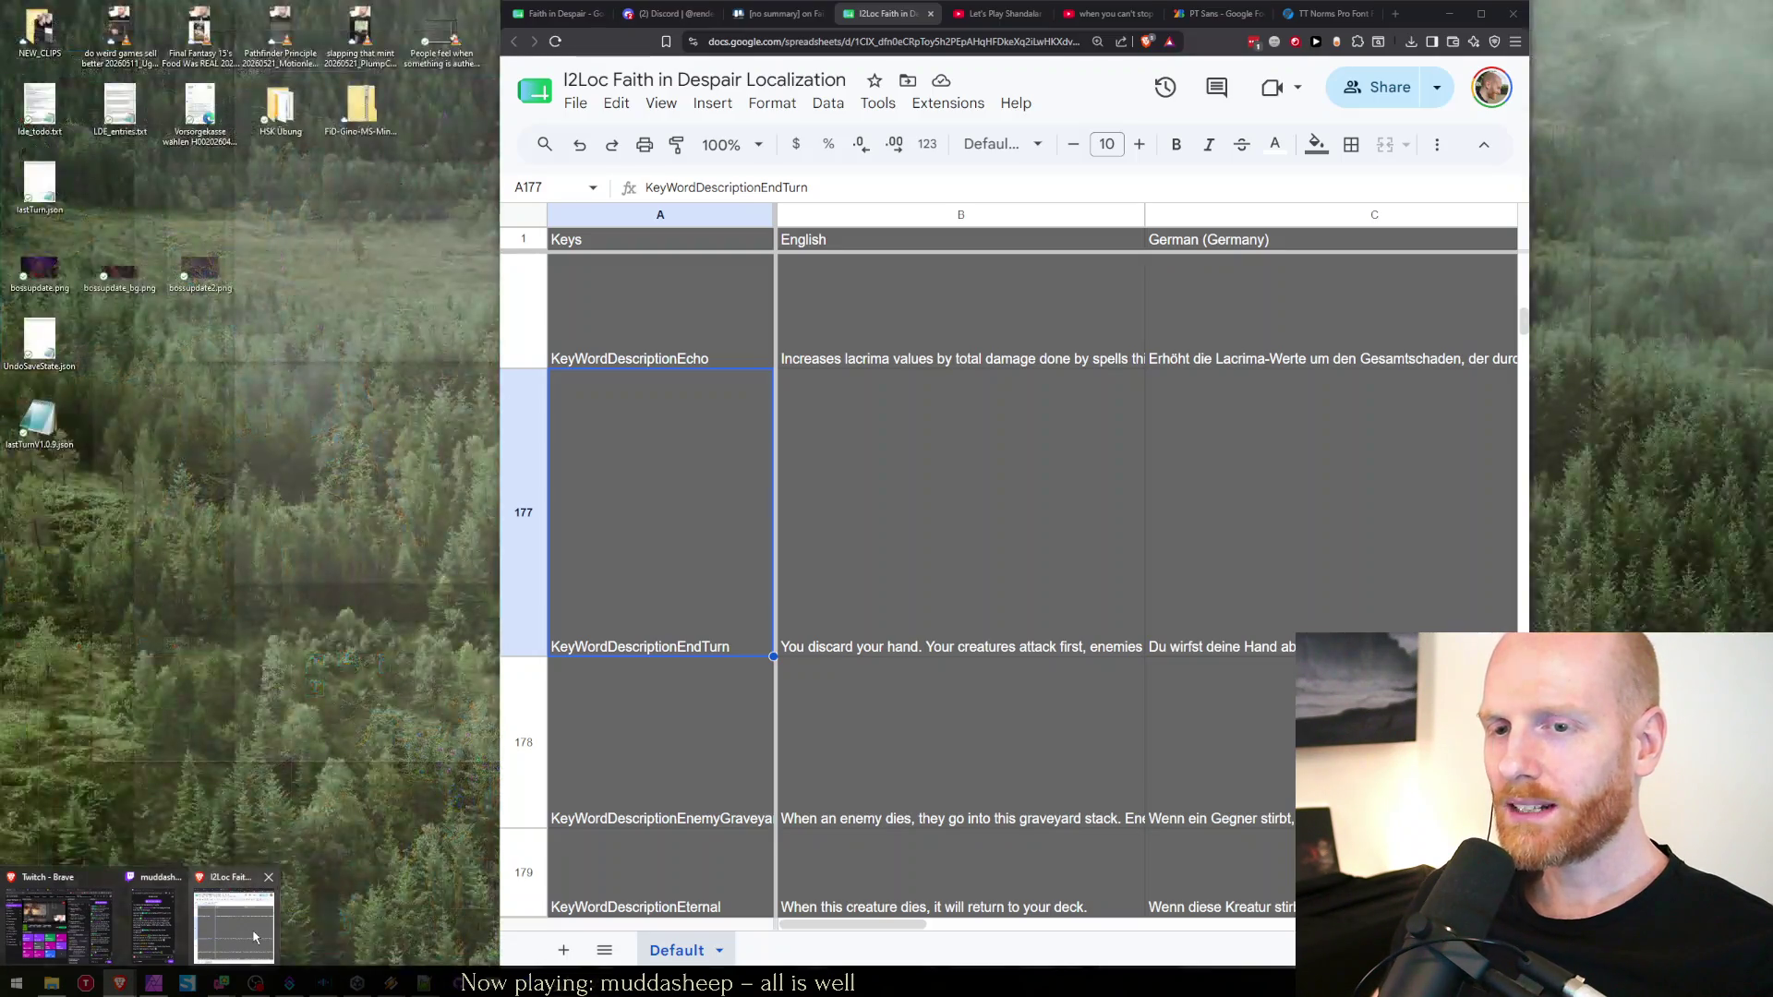
pyautogui.click(222, 914)
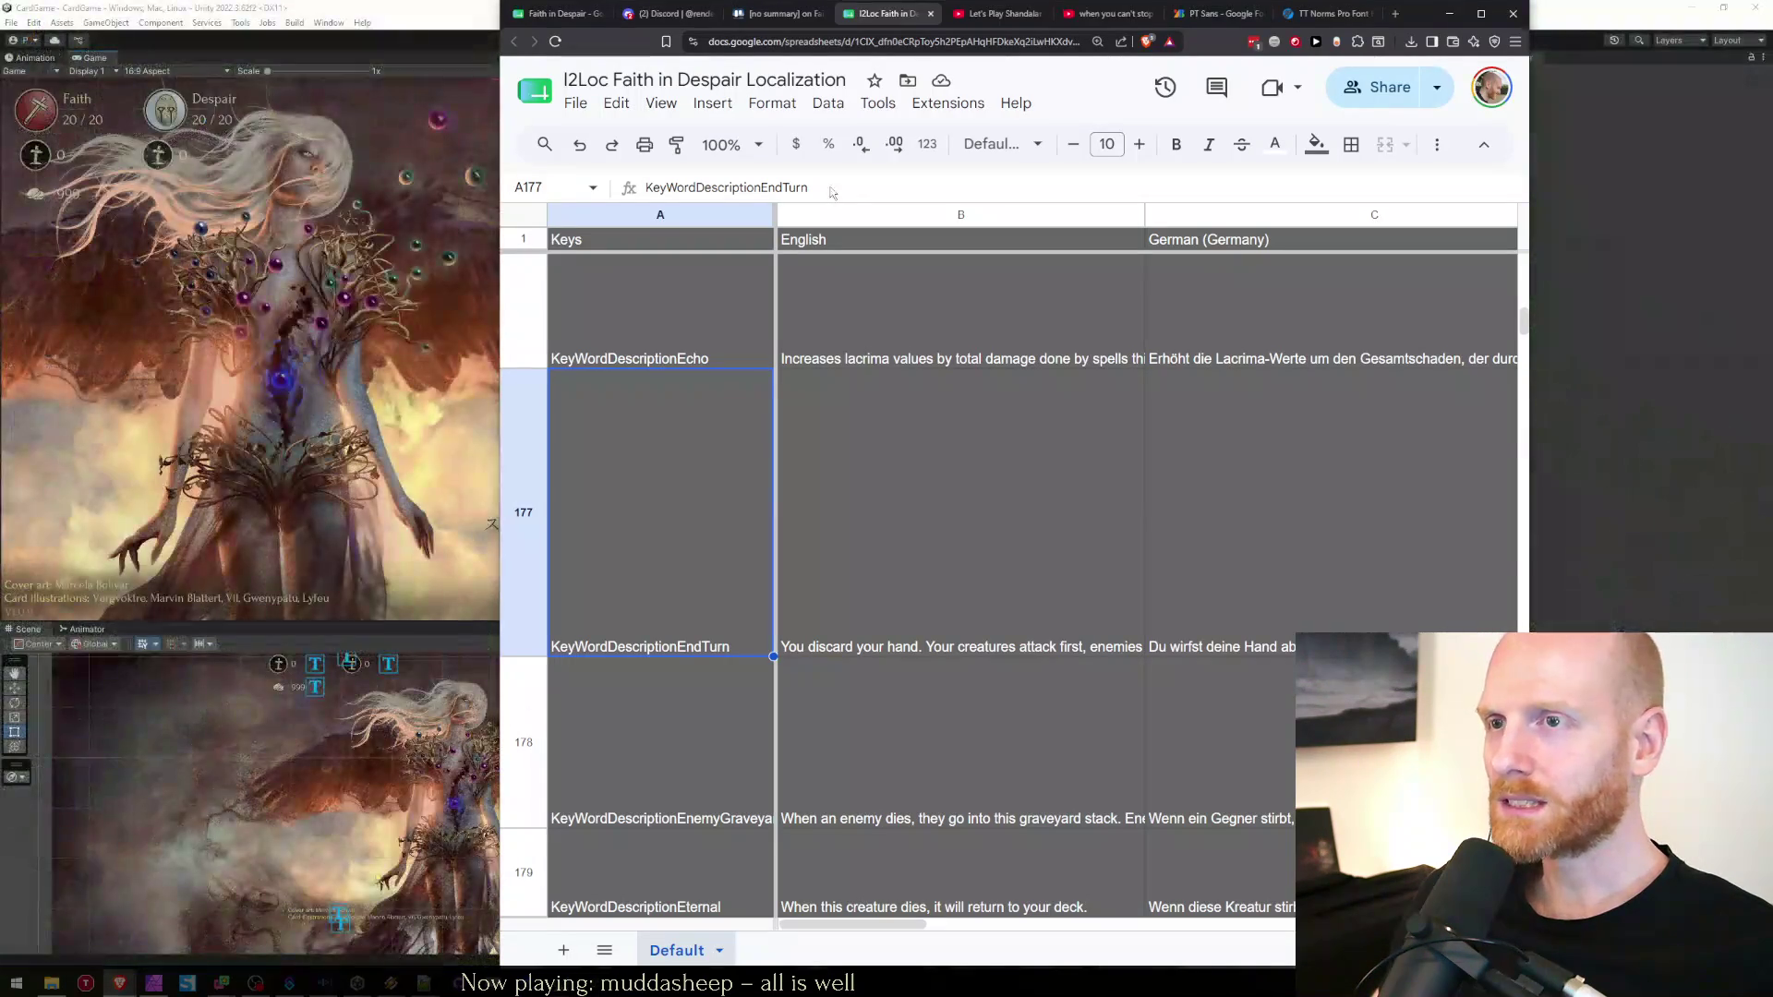
pyautogui.click(665, 14)
pyautogui.moveTo(665, 14); pyautogui.dragTo(1772, 147)
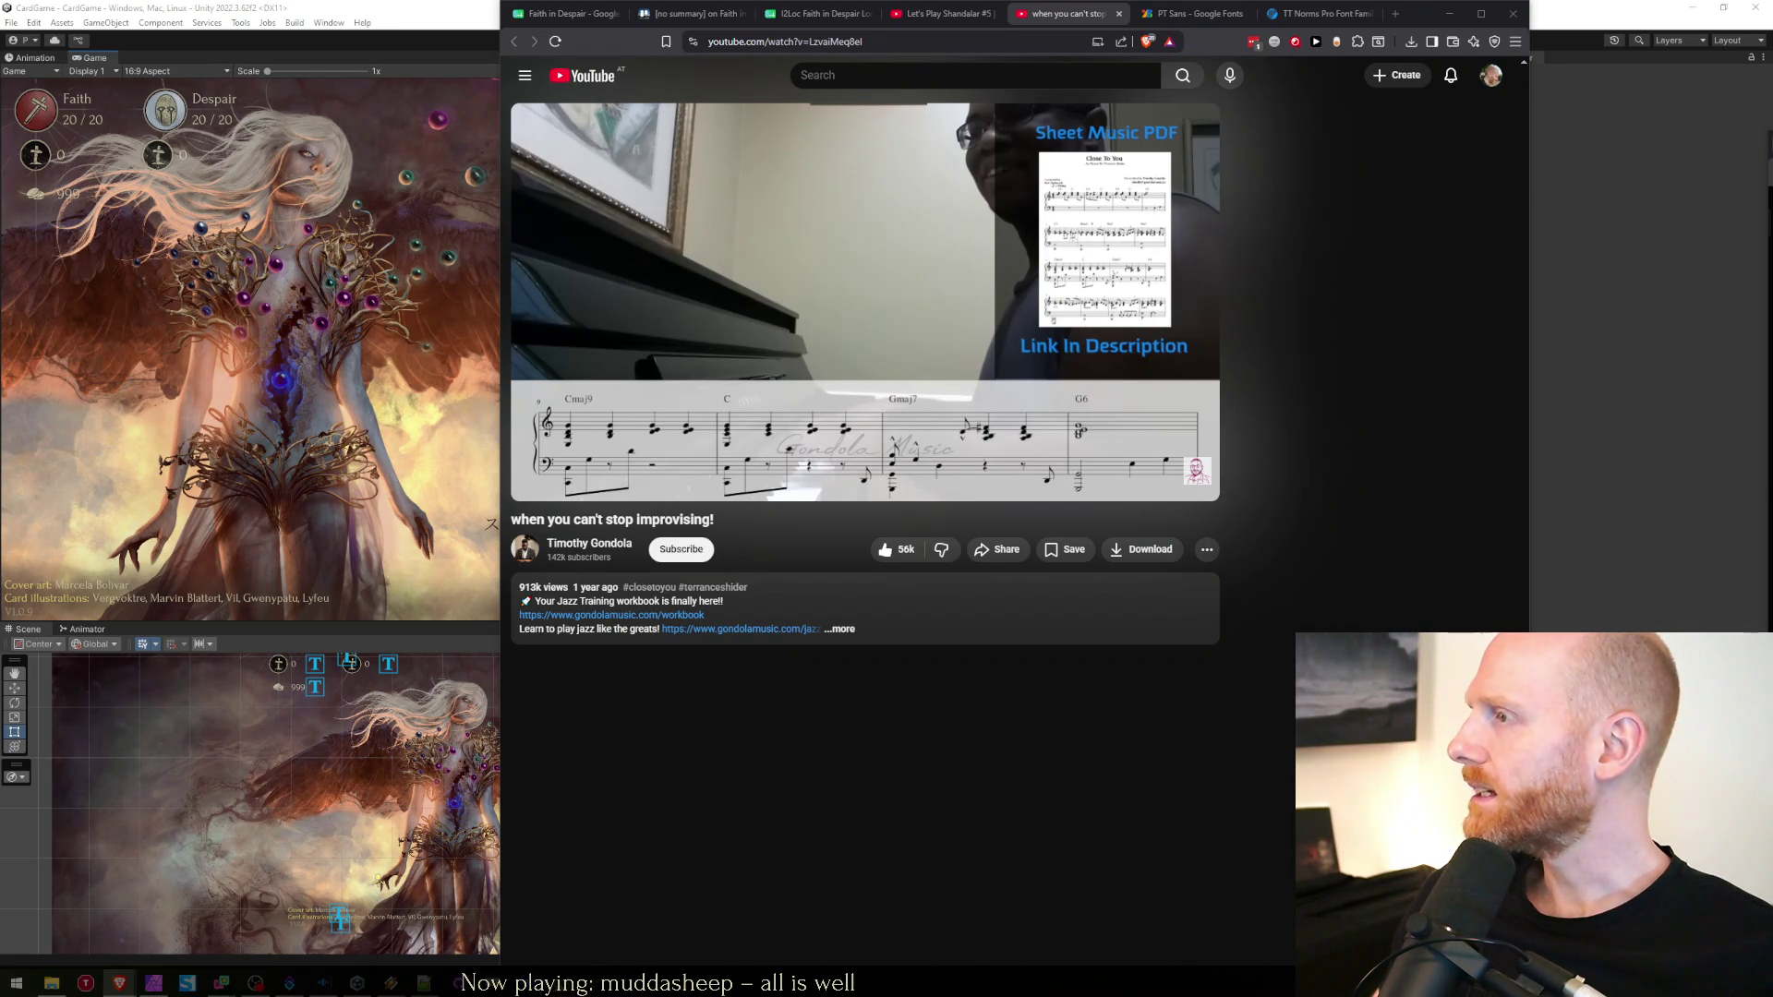
pyautogui.moveTo(1772, 201)
pyautogui.mouseDown()
pyautogui.moveTo(1387, 201)
pyautogui.moveTo(813, 79)
pyautogui.mouseUp()
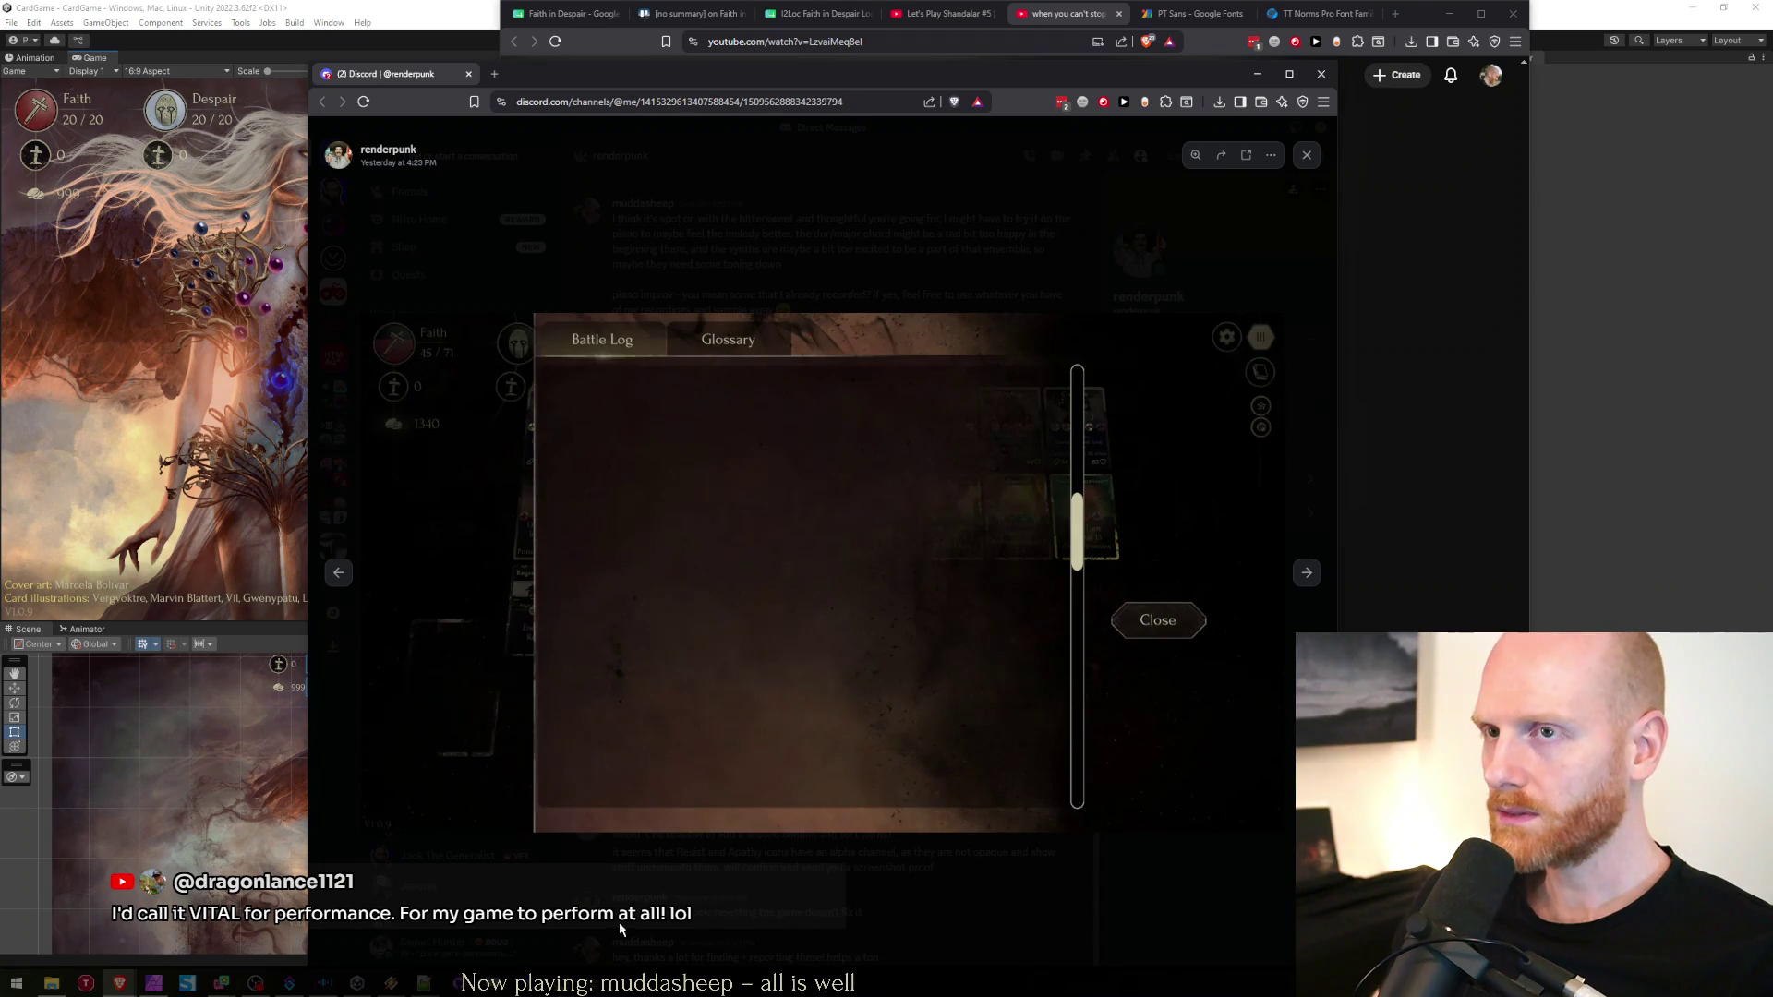
pyautogui.click(755, 204)
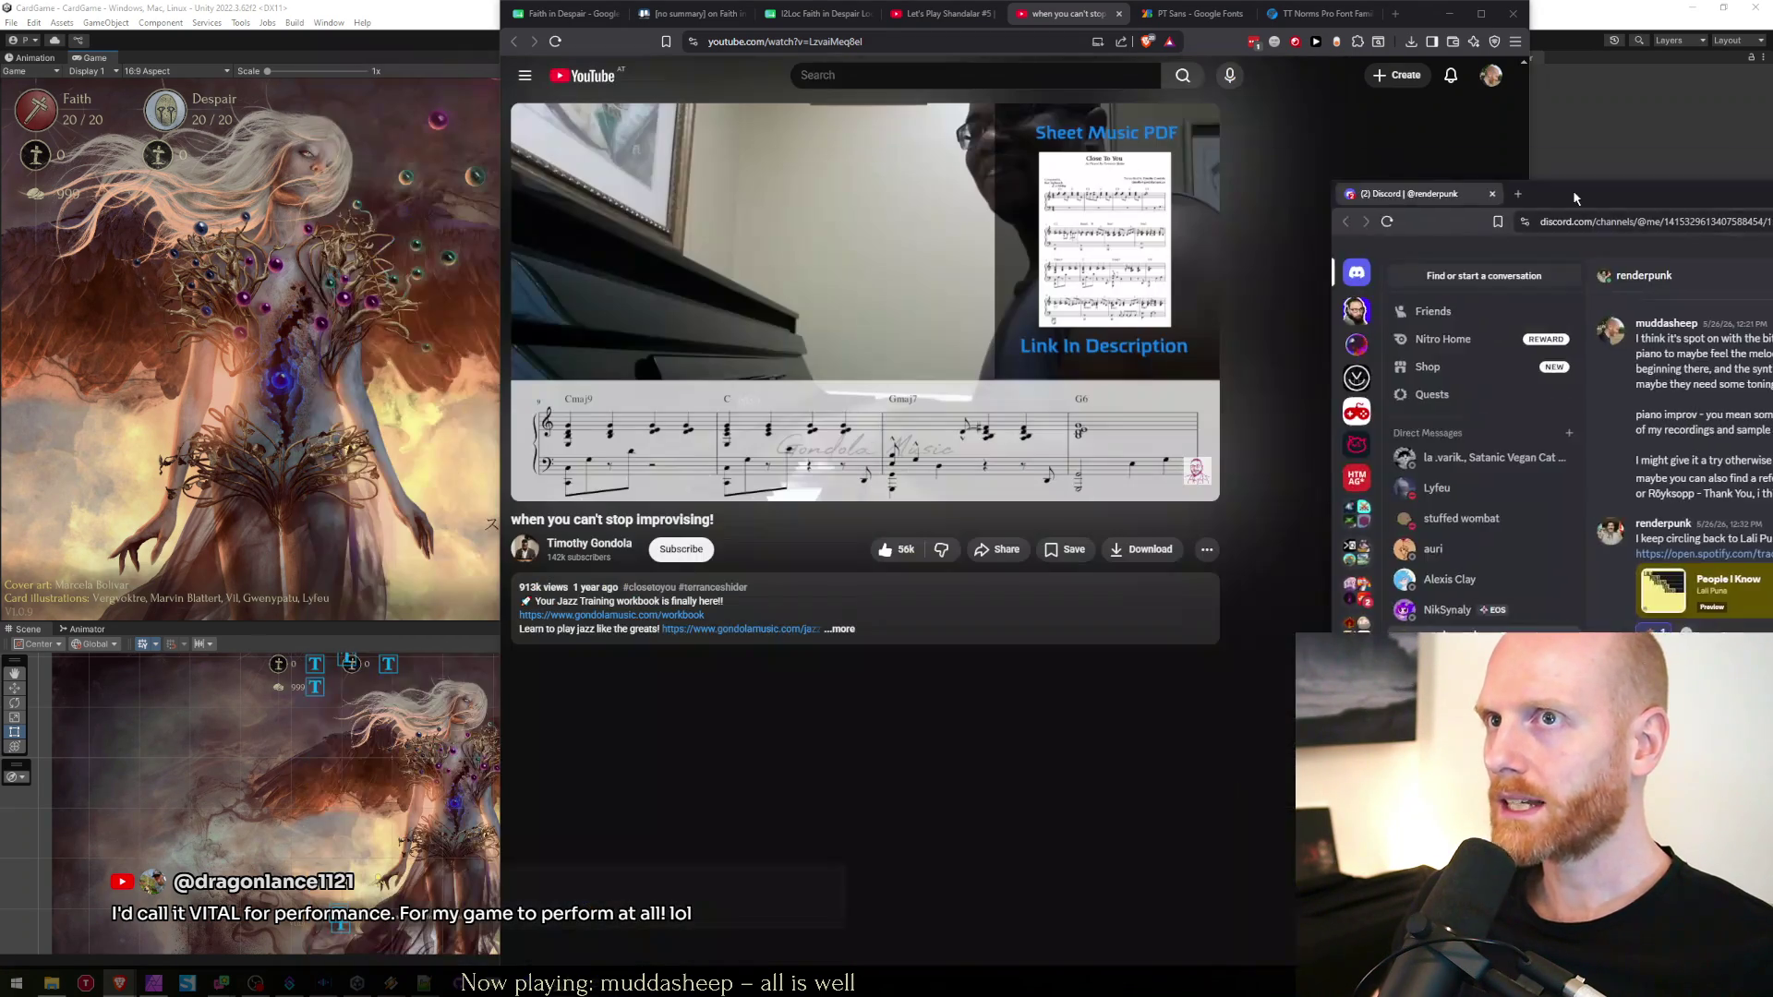
# Drag the Discord window aside and bring the Unity editor's title screen to the front
pyautogui.moveTo(739, 74); pyautogui.dragTo(1772, 175)
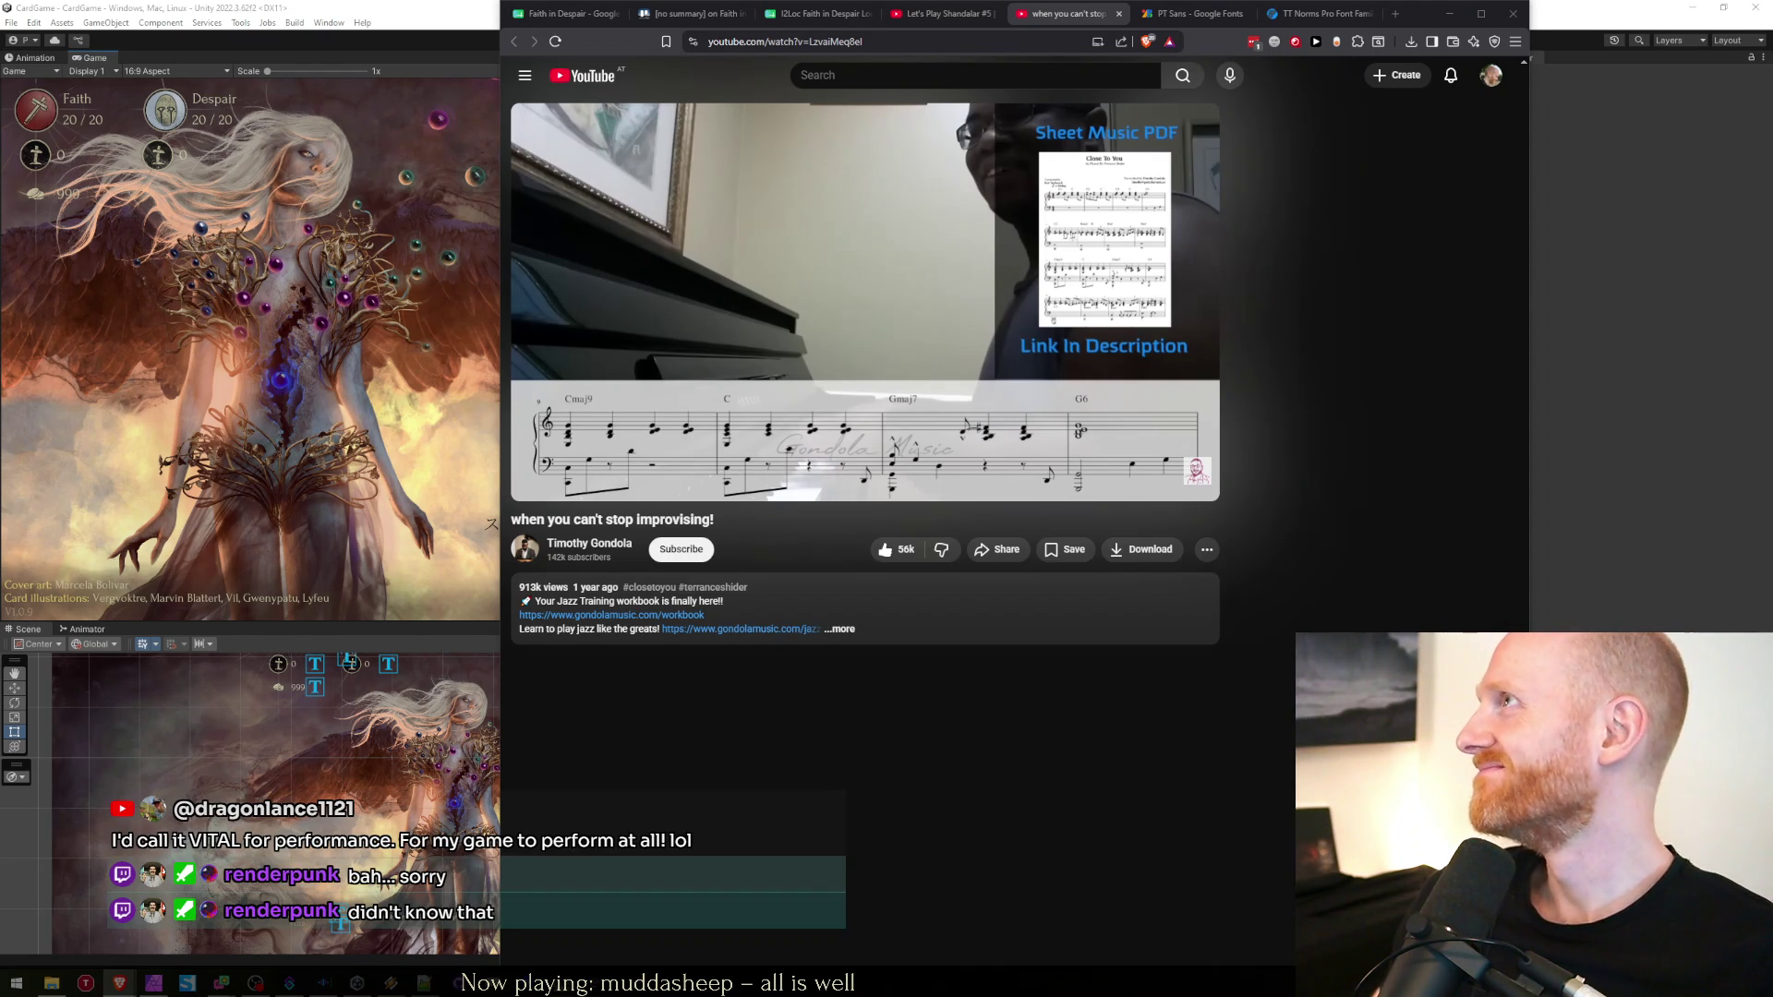
pyautogui.hotkey('ctrl', 'l')
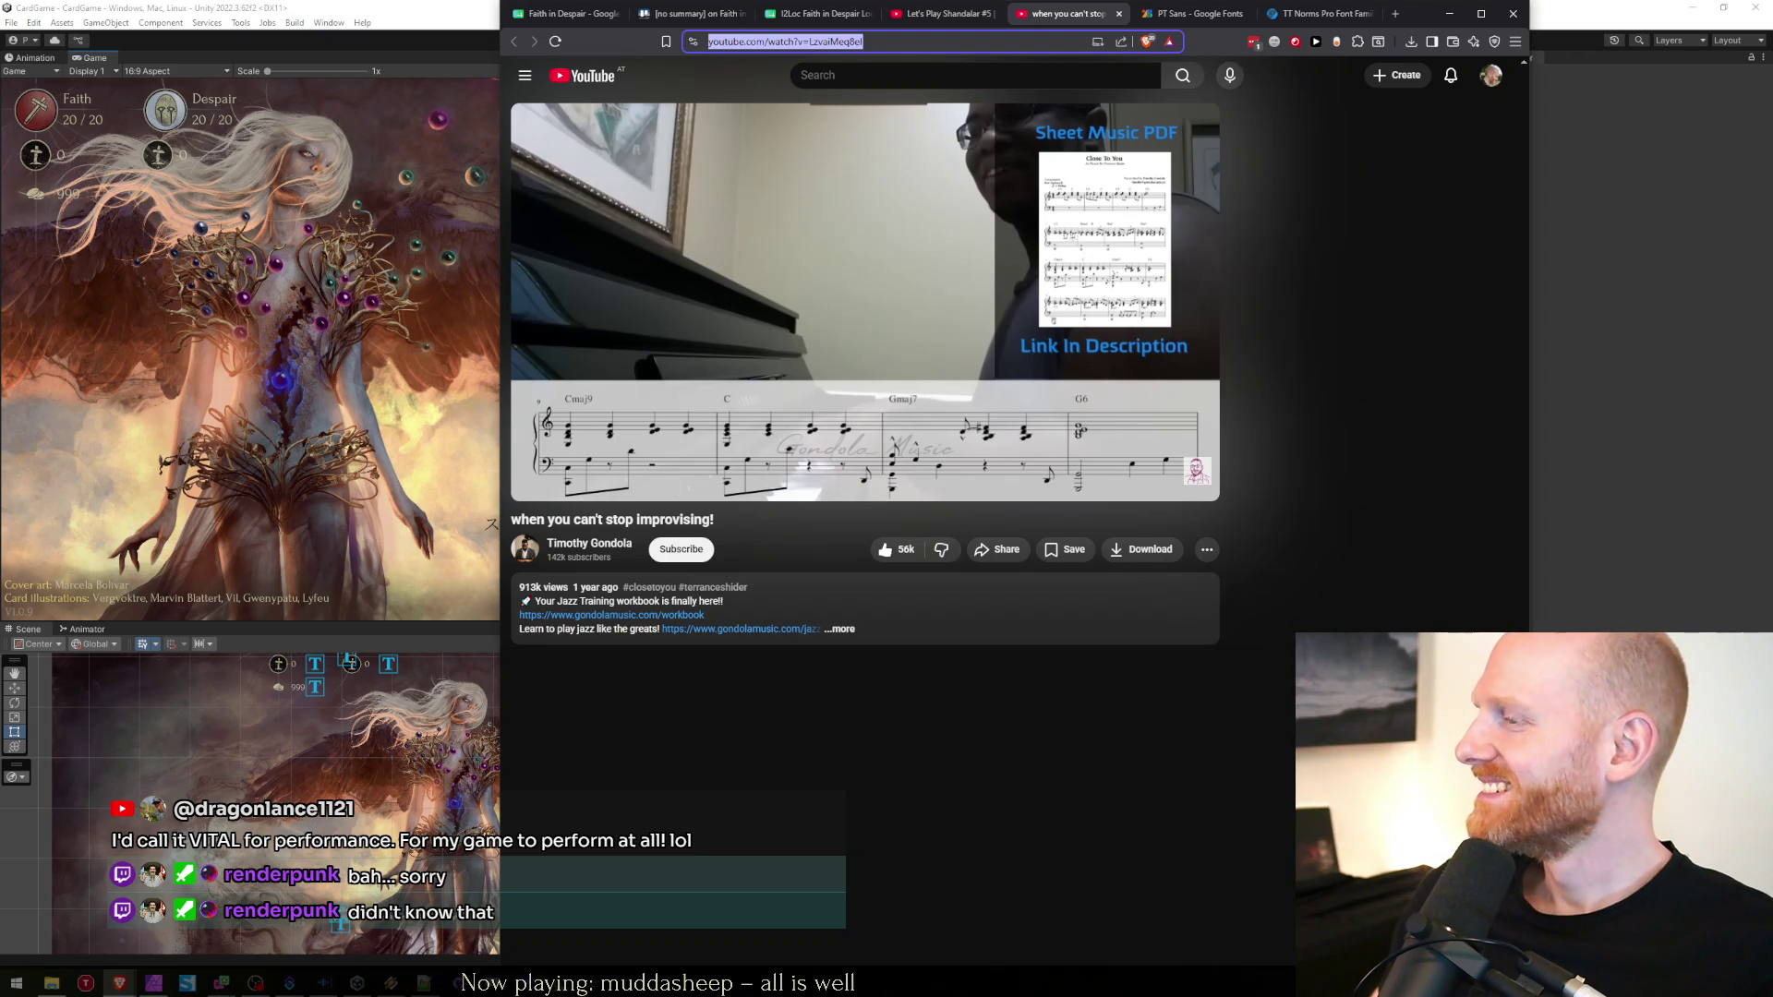
pyautogui.hotkey('alt', 'Tab')
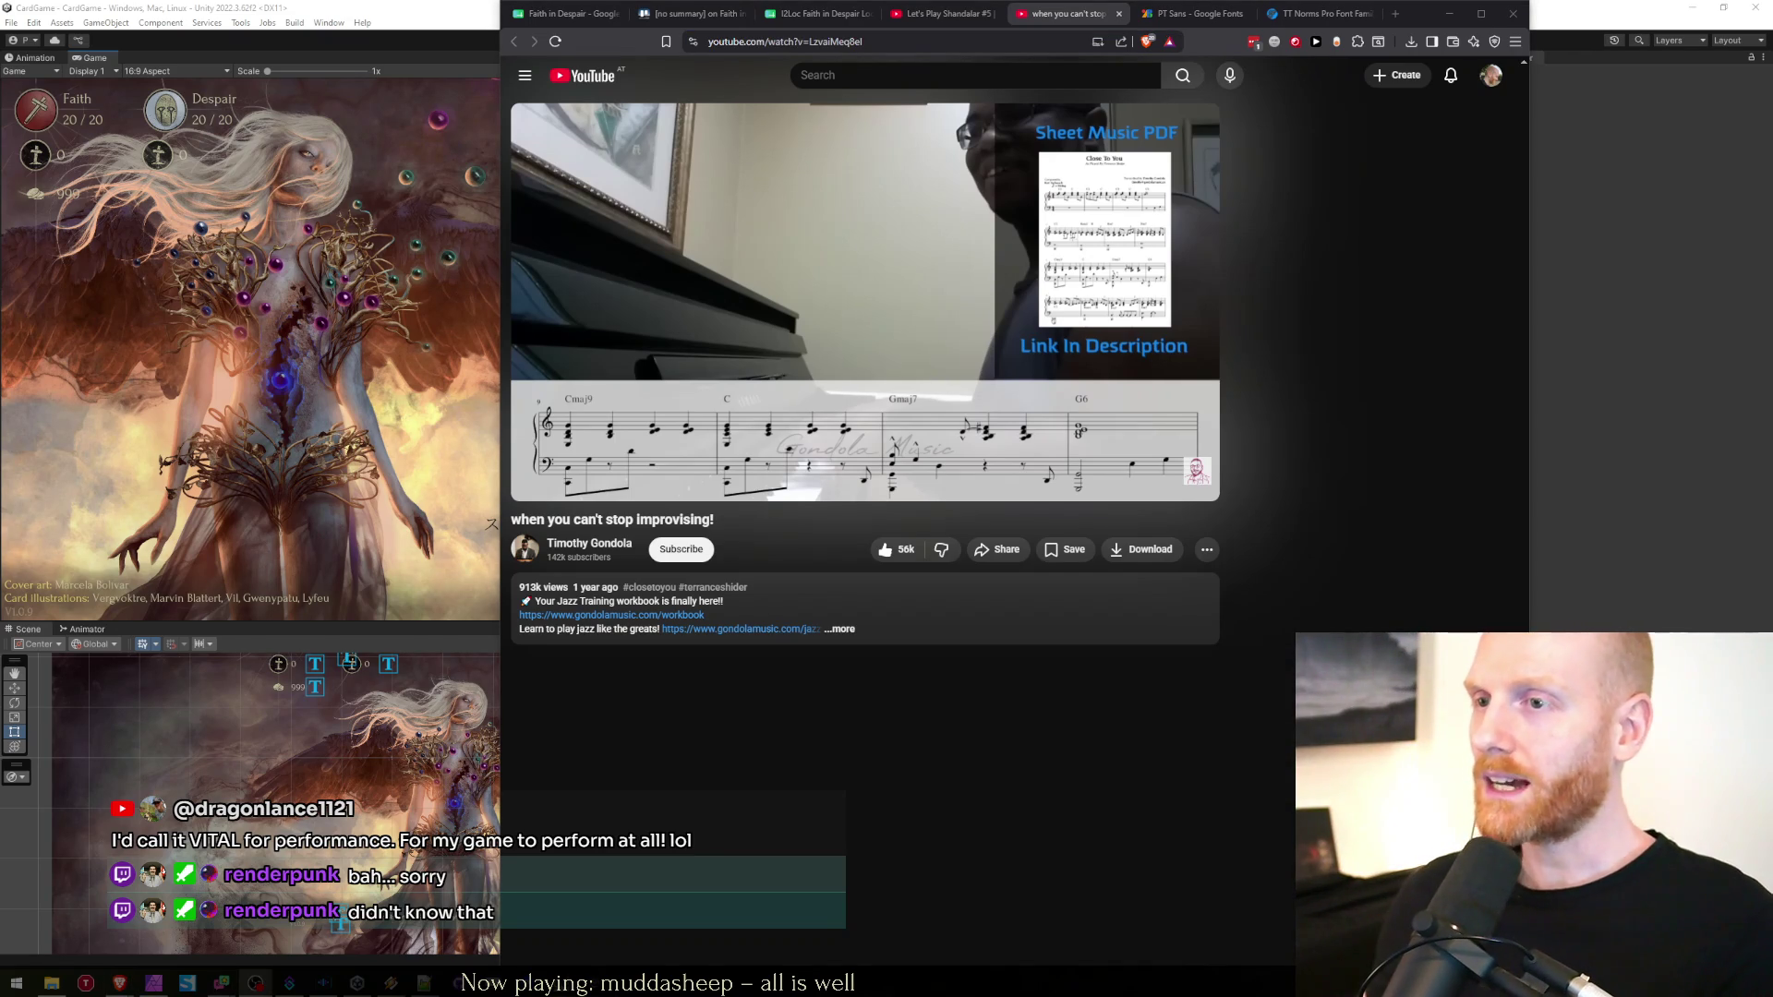
pyautogui.click(251, 376)
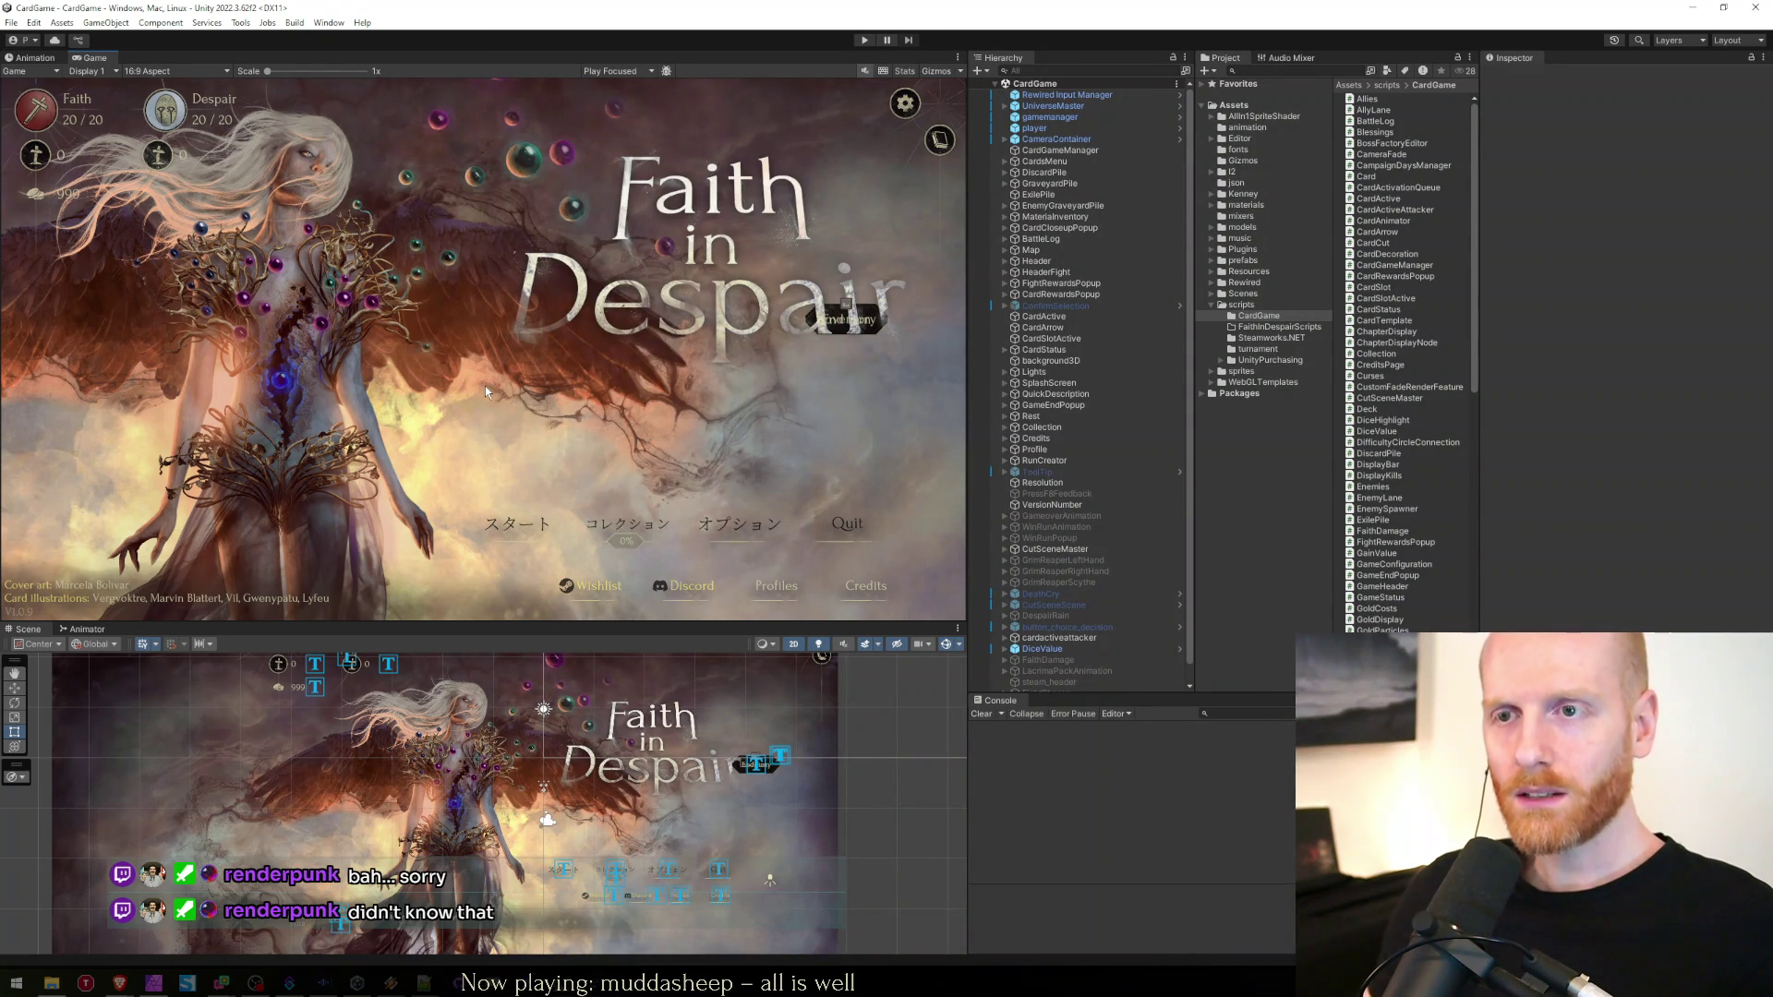
# Return to Visual Studio and move the caret to the line after the GetTerms list
pyautogui.hotkey('alt', 'Tab')
pyautogui.click(486, 618)
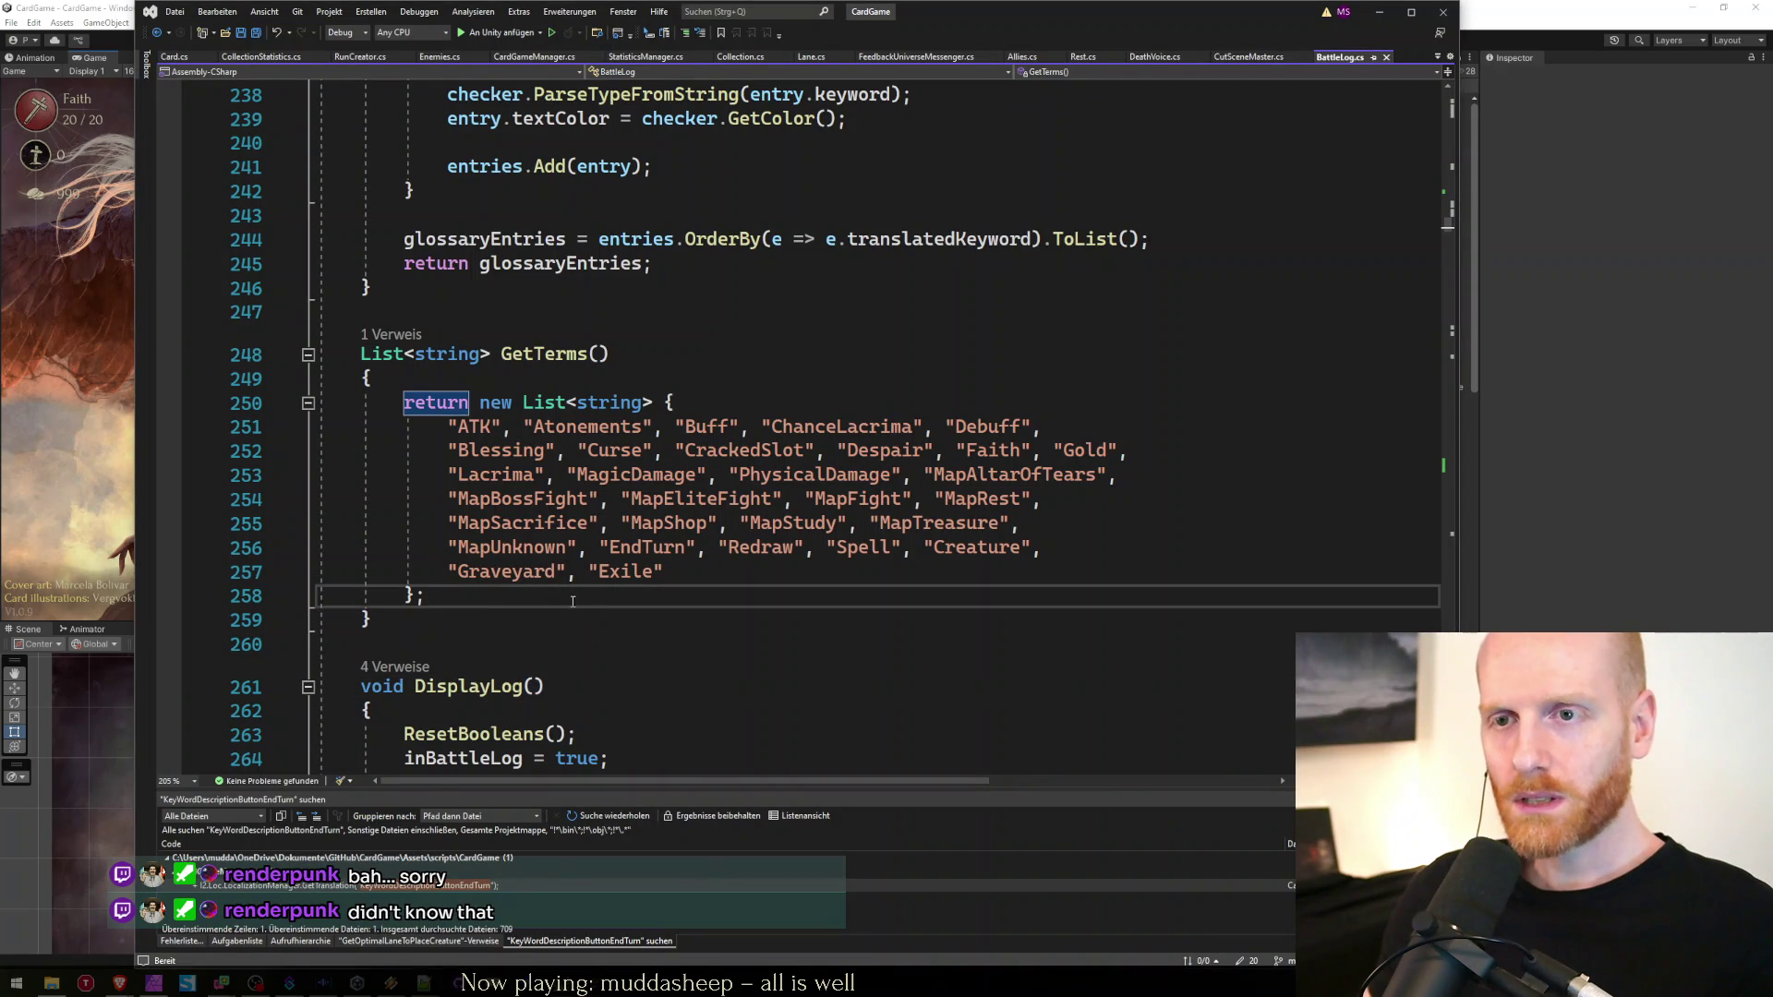
pyautogui.press('Down')
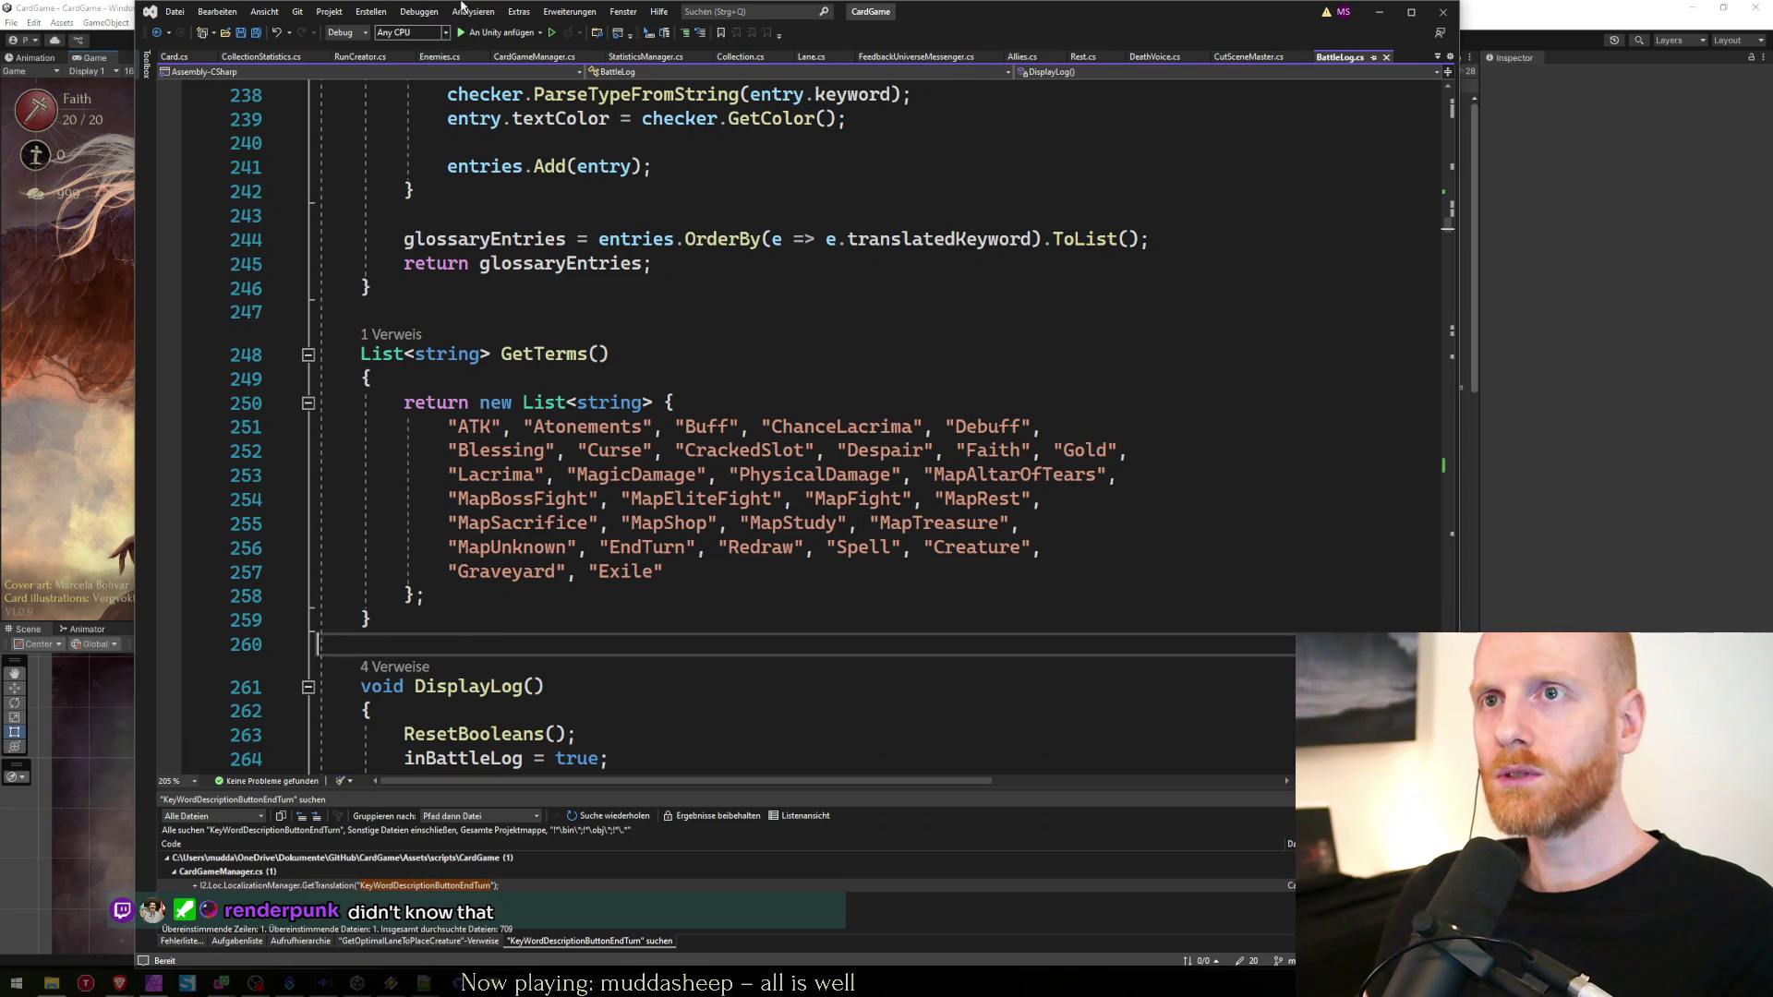
# Open CardGameManager.cs and search it for 'endturn'
pyautogui.click(534, 56)
pyautogui.click(795, 656)
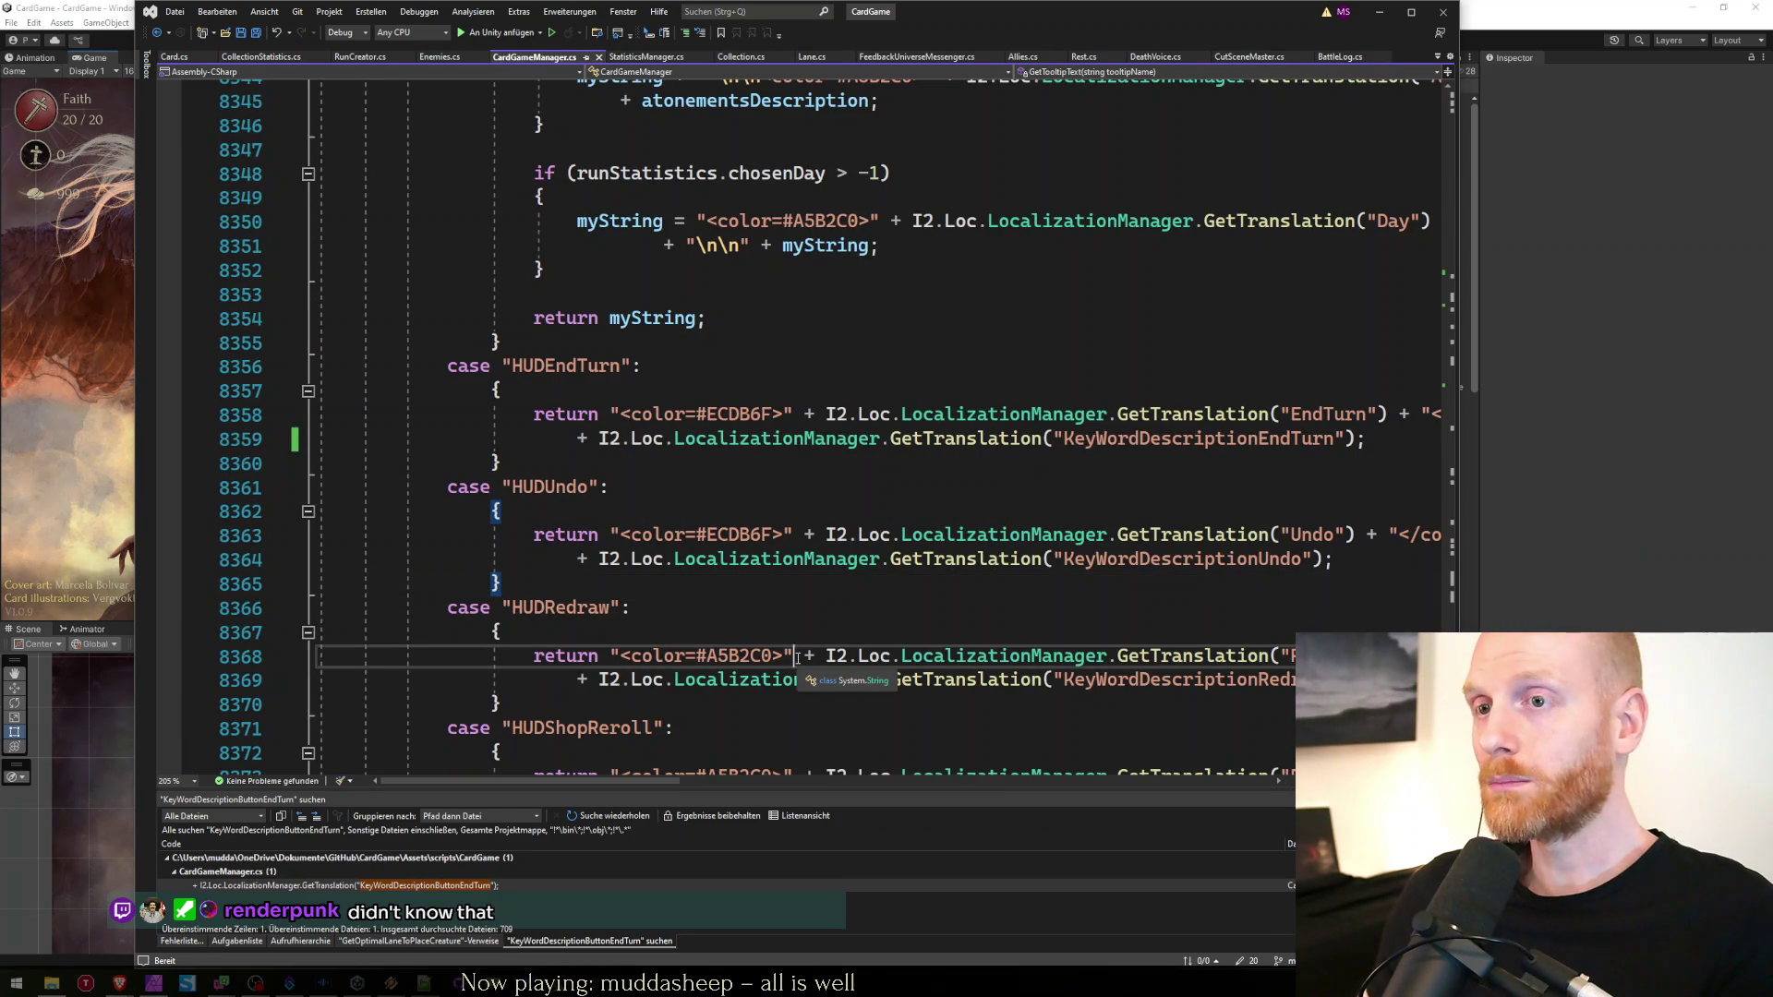
pyautogui.hotkey('ctrl', 'f')
pyautogui.write('endtu')
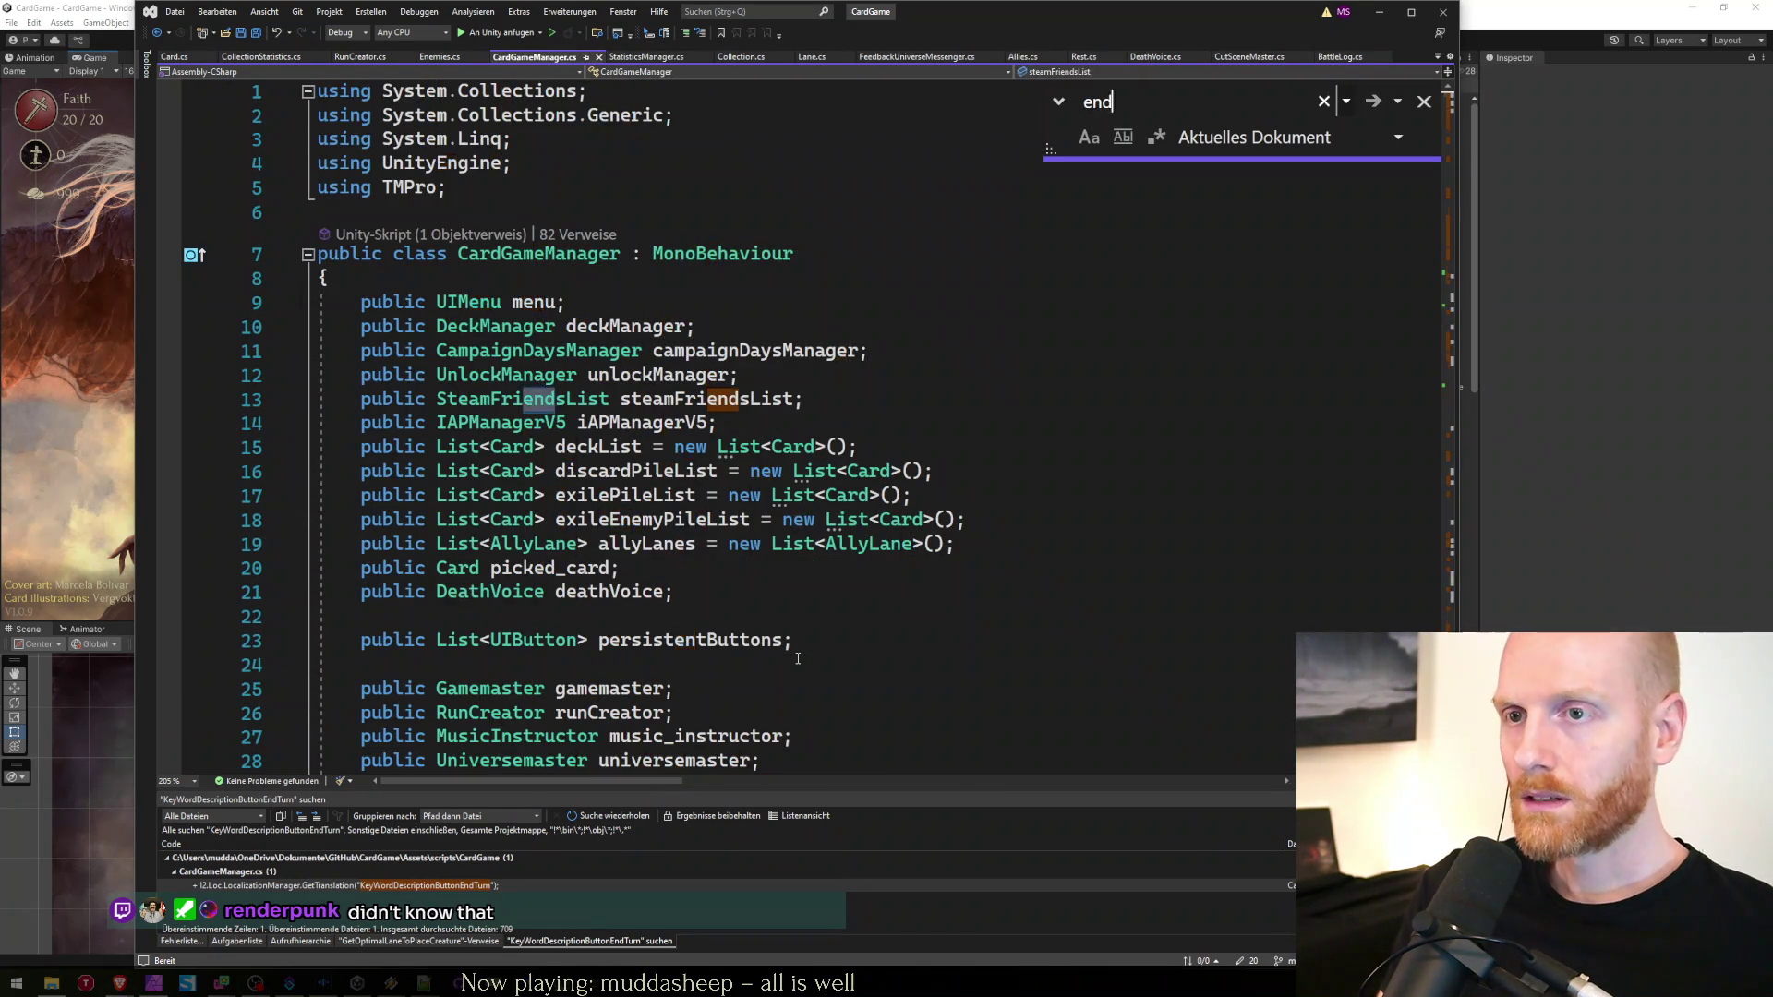